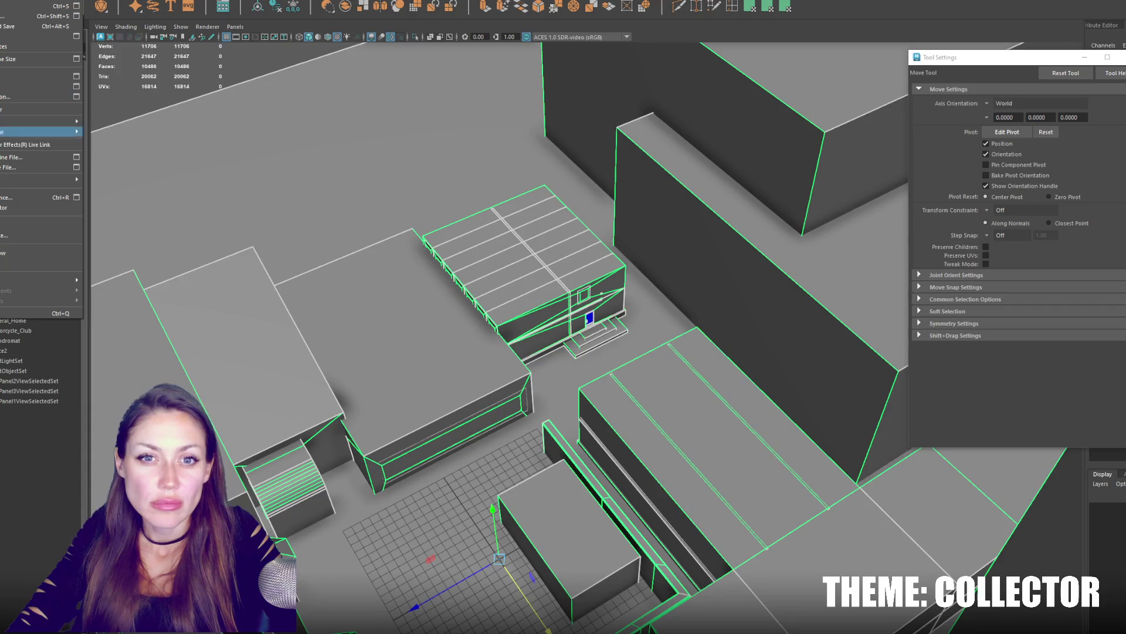
# Dismiss the open File menu in Maya so the full city blockout is visible.
pyautogui.press('Escape')
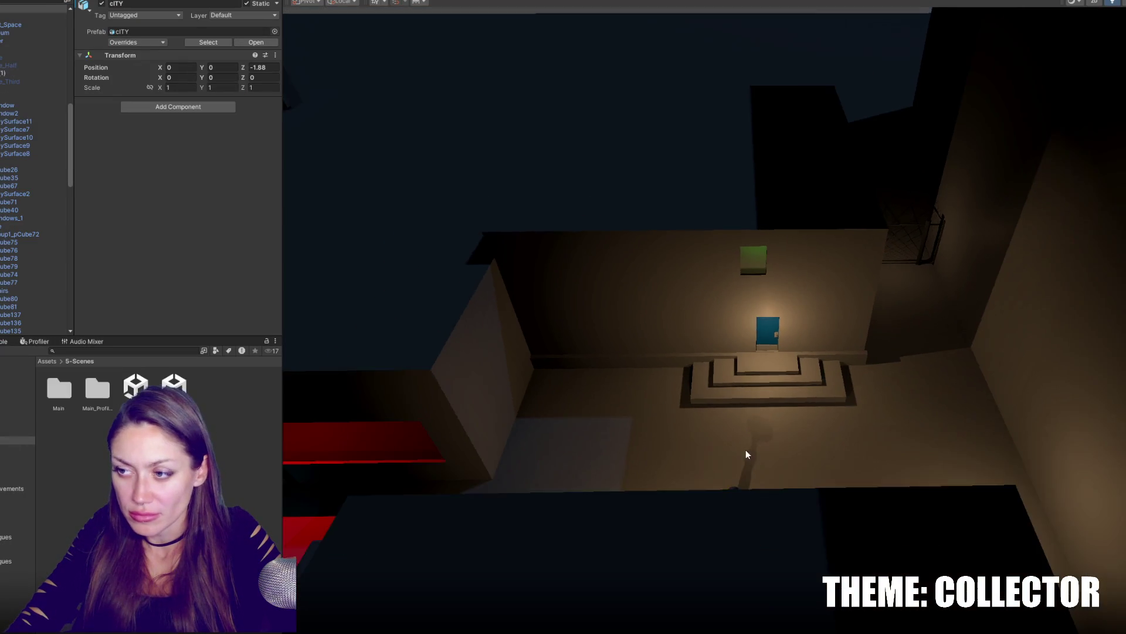
# Select Wall (1) in the Hierarchy and rename it to 'Wall Concrete'.
pyautogui.moveTo(745, 455)
pyautogui.keyDown('alt'); pyautogui.mouseDown()
pyautogui.moveTo(579, 477)
pyautogui.moveTo(974, 285)
pyautogui.moveTo(639, 294)
pyautogui.mouseUp(); pyautogui.keyUp('alt')
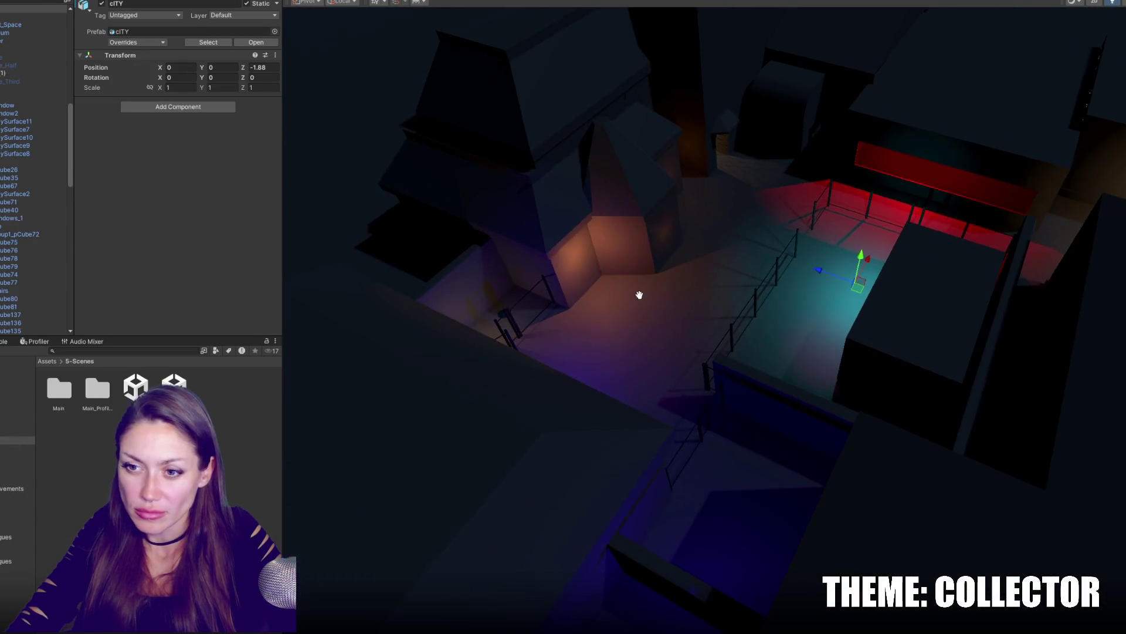
pyautogui.click(642, 563)
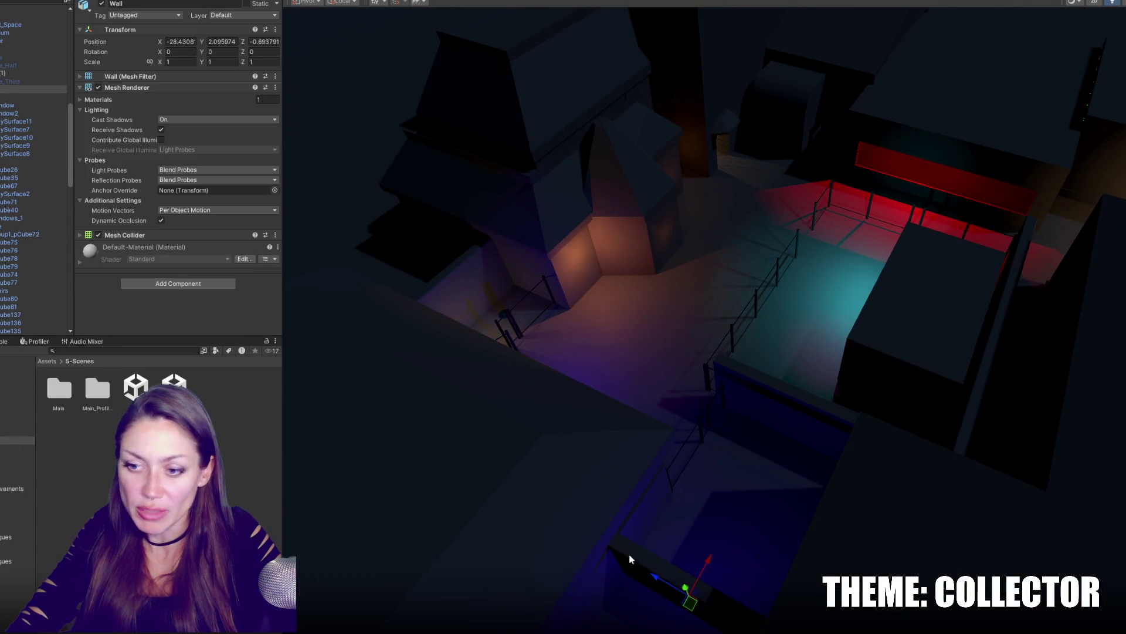
pyautogui.click(7, 74)
pyautogui.scroll(5, 10, 132)
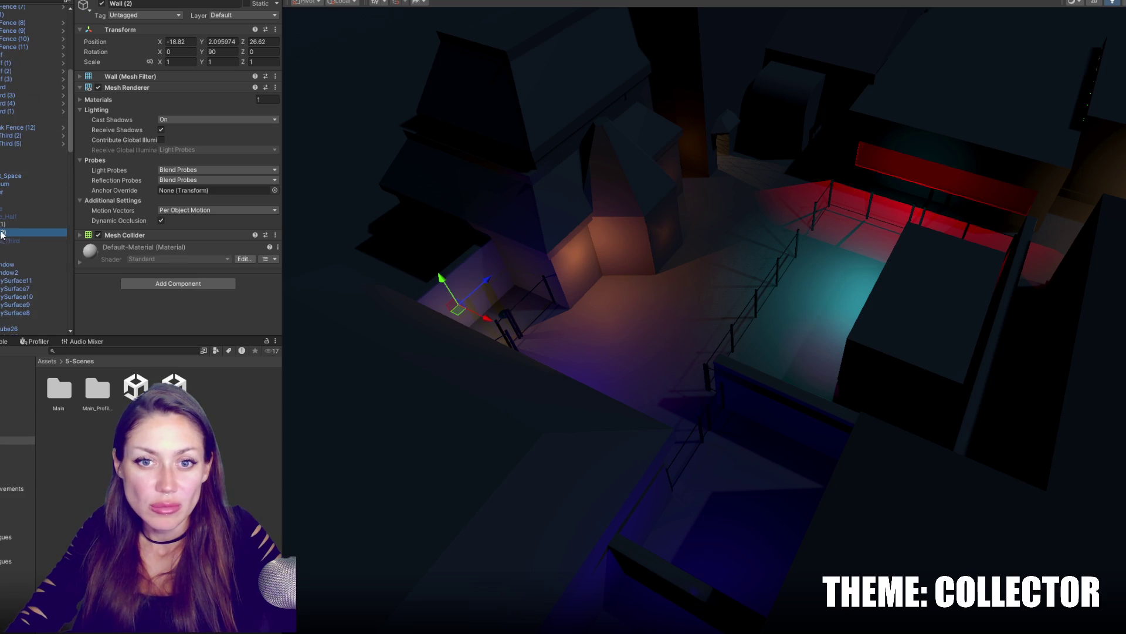
pyautogui.moveTo(2, 128); pyautogui.dragTo(2, 119)
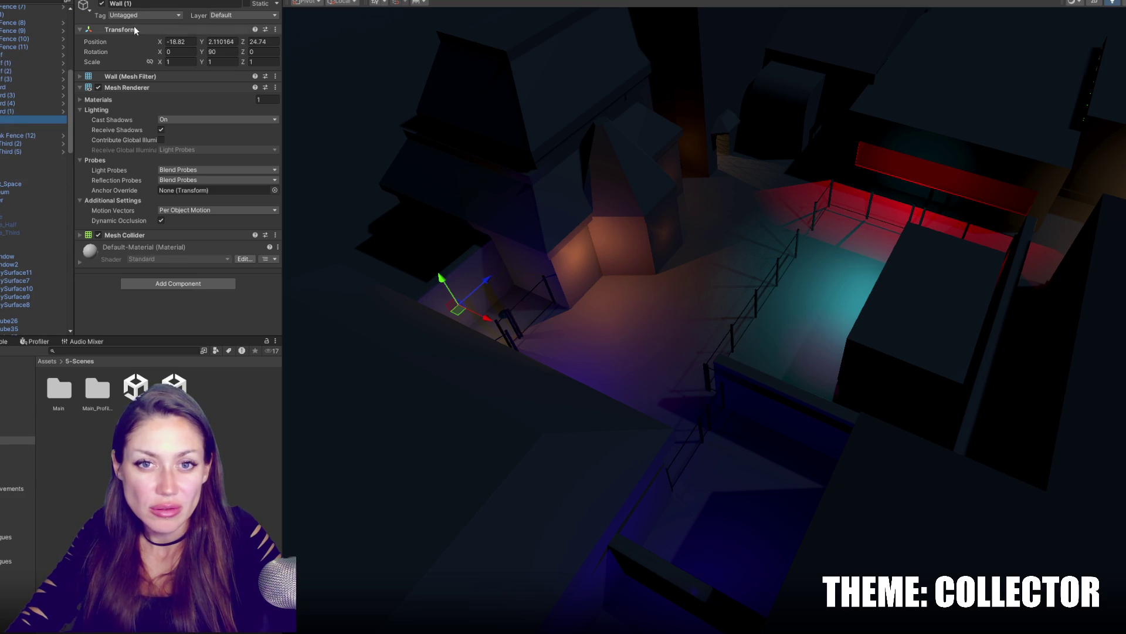
pyautogui.write('Wall')
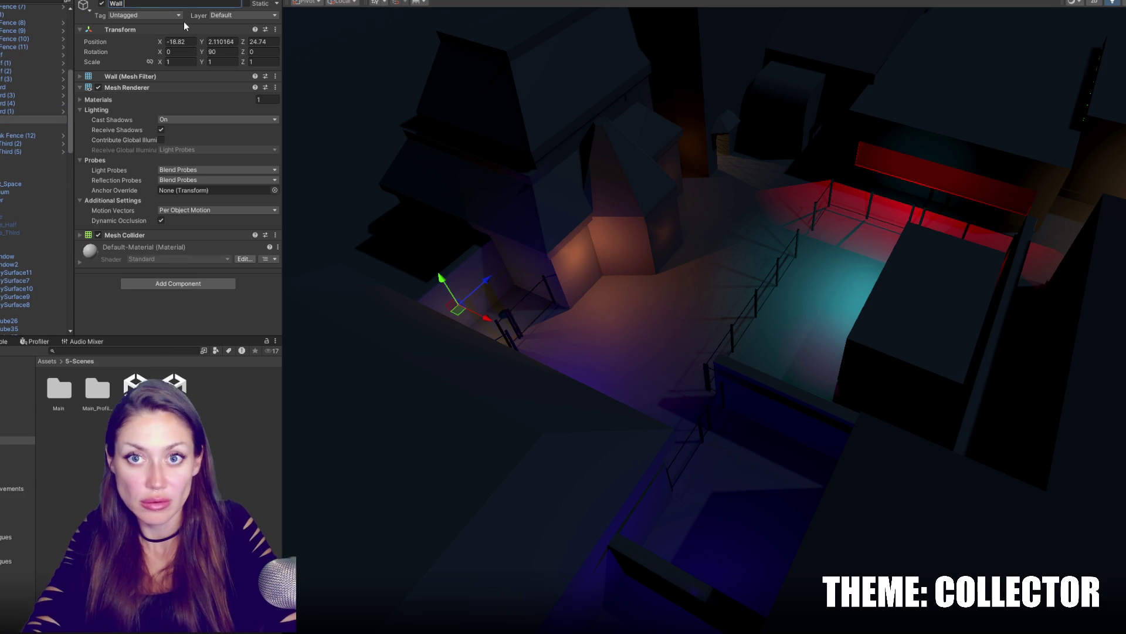
pyautogui.write(' Concrete')
pyautogui.press('Return')
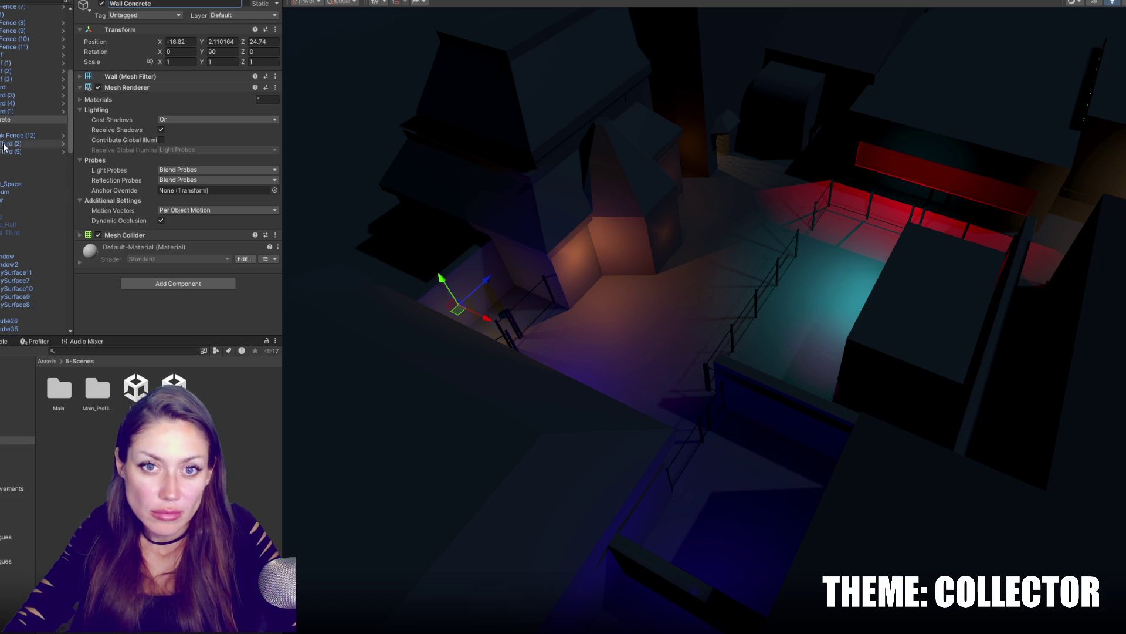
pyautogui.click(3, 541)
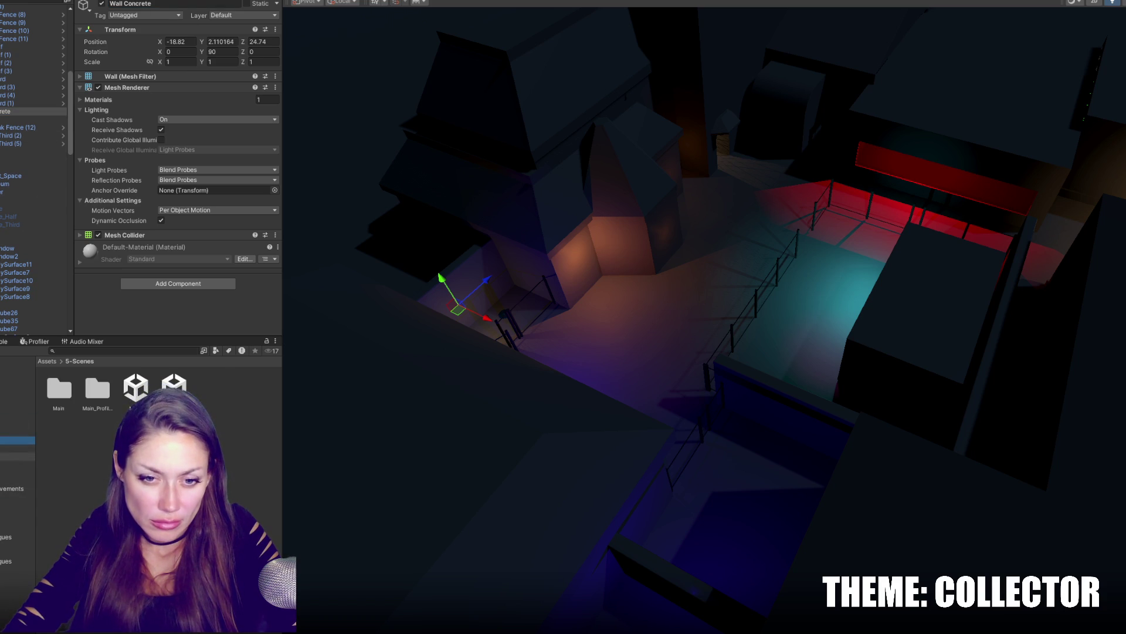
# Save Wall Concrete as a prefab, then place a lowered duplicate in the corridor by the lit room.
pyautogui.moveTo(18, 440); pyautogui.dragTo(17, 457)
pyautogui.hotkey('ctrl', 'd')
pyautogui.moveTo(485, 321)
pyautogui.mouseDown()
pyautogui.moveTo(790, 481)
pyautogui.moveTo(1109, 481)
pyautogui.moveTo(547, 493)
pyautogui.mouseUp()
pyautogui.moveTo(474, 482); pyautogui.dragTo(840, 202)
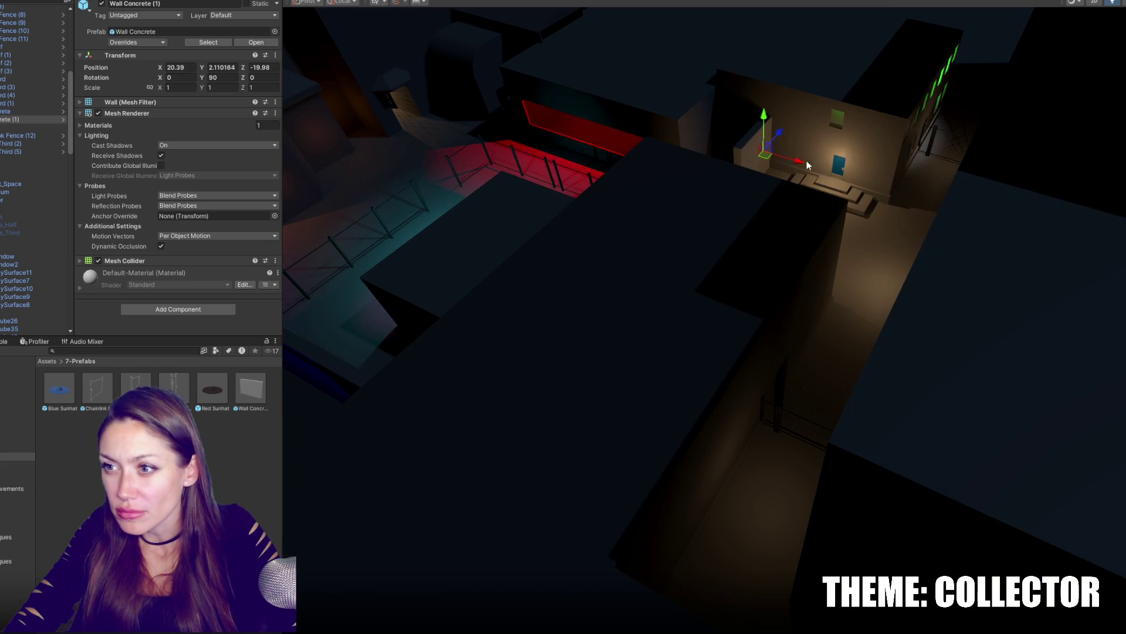
pyautogui.moveTo(807, 165); pyautogui.dragTo(918, 210)
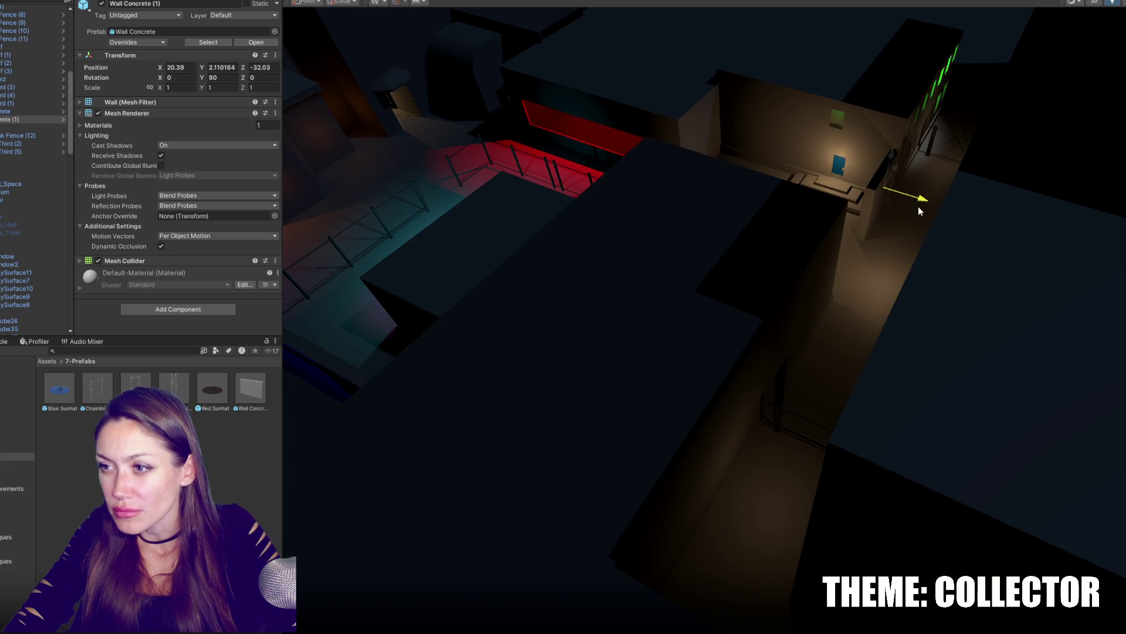
pyautogui.press('f')
pyautogui.scroll(-3, 765, 303)
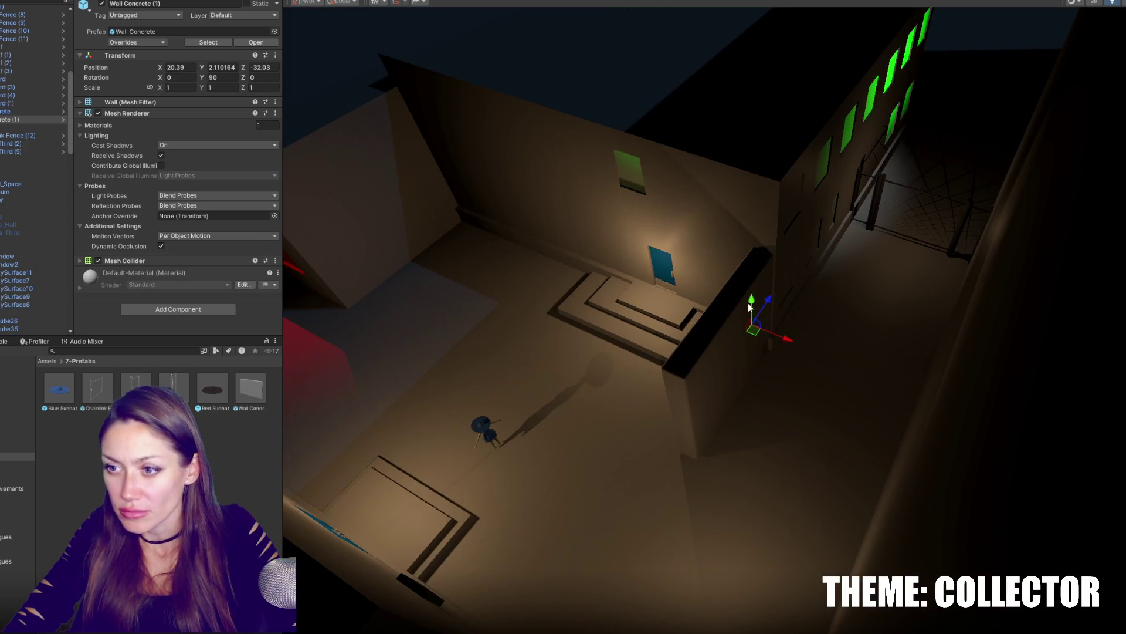
pyautogui.moveTo(750, 306); pyautogui.dragTo(776, 356)
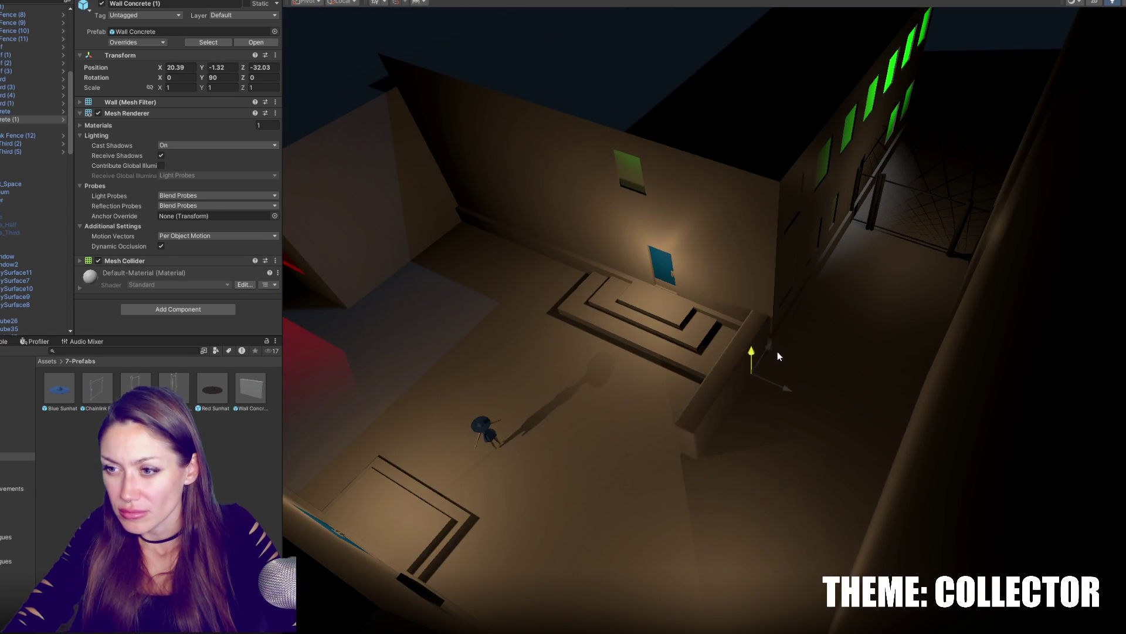
# Place a quarter-turned wall copy in the far corridor and raise it two units.
pyautogui.hotkey('ctrl', 'd')
pyautogui.moveTo(782, 341)
pyautogui.mouseDown()
pyautogui.moveTo(924, 167)
pyautogui.moveTo(805, 185)
pyautogui.mouseUp()
pyautogui.press('e')
pyautogui.press('w')
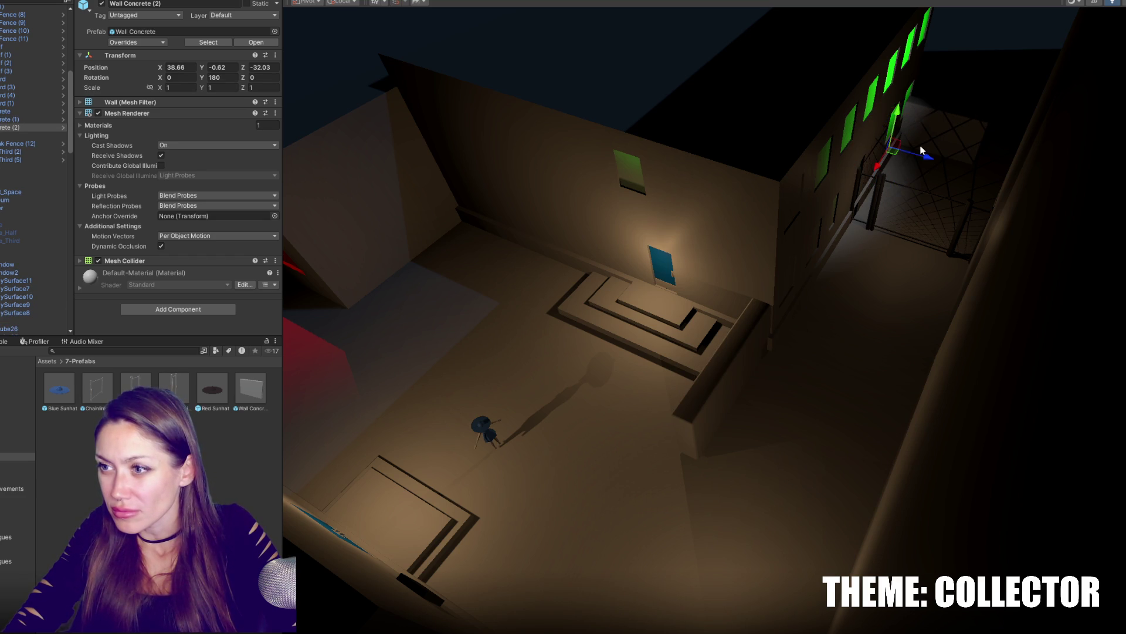
pyautogui.moveTo(976, 182); pyautogui.dragTo(985, 194)
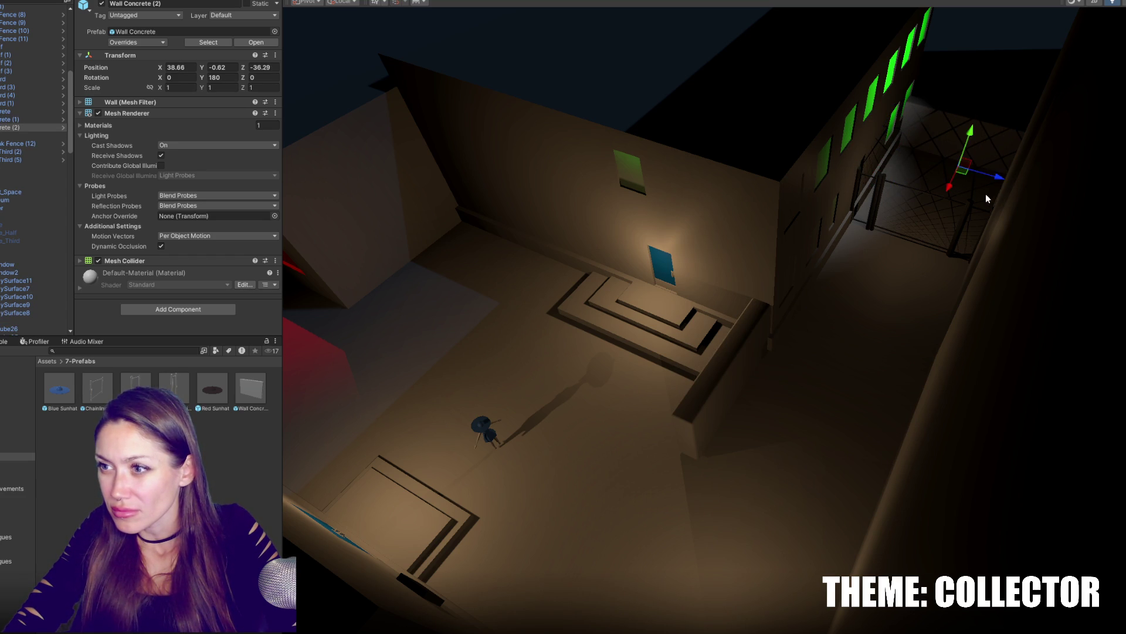
pyautogui.press('f')
pyautogui.moveTo(771, 353); pyautogui.dragTo(794, 315, button='right')
pyautogui.moveTo(744, 247); pyautogui.dragTo(743, 213)
pyautogui.moveTo(744, 212)
pyautogui.mouseDown(button='right')
pyautogui.moveTo(835, 275)
pyautogui.moveTo(746, 268)
pyautogui.mouseUp(button='right')
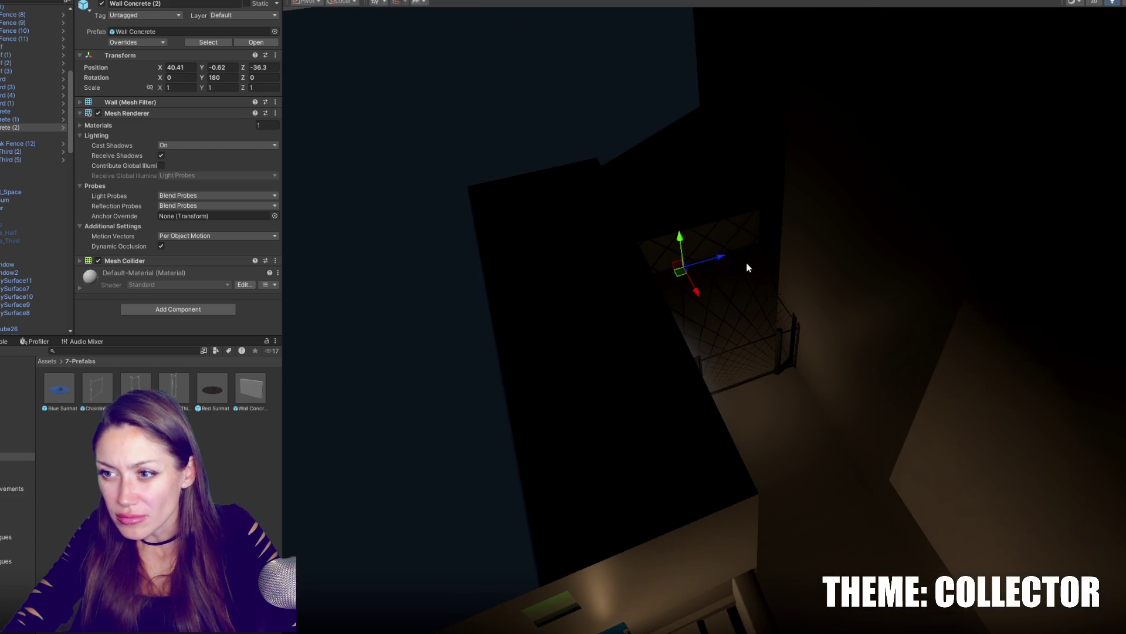
pyautogui.keyDown('ctrl'); pyautogui.moveTo(684, 232); pyautogui.dragTo(684, 211); pyautogui.keyUp('ctrl')
# Add another rotated wall copy turned sideways to close the corridor's end.
pyautogui.hotkey('ctrl', 'd')
pyautogui.press('e')
pyautogui.keyDown('ctrl'); pyautogui.moveTo(712, 252); pyautogui.dragTo(610, 296); pyautogui.keyUp('ctrl')
pyautogui.moveTo(686, 243); pyautogui.dragTo(742, 246)
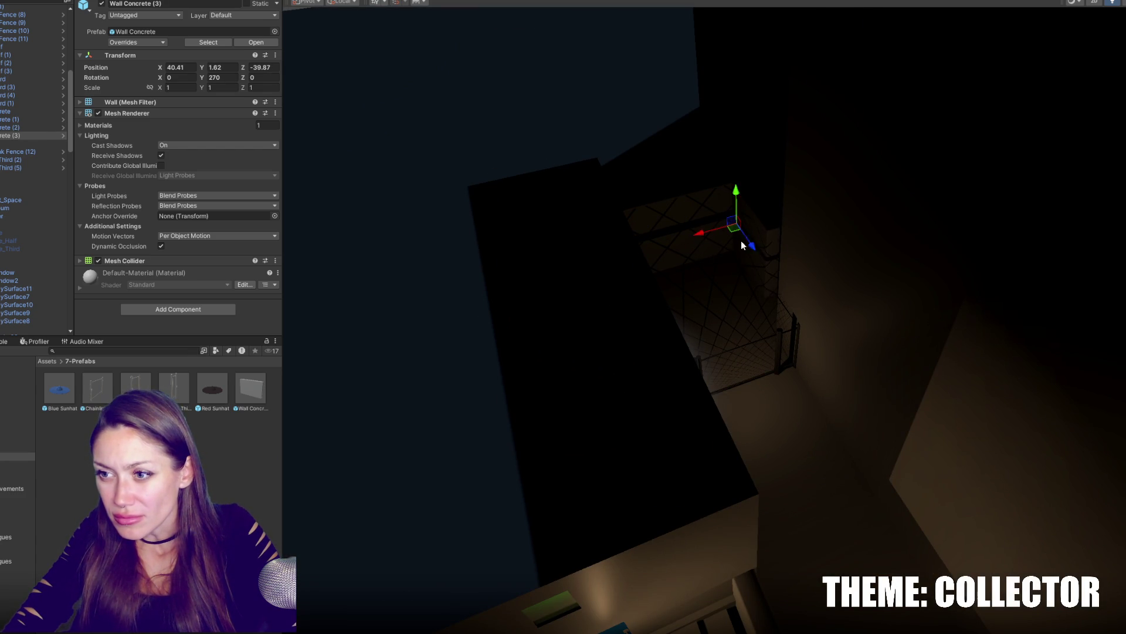
pyautogui.moveTo(739, 284)
pyautogui.mouseDown()
pyautogui.moveTo(716, 291)
pyautogui.moveTo(727, 287)
pyautogui.mouseUp()
pyautogui.press('f')
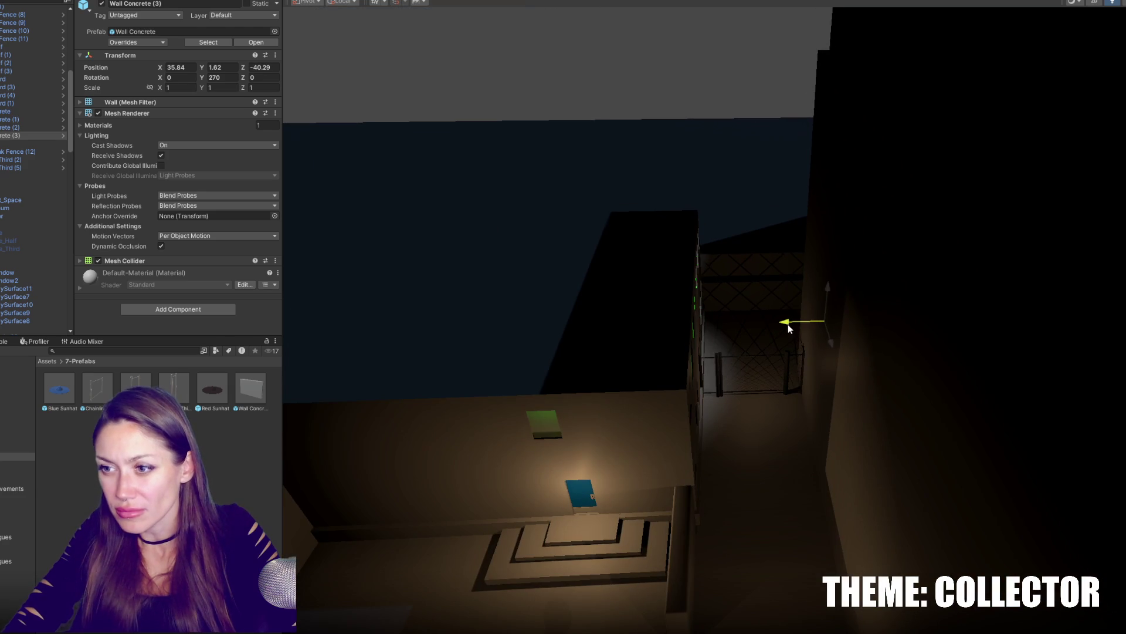
pyautogui.moveTo(788, 324); pyautogui.dragTo(775, 324)
pyautogui.moveTo(774, 324); pyautogui.dragTo(668, 370, button='right')
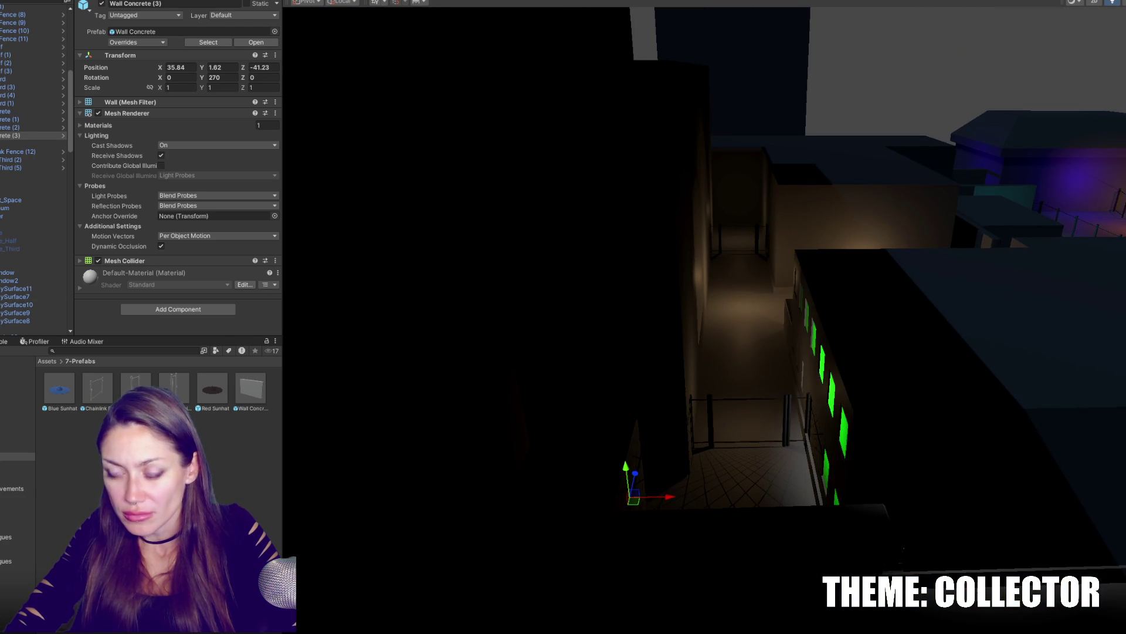
# Switch the Scene view to flat unlit shading and delete Wall Concrete (3).
pyautogui.click(1113, 4)
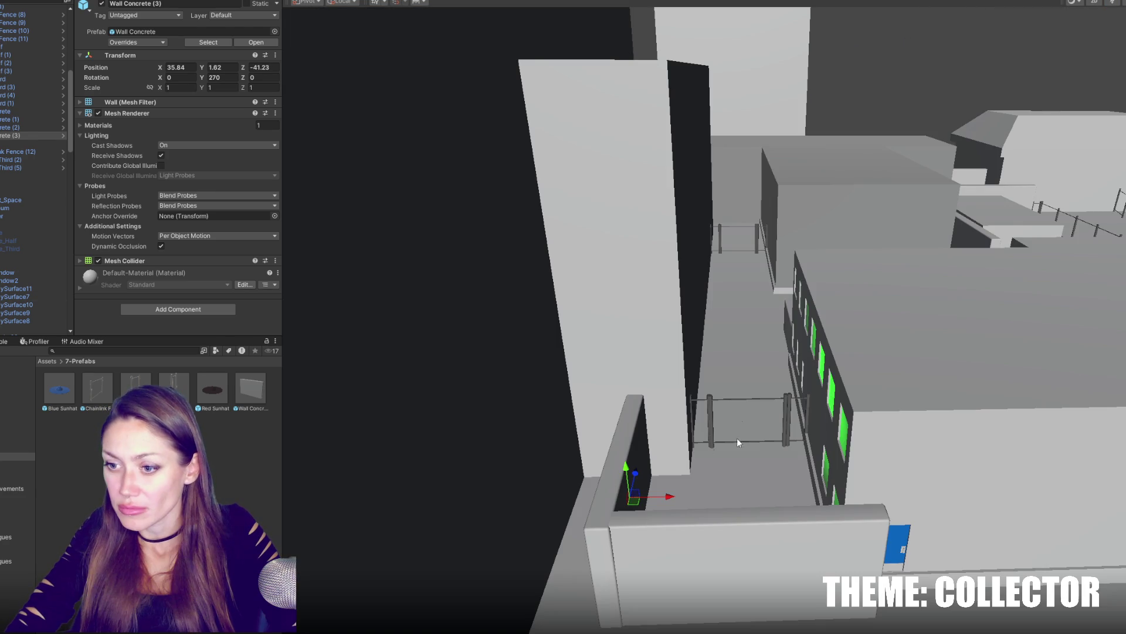
pyautogui.scroll(-3, 669, 504)
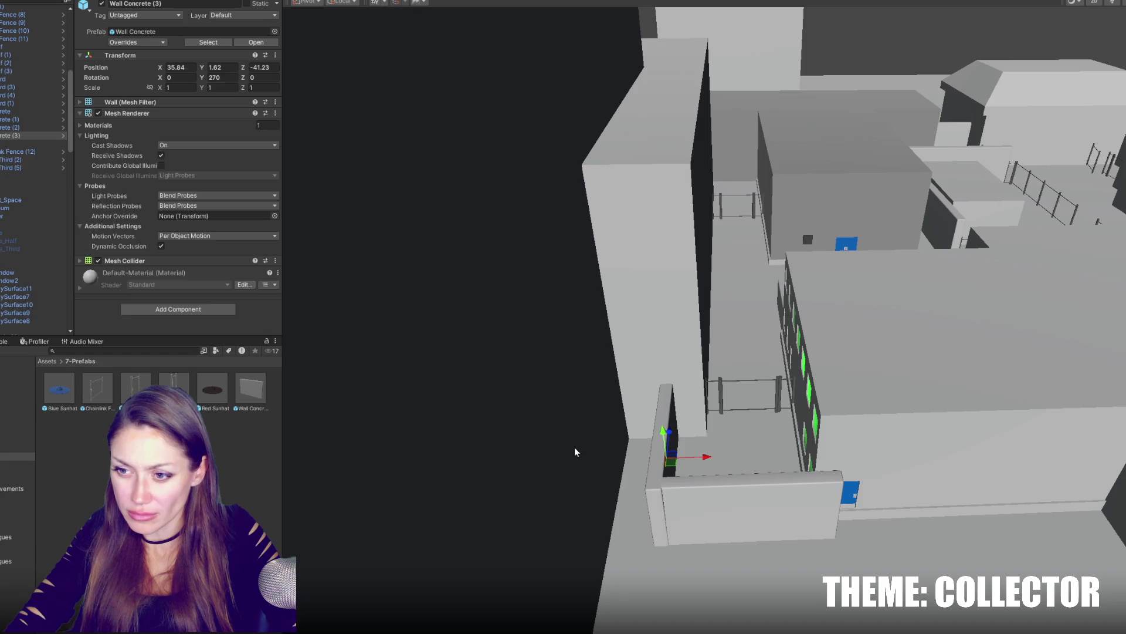
pyautogui.click(691, 490)
pyautogui.moveTo(712, 460); pyautogui.dragTo(674, 461)
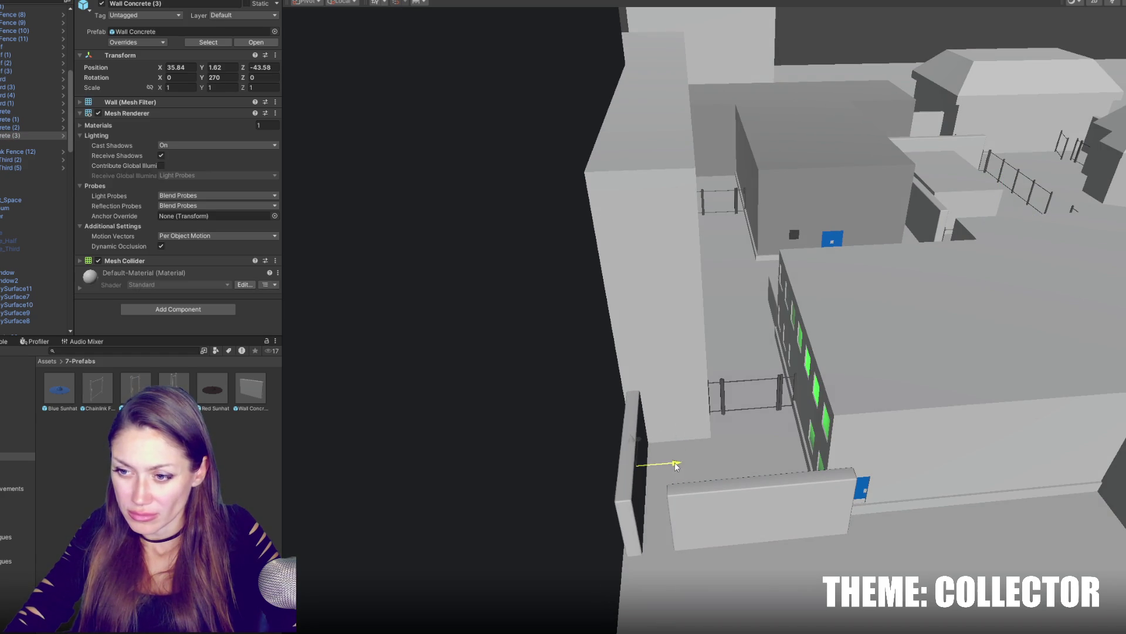
pyautogui.press('Delete')
# Reposition Wall Concrete (2) in the alley and slide a duplicate of it farther down.
pyautogui.click(762, 522)
pyautogui.moveTo(722, 523)
pyautogui.mouseDown()
pyautogui.moveTo(704, 522)
pyautogui.moveTo(750, 478)
pyautogui.mouseUp()
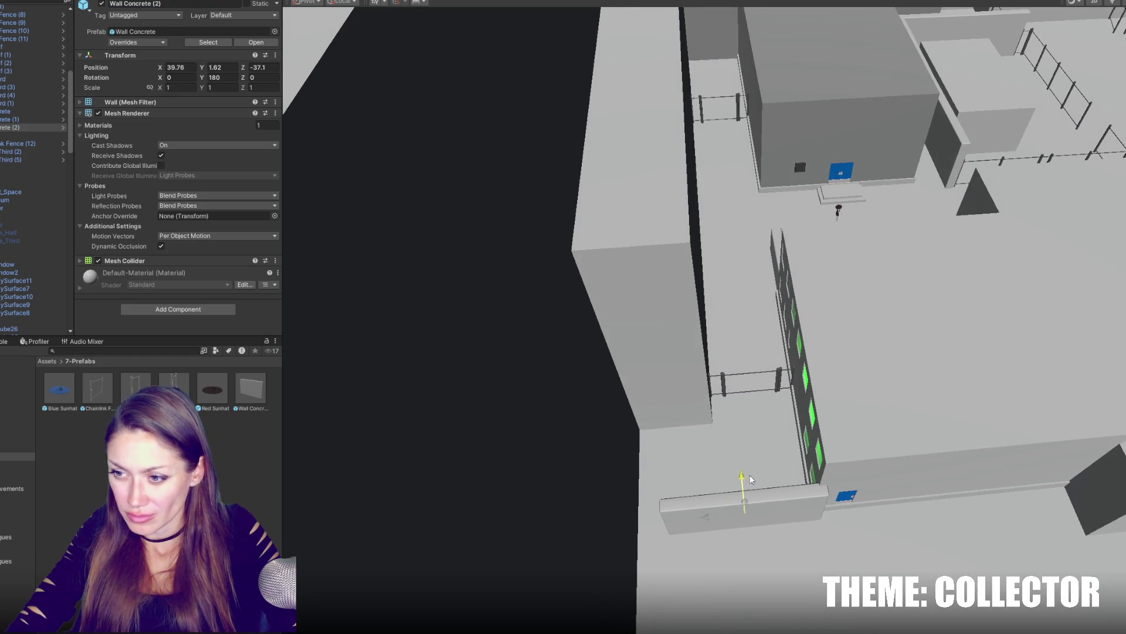
pyautogui.hotkey('ctrl', 'd')
pyautogui.moveTo(708, 515); pyautogui.dragTo(573, 532)
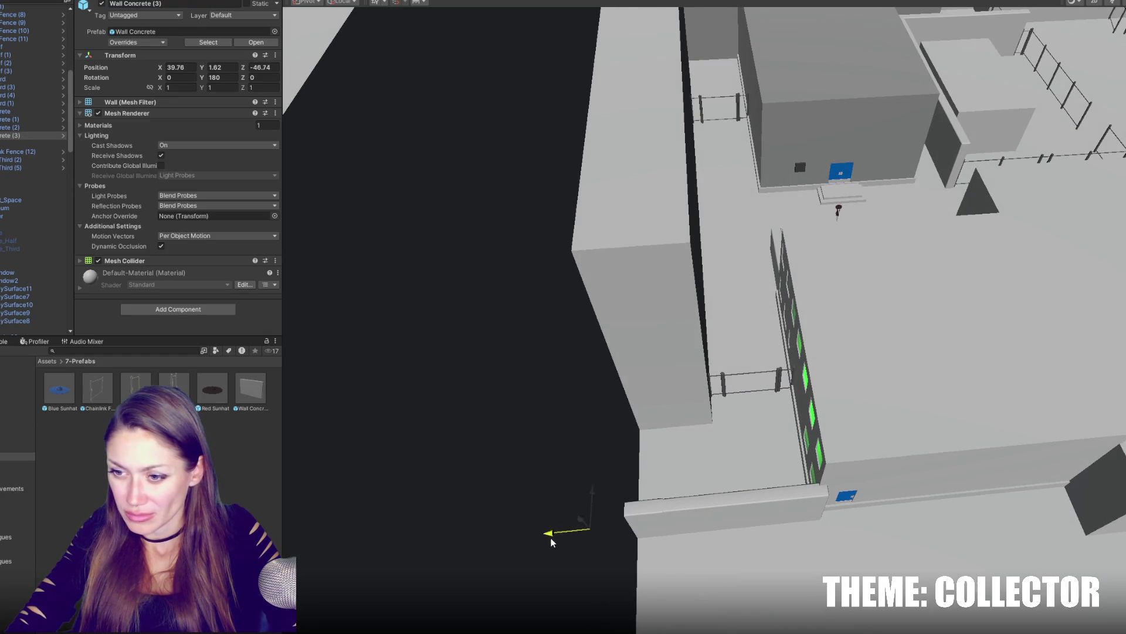
pyautogui.keyDown('alt'); pyautogui.moveTo(618, 457); pyautogui.dragTo(907, 283); pyautogui.keyUp('alt')
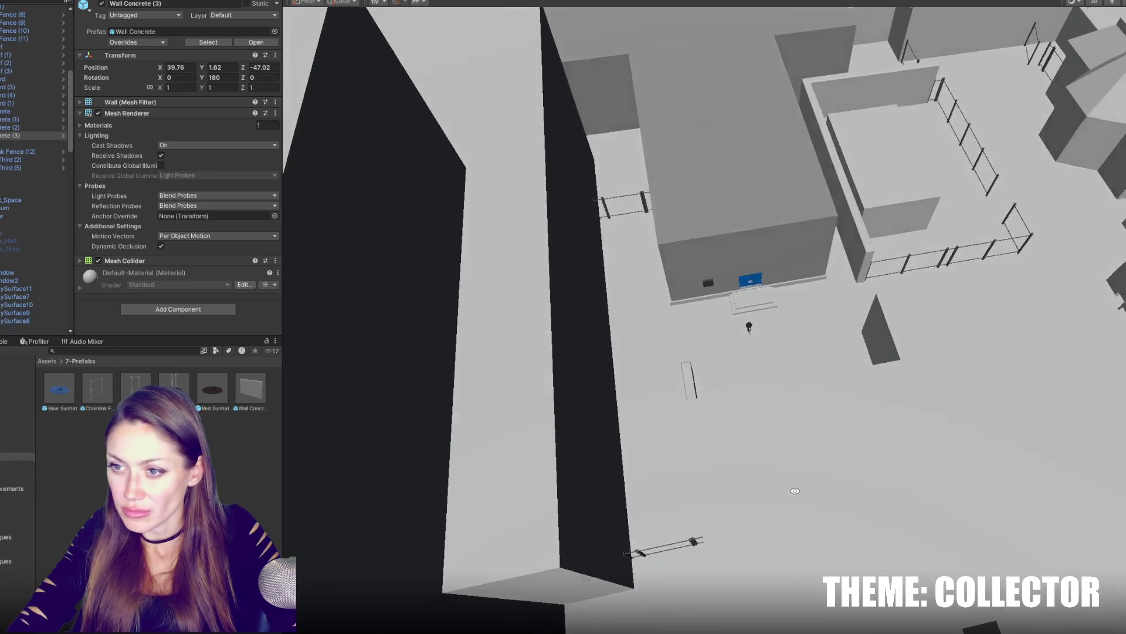
pyautogui.click(900, 273)
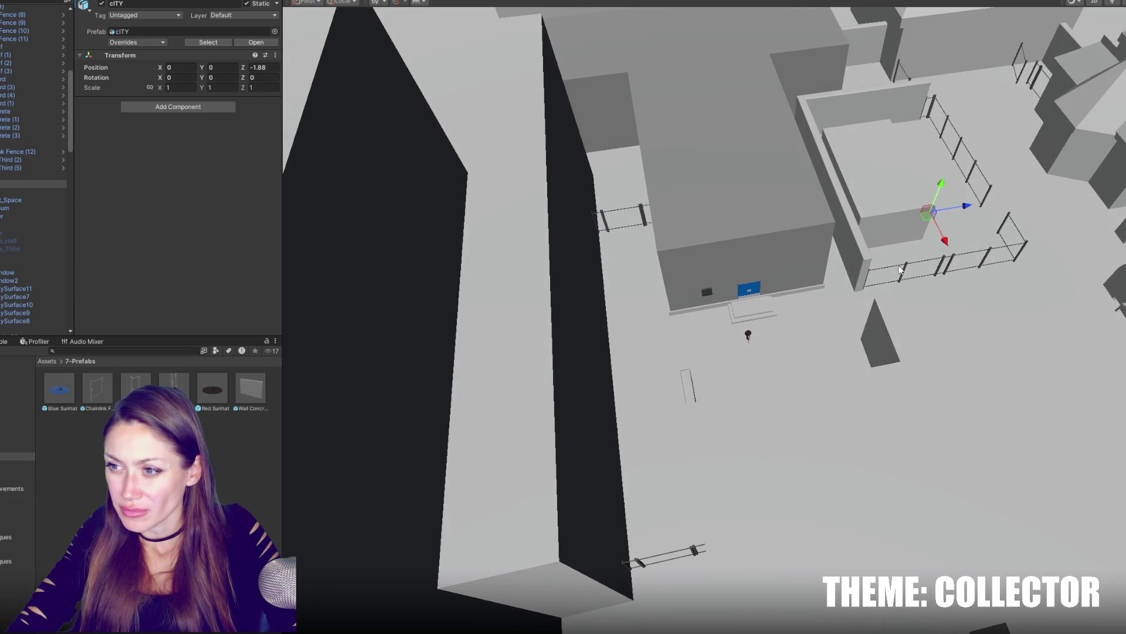
# Move Chainlink Fence (13) into place across the lot and view it front-on.
pyautogui.click(899, 273)
pyautogui.scroll(2, 572, 182)
pyautogui.click(625, 198)
pyautogui.moveTo(605, 226); pyautogui.dragTo(622, 359)
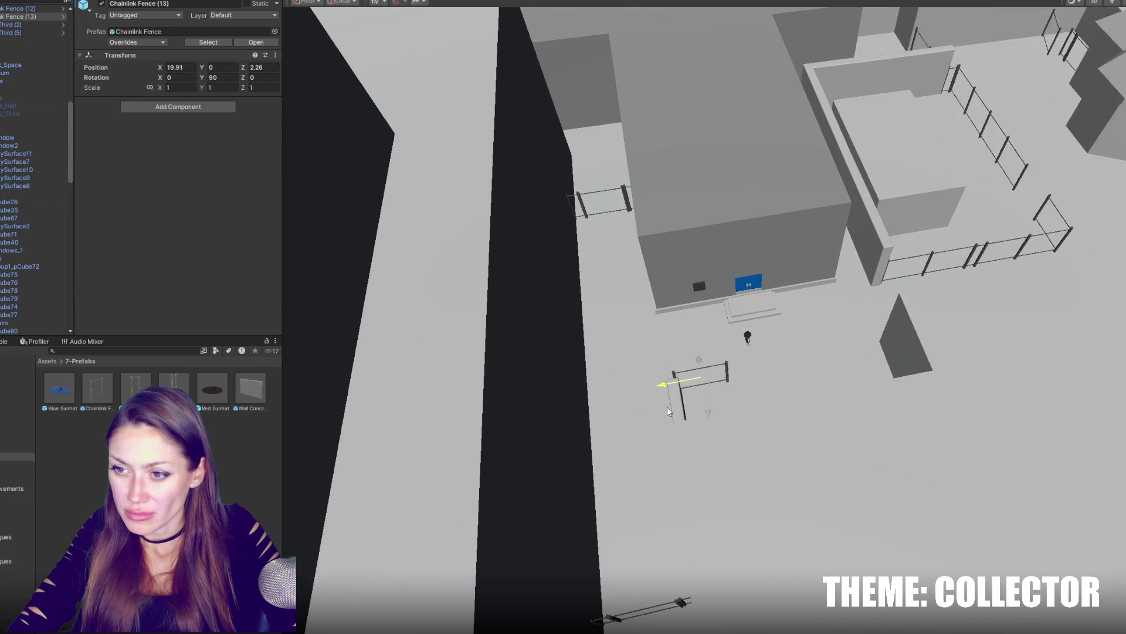
pyautogui.press('f')
pyautogui.moveTo(646, 416)
pyautogui.keyDown('alt'); pyautogui.mouseDown()
pyautogui.moveTo(828, 353)
pyautogui.moveTo(761, 363)
pyautogui.mouseUp(); pyautogui.keyUp('alt')
pyautogui.scroll(-3, 728, 349)
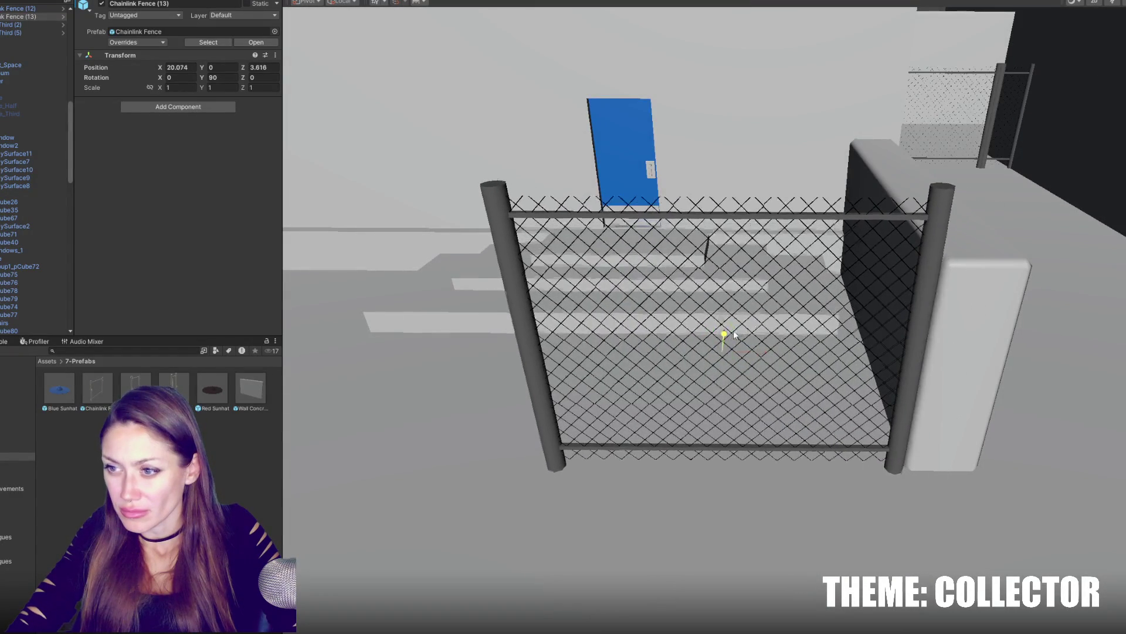
pyautogui.scroll(-2, 740, 332)
pyautogui.scroll(-2, 741, 332)
# Extend the fence row with duplicated sections placed side by side.
pyautogui.hotkey('ctrl', 'd')
pyautogui.moveTo(770, 341)
pyautogui.mouseDown()
pyautogui.moveTo(674, 327)
pyautogui.moveTo(814, 352)
pyautogui.moveTo(513, 364)
pyautogui.moveTo(490, 338)
pyautogui.moveTo(840, 356)
pyautogui.mouseUp()
pyautogui.hotkey('ctrl', 'd')
pyautogui.hotkey('ctrl', 'd')
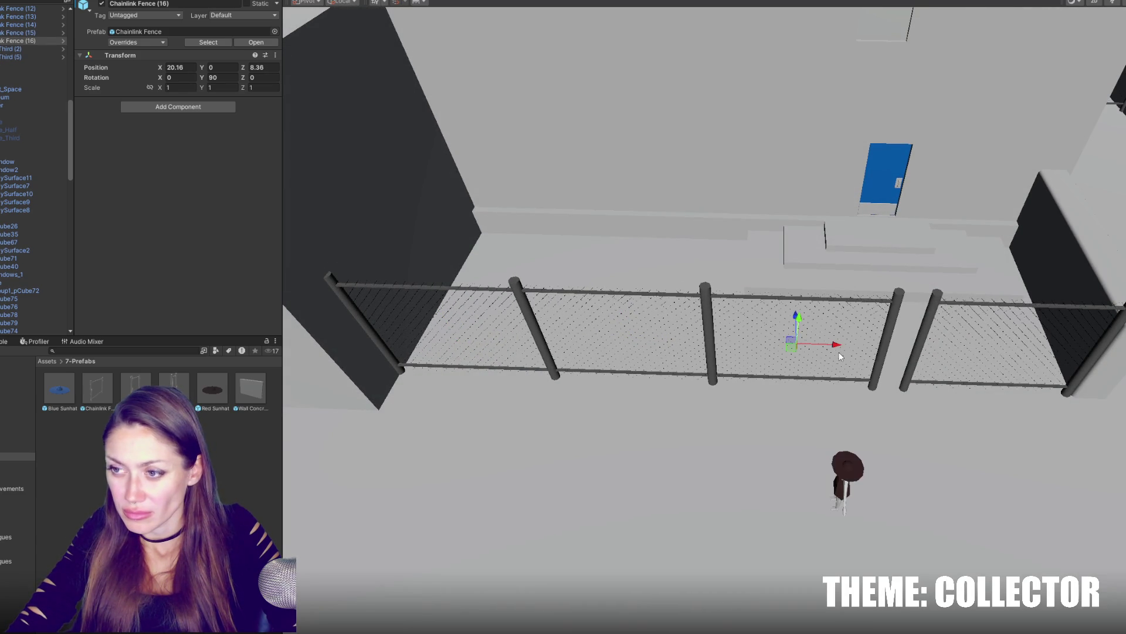
pyautogui.scroll(-2, 840, 355)
pyautogui.click(800, 373)
pyautogui.moveTo(800, 374)
pyautogui.mouseDown(button='right')
pyautogui.moveTo(579, 288)
pyautogui.moveTo(609, 235)
pyautogui.moveTo(586, 368)
pyautogui.moveTo(634, 396)
pyautogui.moveTo(291, 368)
pyautogui.moveTo(493, 370)
pyautogui.moveTo(440, 347)
pyautogui.moveTo(461, 352)
pyautogui.mouseUp(button='right')
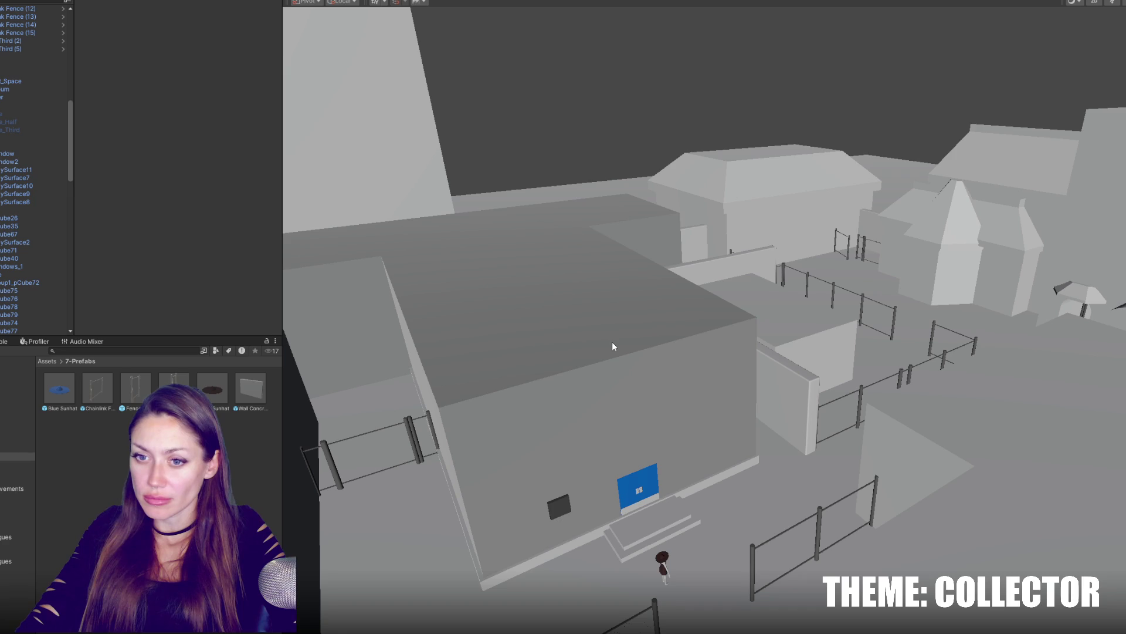
# With lighting on, move the home's outside point light along X and duplicate it.
pyautogui.click(1112, 4)
pyautogui.click(421, 412)
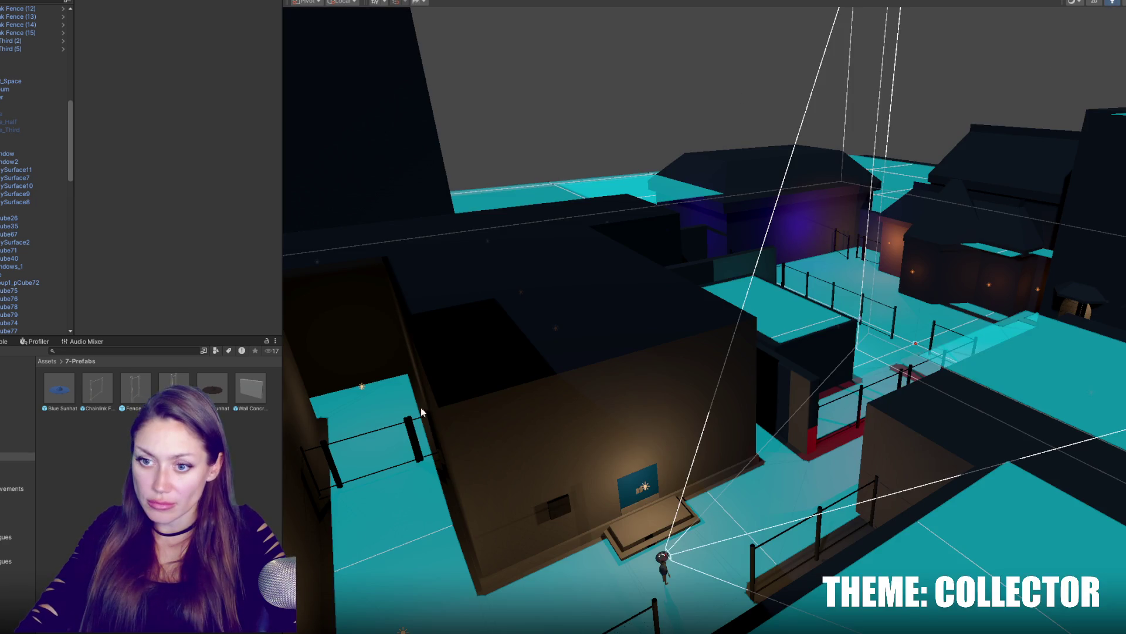
pyautogui.click(362, 386)
pyautogui.click(362, 386)
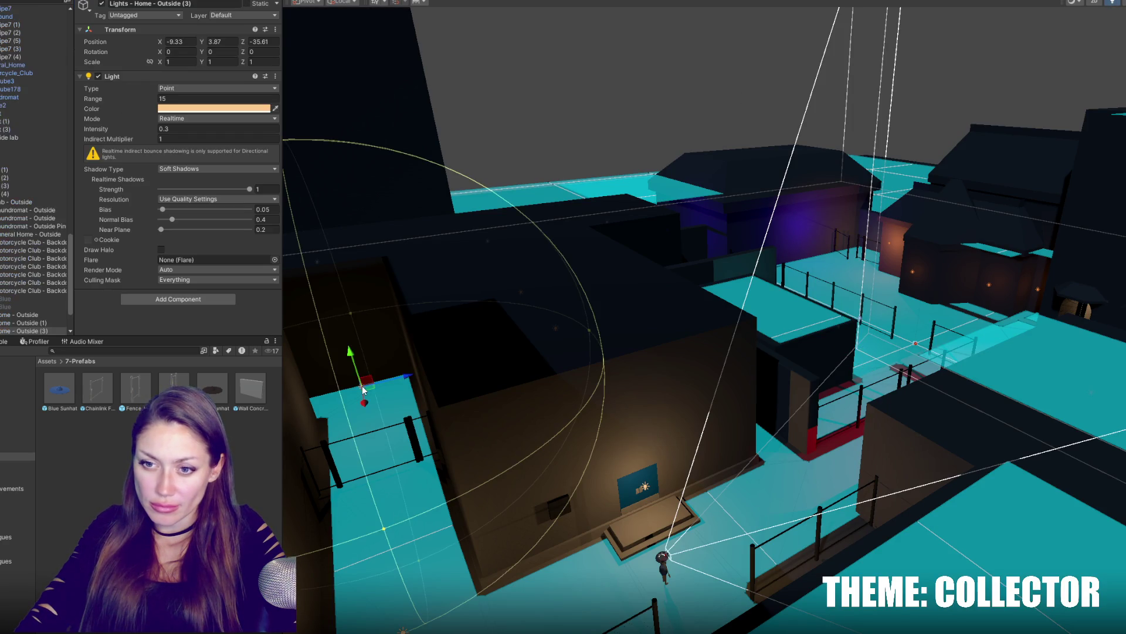
pyautogui.press('f')
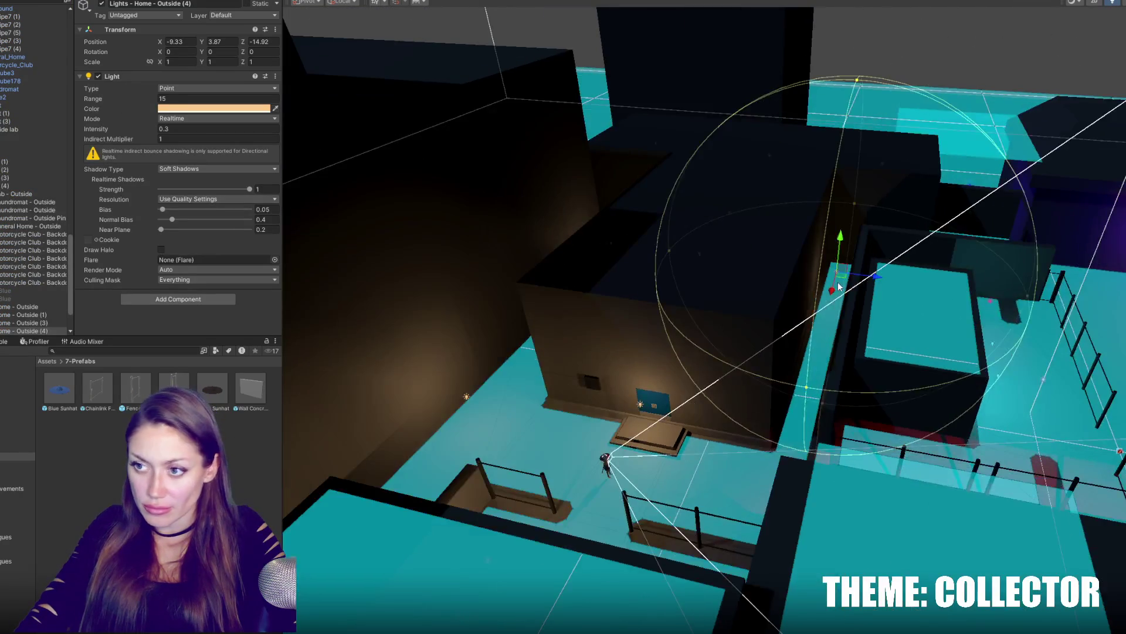
pyautogui.moveTo(862, 255)
pyautogui.keyDown('ctrl'); pyautogui.mouseDown()
pyautogui.moveTo(872, 309)
pyautogui.moveTo(858, 268)
pyautogui.moveTo(986, 257)
pyautogui.mouseUp(); pyautogui.keyUp('ctrl')
pyautogui.hotkey('ctrl', 'd')
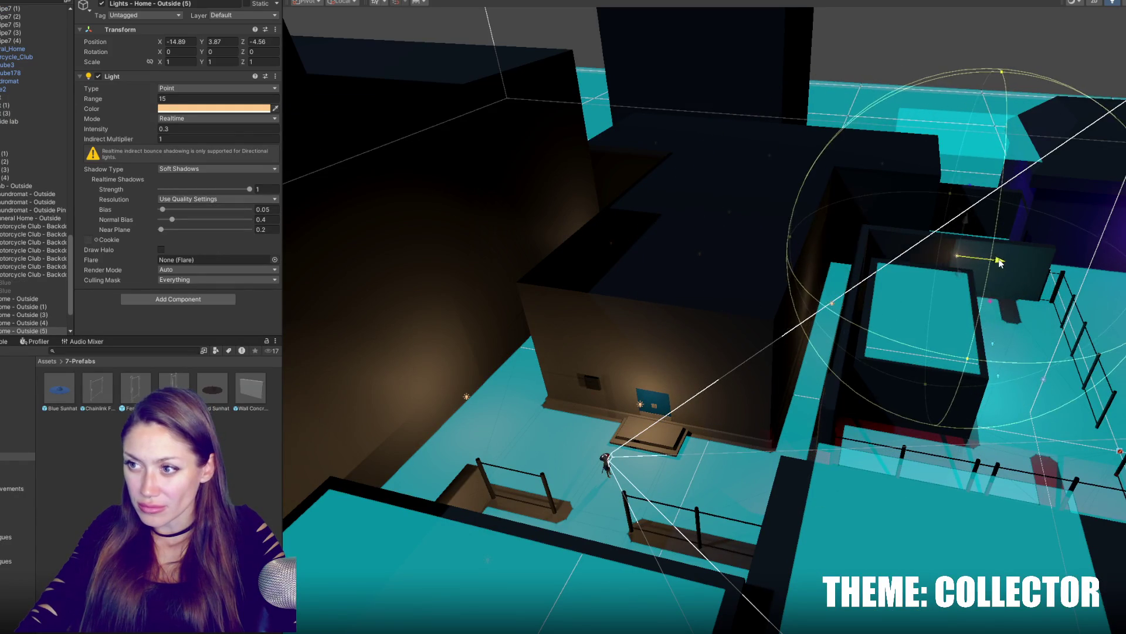
pyautogui.press('f')
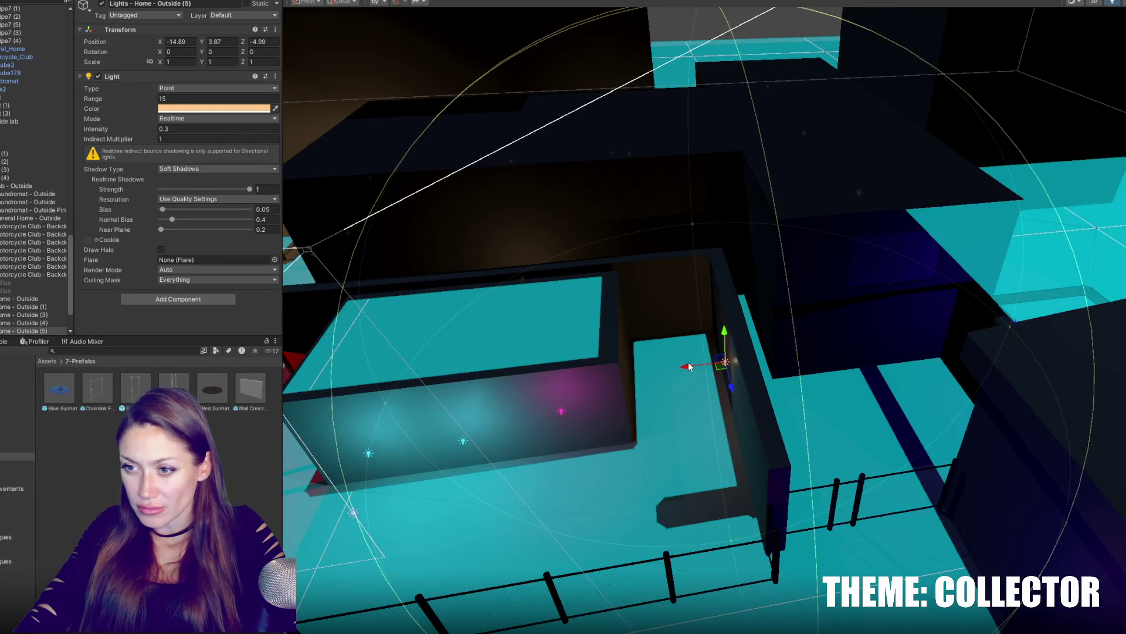
pyautogui.moveTo(688, 366)
pyautogui.mouseDown()
pyautogui.moveTo(640, 370)
pyautogui.moveTo(677, 350)
pyautogui.mouseUp()
pyautogui.write('.2')
# Set the light's intensity to 0.2 and range to 10, then lower it toward the ground.
pyautogui.click(193, 97)
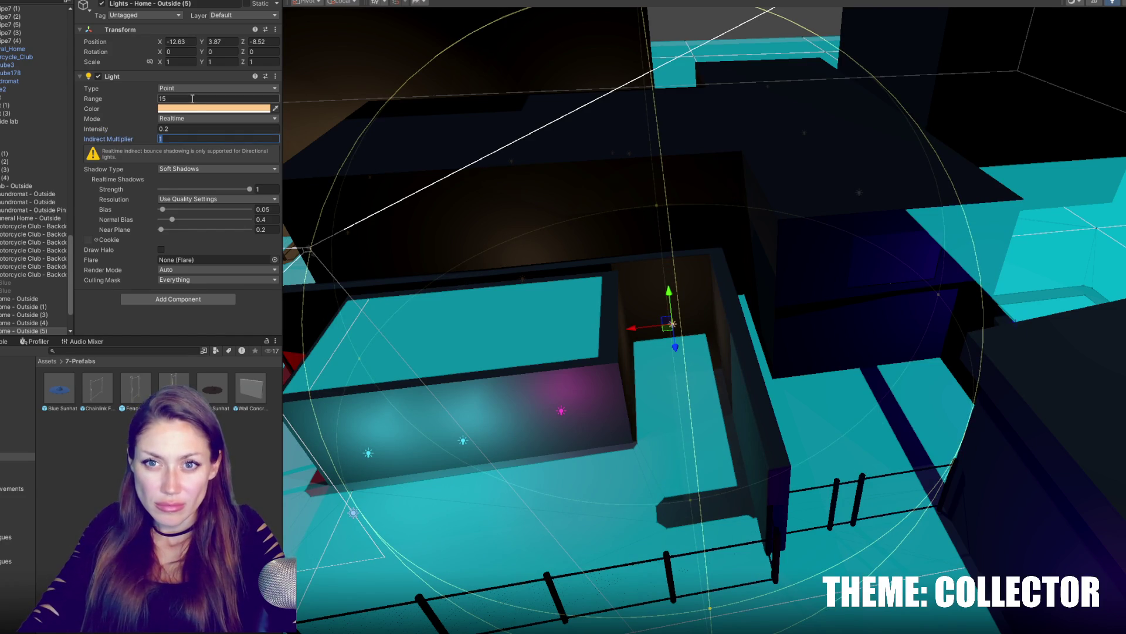
pyautogui.write('5')
pyautogui.press('BackSpace')
pyautogui.write('10')
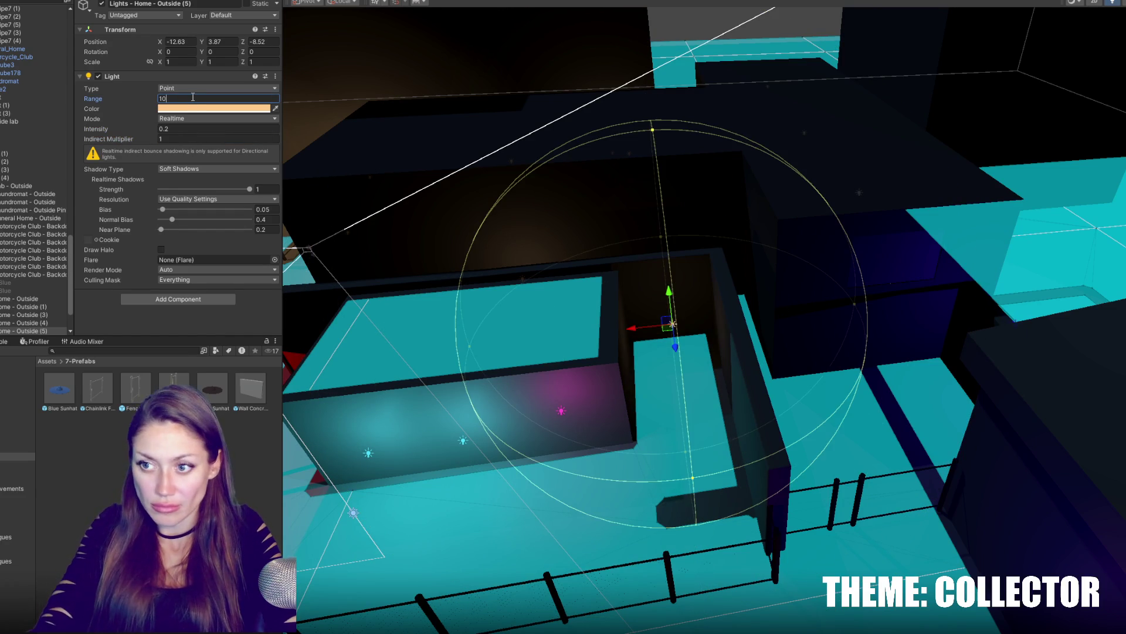
pyautogui.moveTo(669, 295); pyautogui.dragTo(675, 317)
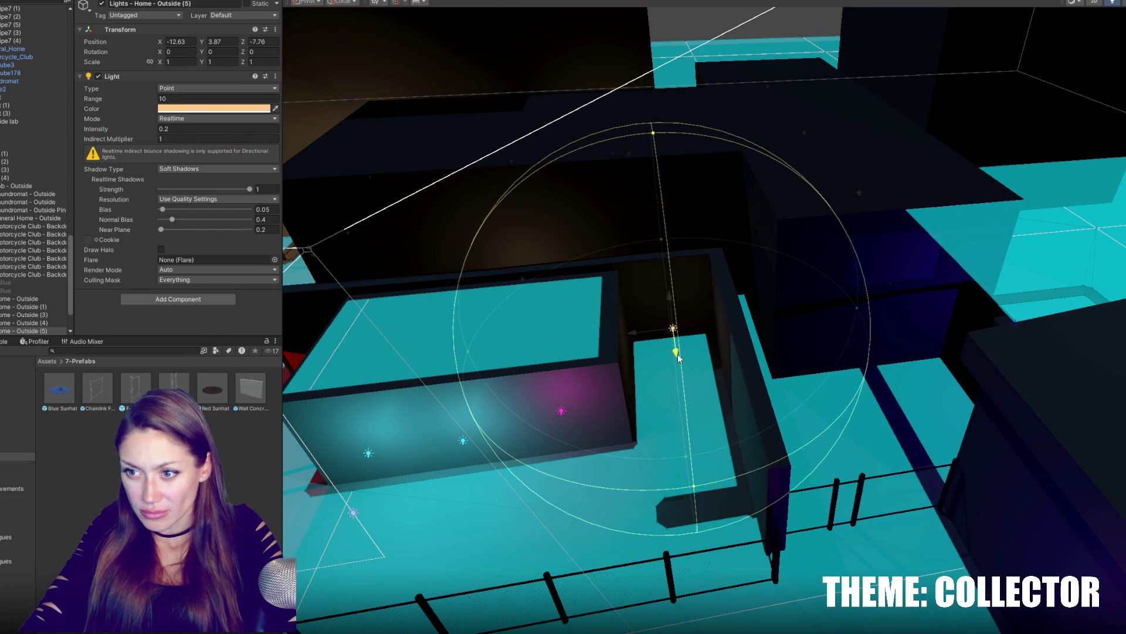
pyautogui.moveTo(669, 334)
pyautogui.mouseDown(button='right')
pyautogui.moveTo(862, 314)
pyautogui.moveTo(867, 276)
pyautogui.moveTo(783, 285)
pyautogui.moveTo(648, 265)
pyautogui.moveTo(736, 295)
pyautogui.moveTo(681, 318)
pyautogui.moveTo(697, 322)
pyautogui.mouseUp(button='right')
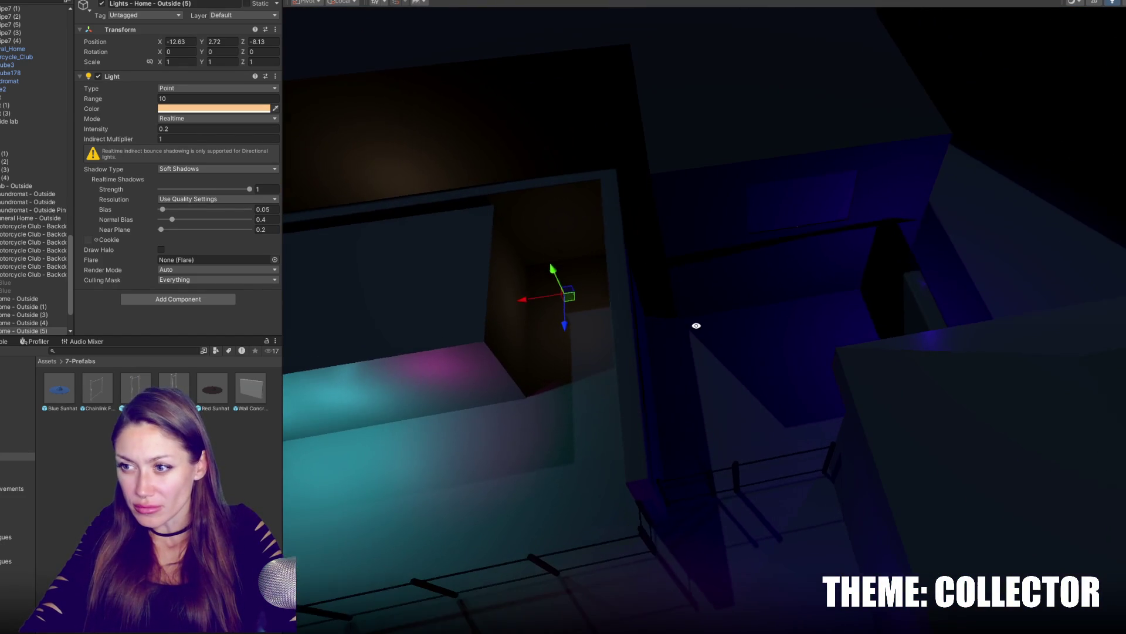
pyautogui.moveTo(520, 300); pyautogui.dragTo(613, 292)
pyautogui.moveTo(510, 370)
pyautogui.mouseDown(button='right')
pyautogui.moveTo(674, 329)
pyautogui.moveTo(938, 291)
pyautogui.moveTo(632, 302)
pyautogui.moveTo(651, 299)
pyautogui.mouseUp(button='right')
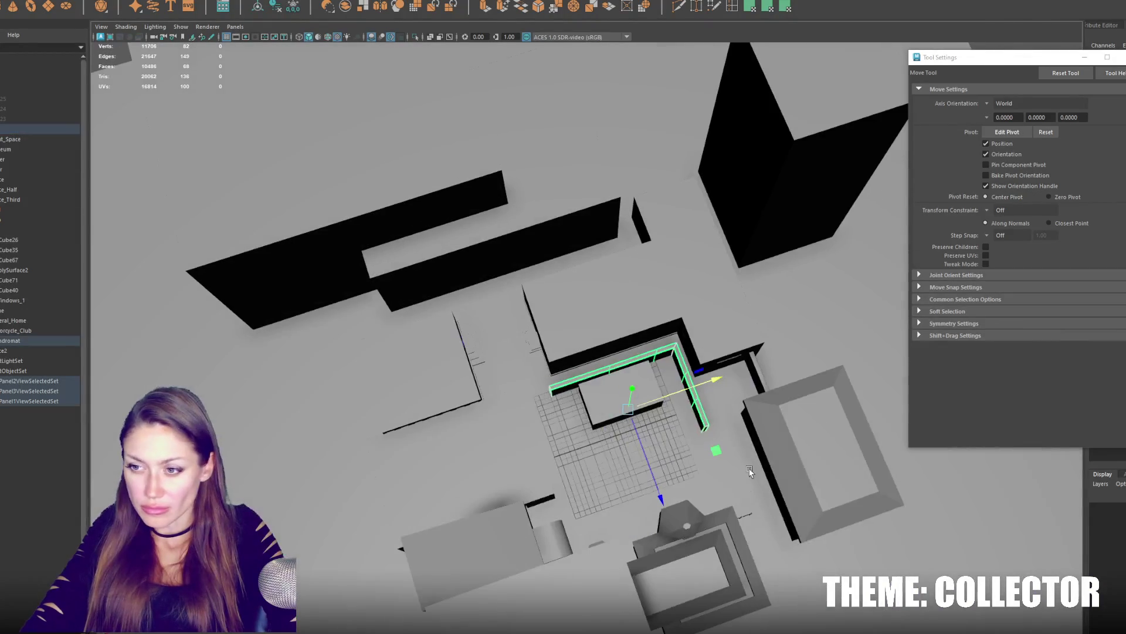
# From a top view, move the L-shaped wall's corner vertices to shift the corner.
pyautogui.keyDown('alt'); pyautogui.moveTo(750, 472); pyautogui.dragTo(528, 422); pyautogui.keyUp('alt')
pyautogui.scroll(3, 517, 430)
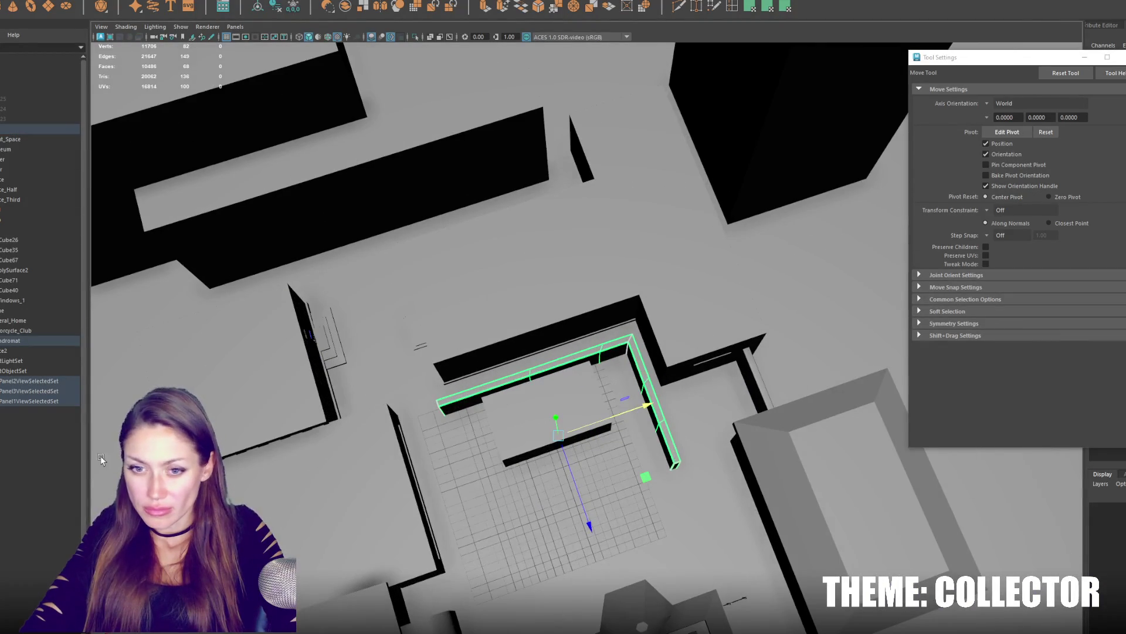
pyautogui.press('q')
pyautogui.press('F9')
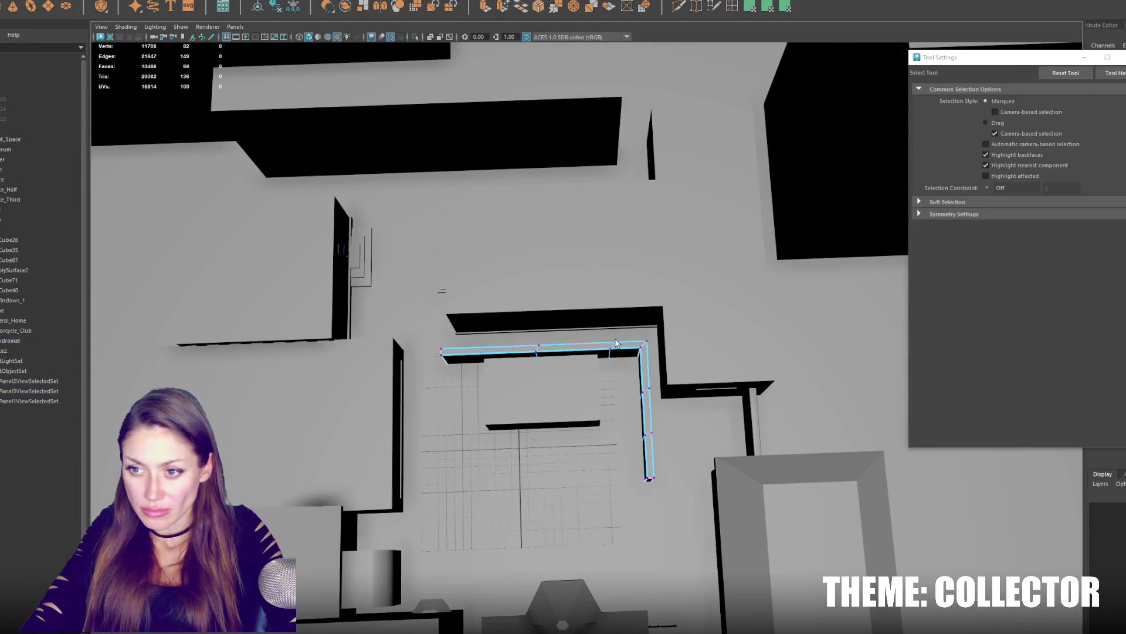
pyautogui.moveTo(679, 460); pyautogui.dragTo(679, 458)
pyautogui.press('w')
pyautogui.moveTo(687, 411)
pyautogui.mouseDown()
pyautogui.moveTo(666, 415)
pyautogui.moveTo(716, 415)
pyautogui.mouseUp()
pyautogui.moveTo(598, 330); pyautogui.dragTo(645, 357)
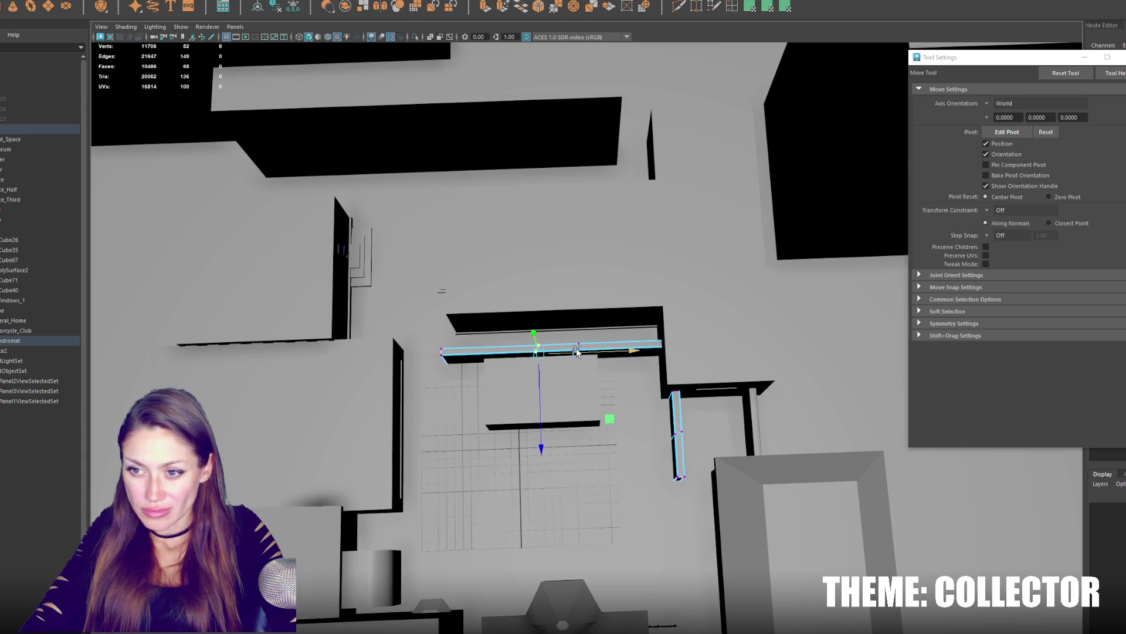
# Shift the vertical arm's vertices to meet the corner and adjust the wall's UVs.
pyautogui.moveTo(647, 303); pyautogui.dragTo(704, 509)
pyautogui.moveTo(715, 420); pyautogui.dragTo(655, 421)
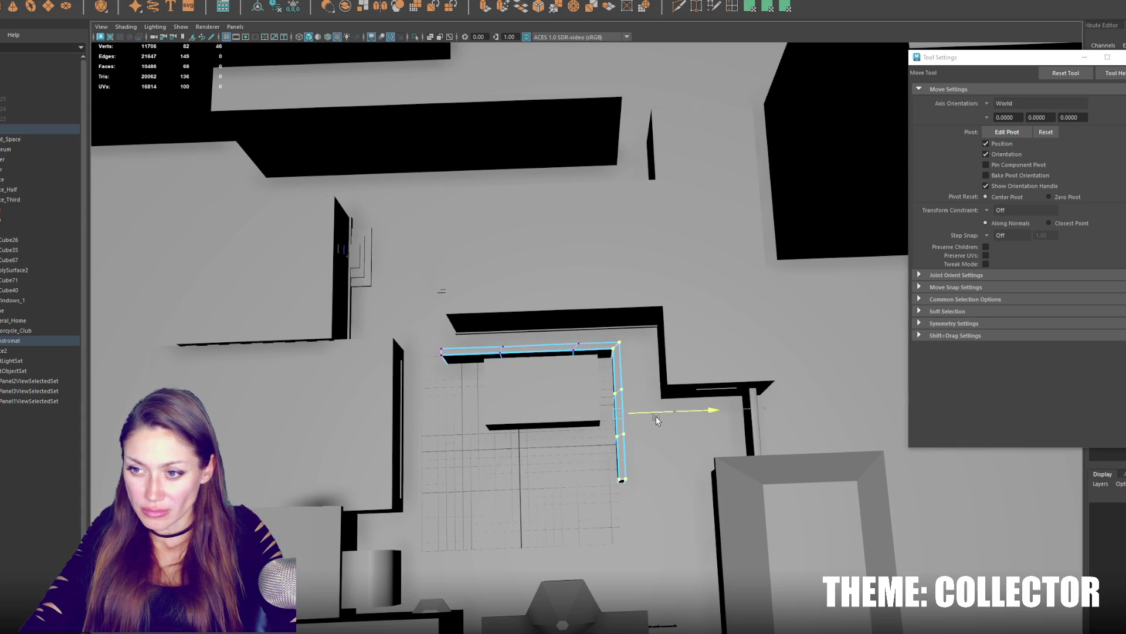
pyautogui.moveTo(657, 420); pyautogui.dragTo(671, 420)
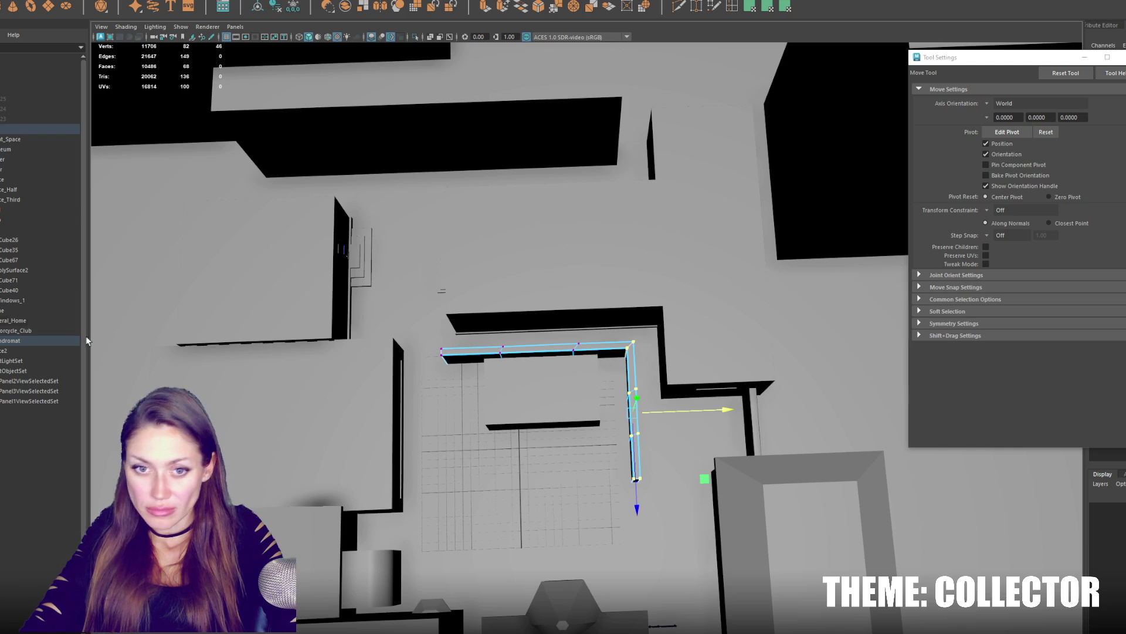
pyautogui.press('F12')
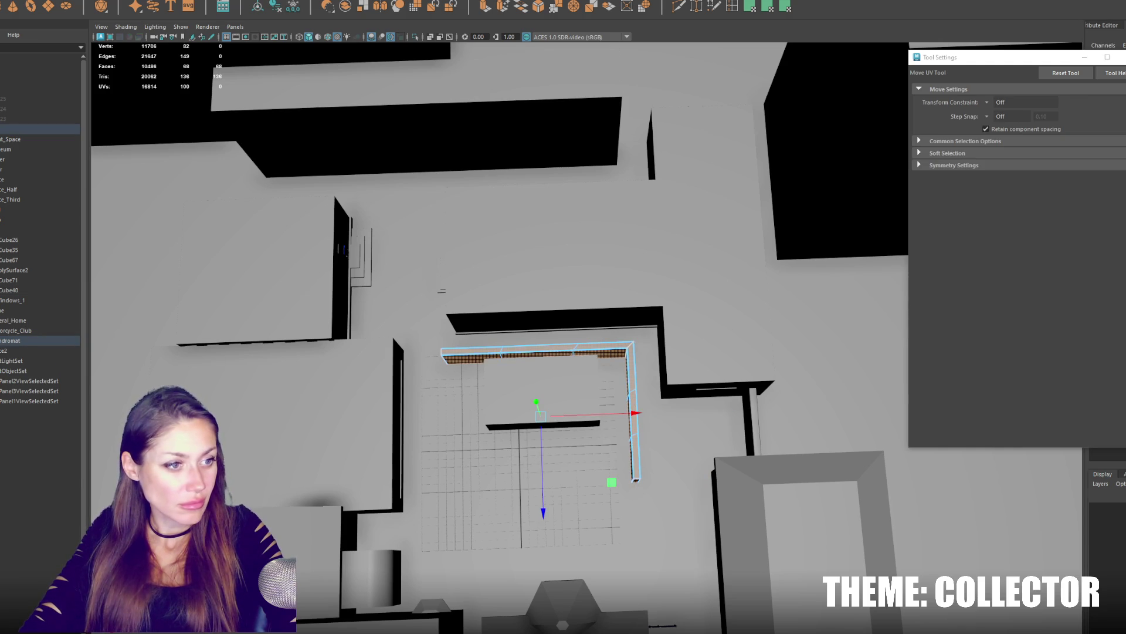
pyautogui.click(496, 325)
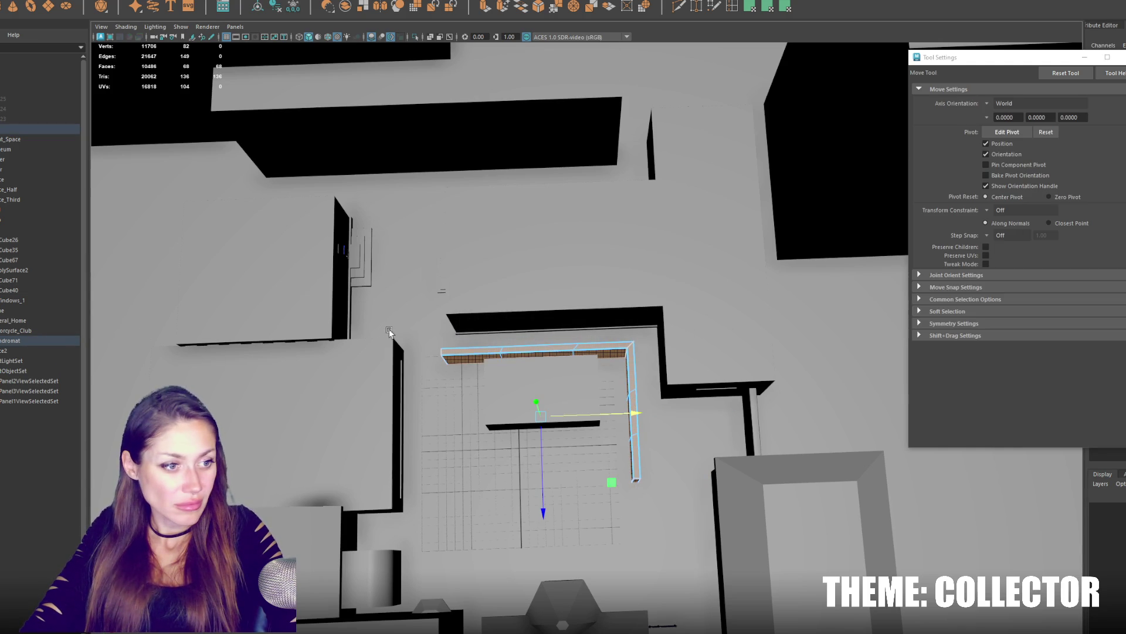
pyautogui.press('F12')
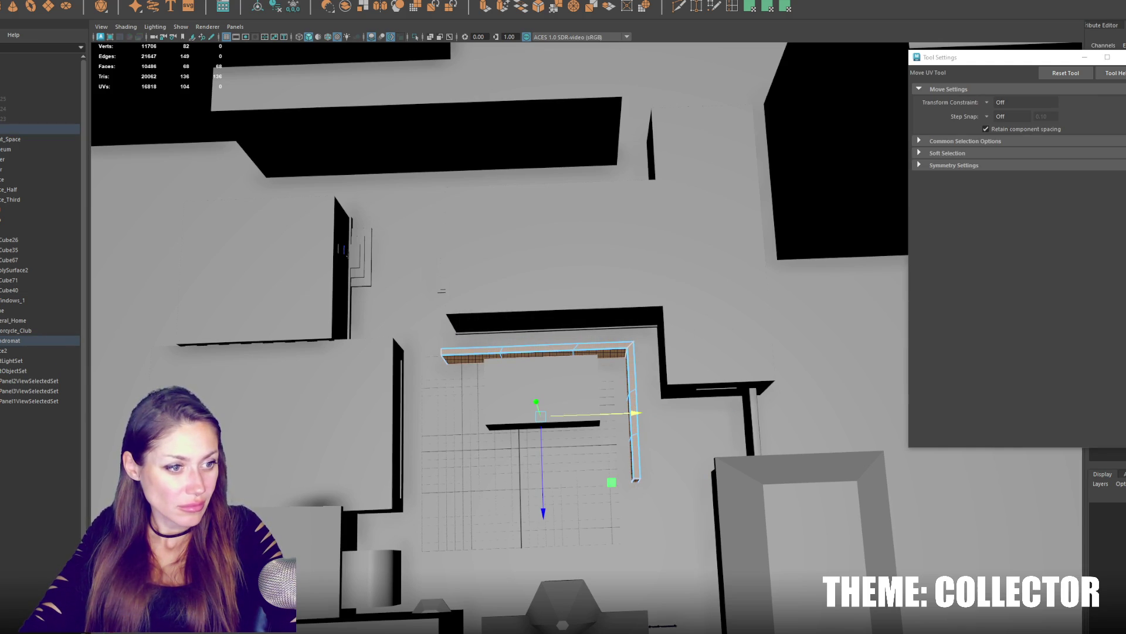
pyautogui.press('F8')
pyautogui.hotkey('ctrl', 'shift', 'a')
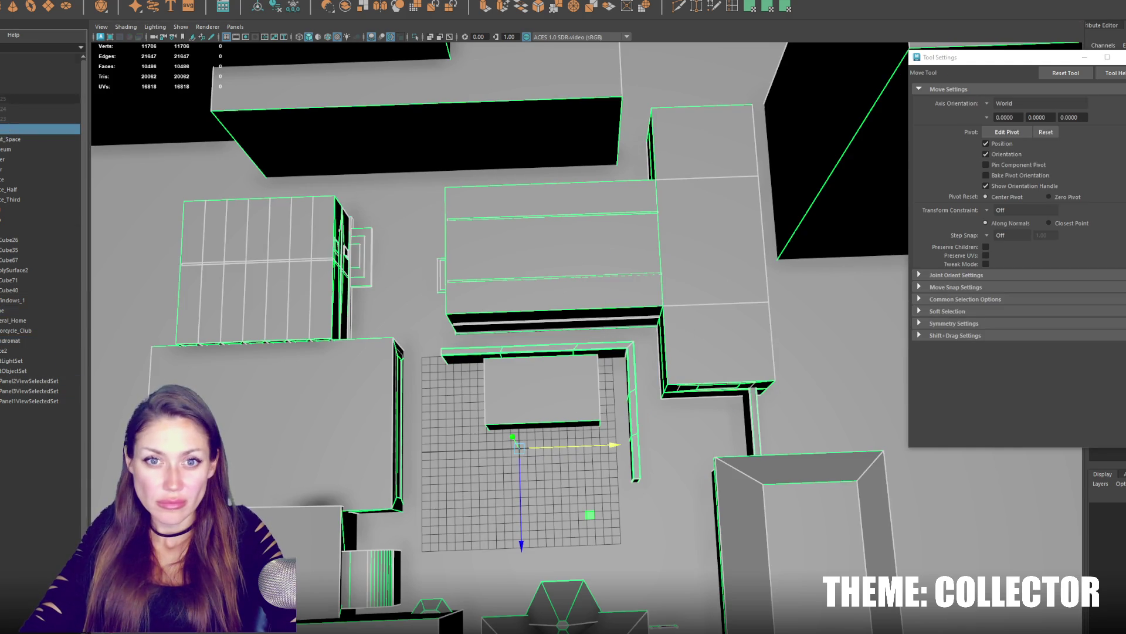
pyautogui.press('Escape')
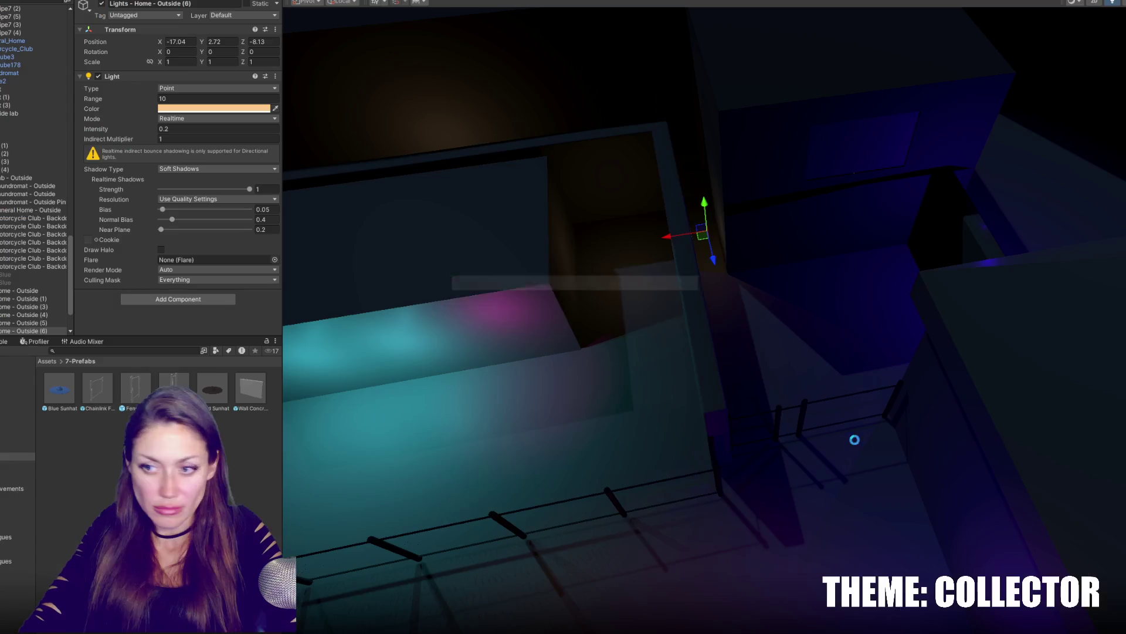
# Delete one chain-link fence section and select the neighbouring fence pieces.
pyautogui.click(721, 469)
pyautogui.keyDown('alt'); pyautogui.moveTo(719, 473); pyautogui.dragTo(844, 429); pyautogui.keyUp('alt')
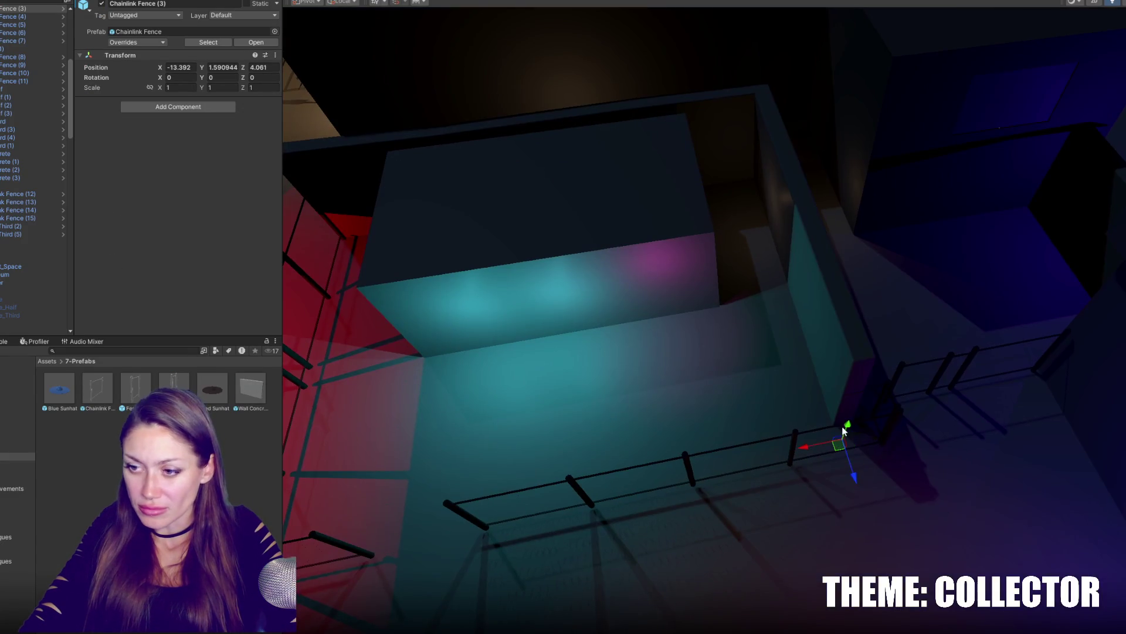
pyautogui.click(457, 492)
pyautogui.press('Delete')
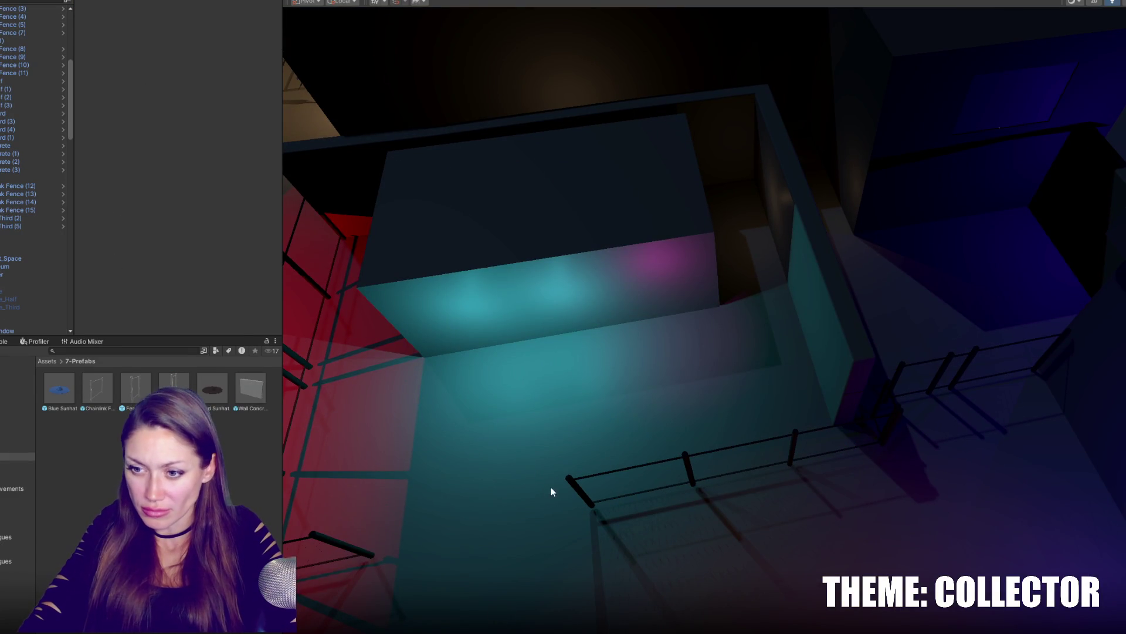
pyautogui.click(584, 488)
pyautogui.keyDown('shift'); pyautogui.click(845, 431); pyautogui.keyUp('shift')
pyautogui.keyDown('shift'); pyautogui.click(886, 394); pyautogui.keyUp('shift')
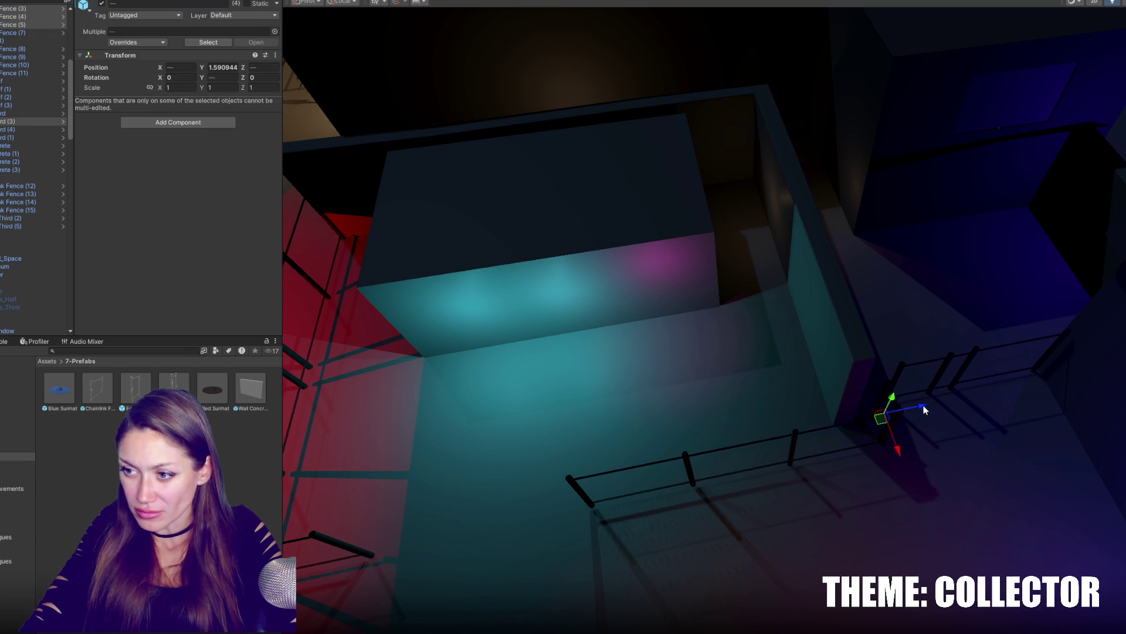
pyautogui.keyDown('alt'); pyautogui.moveTo(883, 415); pyautogui.dragTo(813, 411); pyautogui.keyUp('alt')
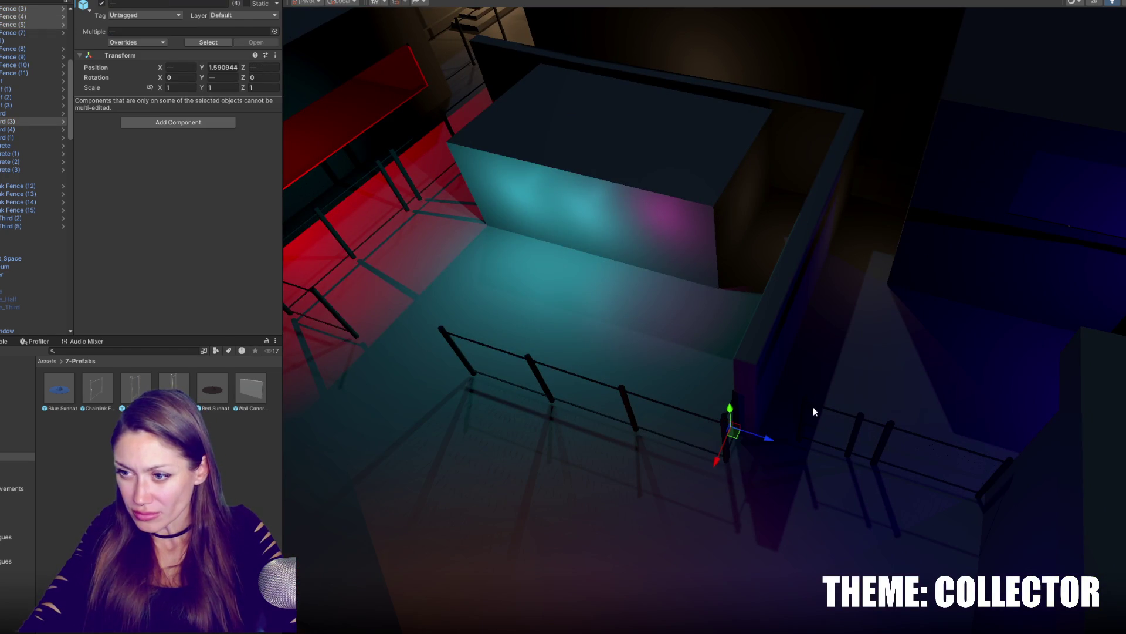
pyautogui.click(858, 427)
# Move the Fence_Half and Fence_Third pieces left along X to realign them.
pyautogui.click(887, 428)
pyautogui.press('f')
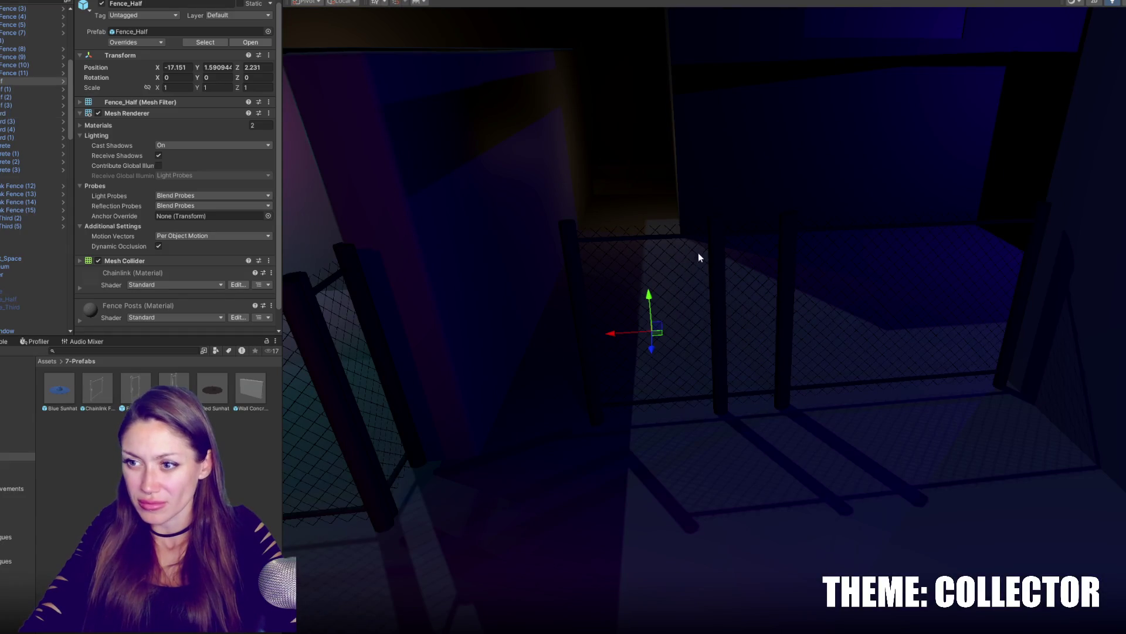
pyautogui.click(701, 284)
pyautogui.click(600, 295)
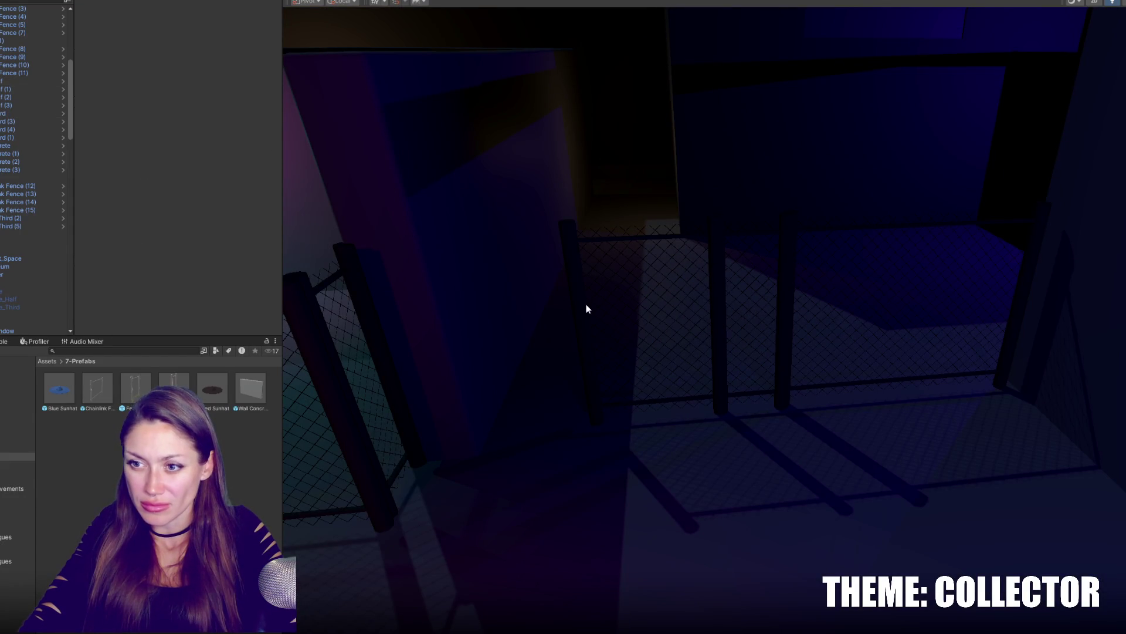
pyautogui.click(591, 327)
pyautogui.moveTo(606, 335); pyautogui.dragTo(491, 343)
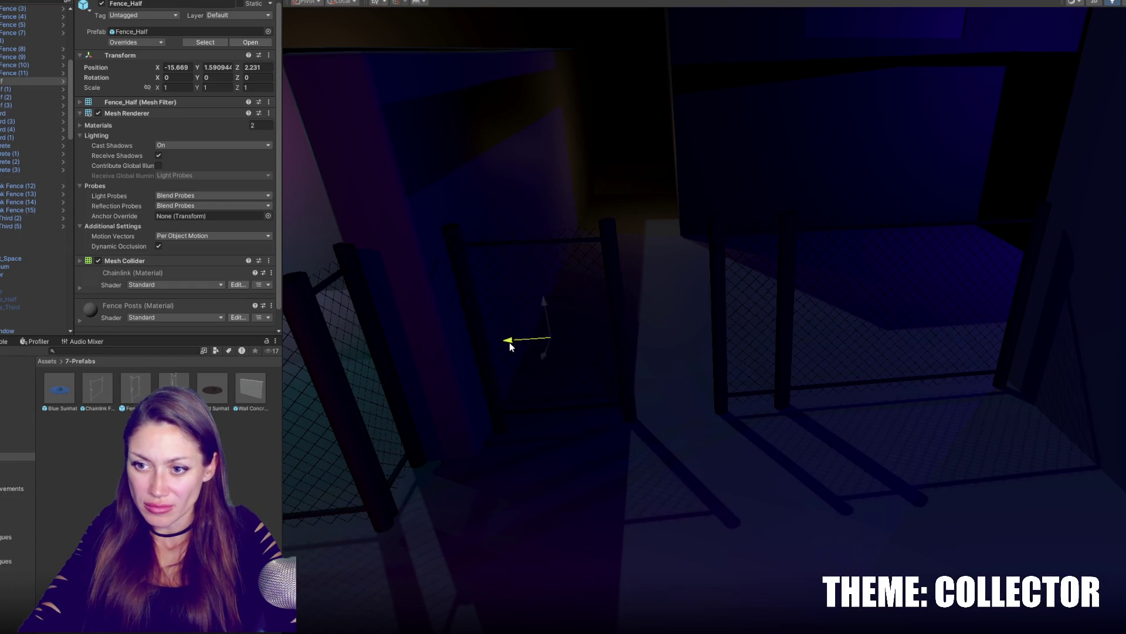
pyautogui.moveTo(709, 328); pyautogui.dragTo(613, 341)
# Duplicate Fence_Third and pull back to review the level.
pyautogui.hotkey('ctrl', 'd')
pyautogui.click(533, 348)
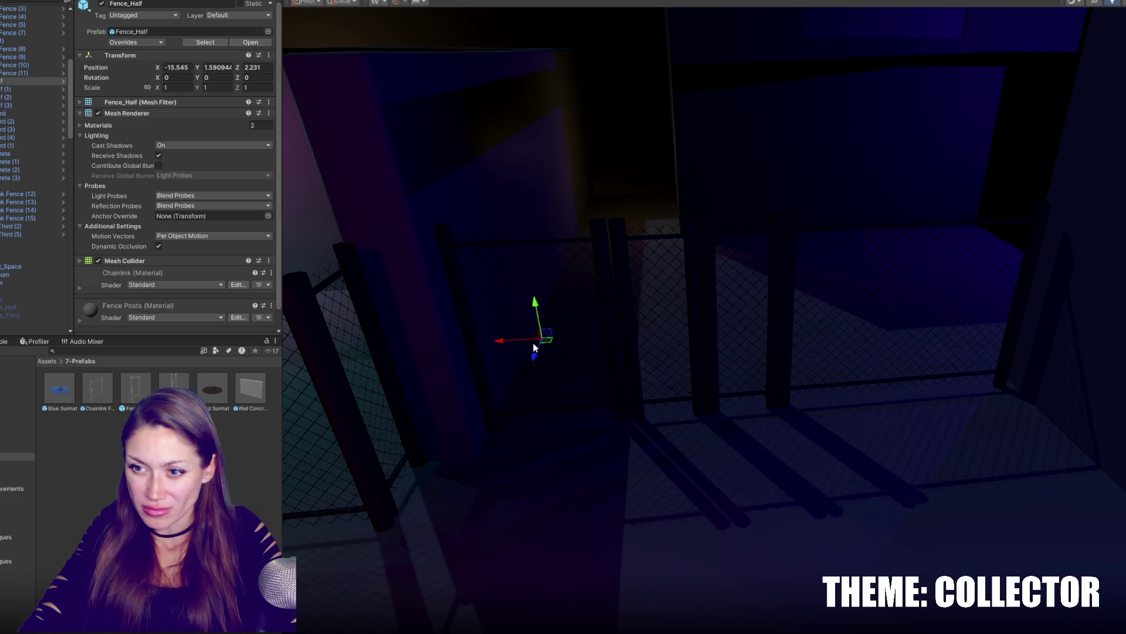
pyautogui.moveTo(939, 305)
pyautogui.mouseDown(button='right')
pyautogui.moveTo(774, 323)
pyautogui.moveTo(842, 359)
pyautogui.moveTo(690, 322)
pyautogui.moveTo(1079, 290)
pyautogui.moveTo(859, 312)
pyautogui.moveTo(734, 252)
pyautogui.moveTo(637, 256)
pyautogui.moveTo(880, 268)
pyautogui.moveTo(905, 60)
pyautogui.mouseUp(button='right')
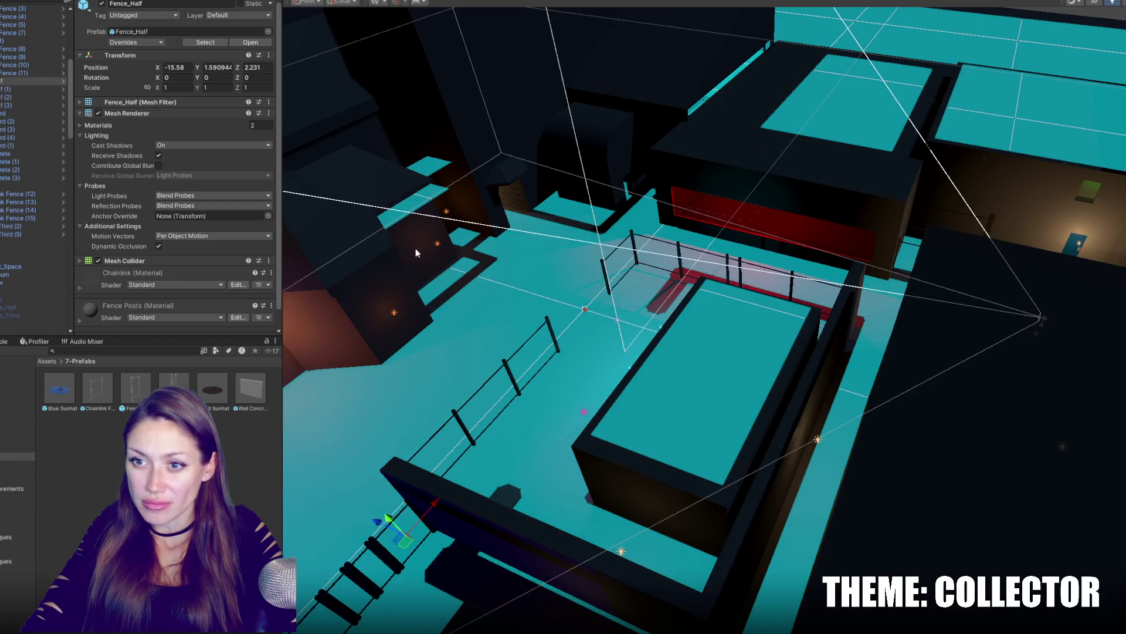
pyautogui.click(438, 245)
# Duplicate the motorcycle club backdoor light, move the copy along the alley, and save.
pyautogui.moveTo(438, 245)
pyautogui.mouseDown()
pyautogui.moveTo(687, 195)
pyautogui.moveTo(729, 275)
pyautogui.moveTo(775, 276)
pyautogui.moveTo(578, 275)
pyautogui.mouseUp()
pyautogui.press('f')
pyautogui.hotkey('ctrl', 'd')
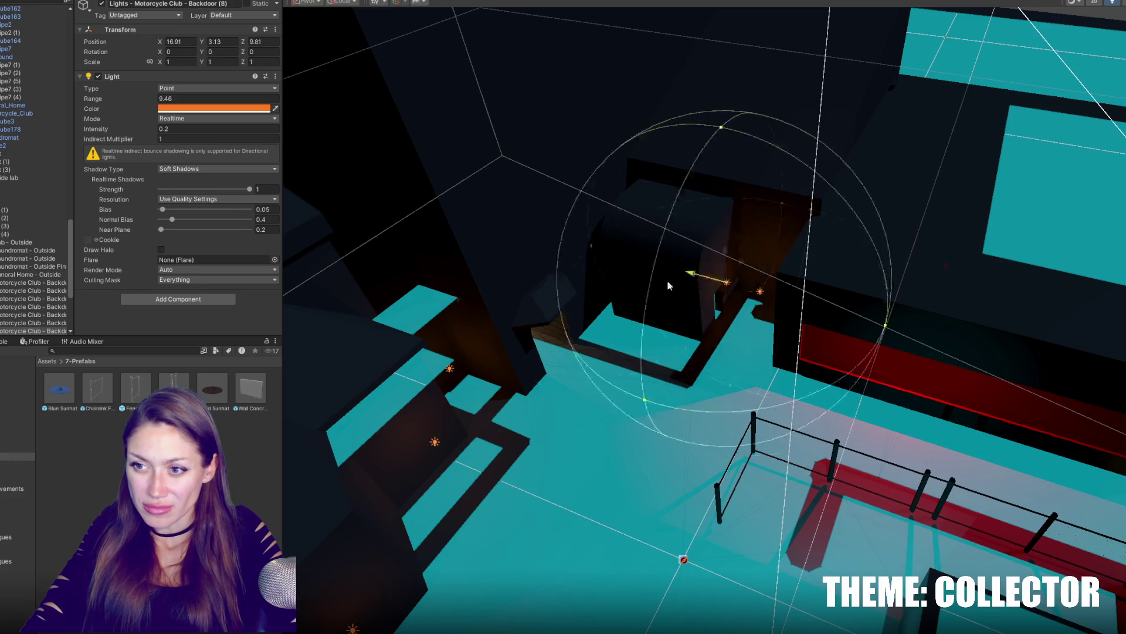
pyautogui.moveTo(635, 235)
pyautogui.mouseDown()
pyautogui.moveTo(612, 258)
pyautogui.moveTo(655, 288)
pyautogui.mouseUp()
pyautogui.moveTo(655, 288)
pyautogui.mouseDown(button='right')
pyautogui.moveTo(617, 203)
pyautogui.moveTo(774, 320)
pyautogui.moveTo(872, 272)
pyautogui.mouseUp(button='right')
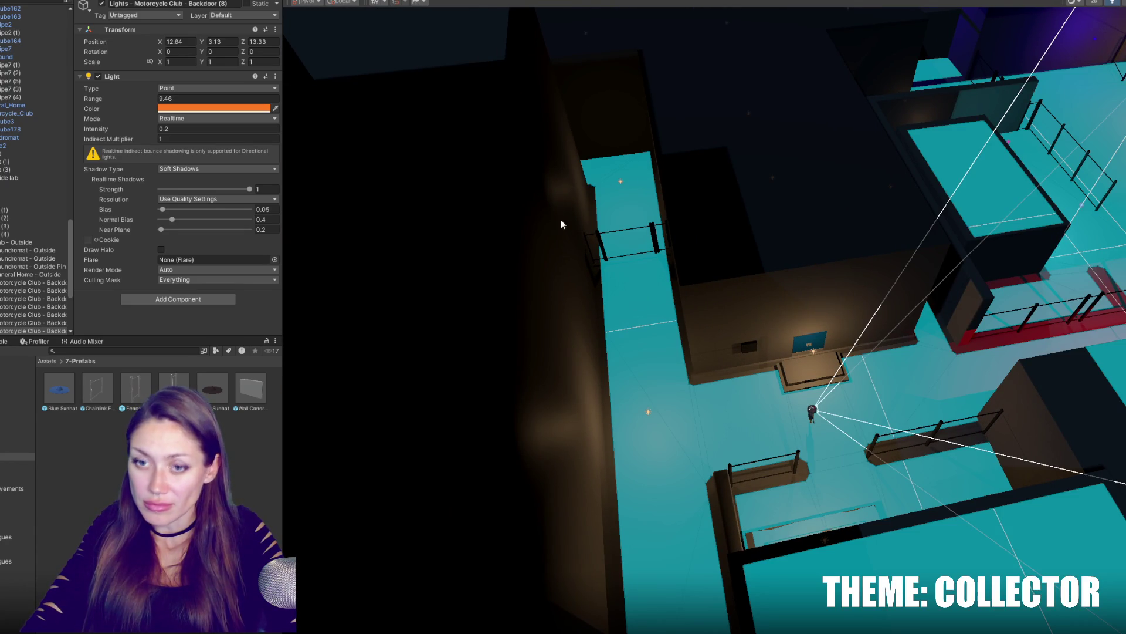
pyautogui.hotkey('ctrl', 's')
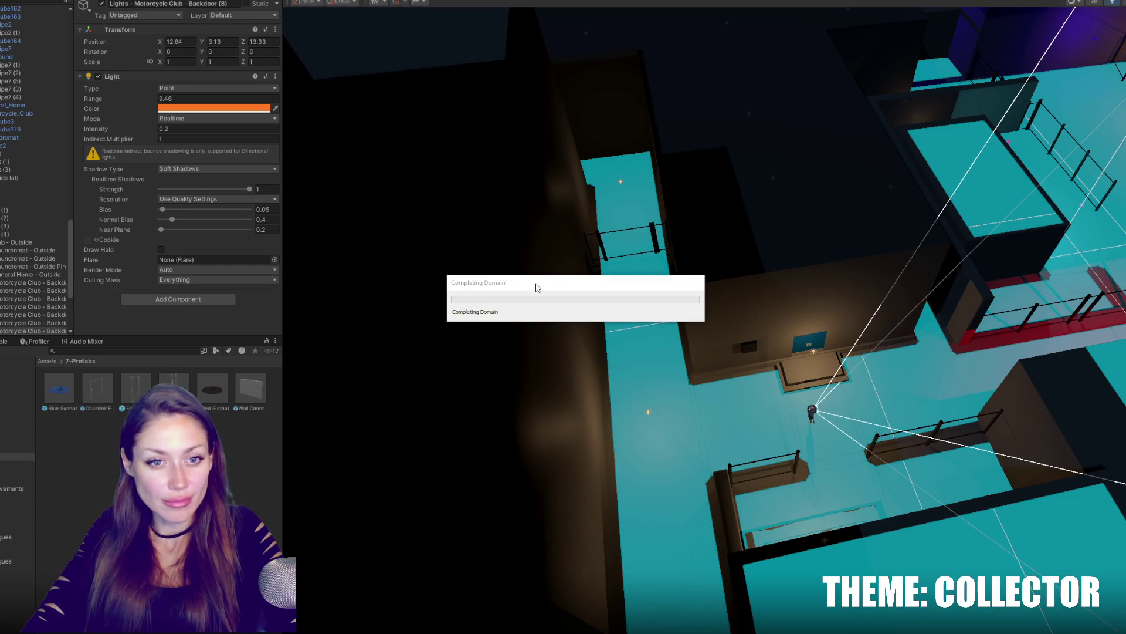
# Play-test the night level, pause it, and exit Play mode.
pyautogui.hotkey('ctrl', 'p')
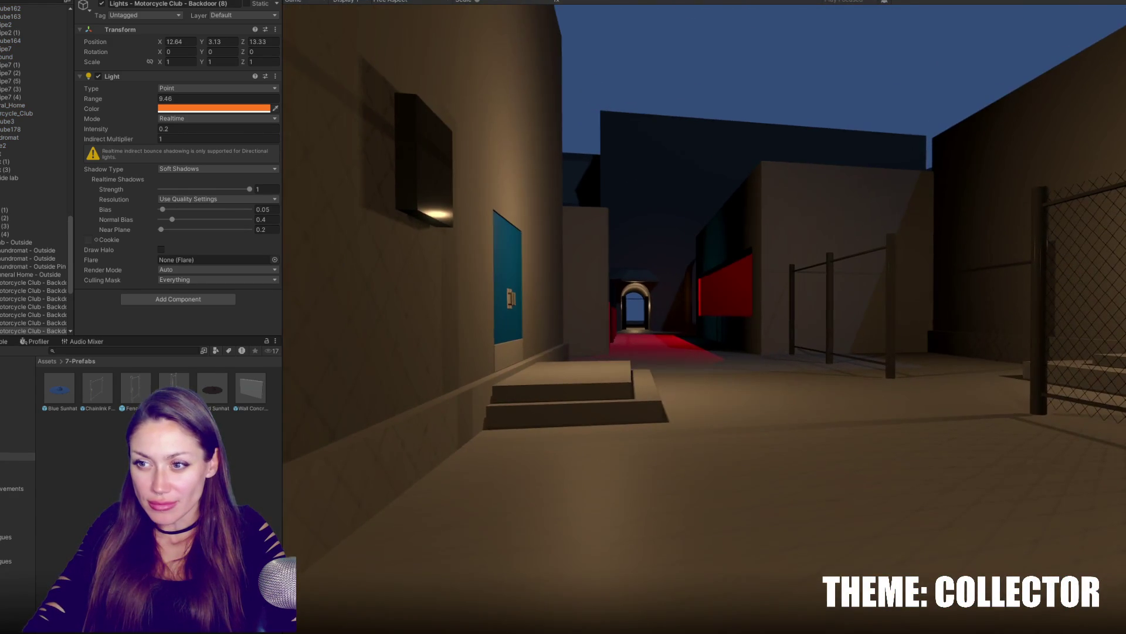
pyautogui.press('Escape')
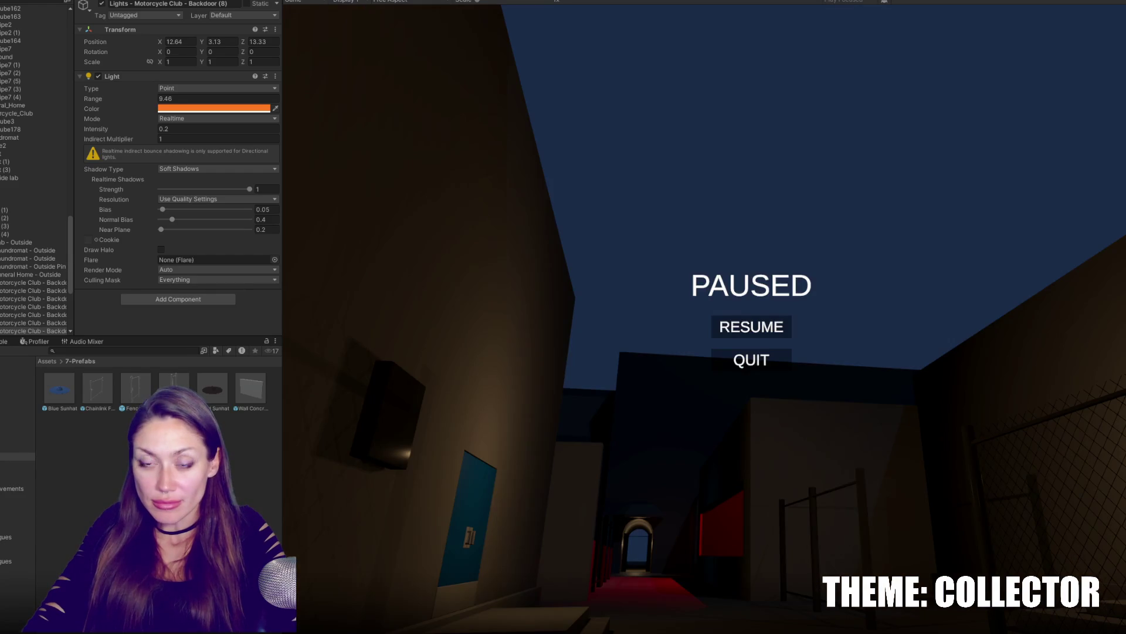
pyautogui.press('Escape')
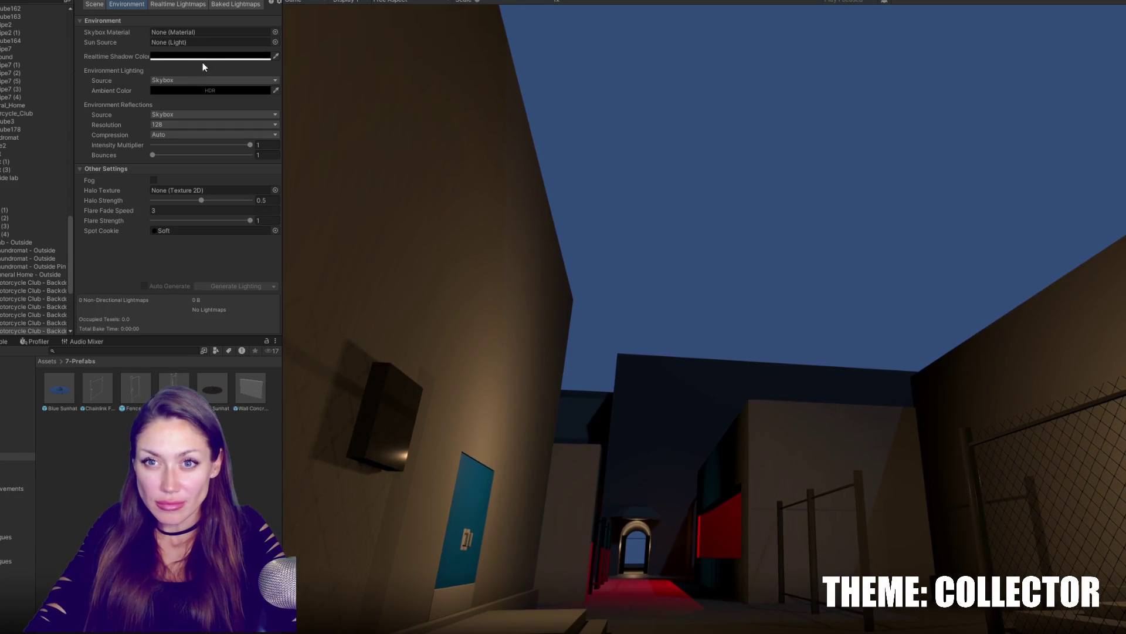
# Check the realtime shadow colour without changing it and select the Directional Light.
pyautogui.click(204, 58)
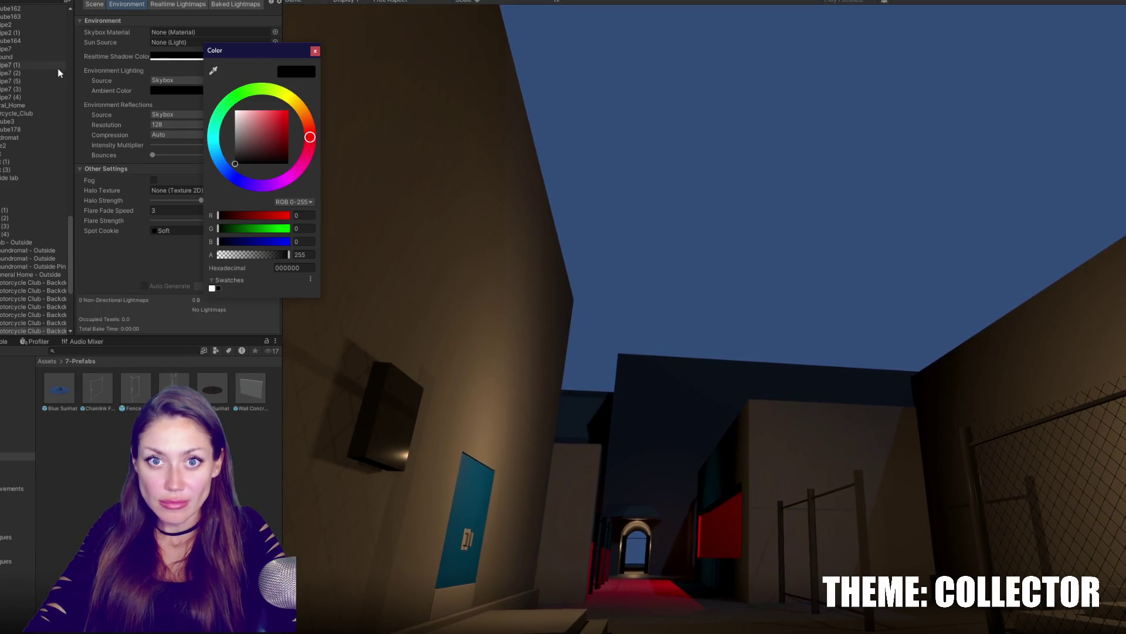
pyautogui.click(69, 232)
pyautogui.scroll(-5, 68, 238)
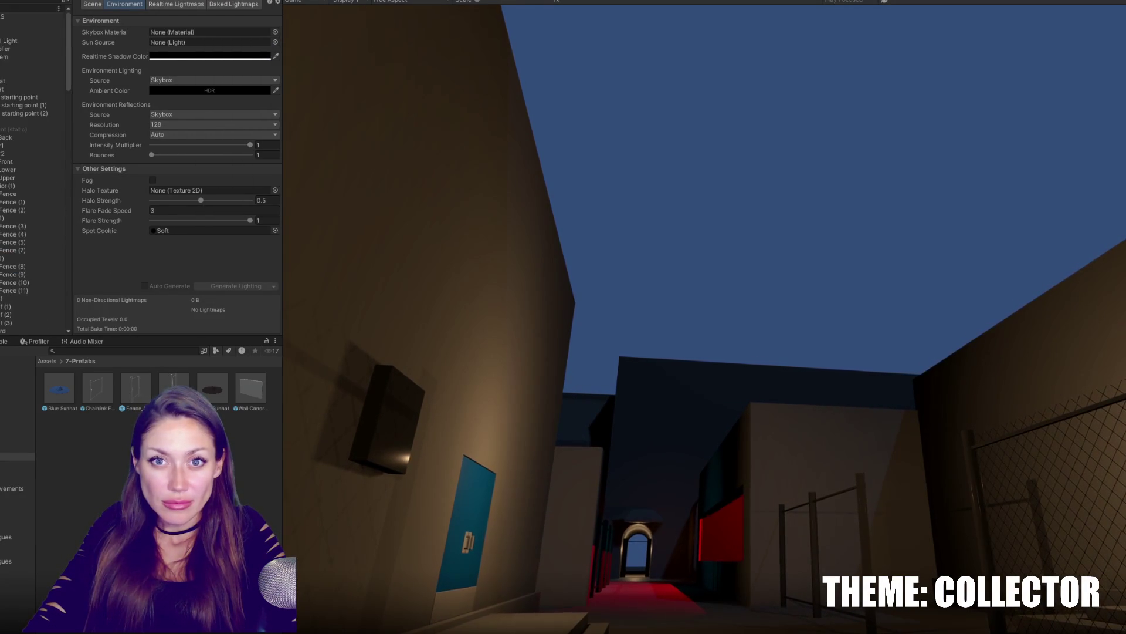
pyautogui.click(17, 39)
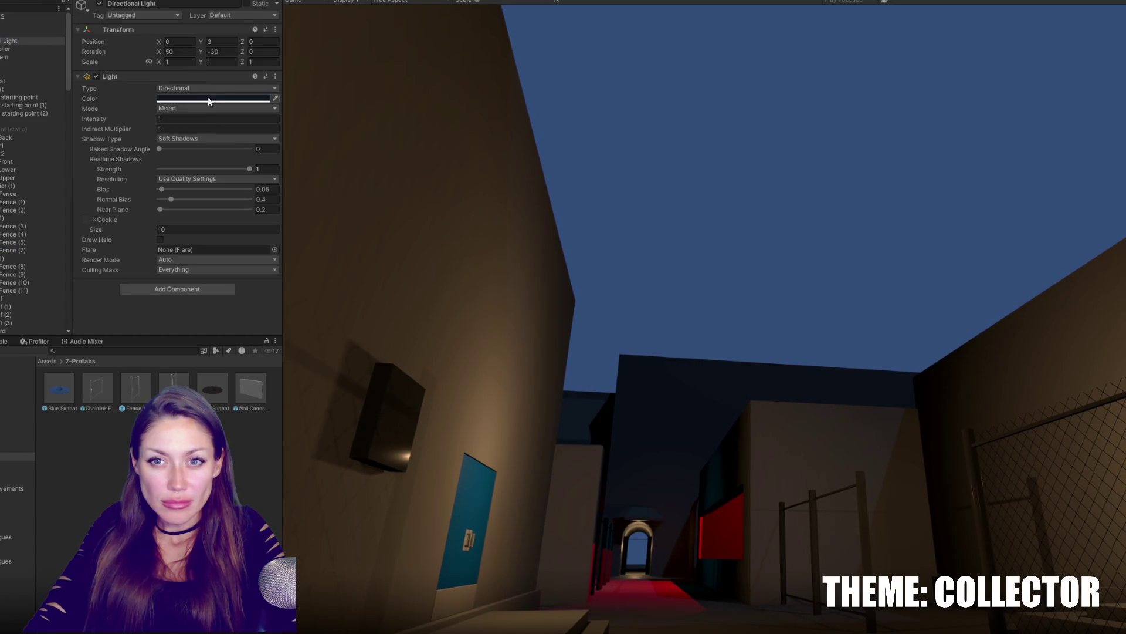
# Tint the directional light a dark blue-grey (14181D) and return to the Lighting settings.
pyautogui.click(209, 102)
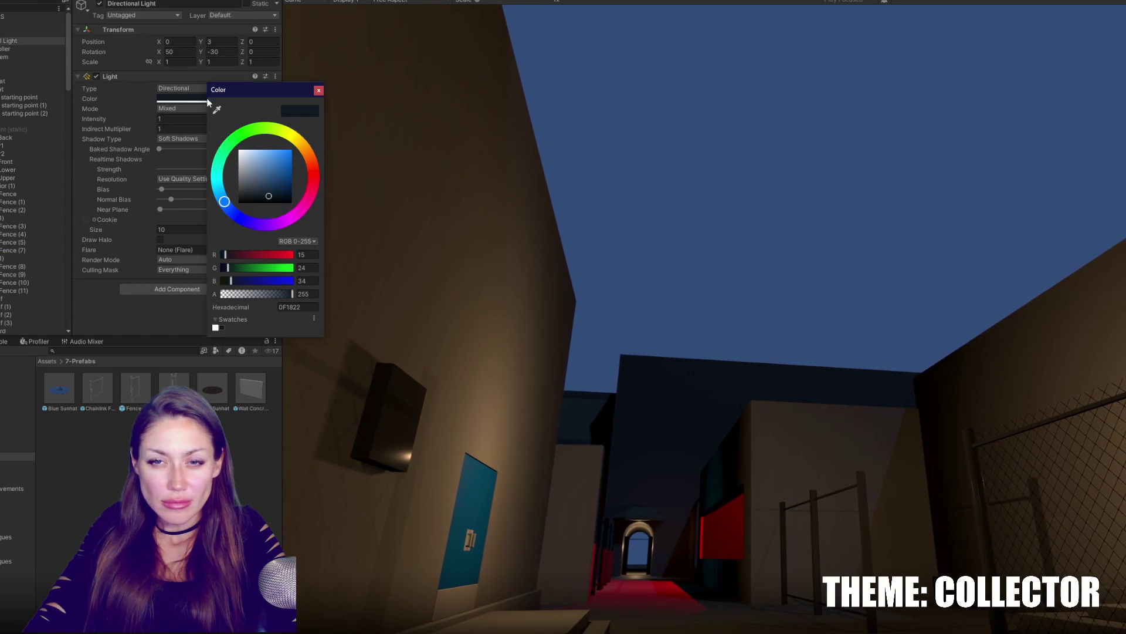
pyautogui.click(265, 195)
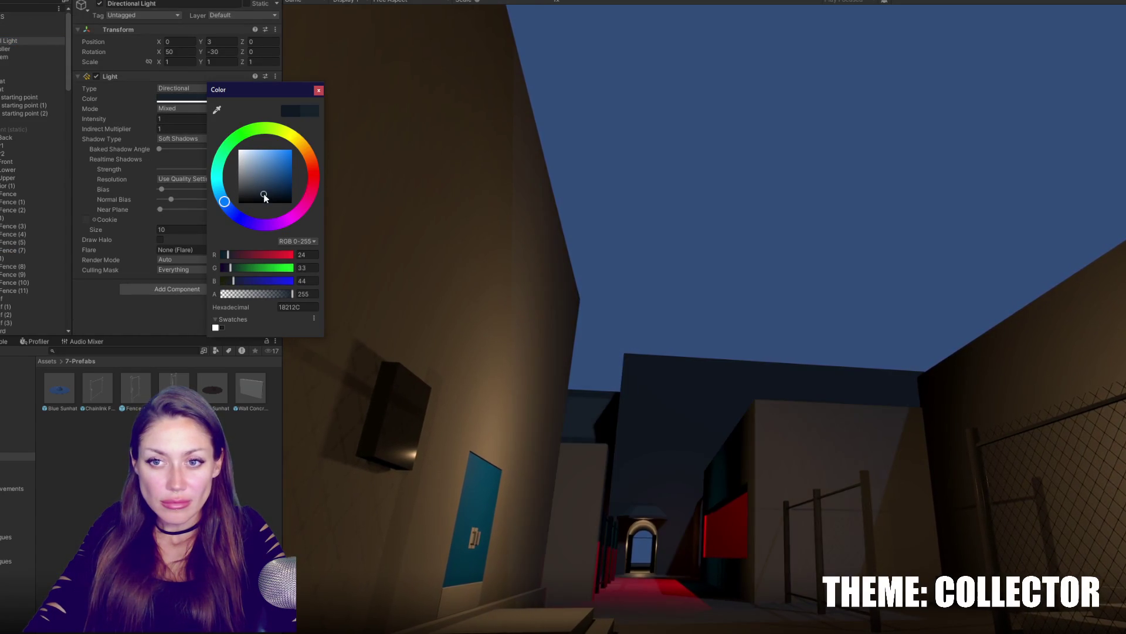
pyautogui.click(318, 91)
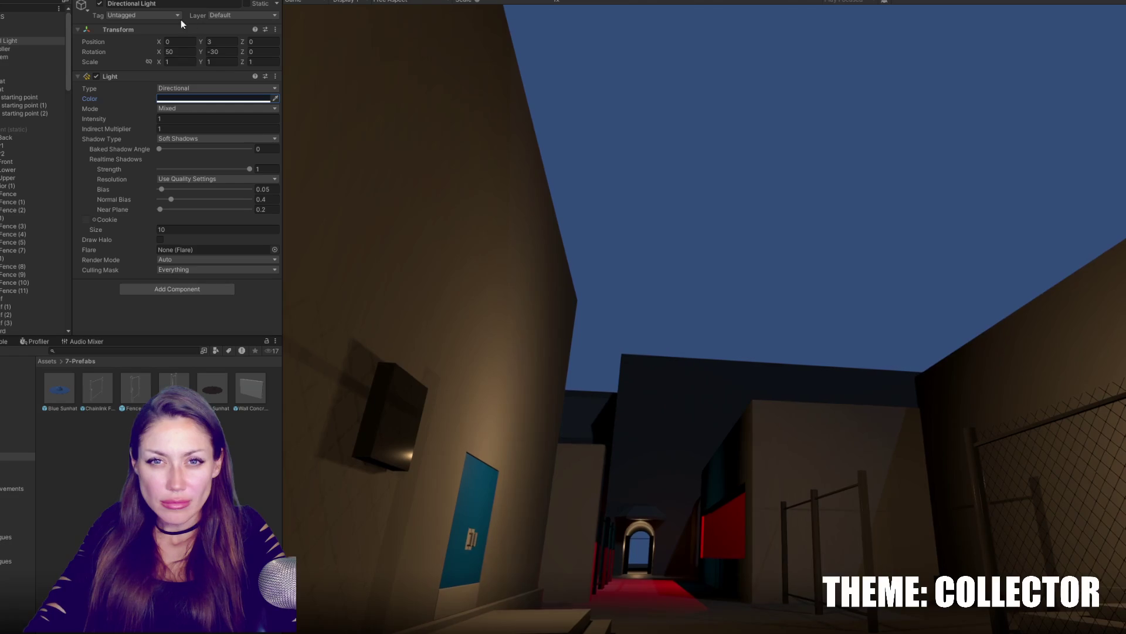
pyautogui.click(168, 3)
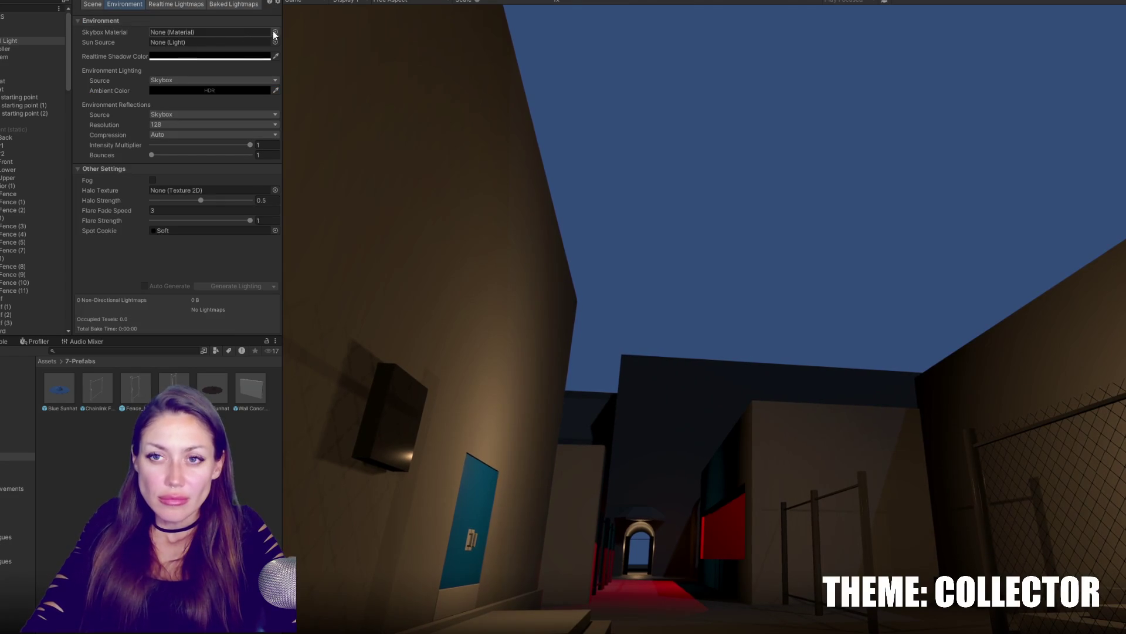
pyautogui.click(274, 32)
pyautogui.write('sky')
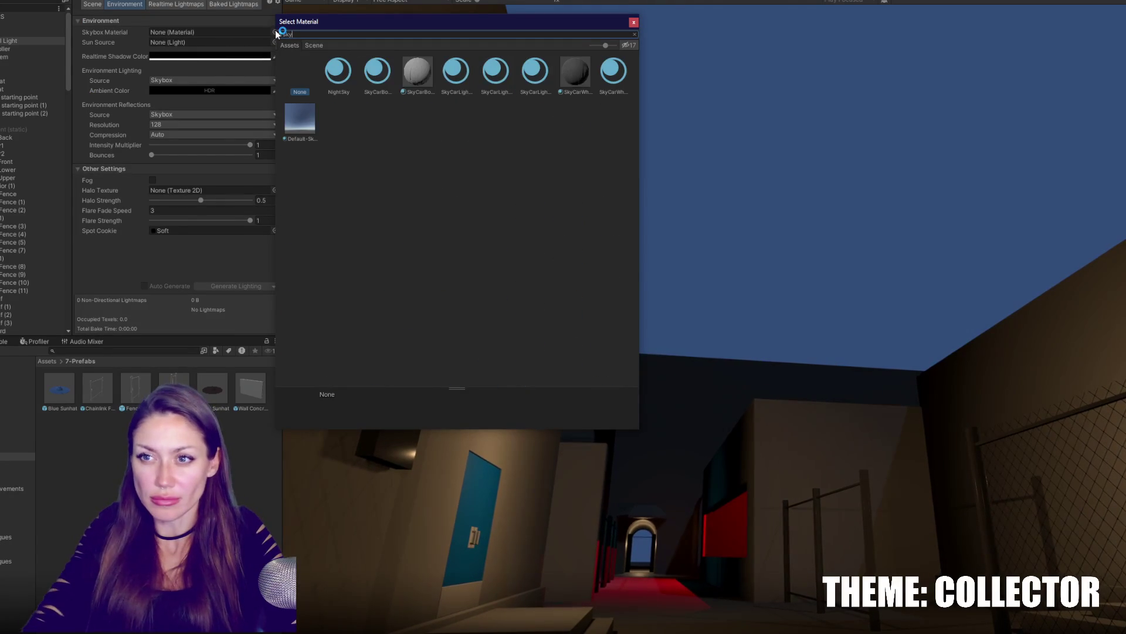
pyautogui.click(301, 123)
pyautogui.doubleClick(302, 127)
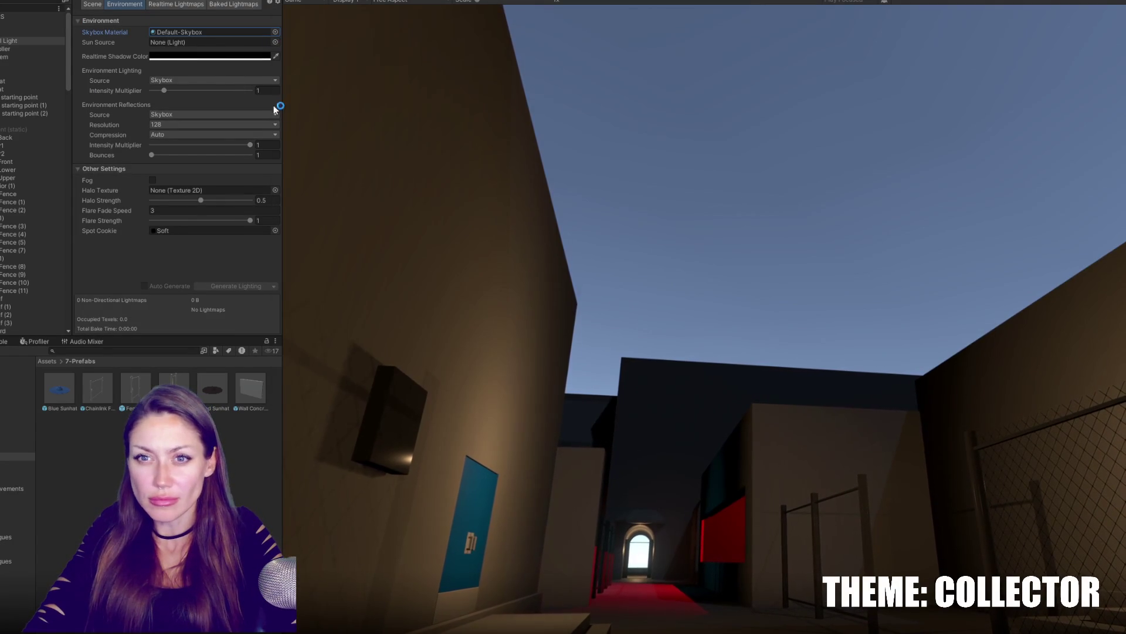
pyautogui.click(231, 35)
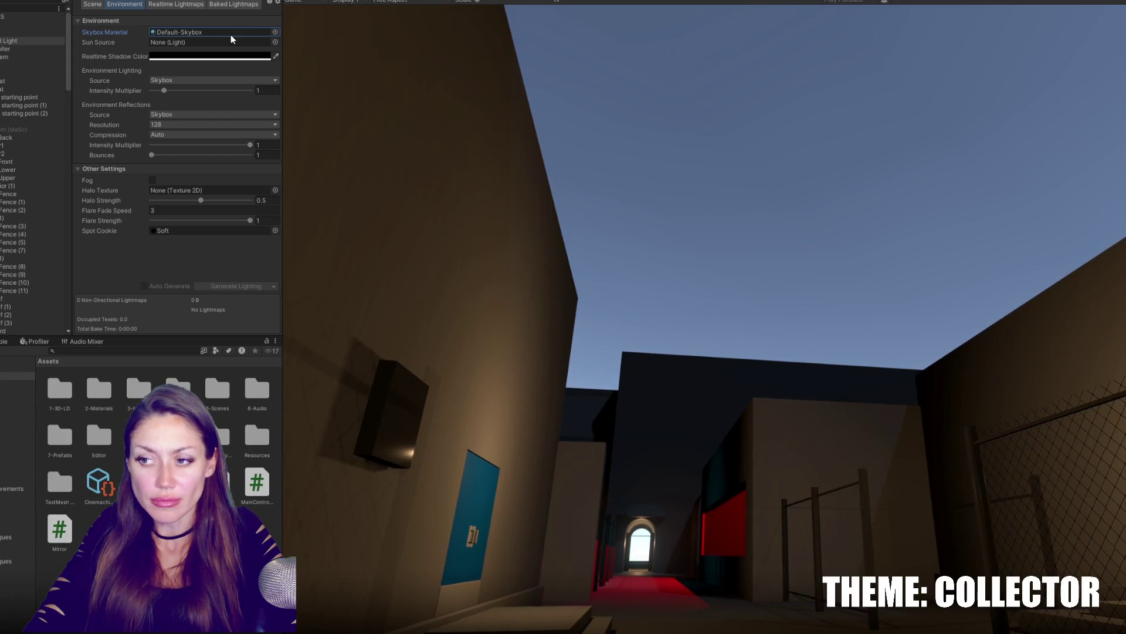
pyautogui.press('Delete')
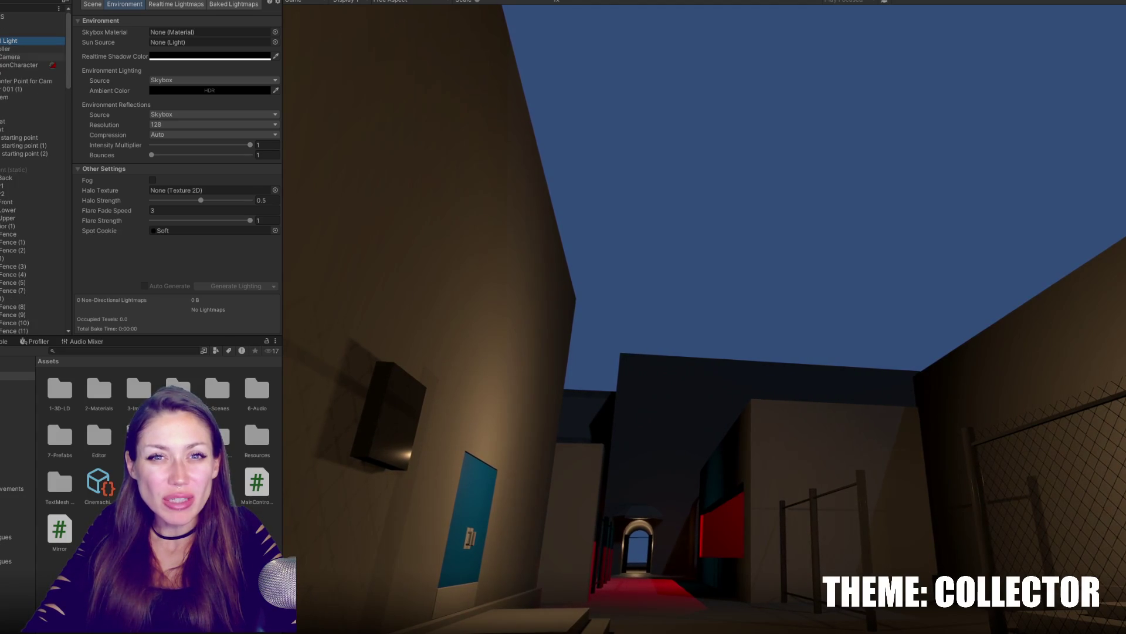
pyautogui.click(95, 1)
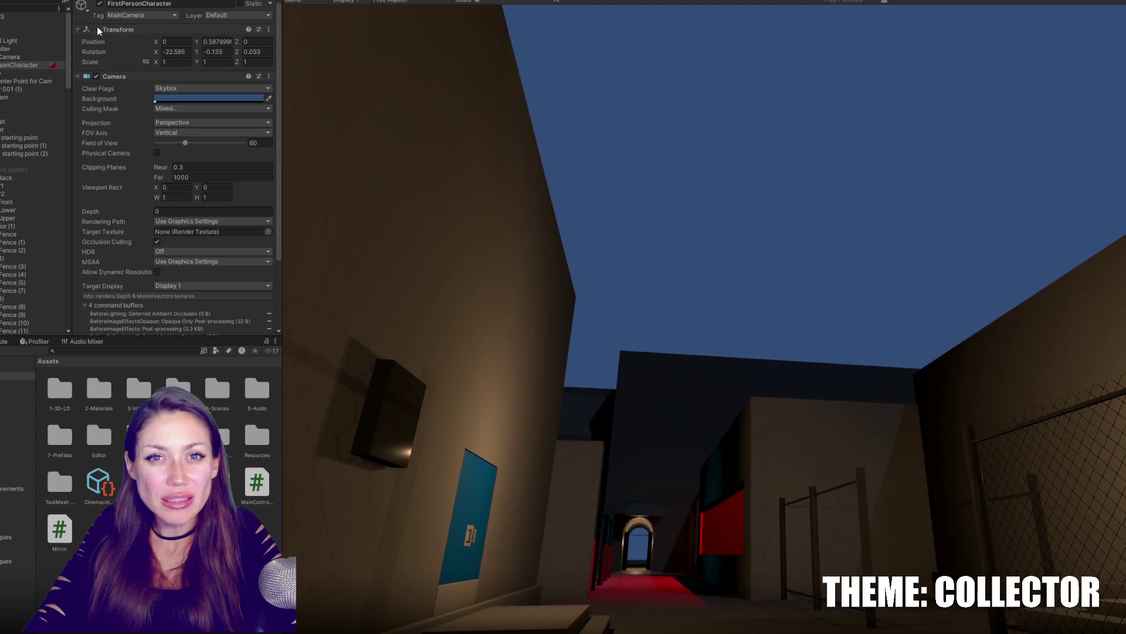
# Set the player camera's Background colour to a dark purple.
pyautogui.click(173, 99)
pyautogui.moveTo(233, 189); pyautogui.dragTo(224, 213)
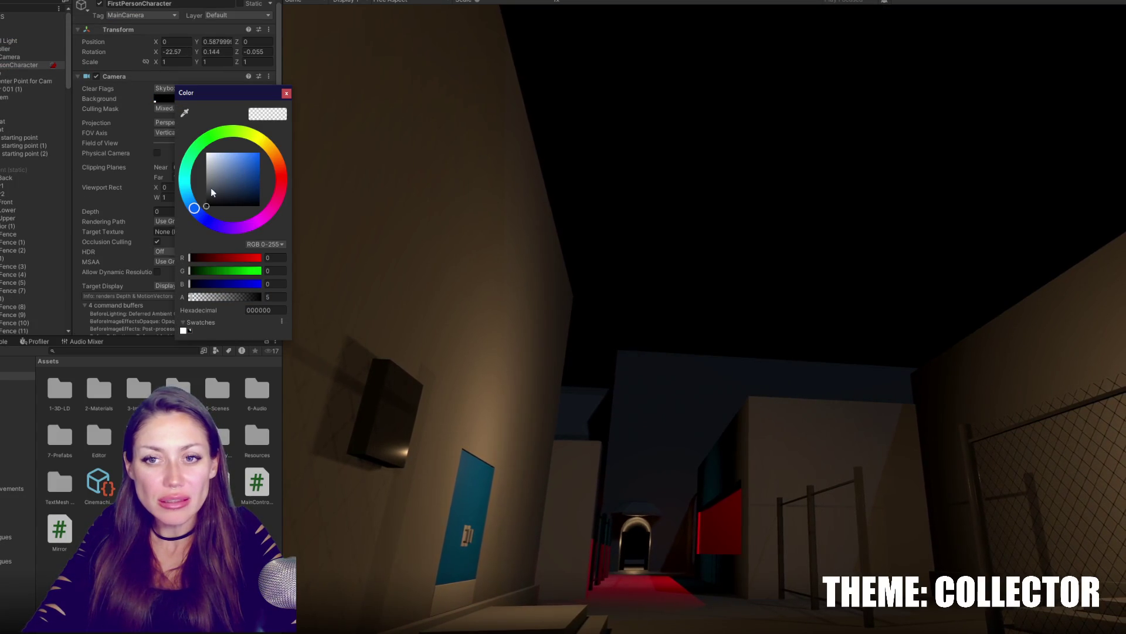
pyautogui.click(230, 199)
pyautogui.click(219, 227)
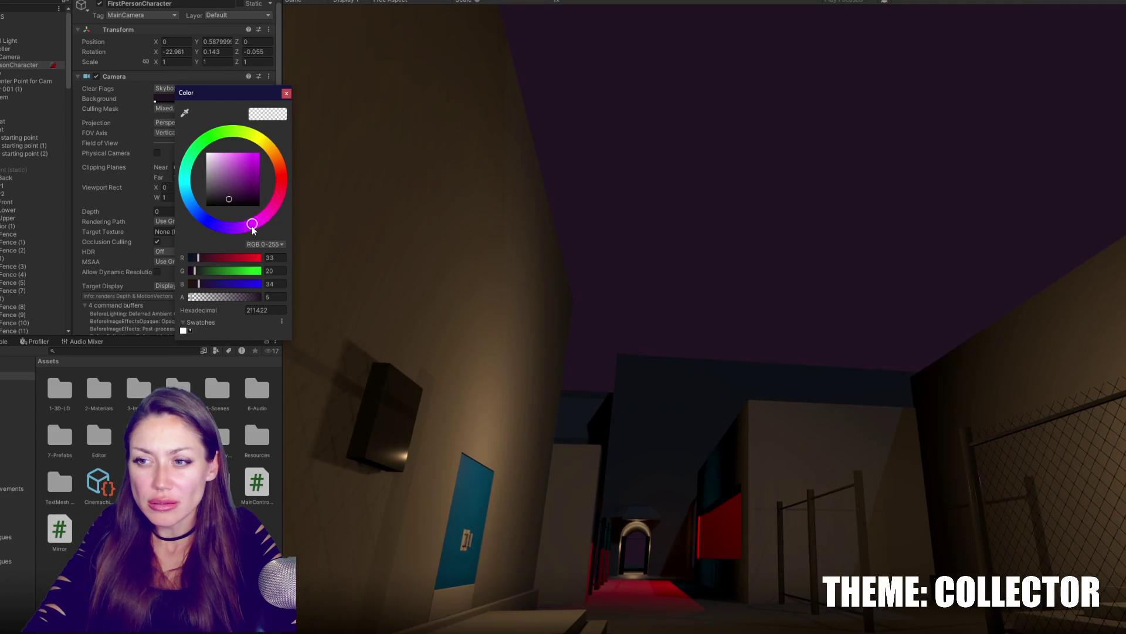
# Darken the purple to near-black (140F16), confirm it and return to the Lighting settings.
pyautogui.moveTo(224, 203); pyautogui.dragTo(225, 206)
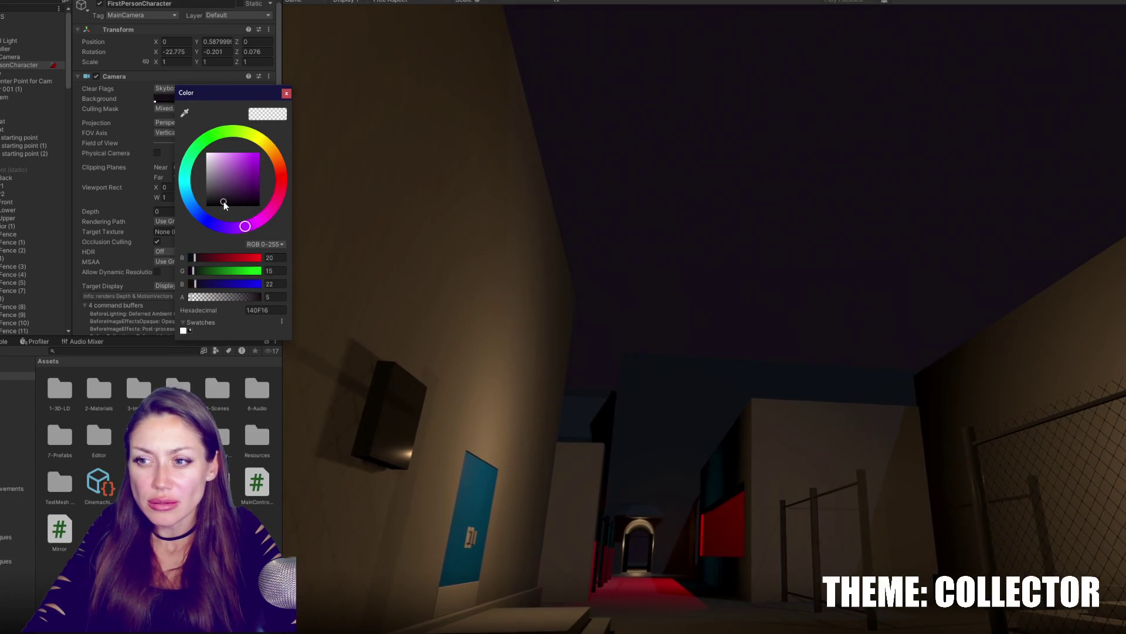
pyautogui.click(286, 93)
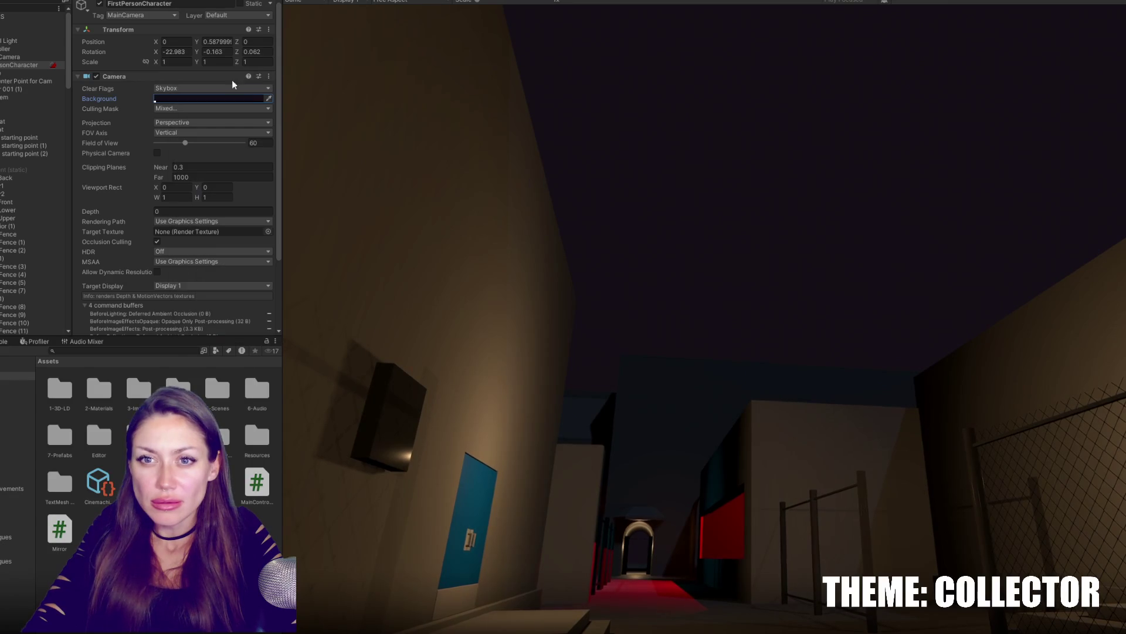
pyautogui.click(176, 1)
pyautogui.click(8, 26)
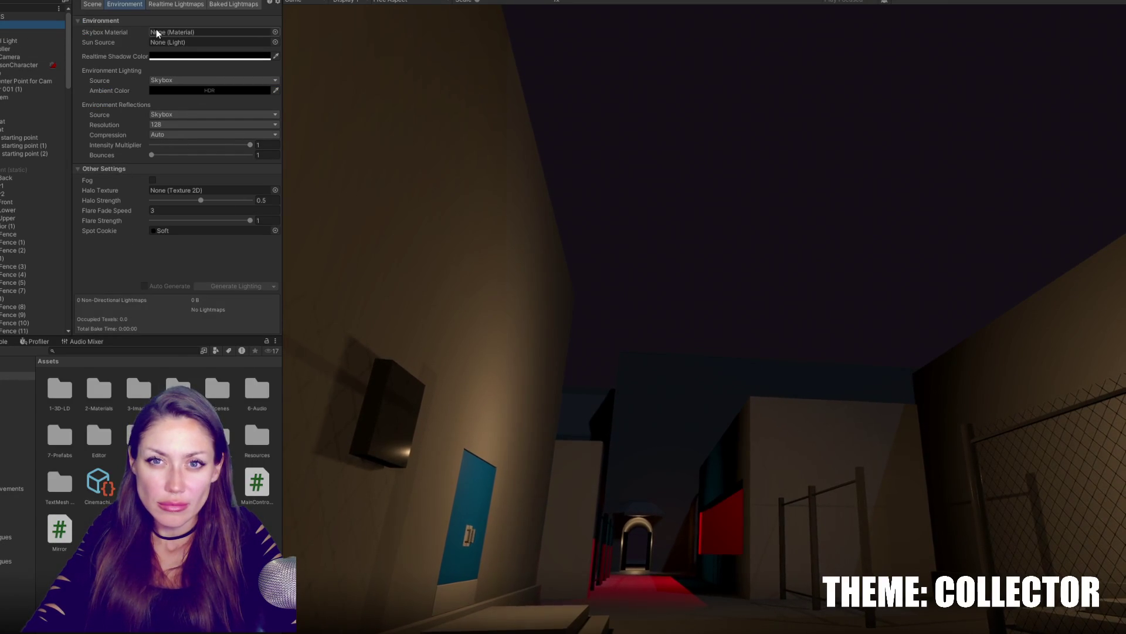
pyautogui.click(274, 32)
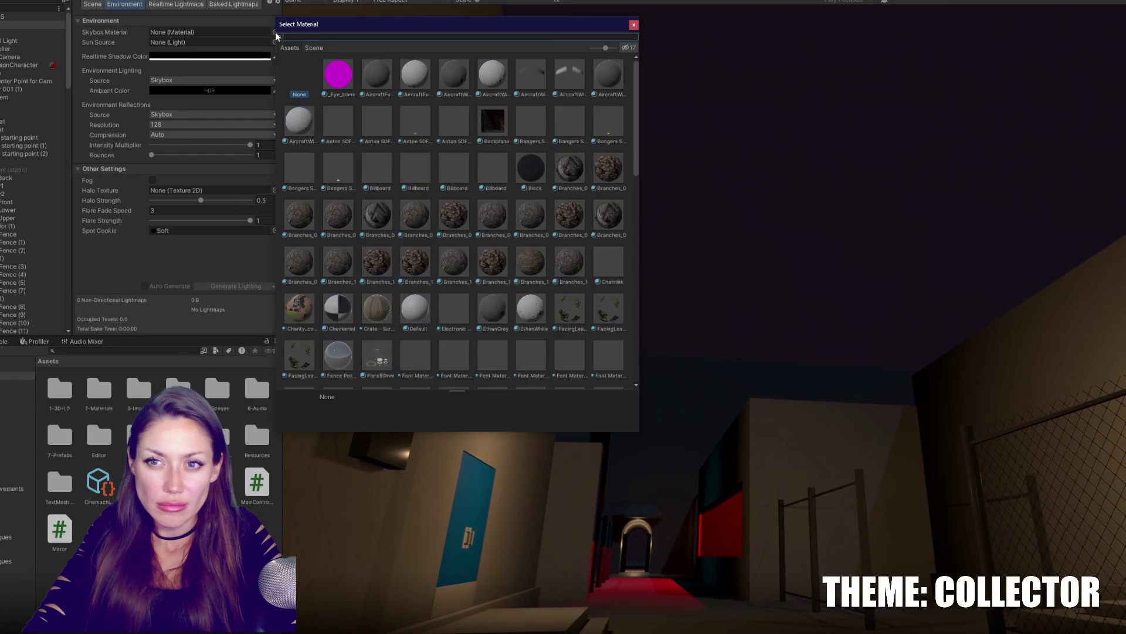
pyautogui.click(634, 27)
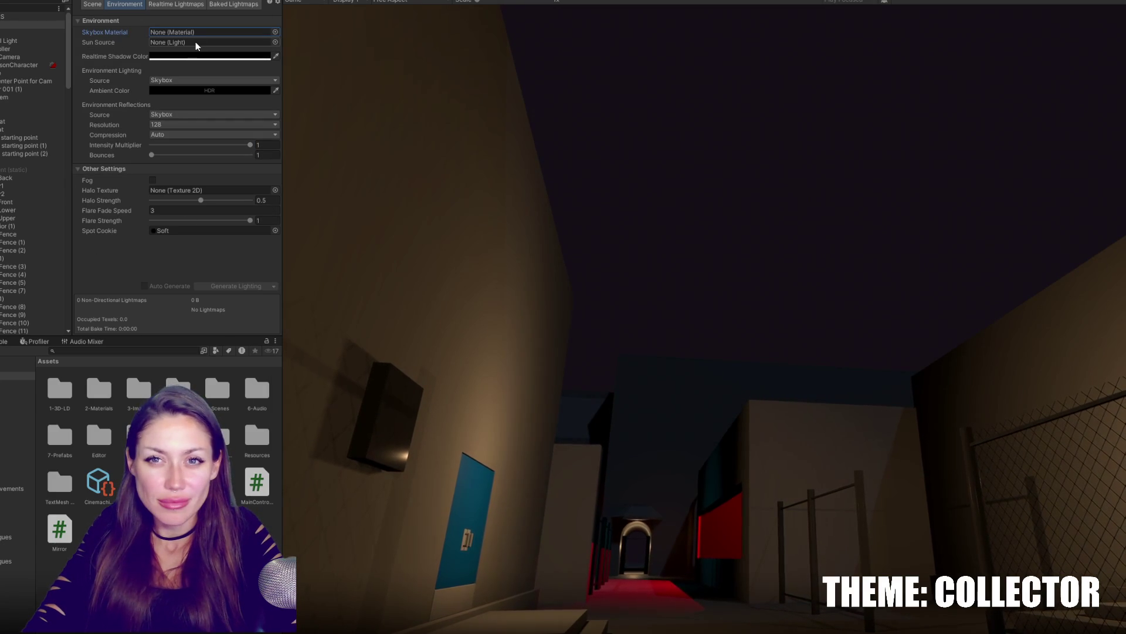
pyautogui.click(170, 57)
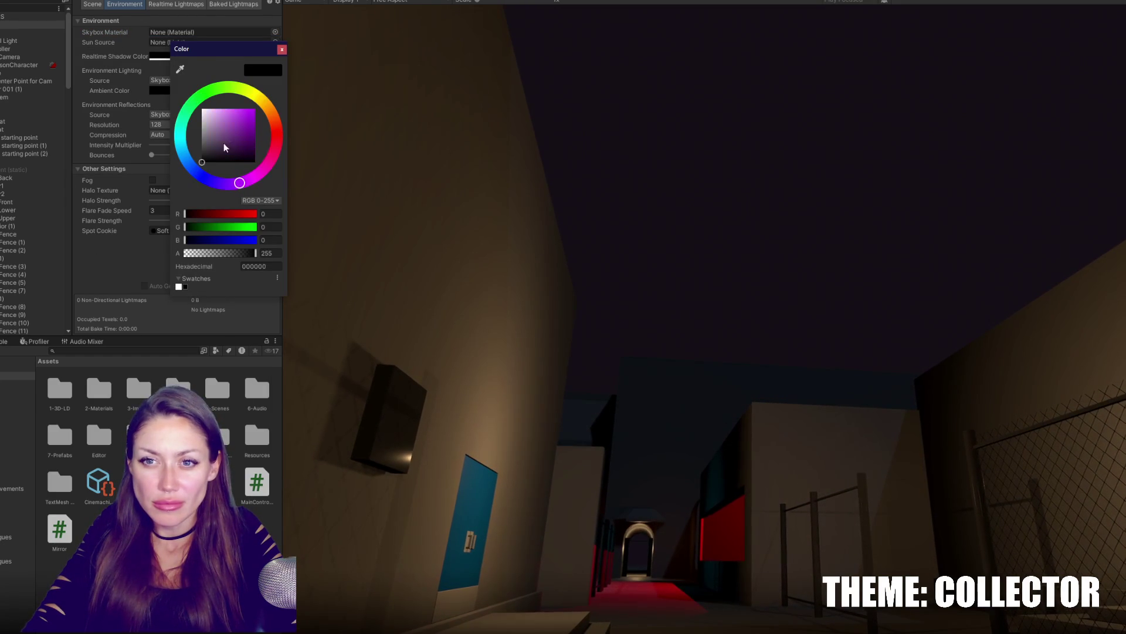
pyautogui.moveTo(224, 148); pyautogui.dragTo(255, 109)
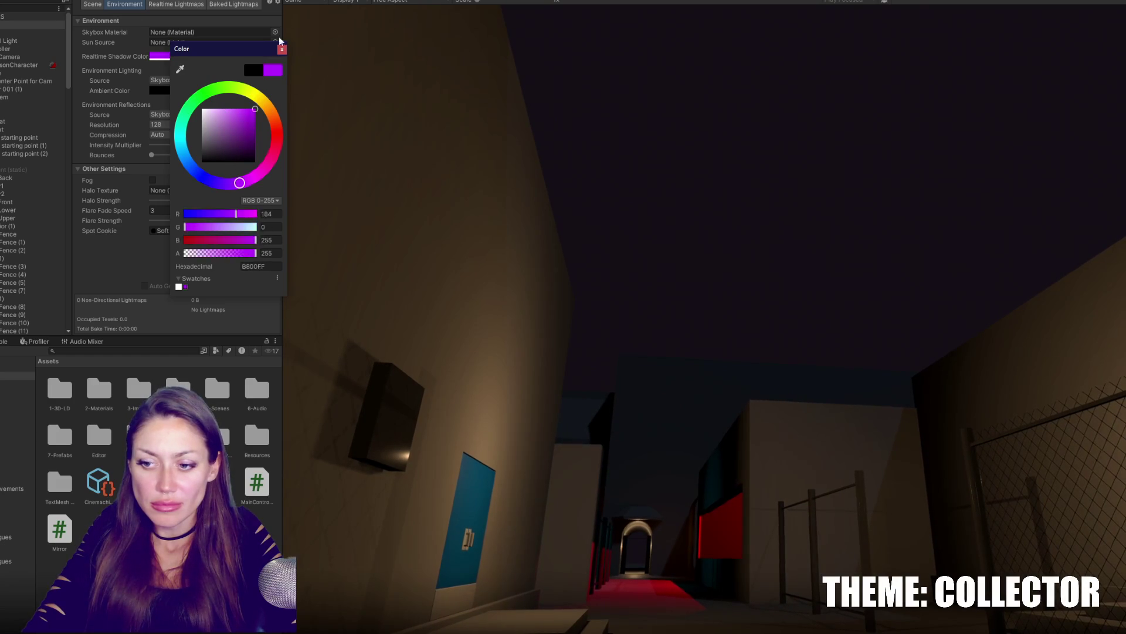
pyautogui.click(186, 61)
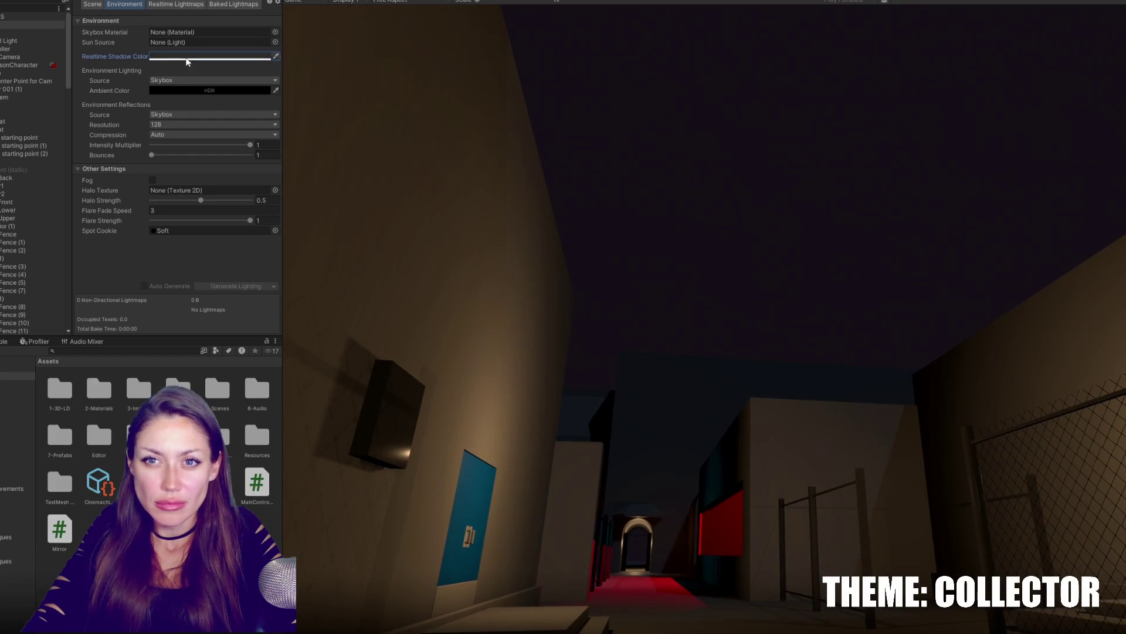
pyautogui.click(228, 154)
pyautogui.click(302, 57)
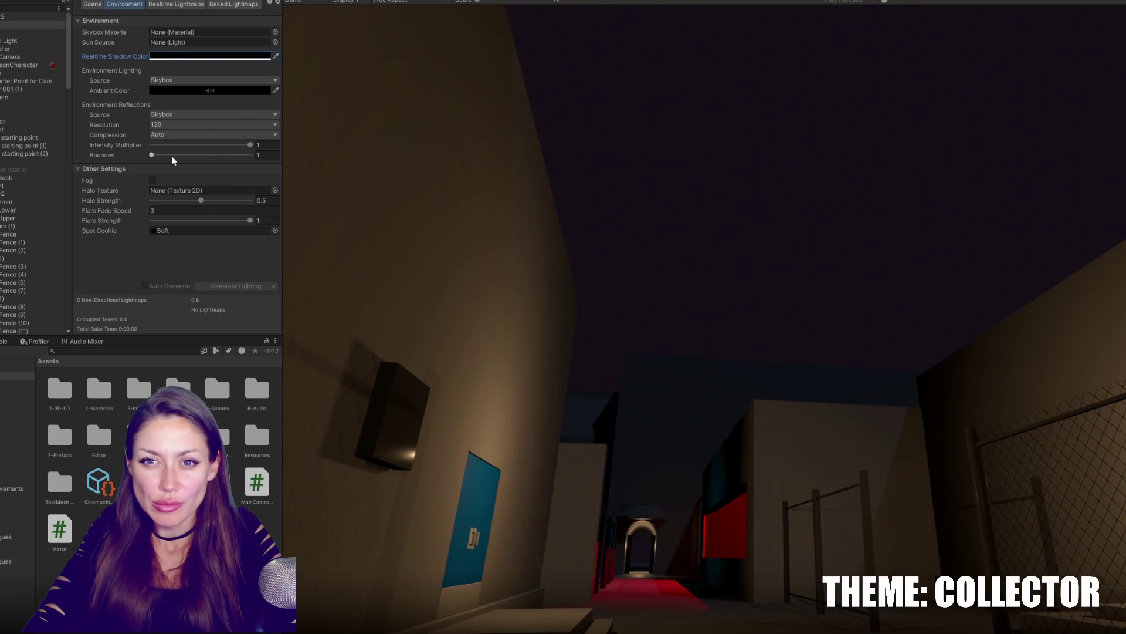
# Enable scene fog in the Environment settings and tint it dark purple (181025).
pyautogui.click(153, 180)
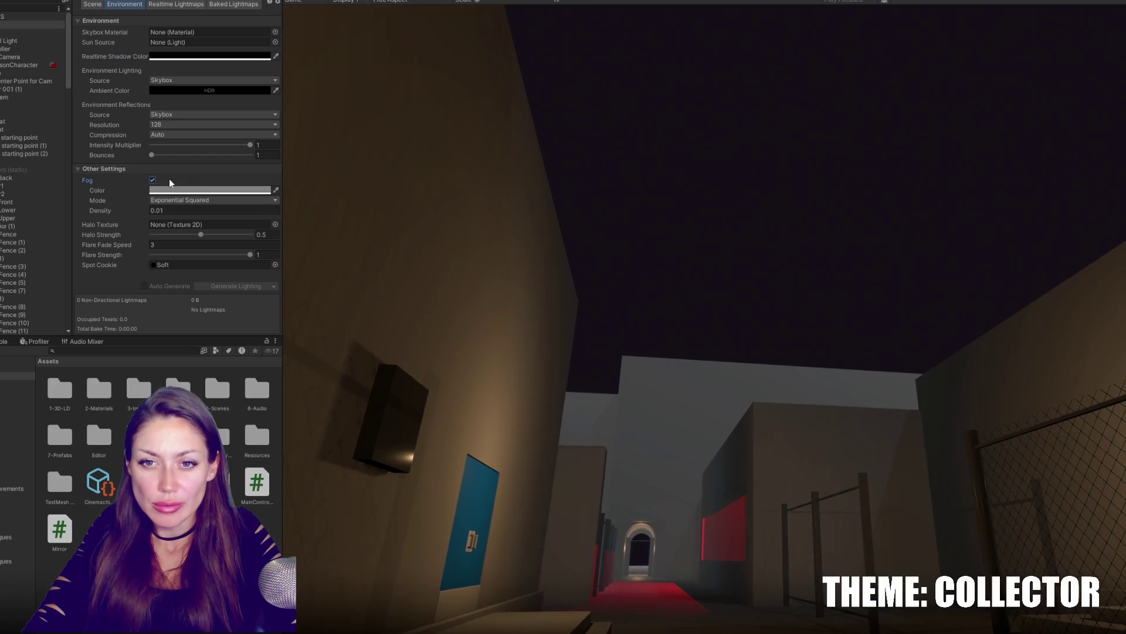
pyautogui.click(198, 191)
pyautogui.moveTo(251, 269); pyautogui.dragTo(269, 323)
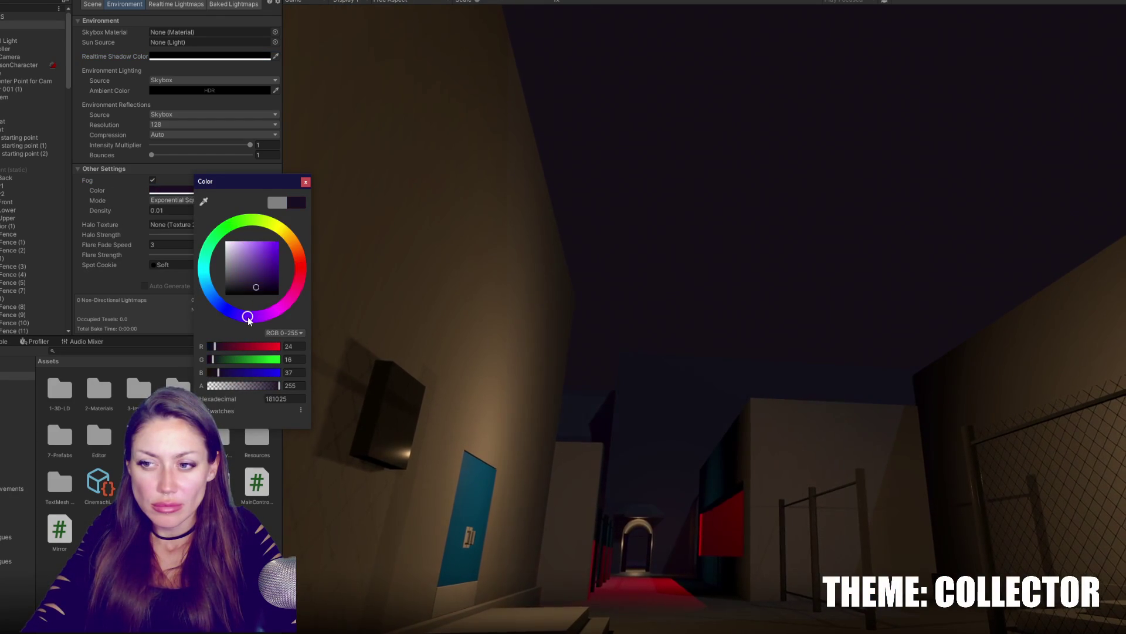
pyautogui.click(761, 275)
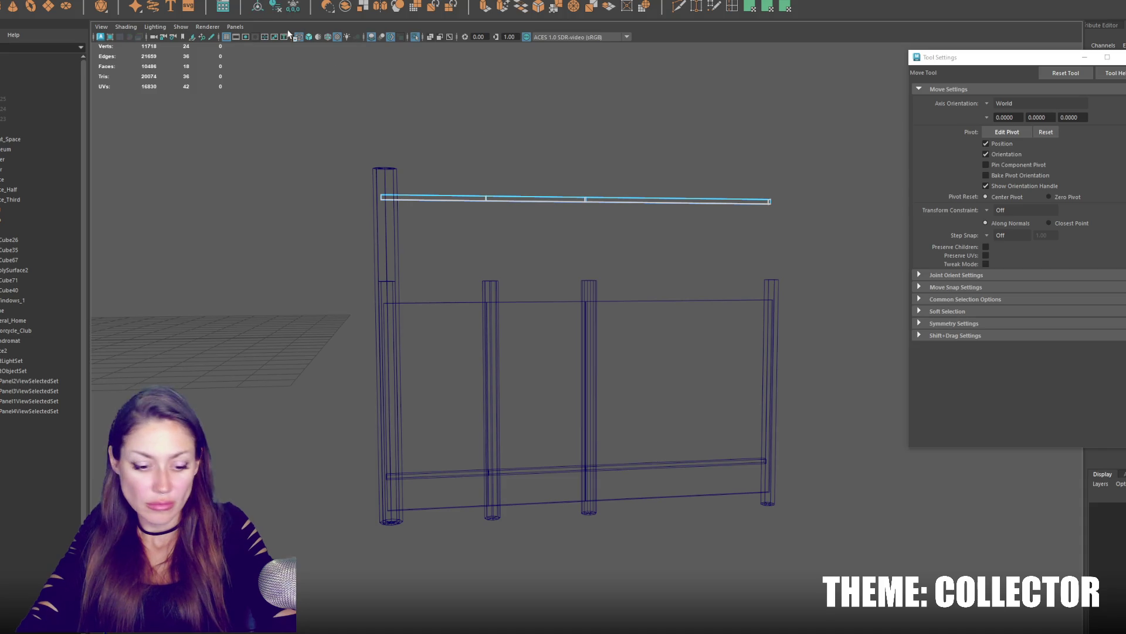
# Select the fence's top rail and lower it toward the posts.
pyautogui.press('e')
pyautogui.press('q')
pyautogui.scroll(-3, 581, 198)
pyautogui.click(610, 211)
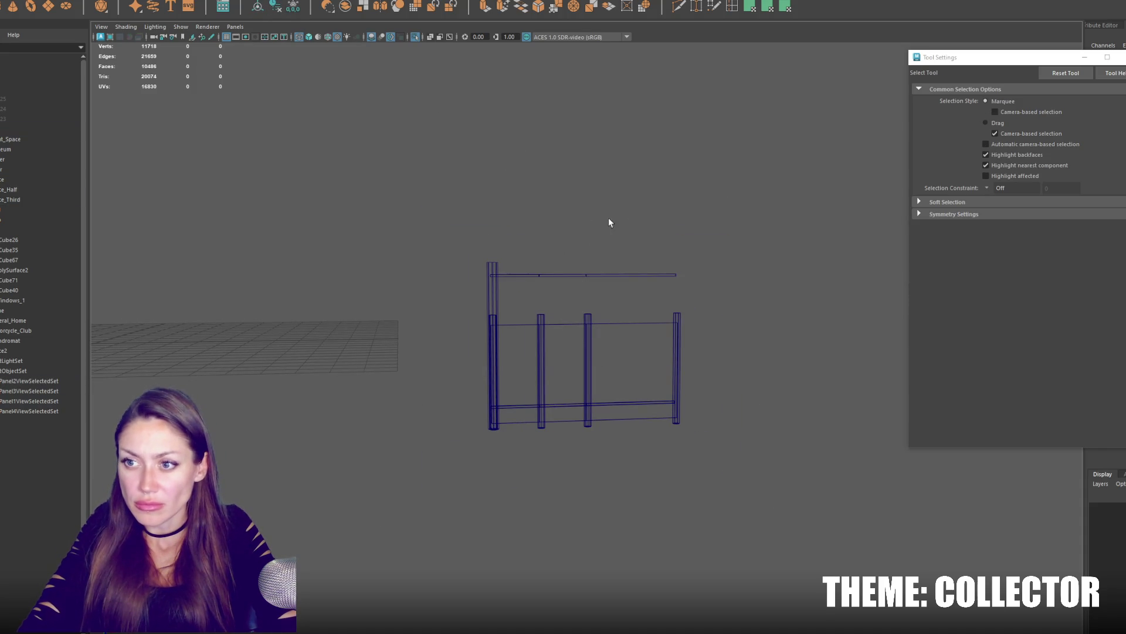
pyautogui.click(521, 277)
pyautogui.press('w')
pyautogui.moveTo(538, 182); pyautogui.dragTo(525, 246)
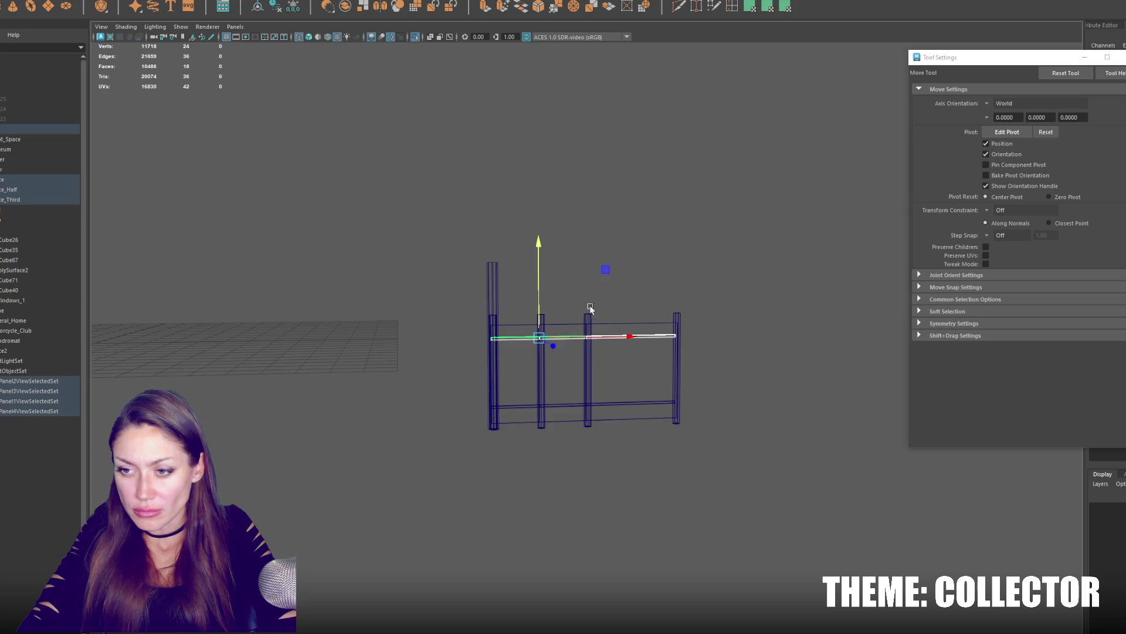
pyautogui.scroll(3, 590, 306)
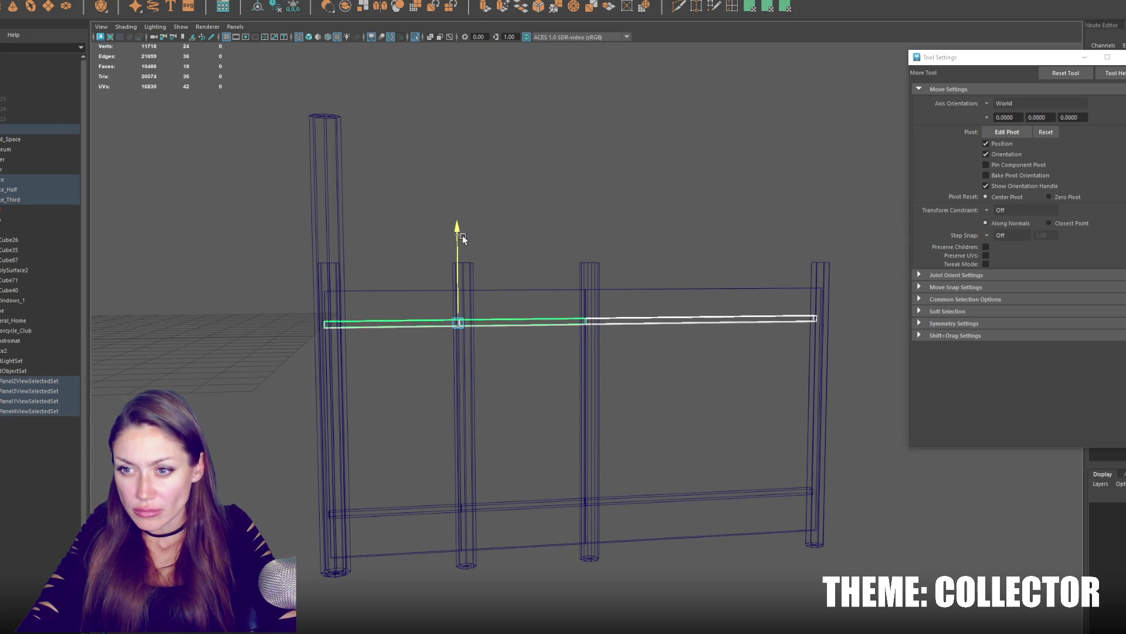
# Select the tall left post, undo a scale attempt, and move it down level with the others.
pyautogui.moveTo(859, 240); pyautogui.dragTo(309, 291)
pyautogui.click(321, 220)
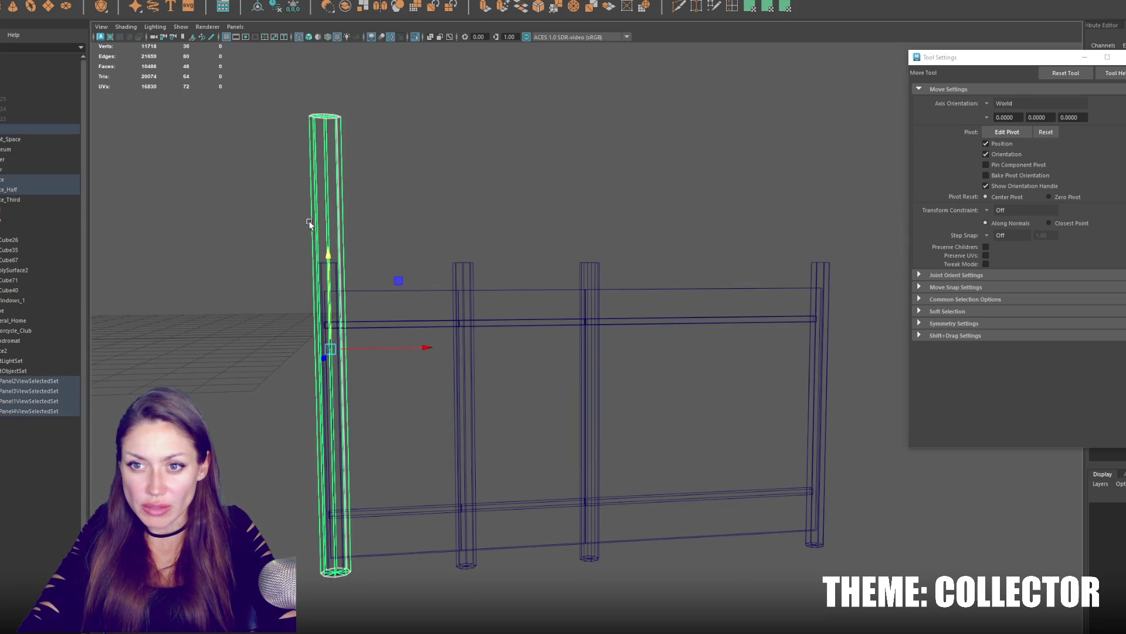
pyautogui.press('r')
pyautogui.moveTo(326, 349); pyautogui.dragTo(236, 377)
pyautogui.hotkey('ctrl', 'z')
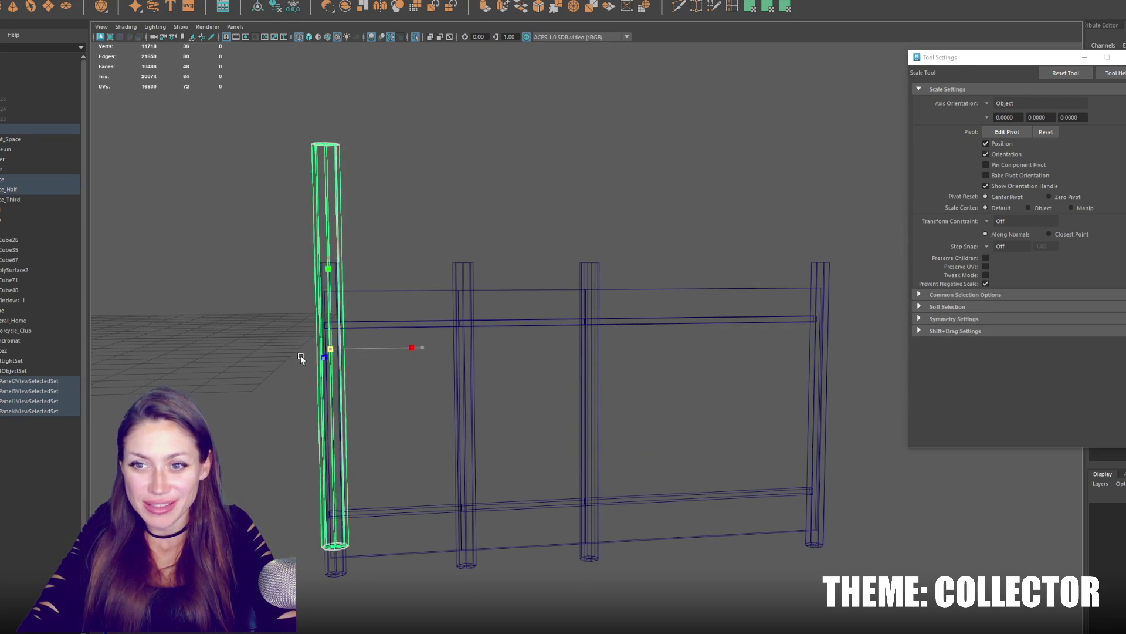
pyautogui.press('w')
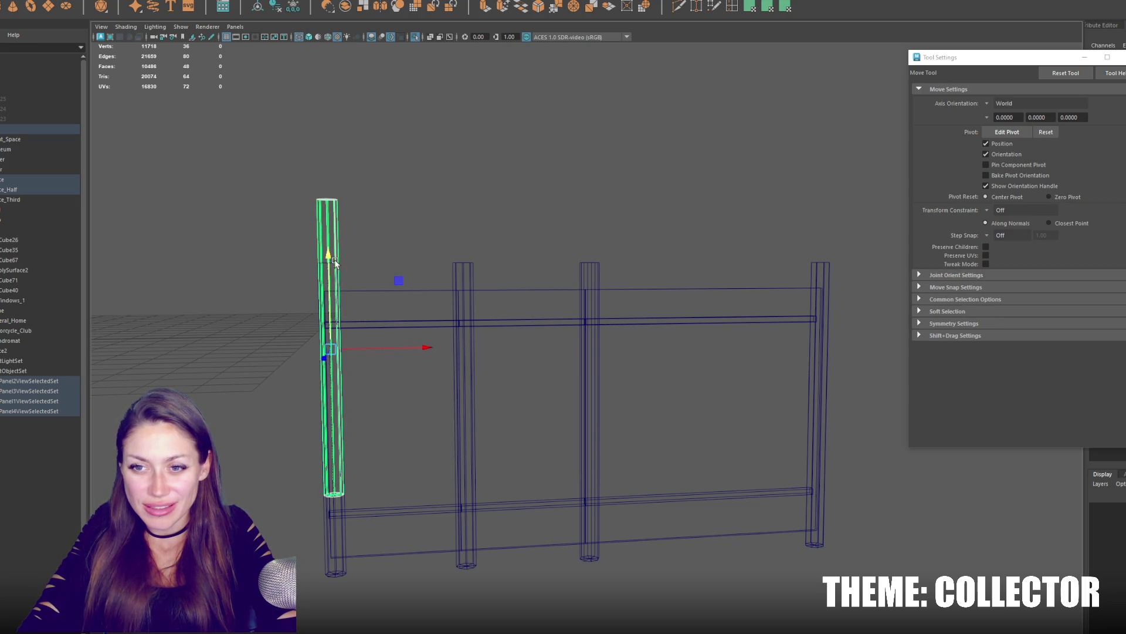
pyautogui.moveTo(327, 268); pyautogui.dragTo(325, 325)
# Enlarge the left post slightly, check the other posts, and clear the selection.
pyautogui.press('r')
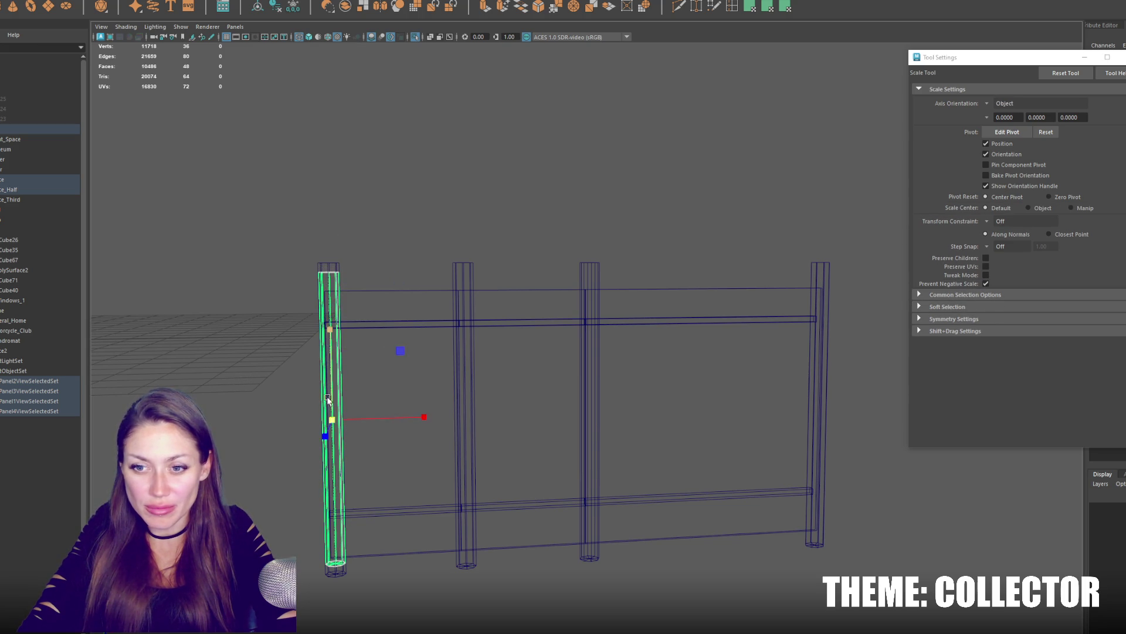
pyautogui.moveTo(332, 420); pyautogui.dragTo(342, 419)
pyautogui.press('w')
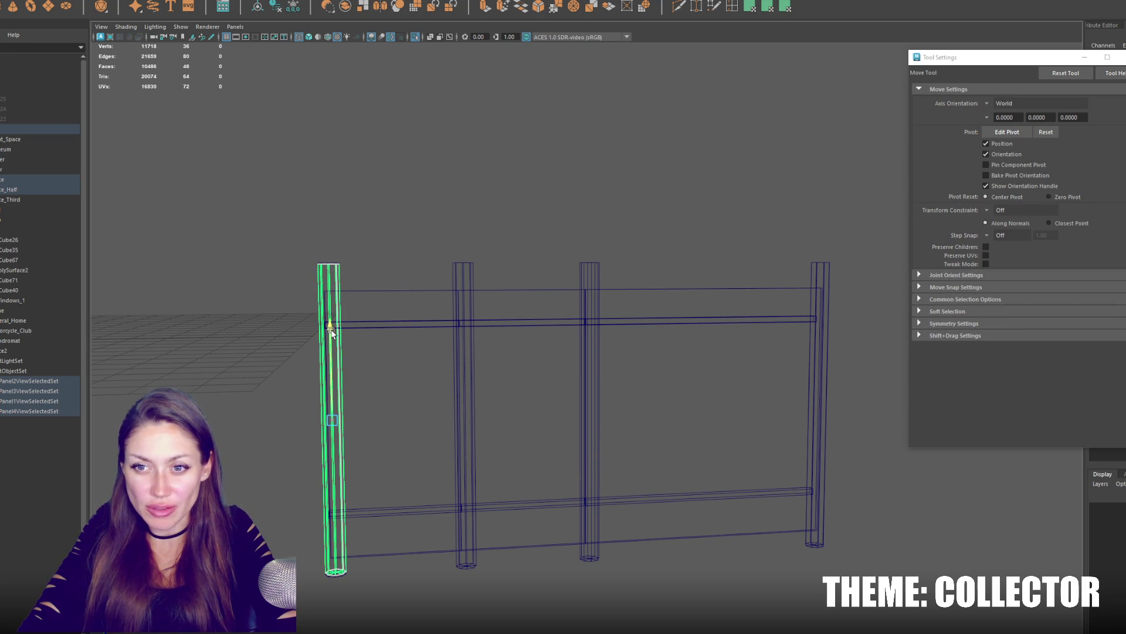
pyautogui.press('r')
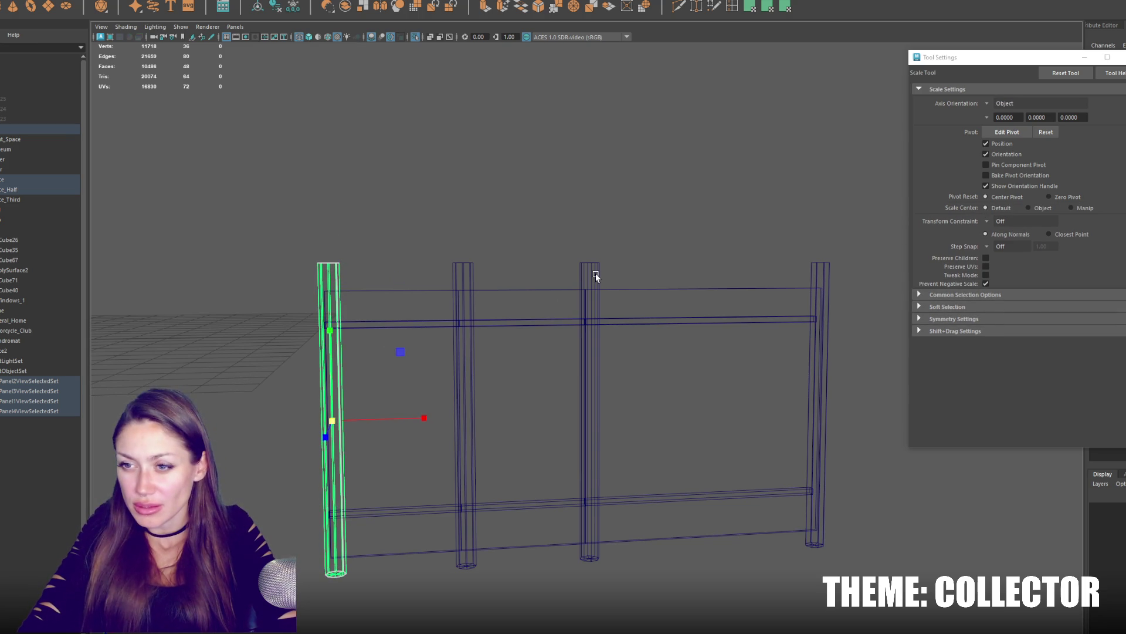
pyautogui.click(596, 273)
pyautogui.click(808, 274)
pyautogui.click(508, 273)
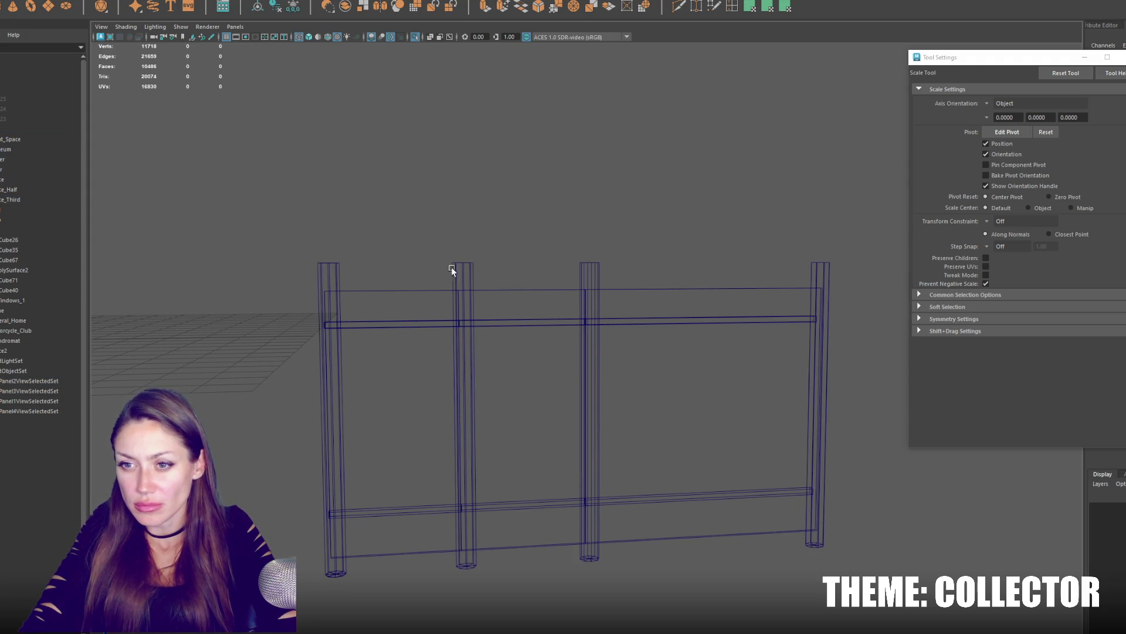
# Lower the top vertices of all four posts to shorten them.
pyautogui.moveTo(276, 224); pyautogui.dragTo(907, 264)
pyautogui.press('F9')
pyautogui.moveTo(211, 190); pyautogui.dragTo(910, 282)
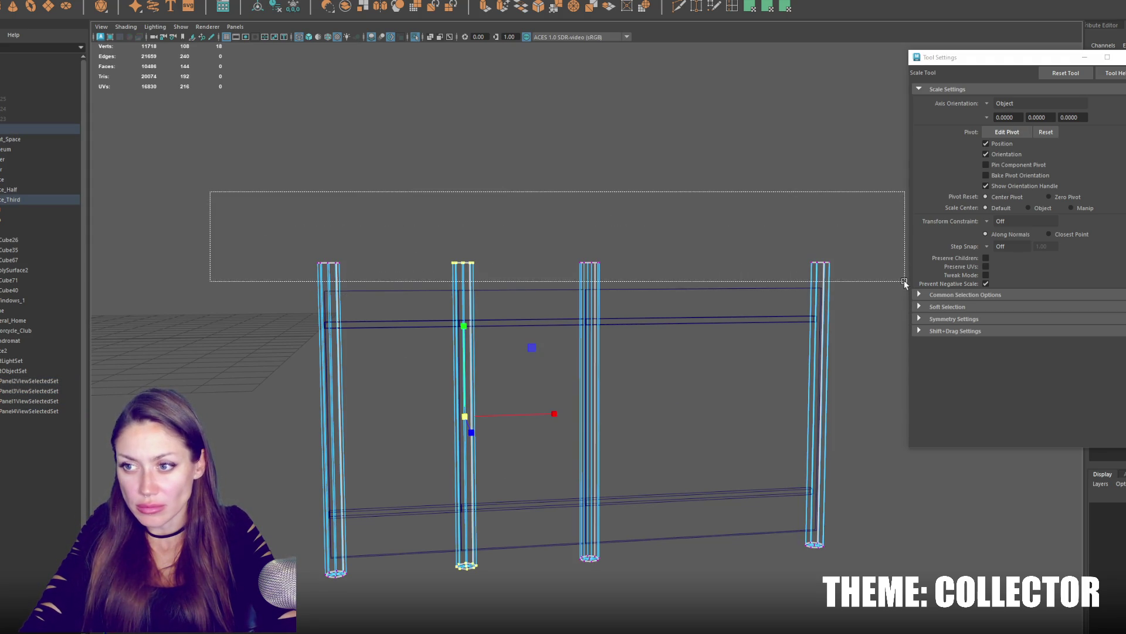
pyautogui.press('w')
pyautogui.moveTo(588, 175); pyautogui.dragTo(585, 197)
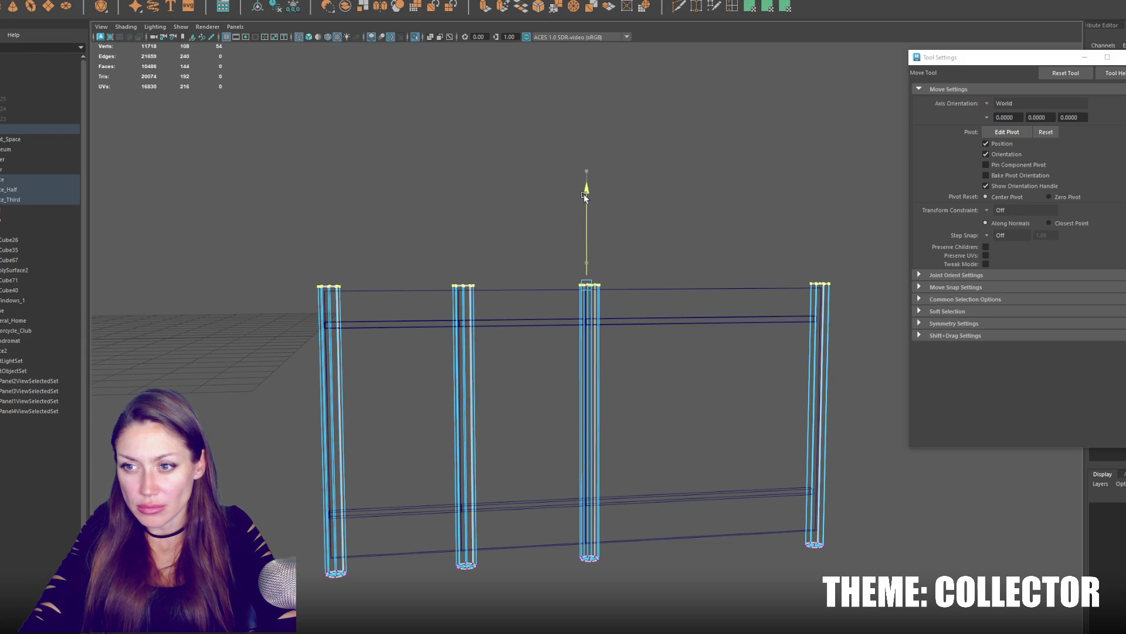
pyautogui.press('F8')
# Raise the top rail slightly and review the bottom rail and full fence selection.
pyautogui.click(516, 322)
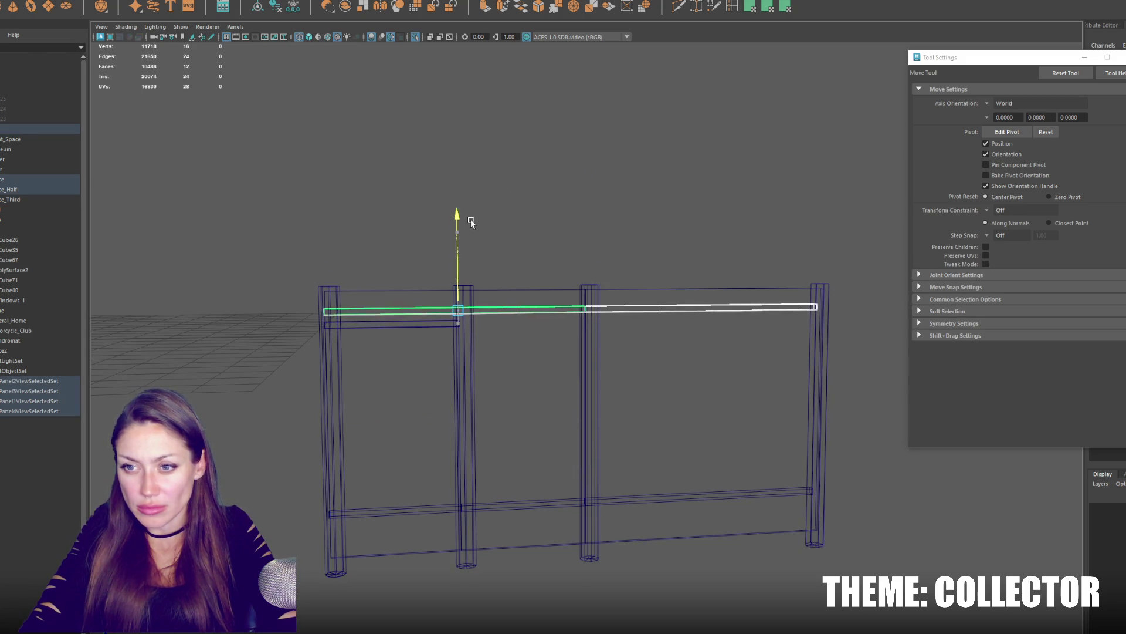
pyautogui.keyDown('shift'); pyautogui.click(396, 311); pyautogui.keyUp('shift')
pyautogui.moveTo(460, 227); pyautogui.dragTo(464, 208)
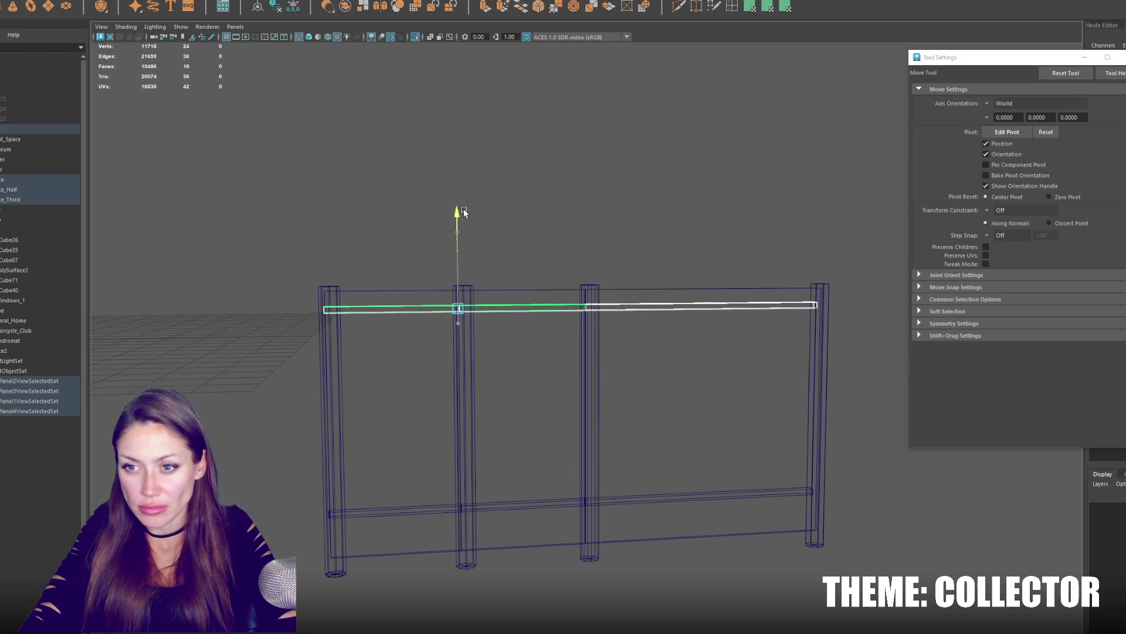
pyautogui.click(395, 519)
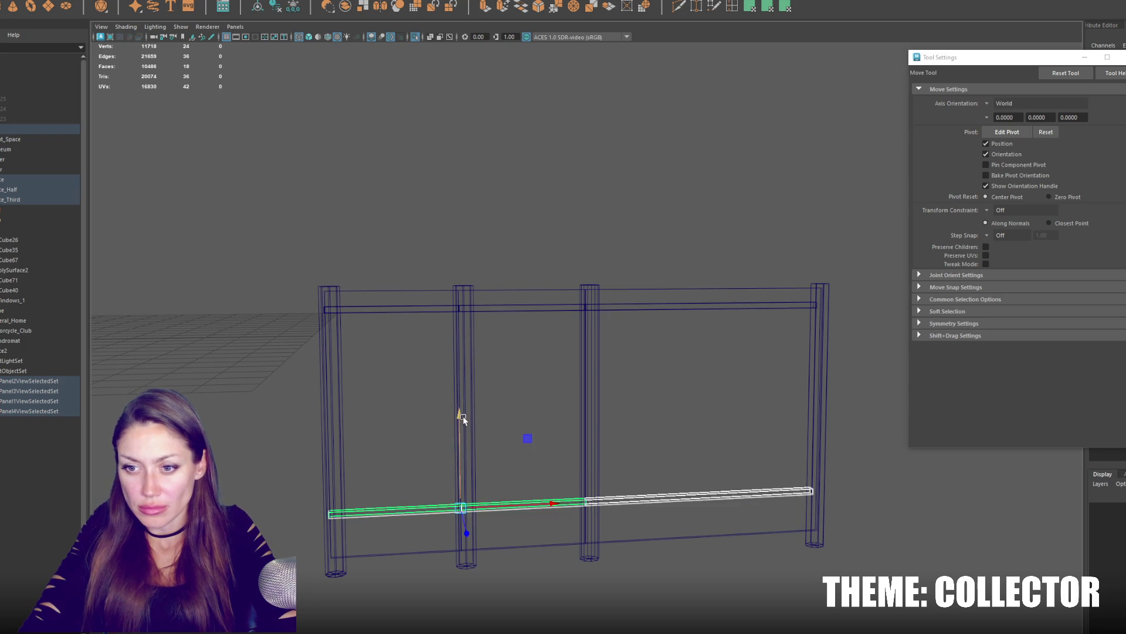
pyautogui.moveTo(334, 247); pyautogui.dragTo(834, 507)
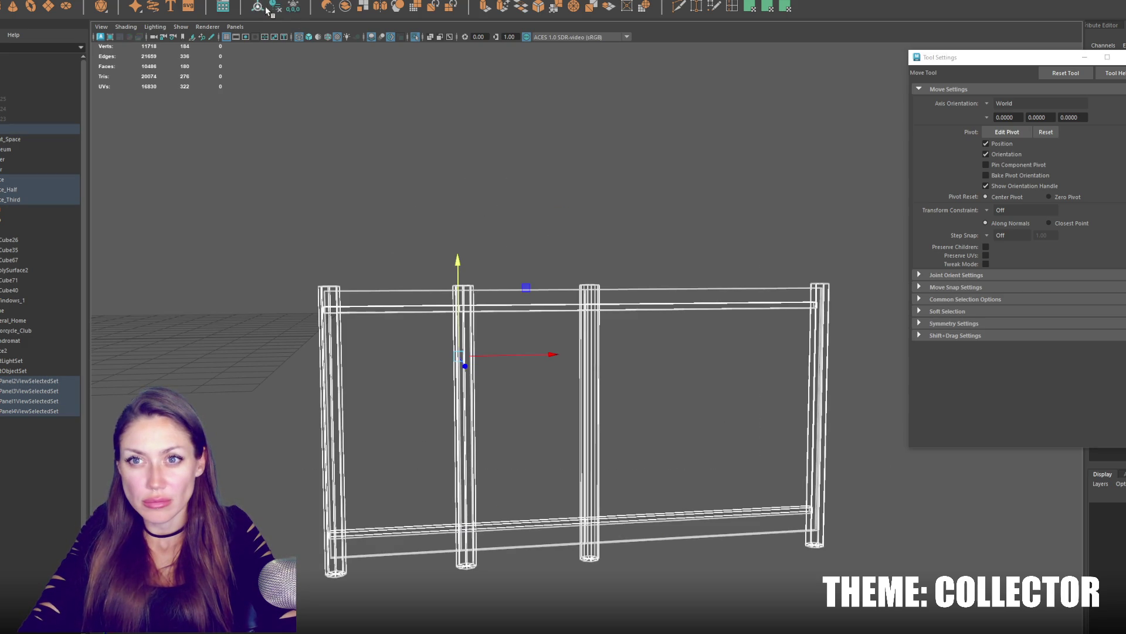
pyautogui.click(370, 193)
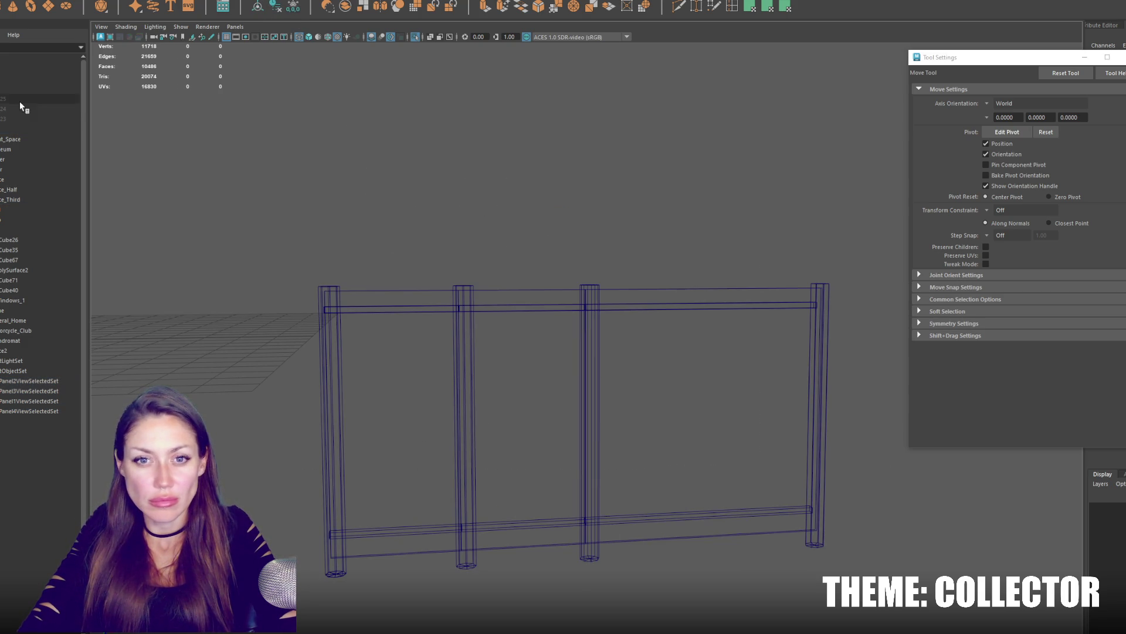
# Rename the rails-and-end-posts object in the Outliner and delete the two middle posts, leaving a rectangular frame.
pyautogui.click(17, 179)
pyautogui.click(143, 5)
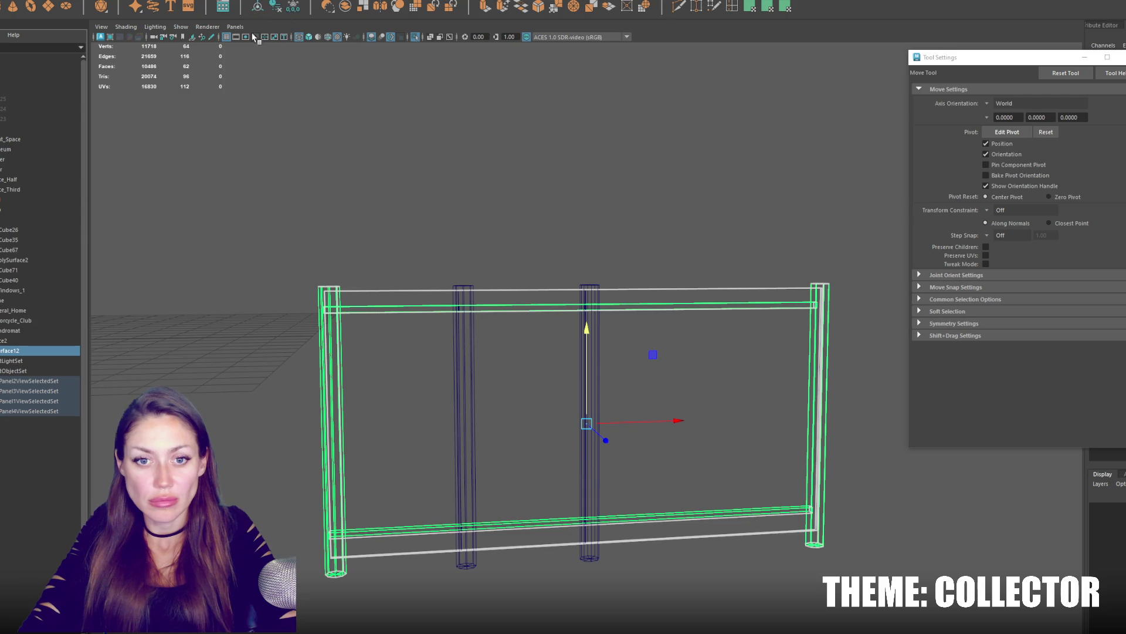
pyautogui.doubleClick(13, 352)
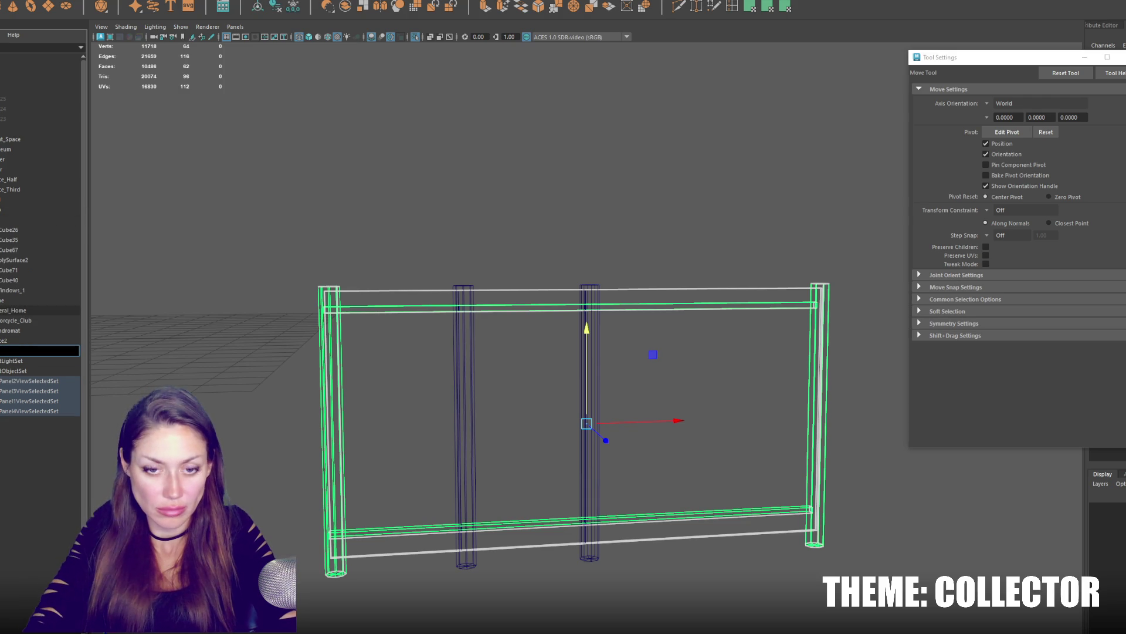
pyautogui.press('Return')
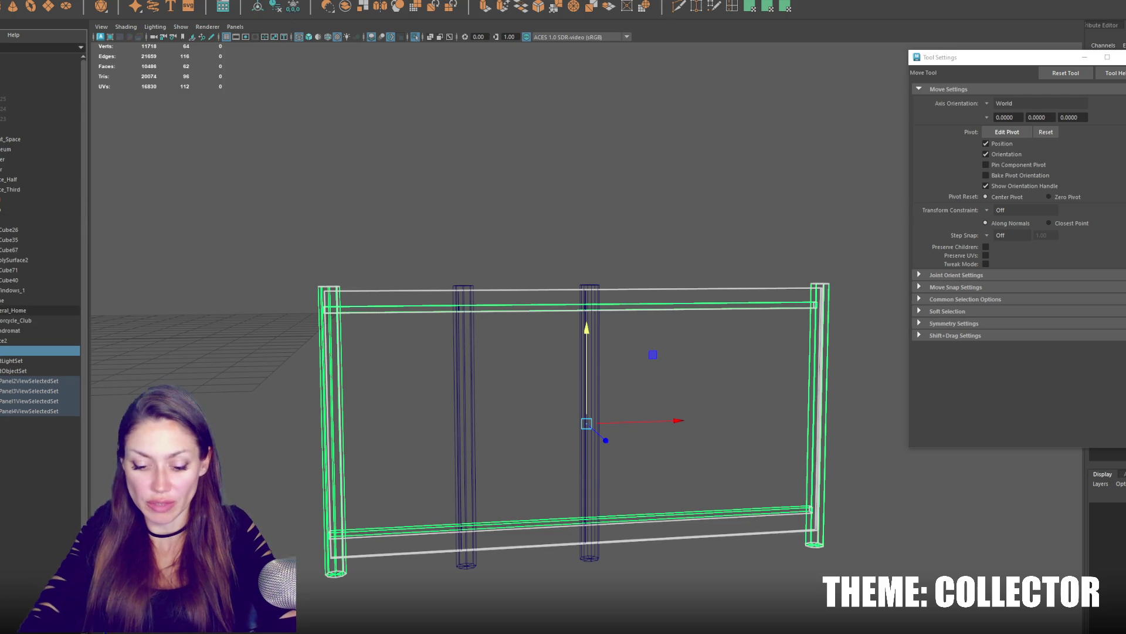
pyautogui.hotkey('ctrl', '1')
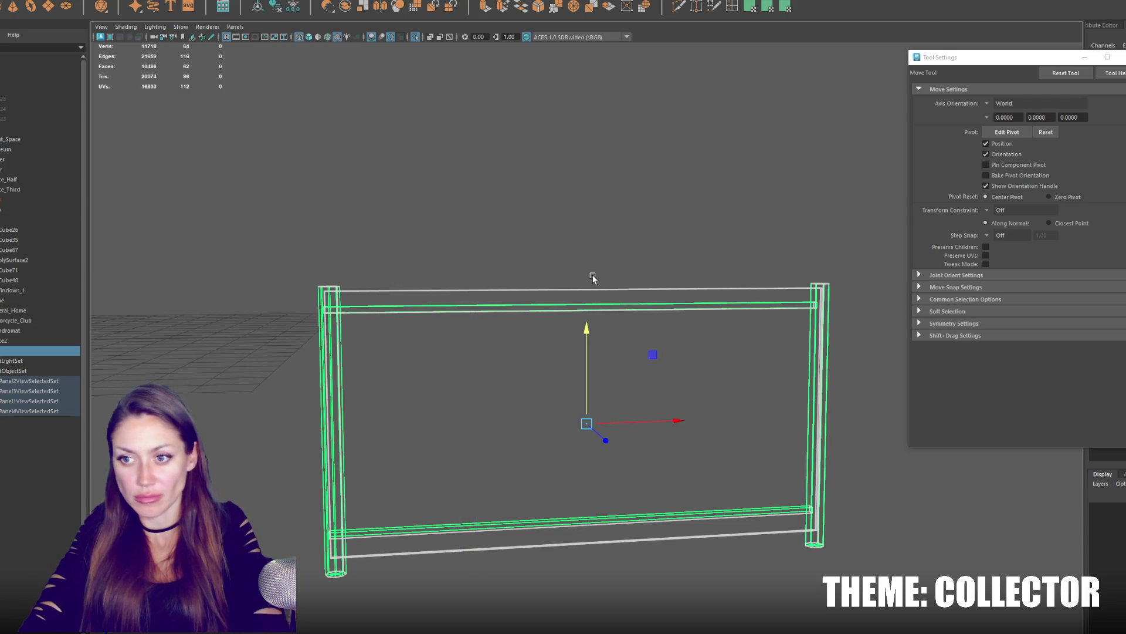
pyautogui.hotkey('ctrl', 'd')
pyautogui.press('e')
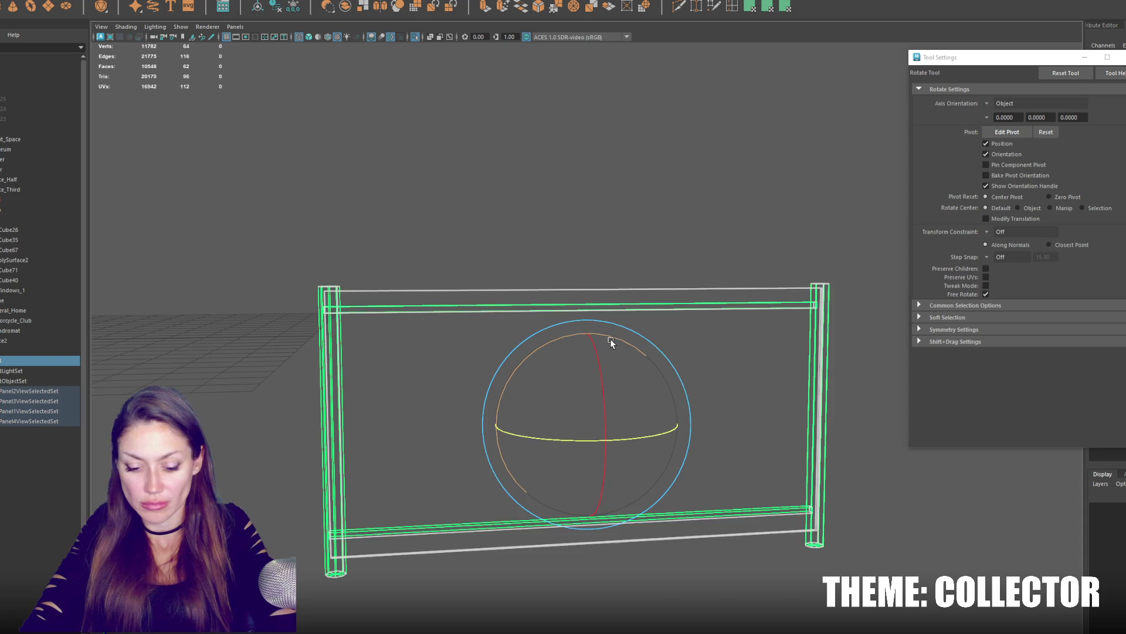
# Rotate the thin post upright and move it to the centre of the frame.
pyautogui.moveTo(612, 342); pyautogui.dragTo(675, 361)
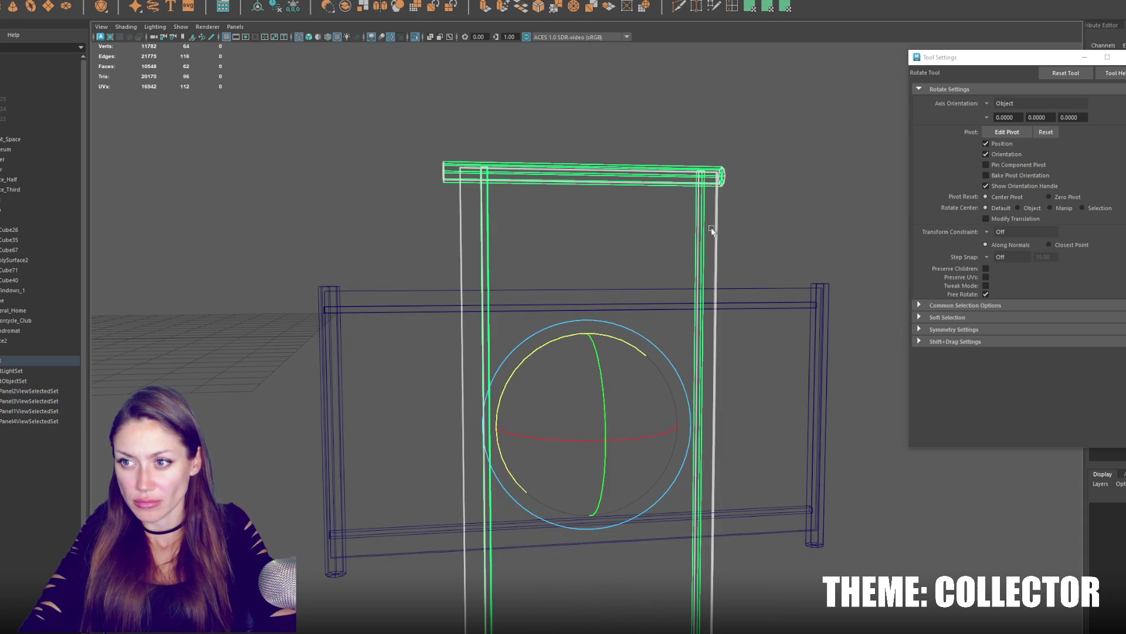
pyautogui.scroll(-4, 698, 235)
pyautogui.hotkey('ctrl', 'z')
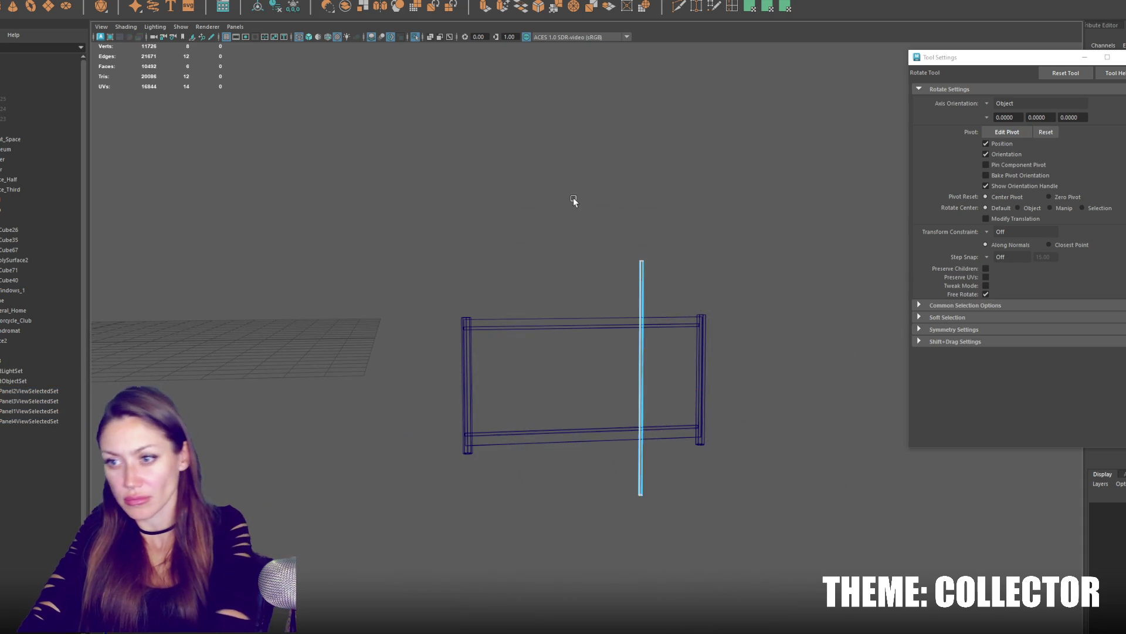
pyautogui.press('w')
pyautogui.moveTo(684, 214); pyautogui.dragTo(616, 398)
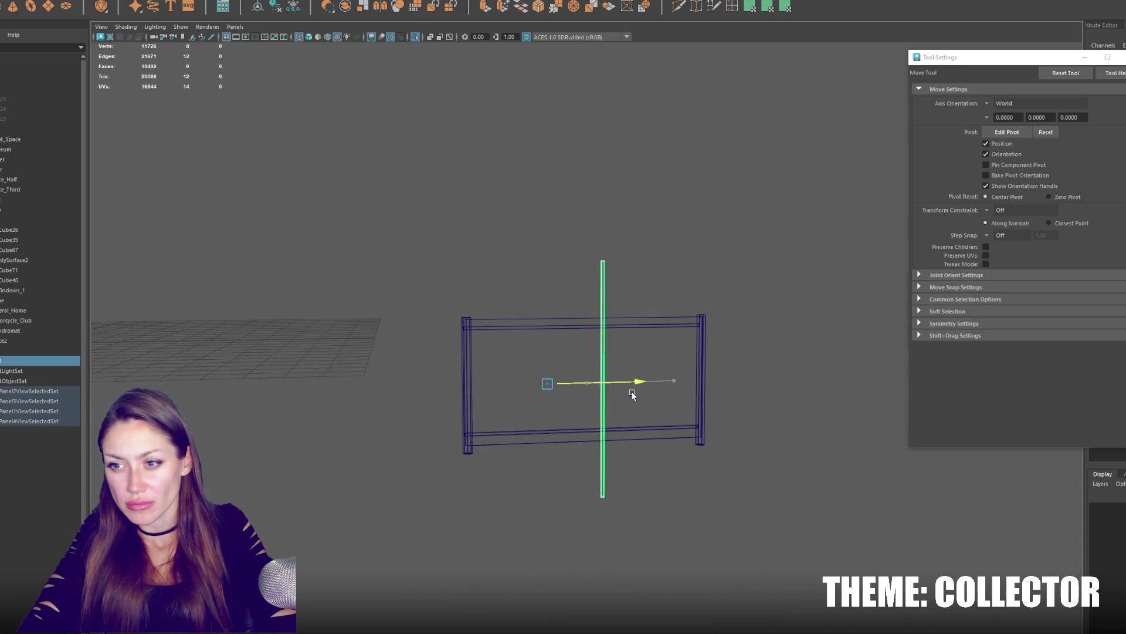
pyautogui.press('q')
pyautogui.moveTo(611, 208); pyautogui.dragTo(523, 296)
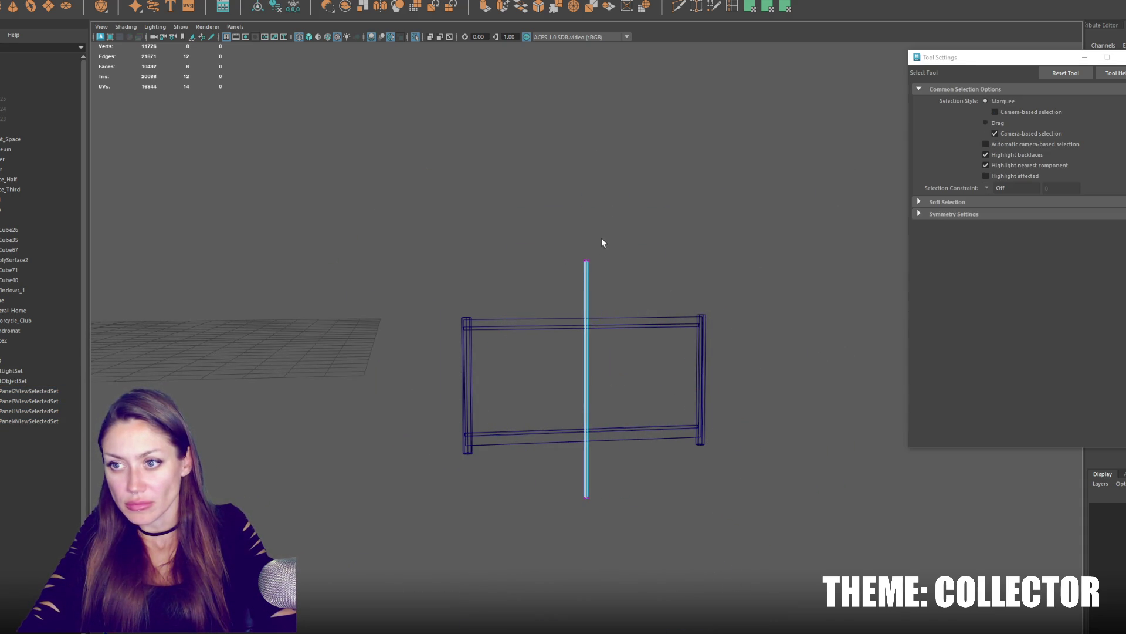
# Move the post's top and bottom vertices to meet the rails, then view it with textured shading.
pyautogui.moveTo(602, 243); pyautogui.dragTo(554, 254, button='right')
pyautogui.moveTo(563, 273); pyautogui.dragTo(611, 249)
pyautogui.press('w')
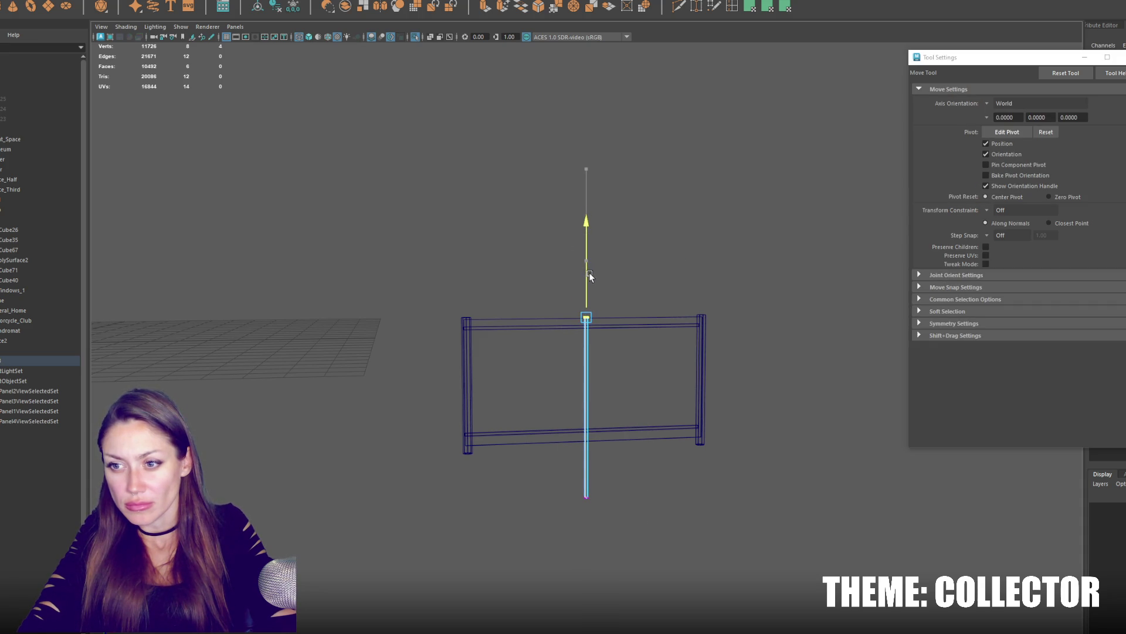
pyautogui.click(586, 494)
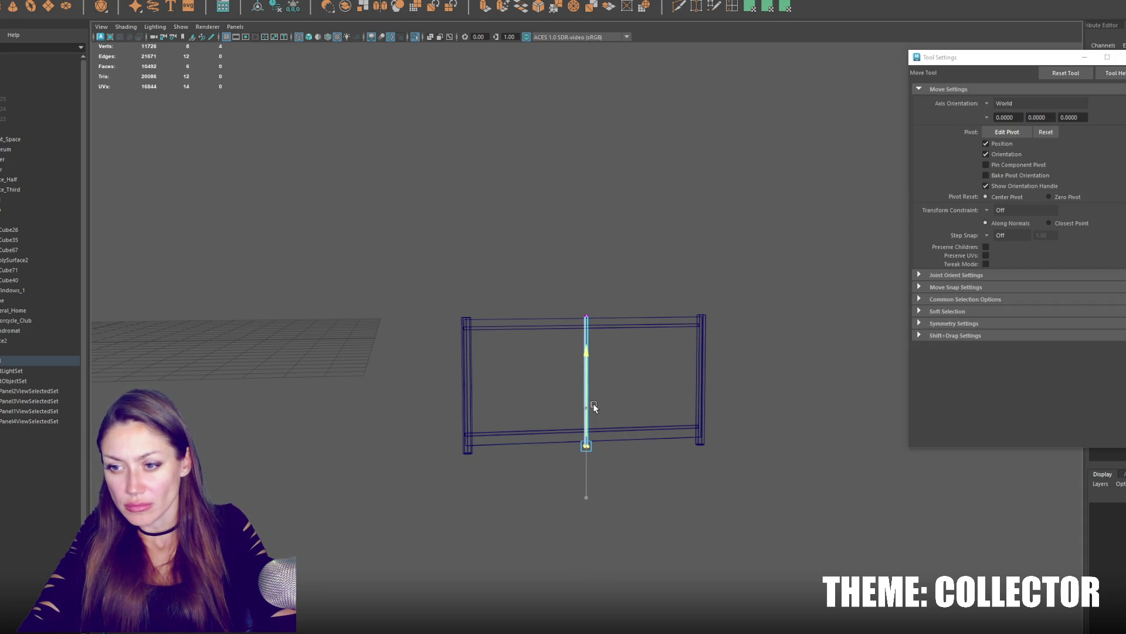
pyautogui.press('f')
pyautogui.moveTo(583, 277)
pyautogui.mouseDown(button='right')
pyautogui.moveTo(610, 252)
pyautogui.moveTo(542, 199)
pyautogui.mouseUp(button='right')
pyautogui.press('q')
pyautogui.press('6')
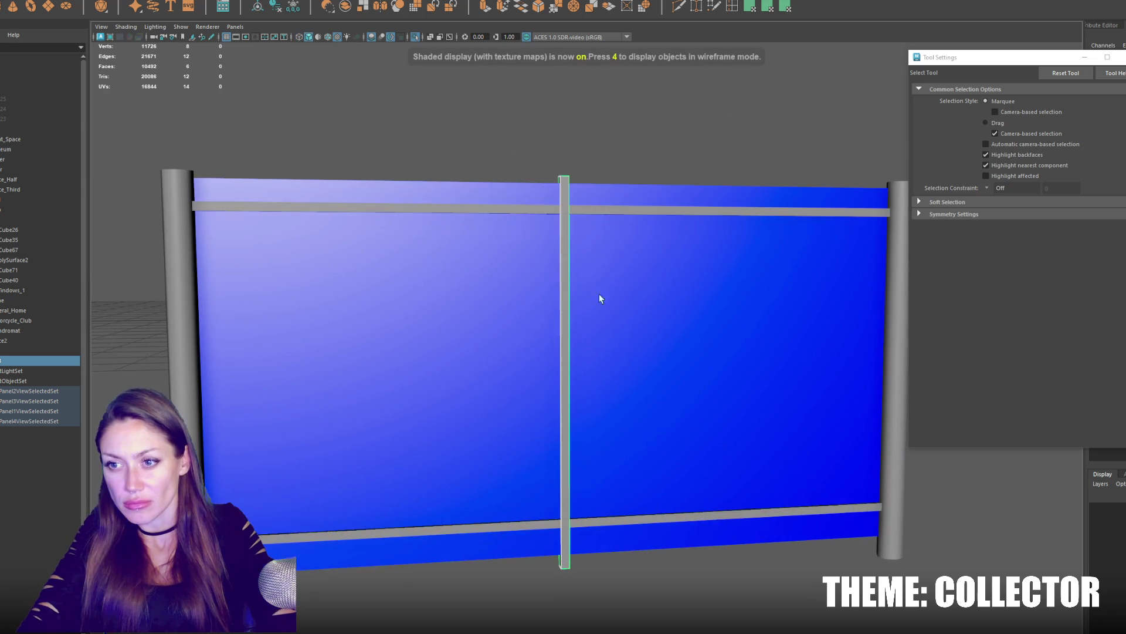
# Adjust the centre post's depth scale while orbiting to a front view of the panel.
pyautogui.keyDown('alt'); pyautogui.moveTo(591, 304); pyautogui.dragTo(624, 343); pyautogui.keyUp('alt')
pyautogui.press('r')
pyautogui.click(603, 530)
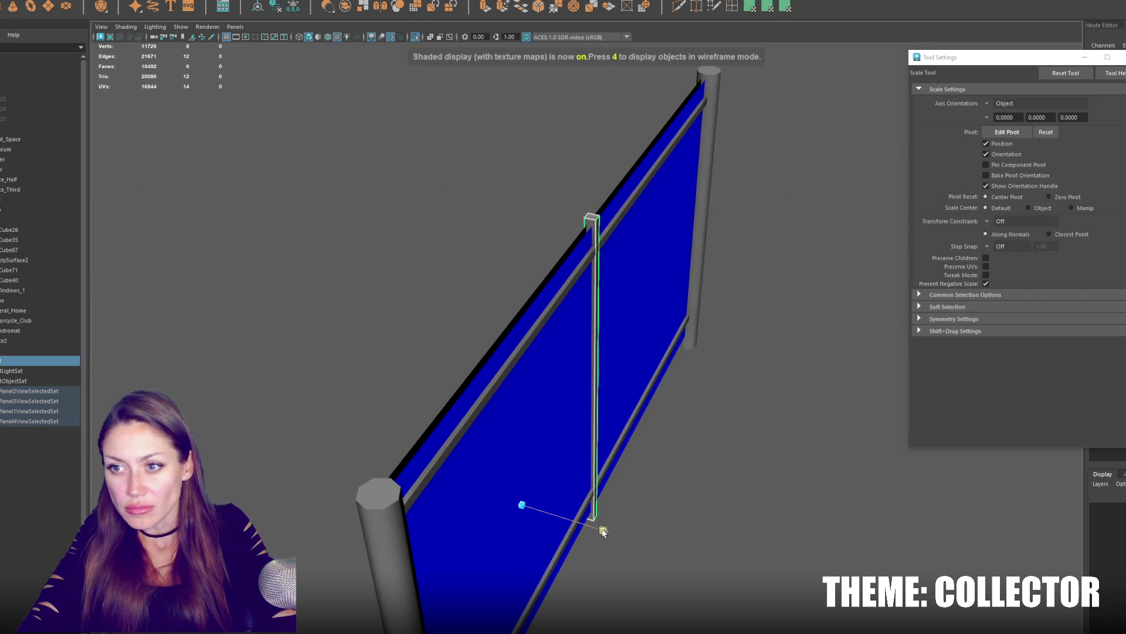
pyautogui.moveTo(397, 177)
pyautogui.keyDown('alt'); pyautogui.mouseDown()
pyautogui.moveTo(617, 176)
pyautogui.moveTo(553, 174)
pyautogui.mouseUp(); pyautogui.keyUp('alt')
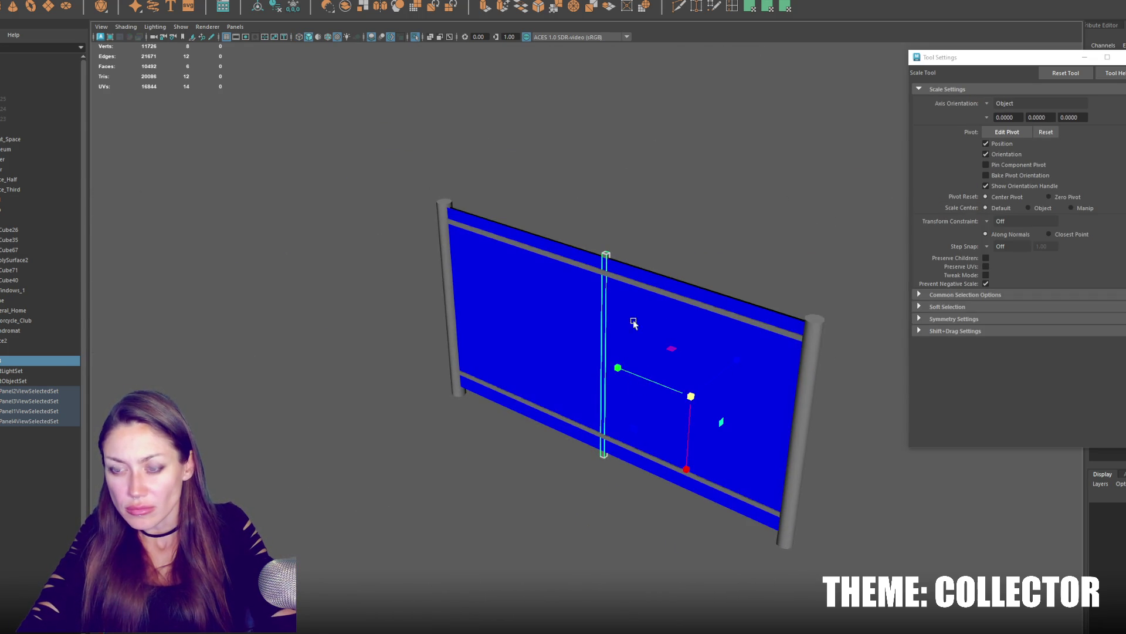
pyautogui.scroll(-3, 632, 323)
pyautogui.press('w')
pyautogui.scroll(5, 613, 299)
pyautogui.scroll(-1, 626, 265)
pyautogui.moveTo(626, 265)
pyautogui.keyDown('alt'); pyautogui.mouseDown()
pyautogui.moveTo(506, 264)
pyautogui.moveTo(456, 149)
pyautogui.mouseUp(); pyautogui.keyUp('alt')
pyautogui.click(475, 129)
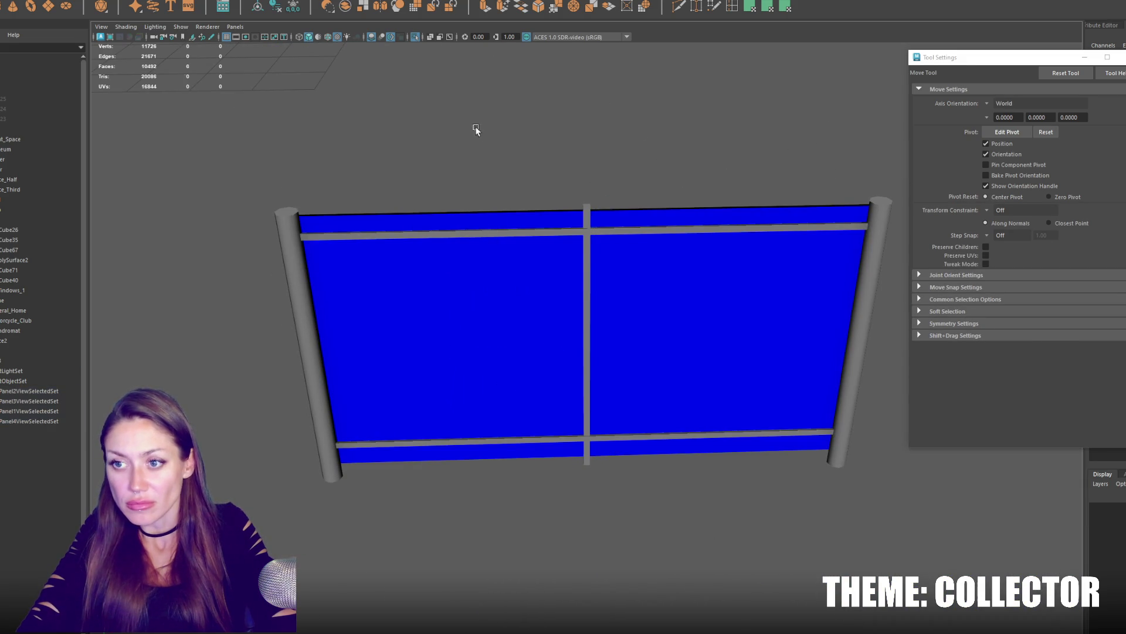
# Stretch the centre post vertically, fine-tune its height, and select the whole fence group.
pyautogui.click(590, 226)
pyautogui.moveTo(596, 226)
pyautogui.keyDown('alt'); pyautogui.mouseDown()
pyautogui.moveTo(590, 195)
pyautogui.moveTo(555, 261)
pyautogui.mouseUp(); pyautogui.keyUp('alt')
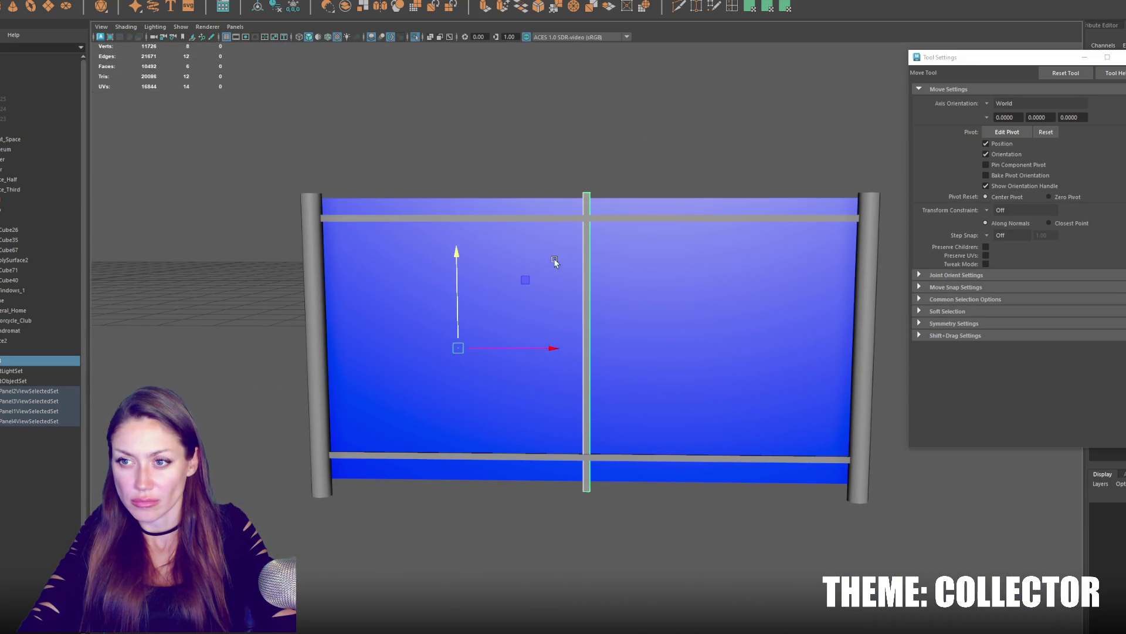
pyautogui.press('r')
pyautogui.moveTo(462, 427); pyautogui.dragTo(463, 425)
pyautogui.press('w')
pyautogui.moveTo(458, 255); pyautogui.dragTo(458, 256)
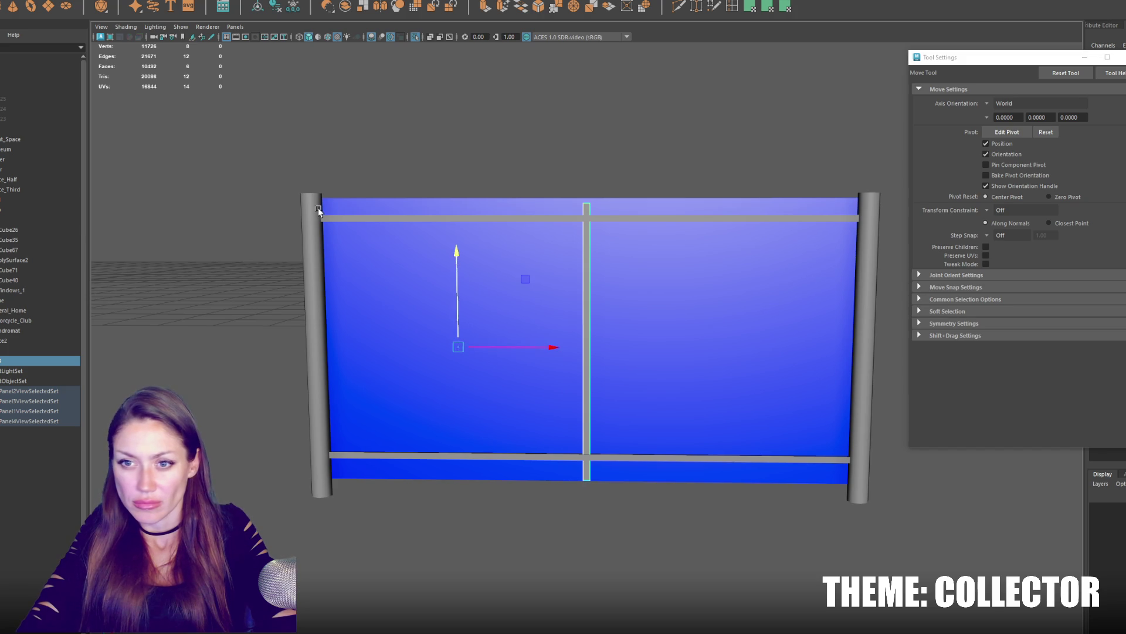
pyautogui.press('Up')
# Separate the fence into pieces and begin renaming the polySurface24 panel.
pyautogui.click(337, 45)
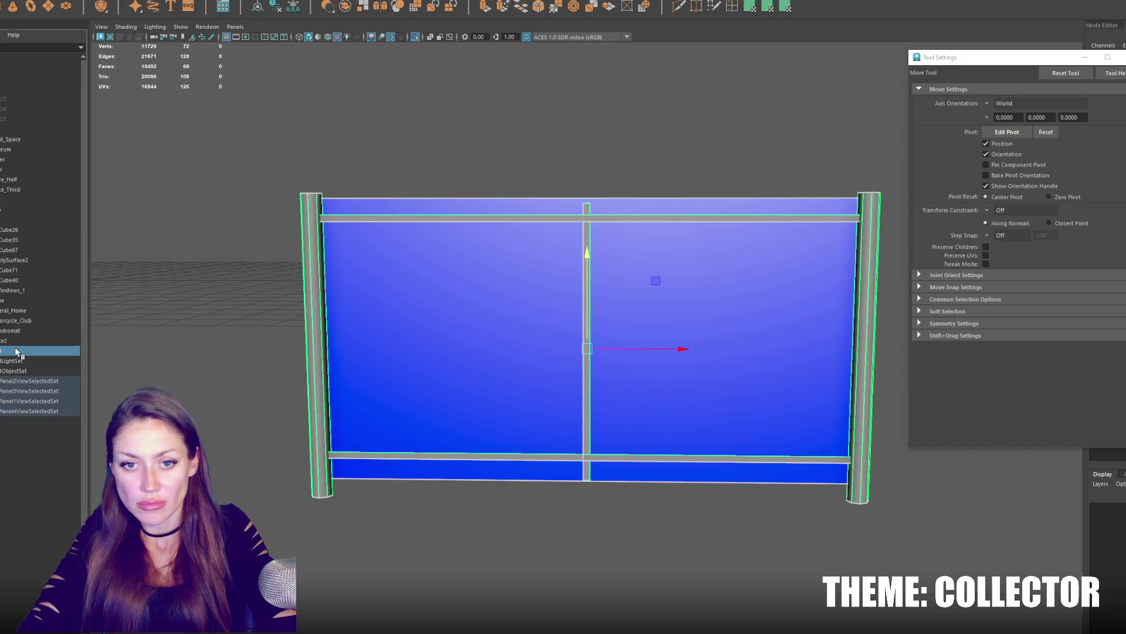
pyautogui.click(29, 182)
pyautogui.click(124, 3)
pyautogui.click(158, 26)
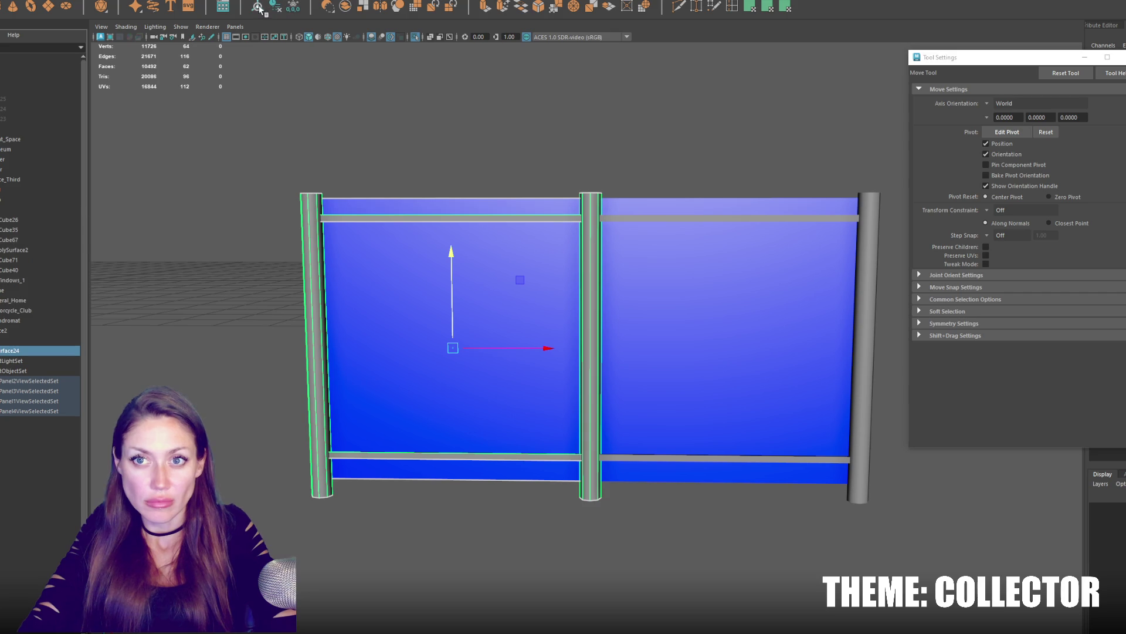
pyautogui.doubleClick(22, 351)
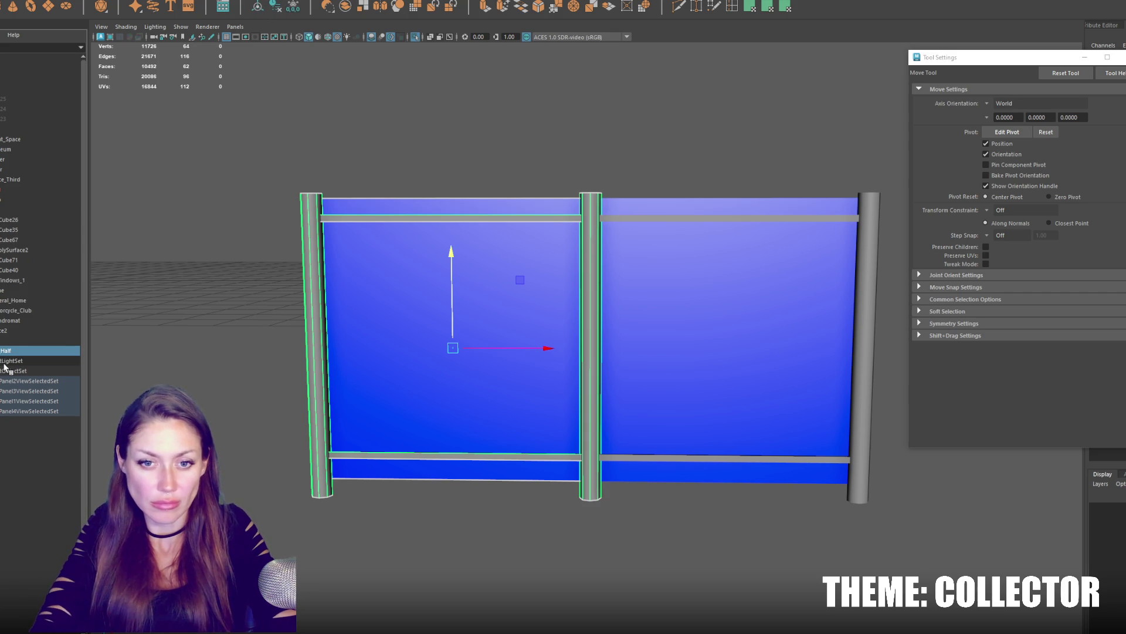
# Name the panel Third and parent it with Half under another Outliner group.
pyautogui.click(22, 175)
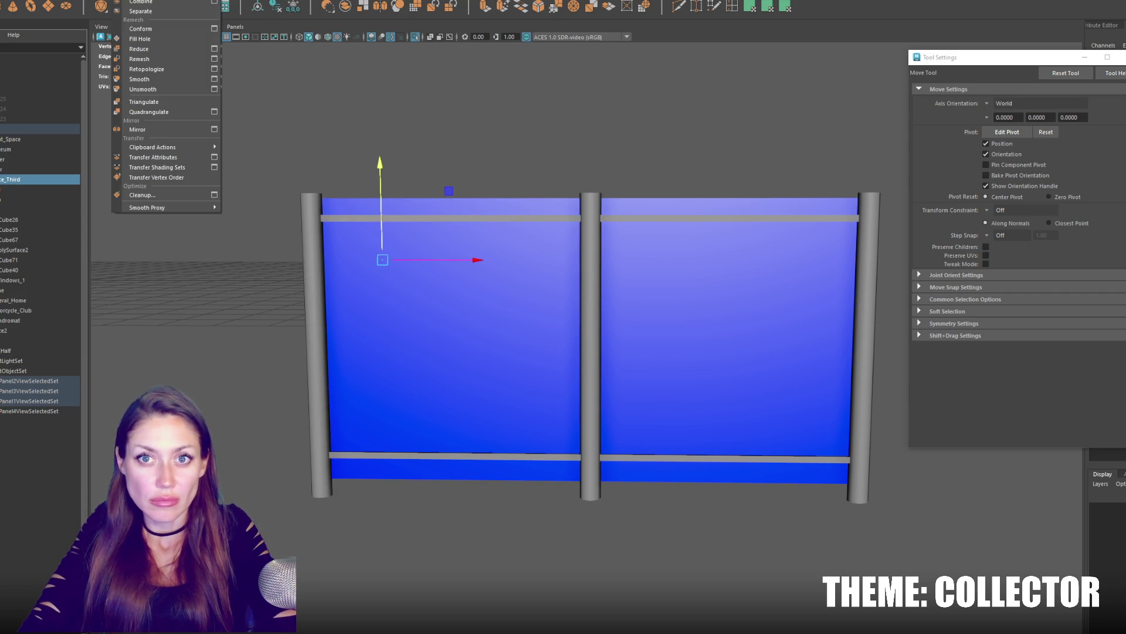
pyautogui.click(167, 53)
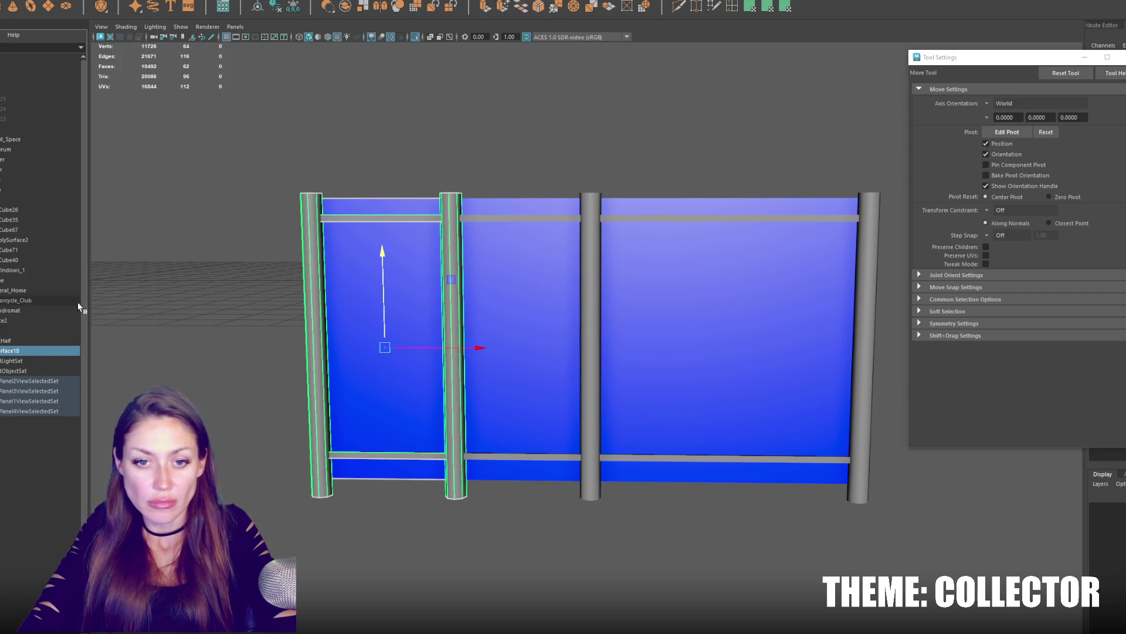
pyautogui.write('Third')
pyautogui.press('Return')
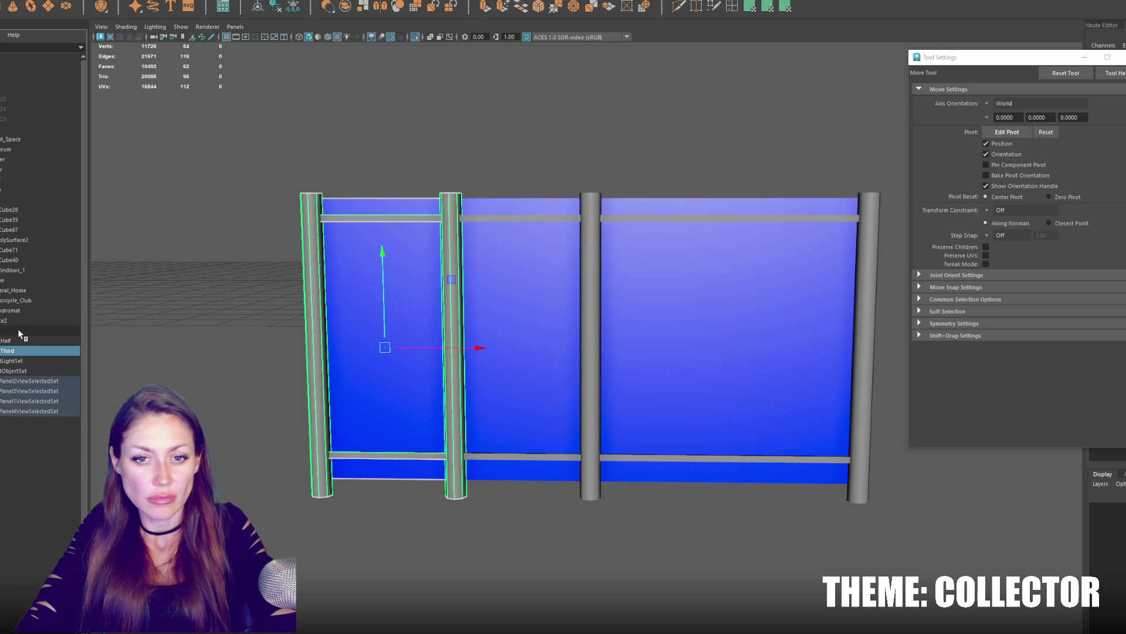
pyautogui.keyDown('shift'); pyautogui.click(6, 338); pyautogui.keyUp('shift')
pyautogui.moveTo(7, 134); pyautogui.dragTo(7, 134, button='middle')
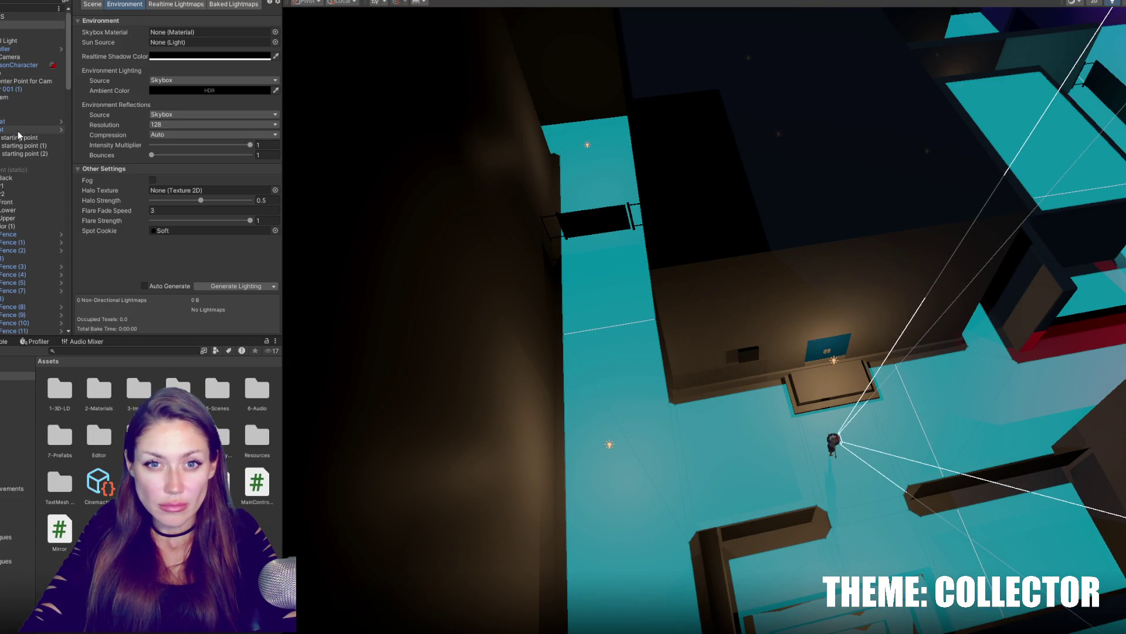
pyautogui.scroll(-7, 17, 150)
# Open the Chainlink Fence prefab and apply the Chainlink material to the fence mesh.
pyautogui.click(53, 270)
pyautogui.click(59, 272)
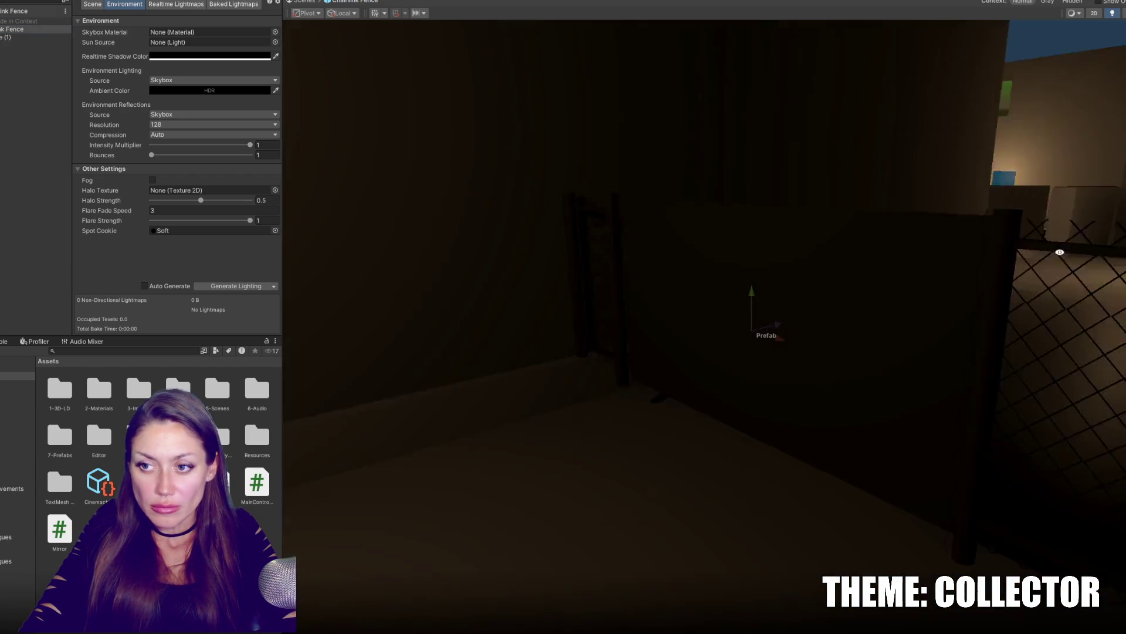
pyautogui.keyDown('alt'); pyautogui.moveTo(645, 210); pyautogui.dragTo(963, 276); pyautogui.keyUp('alt')
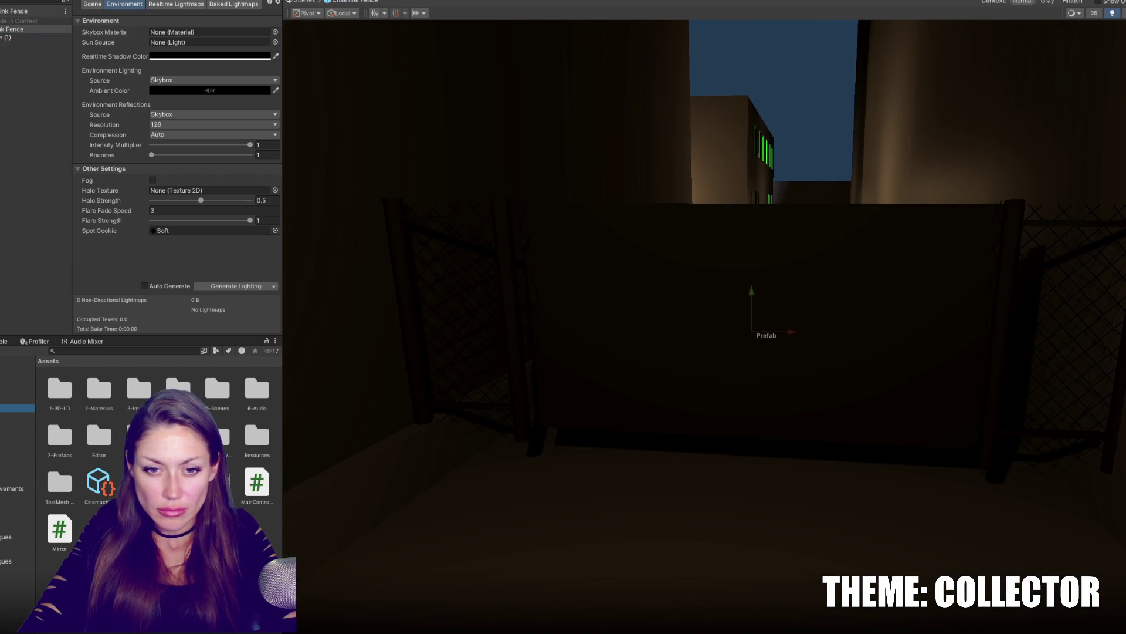
pyautogui.doubleClick(131, 393)
pyautogui.moveTo(75, 384); pyautogui.dragTo(771, 342)
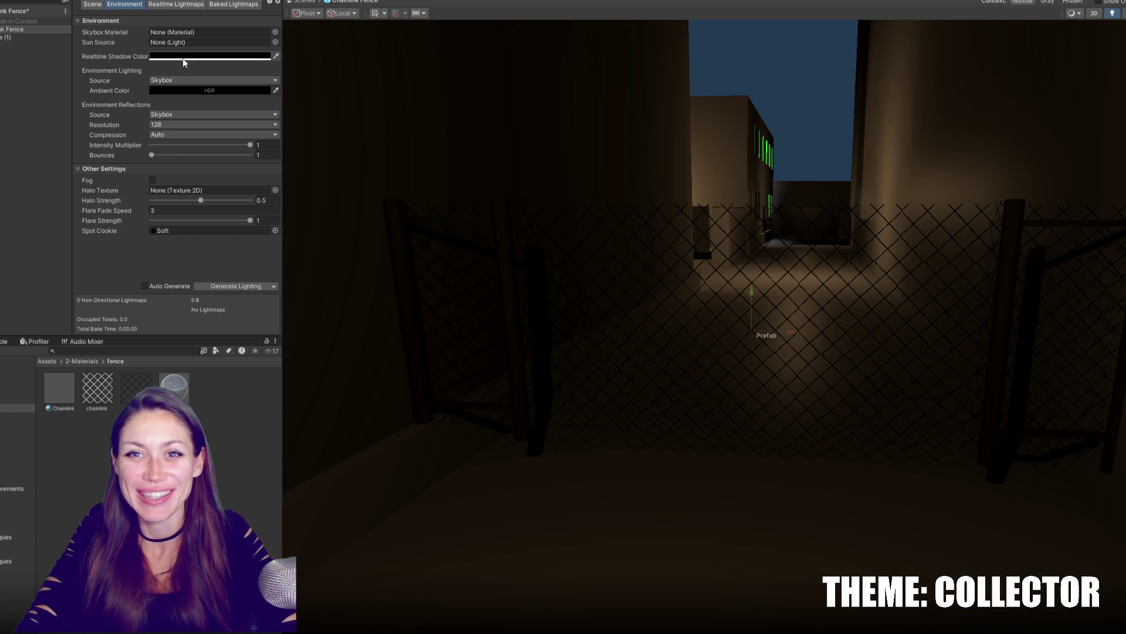
# Assign the Fence Posts material to the fence mesh's second material slot.
pyautogui.click(33, 37)
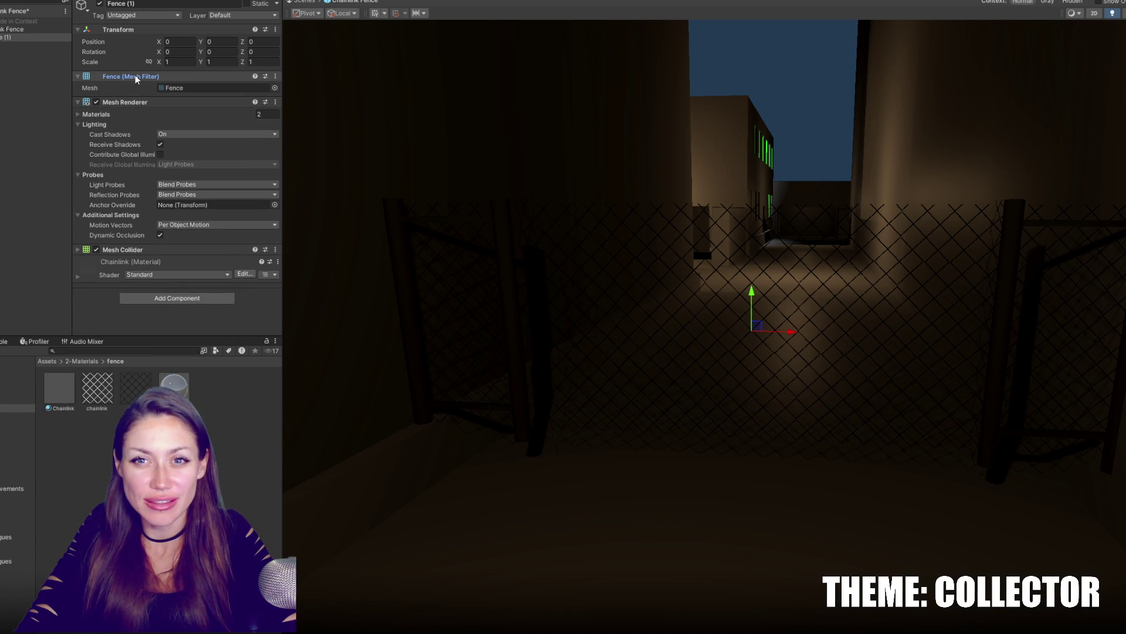
pyautogui.click(131, 115)
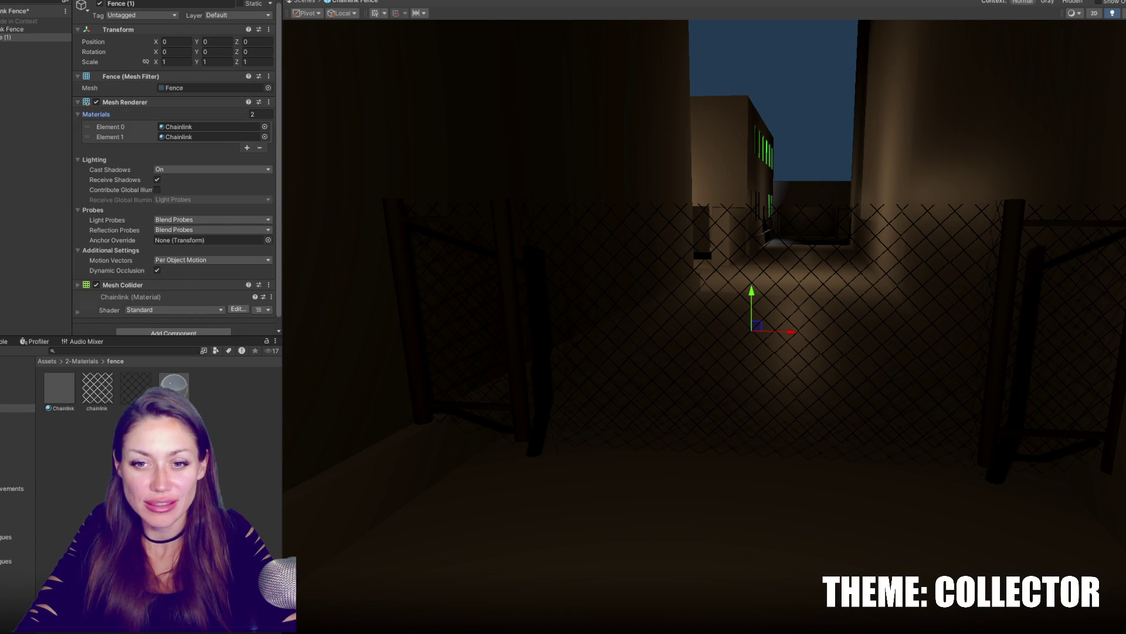
pyautogui.click(218, 135)
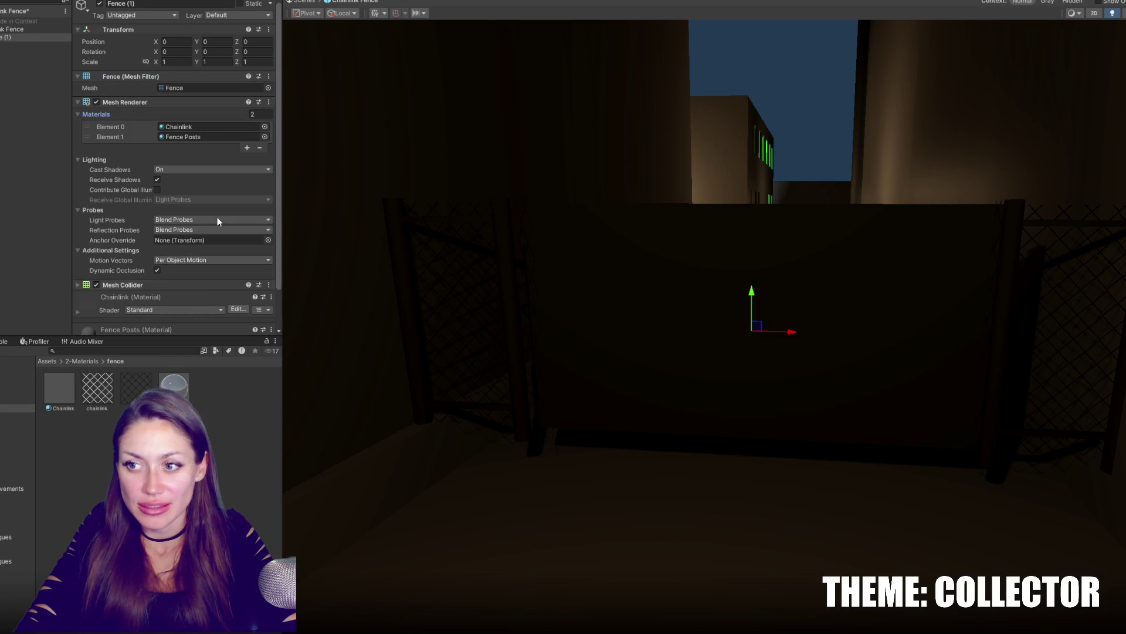
pyautogui.moveTo(187, 143); pyautogui.dragTo(188, 127)
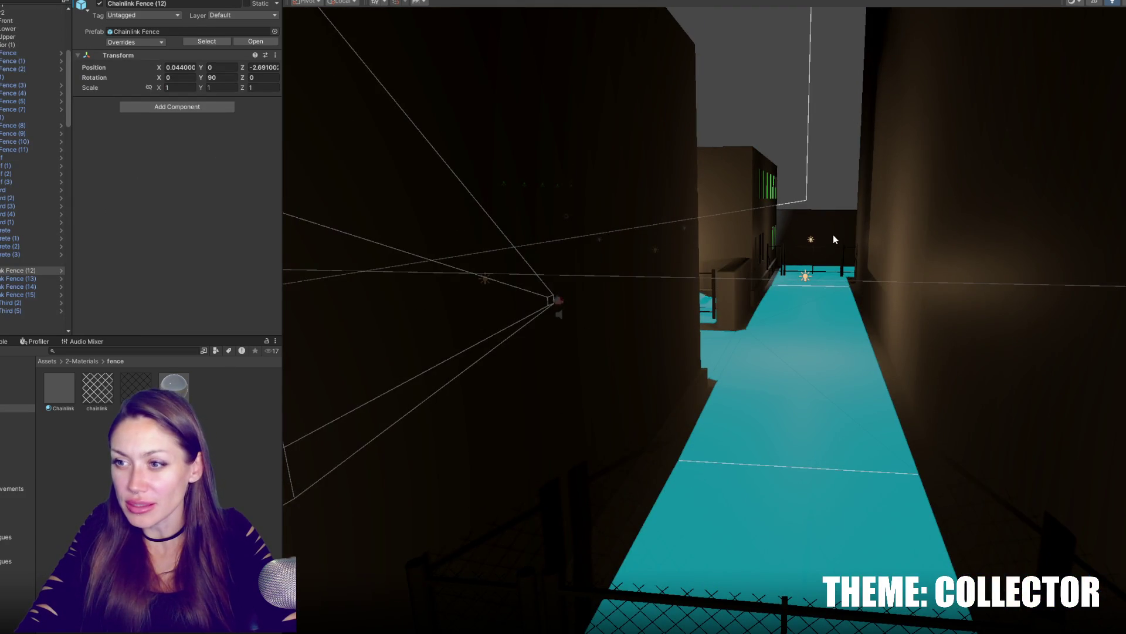
# Set the first outside home Point Light's Range to 10.
pyautogui.moveTo(834, 236); pyautogui.dragTo(896, 260, button='right')
pyautogui.click(1042, 222)
pyautogui.press('f')
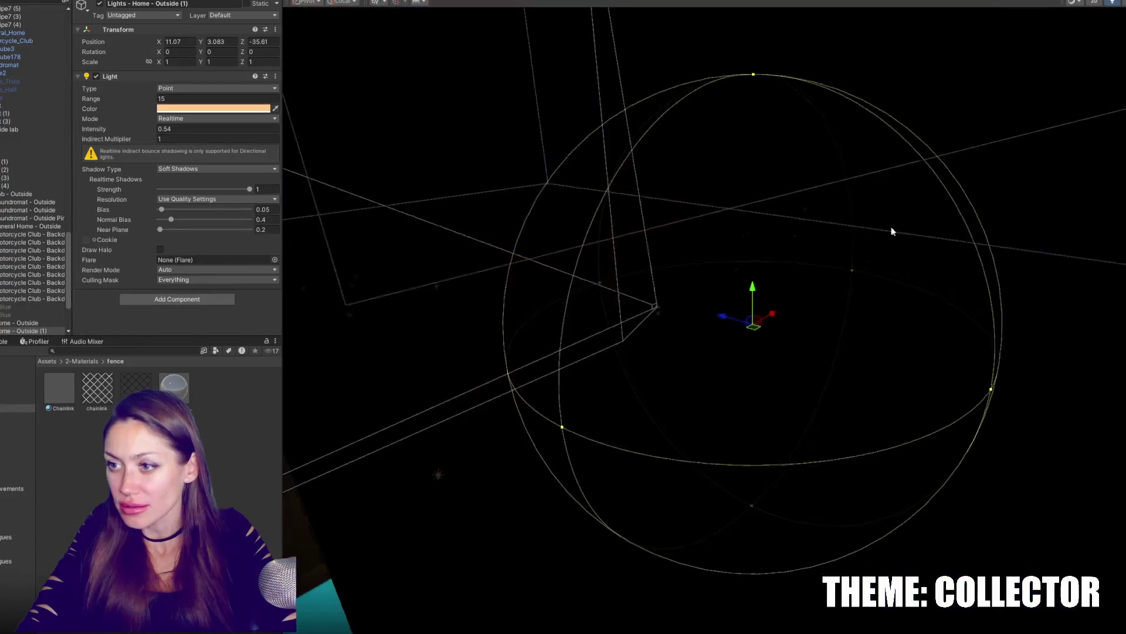
pyautogui.keyDown('alt'); pyautogui.moveTo(892, 226); pyautogui.dragTo(346, 133); pyautogui.keyUp('alt')
pyautogui.click(211, 98)
pyautogui.write('10')
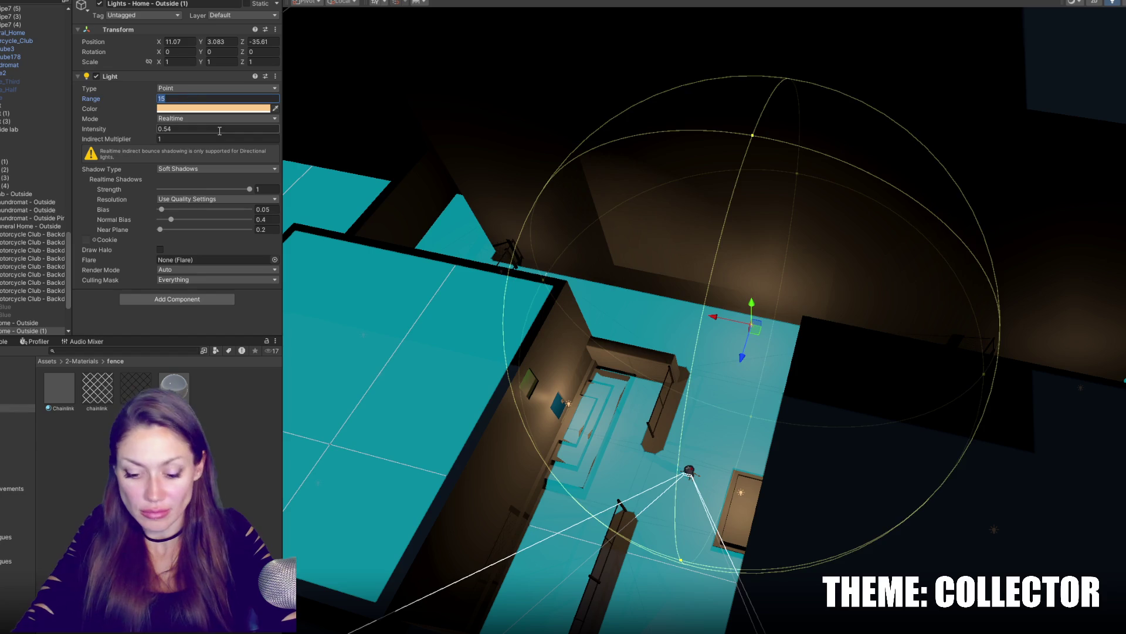
pyautogui.press('Return')
# Set the second outside home light's Range to 12 and reposition it.
pyautogui.moveTo(414, 196); pyautogui.dragTo(738, 455, button='right')
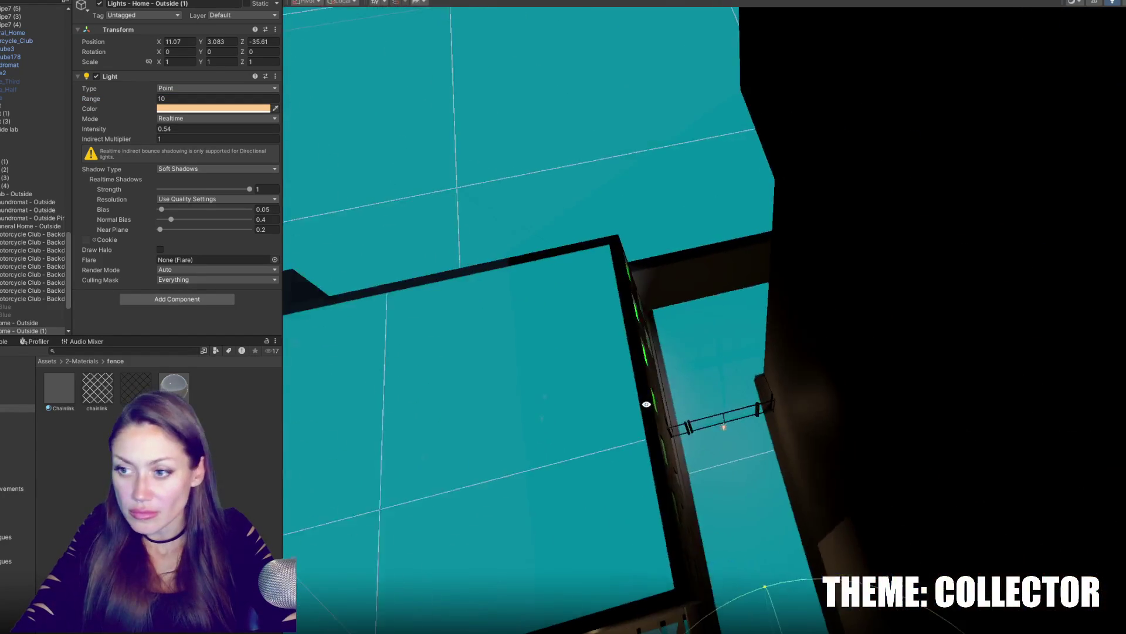
pyautogui.click(720, 437)
pyautogui.moveTo(720, 449); pyautogui.dragTo(701, 318)
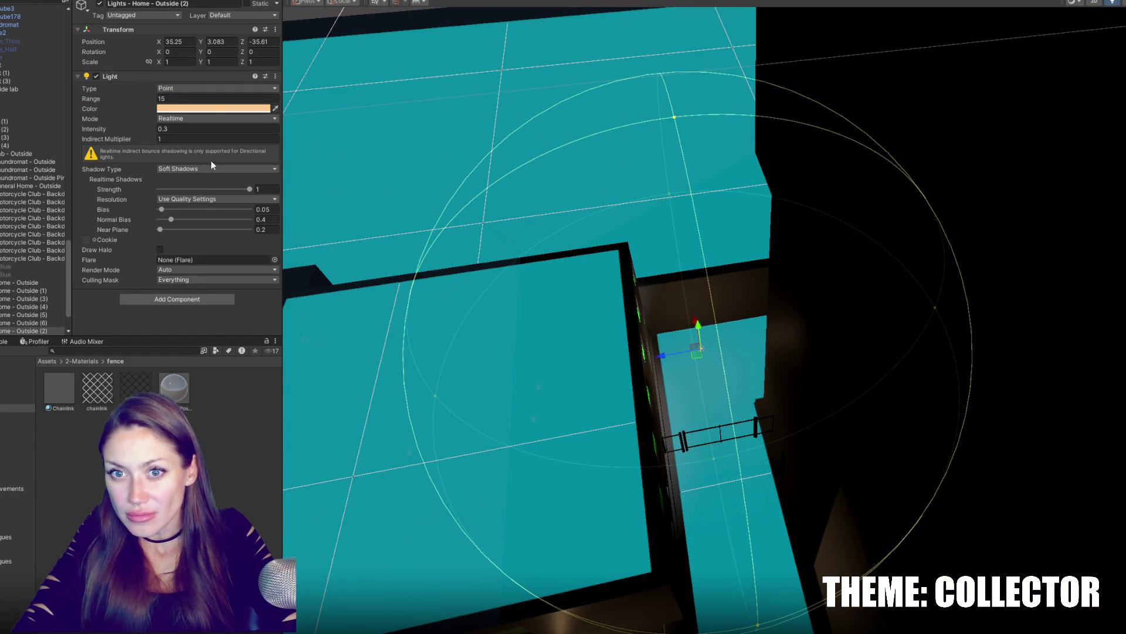
pyautogui.write('12')
pyautogui.press('Return')
# Lower the second light slightly and rise to an overhead view of the fences.
pyautogui.moveTo(426, 359)
pyautogui.mouseDown(button='right')
pyautogui.moveTo(579, 476)
pyautogui.moveTo(735, 519)
pyautogui.mouseUp(button='right')
pyautogui.moveTo(735, 520); pyautogui.dragTo(731, 537)
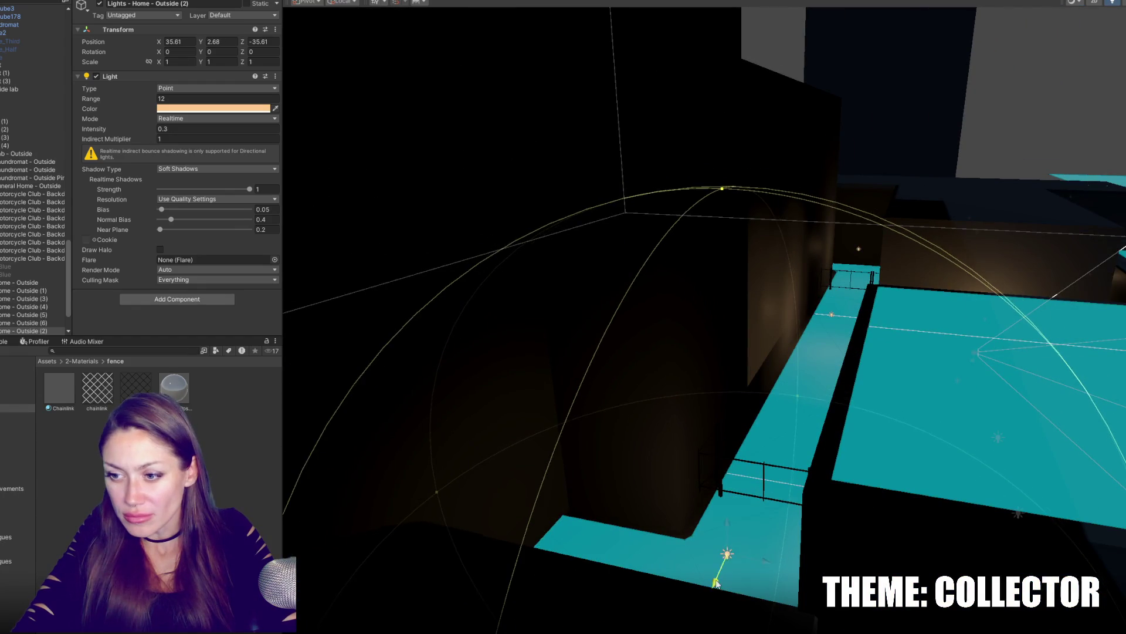
pyautogui.moveTo(730, 536); pyautogui.dragTo(782, 411, button='middle')
pyautogui.moveTo(783, 411)
pyautogui.mouseDown(button='right')
pyautogui.moveTo(560, 299)
pyautogui.moveTo(749, 385)
pyautogui.mouseUp(button='right')
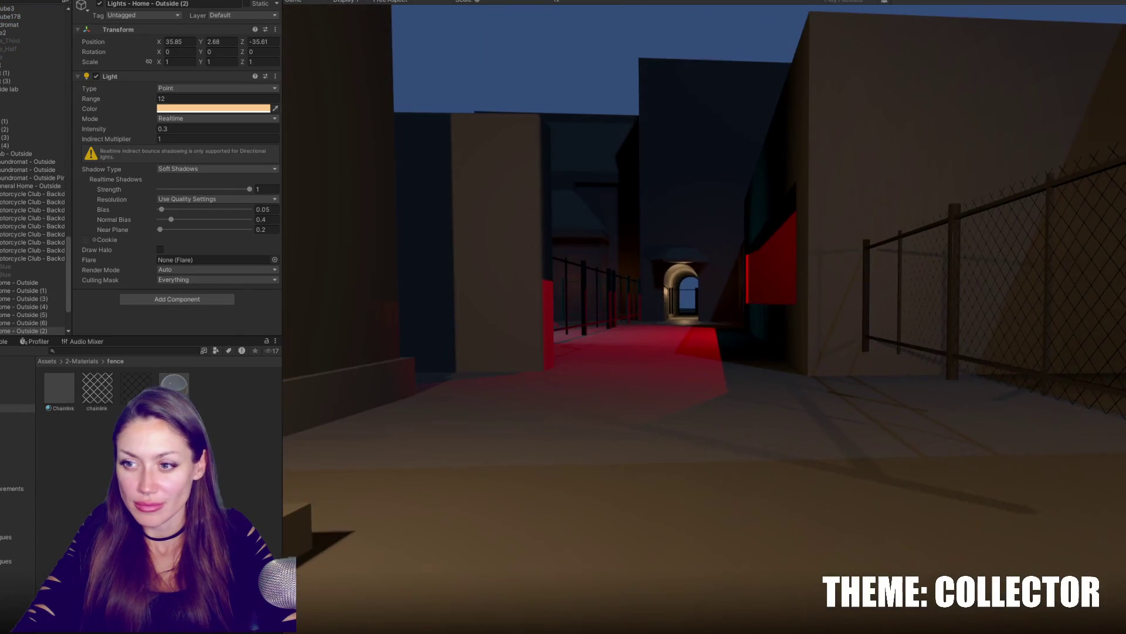
# Stop play mode, bring up Lighting, and select the FirstPersonCharacter camera.
pyautogui.press('Escape')
pyautogui.hotkey('ctrl', 'p')
pyautogui.hotkey('ctrl', '9')
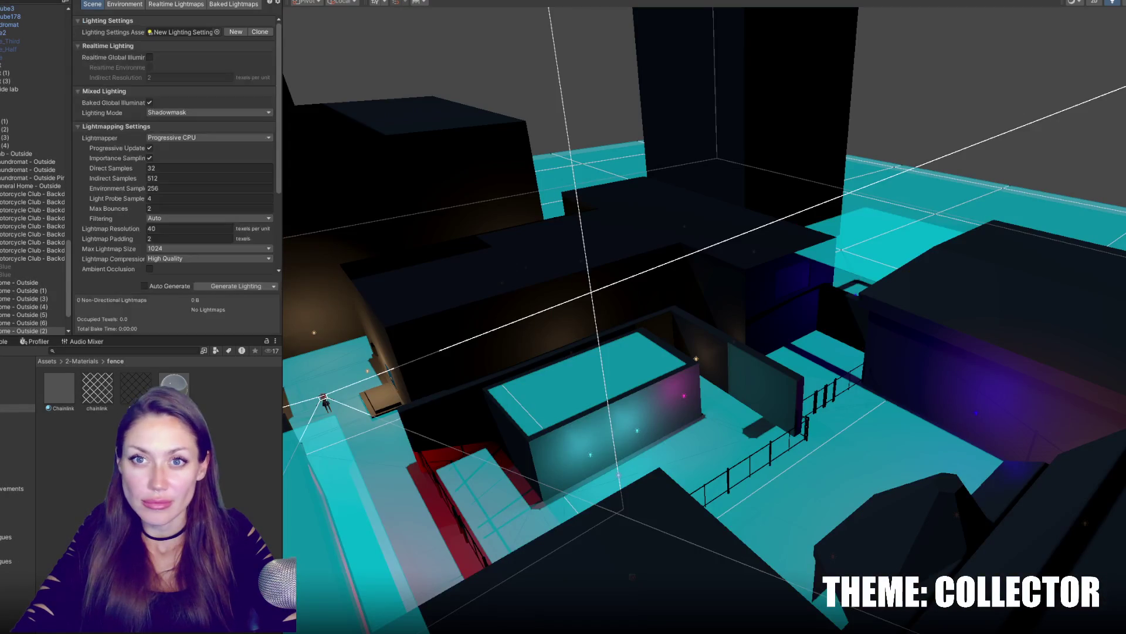
pyautogui.scroll(5, 35, 176)
pyautogui.scroll(5, 35, 177)
pyautogui.scroll(5, 35, 176)
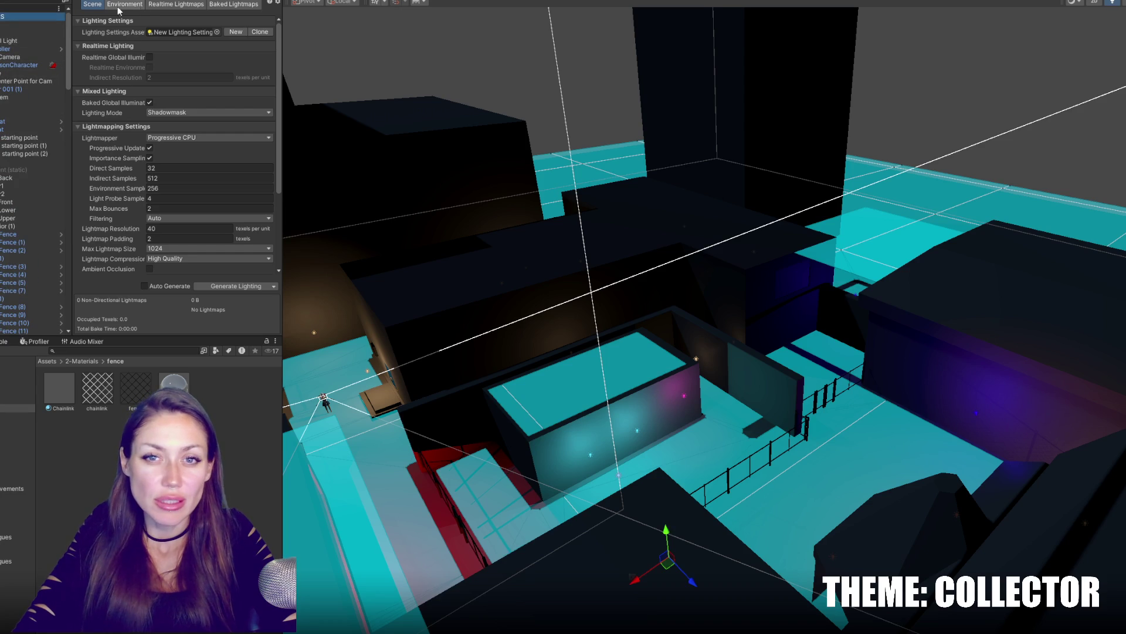
pyautogui.click(15, 56)
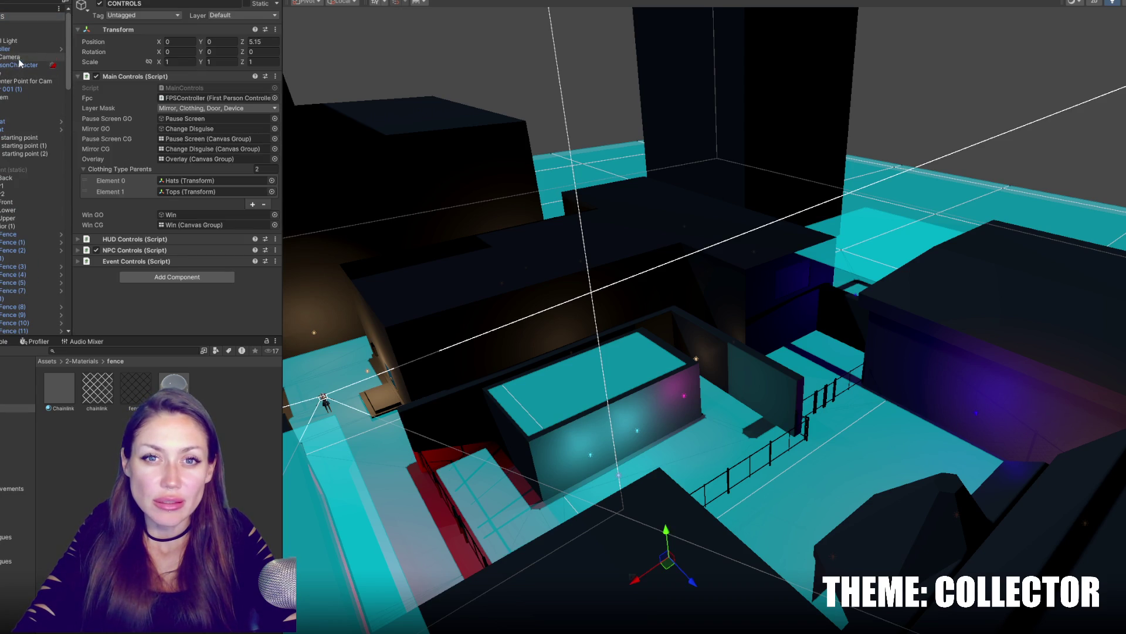
pyautogui.click(19, 63)
# Set the camera Background to a dark purple and switch to the Environment settings.
pyautogui.click(195, 101)
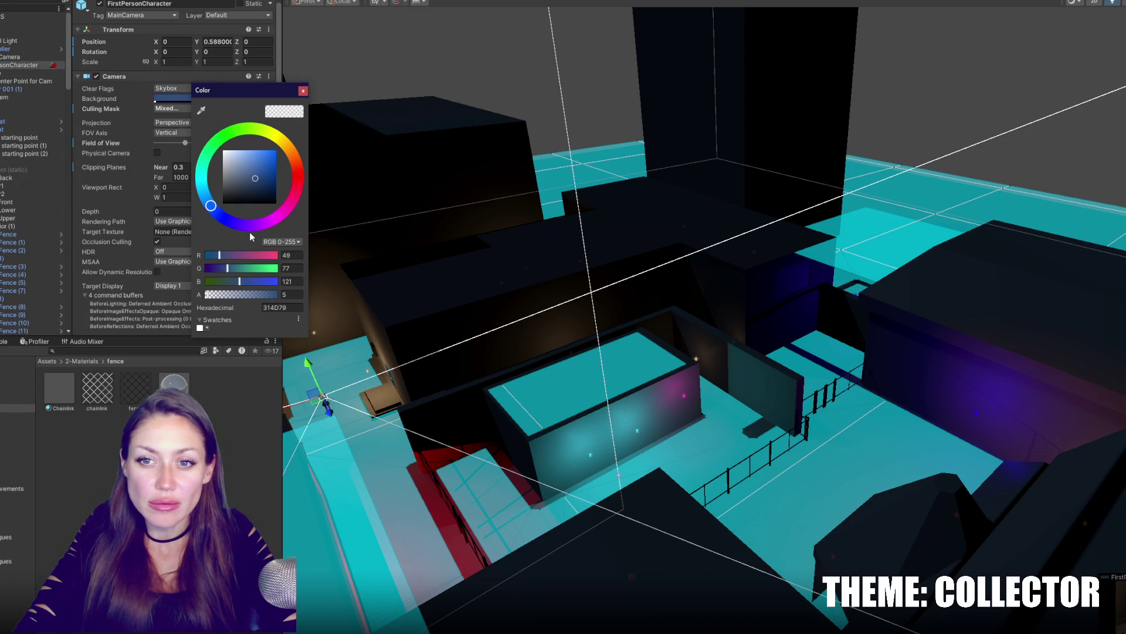
pyautogui.click(251, 226)
pyautogui.click(247, 192)
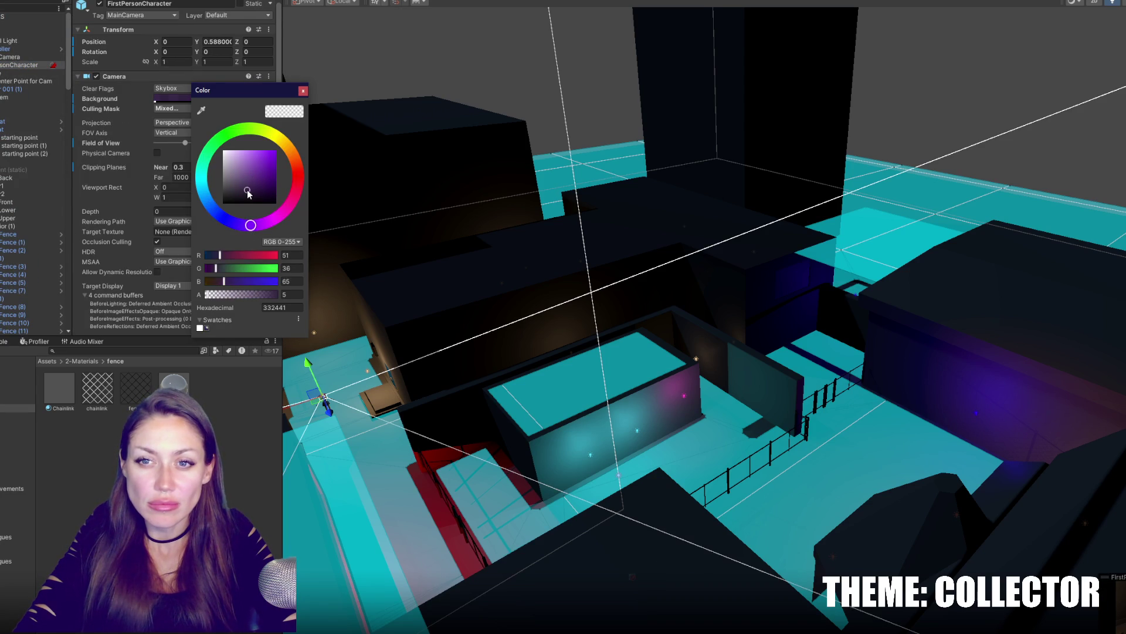
pyautogui.click(301, 91)
pyautogui.click(125, 5)
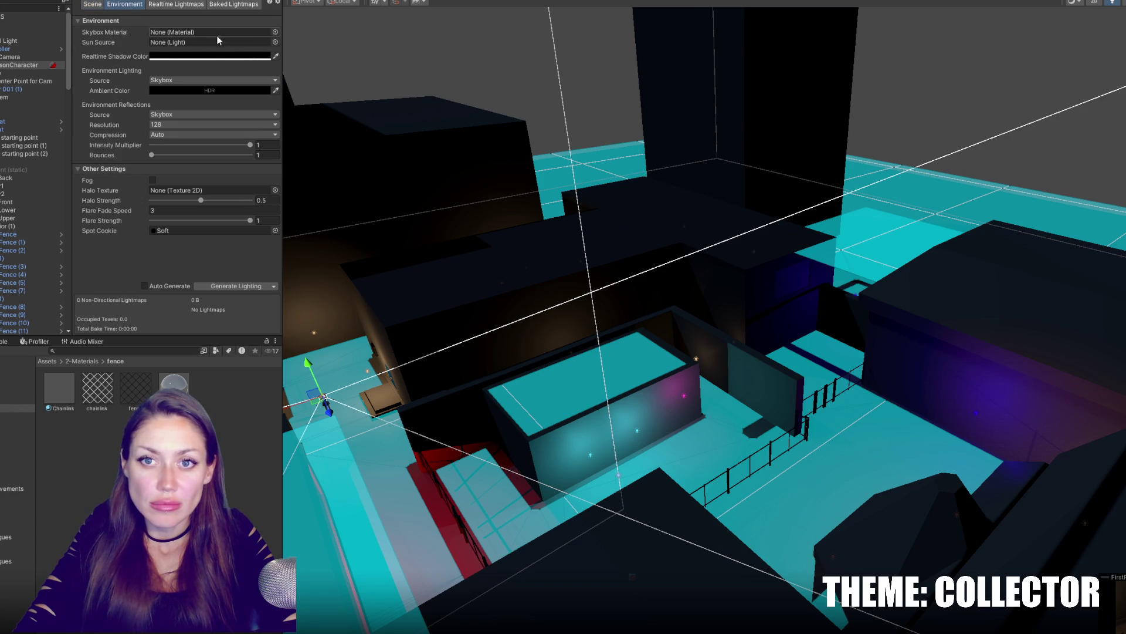
pyautogui.click(217, 59)
pyautogui.click(216, 72)
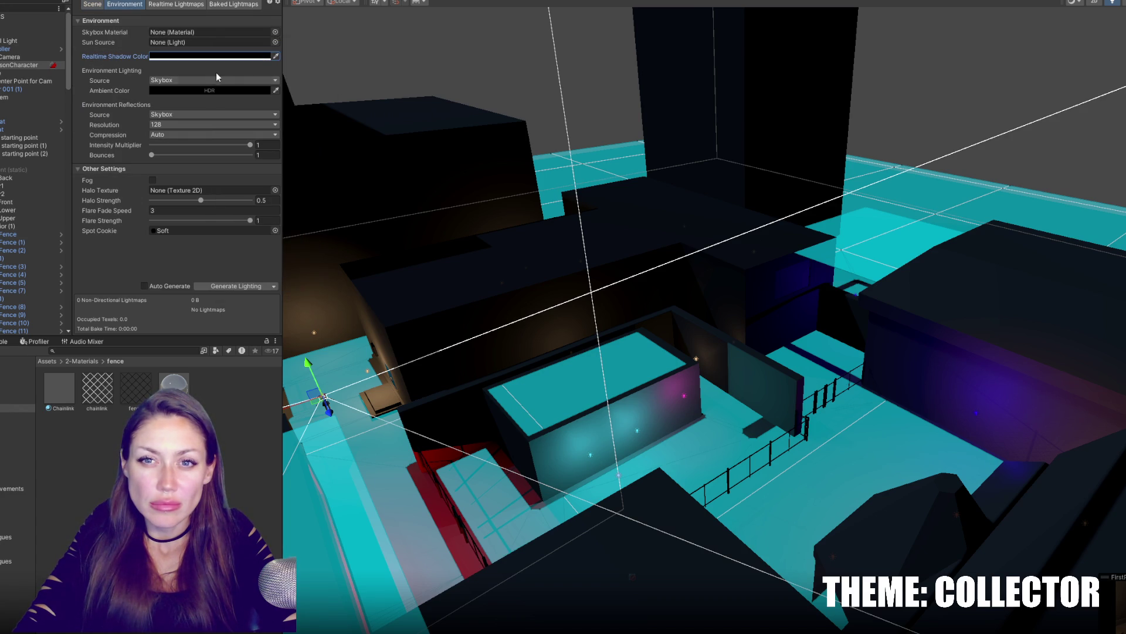
# Enable fog with a dark purple colour and Density 0.08.
pyautogui.click(154, 180)
pyautogui.click(206, 190)
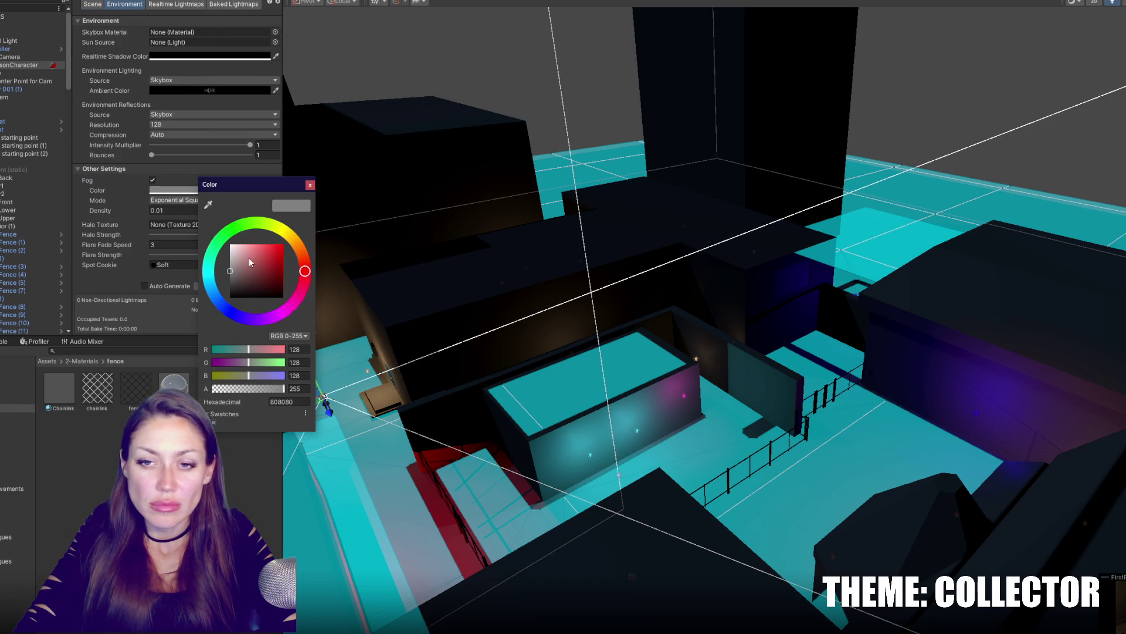
pyautogui.click(248, 283)
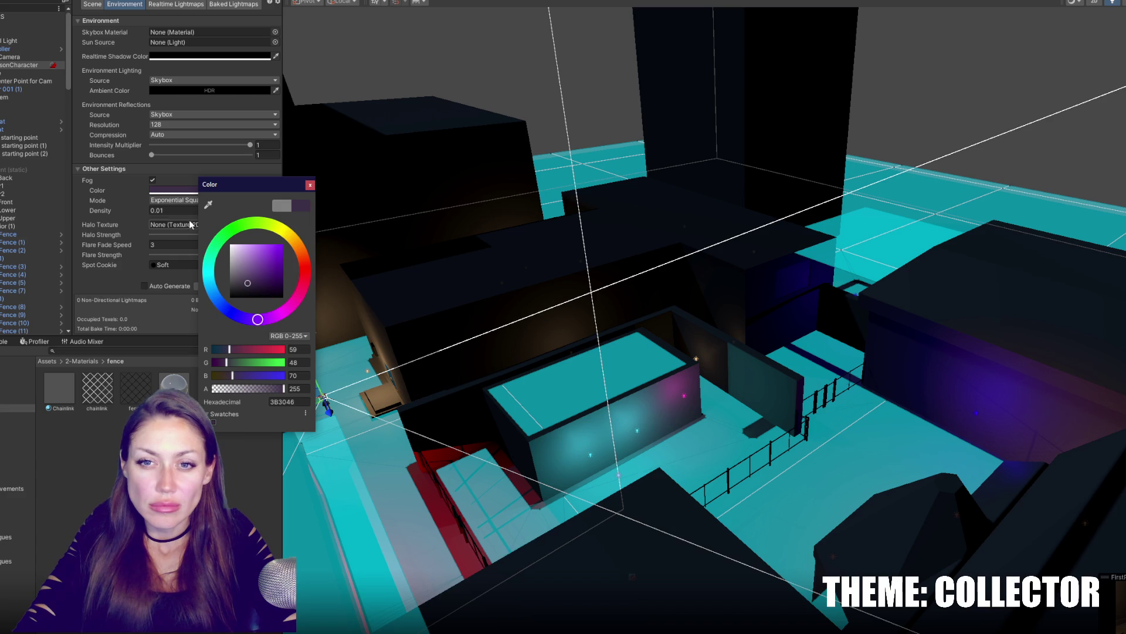
pyautogui.click(167, 210)
pyautogui.write('8')
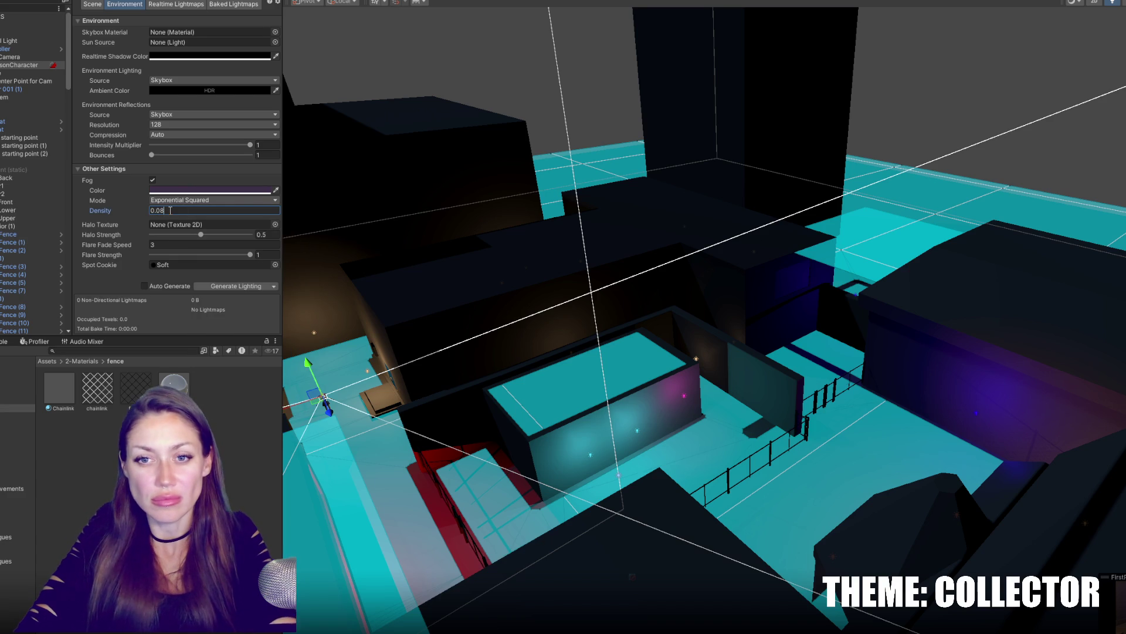
pyautogui.press('Return')
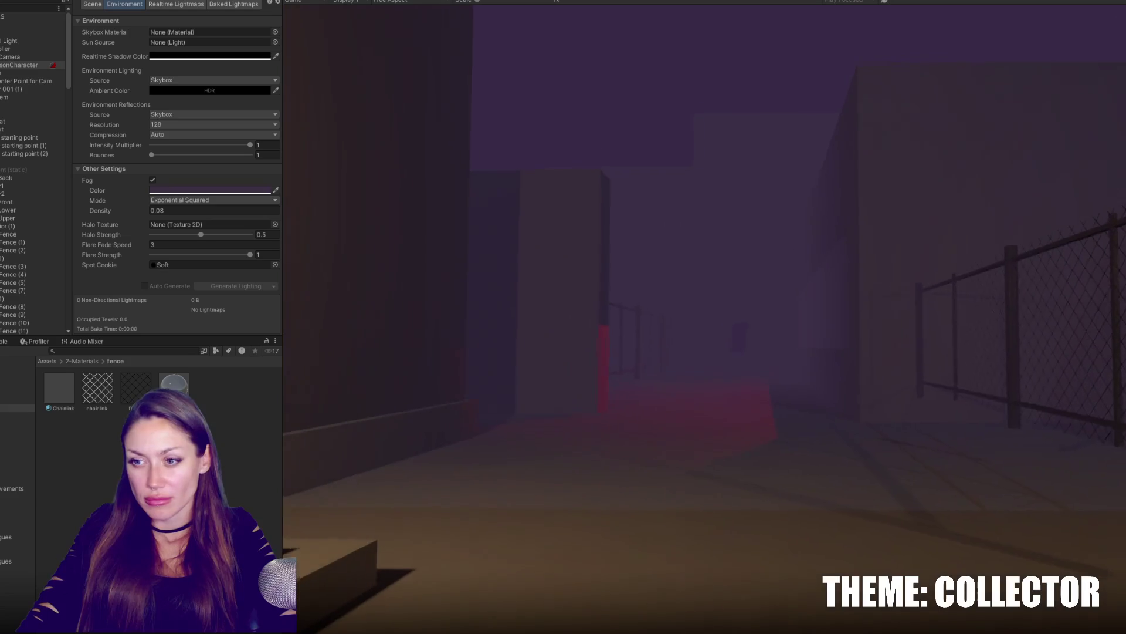
# Keep the purple fog colour and walk the player along the fence toward the tunnel.
pyautogui.click(203, 191)
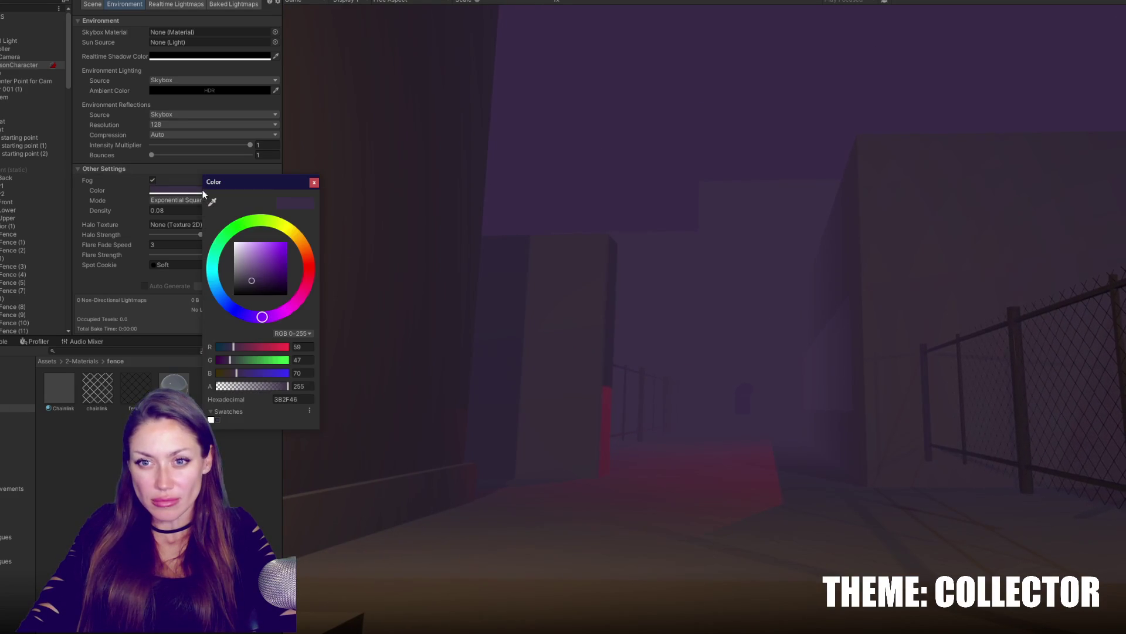
pyautogui.click(314, 182)
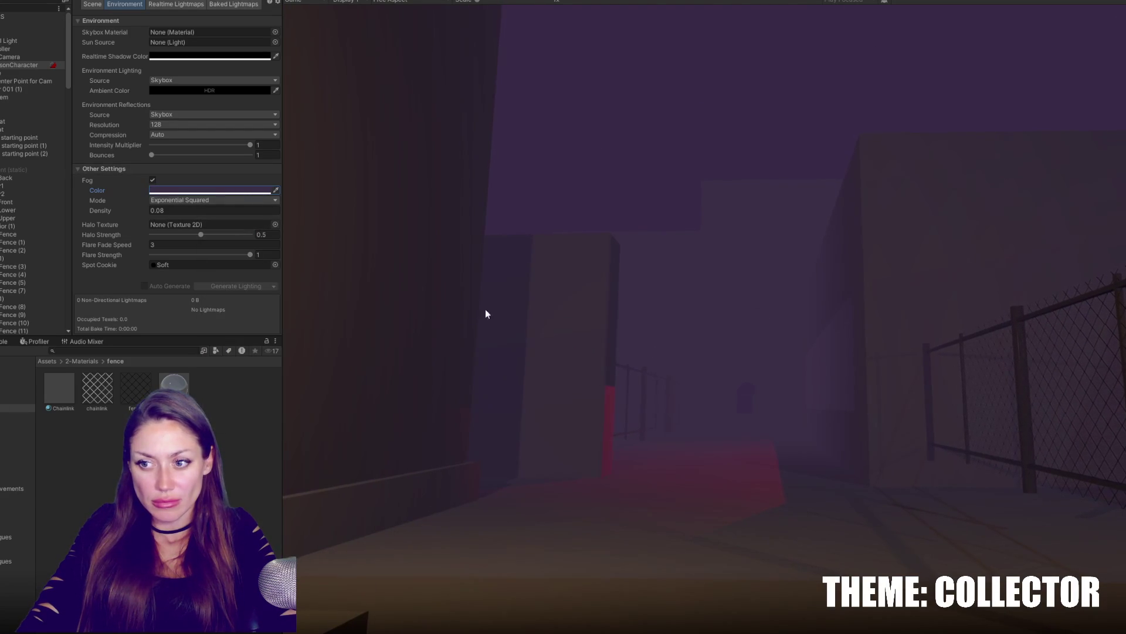
pyautogui.click(485, 314)
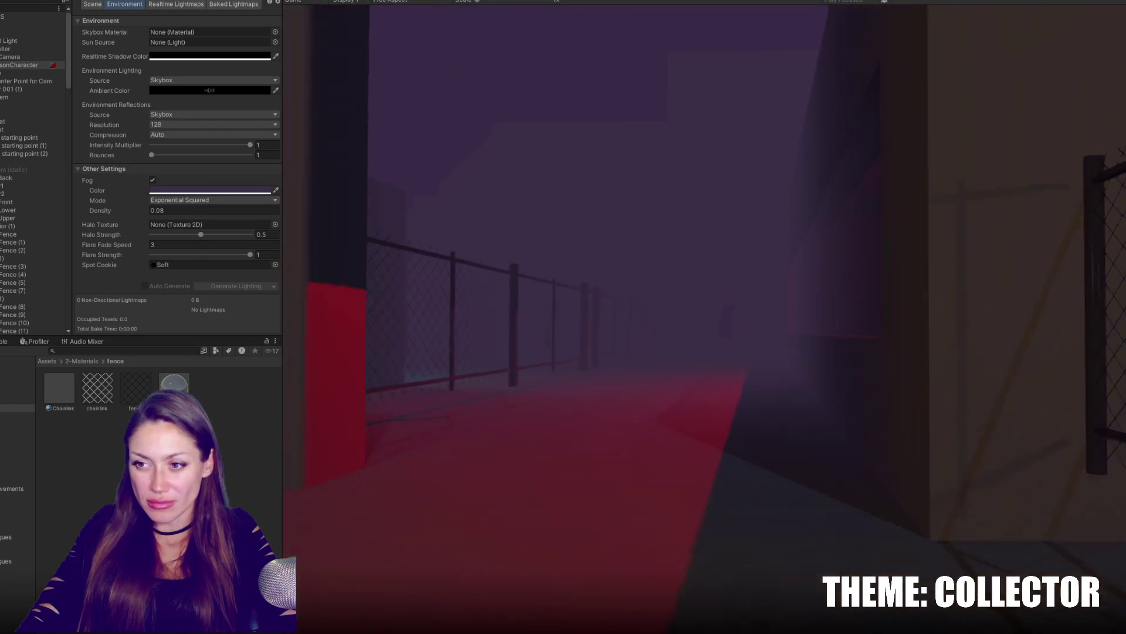
pyautogui.press('w')
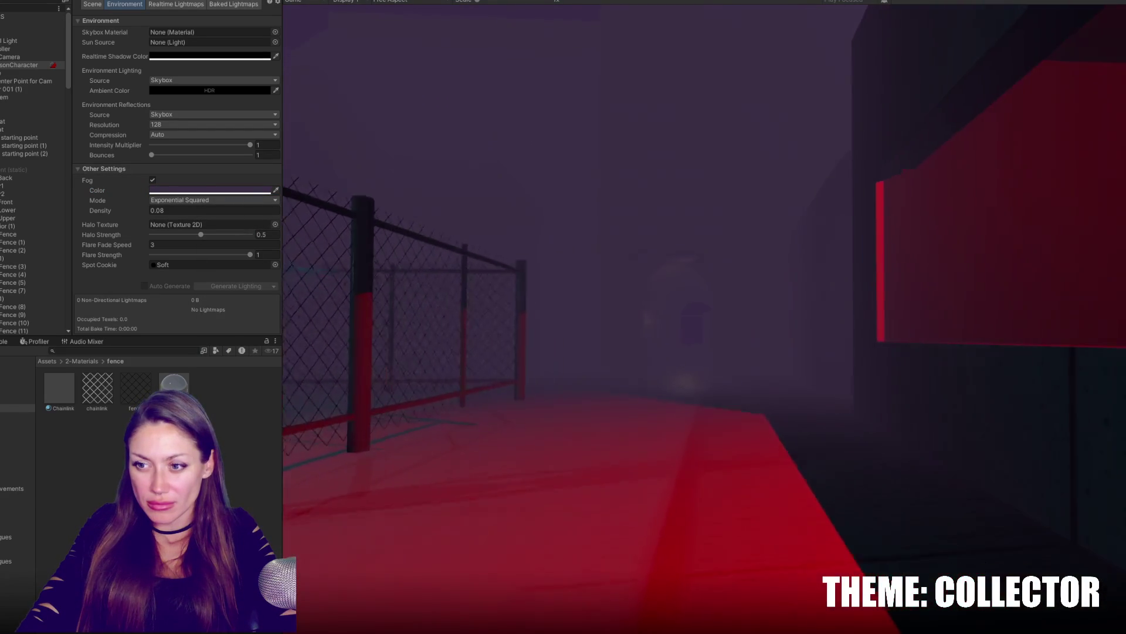
pyautogui.press('w')
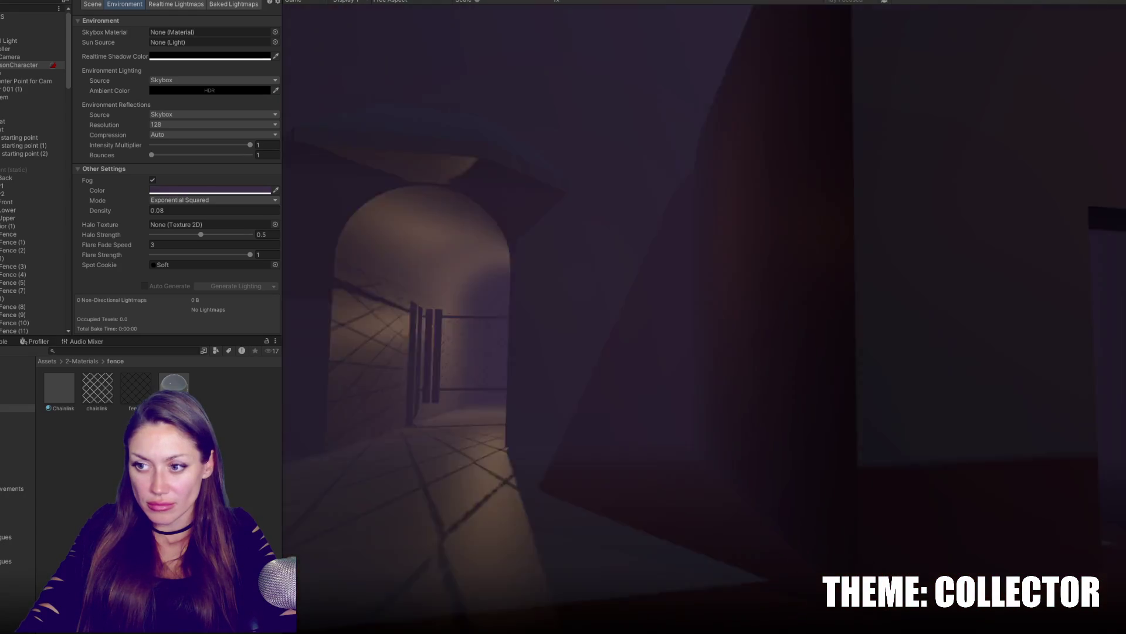
pyautogui.press('w')
pyautogui.press('Escape')
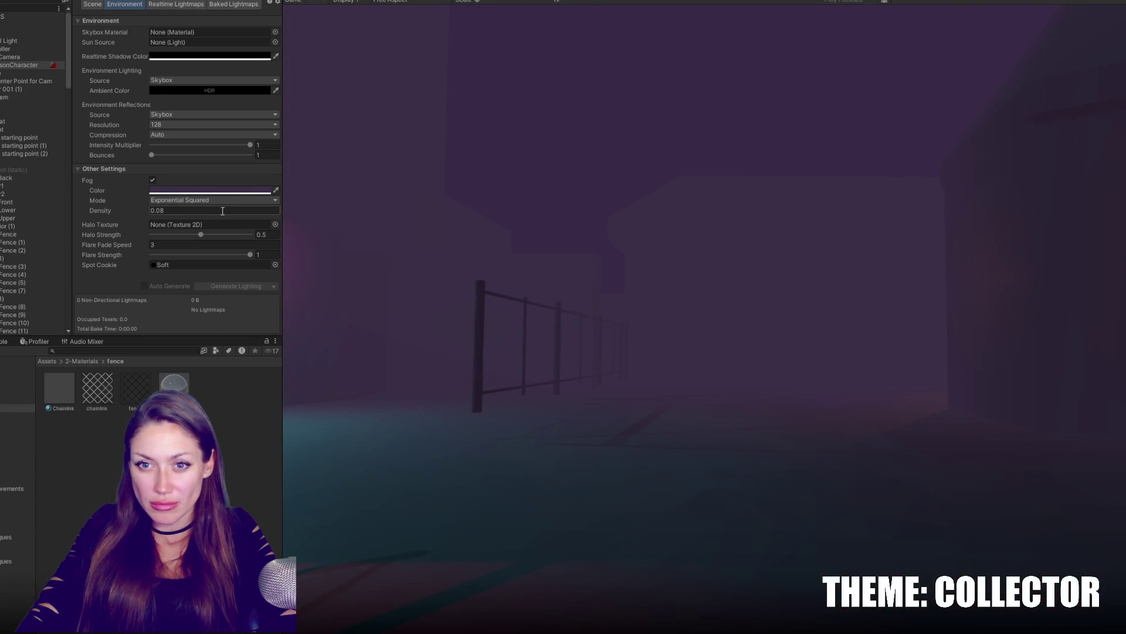
pyautogui.write('5')
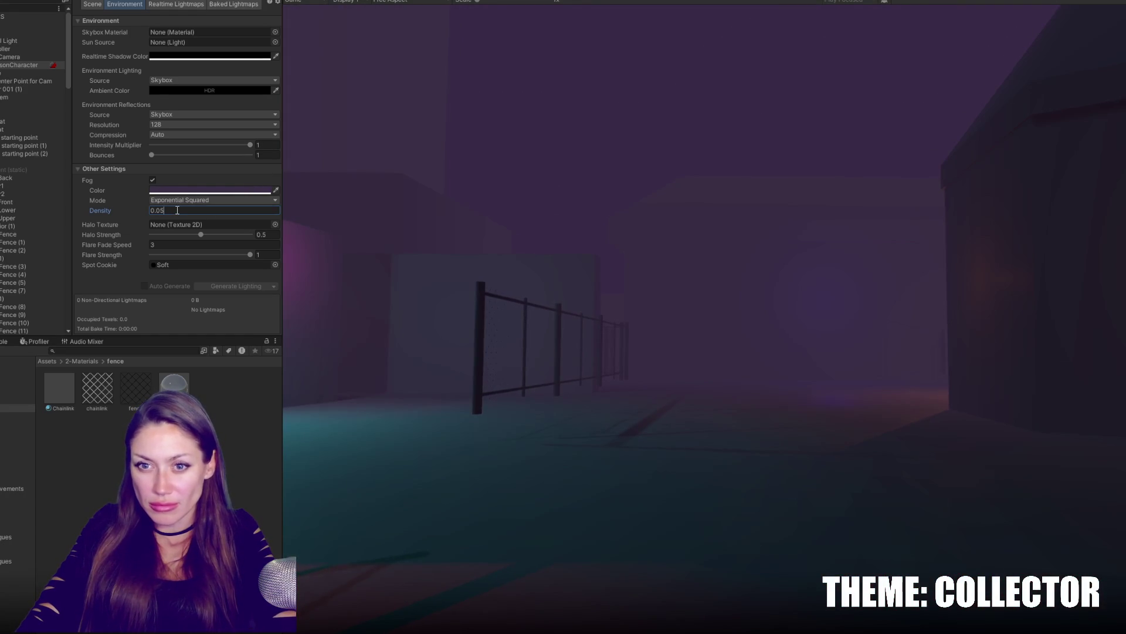
# Try fog densities 0.04 and 0.03, settle on 0.05, and pause the game.
pyautogui.press('BackSpace')
pyautogui.write('4')
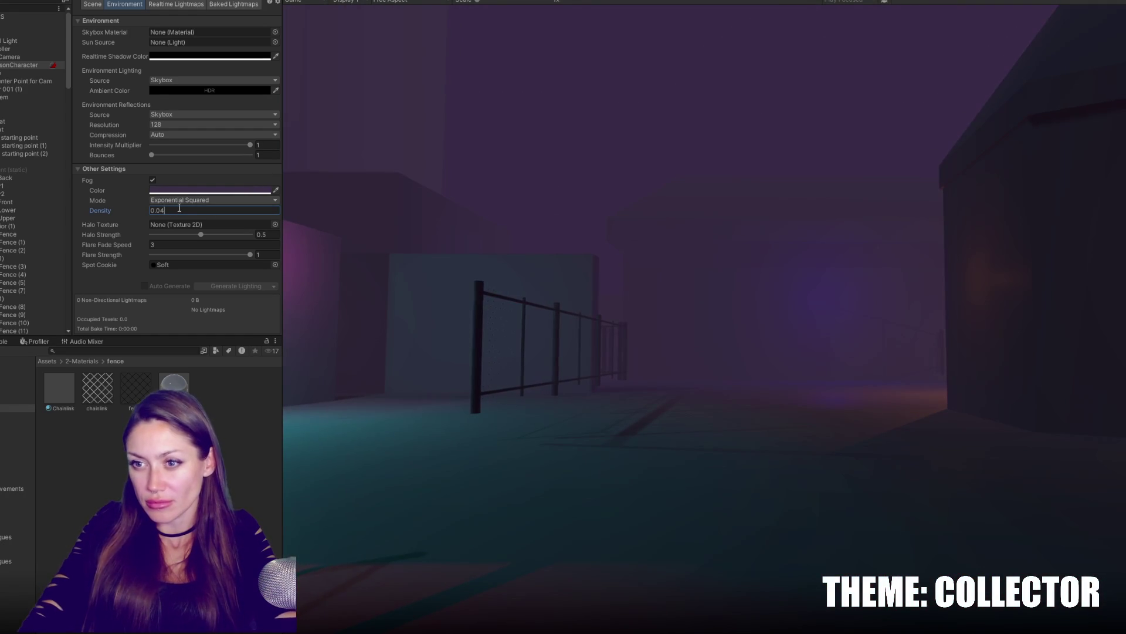
pyautogui.click(754, 325)
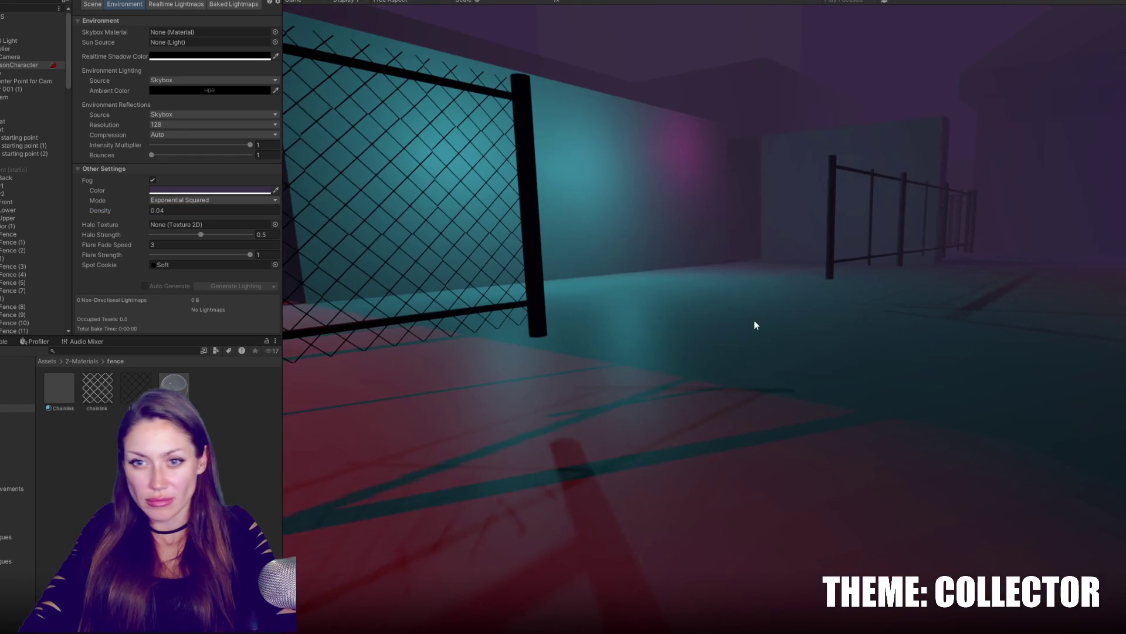
pyautogui.write('0.02')
pyautogui.click(767, 331)
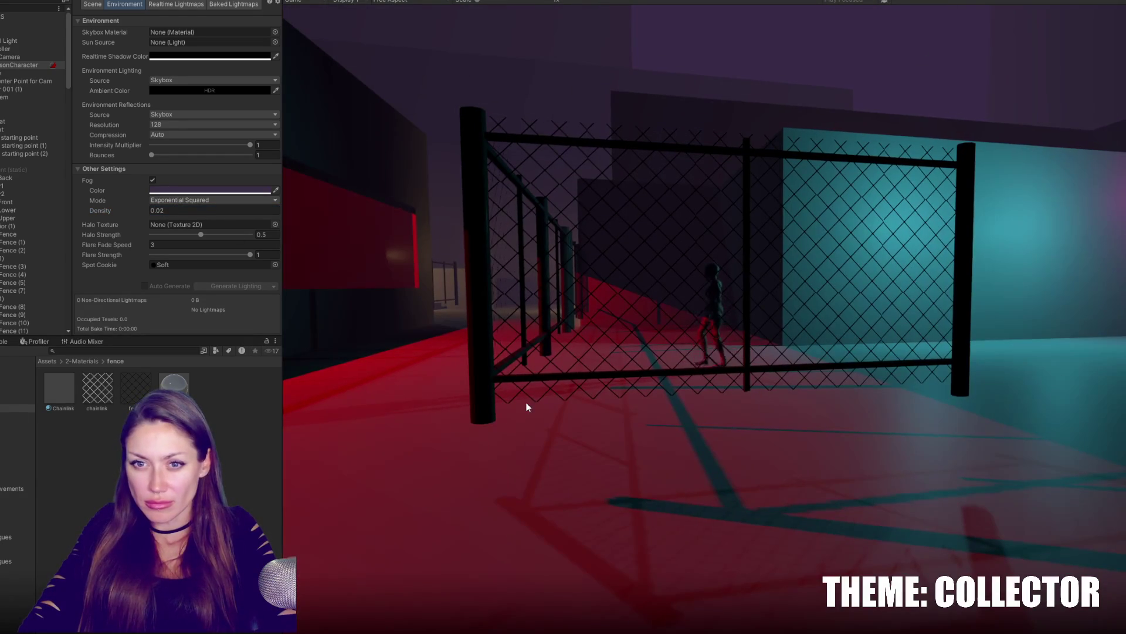
pyautogui.write('3')
pyautogui.click(659, 365)
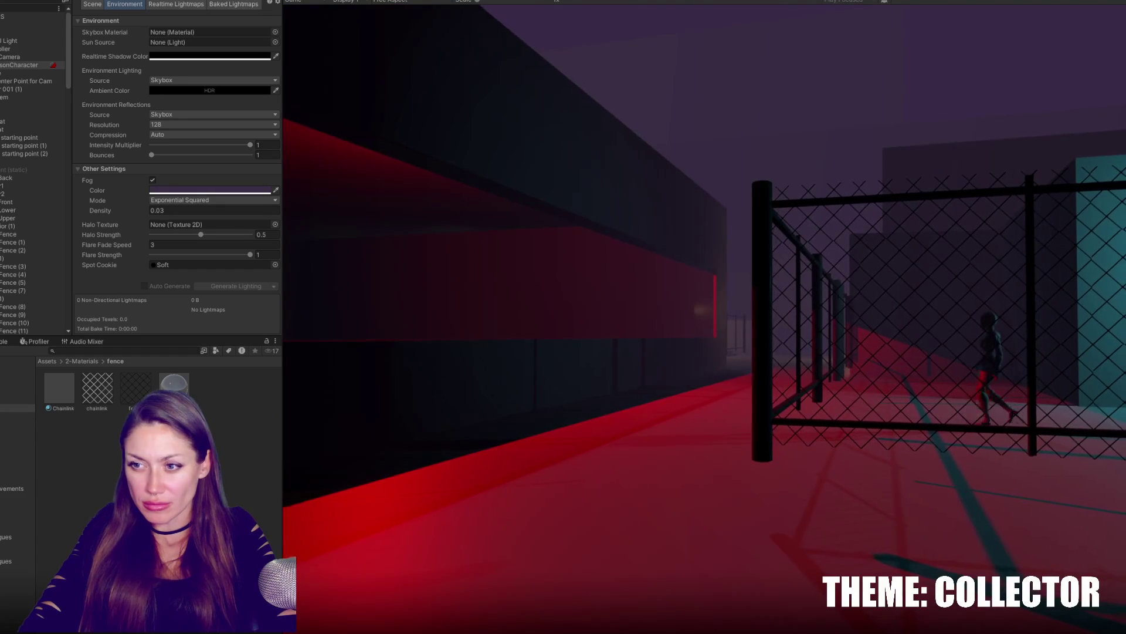
pyautogui.click(164, 210)
pyautogui.press('BackSpace')
pyautogui.write('5')
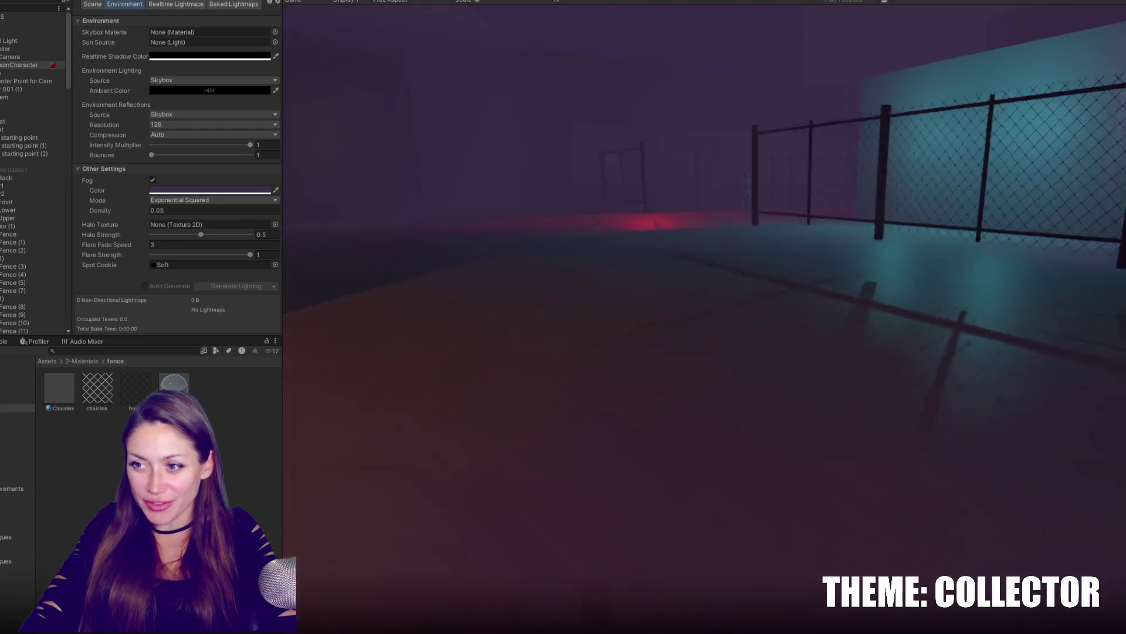
pyautogui.press('Escape')
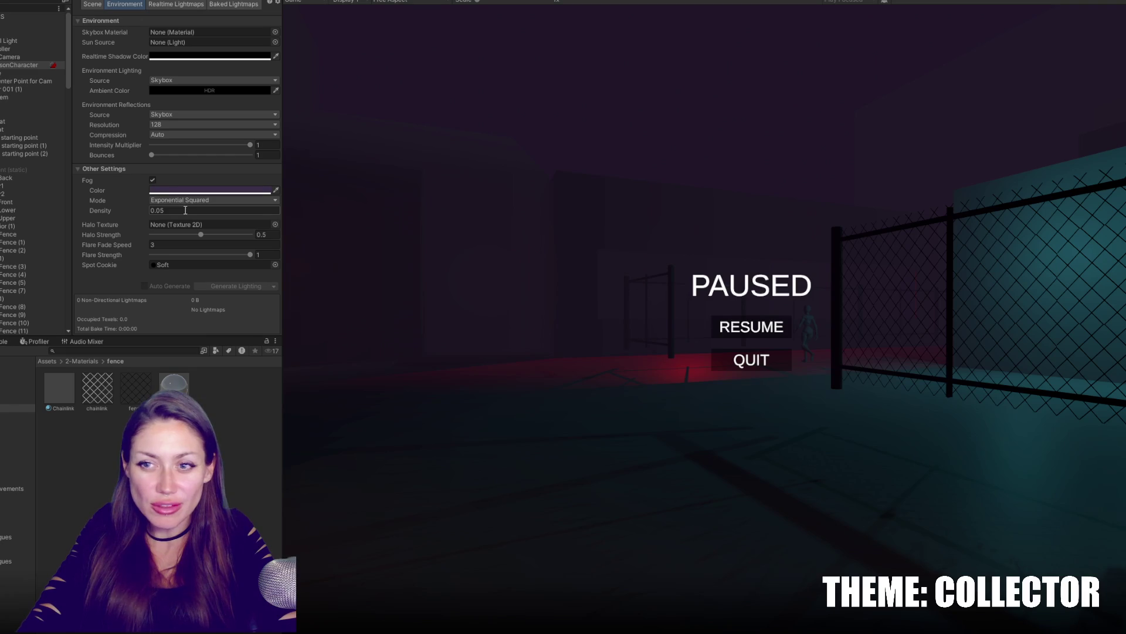
# Retint the fog to a darker muted purple, hex 2A233D, via the colour picker square.
pyautogui.press('Escape')
pyautogui.click(205, 191)
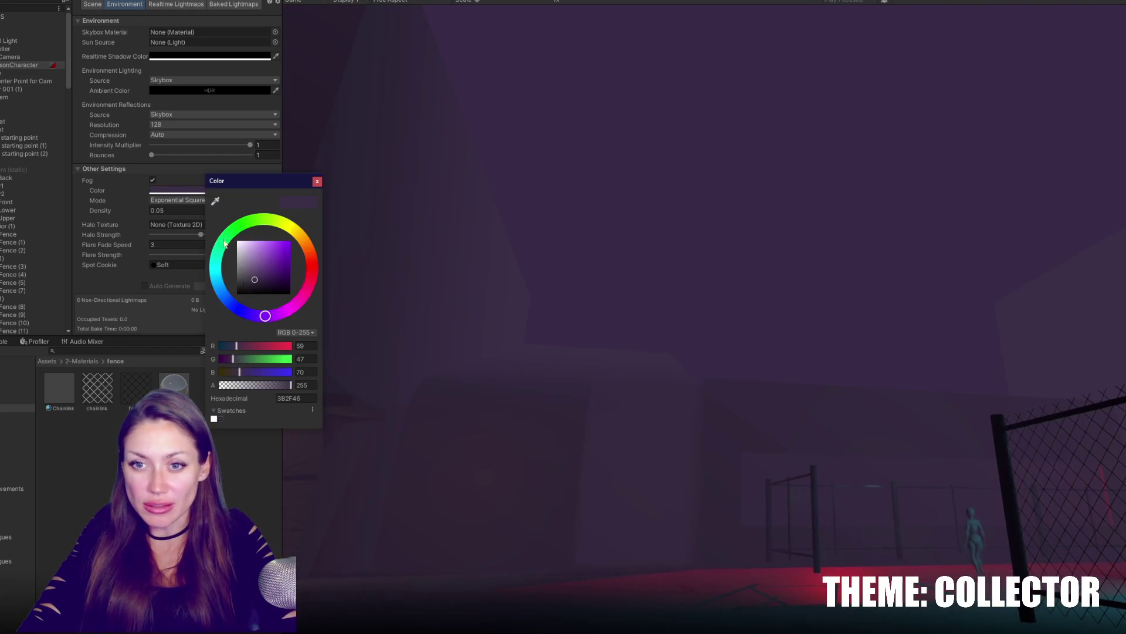
pyautogui.click(253, 287)
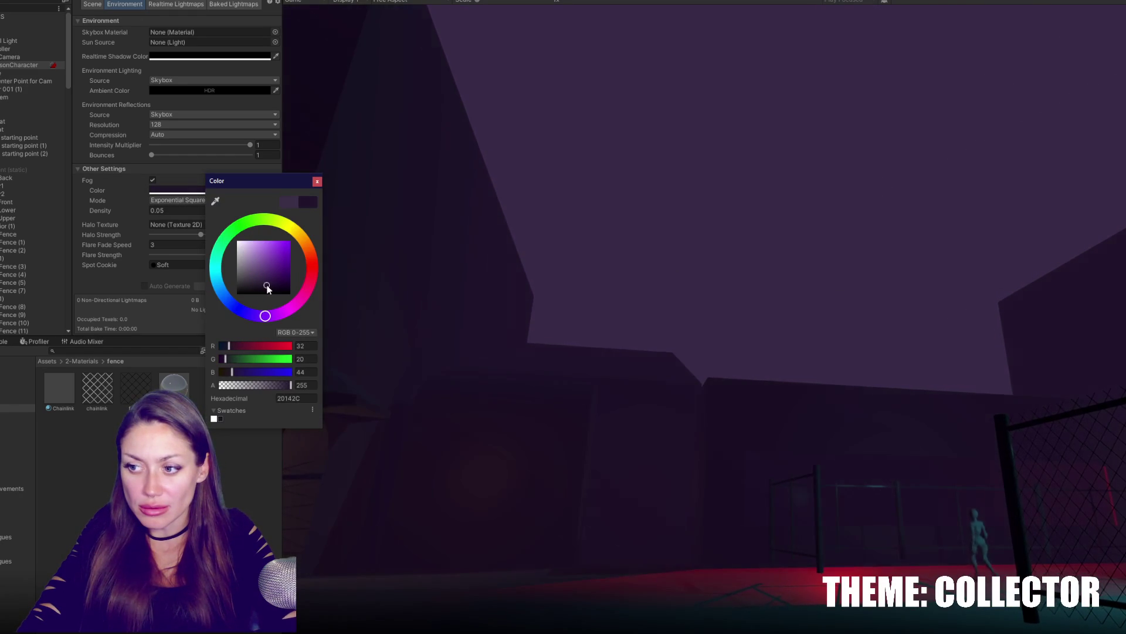
pyautogui.click(254, 278)
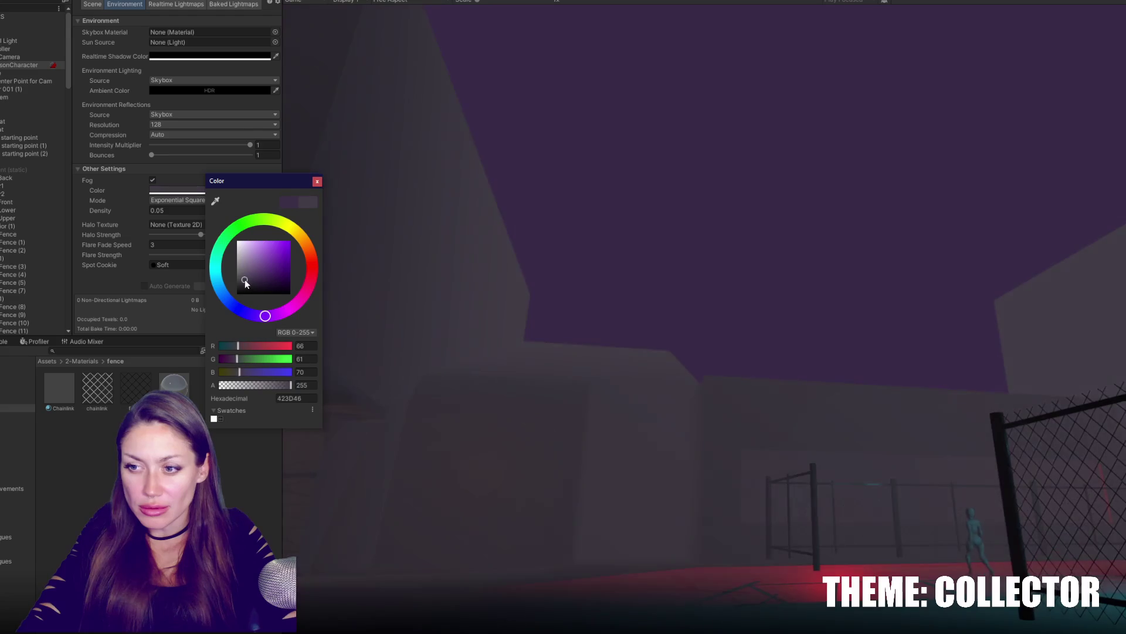
pyautogui.moveTo(253, 278); pyautogui.dragTo(268, 290)
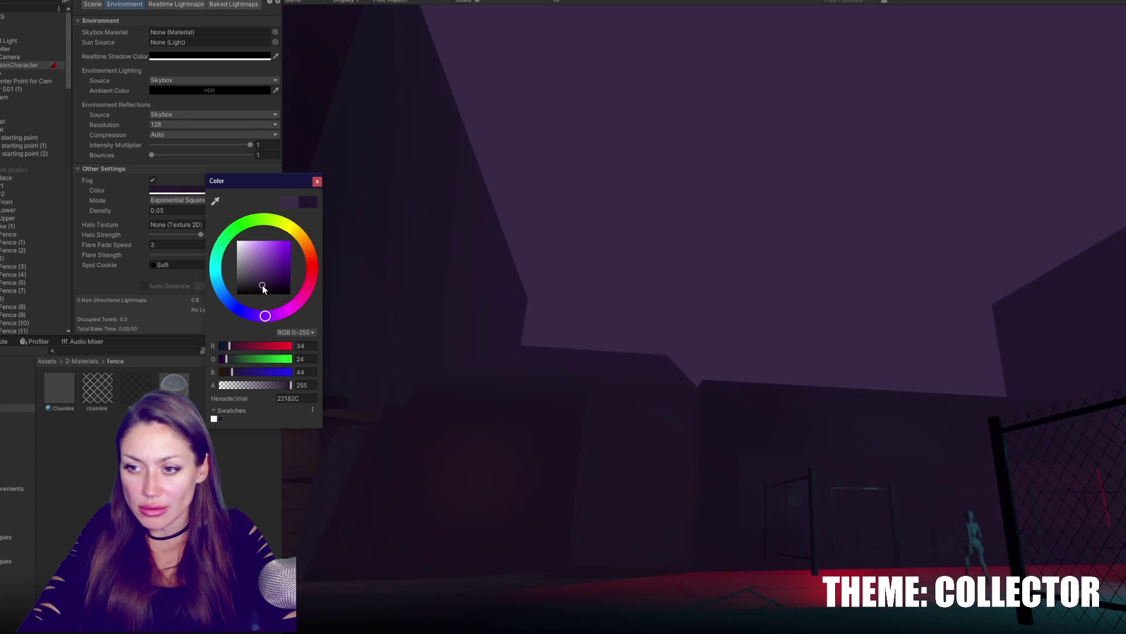
pyautogui.moveTo(267, 286)
pyautogui.mouseDown()
pyautogui.moveTo(301, 295)
pyautogui.moveTo(188, 330)
pyautogui.moveTo(260, 280)
pyautogui.mouseUp()
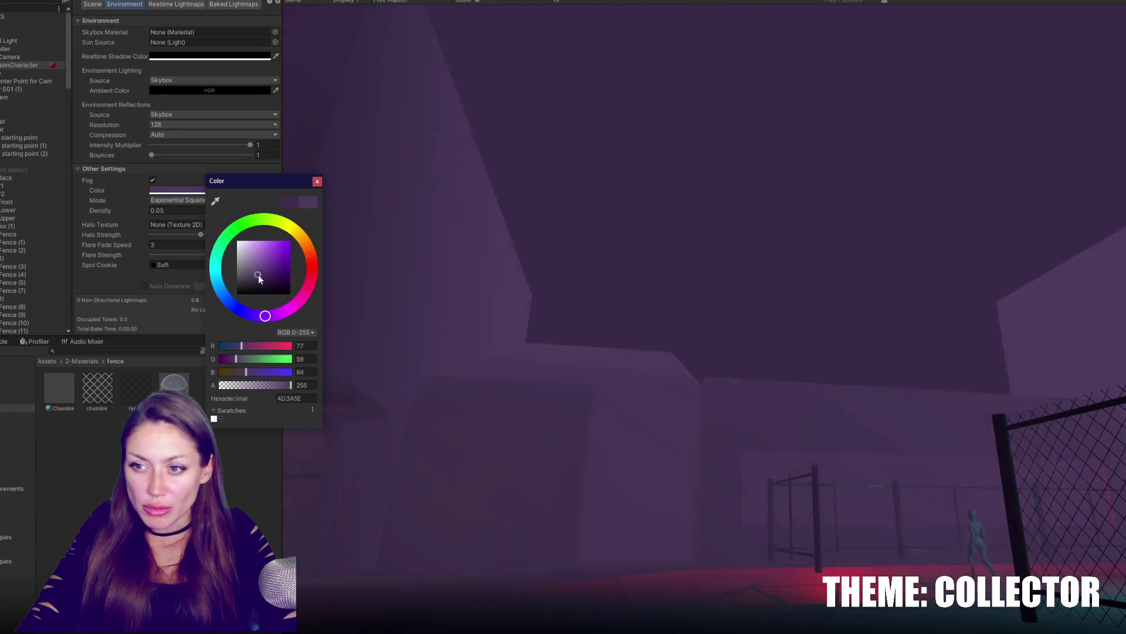
pyautogui.moveTo(260, 280); pyautogui.dragTo(265, 284)
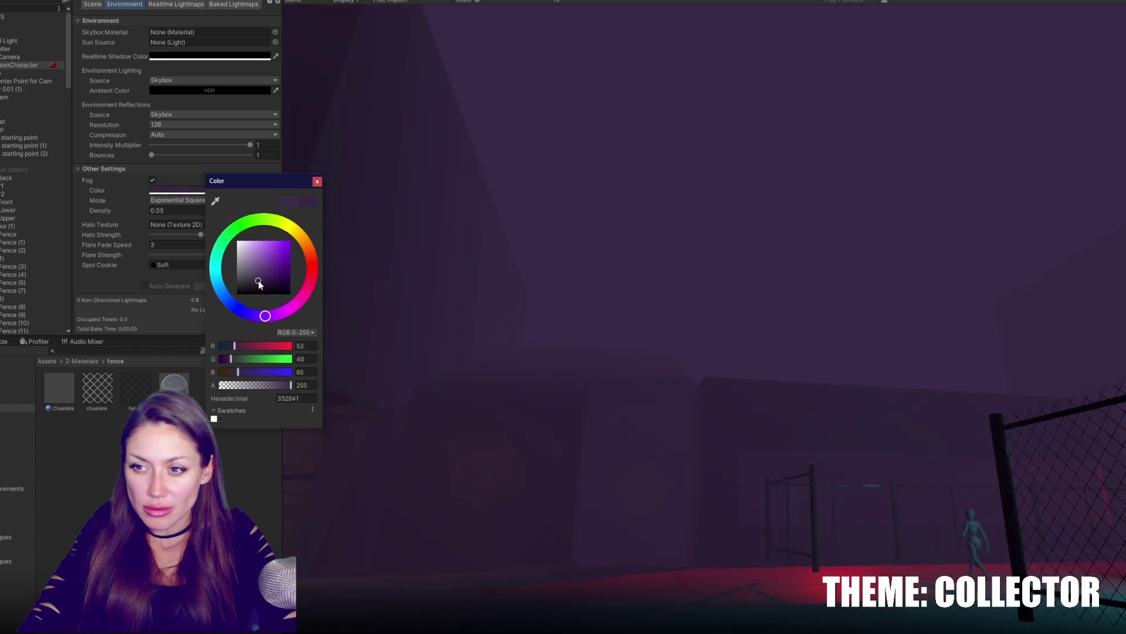
pyautogui.moveTo(275, 285); pyautogui.dragTo(261, 285)
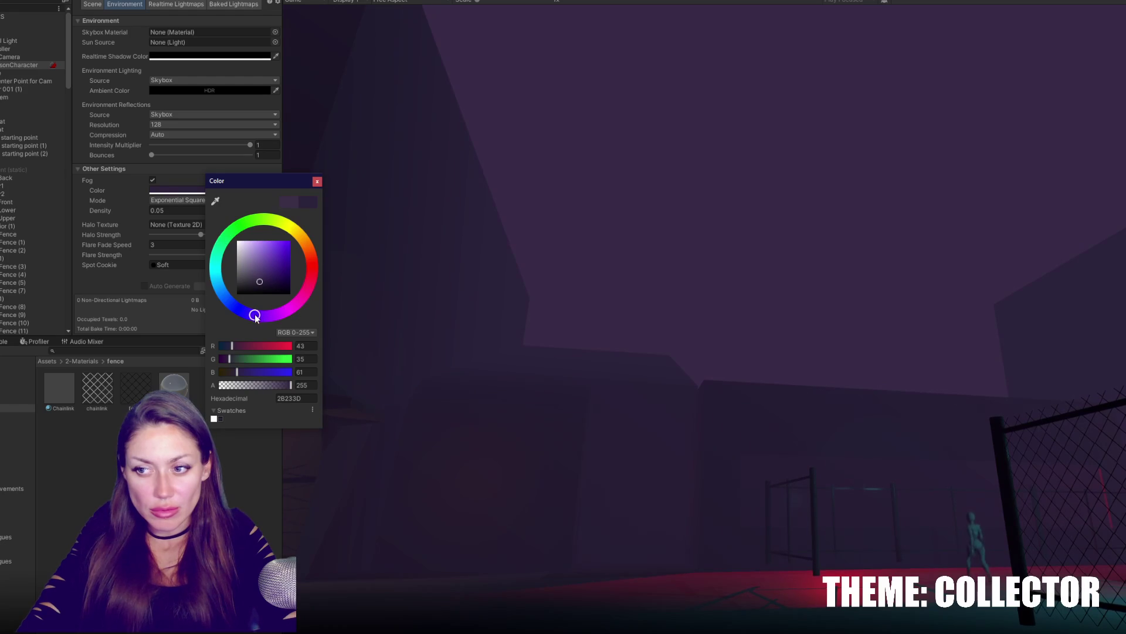
pyautogui.click(317, 181)
# Shift the FirstPersonCharacter camera background hue to a muted dark purple (3A2848).
pyautogui.click(11, 57)
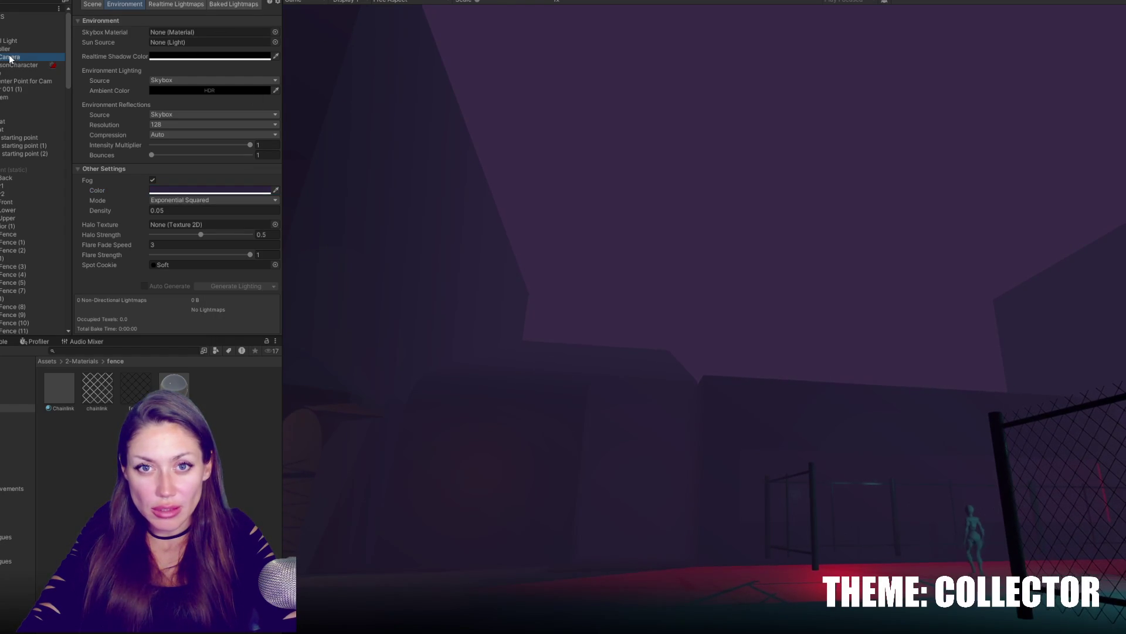
pyautogui.click(11, 66)
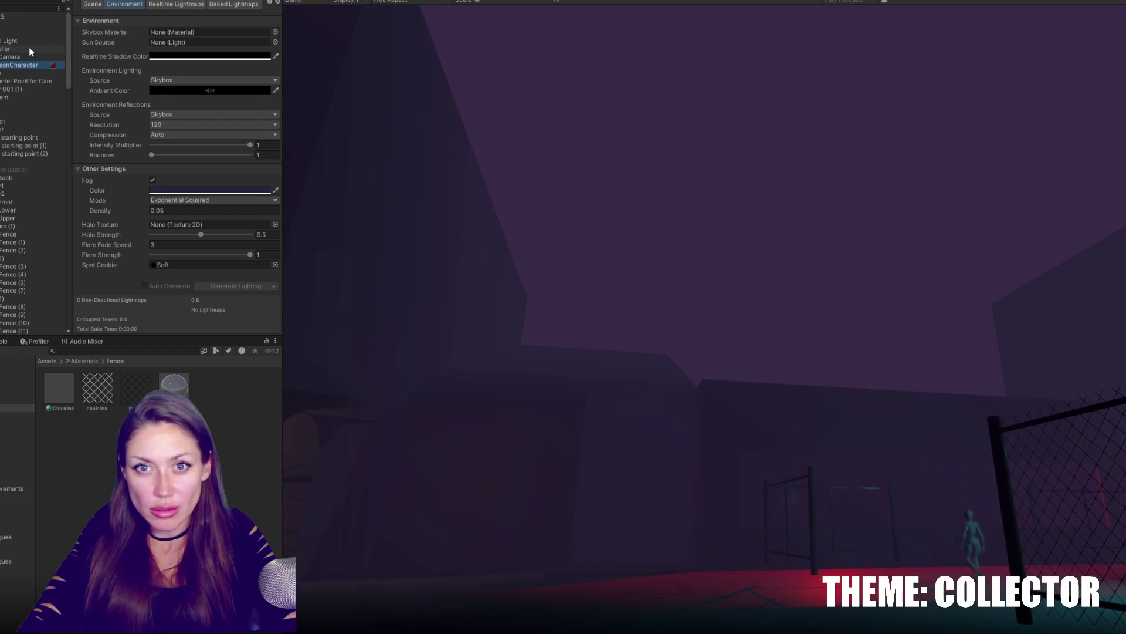
pyautogui.click(88, 3)
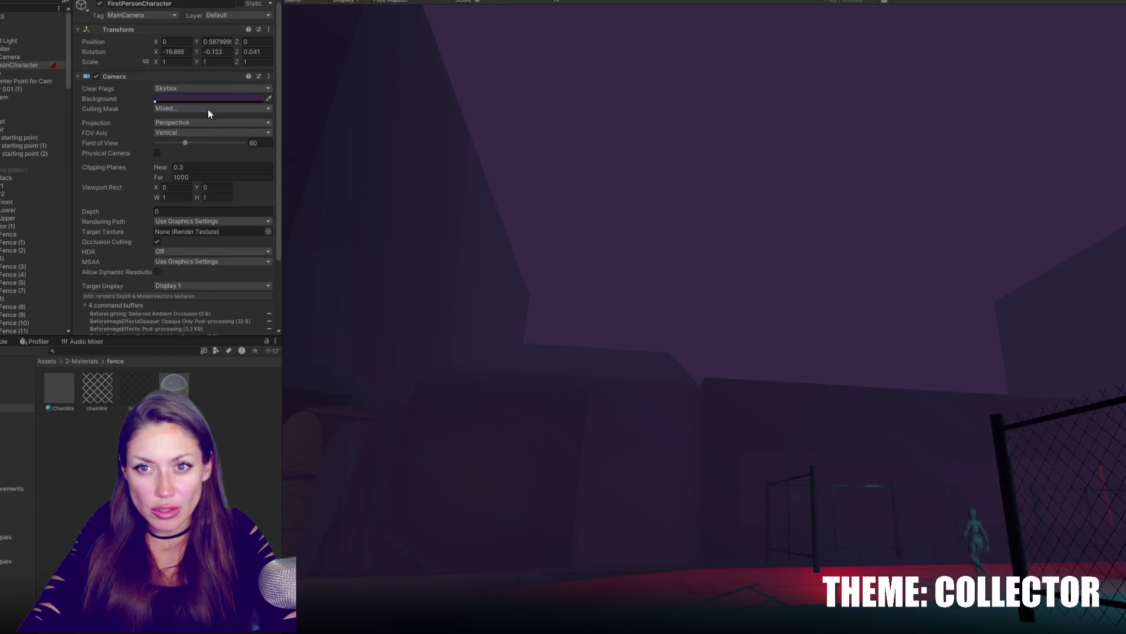
pyautogui.click(202, 99)
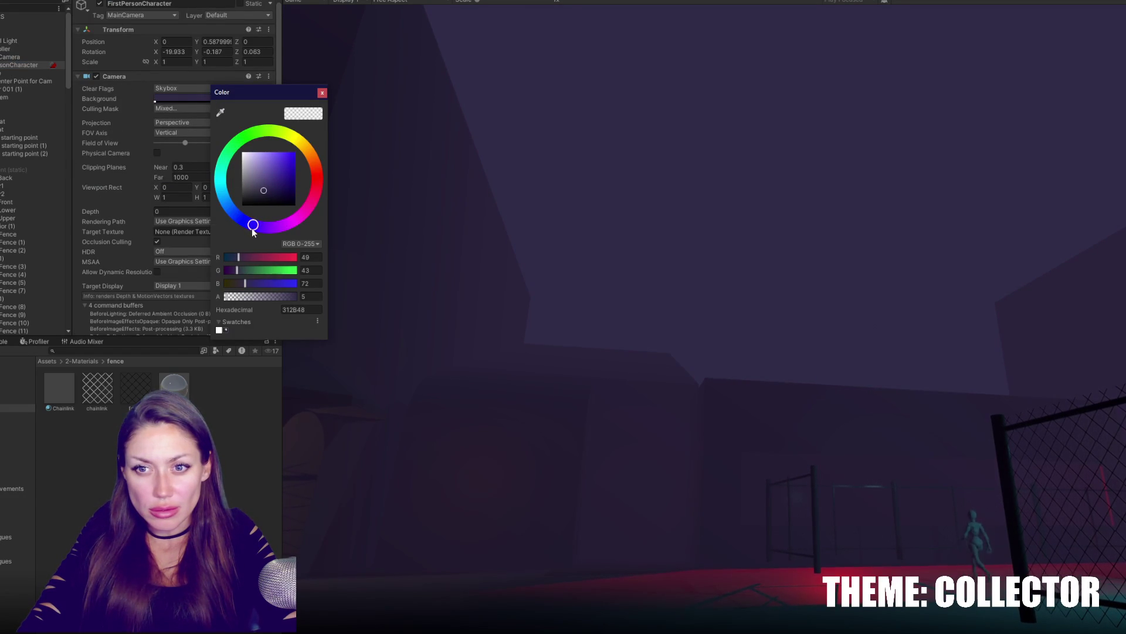
pyautogui.moveTo(260, 235); pyautogui.dragTo(279, 240)
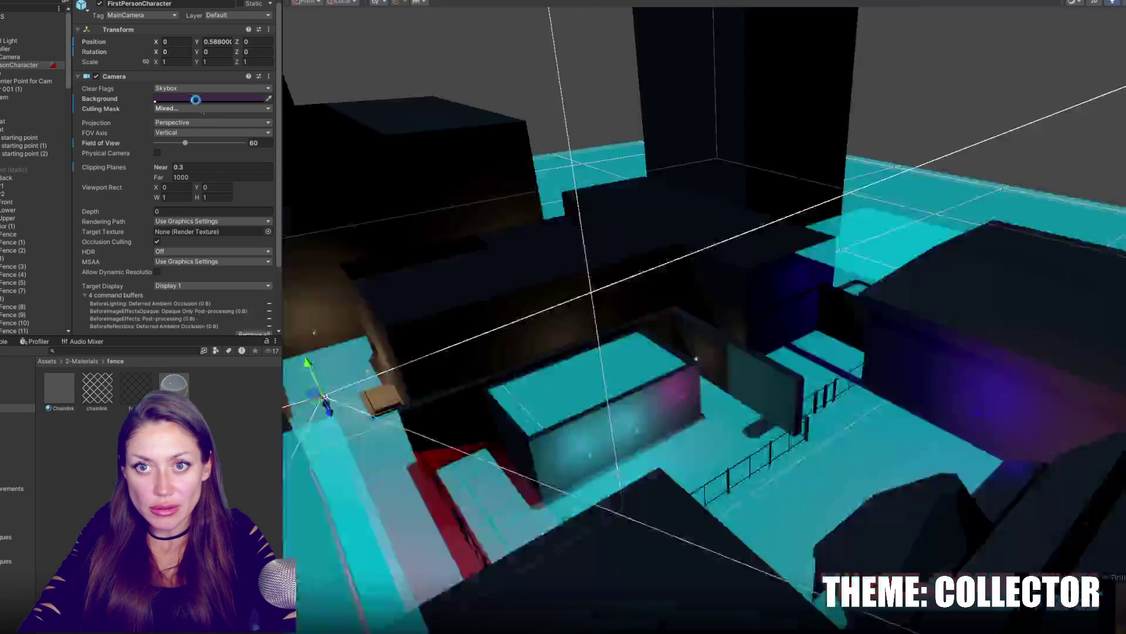
# Stop Play and return to the Lighting fog settings, checking the fog colour 3B2F46.
pyautogui.click(196, 98)
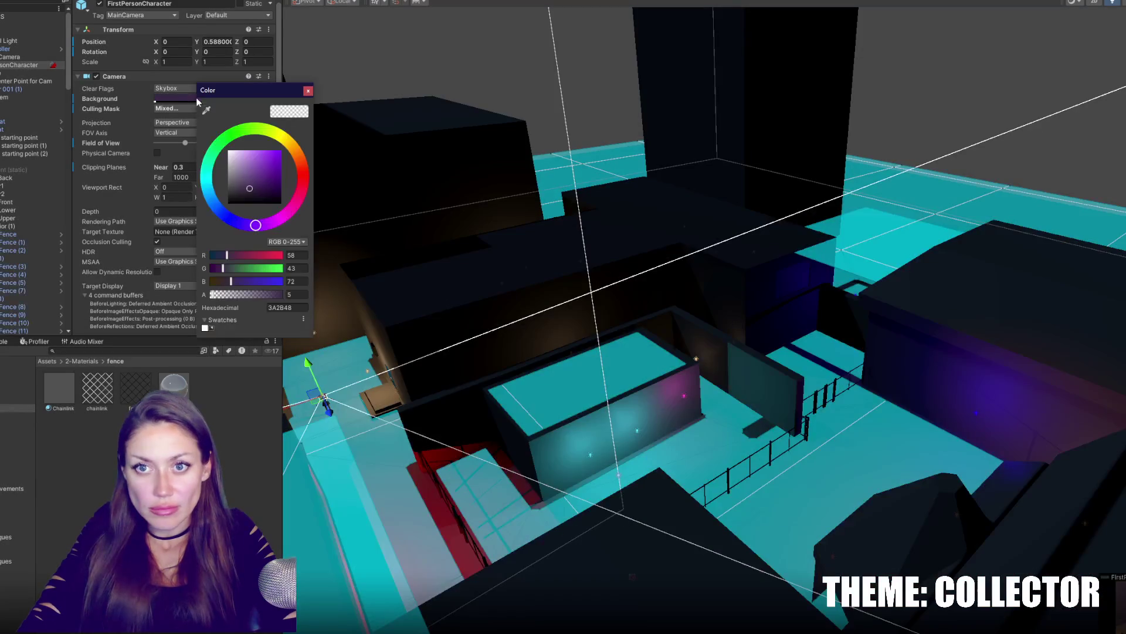
pyautogui.click(155, 4)
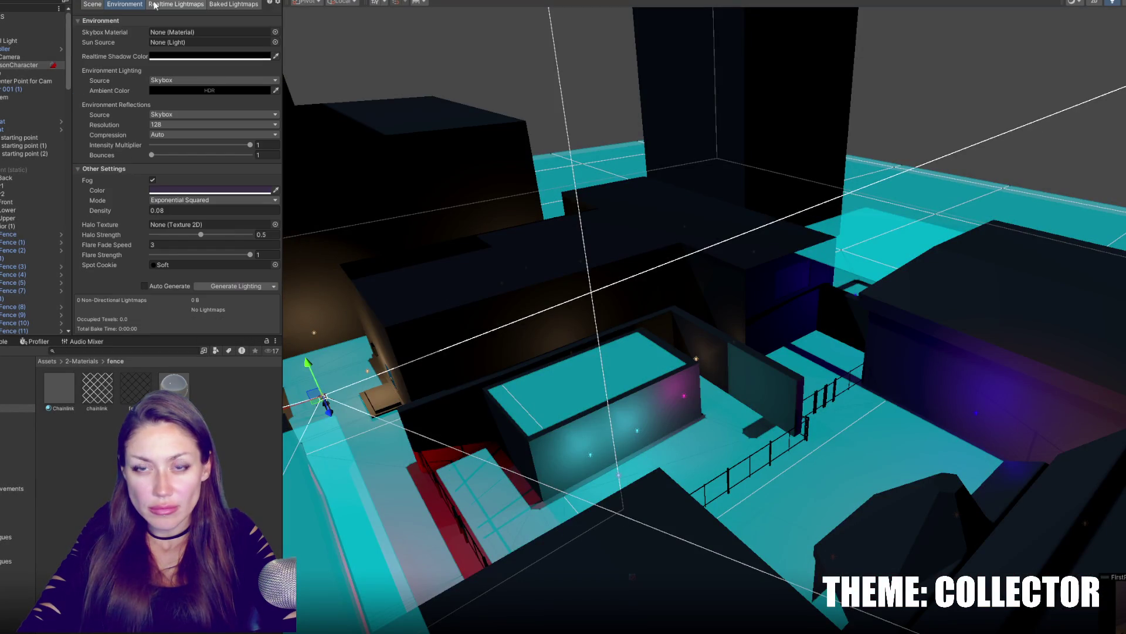
pyautogui.click(264, 191)
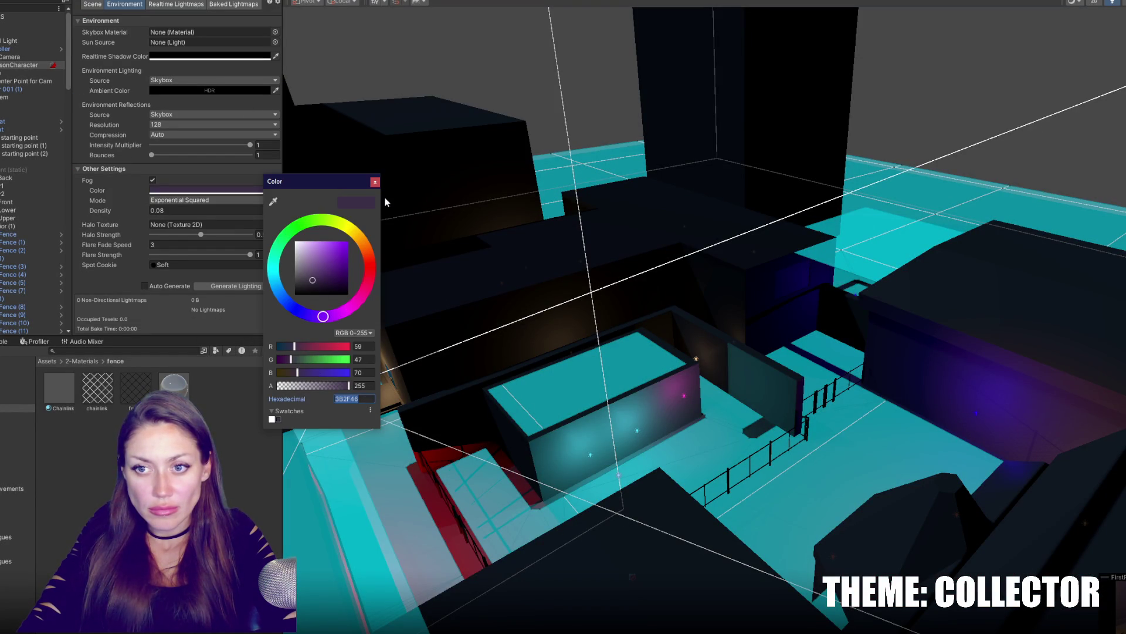
pyautogui.click(375, 181)
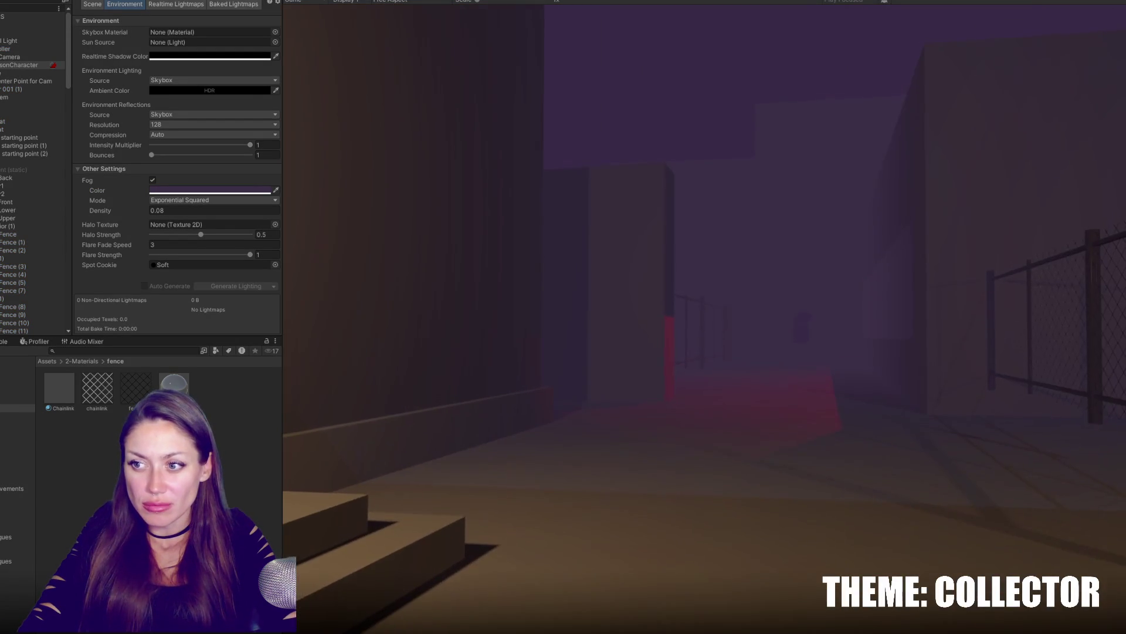
# Set fog density back to 0.05 and lower Halo Strength to 0.464, undoing a drop to zero.
pyautogui.press('Escape')
pyautogui.hotkey('ctrl', 'p')
pyautogui.write('0.05')
pyautogui.moveTo(207, 236); pyautogui.dragTo(201, 236)
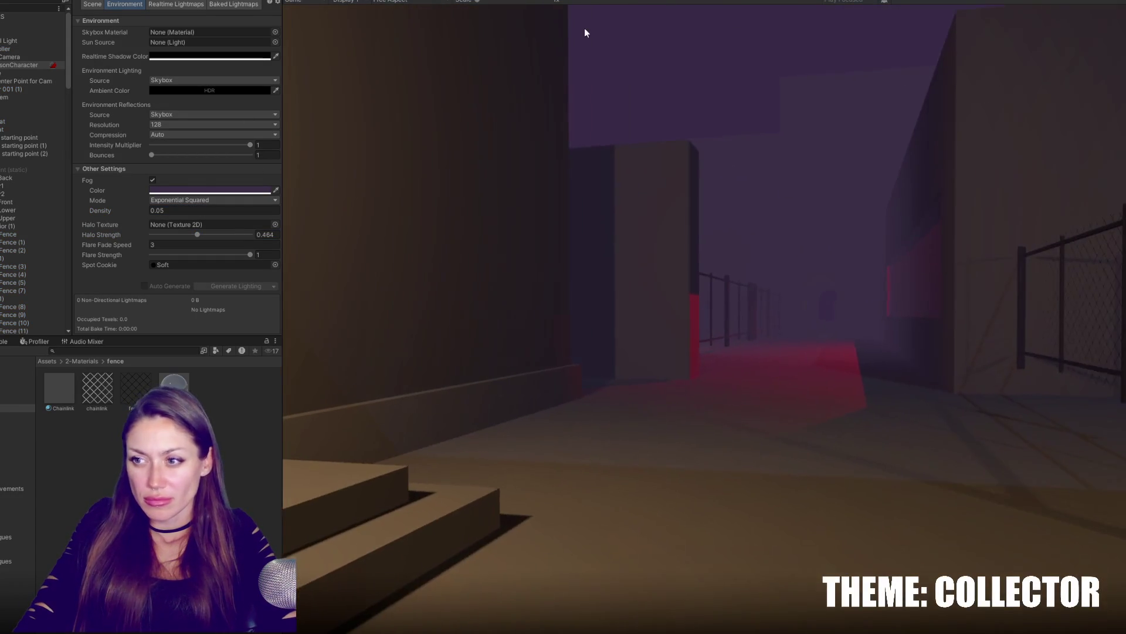
pyautogui.press('w')
pyautogui.press('w')
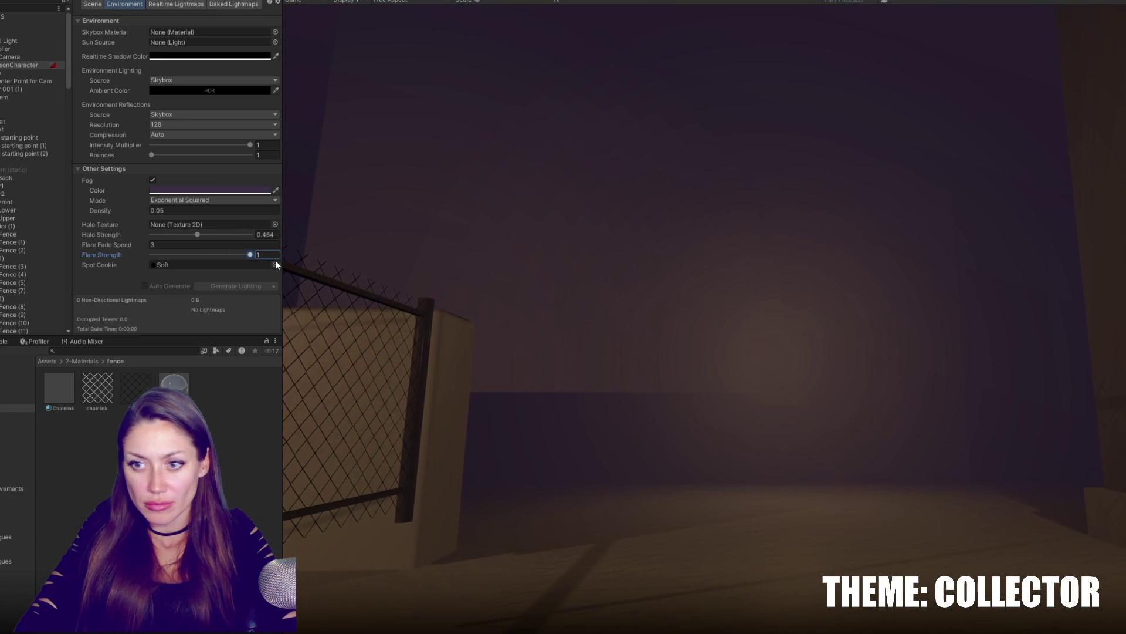
pyautogui.moveTo(195, 234); pyautogui.dragTo(140, 235)
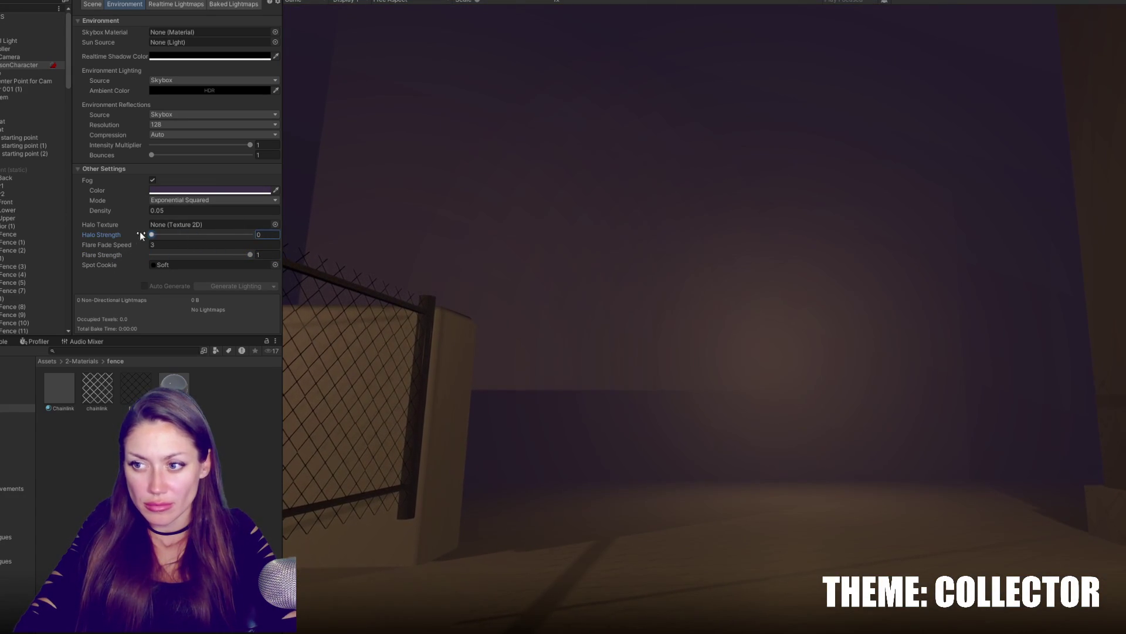
pyautogui.hotkey('ctrl', 'z')
# Trial near-zero halo strength and a higher flare fade speed, reverting to 0.464 and 3, then play-test.
pyautogui.click(289, 242)
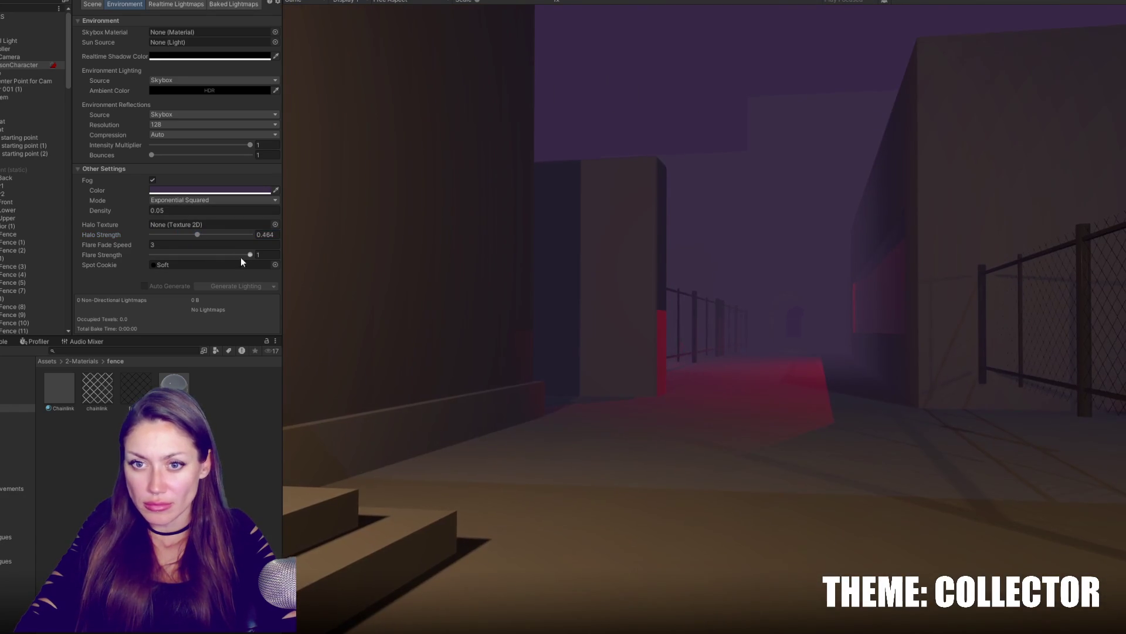
pyautogui.moveTo(197, 234); pyautogui.dragTo(150, 234)
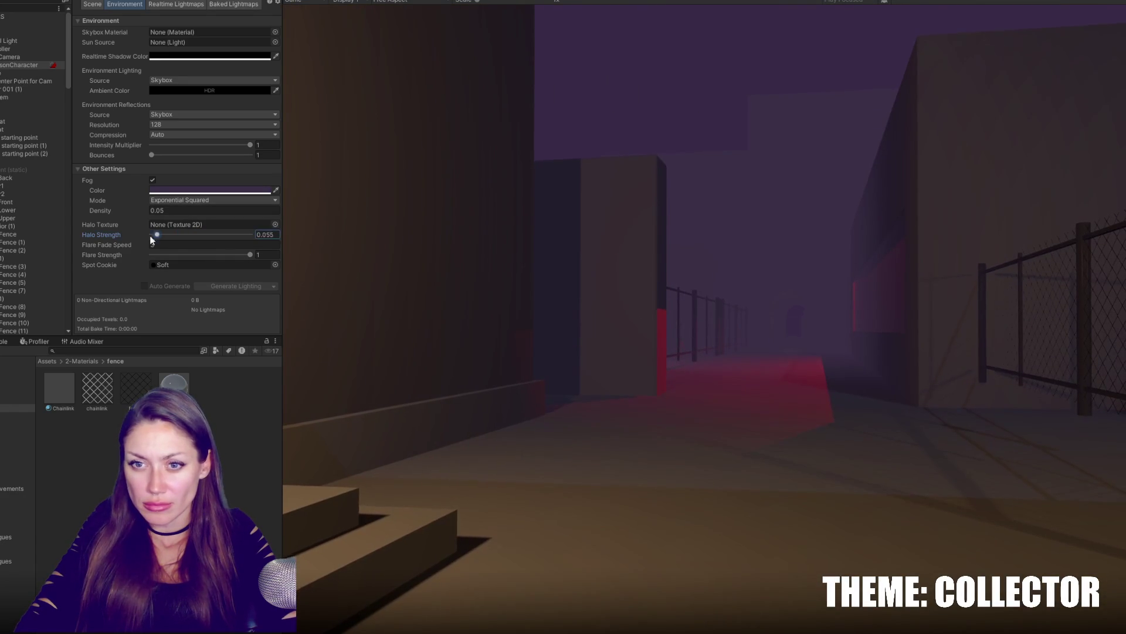
pyautogui.hotkey('ctrl', 'z')
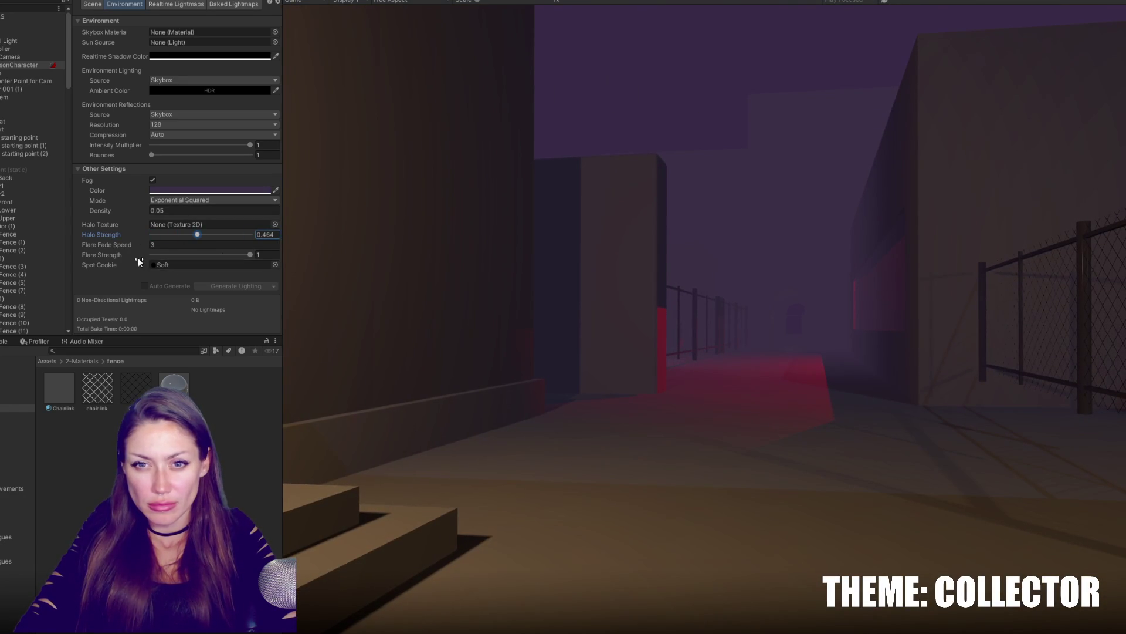
pyautogui.moveTo(131, 245); pyautogui.dragTo(406, 261)
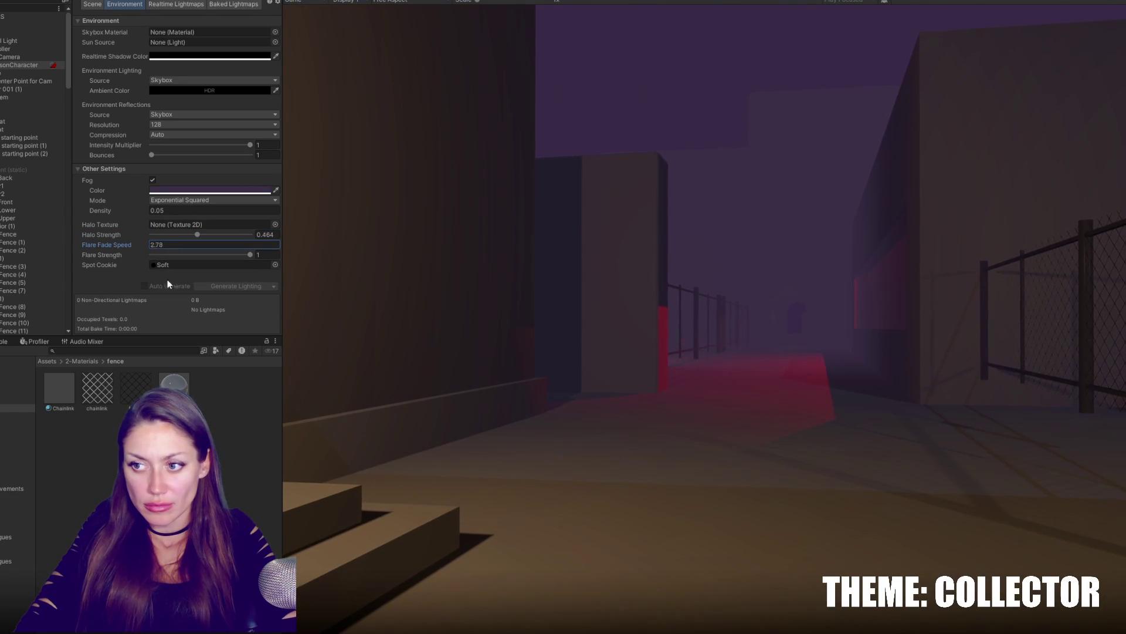
pyautogui.write('3')
pyautogui.click(481, 356)
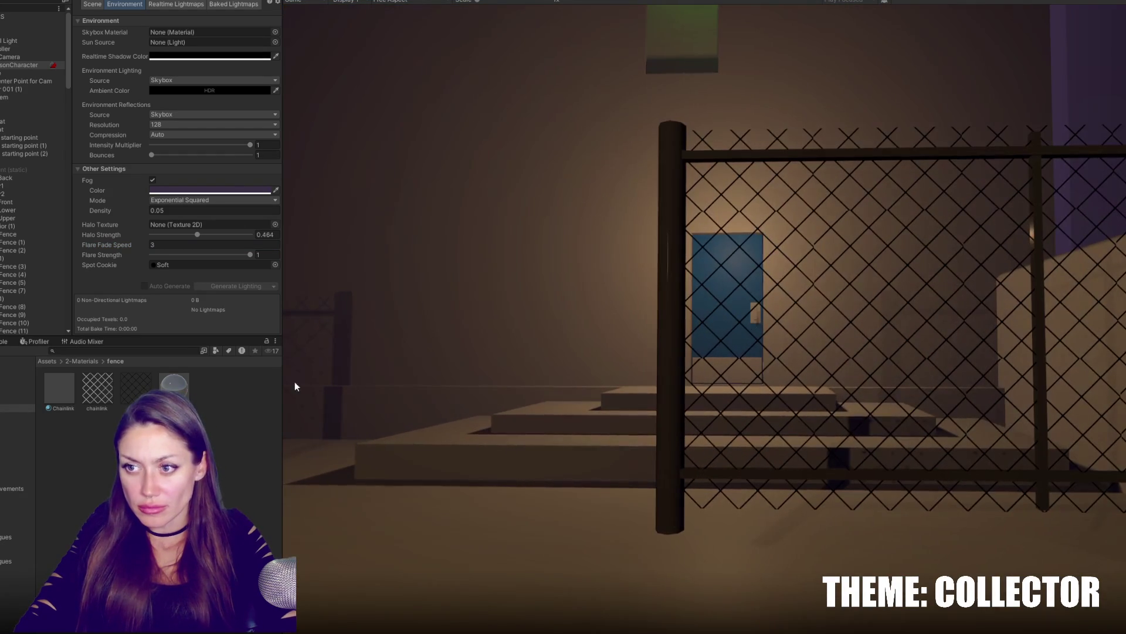
# Turn the environment reflections Intensity Multiplier down to 0.
pyautogui.click(18, 416)
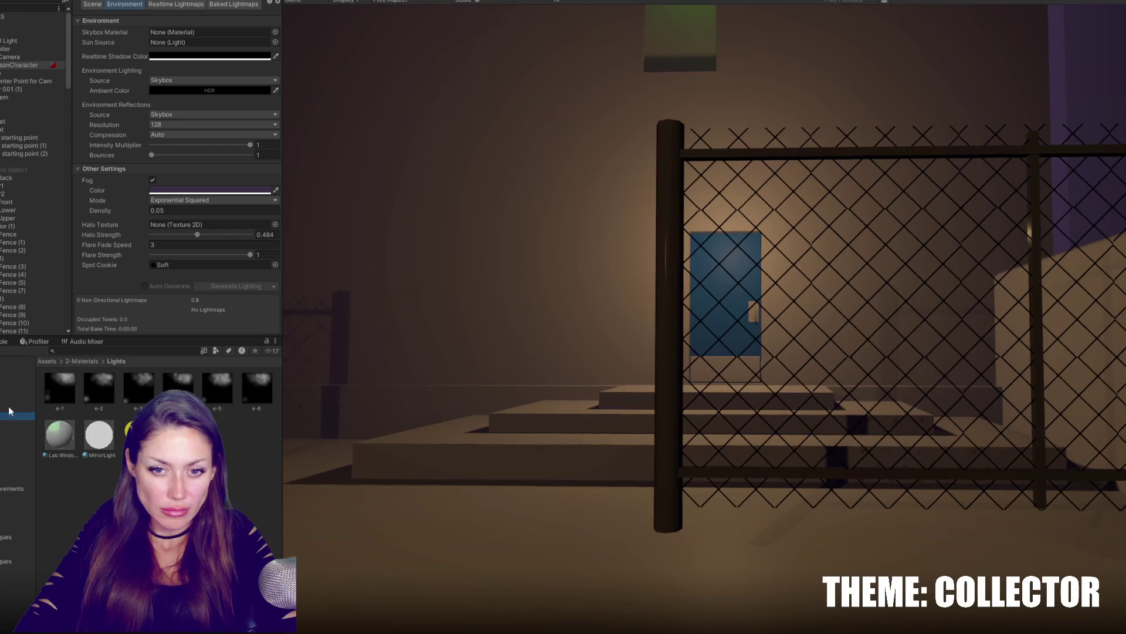
pyautogui.press('Up')
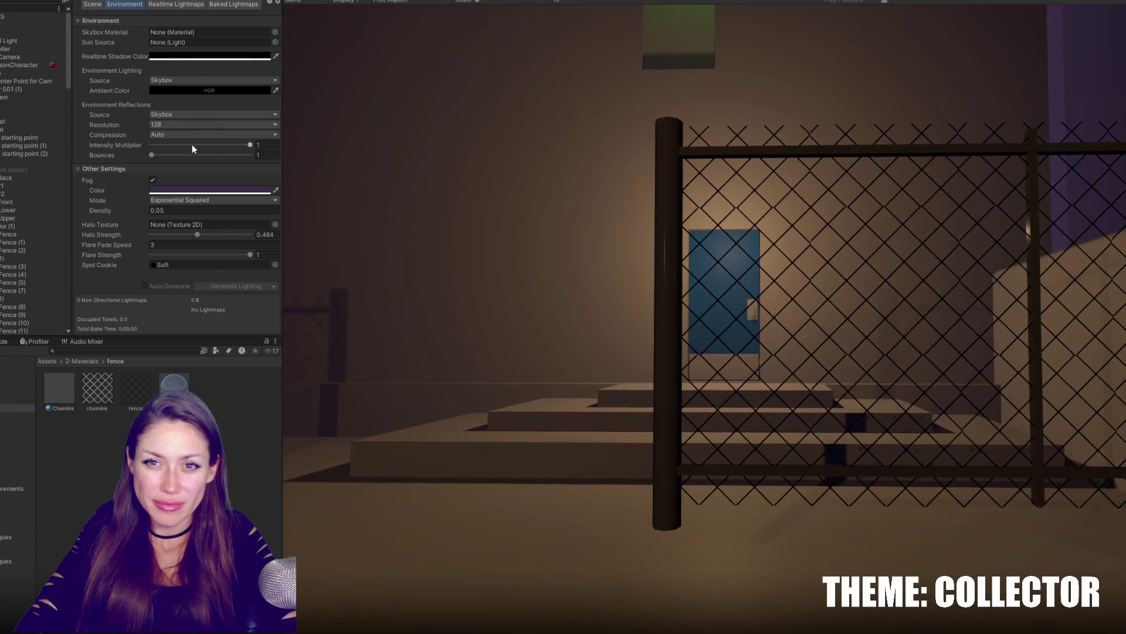
pyautogui.moveTo(217, 149)
pyautogui.mouseDown()
pyautogui.moveTo(108, 144)
pyautogui.moveTo(211, 141)
pyautogui.mouseUp()
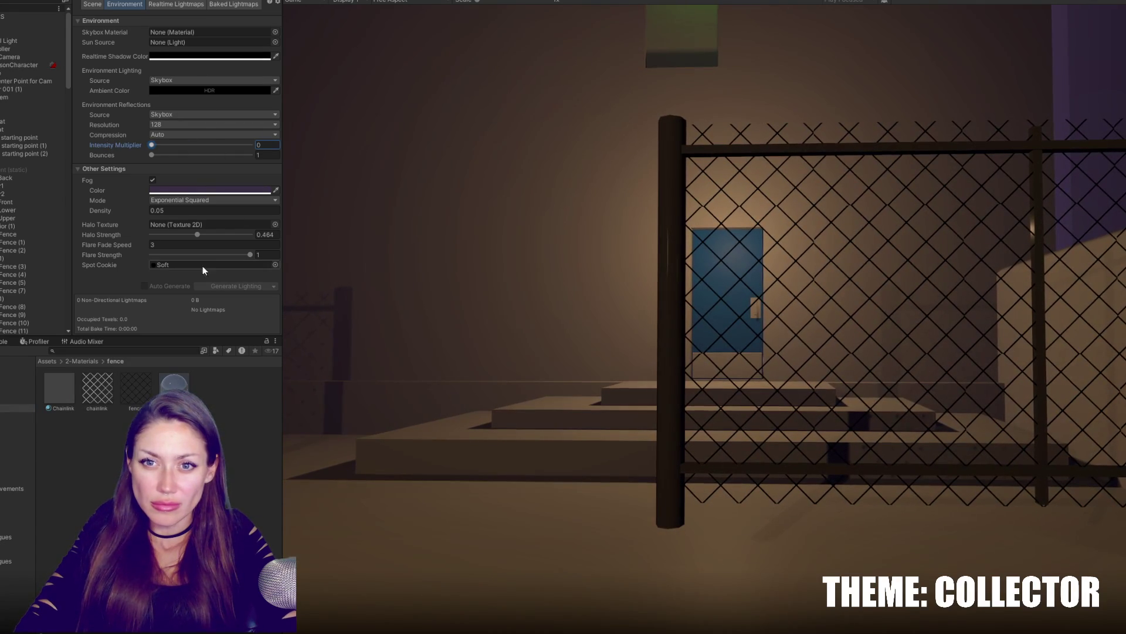
# Set the Fence Posts material's Metallic and Smoothness to 0 and darken its albedo.
pyautogui.click(115, 0)
pyautogui.moveTo(201, 58); pyautogui.dragTo(126, 62)
pyautogui.moveTo(249, 69); pyautogui.dragTo(126, 69)
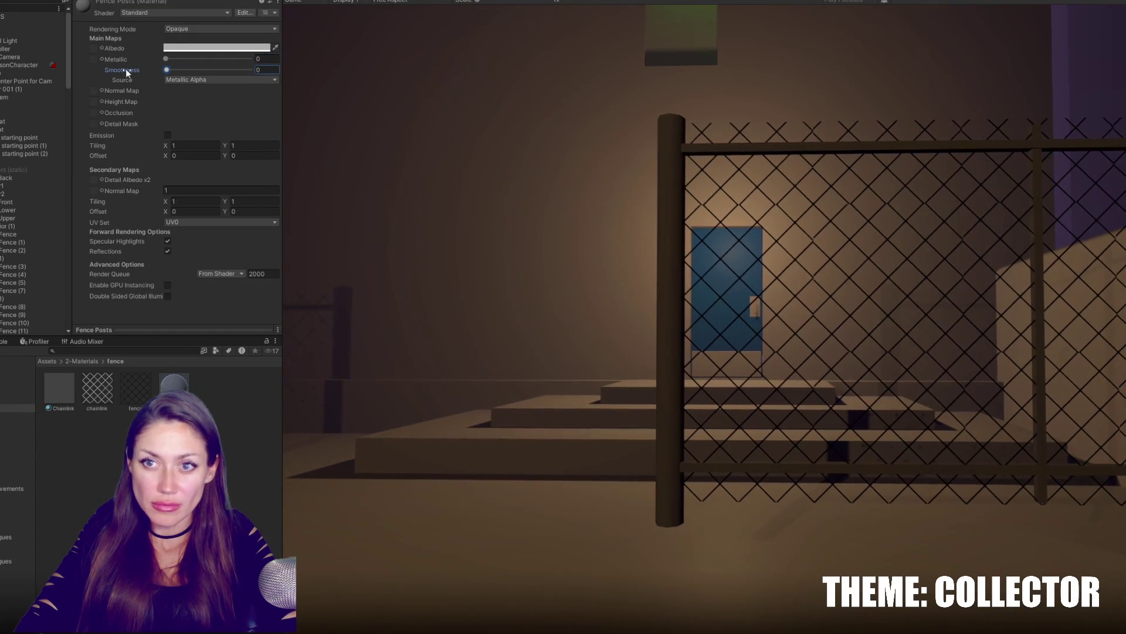
pyautogui.click(216, 48)
pyautogui.moveTo(227, 120); pyautogui.dragTo(131, 135)
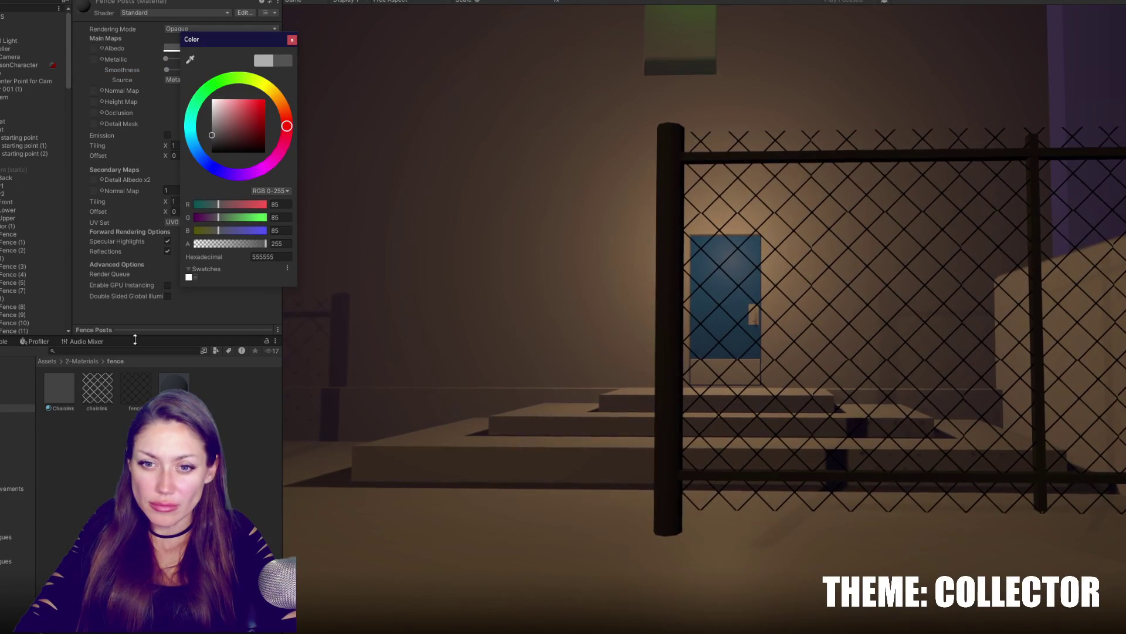
# Darken the Chainlink material's base colour to a grey, trying a few shades.
pyautogui.click(58, 388)
pyautogui.click(192, 49)
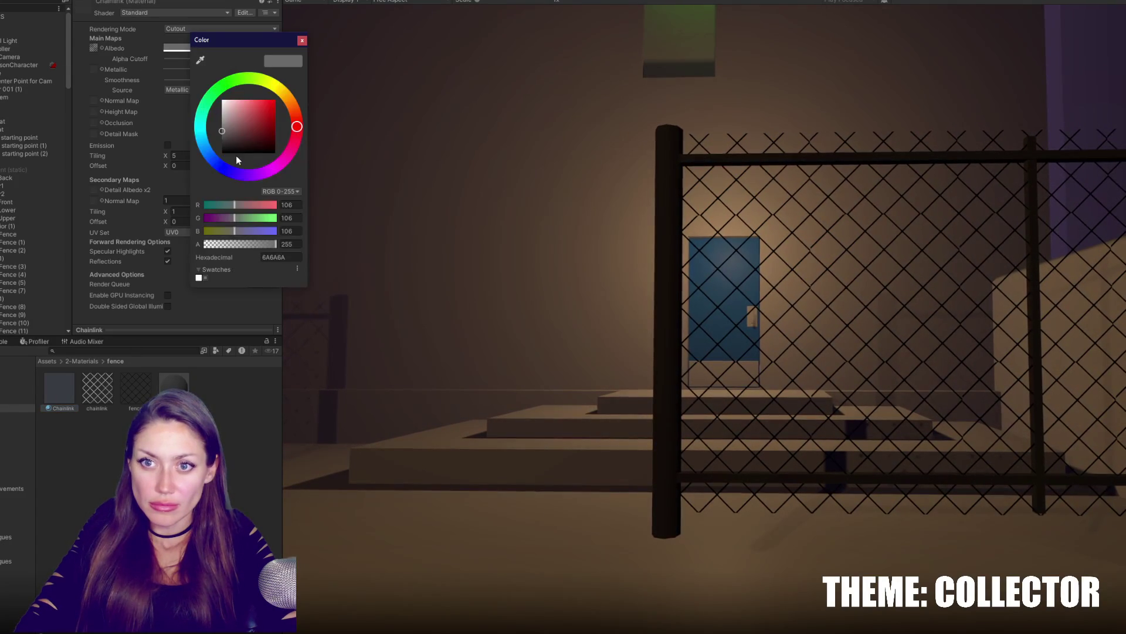
pyautogui.click(172, 85)
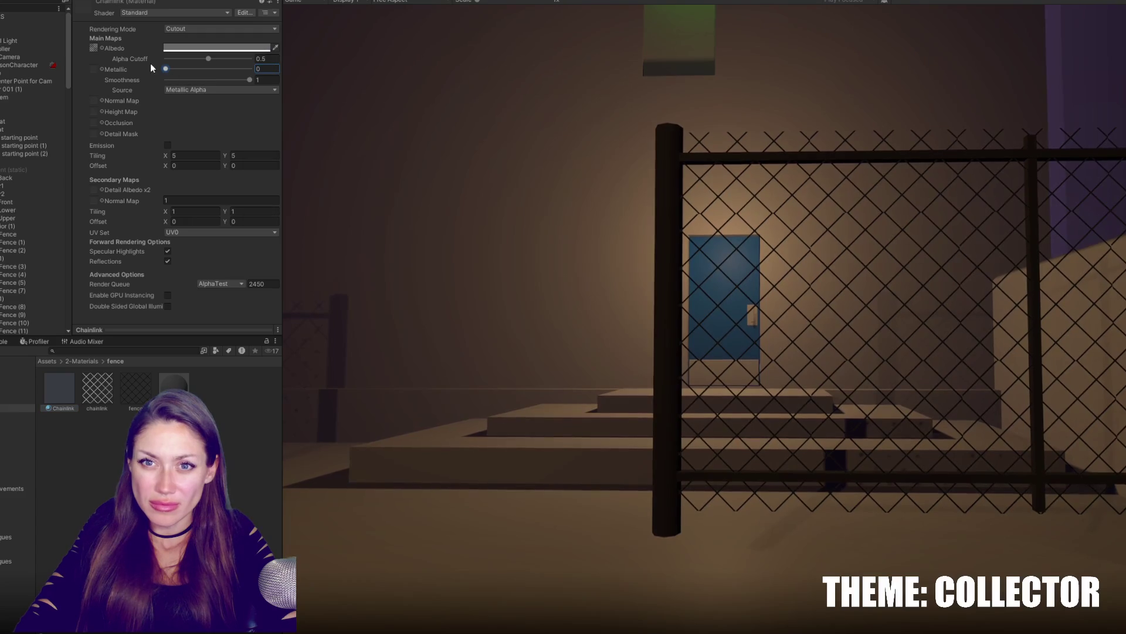
pyautogui.click(210, 48)
pyautogui.moveTo(244, 129); pyautogui.dragTo(211, 134)
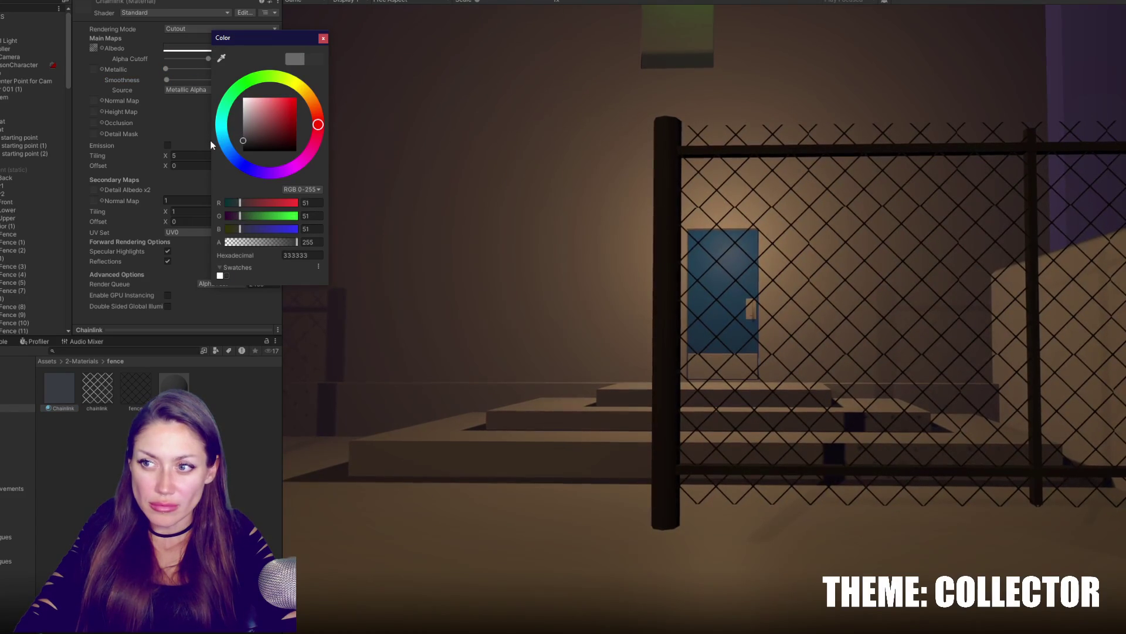
pyautogui.moveTo(210, 133)
pyautogui.mouseDown()
pyautogui.moveTo(194, 134)
pyautogui.moveTo(227, 119)
pyautogui.mouseUp()
pyautogui.click(323, 40)
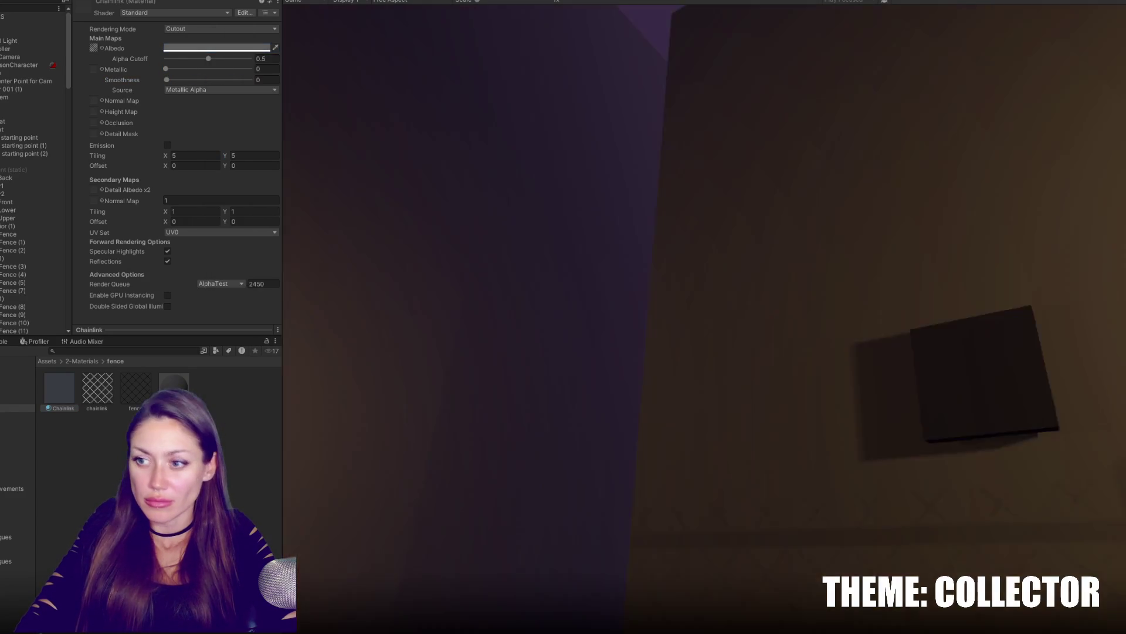
# Tile the Chainlink texture 8 by 8 and walk up to the fence to inspect the pattern.
pyautogui.press('s')
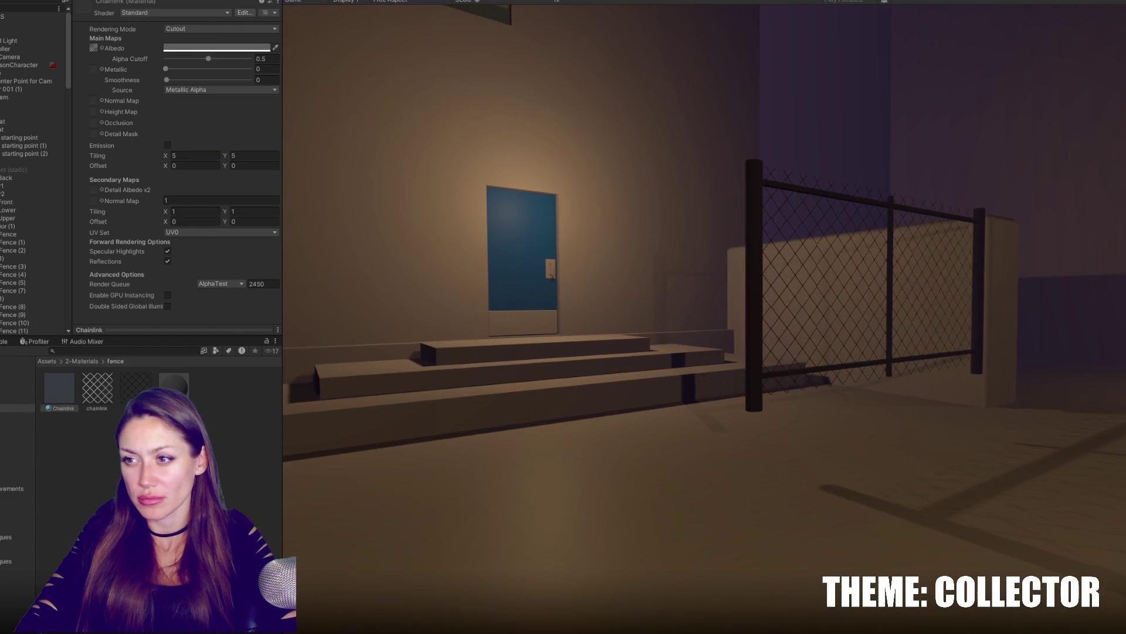
pyautogui.press('d')
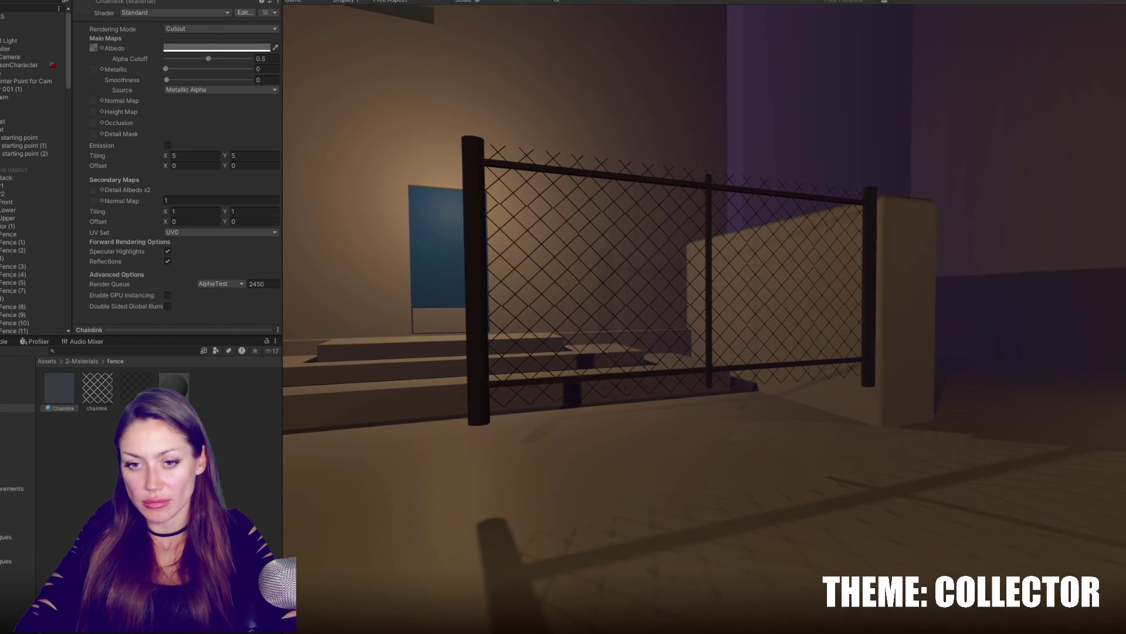
pyautogui.click(185, 158)
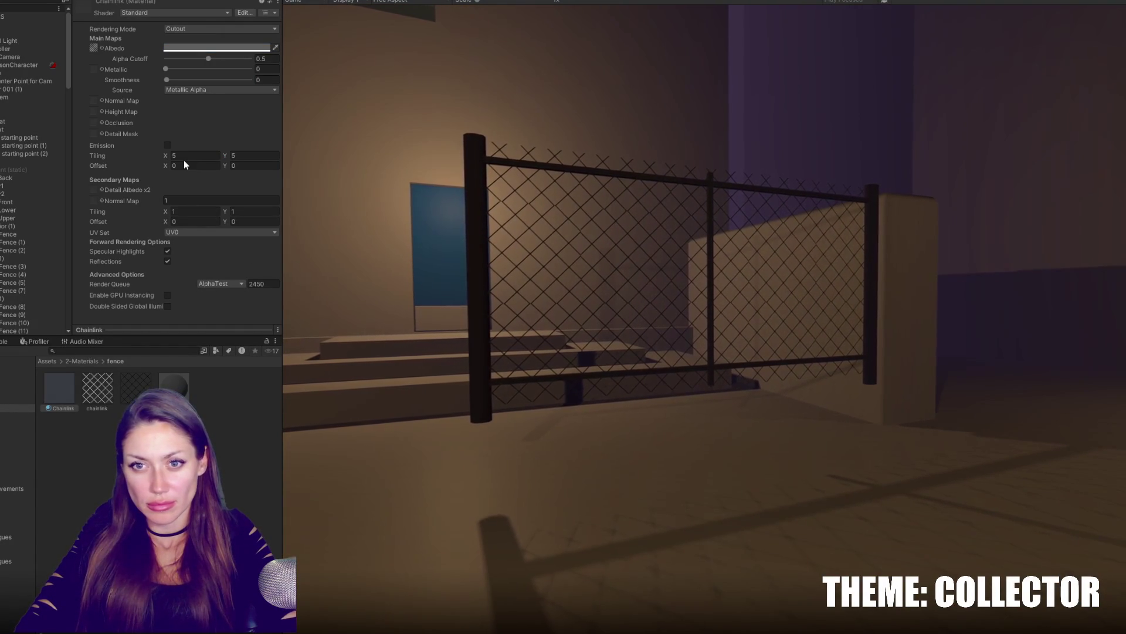
pyautogui.write('3')
pyautogui.press('Tab')
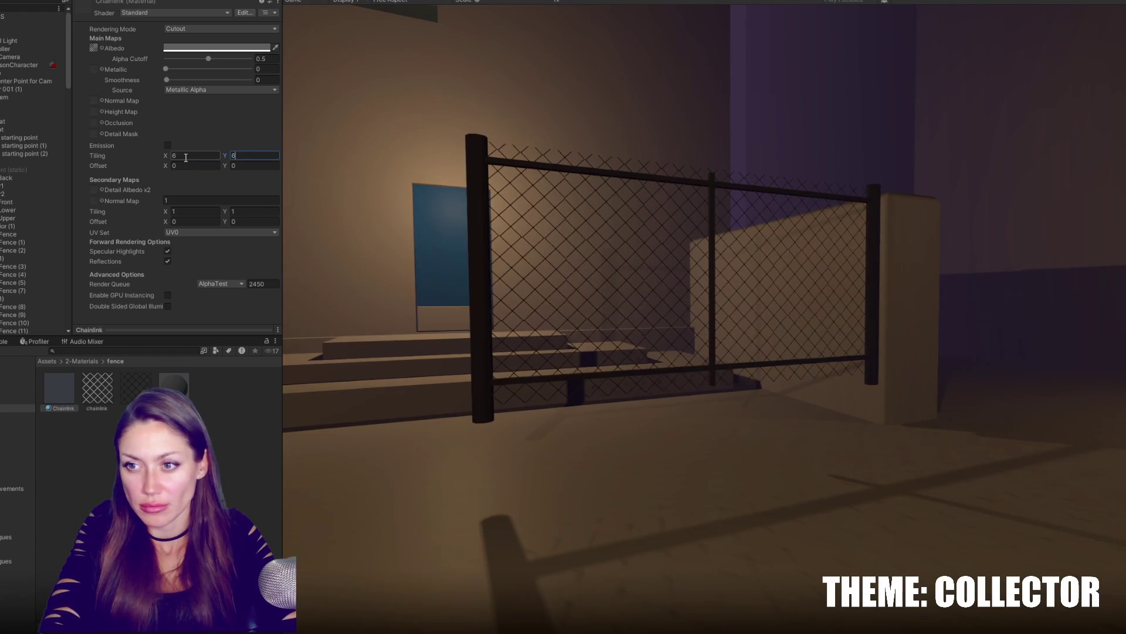
pyautogui.press('BackSpace')
pyautogui.write('8')
pyautogui.press('Return')
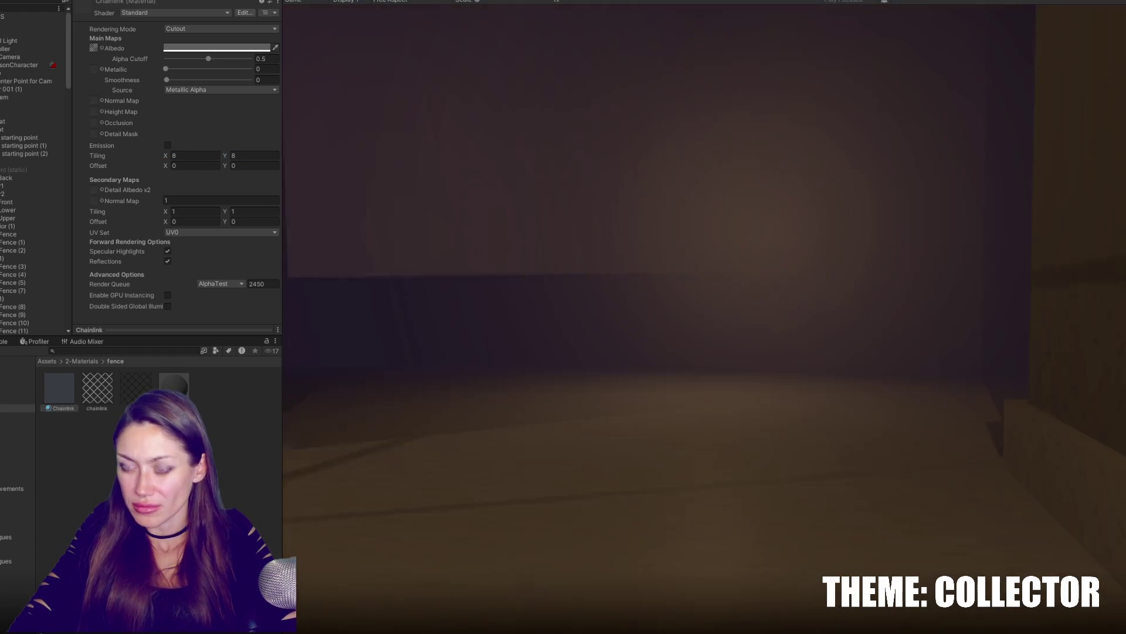
pyautogui.press('w')
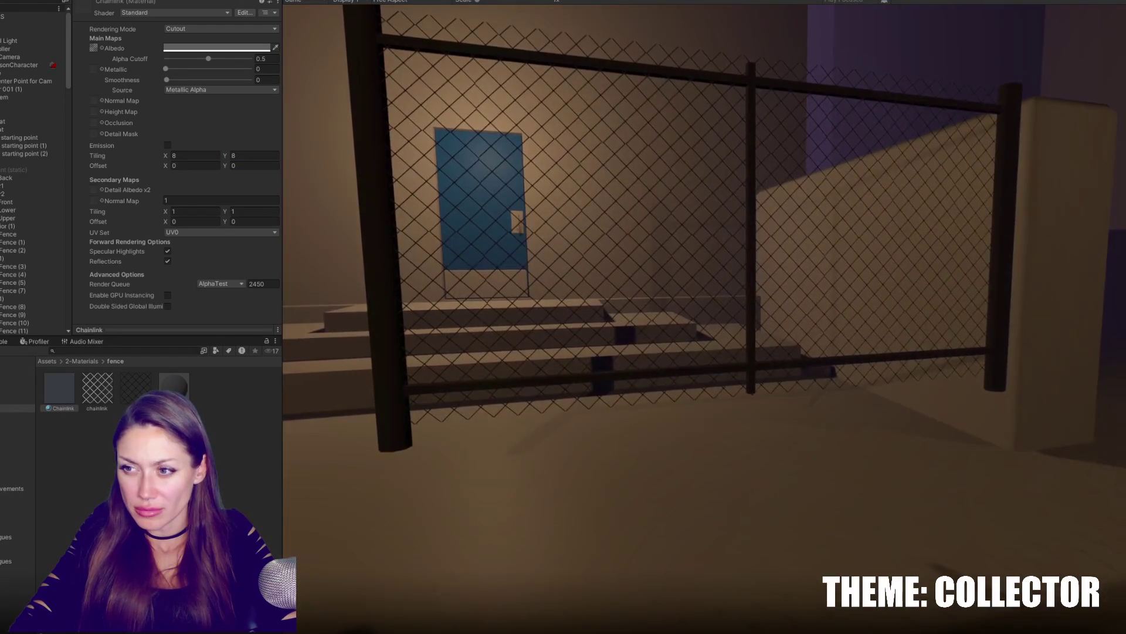
pyautogui.press('s')
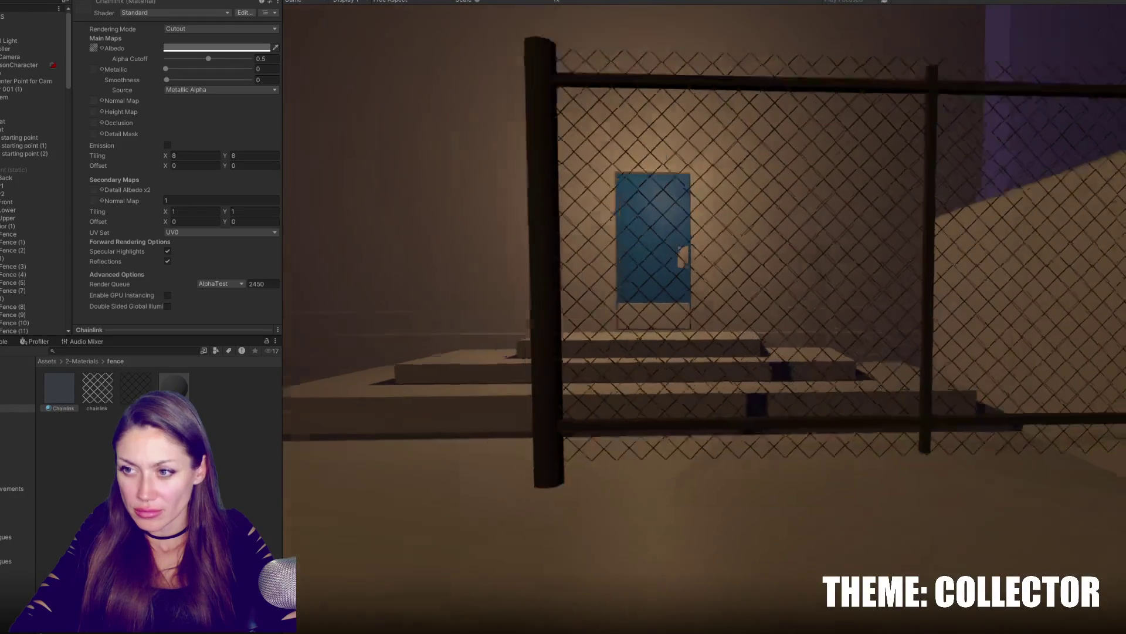
pyautogui.press('s')
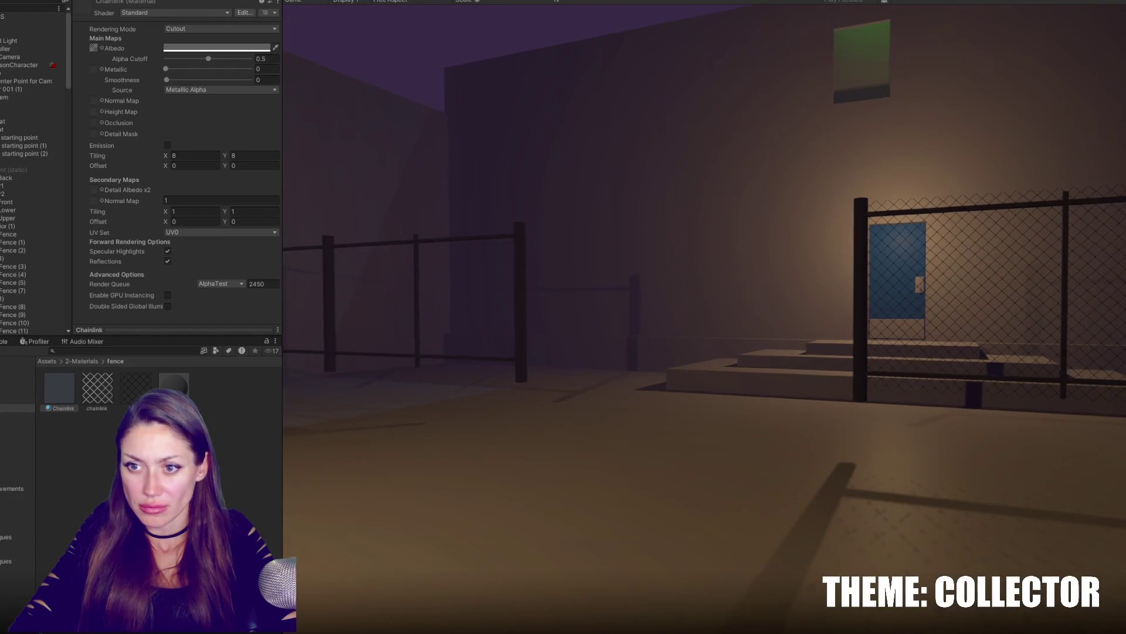
# Change the Chainlink tiling to 6 by 6 and lower its alpha cutoff toward 0.05.
pyautogui.press('Escape')
pyautogui.click(216, 155)
pyautogui.write('6')
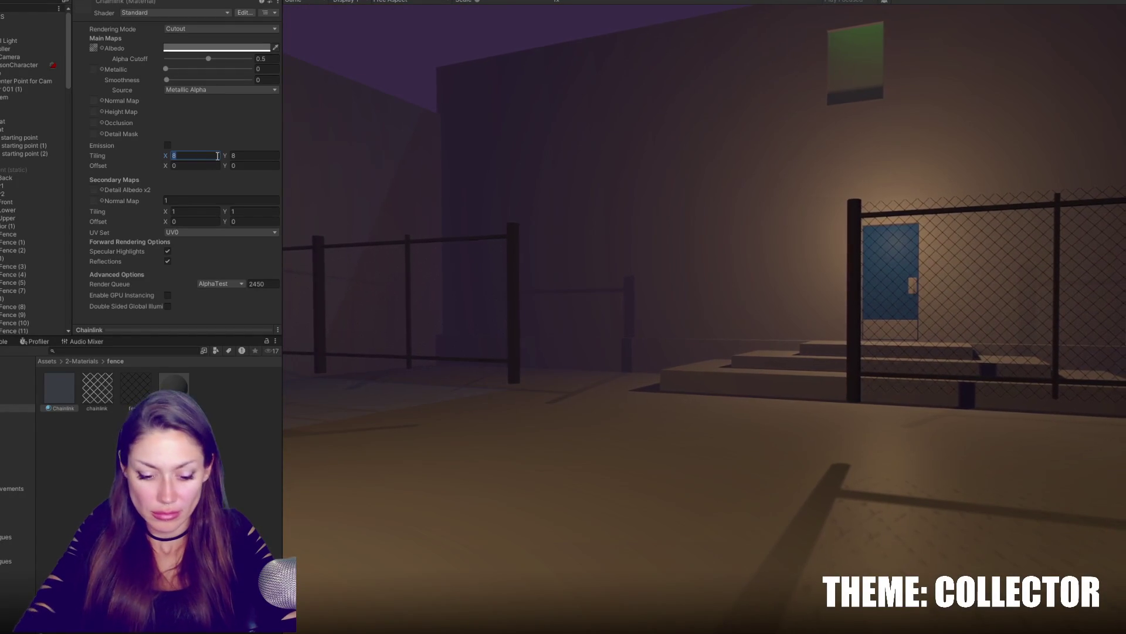
pyautogui.press('Tab')
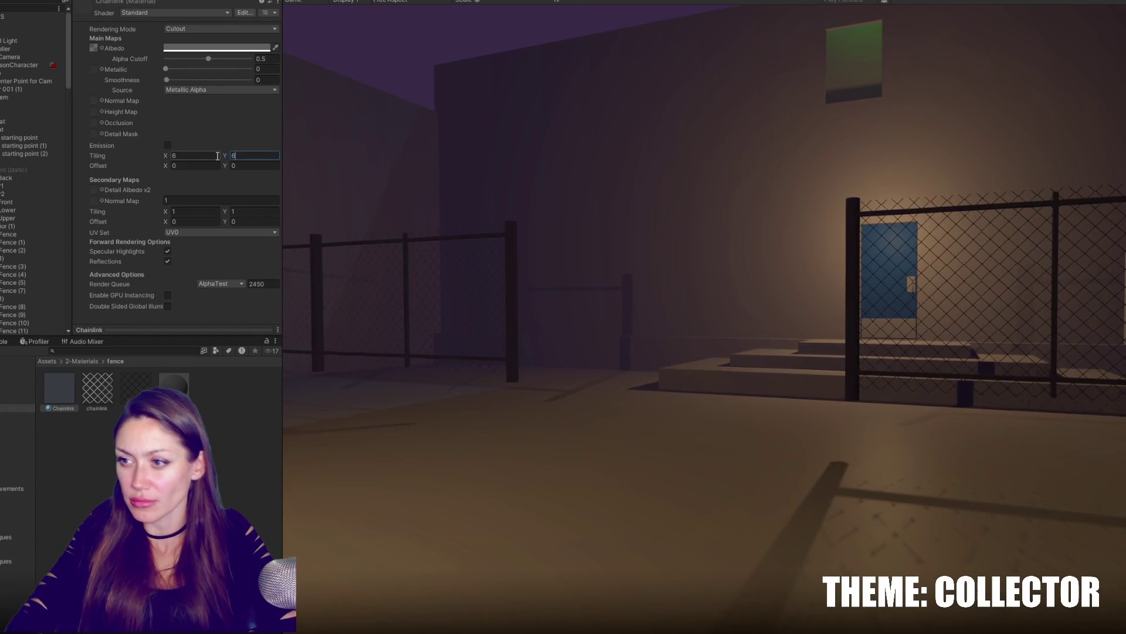
pyautogui.write('6')
pyautogui.press('Return')
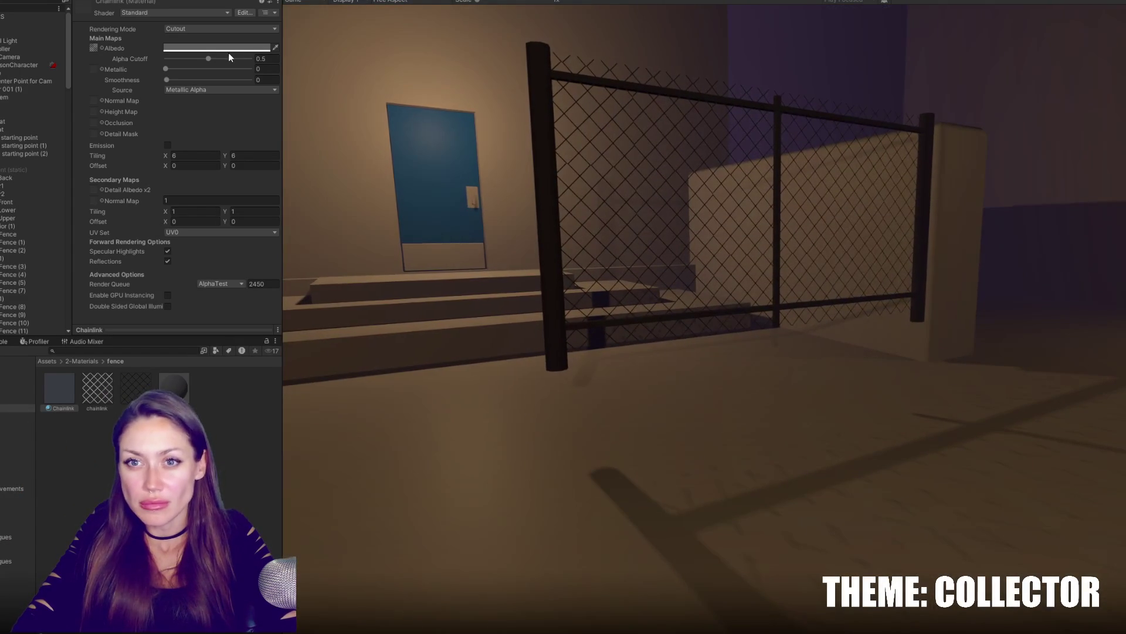
pyautogui.moveTo(225, 59); pyautogui.dragTo(173, 50)
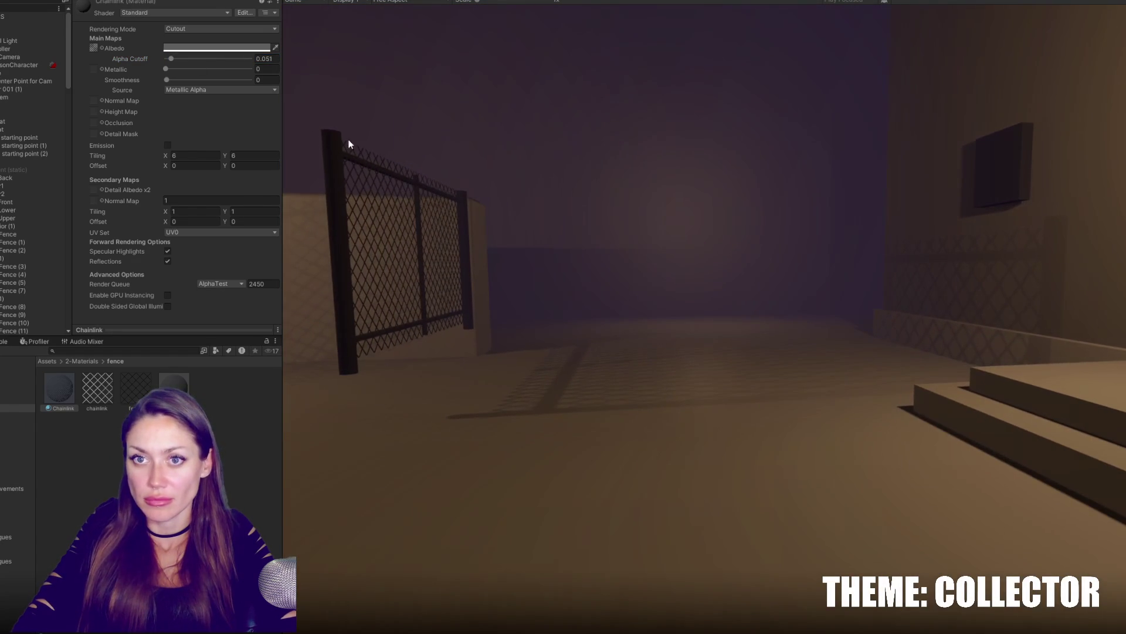
# Raise the Chainlink alpha cutoff to about 0.21, exit Play mode, and briefly open the Chainlink Fence prefab.
pyautogui.moveTo(179, 58); pyautogui.dragTo(195, 59)
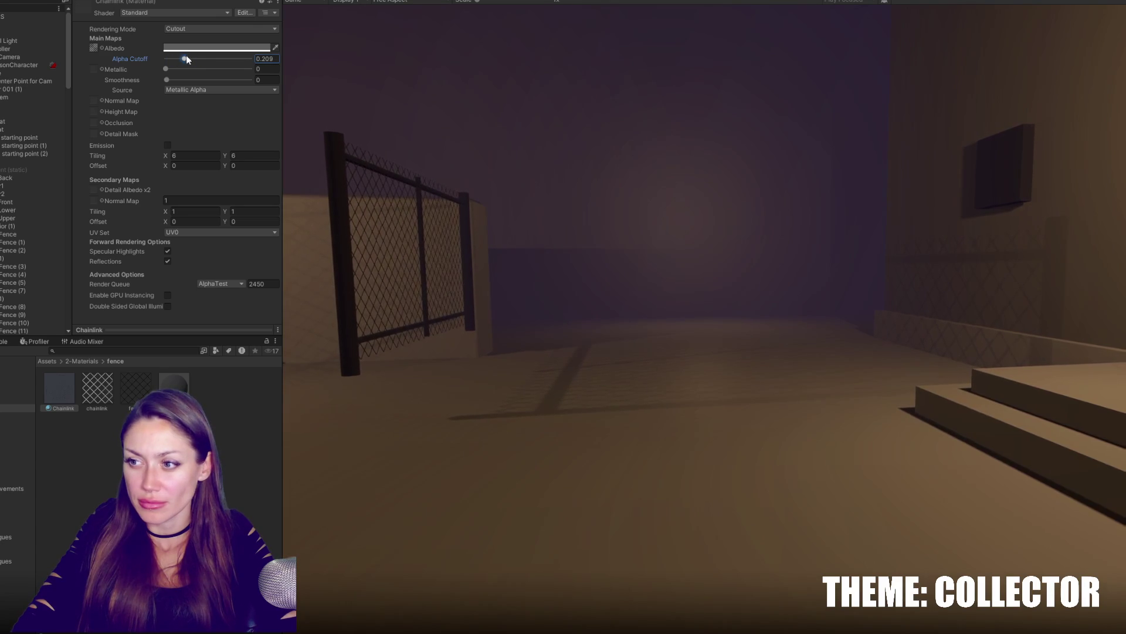
pyautogui.hotkey('ctrl', 'p')
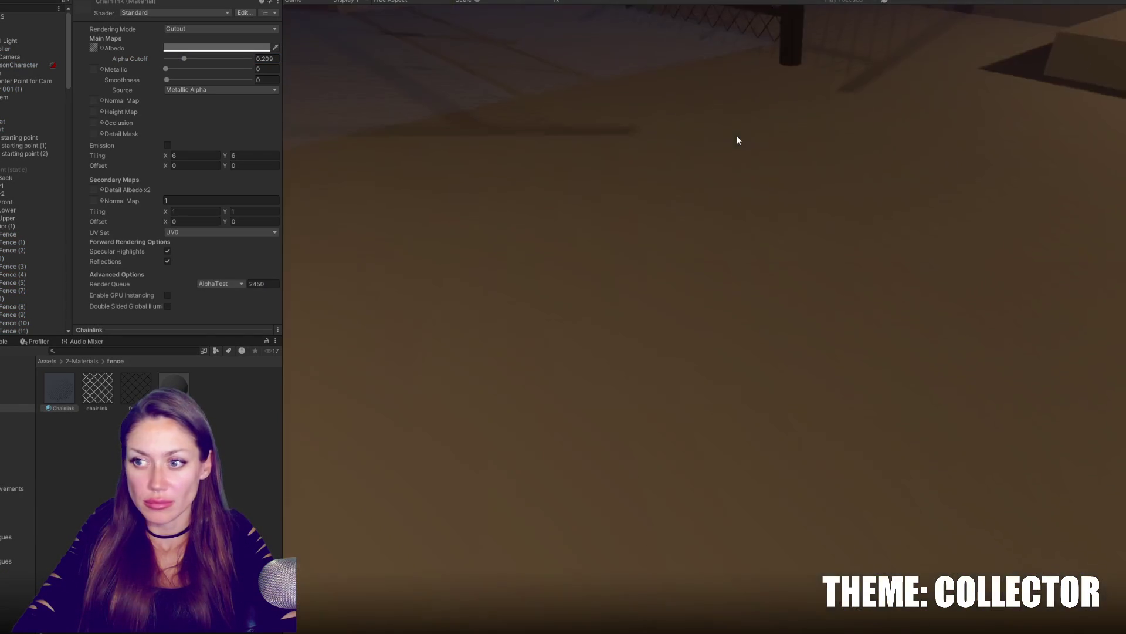
pyautogui.press('Escape')
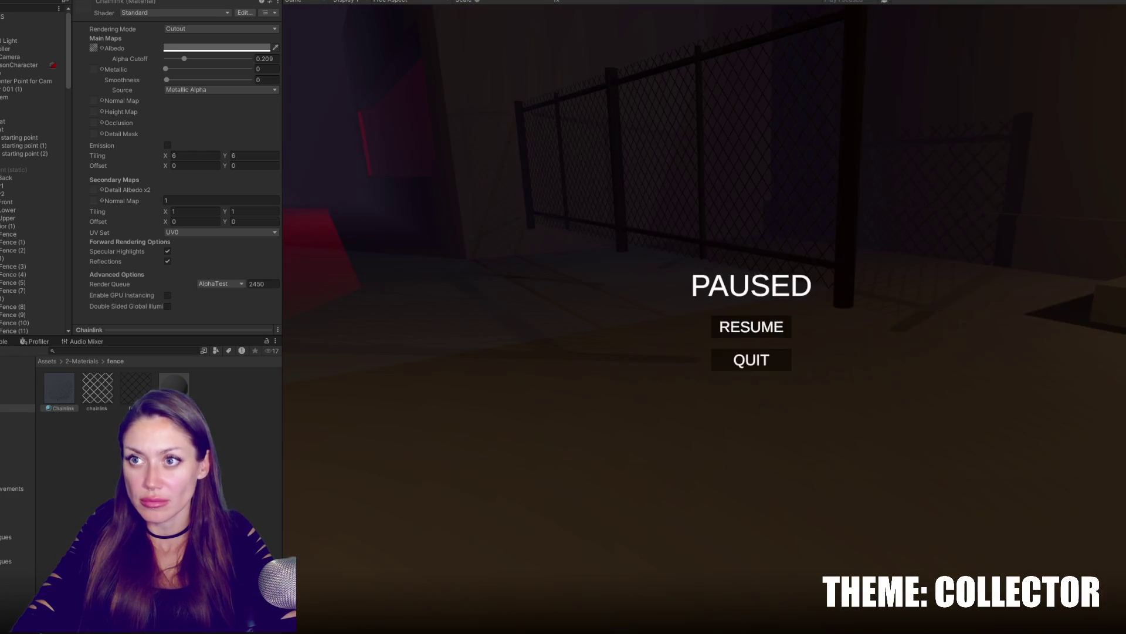
pyautogui.hotkey('ctrl', 'p')
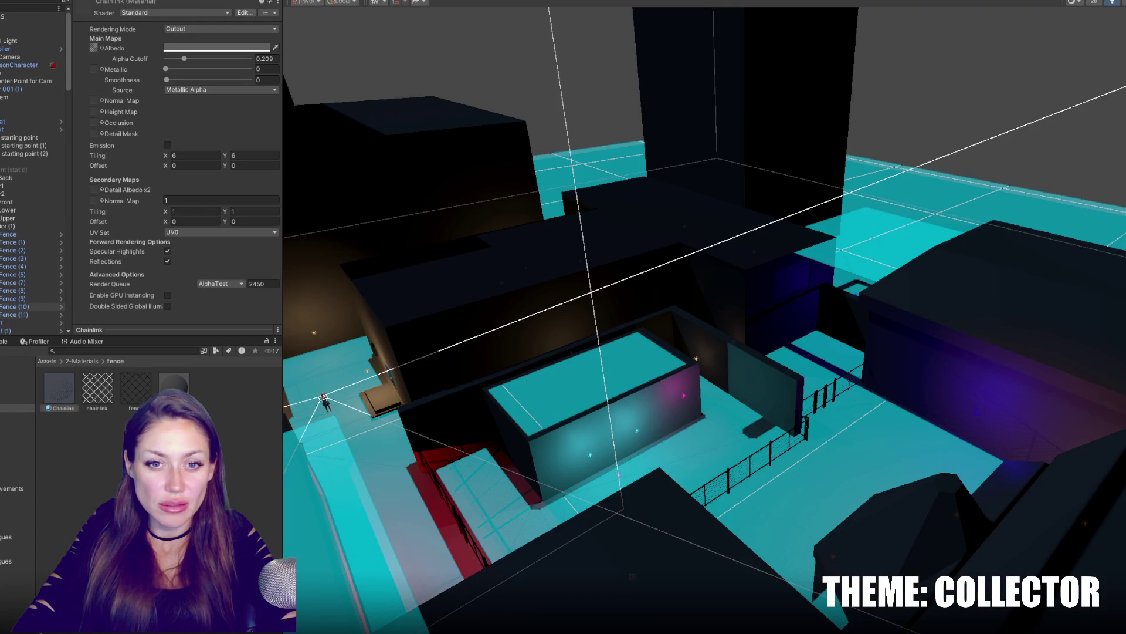
pyautogui.click(62, 315)
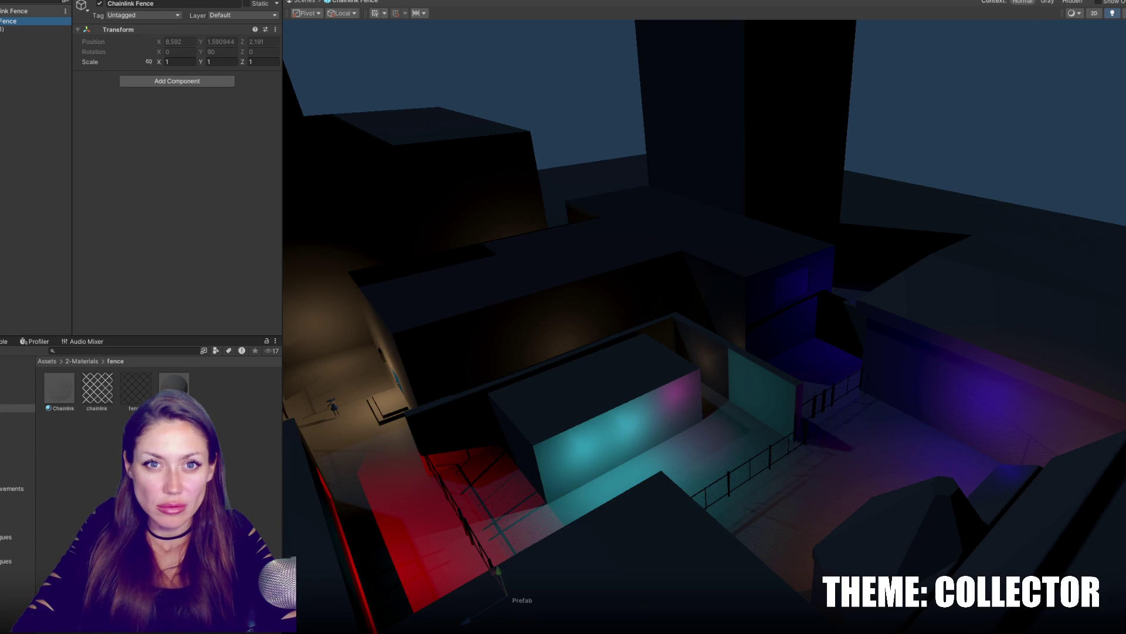
pyautogui.press('Escape')
pyautogui.scroll(-5, 36, 286)
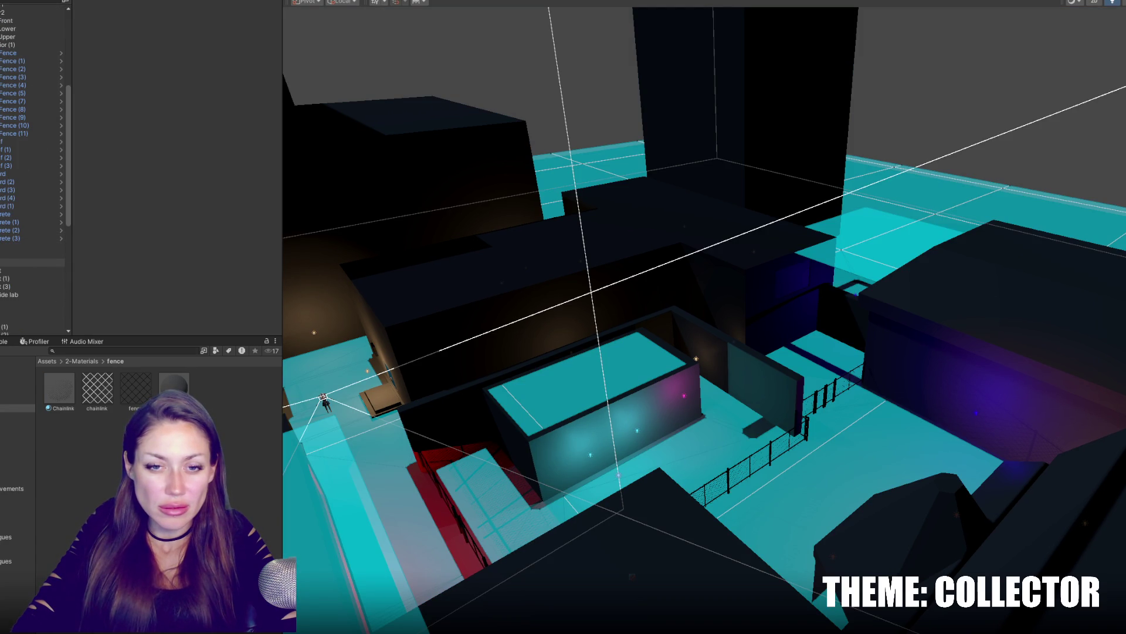
# Select all Fence sections in the Hierarchy and move them slightly down on Y.
pyautogui.click(18, 206)
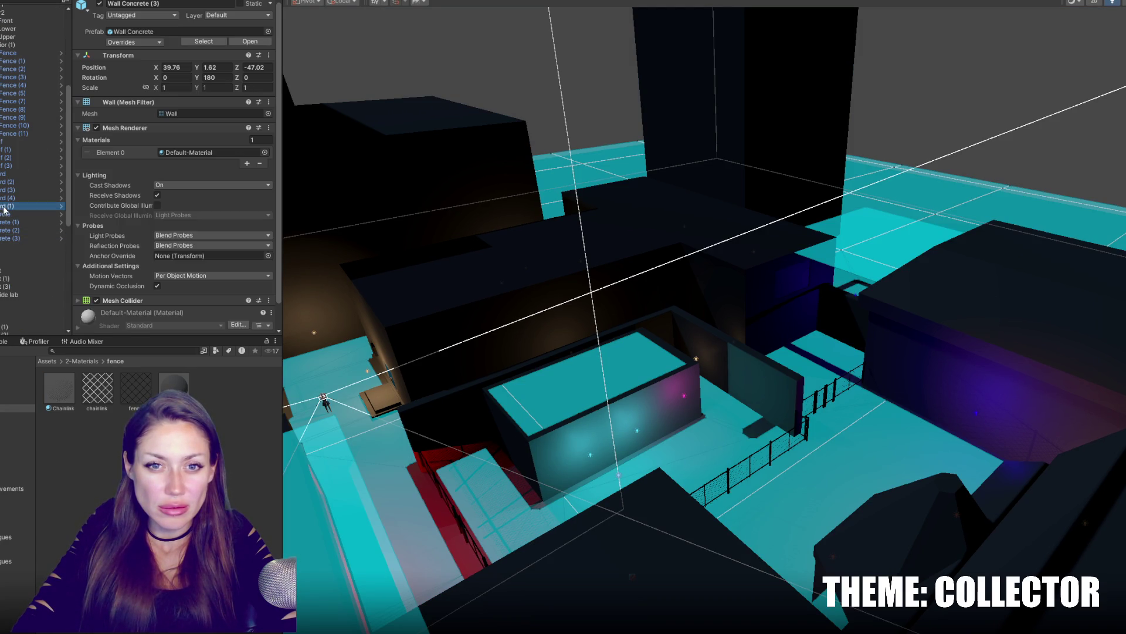
pyautogui.keyDown('shift'); pyautogui.click(18, 52); pyautogui.keyUp('shift')
pyautogui.press('f')
pyautogui.keyDown('alt'); pyautogui.moveTo(675, 351); pyautogui.dragTo(1059, 329); pyautogui.keyUp('alt')
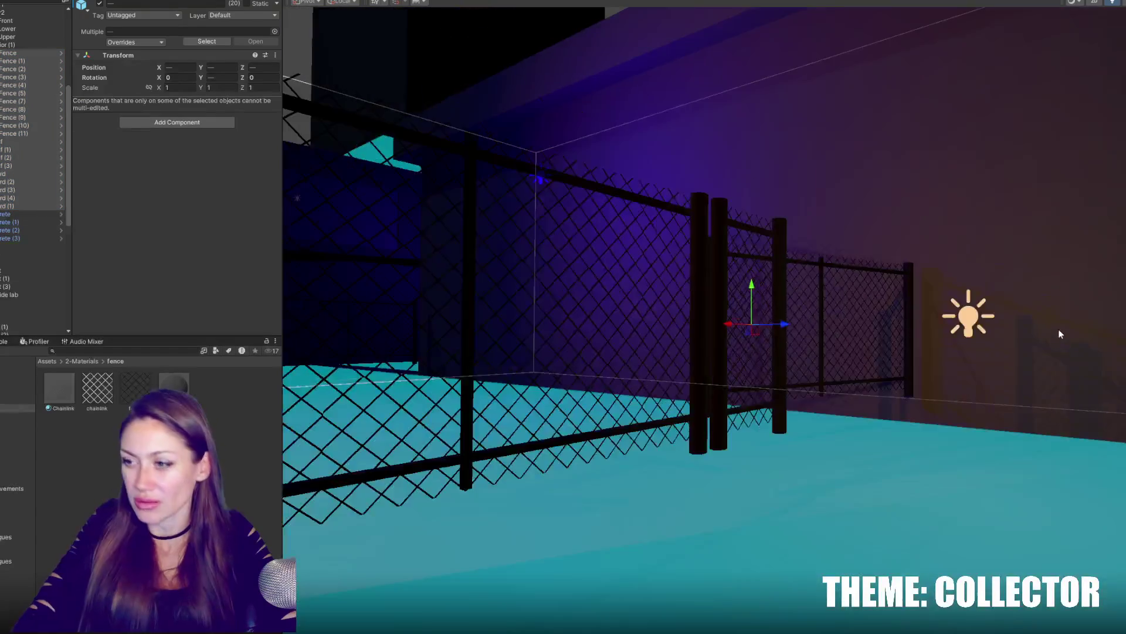
pyautogui.moveTo(750, 302); pyautogui.dragTo(752, 322)
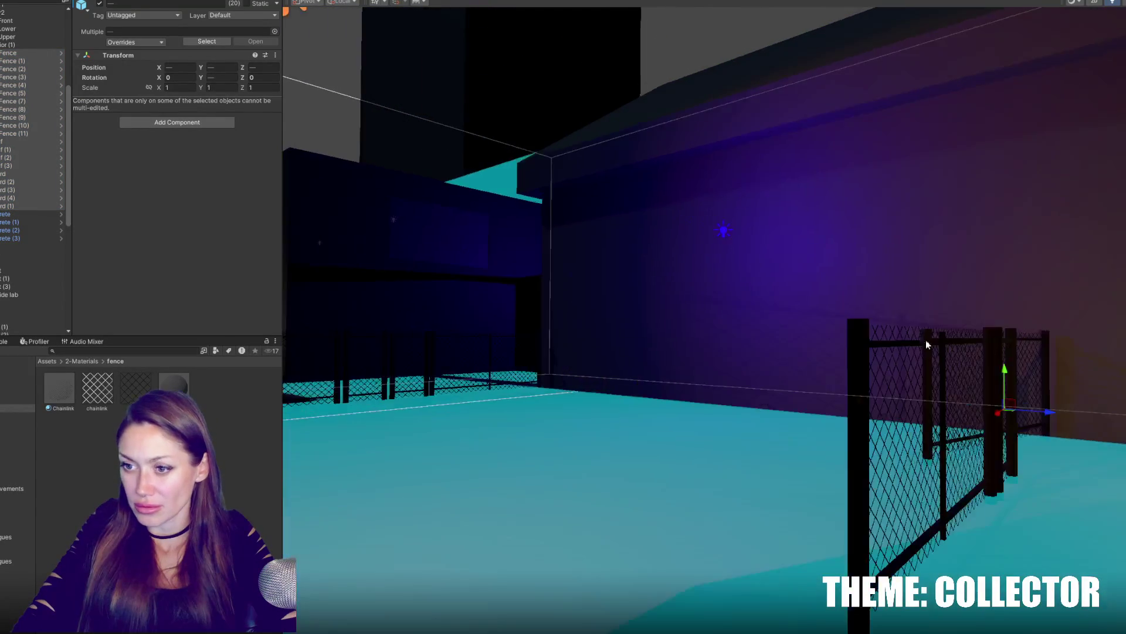
# Play-test the lowered fences, stop, and move the view over the yard toward the lab.
pyautogui.moveTo(744, 318)
pyautogui.keyDown('alt'); pyautogui.mouseDown()
pyautogui.moveTo(598, 280)
pyautogui.moveTo(673, 50)
pyautogui.mouseUp(); pyautogui.keyUp('alt')
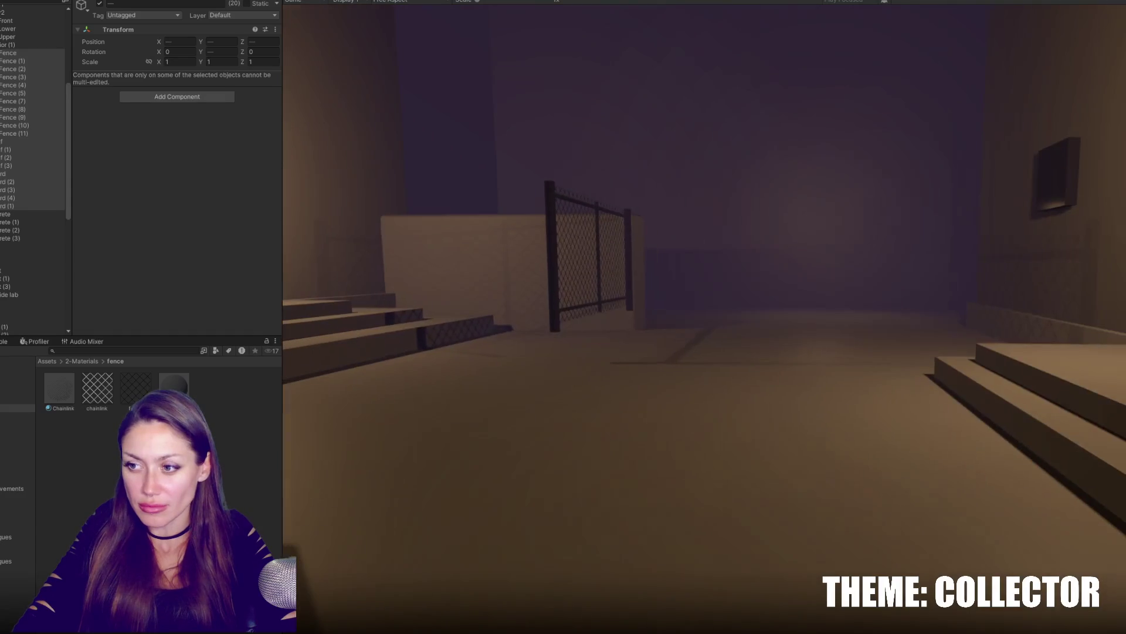
pyautogui.hotkey('ctrl', 'p')
pyautogui.moveTo(890, 265)
pyautogui.mouseDown(button='right')
pyautogui.moveTo(748, 310)
pyautogui.moveTo(836, 316)
pyautogui.mouseUp(button='right')
pyautogui.moveTo(1000, 129); pyautogui.dragTo(607, 168, button='right')
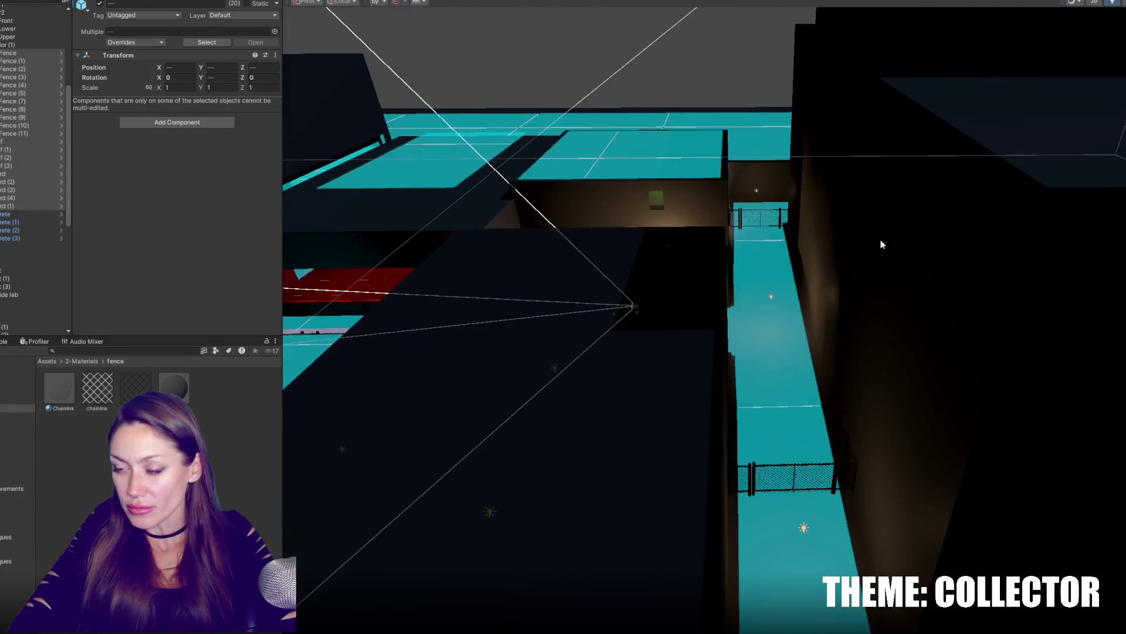
# Select the Lights - Lab - Outside point light and set its Range to 8.
pyautogui.click(618, 193)
pyautogui.press('f')
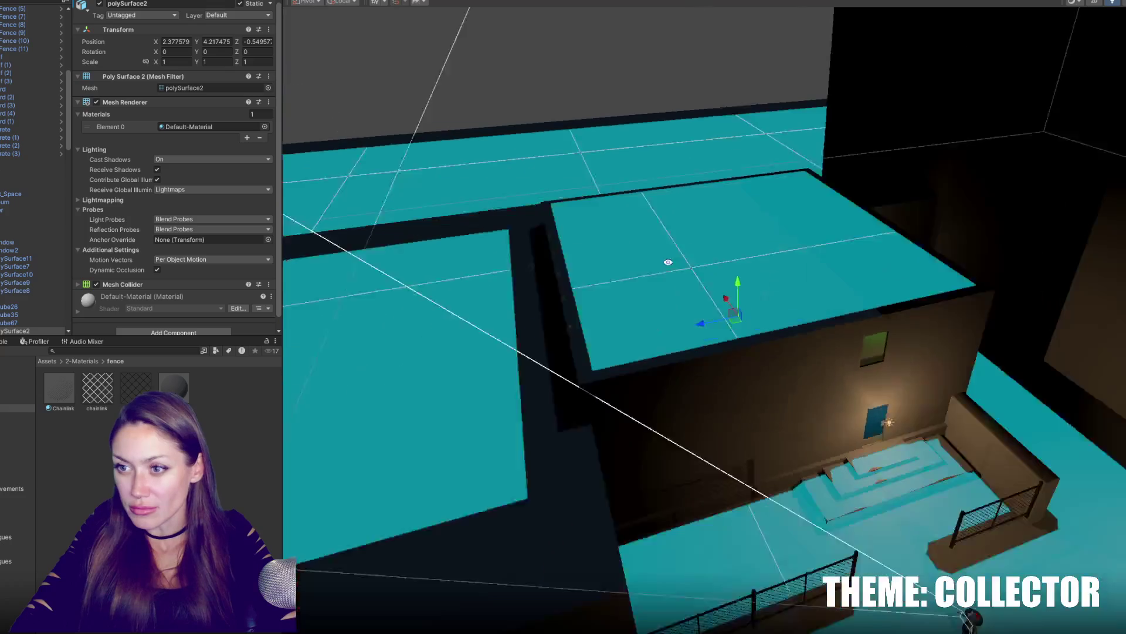
pyautogui.click(904, 405)
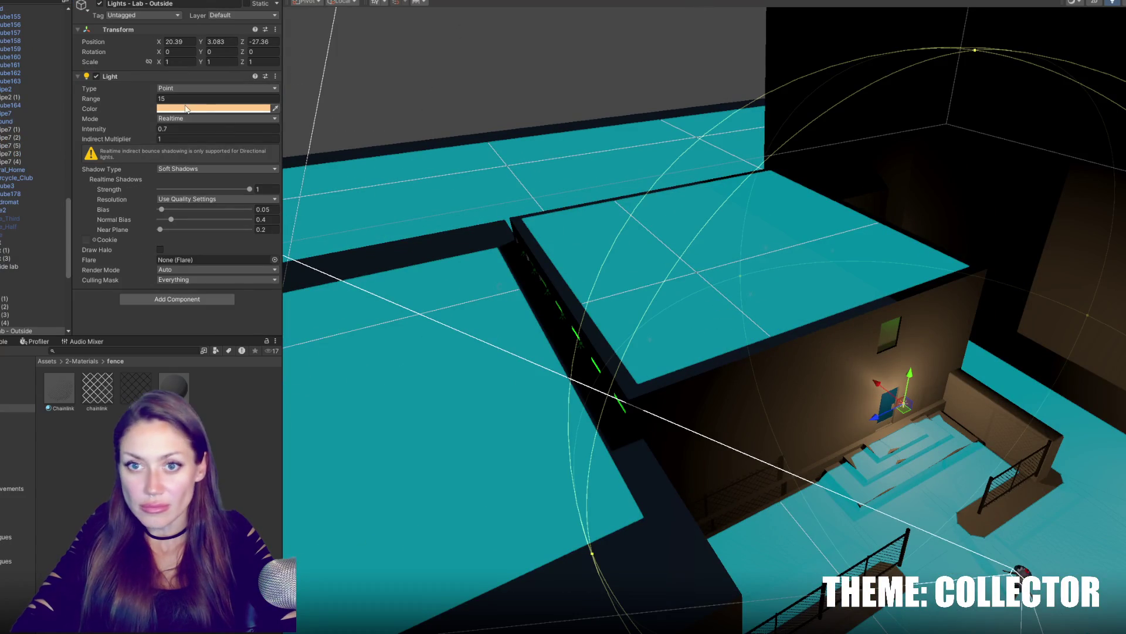
pyautogui.write('3')
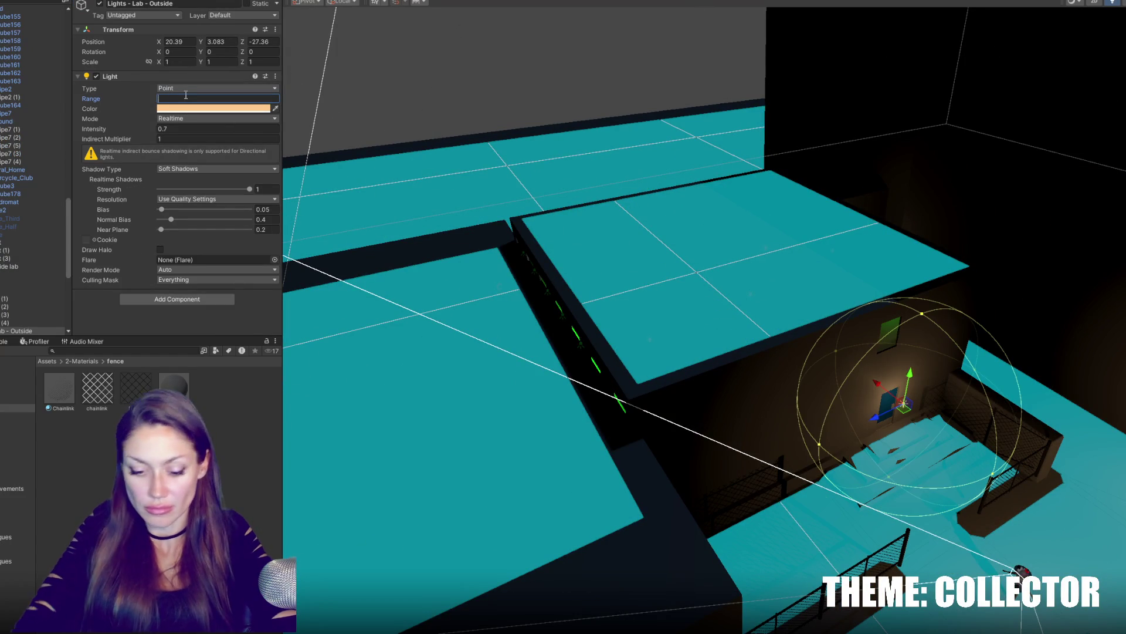
pyautogui.press('BackSpace')
pyautogui.write('8')
# Make the light a bright mint green, keep Intensity at 0.7, and play the level.
pyautogui.click(211, 108)
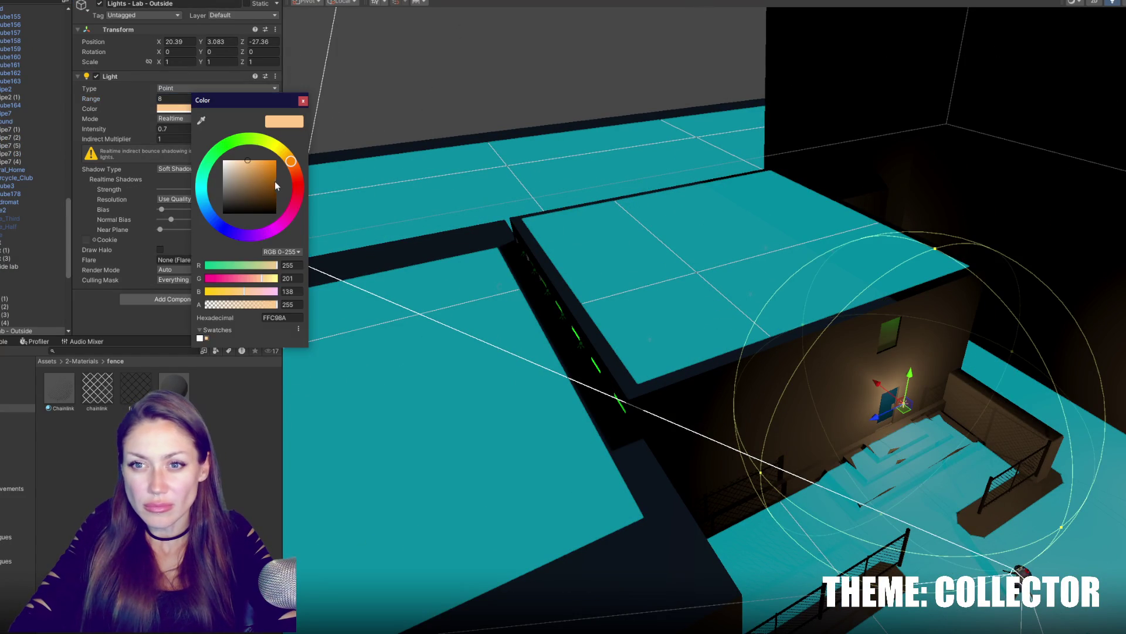
pyautogui.click(269, 179)
pyautogui.click(232, 148)
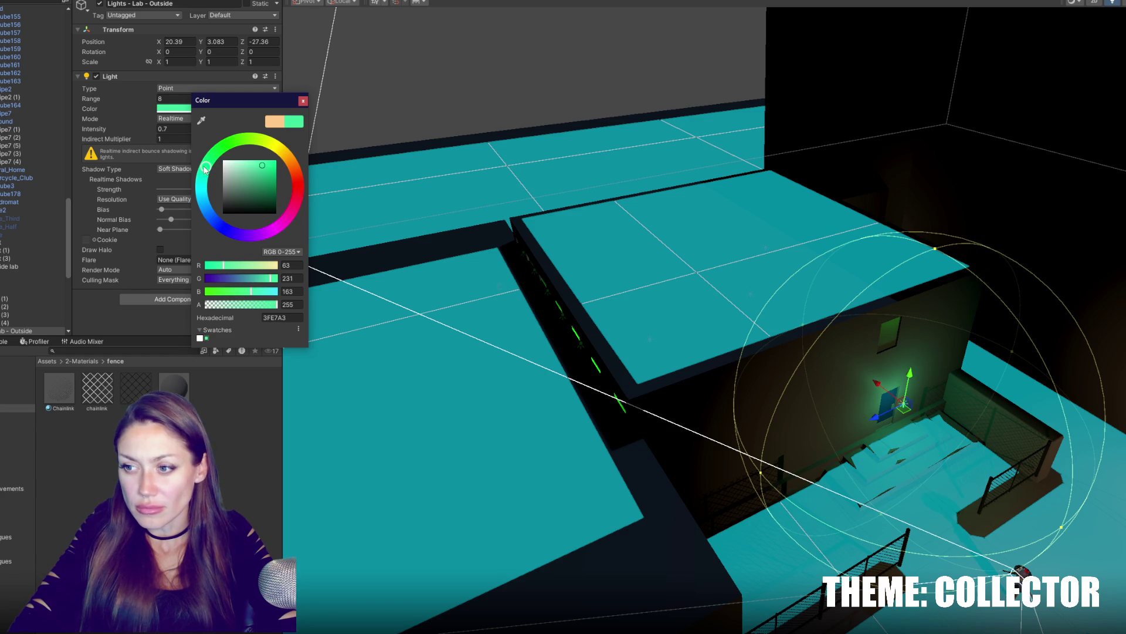
pyautogui.moveTo(264, 180); pyautogui.dragTo(268, 159)
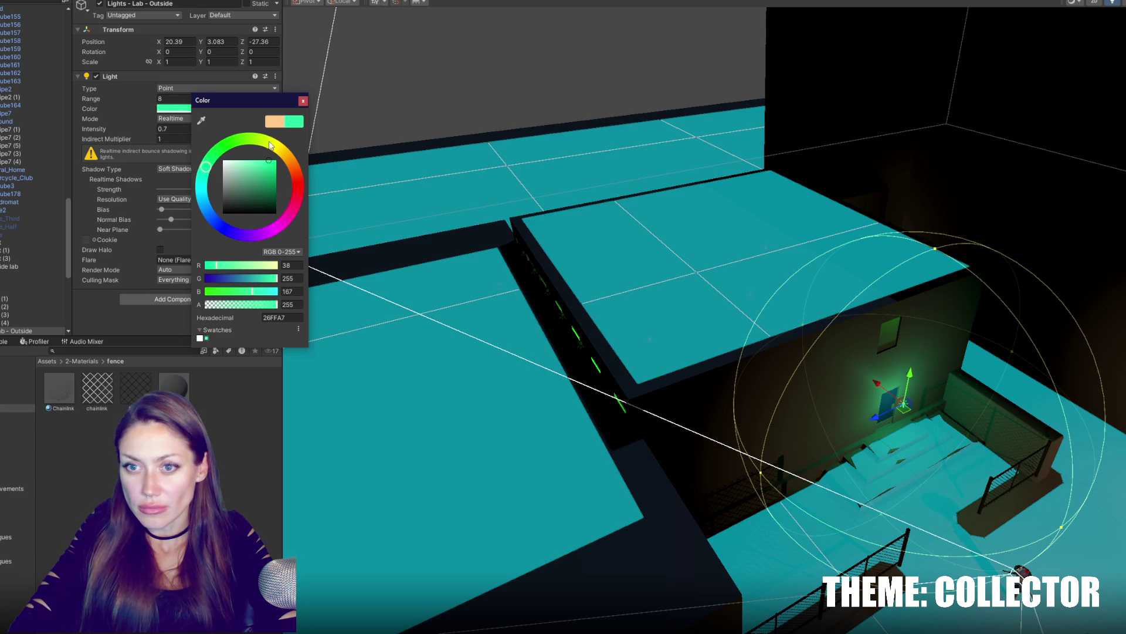
pyautogui.click(175, 129)
pyautogui.write('.5')
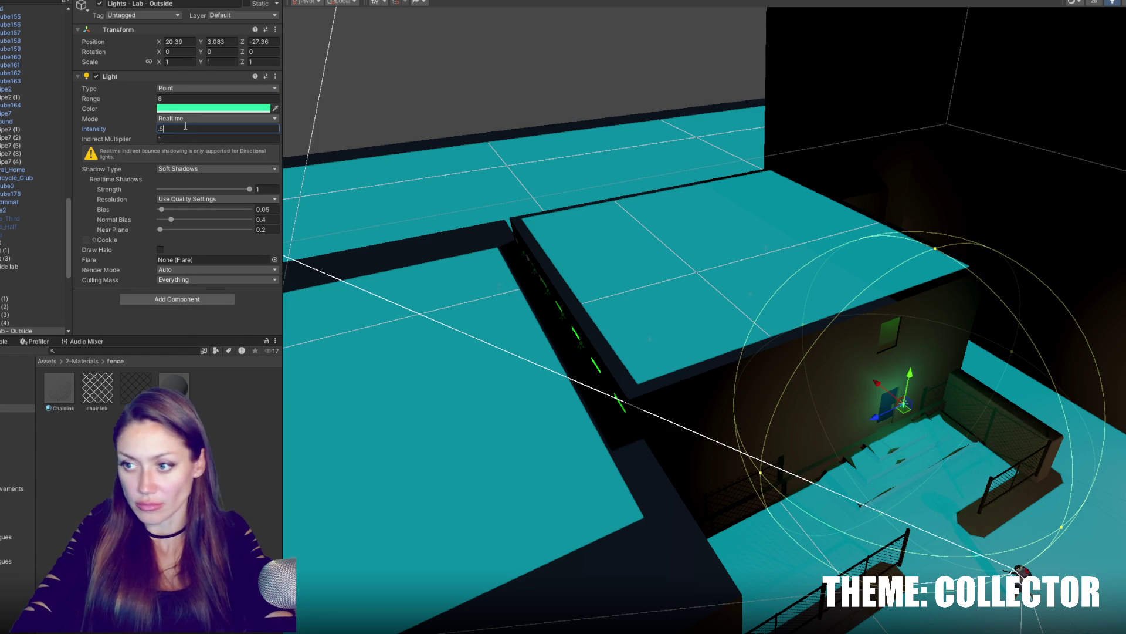
pyautogui.press('BackSpace')
pyautogui.write('7')
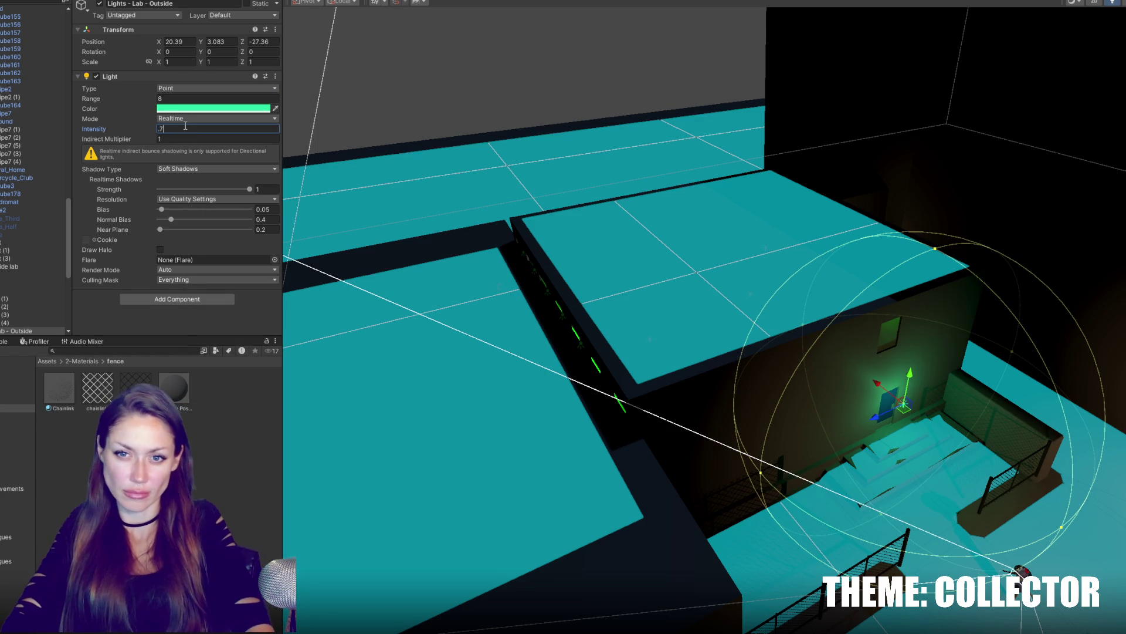
pyautogui.press('Return')
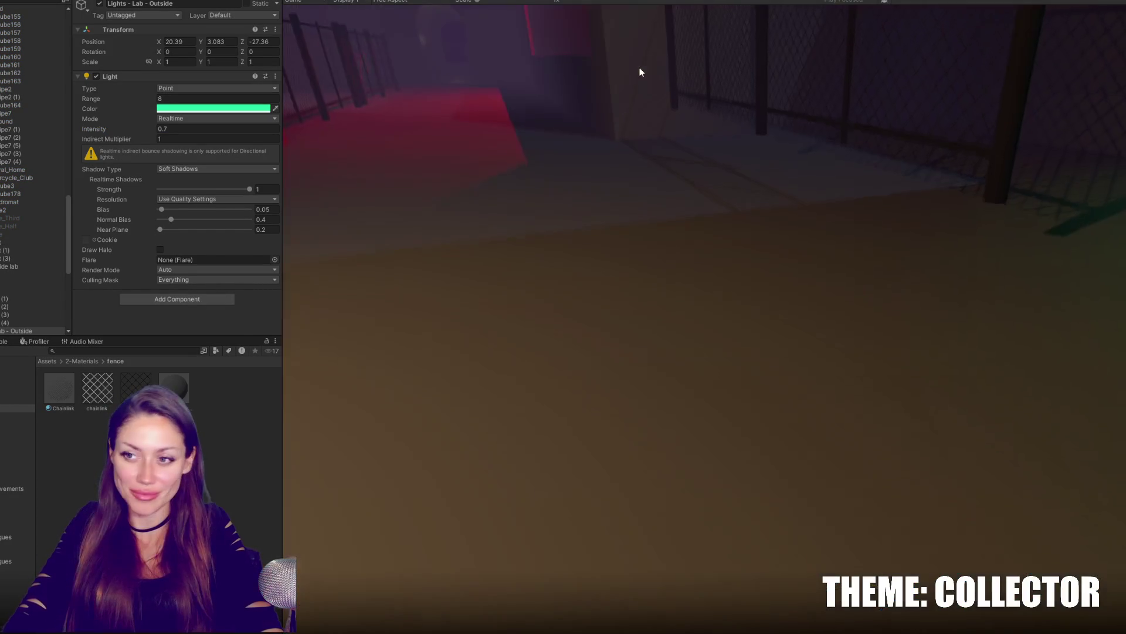
# Walk past the alley fence and green-lit lab through the corridor into the purple courtyard.
pyautogui.press('w')
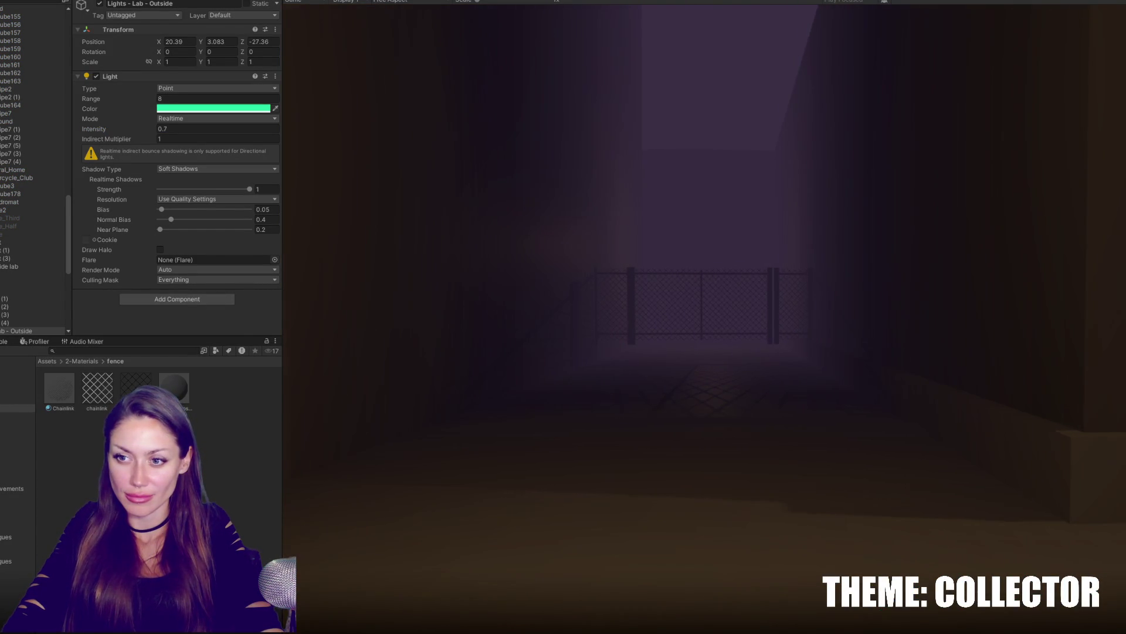
pyautogui.press('w')
pyautogui.press('w')
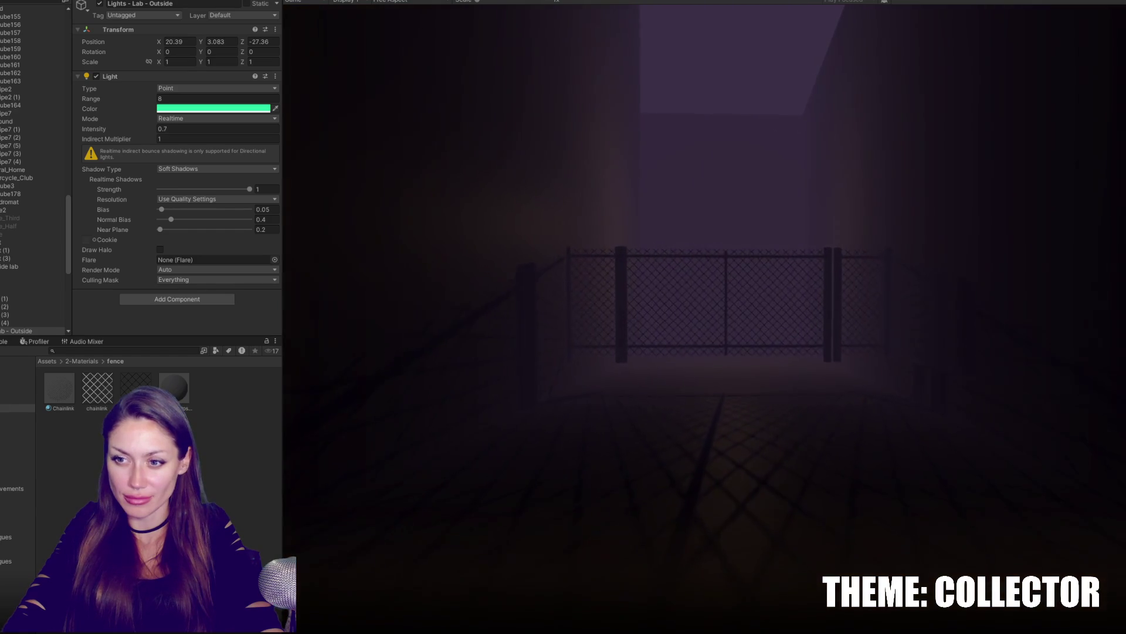
pyautogui.press('w')
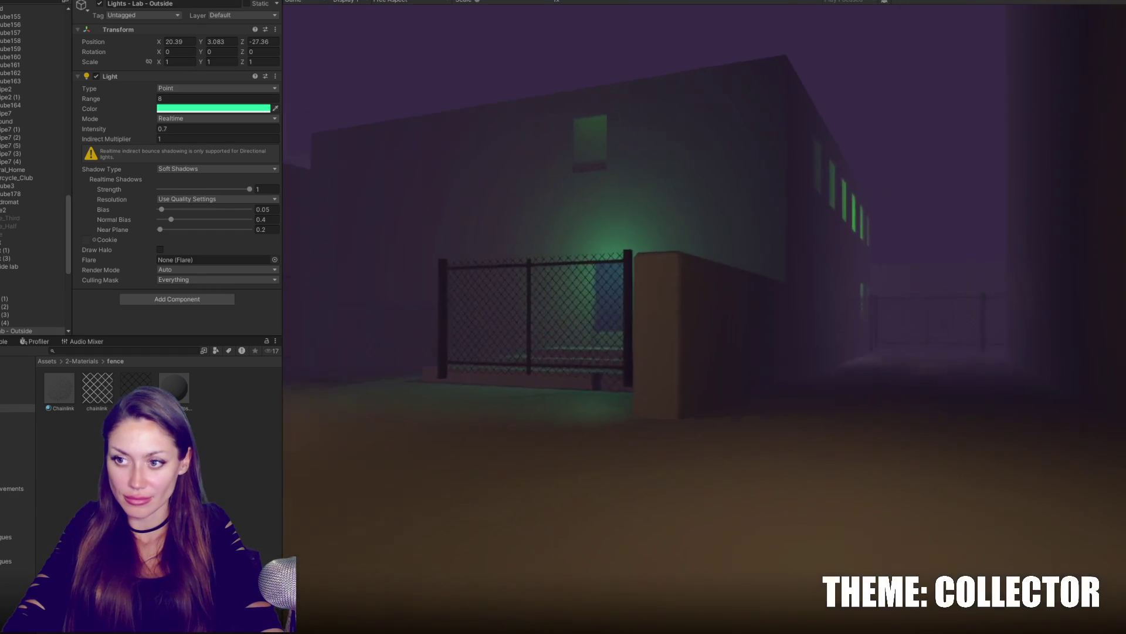
pyautogui.press('w')
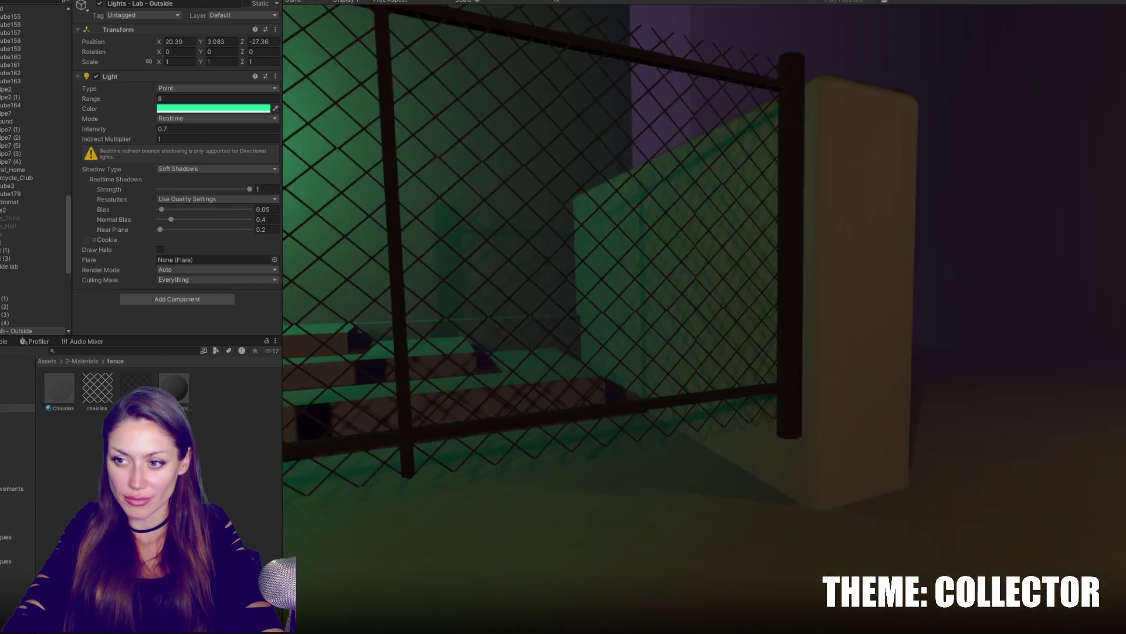
pyautogui.press('w')
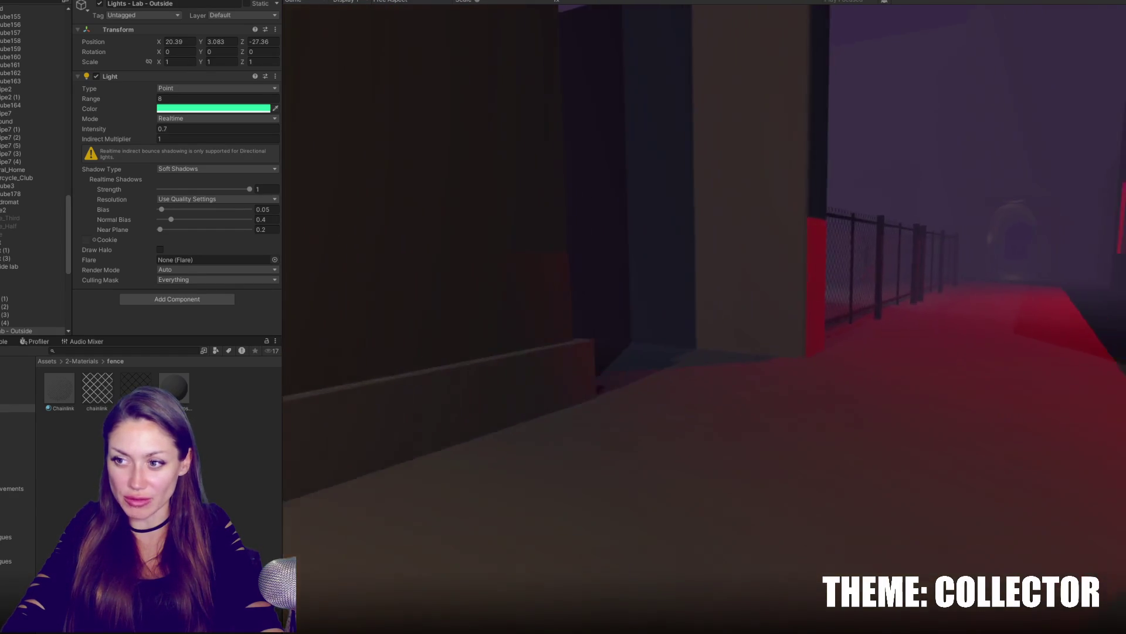
pyautogui.press('w')
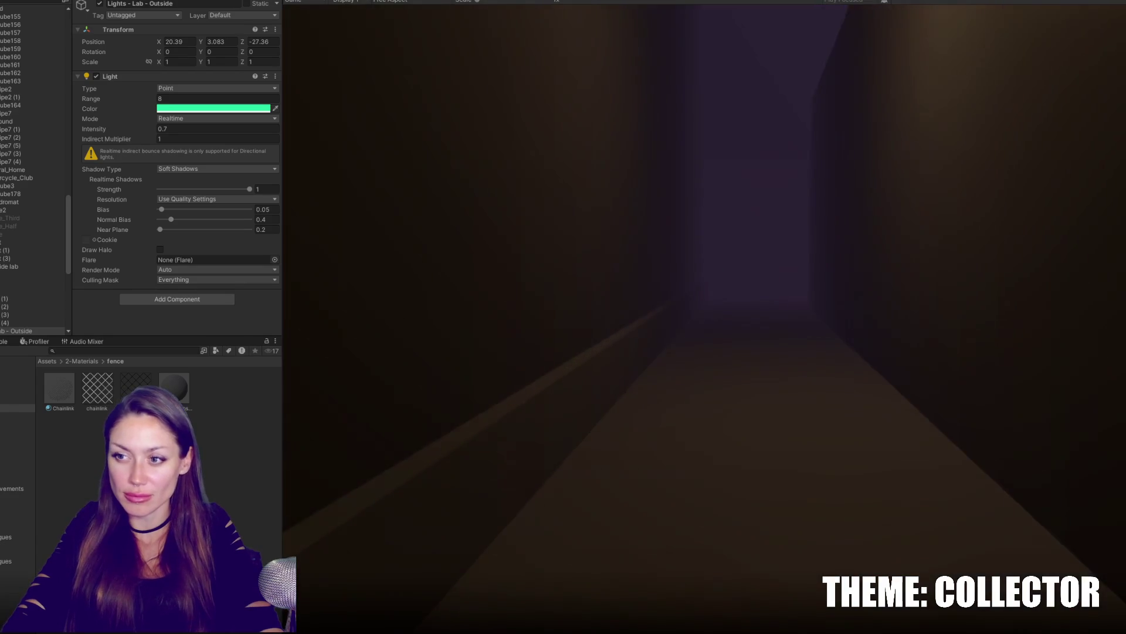
pyautogui.press('w')
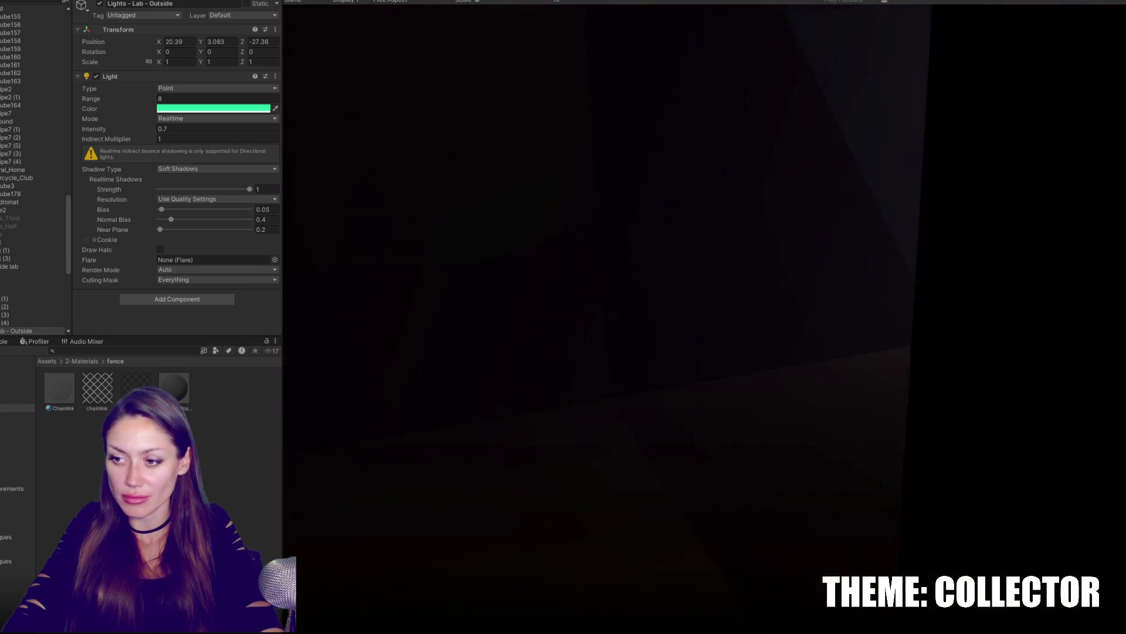
pyautogui.press('w')
pyautogui.press('w')
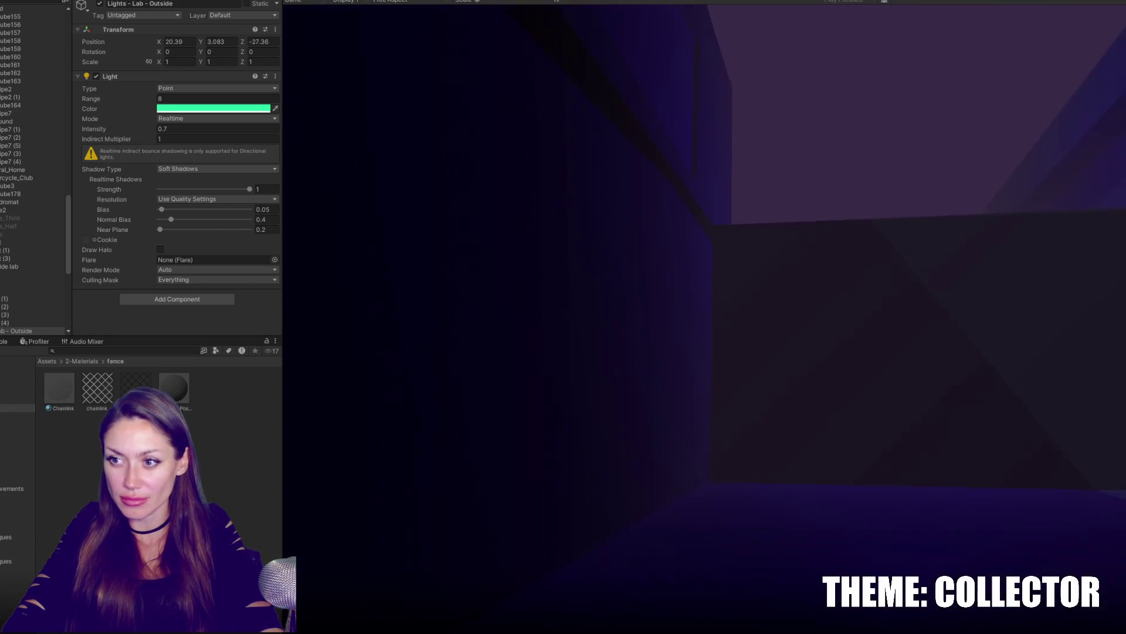
# Walk the red-lit fenced walkway through the archway to the teal-lit wall, then pause the game.
pyautogui.press('w')
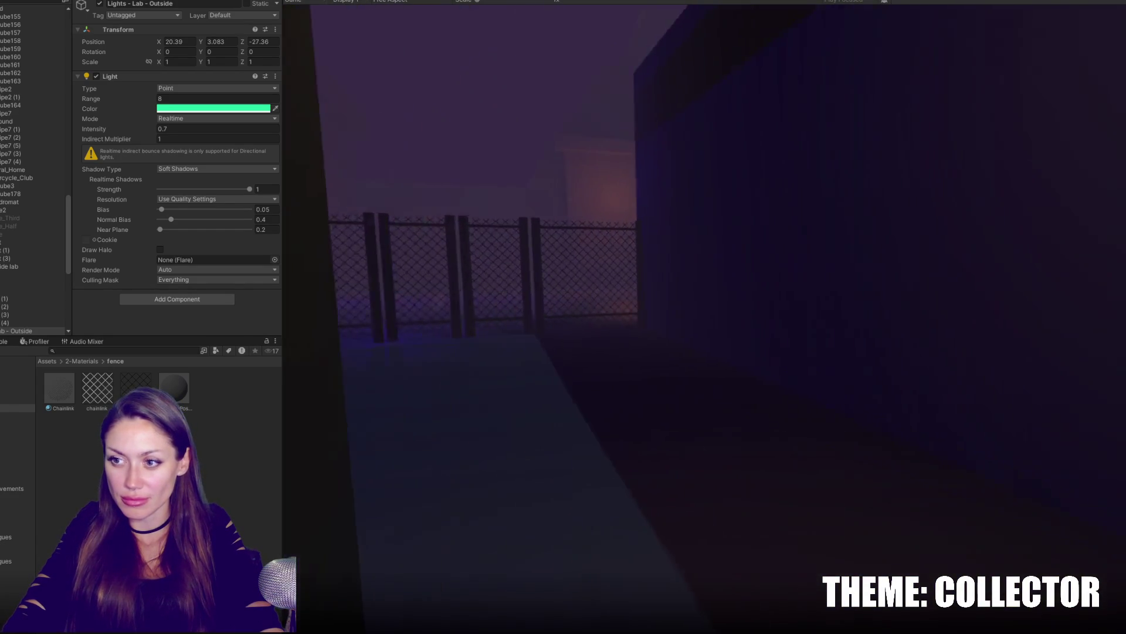
pyautogui.press('w')
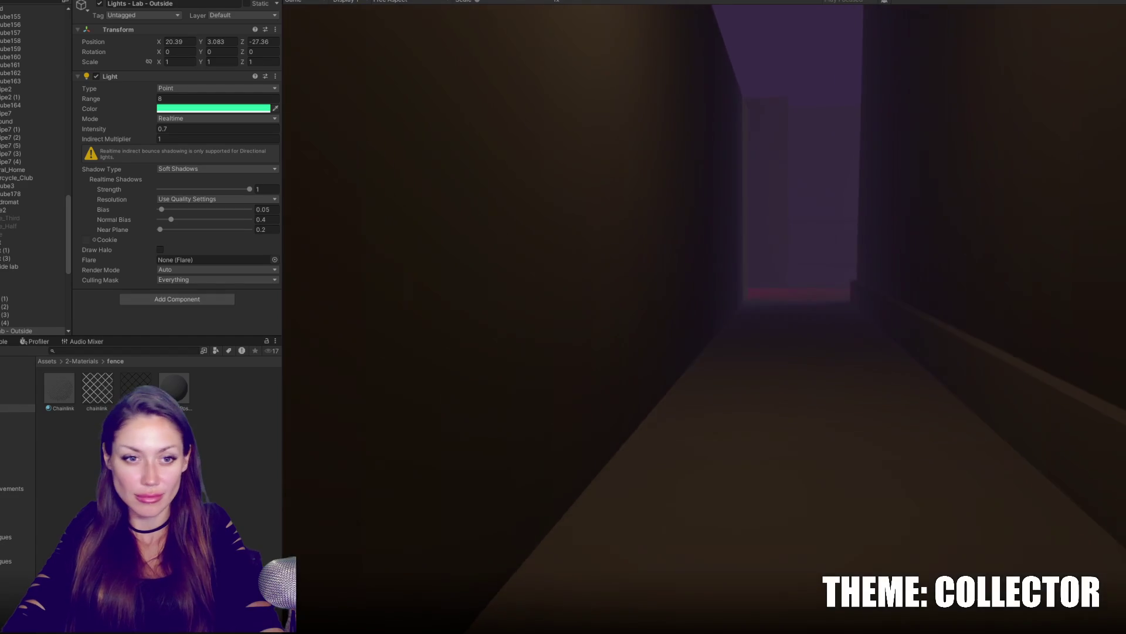
pyautogui.press('w')
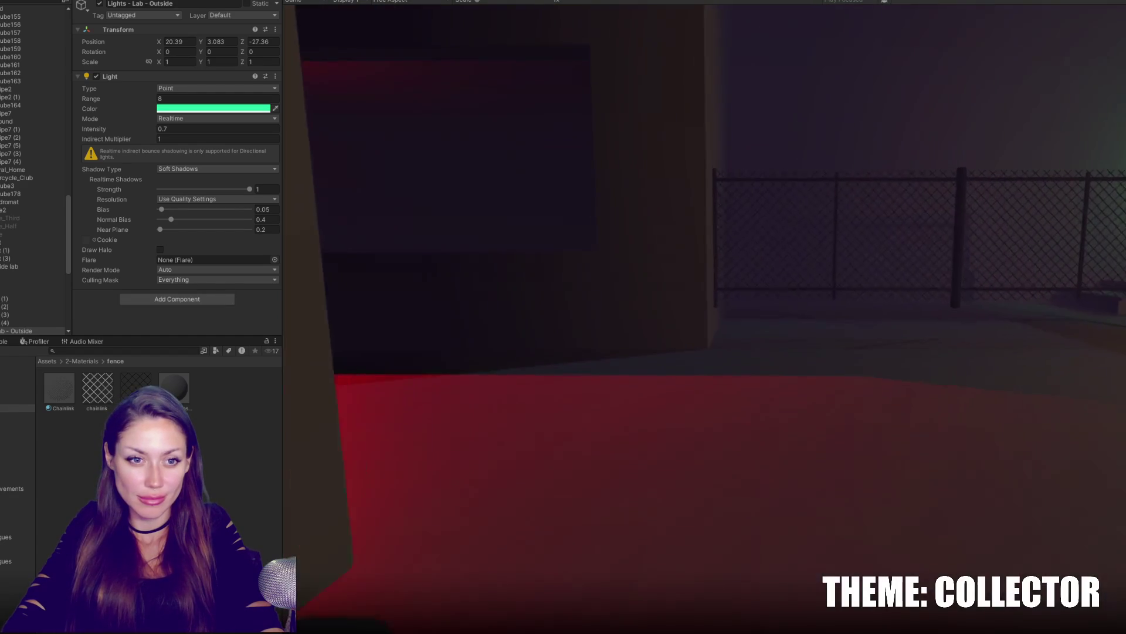
pyautogui.press('w')
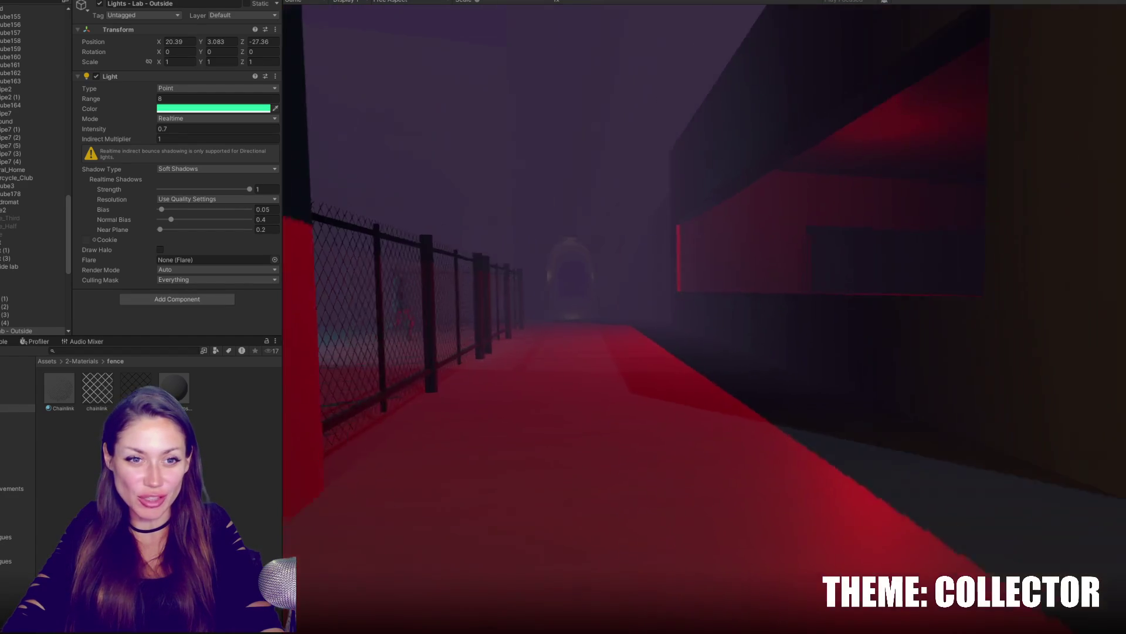
pyautogui.press('w')
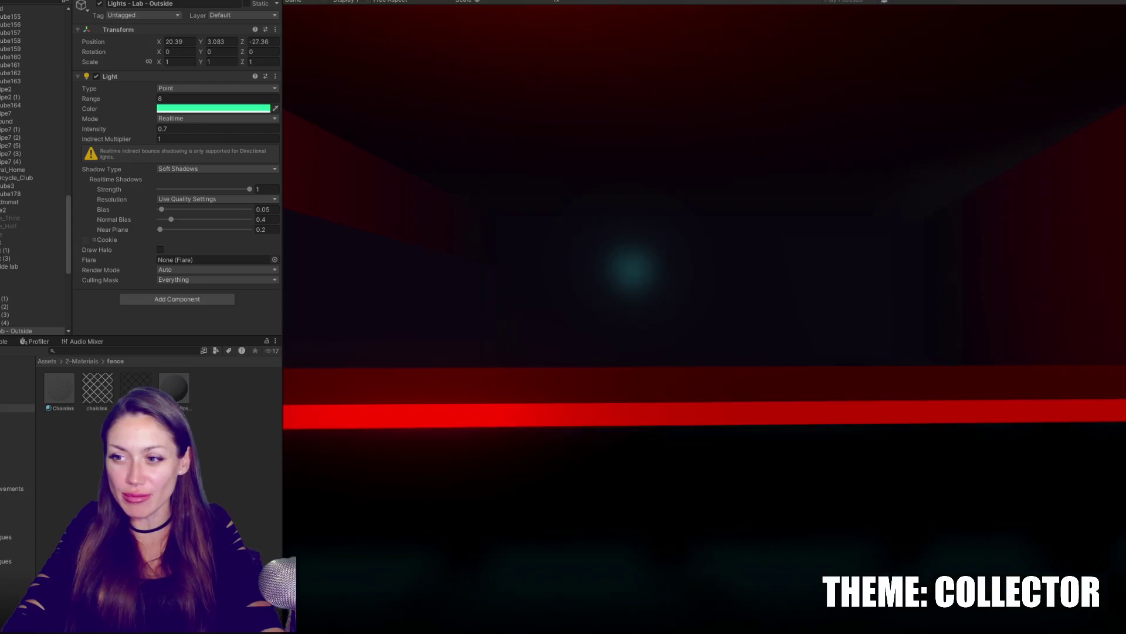
pyautogui.press('w')
pyautogui.press('w')
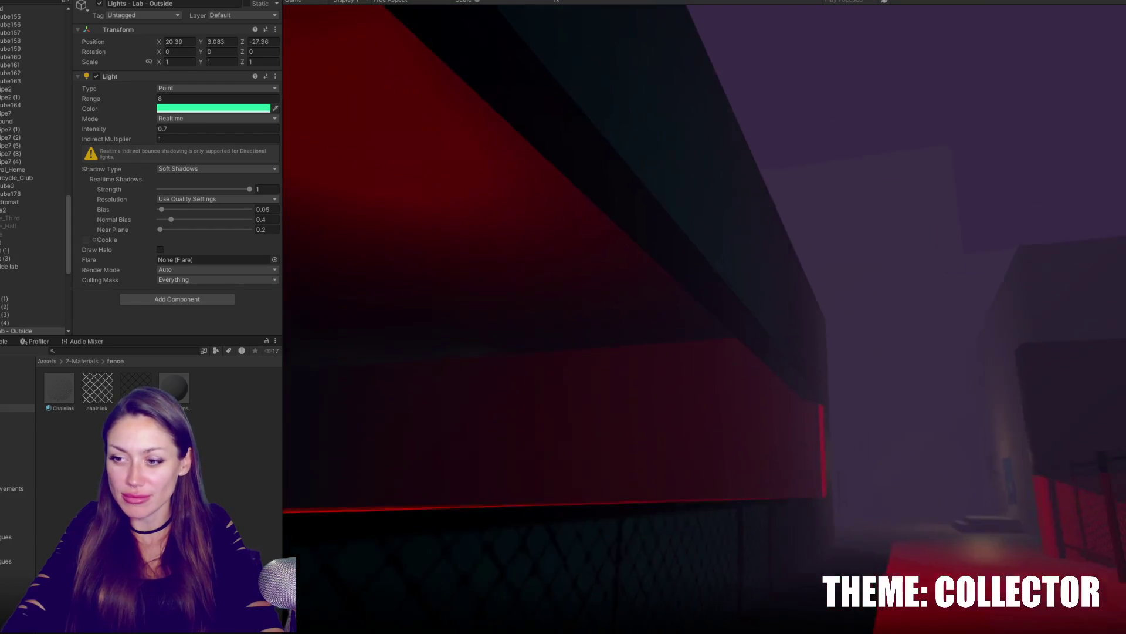
pyautogui.press('w')
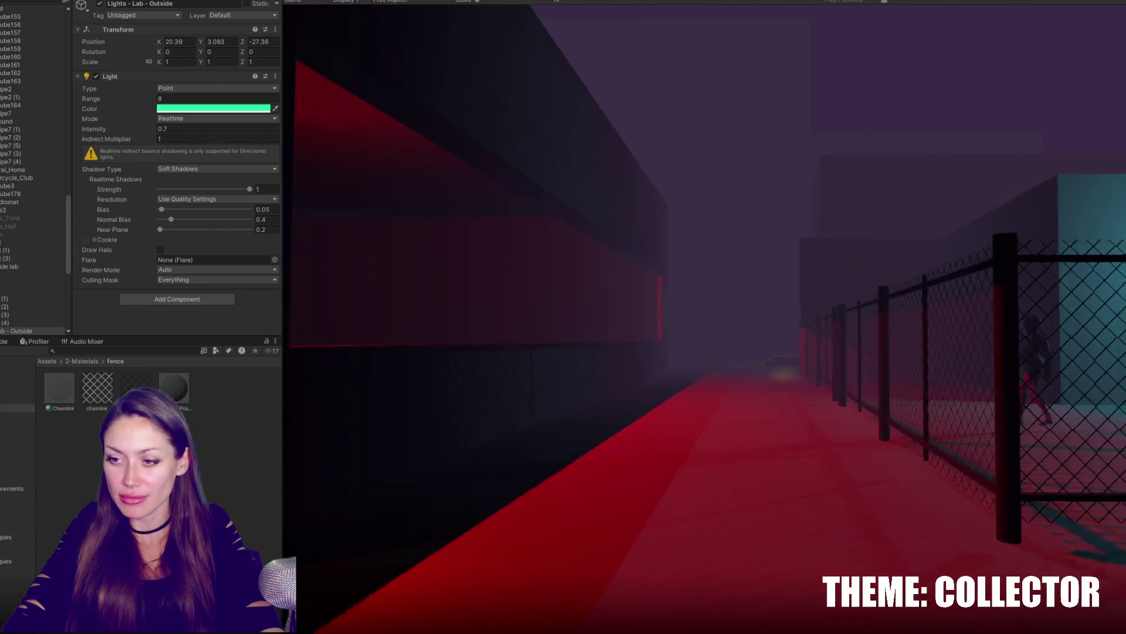
pyautogui.press('w')
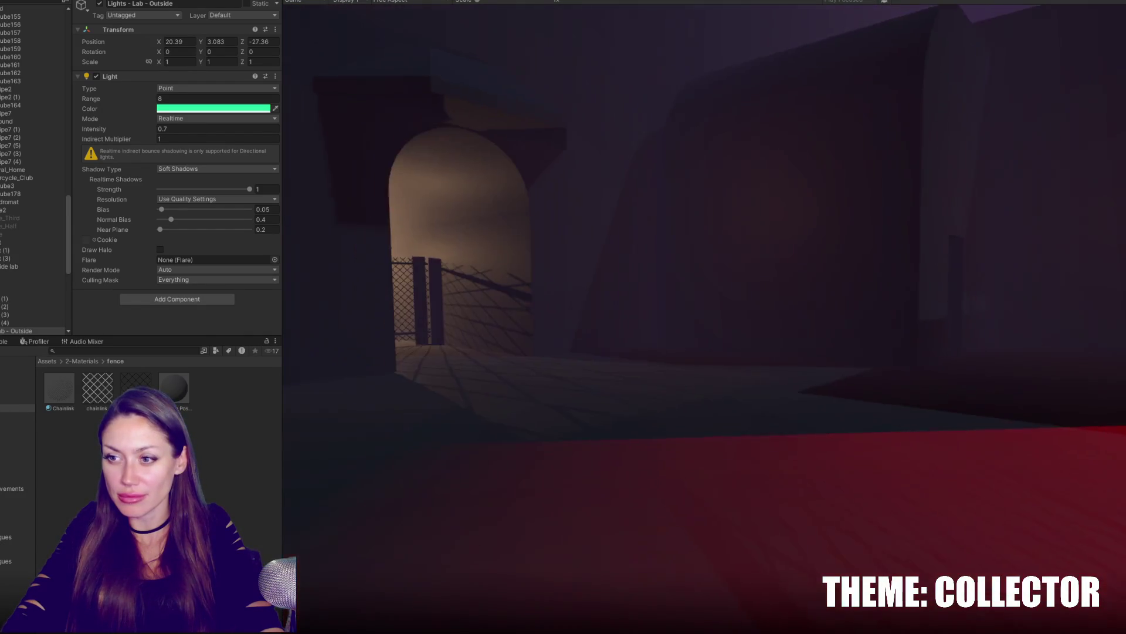
pyautogui.press('w')
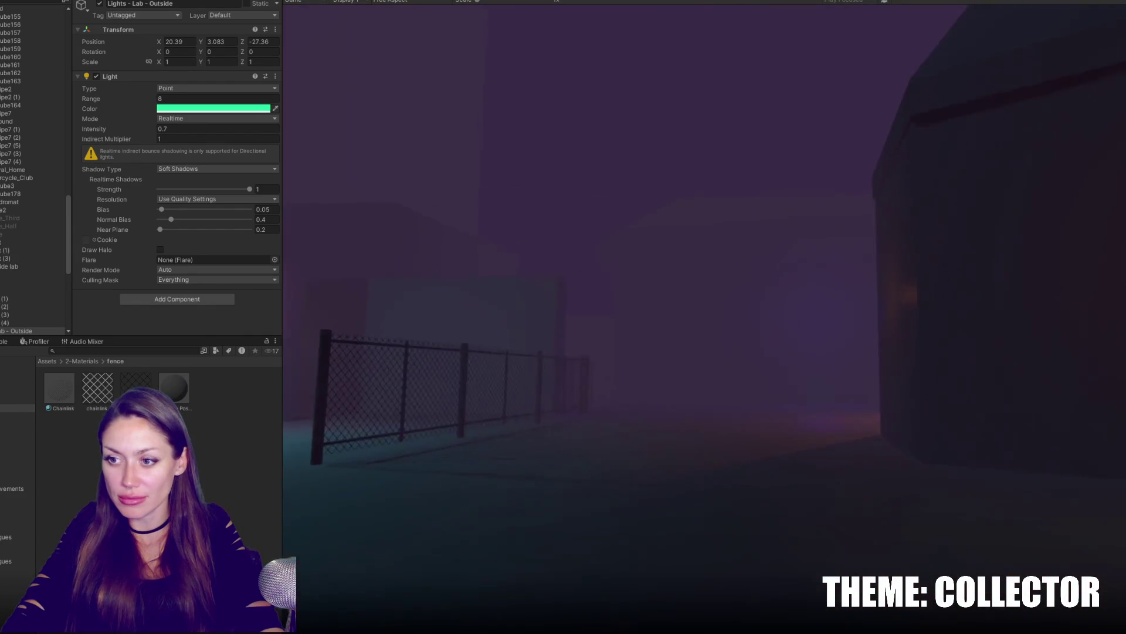
pyautogui.press('w')
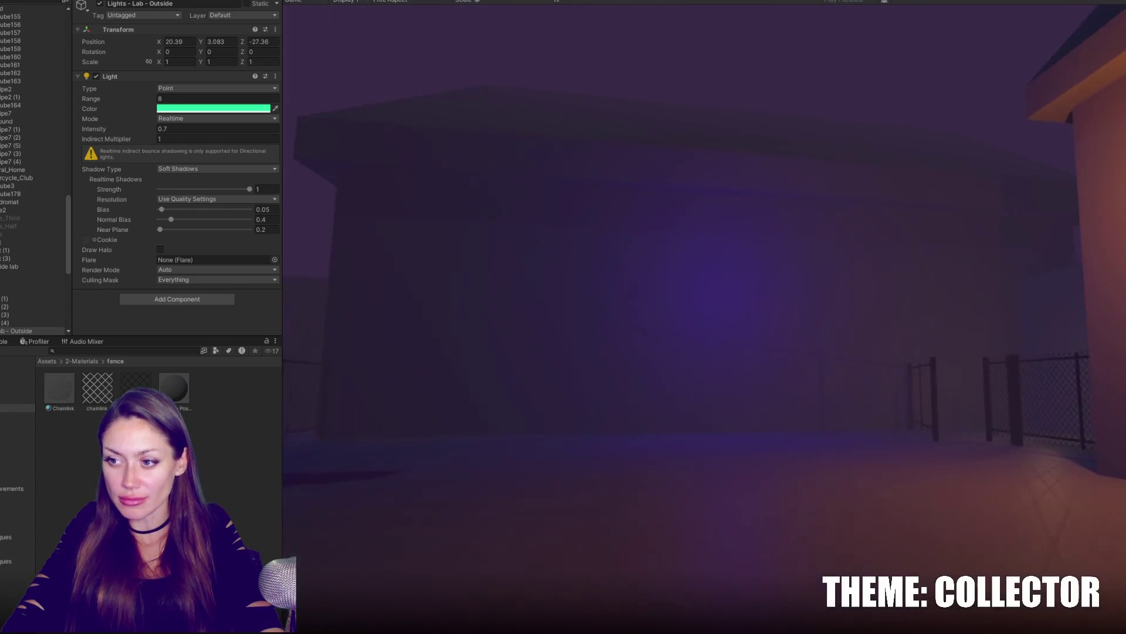
pyautogui.press('w')
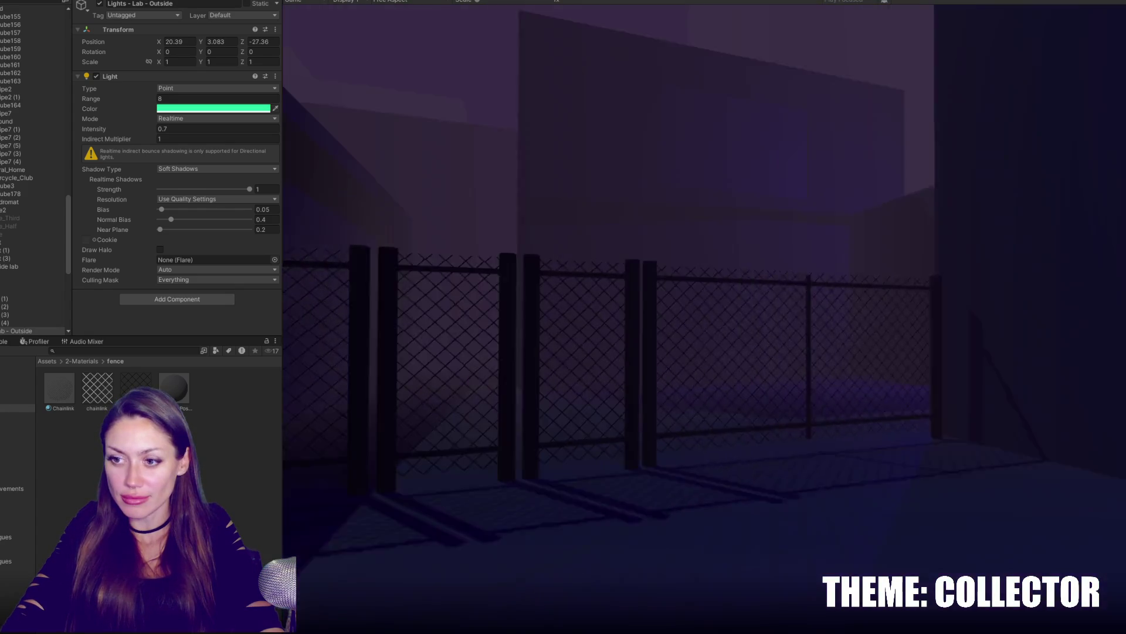
pyautogui.press('w')
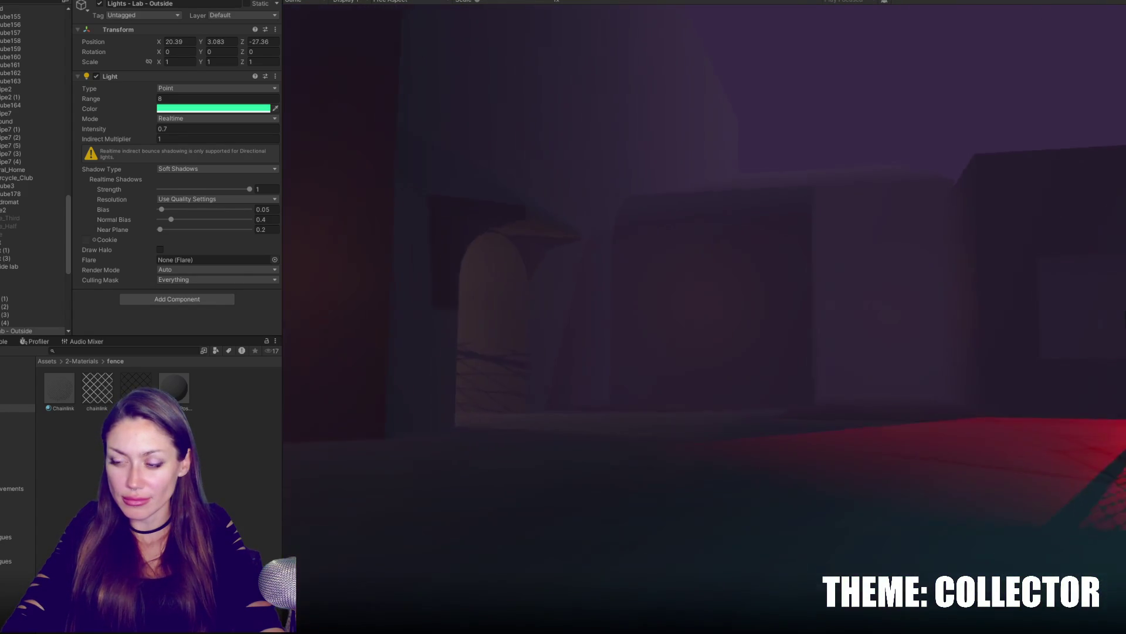
pyautogui.press('w')
pyautogui.press('w')
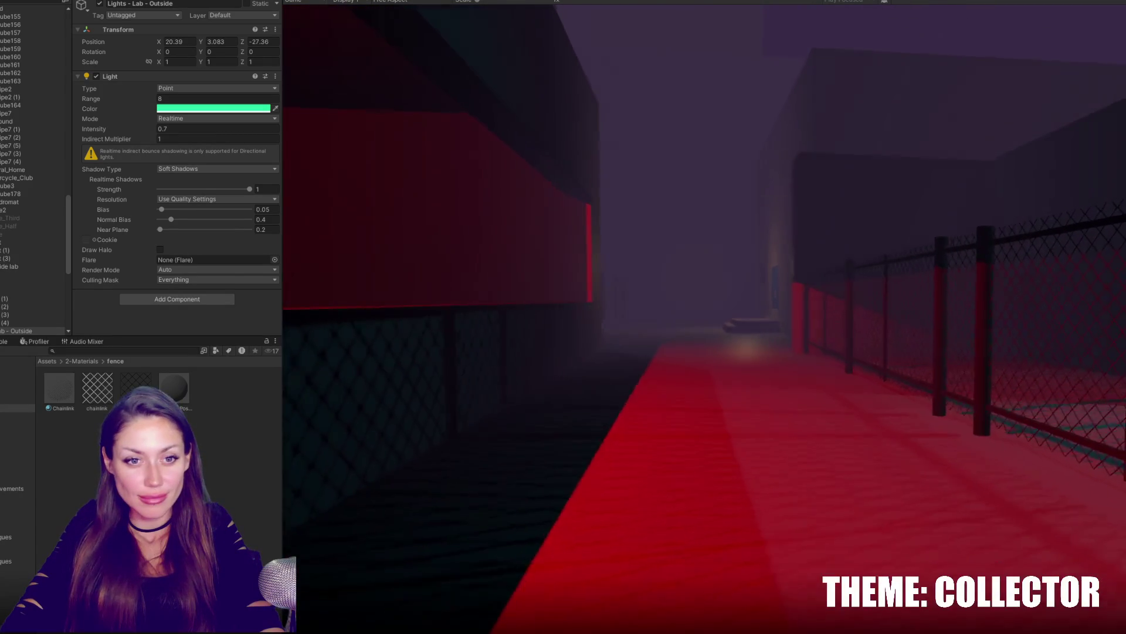
pyautogui.press('Escape')
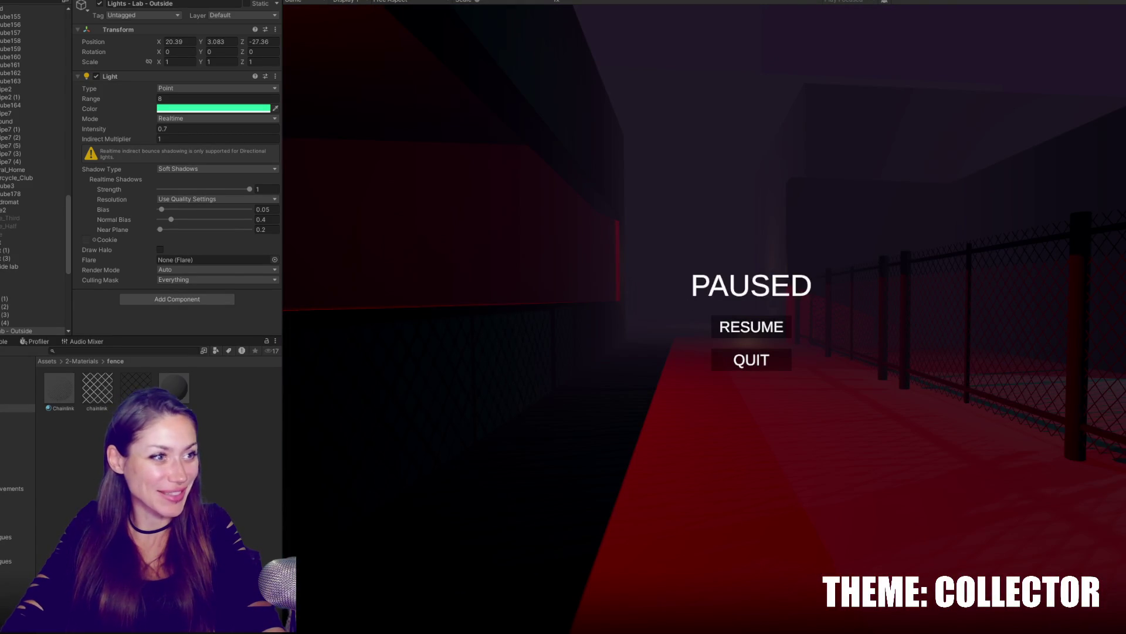
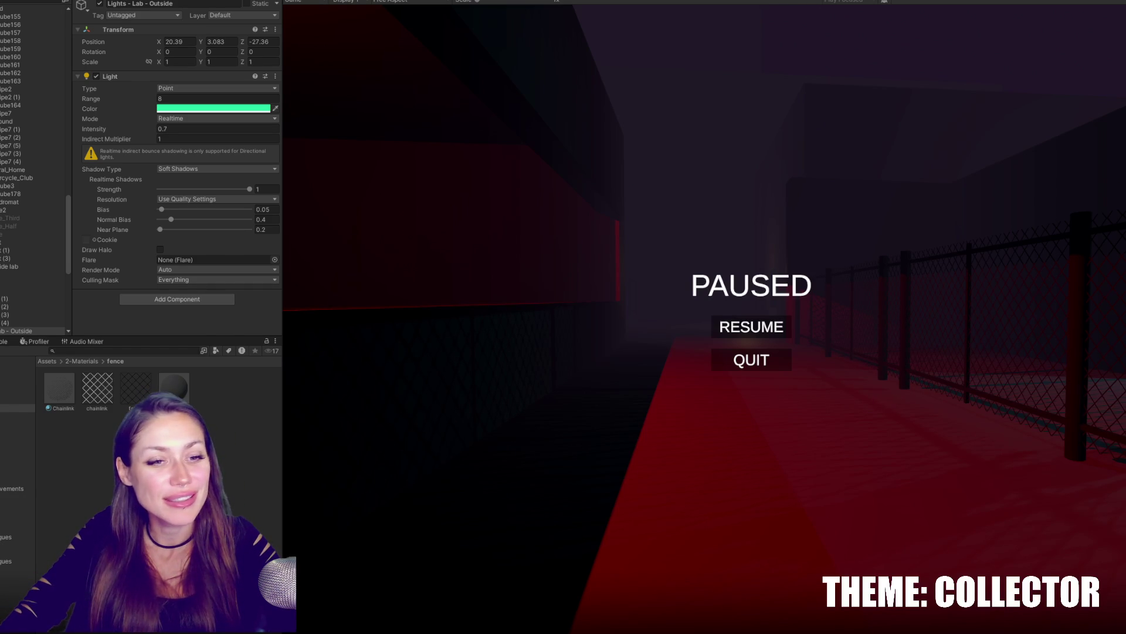
# Resume the paused playtest and walk forward past the fence to the lit building corner.
pyautogui.press('Escape')
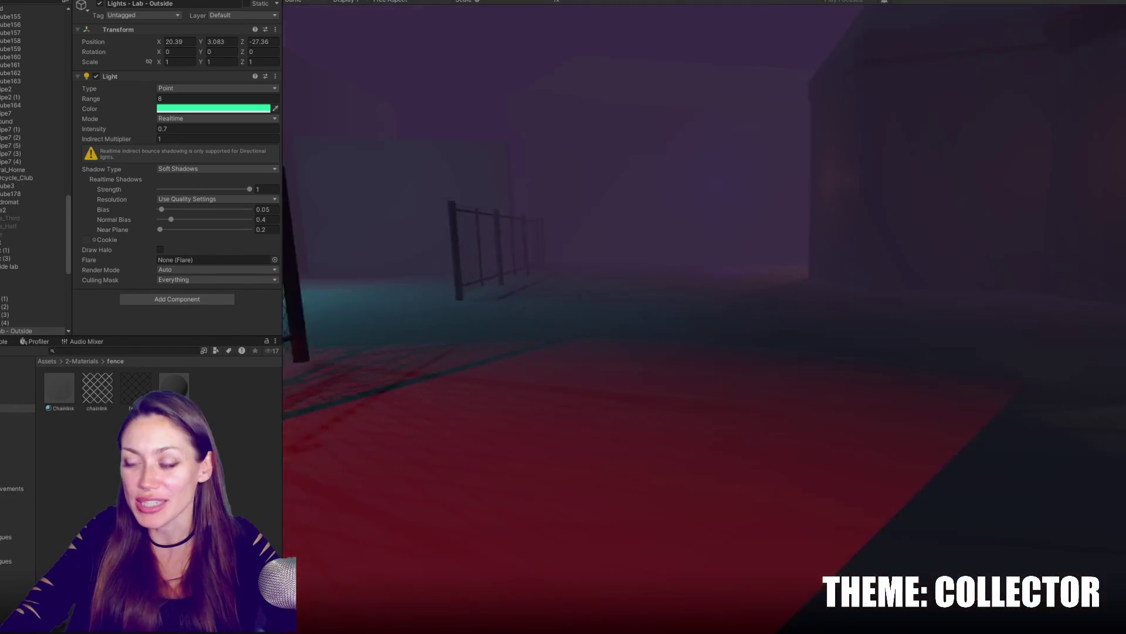
pyautogui.press('w')
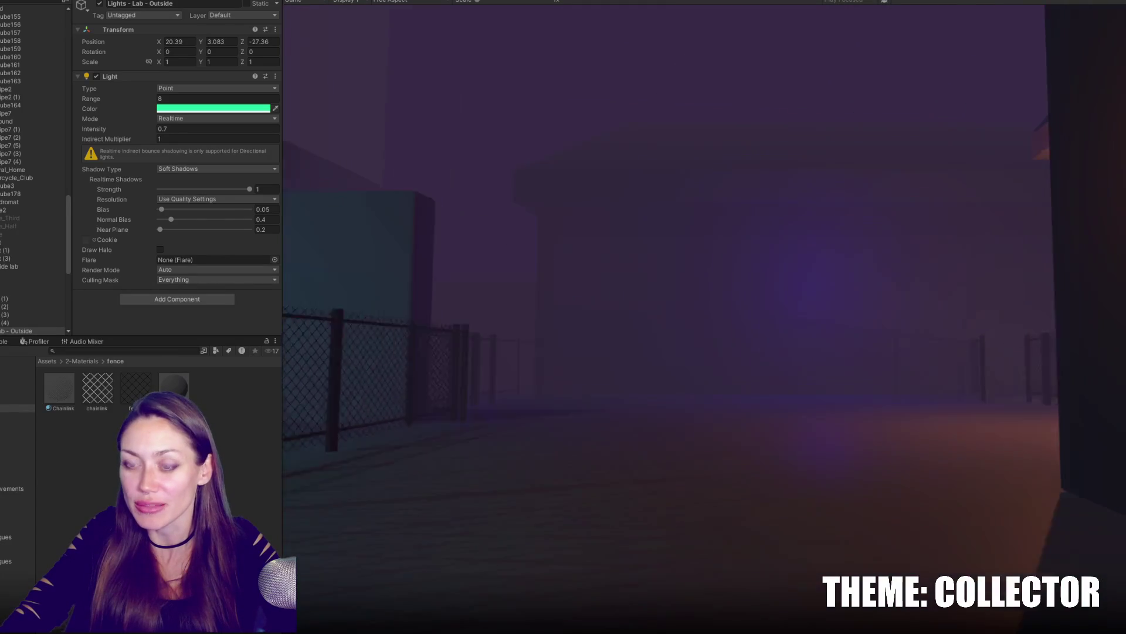
pyautogui.press('w')
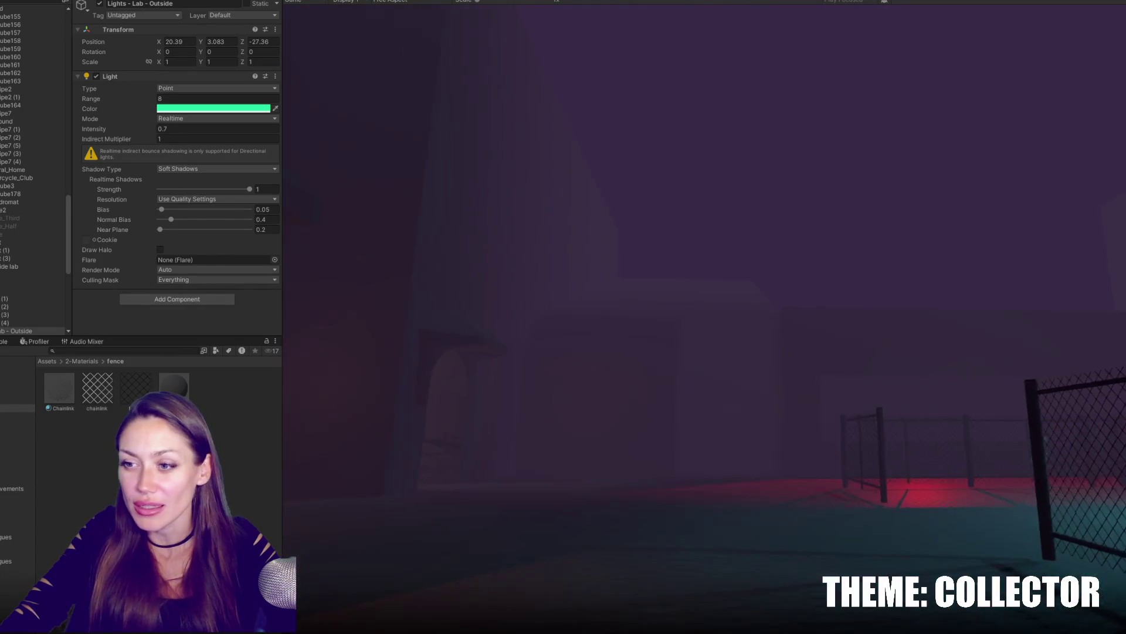
pyautogui.press('w')
pyautogui.press('w')
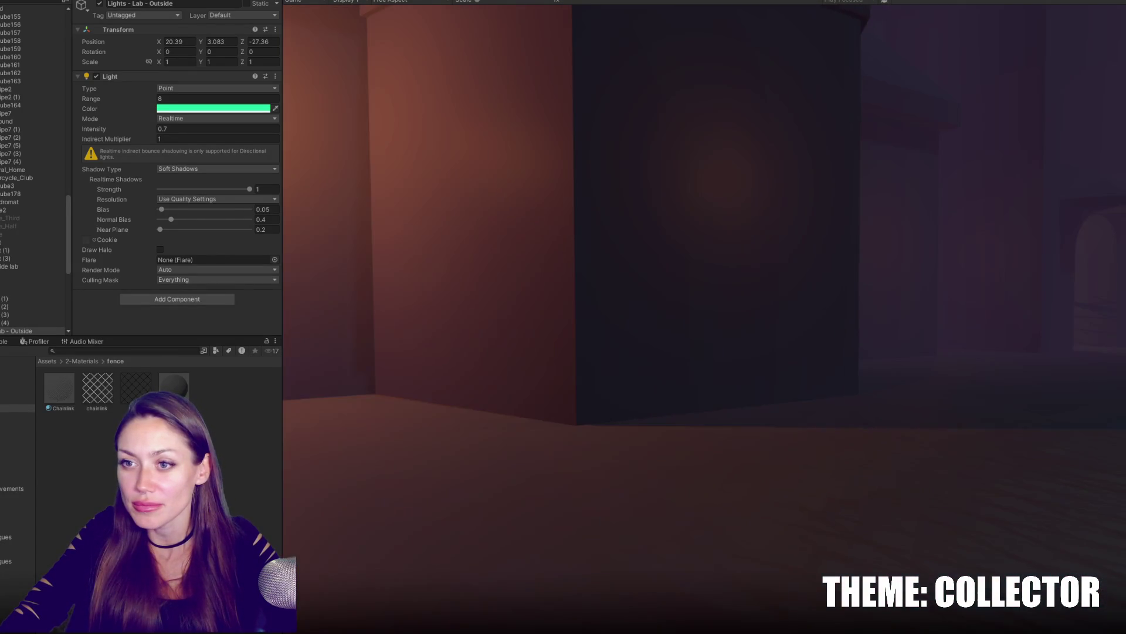
# Walk along the chain-link fence gates and the long fence, then stop the playtest.
pyautogui.press('w')
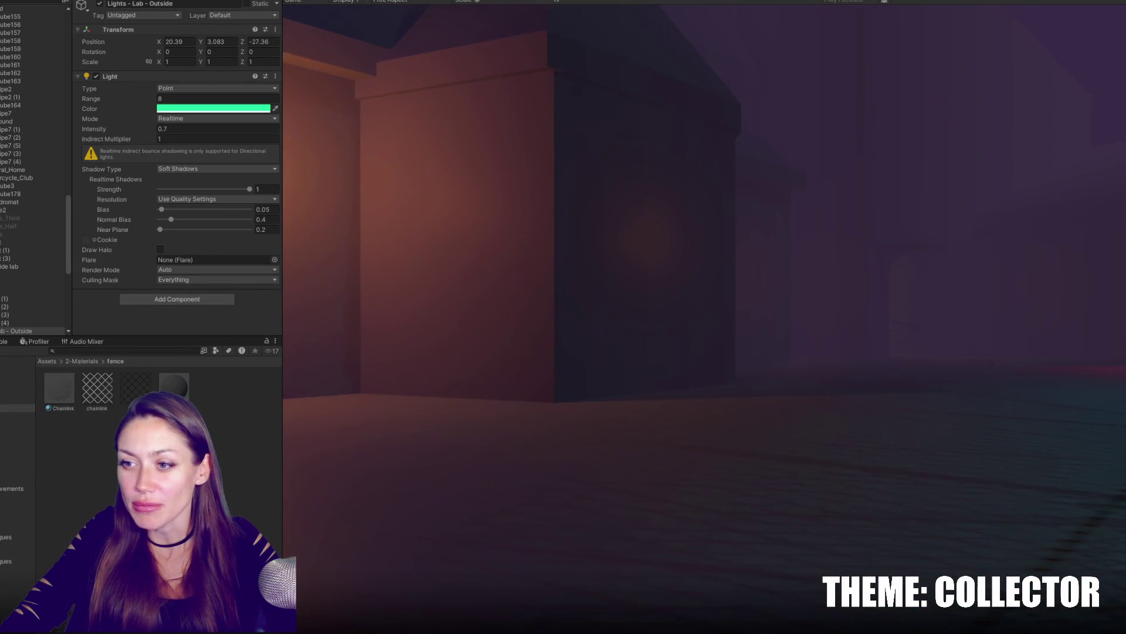
pyautogui.press('w')
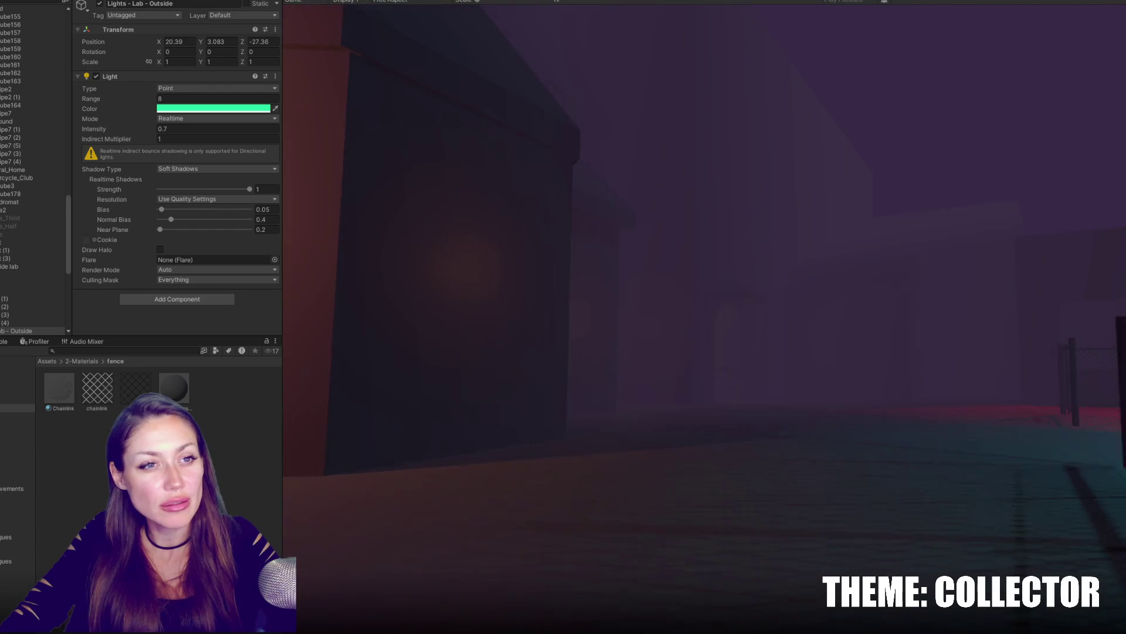
pyautogui.press('w')
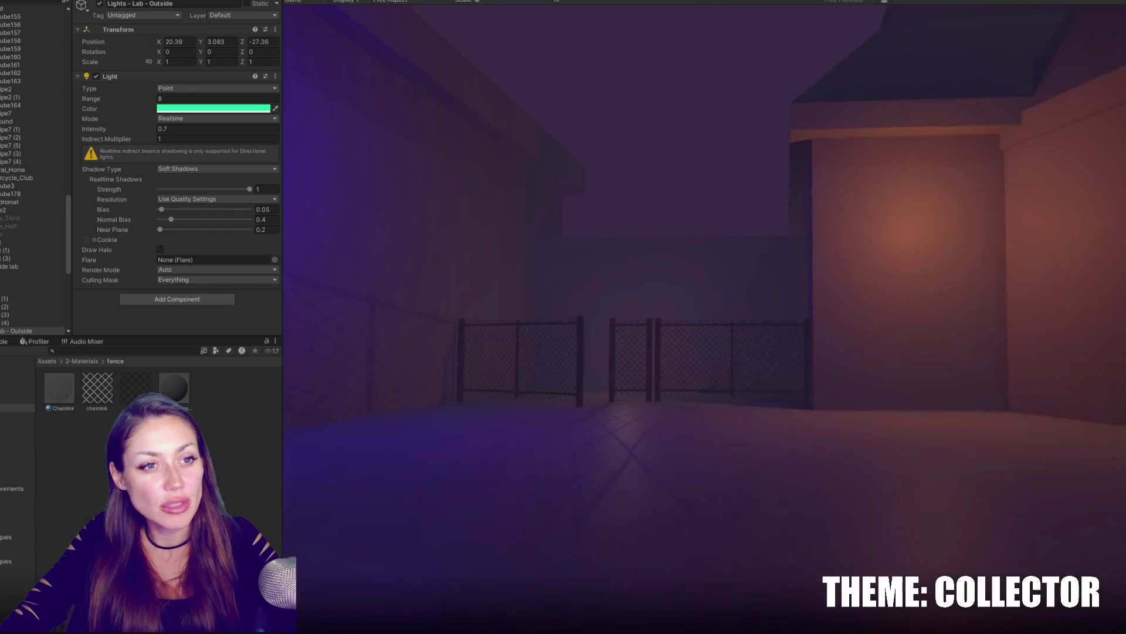
pyautogui.press('w')
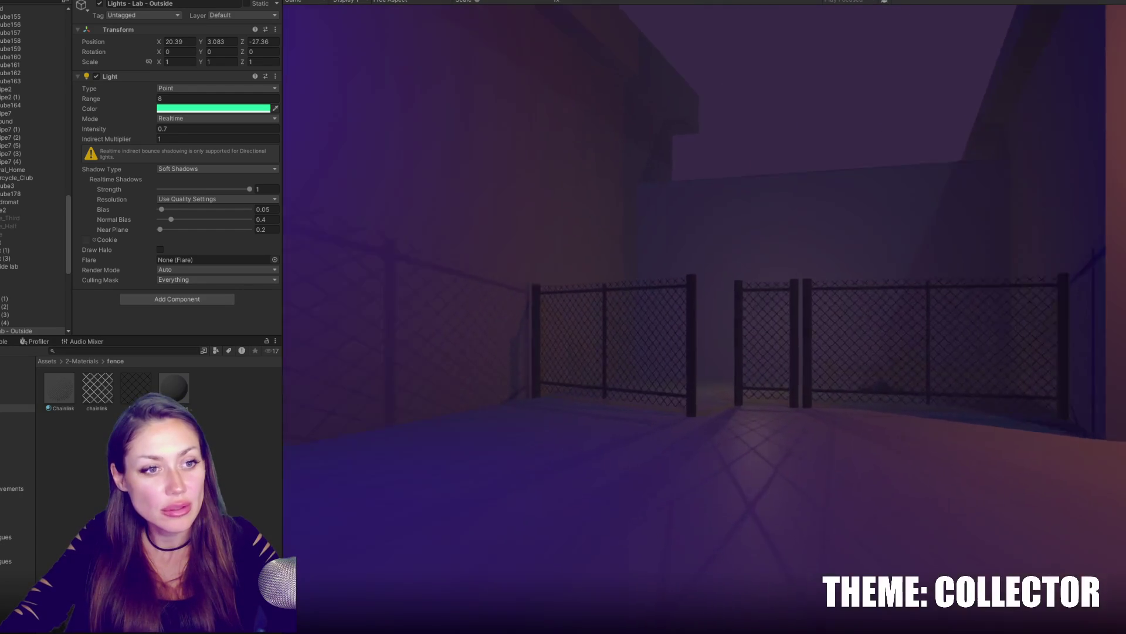
pyautogui.press('w')
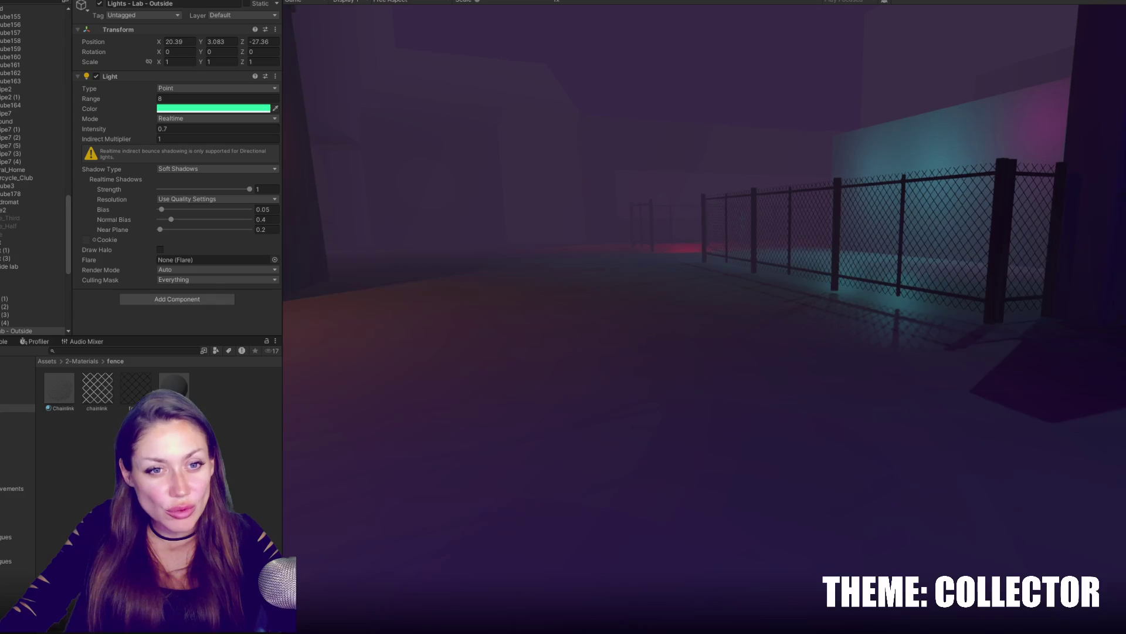
pyautogui.press('Escape')
pyautogui.click(560, 7)
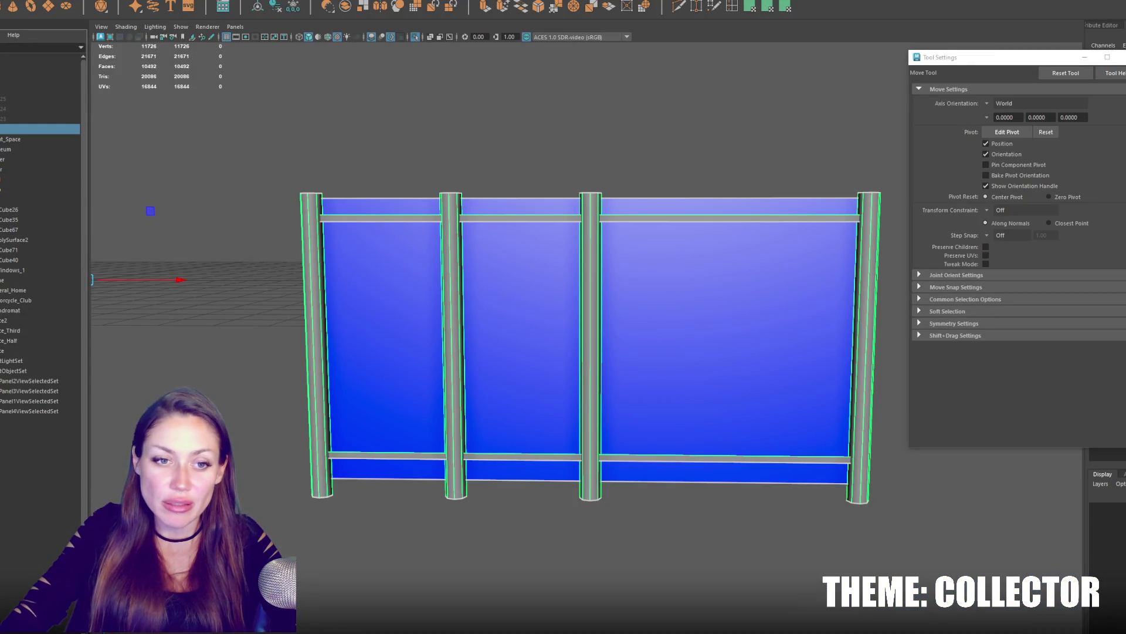
# Deselect the fence, navigate to a wide view of the buildings and select the tower's pointed roof.
pyautogui.keyDown('alt'); pyautogui.moveTo(447, 369); pyautogui.dragTo(451, 336); pyautogui.keyUp('alt')
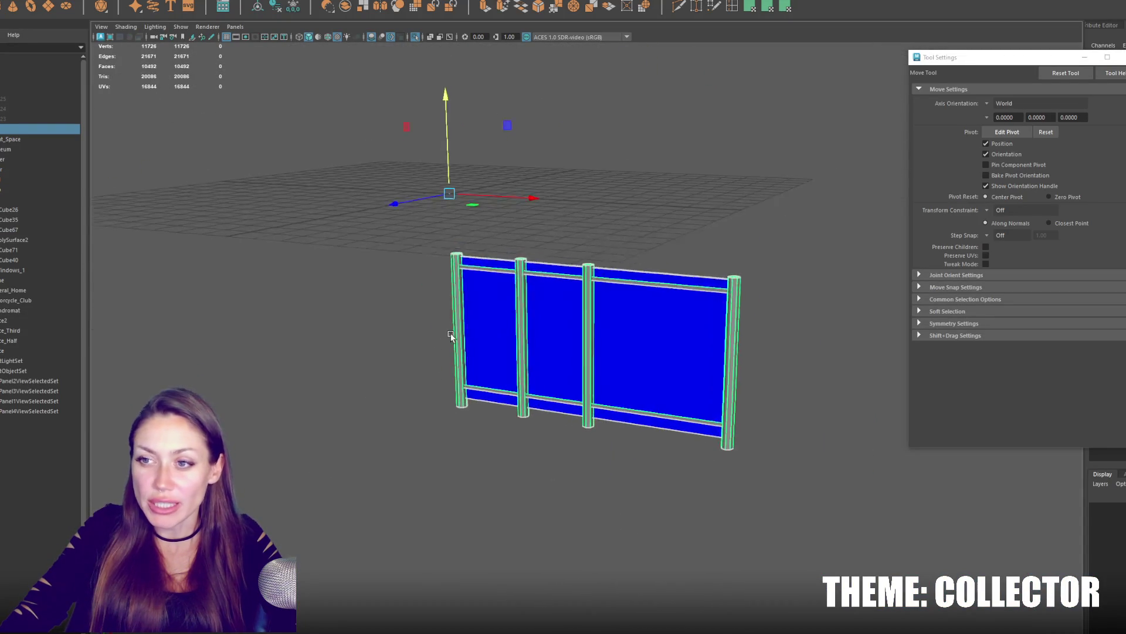
pyautogui.click(492, 212)
pyautogui.keyDown('alt'); pyautogui.moveTo(491, 212); pyautogui.dragTo(539, 393); pyautogui.keyUp('alt')
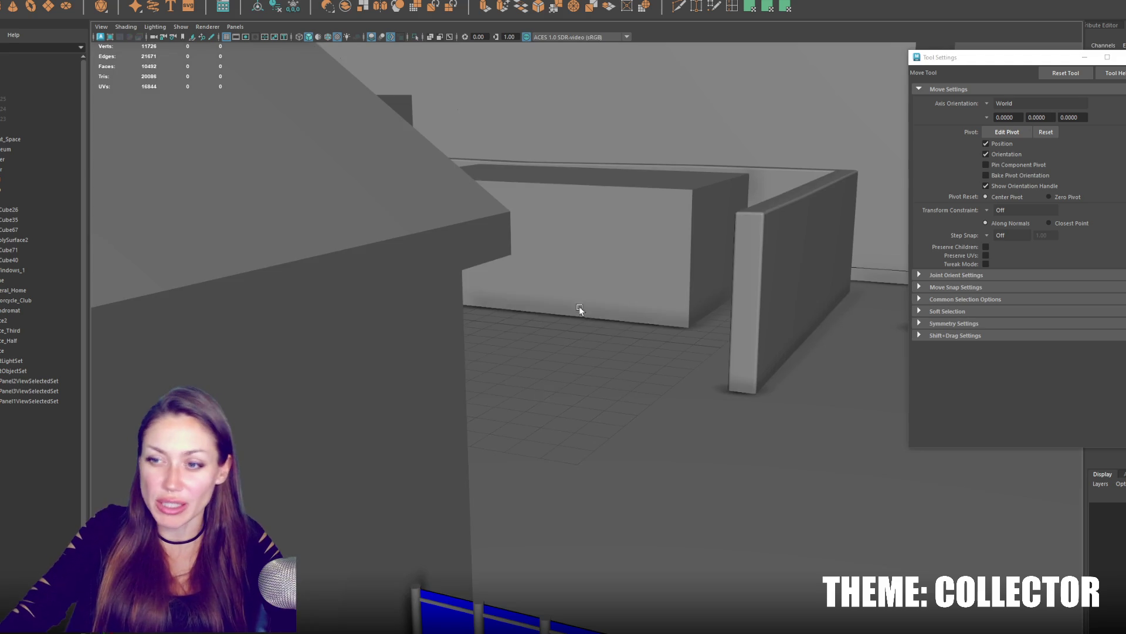
pyautogui.moveTo(580, 309)
pyautogui.keyDown('alt'); pyautogui.mouseDown()
pyautogui.moveTo(815, 457)
pyautogui.moveTo(745, 409)
pyautogui.mouseUp(); pyautogui.keyUp('alt')
pyautogui.moveTo(745, 409)
pyautogui.keyDown('alt'); pyautogui.mouseDown(button='right')
pyautogui.moveTo(432, 300)
pyautogui.moveTo(325, 368)
pyautogui.moveTo(435, 367)
pyautogui.moveTo(555, 513)
pyautogui.mouseUp(button='right'); pyautogui.keyUp('alt')
pyautogui.keyDown('alt'); pyautogui.moveTo(512, 364); pyautogui.dragTo(497, 351); pyautogui.keyUp('alt')
pyautogui.click(494, 348)
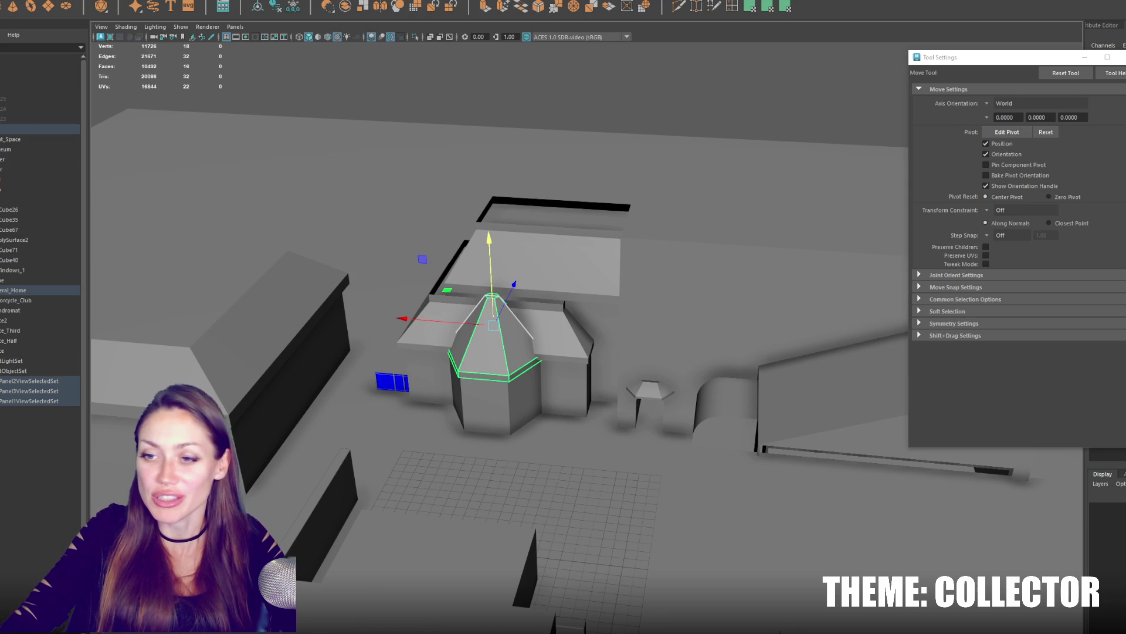
pyautogui.scroll(3, 470, 332)
pyautogui.scroll(3, 470, 332)
pyautogui.moveTo(470, 332)
pyautogui.keyDown('alt'); pyautogui.mouseDown()
pyautogui.moveTo(669, 287)
pyautogui.moveTo(733, 255)
pyautogui.mouseUp(); pyautogui.keyUp('alt')
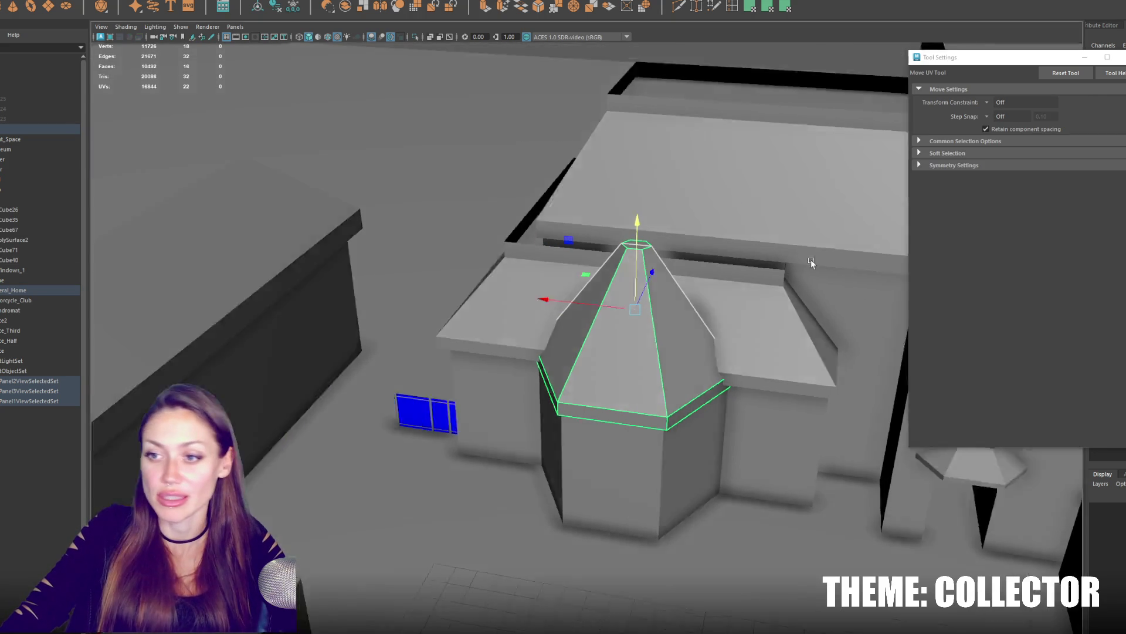
pyautogui.scroll(5, 733, 256)
pyautogui.scroll(-5, 734, 255)
pyautogui.moveTo(697, 317)
pyautogui.keyDown('alt'); pyautogui.mouseDown()
pyautogui.moveTo(542, 247)
pyautogui.moveTo(376, 253)
pyautogui.moveTo(565, 269)
pyautogui.moveTo(377, 229)
pyautogui.mouseUp(); pyautogui.keyUp('alt')
pyautogui.scroll(-2, 542, 248)
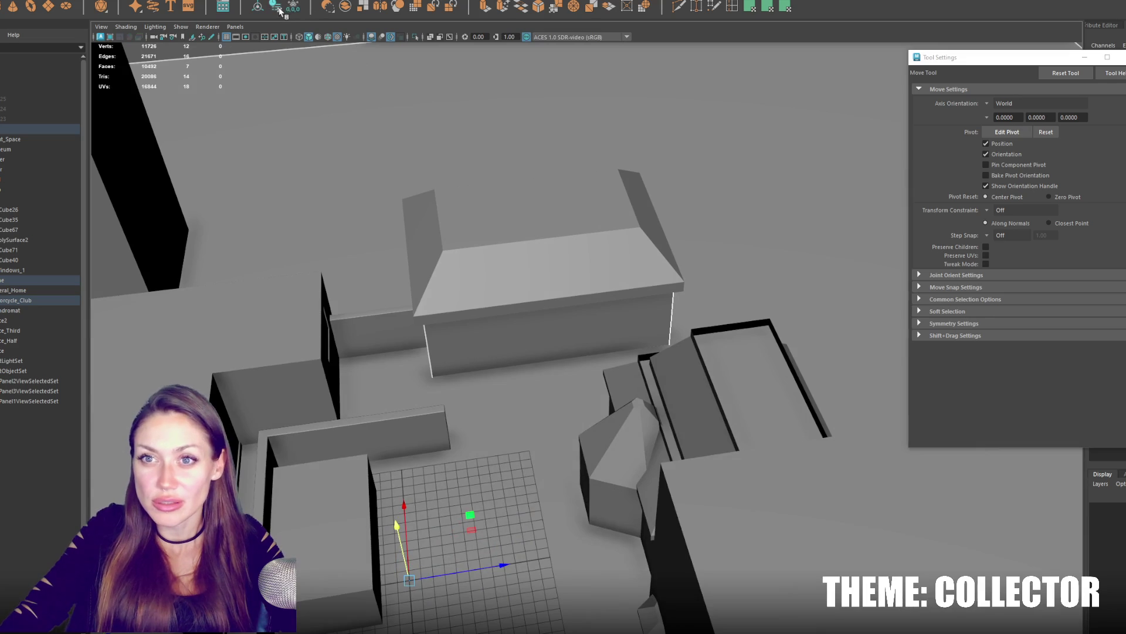
# Select the building beside the grid, frame it and extrude its front wall face.
pyautogui.click(491, 335)
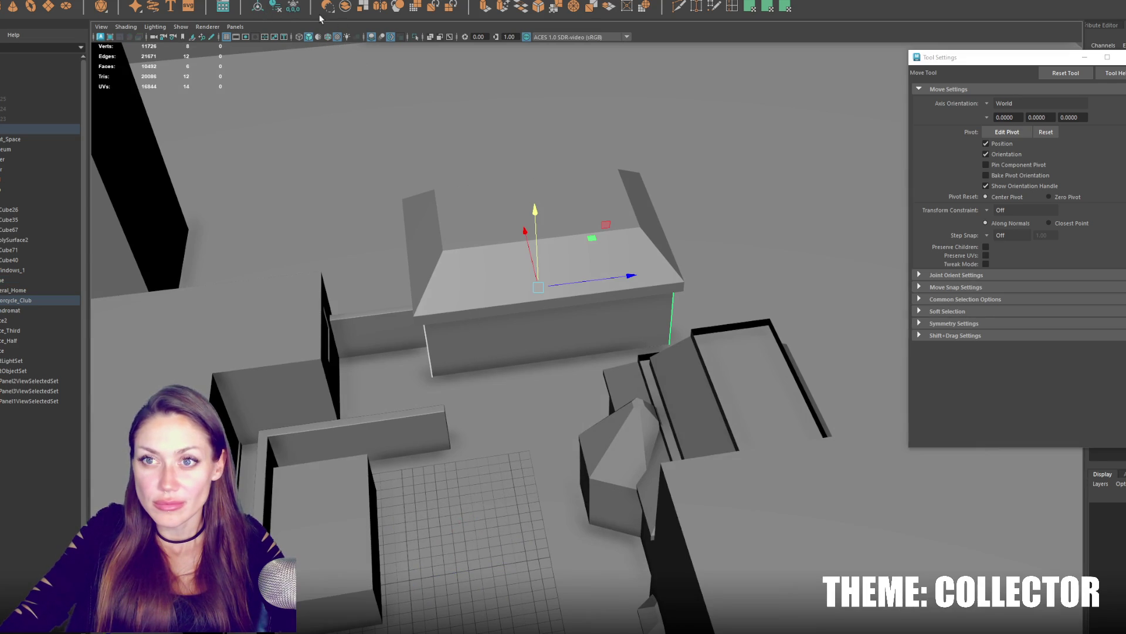
pyautogui.press('f')
pyautogui.scroll(5, 635, 271)
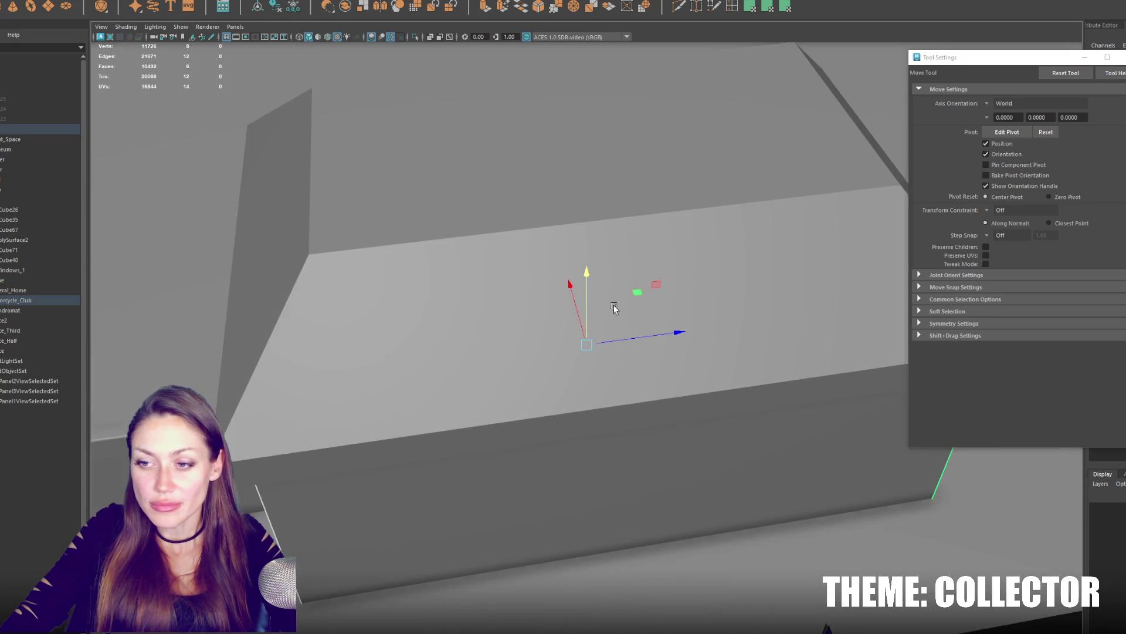
pyautogui.moveTo(707, 314); pyautogui.dragTo(714, 378, button='right')
pyautogui.keyDown('alt'); pyautogui.moveTo(717, 334); pyautogui.dragTo(515, 315); pyautogui.keyUp('alt')
pyautogui.click(516, 314)
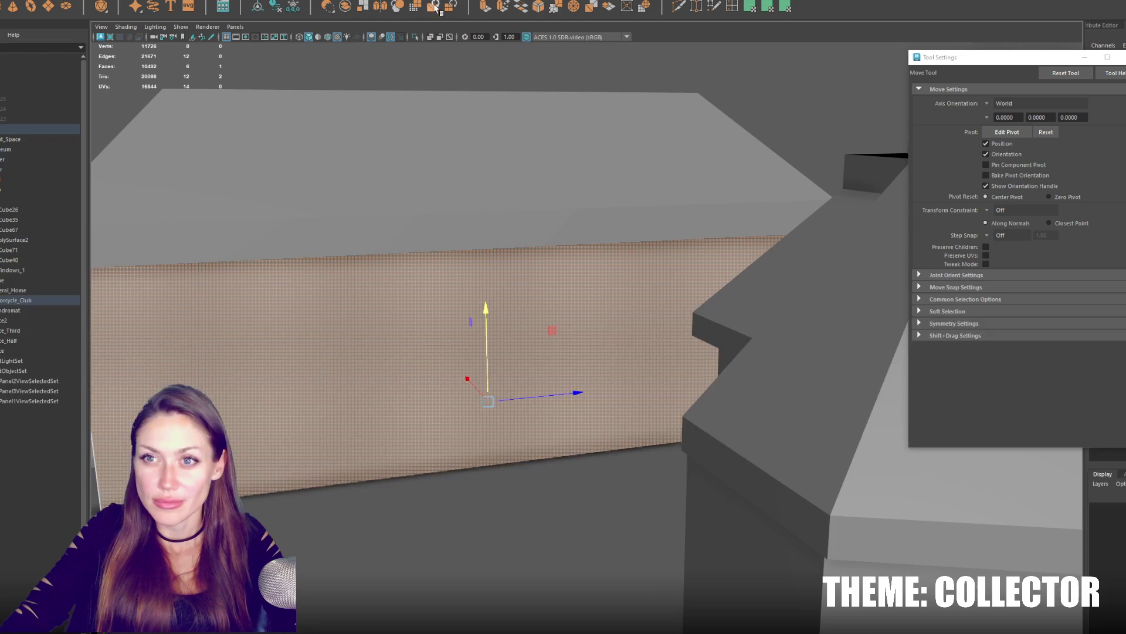
pyautogui.click(487, 7)
# Scale the extruded face down into a small doorway-shaped rectangle on the front wall.
pyautogui.press('r')
pyautogui.moveTo(554, 395); pyautogui.dragTo(467, 410)
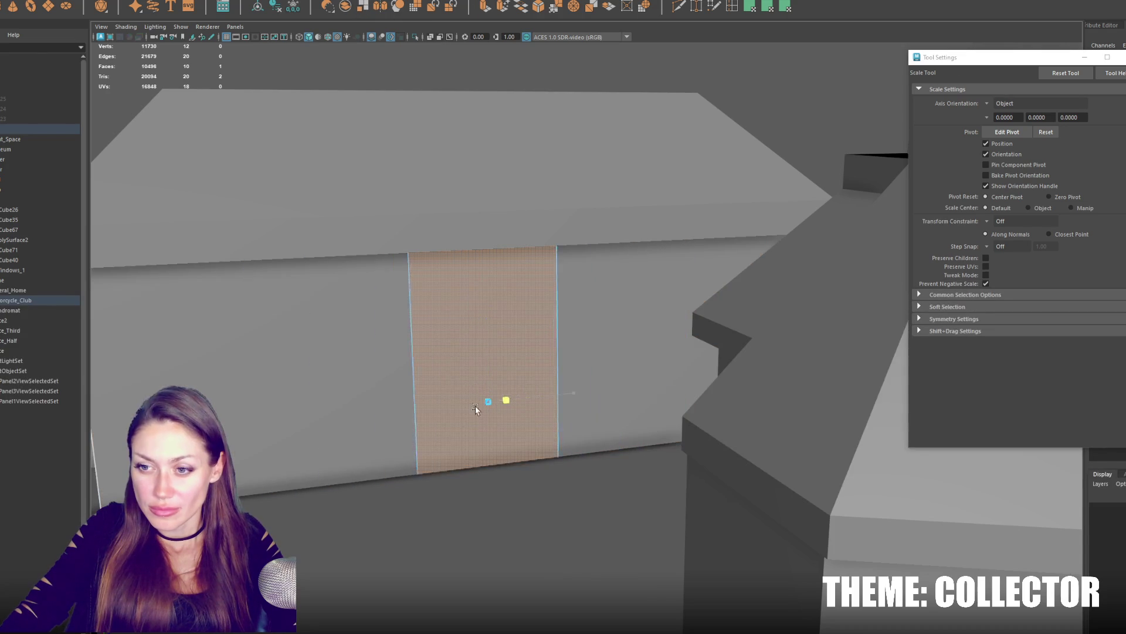
pyautogui.moveTo(481, 320); pyautogui.dragTo(482, 388)
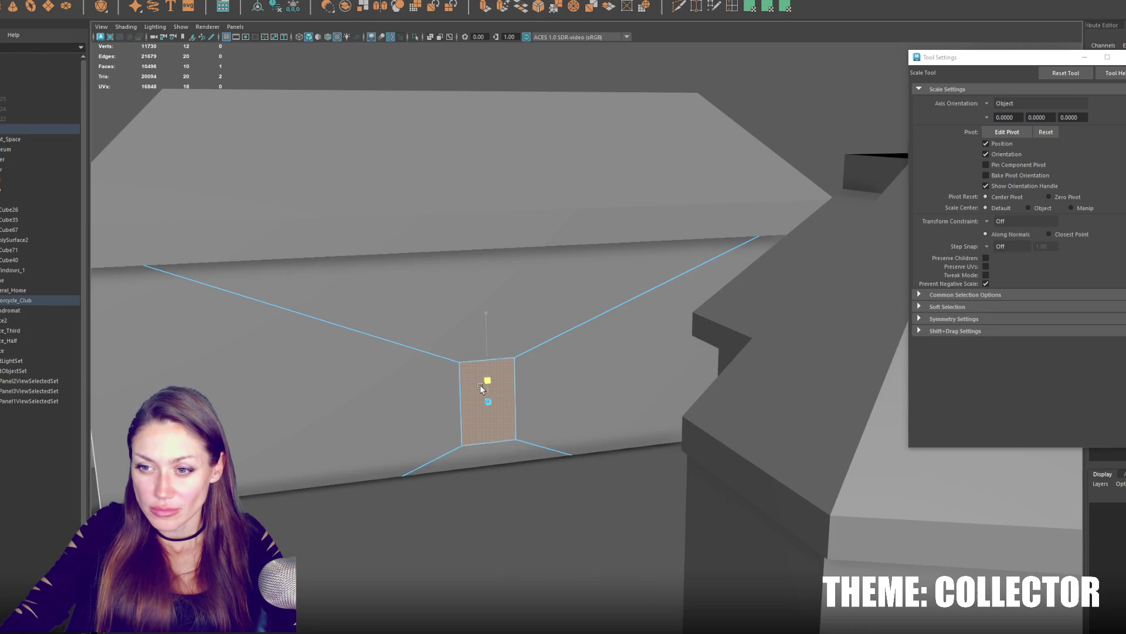
pyautogui.moveTo(571, 395)
pyautogui.mouseDown()
pyautogui.moveTo(497, 407)
pyautogui.moveTo(493, 393)
pyautogui.mouseUp()
pyautogui.scroll(-5, 518, 202)
pyautogui.moveTo(565, 162)
pyautogui.keyDown('alt'); pyautogui.mouseDown()
pyautogui.moveTo(750, 261)
pyautogui.moveTo(868, 496)
pyautogui.moveTo(597, 329)
pyautogui.moveTo(747, 321)
pyautogui.moveTo(624, 295)
pyautogui.moveTo(633, 265)
pyautogui.mouseUp(); pyautogui.keyUp('alt')
pyautogui.click(678, 212)
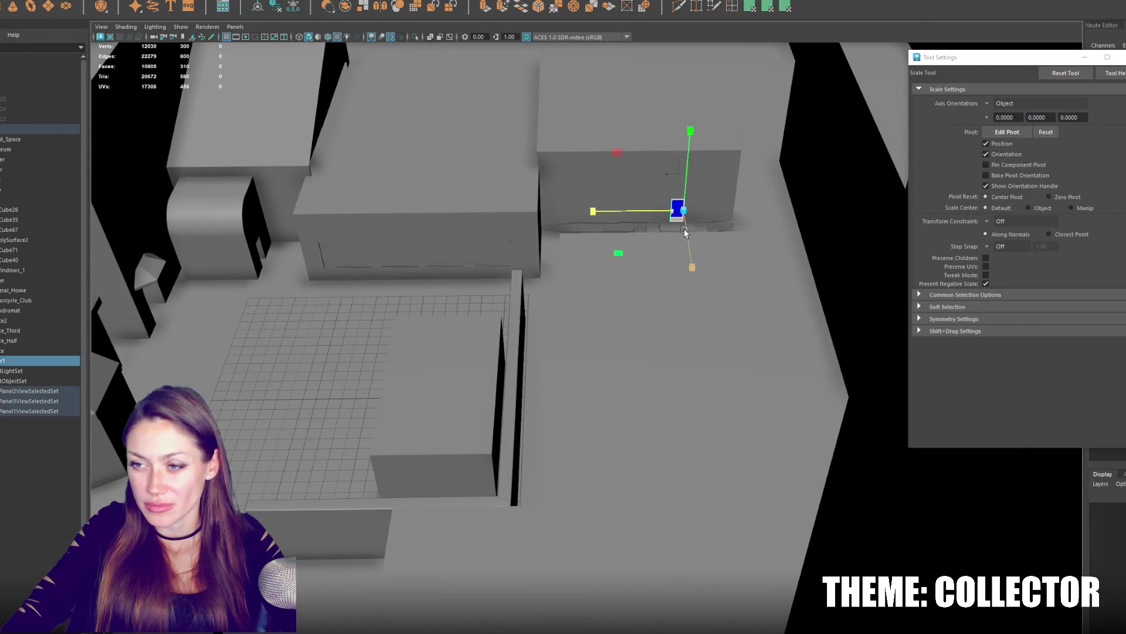
# Slide the blue window panel along its wall and place a duplicate on the far wall.
pyautogui.press('w')
pyautogui.moveTo(698, 304); pyautogui.dragTo(698, 369)
pyautogui.moveTo(701, 430)
pyautogui.mouseDown()
pyautogui.moveTo(384, 421)
pyautogui.moveTo(707, 318)
pyautogui.mouseUp()
pyautogui.press('f')
pyautogui.moveTo(709, 327)
pyautogui.keyDown('alt'); pyautogui.mouseDown(button='right')
pyautogui.moveTo(674, 342)
pyautogui.moveTo(592, 344)
pyautogui.mouseUp(button='right'); pyautogui.keyUp('alt')
pyautogui.hotkey('ctrl', 'd')
pyautogui.moveTo(592, 344)
pyautogui.mouseDown()
pyautogui.moveTo(397, 381)
pyautogui.moveTo(392, 345)
pyautogui.mouseUp()
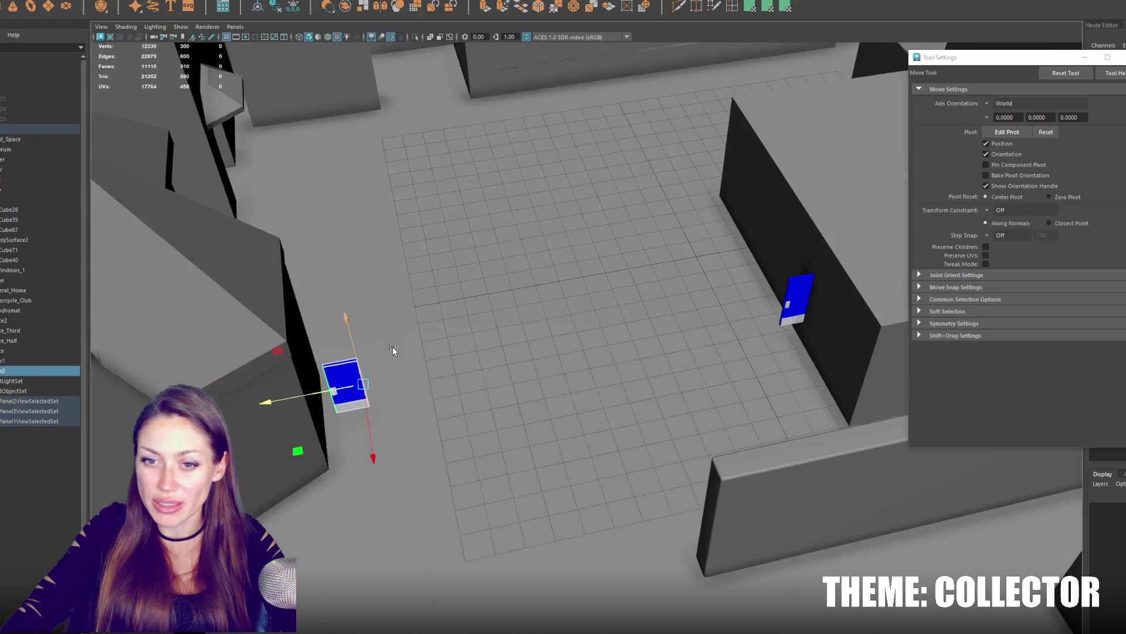
pyautogui.moveTo(348, 382); pyautogui.dragTo(272, 400)
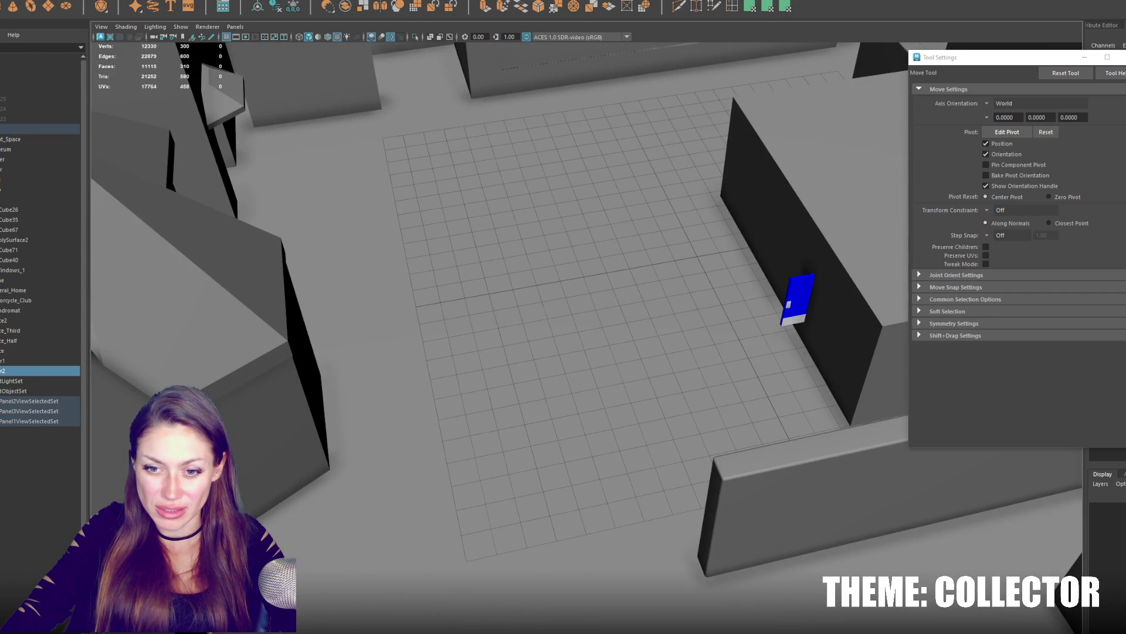
# Duplicate the panel twice more and position each copy along the building walls.
pyautogui.keyDown('alt'); pyautogui.moveTo(272, 401); pyautogui.dragTo(596, 454, button='right'); pyautogui.keyUp('alt')
pyautogui.keyDown('alt'); pyautogui.moveTo(595, 455); pyautogui.dragTo(389, 317); pyautogui.keyUp('alt')
pyautogui.hotkey('ctrl', 'd')
pyautogui.moveTo(387, 242); pyautogui.dragTo(253, 295)
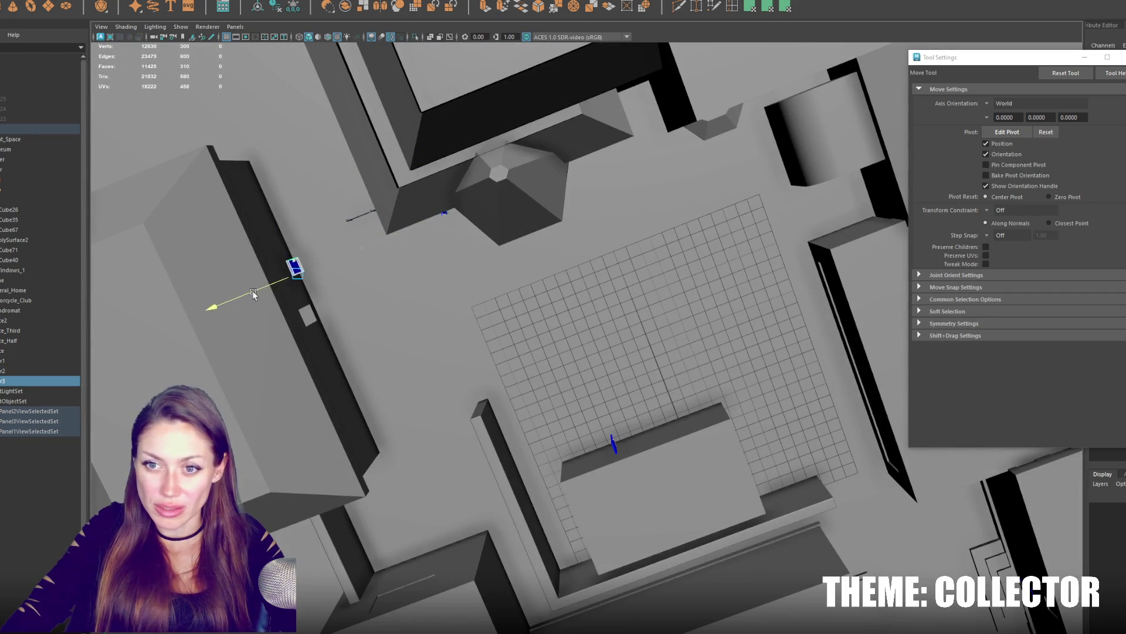
pyautogui.moveTo(286, 250); pyautogui.dragTo(303, 299)
pyautogui.hotkey('ctrl', 'd')
pyautogui.scroll(-3, 453, 350)
pyautogui.moveTo(466, 330); pyautogui.dragTo(515, 453)
pyautogui.moveTo(545, 579); pyautogui.dragTo(556, 596)
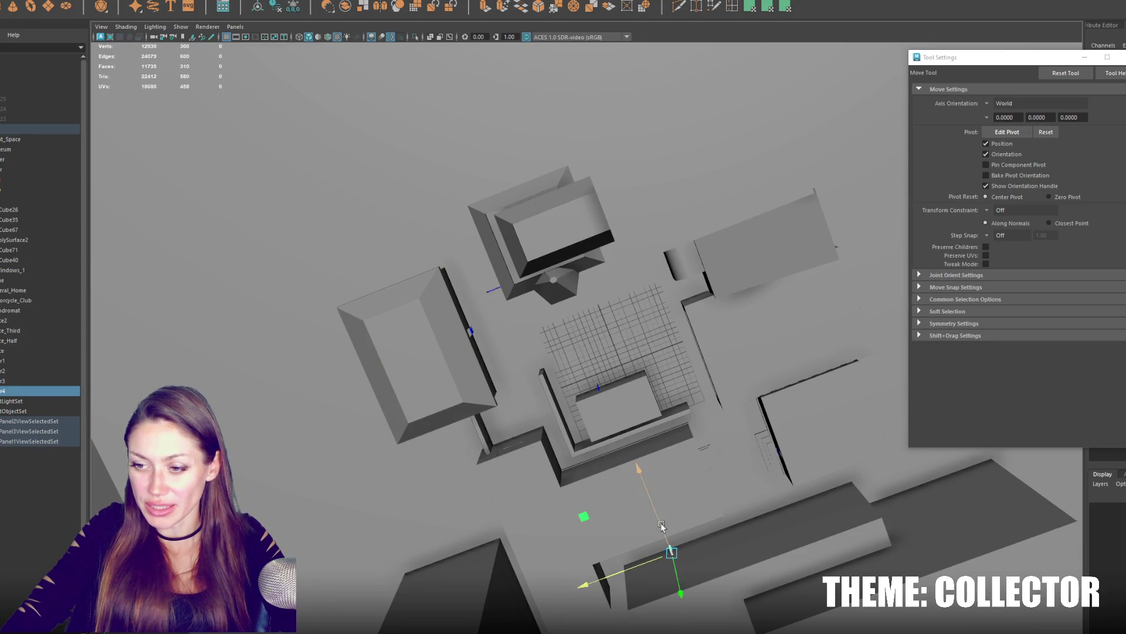
pyautogui.moveTo(652, 549); pyautogui.dragTo(621, 579)
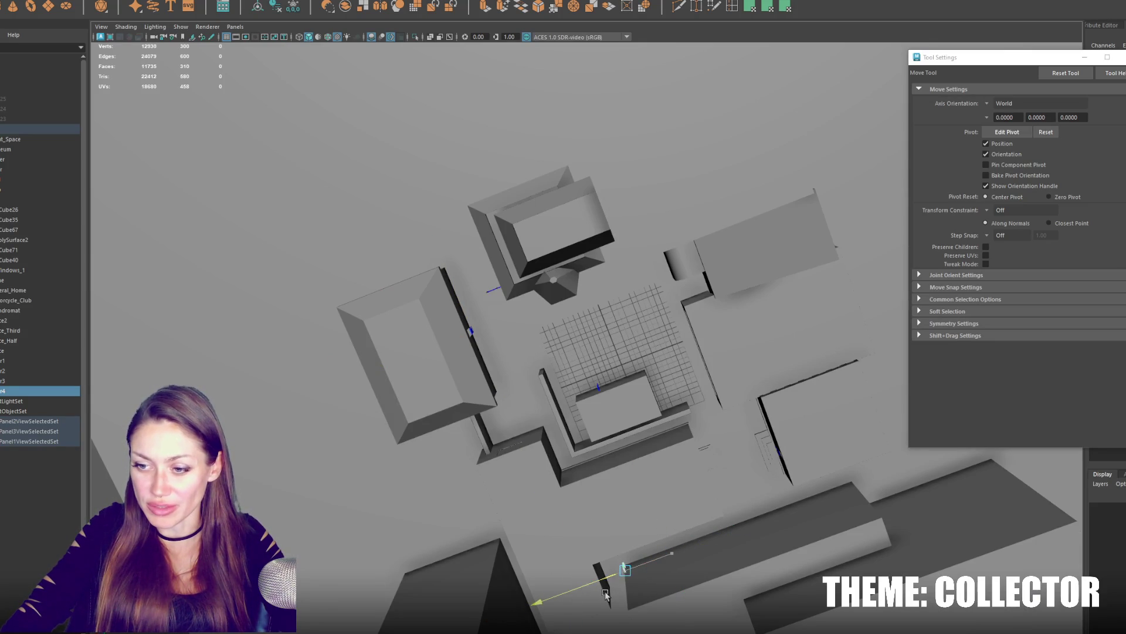
# Frame the last panel, orbit around it and select the large box building.
pyautogui.press('f')
pyautogui.moveTo(626, 440)
pyautogui.keyDown('alt'); pyautogui.mouseDown()
pyautogui.moveTo(547, 452)
pyautogui.moveTo(616, 377)
pyautogui.moveTo(659, 432)
pyautogui.moveTo(695, 438)
pyautogui.moveTo(757, 415)
pyautogui.moveTo(631, 422)
pyautogui.moveTo(584, 352)
pyautogui.moveTo(544, 350)
pyautogui.mouseUp(); pyautogui.keyUp('alt')
pyautogui.click(584, 348)
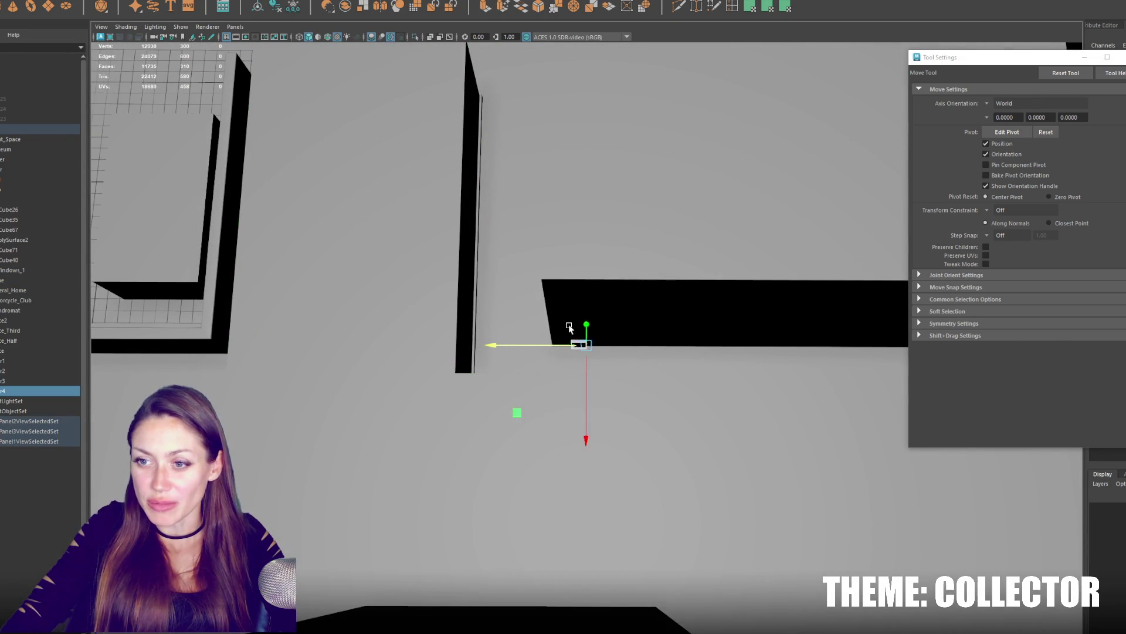
pyautogui.click(569, 328)
pyautogui.scroll(-5, 571, 340)
pyautogui.scroll(5, 558, 385)
pyautogui.scroll(-5, 528, 414)
pyautogui.scroll(3, 518, 456)
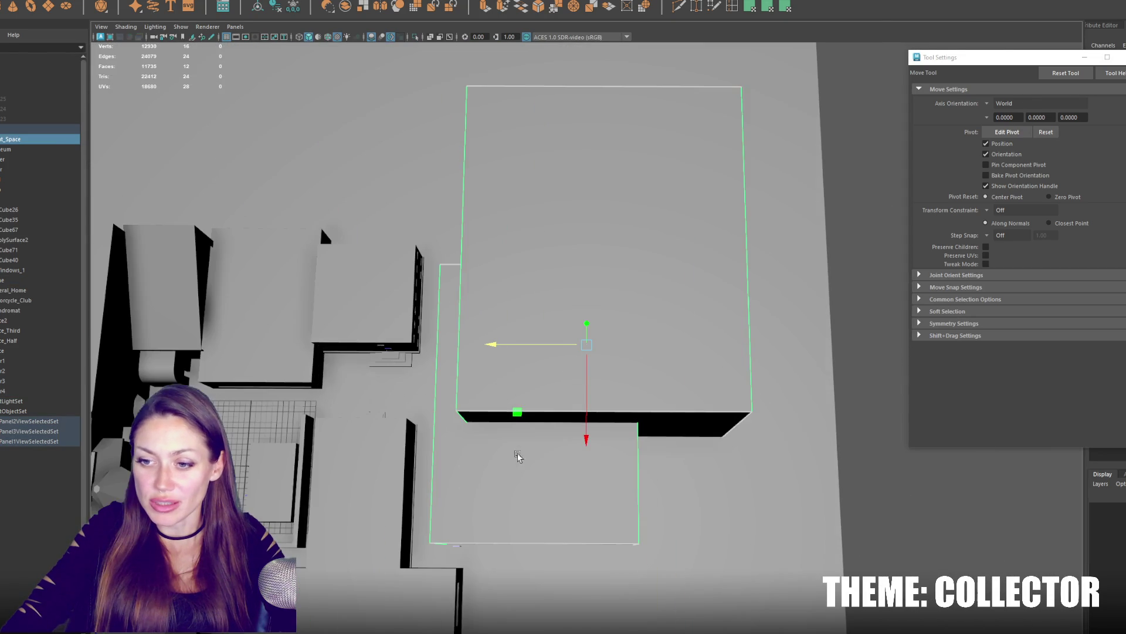
# Inspect the doorway area, then slide the new small box across toward the building.
pyautogui.click(495, 478)
pyautogui.moveTo(495, 478)
pyautogui.keyDown('alt'); pyautogui.mouseDown()
pyautogui.moveTo(440, 435)
pyautogui.moveTo(465, 384)
pyautogui.moveTo(605, 368)
pyautogui.mouseUp(); pyautogui.keyUp('alt')
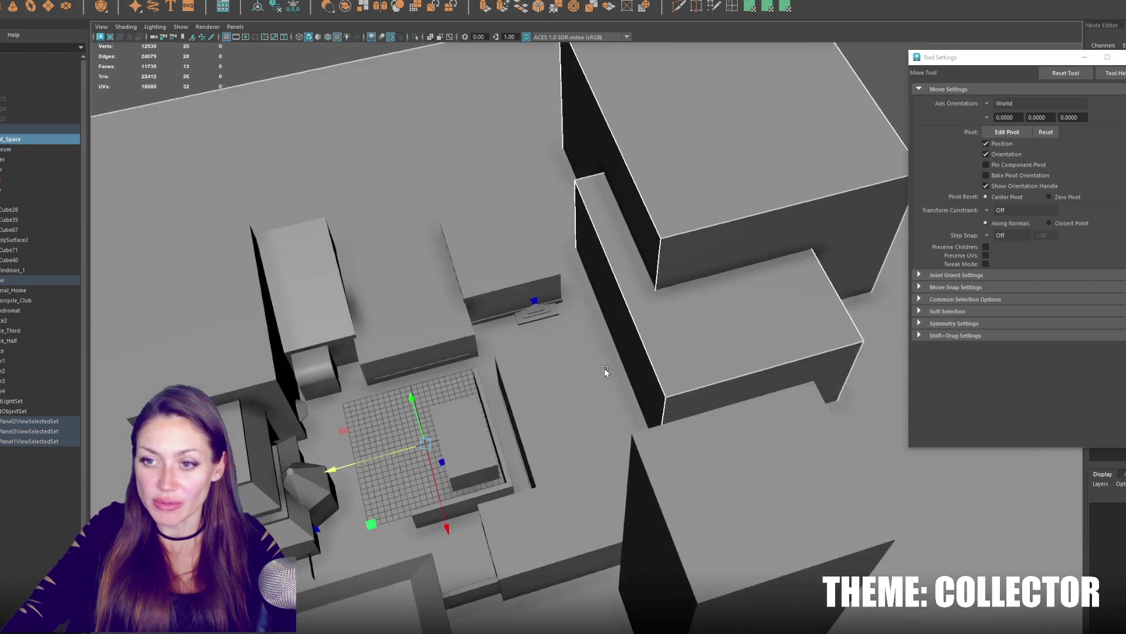
pyautogui.click(345, 585)
pyautogui.press('f')
pyautogui.keyDown('alt'); pyautogui.moveTo(431, 581); pyautogui.dragTo(573, 499); pyautogui.keyUp('alt')
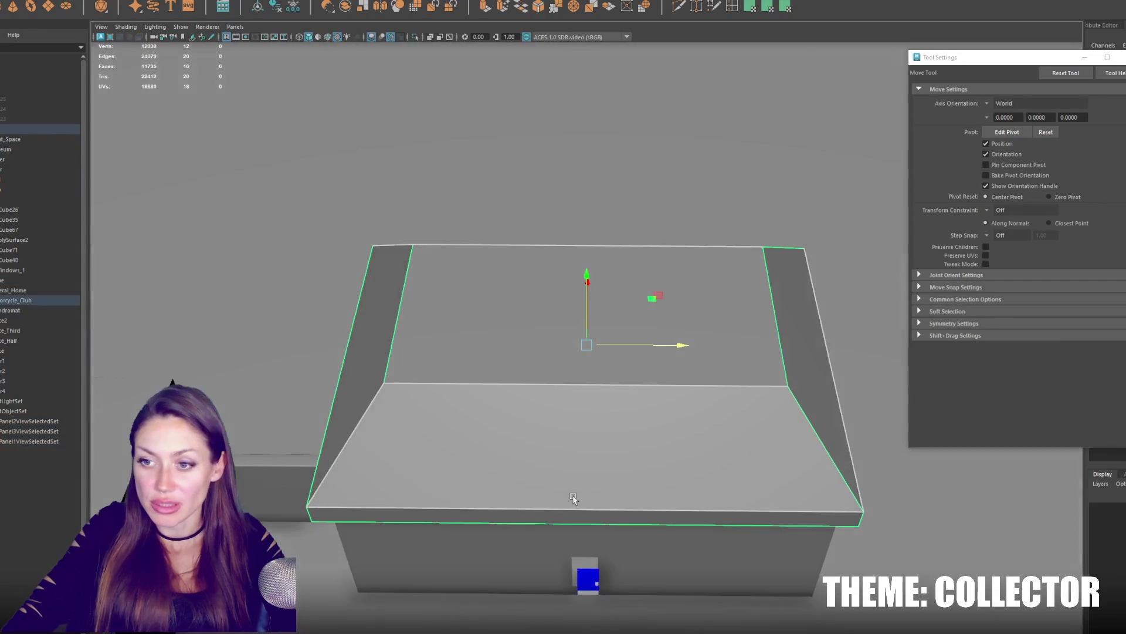
pyautogui.scroll(3, 573, 499)
pyautogui.scroll(3, 692, 395)
pyautogui.scroll(2, 700, 476)
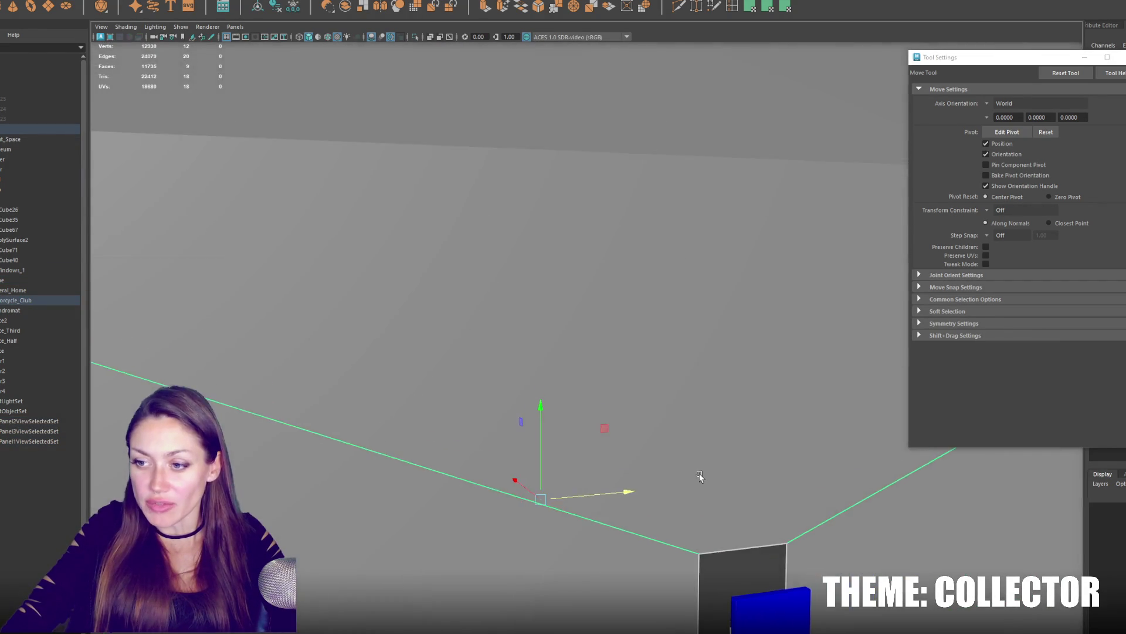
pyautogui.scroll(-5, 625, 259)
pyautogui.scroll(2, 623, 258)
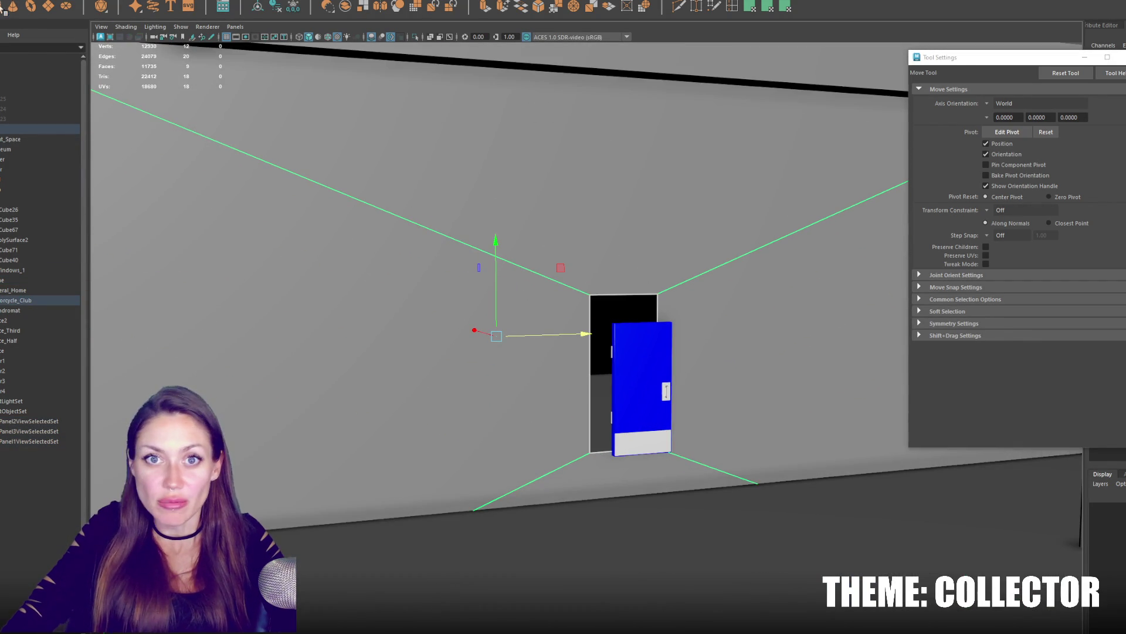
pyautogui.scroll(-5, 555, 297)
pyautogui.scroll(-4, 586, 322)
pyautogui.moveTo(563, 484)
pyautogui.mouseDown()
pyautogui.moveTo(687, 485)
pyautogui.moveTo(588, 380)
pyautogui.moveTo(615, 379)
pyautogui.mouseUp()
# Scale the new box flat and wide into a low step beneath the door.
pyautogui.press('f')
pyautogui.scroll(-3, 599, 352)
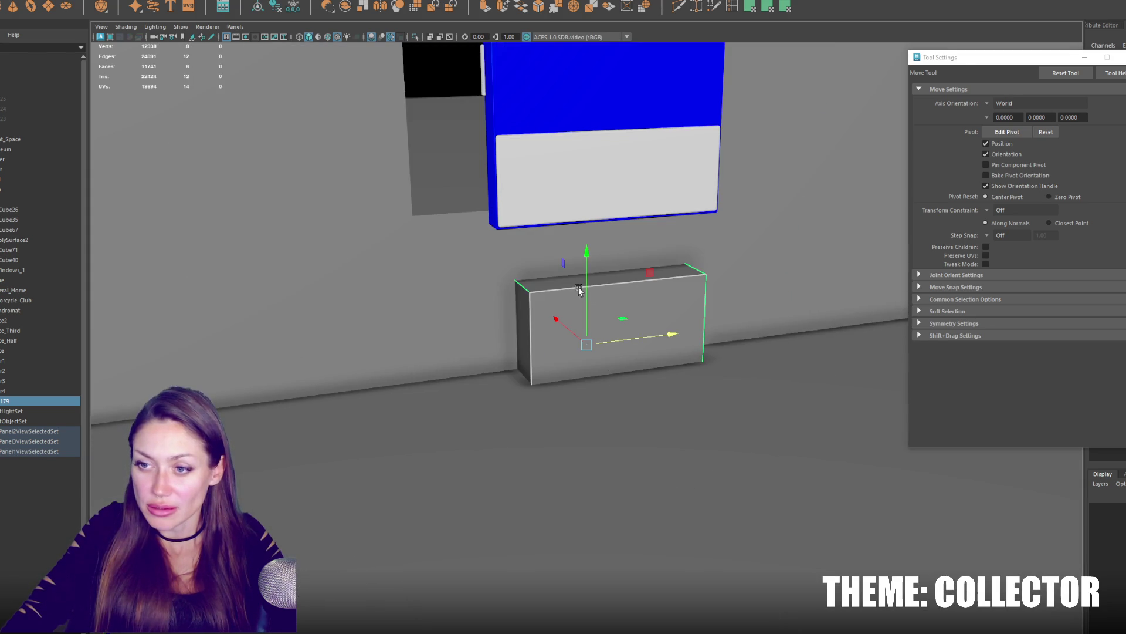
pyautogui.press('r')
pyautogui.moveTo(583, 315); pyautogui.dragTo(578, 298)
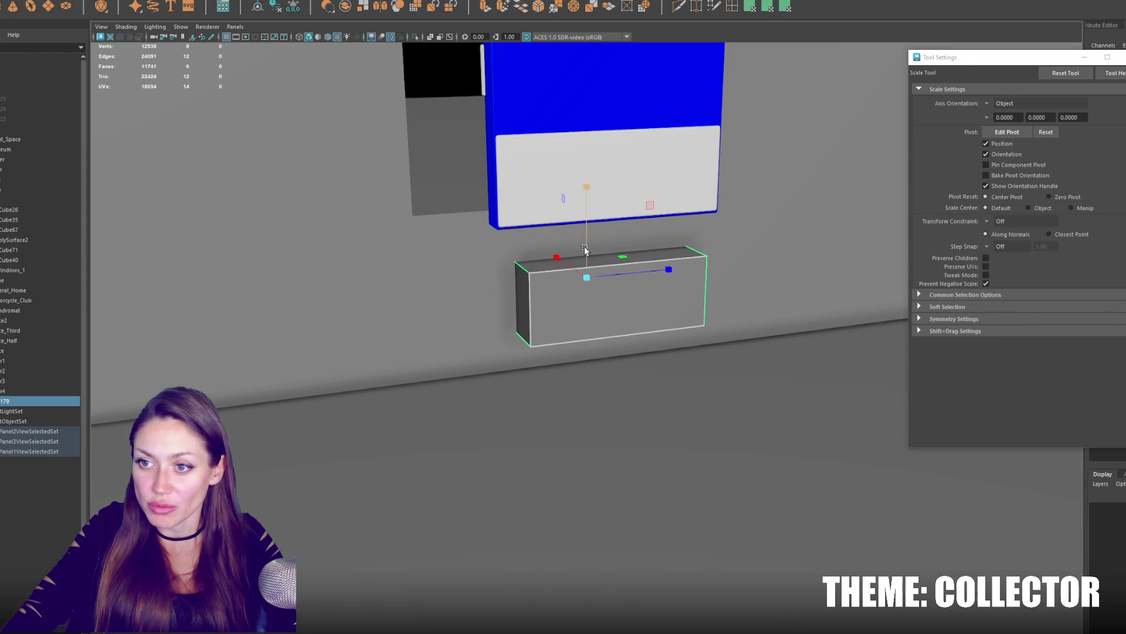
pyautogui.moveTo(586, 278); pyautogui.dragTo(666, 297)
# Duplicate the step twice and stack the copies forward and lower into a three-step stair.
pyautogui.hotkey('ctrl', 'd')
pyautogui.press('w')
pyautogui.moveTo(572, 267)
pyautogui.mouseDown()
pyautogui.moveTo(597, 268)
pyautogui.moveTo(604, 306)
pyautogui.mouseUp()
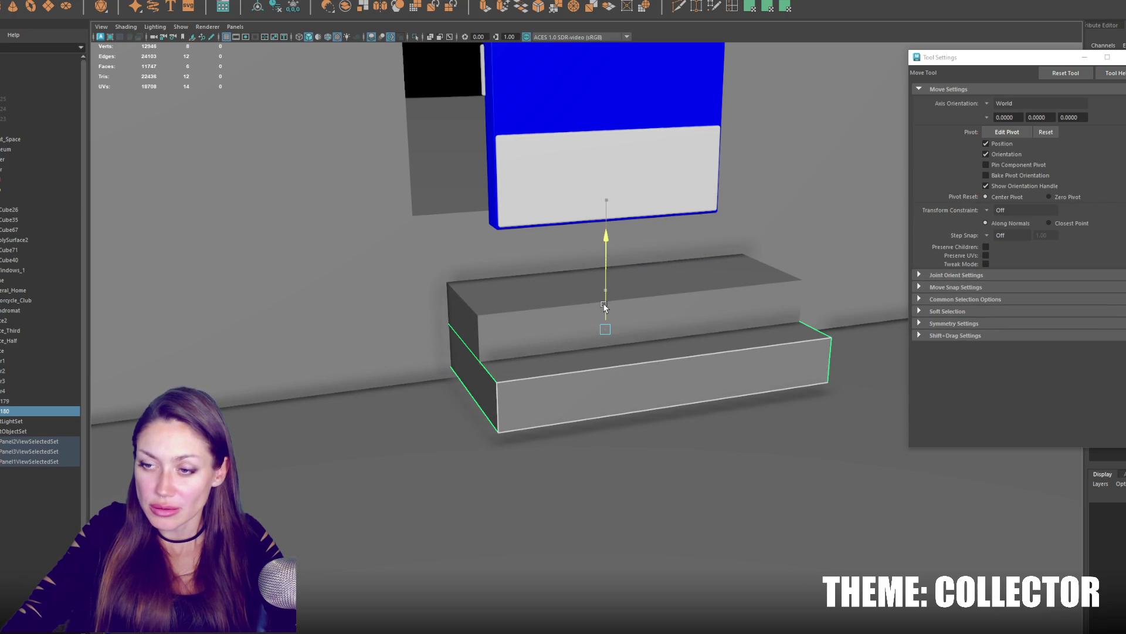
pyautogui.hotkey('ctrl', 'd')
pyautogui.moveTo(605, 264); pyautogui.dragTo(605, 286)
pyautogui.moveTo(576, 329)
pyautogui.mouseDown()
pyautogui.moveTo(602, 374)
pyautogui.moveTo(633, 361)
pyautogui.moveTo(589, 252)
pyautogui.moveTo(601, 230)
pyautogui.mouseUp()
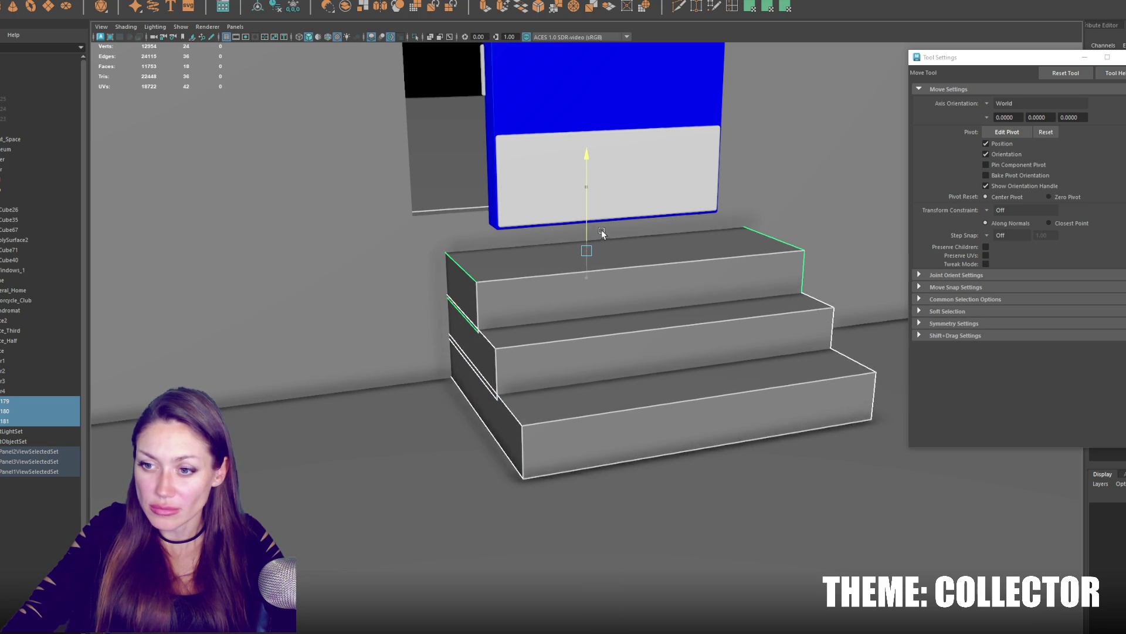
pyautogui.scroll(-5, 608, 225)
pyautogui.click(580, 242)
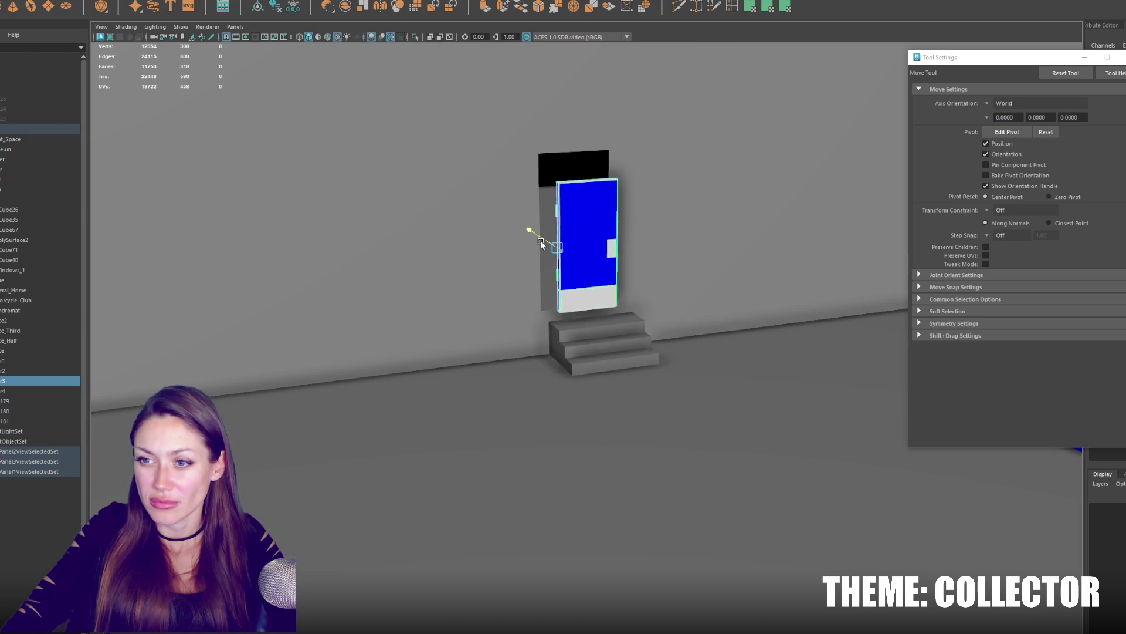
# Push the door flush with the wall and move the door frame down and sideways to fit.
pyautogui.moveTo(537, 241); pyautogui.dragTo(556, 221)
pyautogui.click(513, 165)
pyautogui.click(563, 152)
pyautogui.click(593, 141)
pyautogui.click(581, 151)
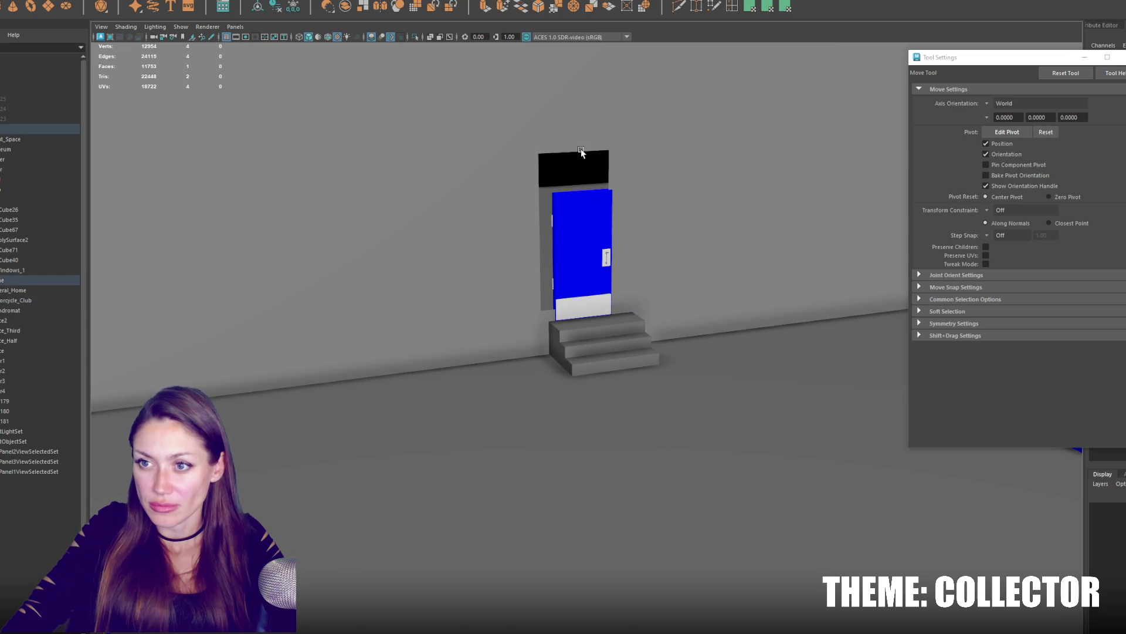
pyautogui.moveTo(581, 149); pyautogui.dragTo(584, 124, button='right')
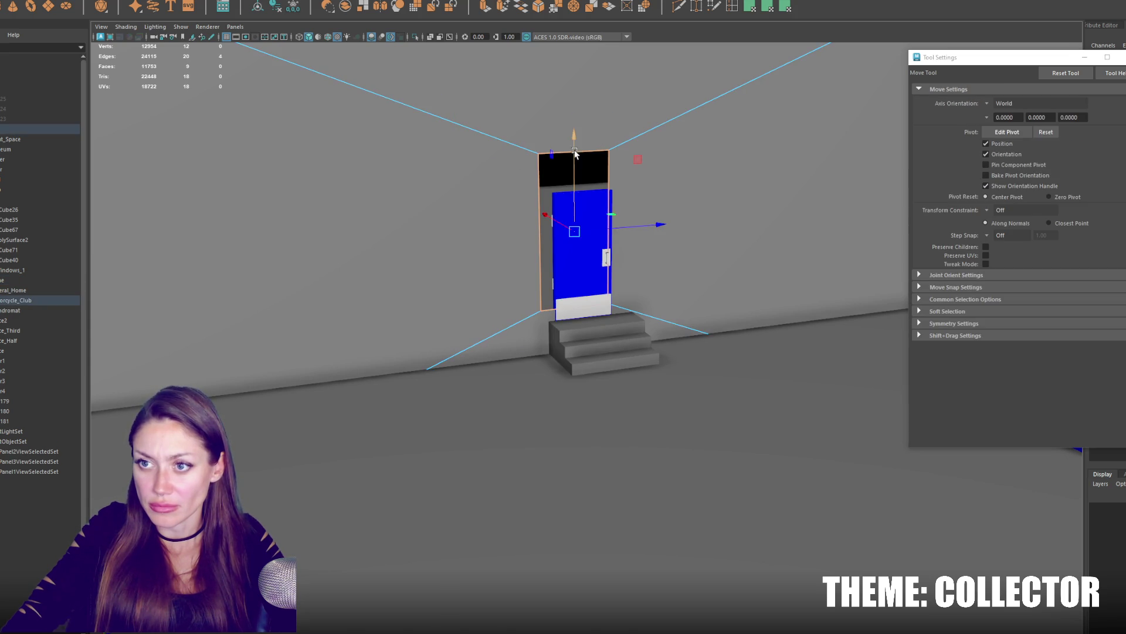
pyautogui.moveTo(574, 151); pyautogui.dragTo(587, 165)
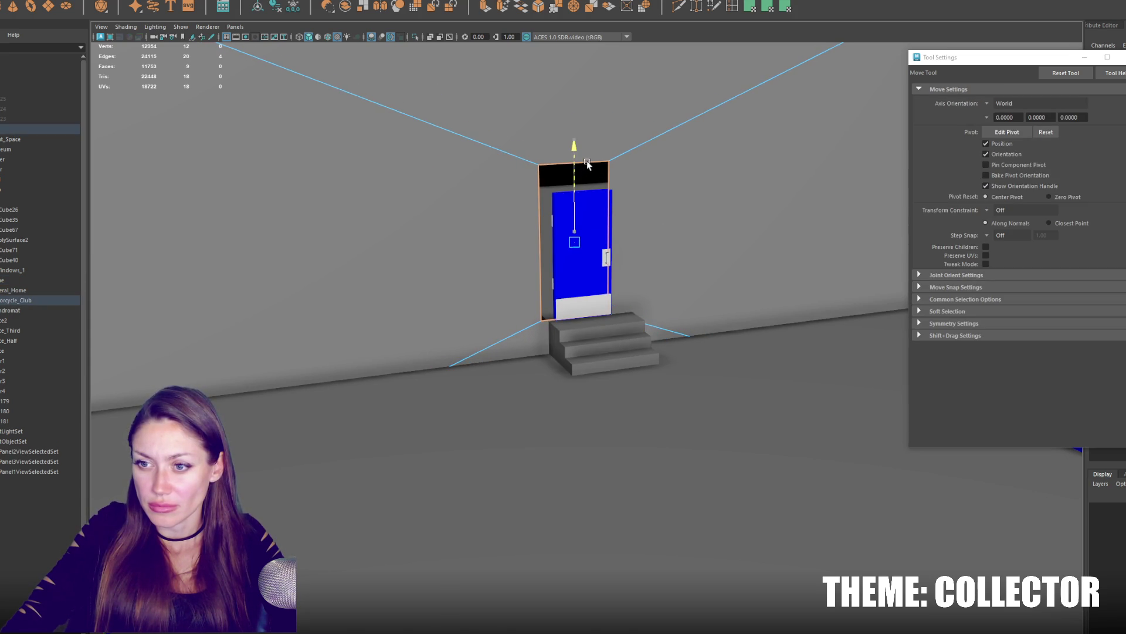
pyautogui.moveTo(606, 239); pyautogui.dragTo(610, 239)
pyautogui.moveTo(622, 237); pyautogui.dragTo(619, 239)
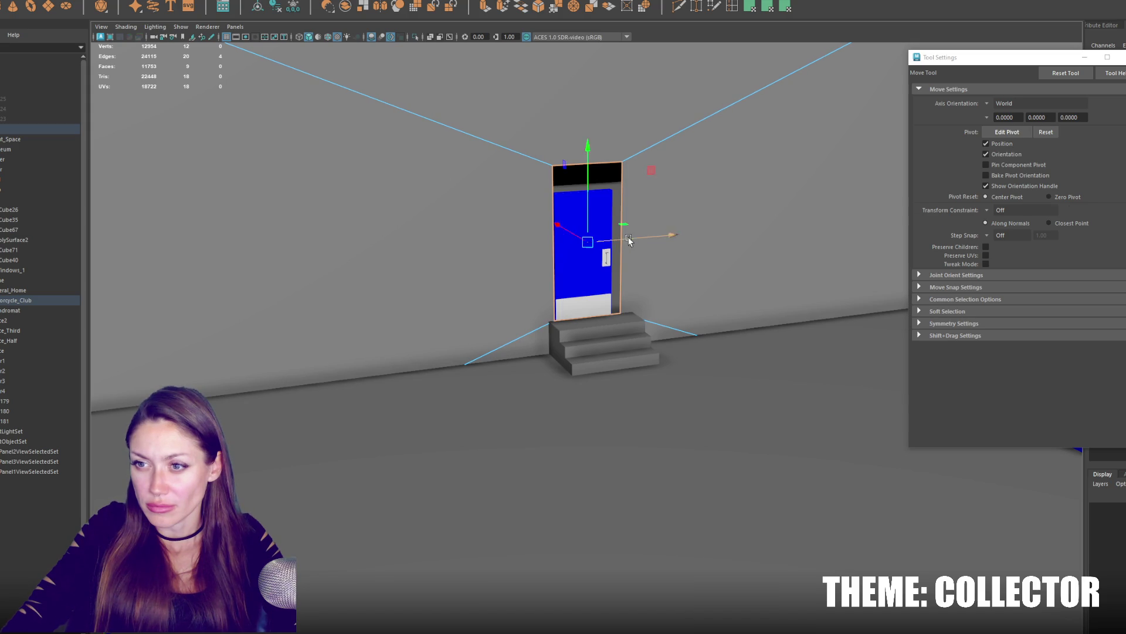
# Slide the door sideways into the frame and bring the frame's top down to the door.
pyautogui.press('r')
pyautogui.press('f')
pyautogui.click(602, 244)
pyautogui.press('w')
pyautogui.moveTo(578, 377)
pyautogui.mouseDown()
pyautogui.moveTo(655, 377)
pyautogui.moveTo(695, 176)
pyautogui.mouseUp()
pyautogui.click(701, 163)
pyautogui.moveTo(599, 115)
pyautogui.mouseDown()
pyautogui.moveTo(592, 160)
pyautogui.moveTo(585, 58)
pyautogui.moveTo(579, 142)
pyautogui.mouseUp()
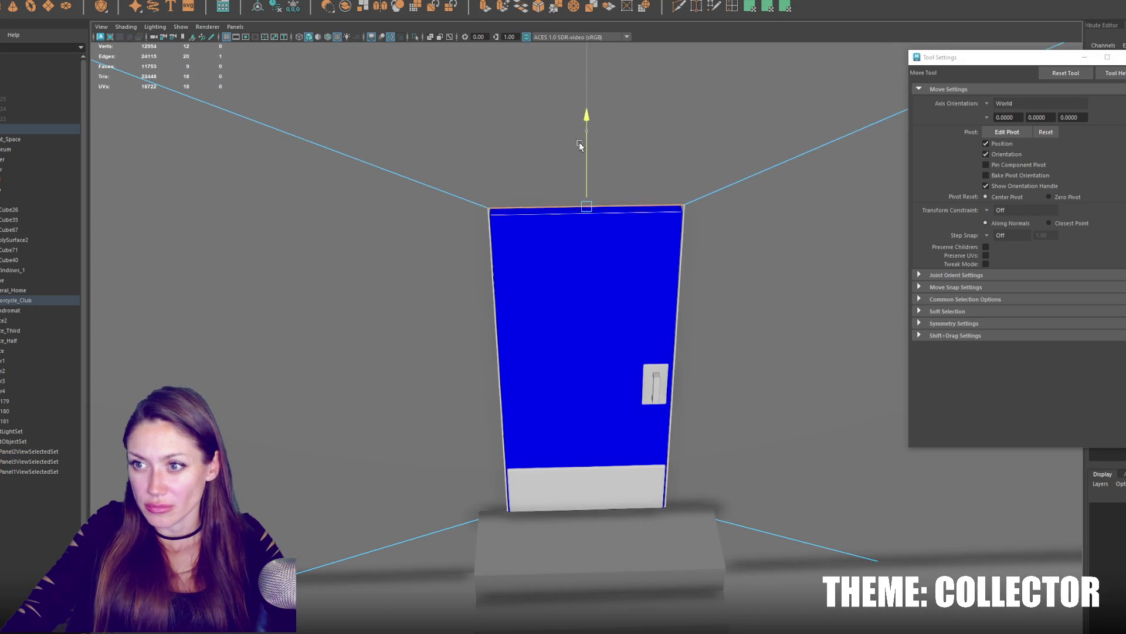
pyautogui.scroll(-4, 581, 145)
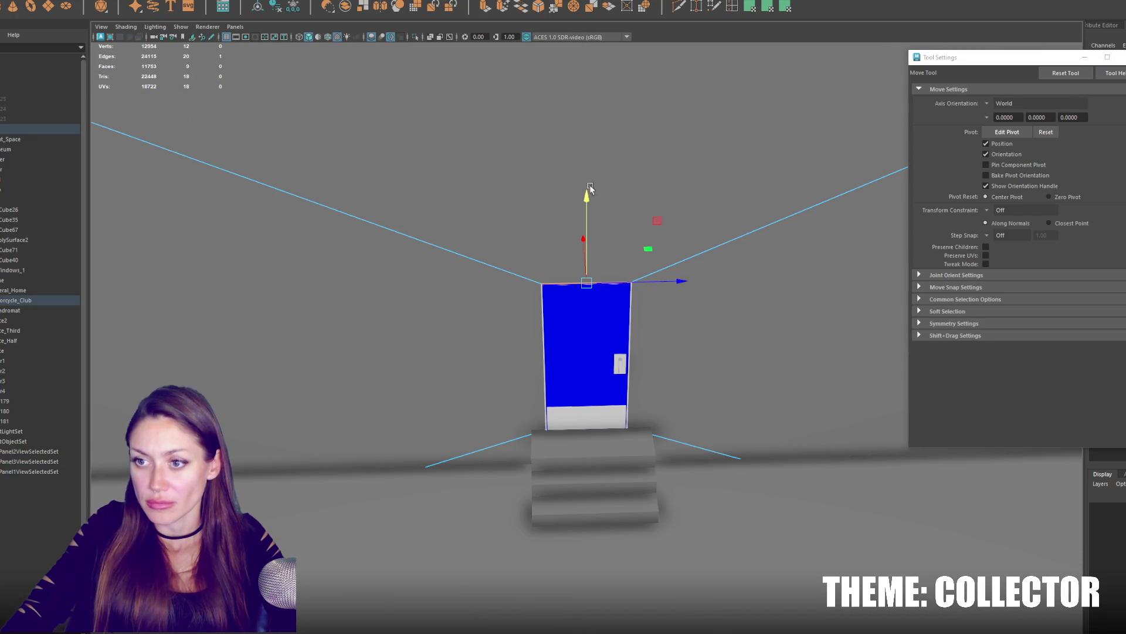
# Show the scene in wireframe and select the room box around the door.
pyautogui.click(523, 301)
pyautogui.press('4')
pyautogui.scroll(-3, 514, 302)
pyautogui.click(514, 302)
pyautogui.scroll(-3, 566, 274)
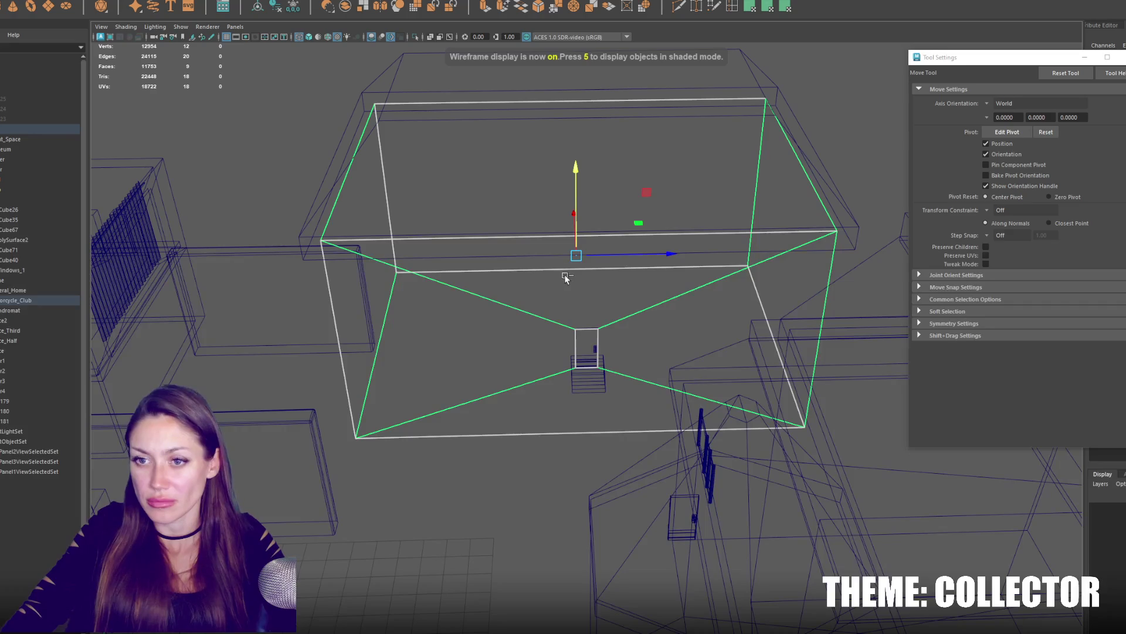
# In component mode, move the room's left and right walls to fit the building.
pyautogui.click(264, 3)
pyautogui.click(264, 105)
pyautogui.rightClick(269, 79)
pyautogui.click(284, 193)
pyautogui.scroll(3, 564, 265)
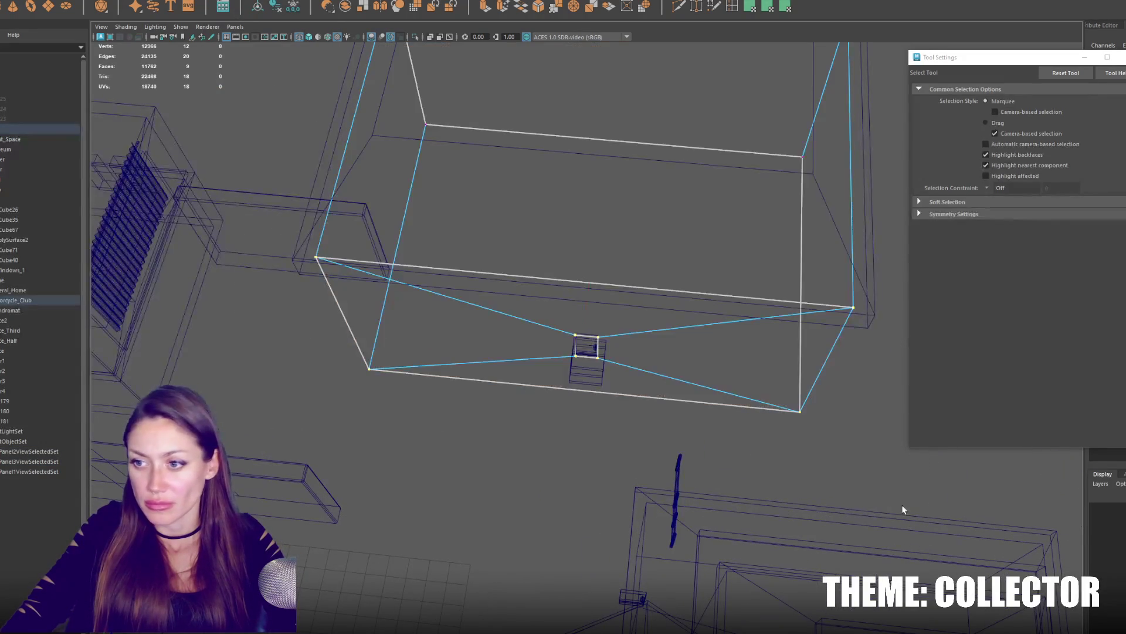
pyautogui.moveTo(592, 295); pyautogui.dragTo(595, 280)
pyautogui.moveTo(542, 251)
pyautogui.keyDown('alt'); pyautogui.mouseDown()
pyautogui.moveTo(516, 95)
pyautogui.moveTo(301, 422)
pyautogui.mouseUp(); pyautogui.keyUp('alt')
pyautogui.moveTo(415, 258); pyautogui.dragTo(482, 243)
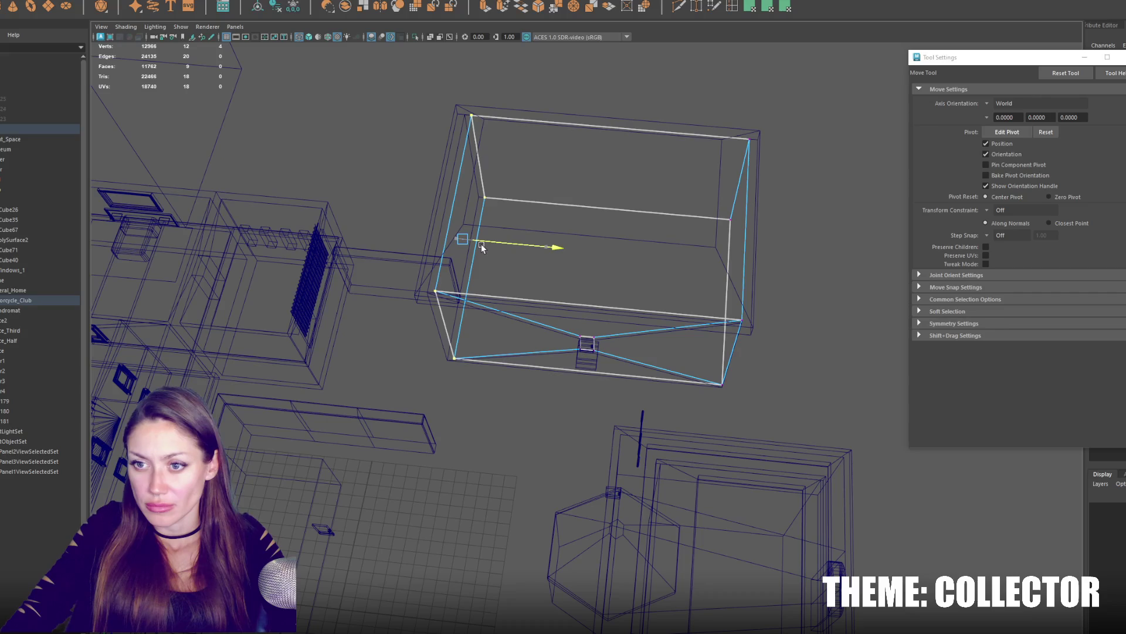
pyautogui.moveTo(682, 81); pyautogui.dragTo(907, 489)
pyautogui.moveTo(824, 277); pyautogui.dragTo(810, 273)
# Check the room's top edges and height, then combine the room and doorway wall into one mesh.
pyautogui.moveTo(830, 77); pyautogui.dragTo(417, 253)
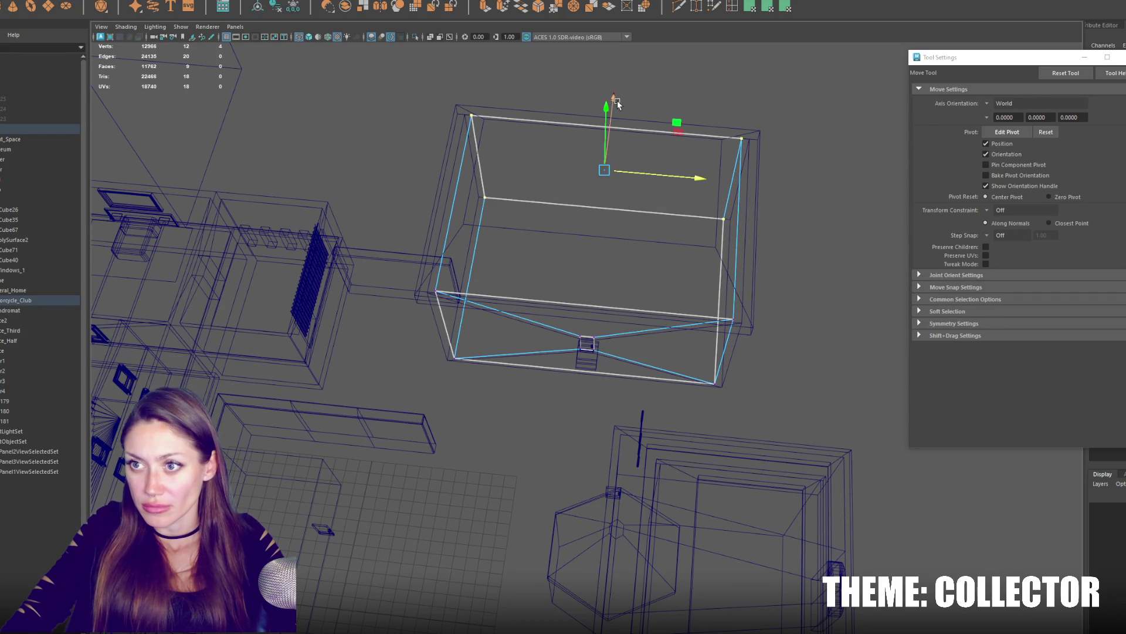
pyautogui.keyDown('alt'); pyautogui.moveTo(616, 103); pyautogui.dragTo(566, 250); pyautogui.keyUp('alt')
pyautogui.moveTo(620, 224); pyautogui.dragTo(274, 312)
pyautogui.keyDown('alt'); pyautogui.moveTo(563, 256); pyautogui.dragTo(686, 239); pyautogui.keyUp('alt')
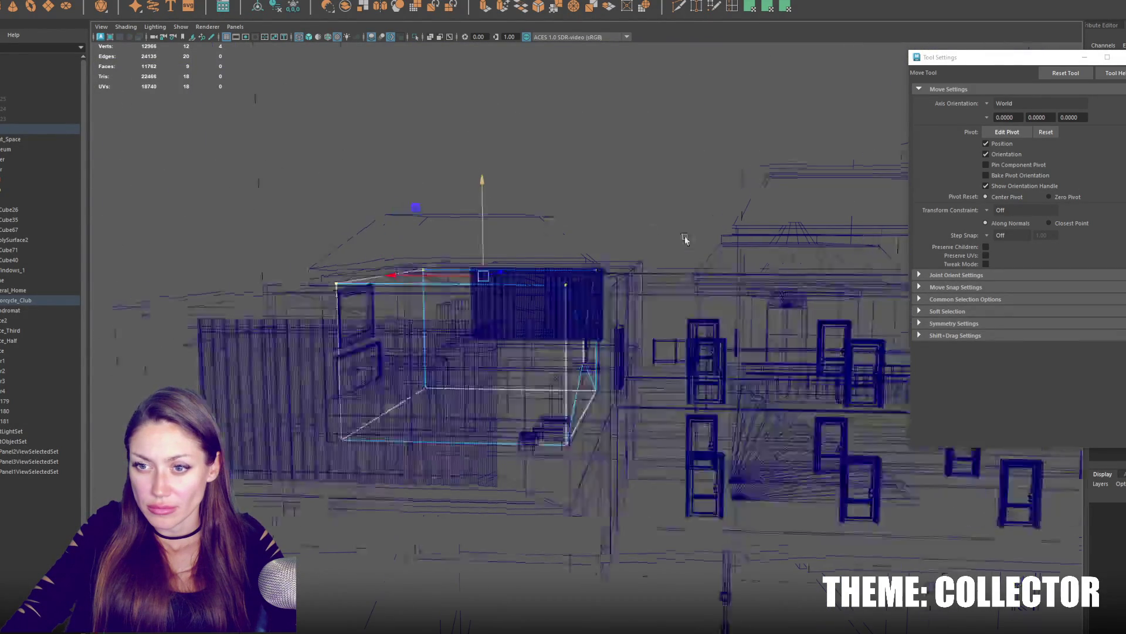
pyautogui.scroll(6, 602, 248)
pyautogui.rightClick(564, 269)
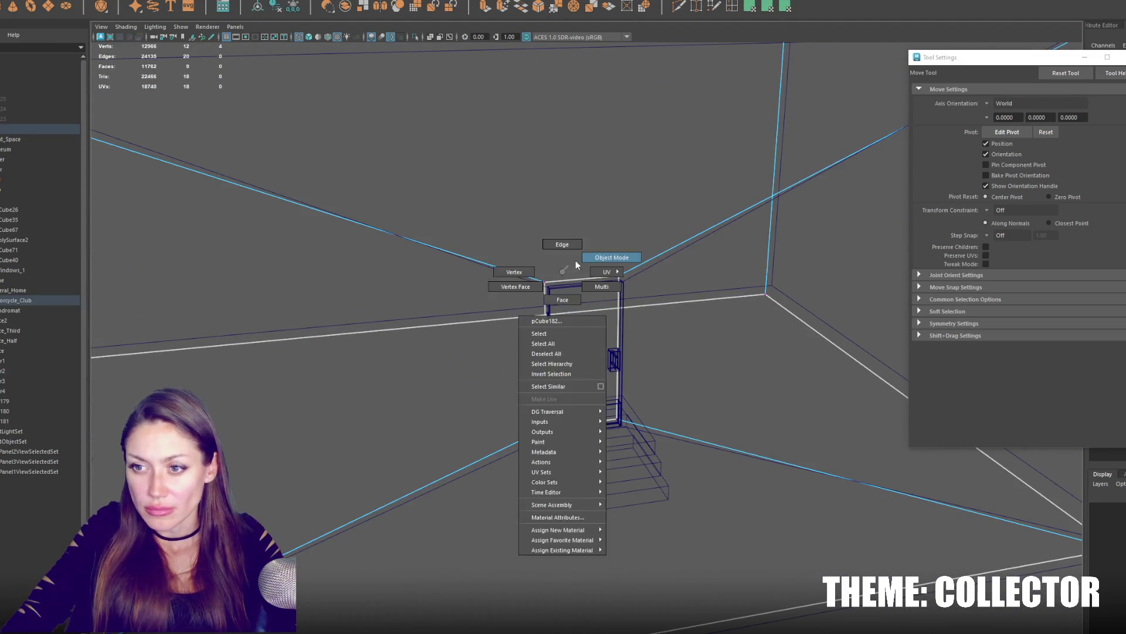
pyautogui.click(576, 261)
pyautogui.click(132, 2)
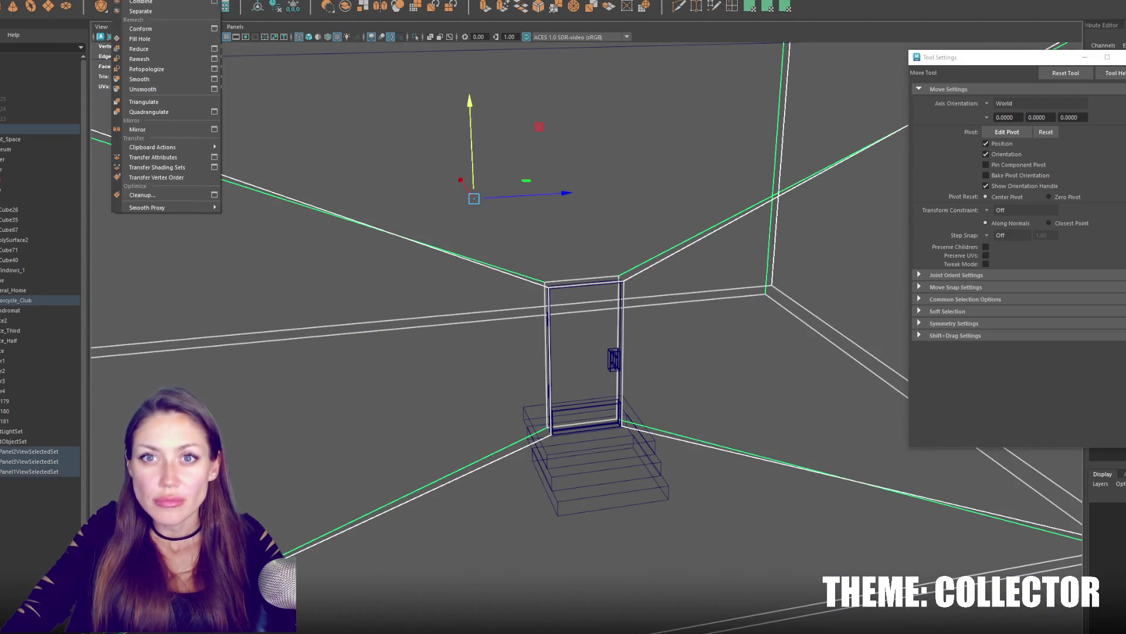
pyautogui.click(133, 1)
# Bridge the door-top edge to the wall edge above the door and return to shaded object mode.
pyautogui.press('q')
pyautogui.press('F10')
pyautogui.moveTo(567, 280); pyautogui.dragTo(569, 282)
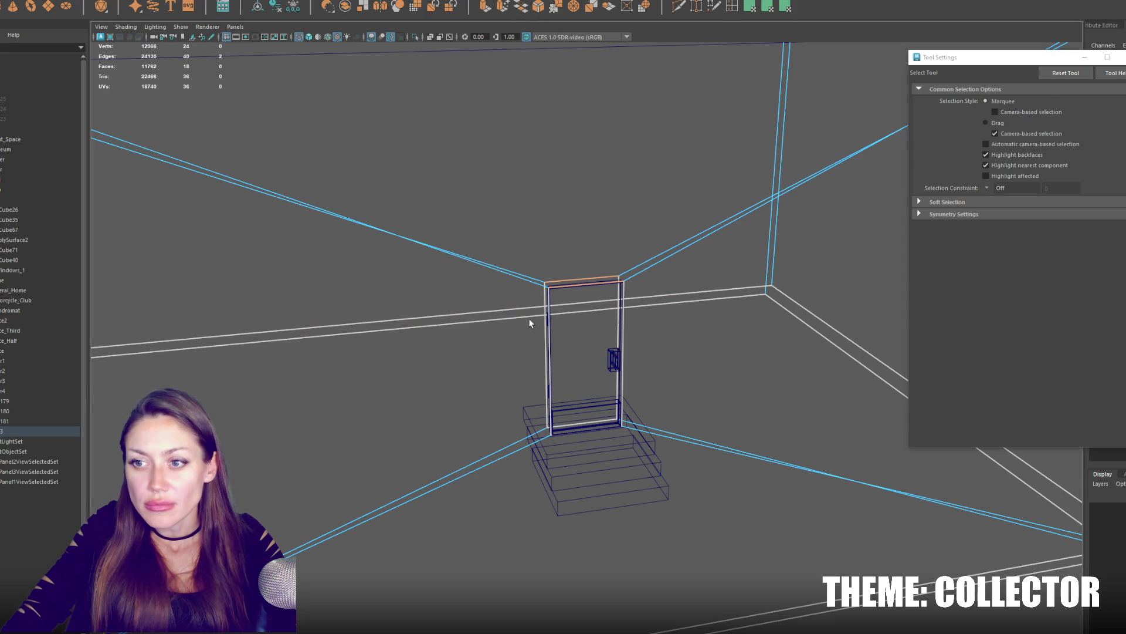
pyautogui.keyDown('shift'); pyautogui.moveTo(534, 348); pyautogui.dragTo(654, 341, button='right'); pyautogui.keyUp('shift')
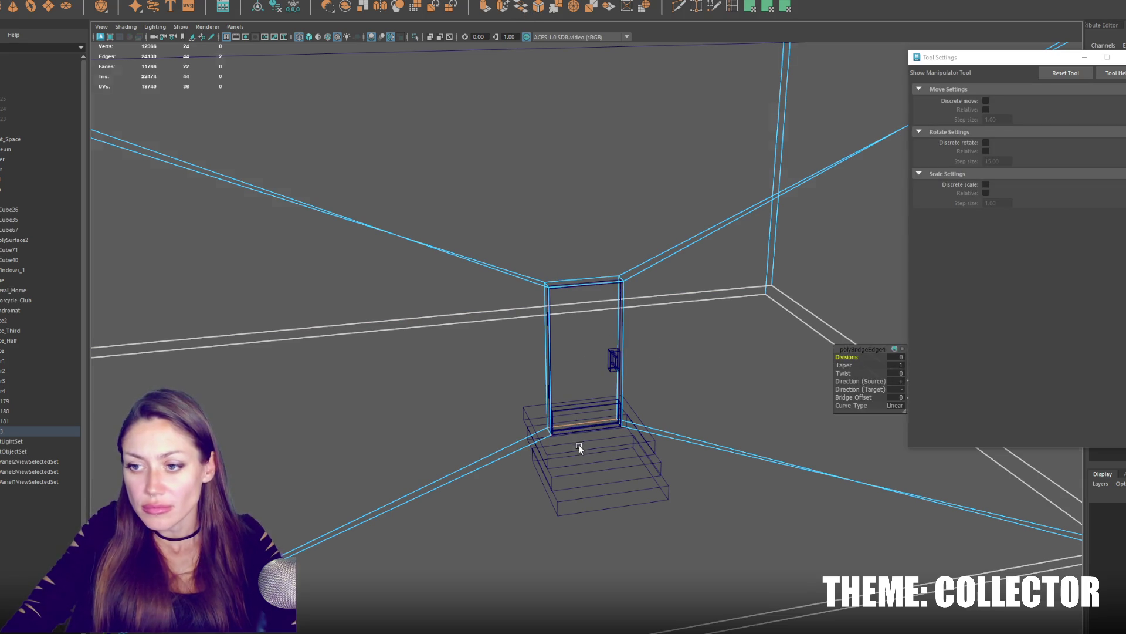
pyautogui.press('5')
pyautogui.moveTo(585, 291); pyautogui.dragTo(587, 266, button='right')
pyautogui.press('w')
# Orbit out from the door and select the roof slab.
pyautogui.moveTo(572, 339)
pyautogui.keyDown('alt'); pyautogui.mouseDown()
pyautogui.moveTo(613, 349)
pyautogui.moveTo(581, 339)
pyautogui.mouseUp(); pyautogui.keyUp('alt')
pyautogui.click(584, 343)
pyautogui.moveTo(472, 347)
pyautogui.keyDown('alt'); pyautogui.mouseDown()
pyautogui.moveTo(512, 288)
pyautogui.moveTo(512, 310)
pyautogui.mouseUp(); pyautogui.keyUp('alt')
pyautogui.click(437, 328)
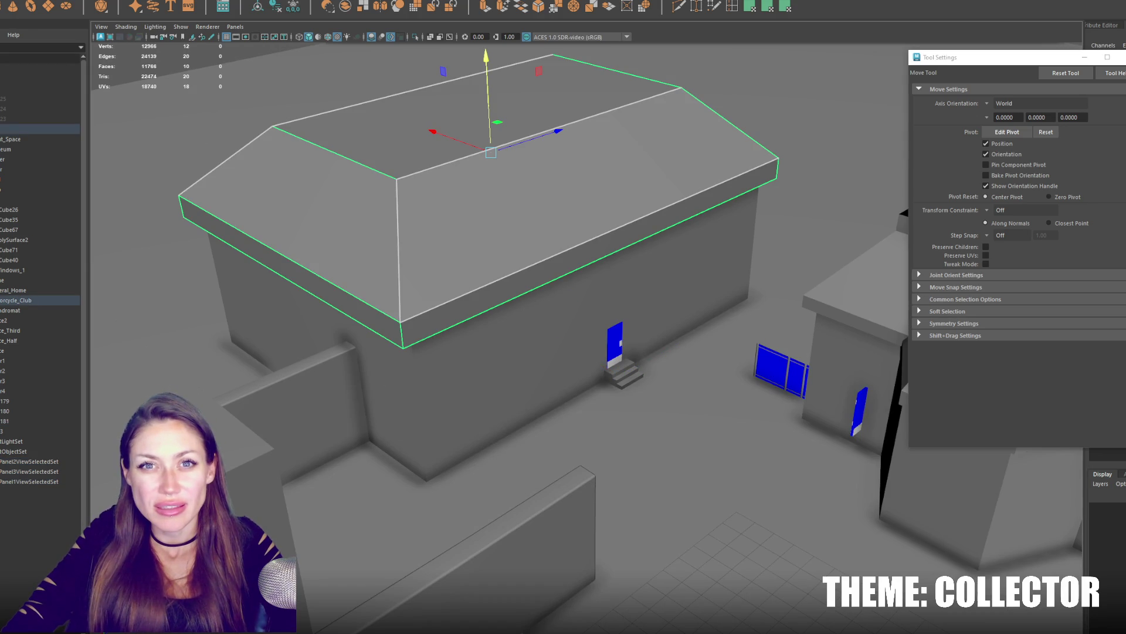
# Frame the small curved object and stretch the cylinder tall into a pipe.
pyautogui.click(27, 440)
pyautogui.keyDown('alt'); pyautogui.moveTo(616, 396); pyautogui.dragTo(647, 437, button='right'); pyautogui.keyUp('alt')
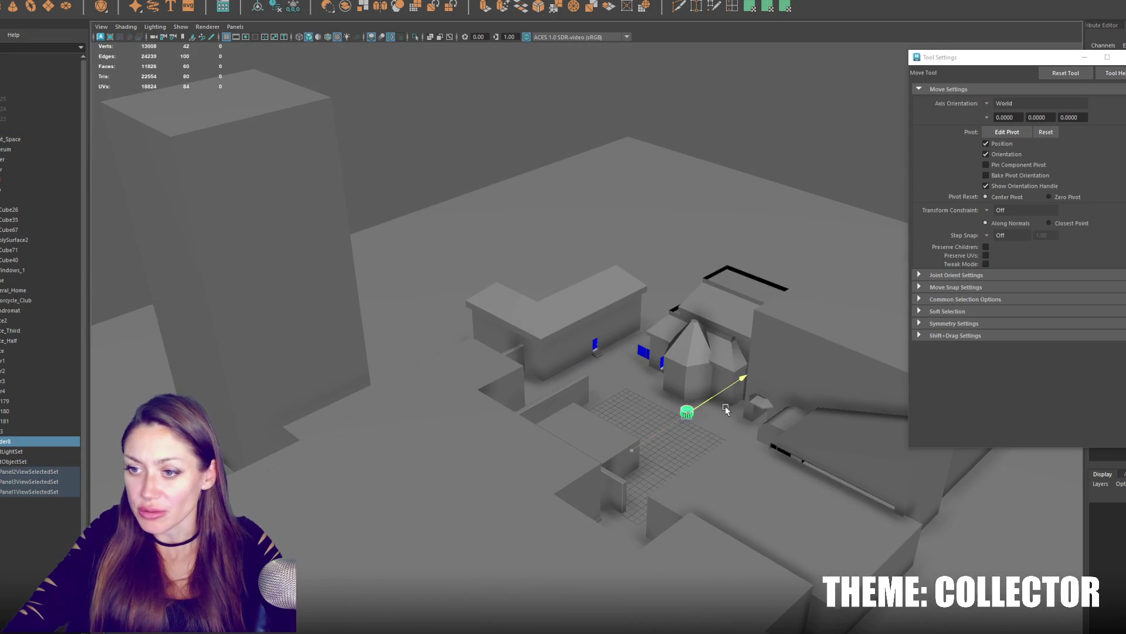
pyautogui.click(565, 337)
pyautogui.press('f')
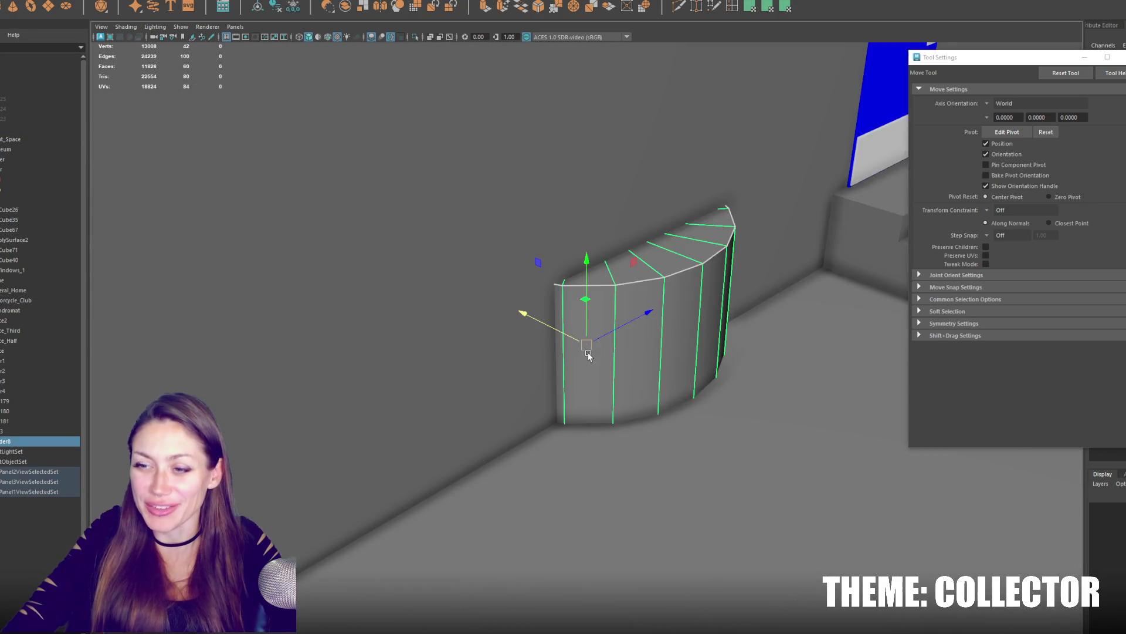
pyautogui.scroll(-2, 625, 343)
pyautogui.keyDown('alt'); pyautogui.moveTo(566, 324); pyautogui.dragTo(590, 349); pyautogui.keyUp('alt')
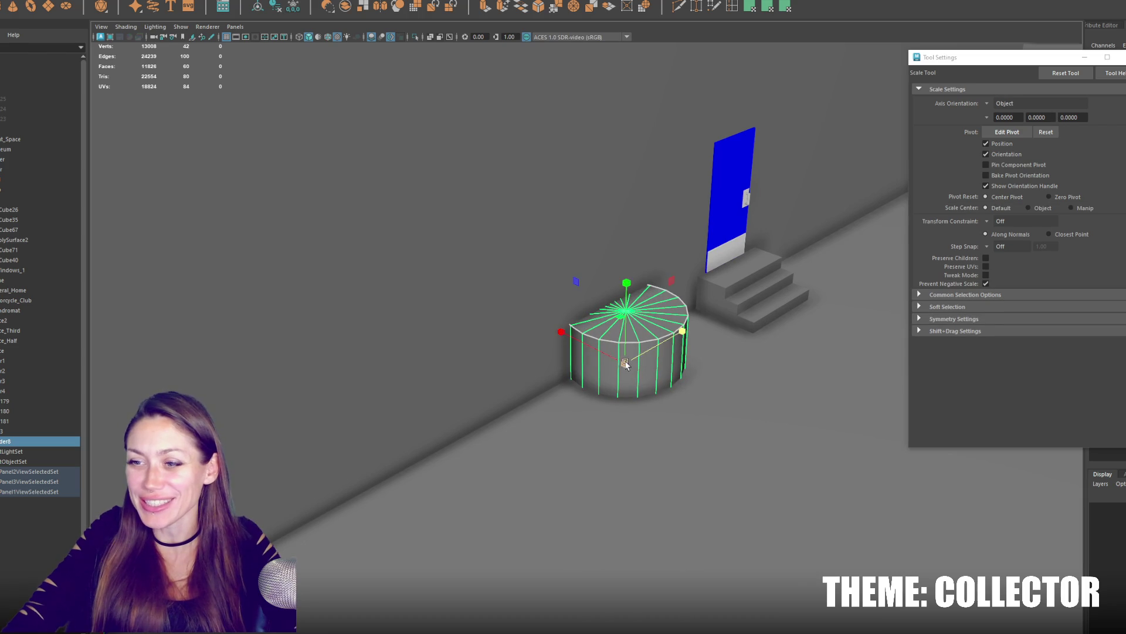
pyautogui.scroll(-3, 581, 361)
pyautogui.press('r')
pyautogui.moveTo(626, 280)
pyautogui.mouseDown()
pyautogui.moveTo(644, 182)
pyautogui.moveTo(612, 201)
pyautogui.moveTo(619, 78)
pyautogui.mouseUp()
pyautogui.scroll(-3, 596, 233)
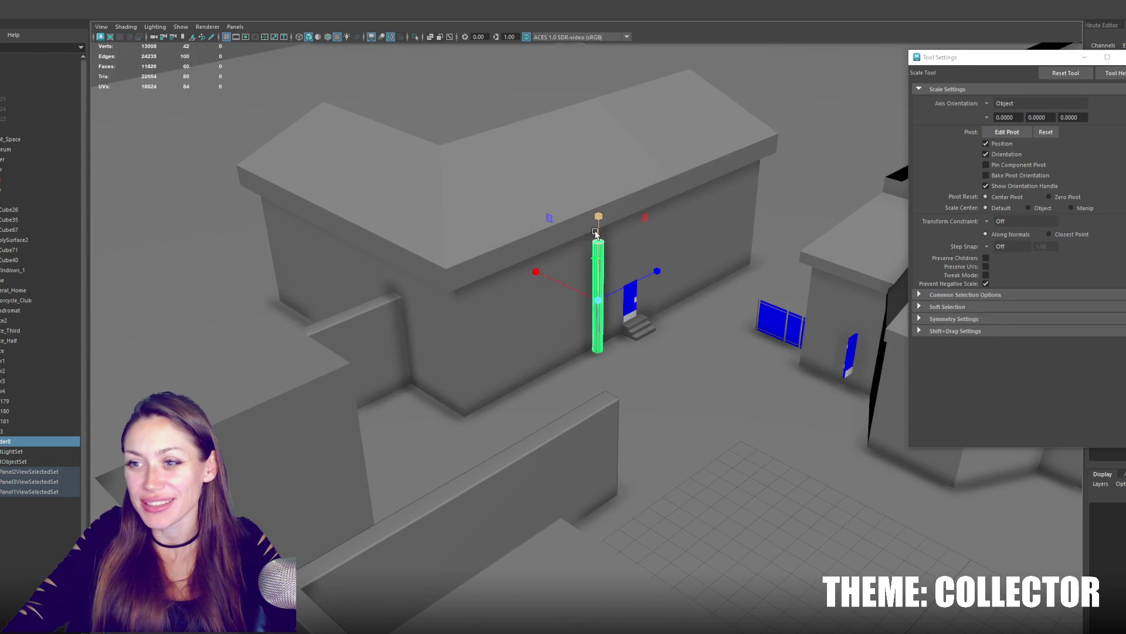
pyautogui.scroll(5, 604, 197)
# Move the pipe beside the door and raise its top toward the roof overhang.
pyautogui.press('w')
pyautogui.moveTo(558, 328)
pyautogui.mouseDown()
pyautogui.moveTo(541, 324)
pyautogui.moveTo(554, 353)
pyautogui.mouseUp()
pyautogui.scroll(-2, 557, 325)
pyautogui.press('r')
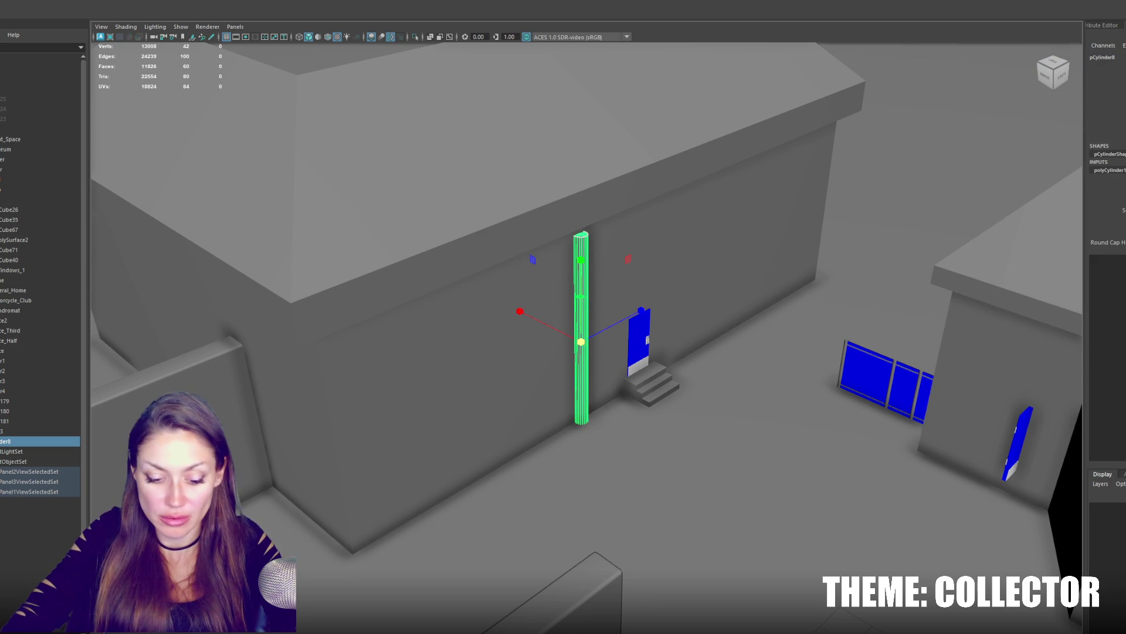
pyautogui.scroll(3, 579, 265)
pyautogui.press('w')
pyautogui.moveTo(579, 266); pyautogui.dragTo(537, 232)
# Try a duplicate pipe and undo it, then create a new cylinder and orbit to an overhead view.
pyautogui.hotkey('ctrl', 'd')
pyautogui.press('r')
pyautogui.moveTo(595, 307); pyautogui.dragTo(606, 318, button='middle')
pyautogui.hotkey('ctrl', 'z')
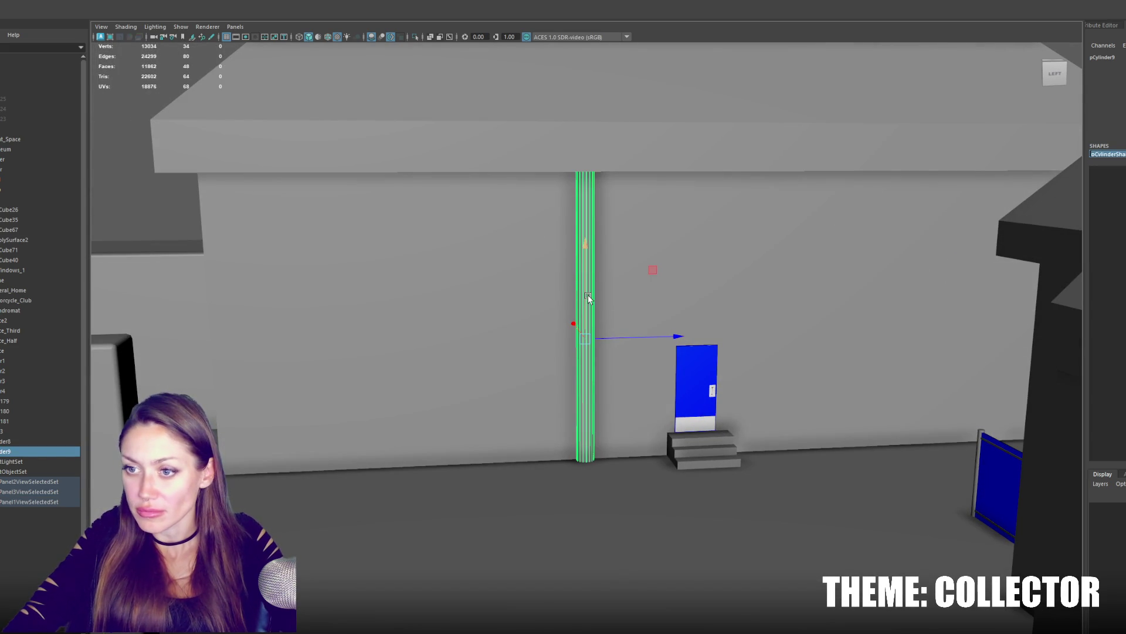
pyautogui.write('pipe')
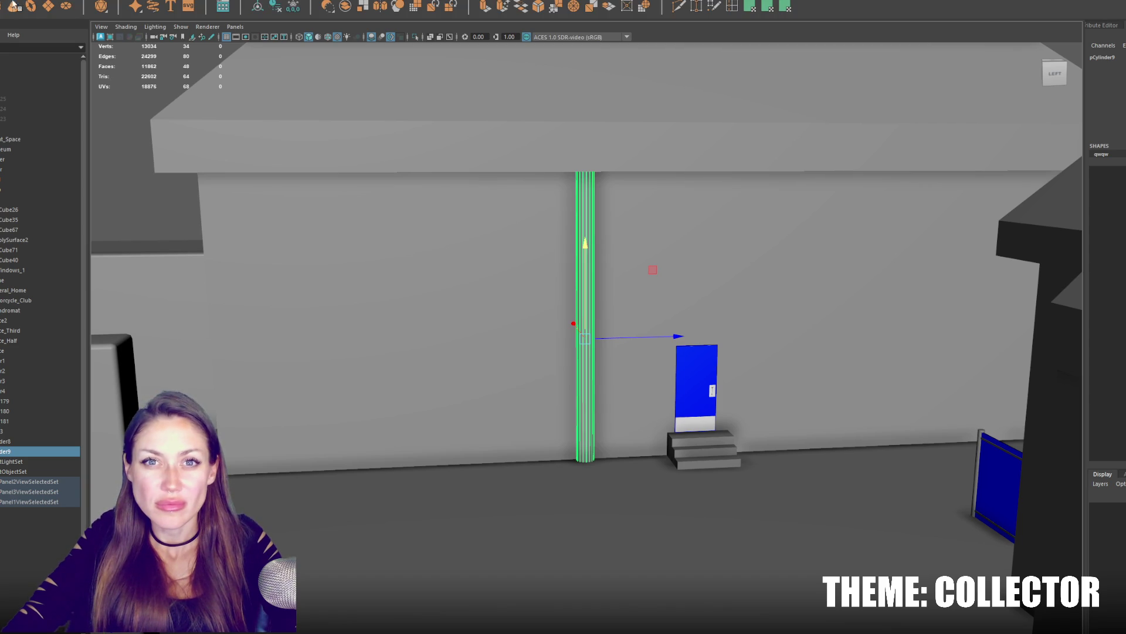
pyautogui.click(362, 6)
pyautogui.keyDown('alt'); pyautogui.moveTo(555, 271); pyautogui.dragTo(804, 433); pyautogui.keyUp('alt')
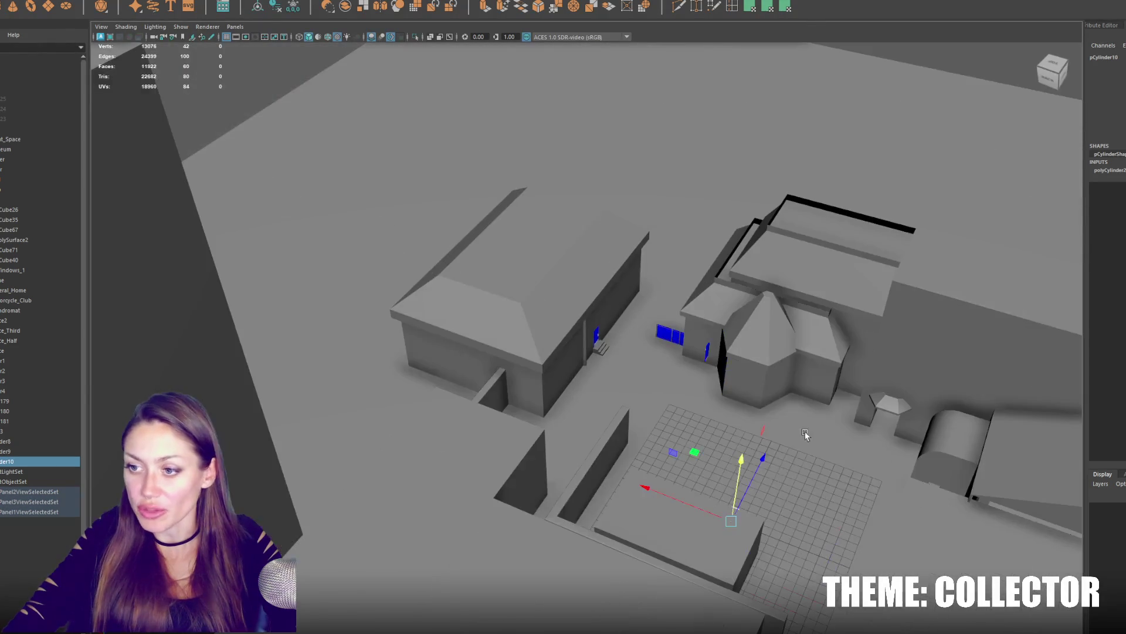
# Move the spare cylinder aside, check the wall pipe's settings, then delete the spare cylinder.
pyautogui.moveTo(746, 498)
pyautogui.mouseDown()
pyautogui.moveTo(792, 404)
pyautogui.moveTo(610, 366)
pyautogui.mouseUp()
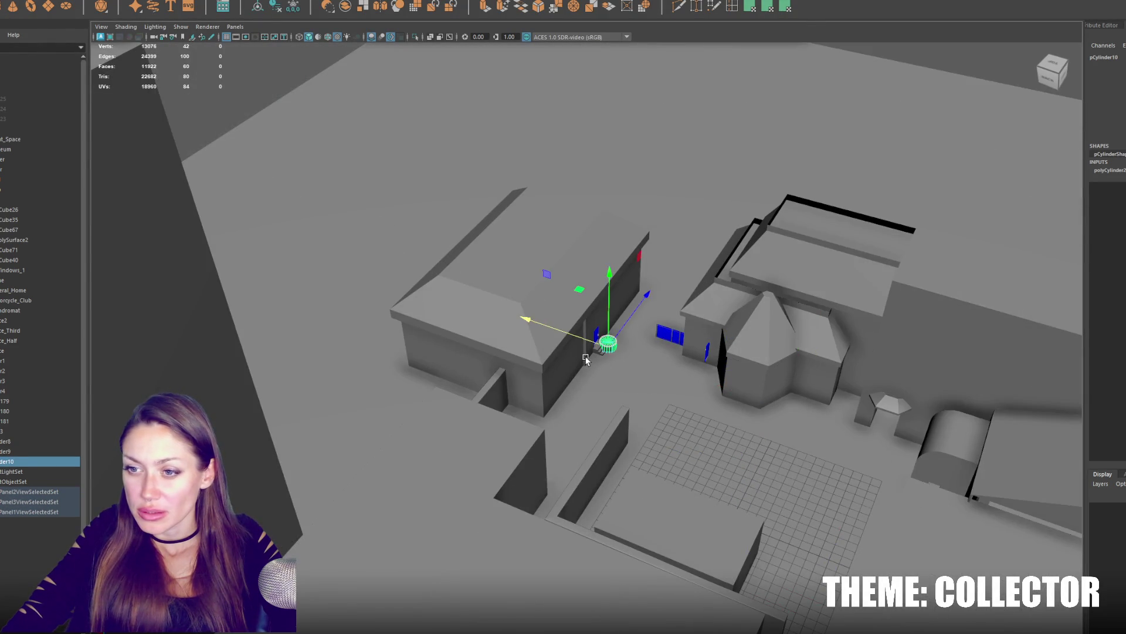
pyautogui.click(586, 358)
pyautogui.press('f')
pyautogui.click(620, 345)
pyautogui.click(734, 355)
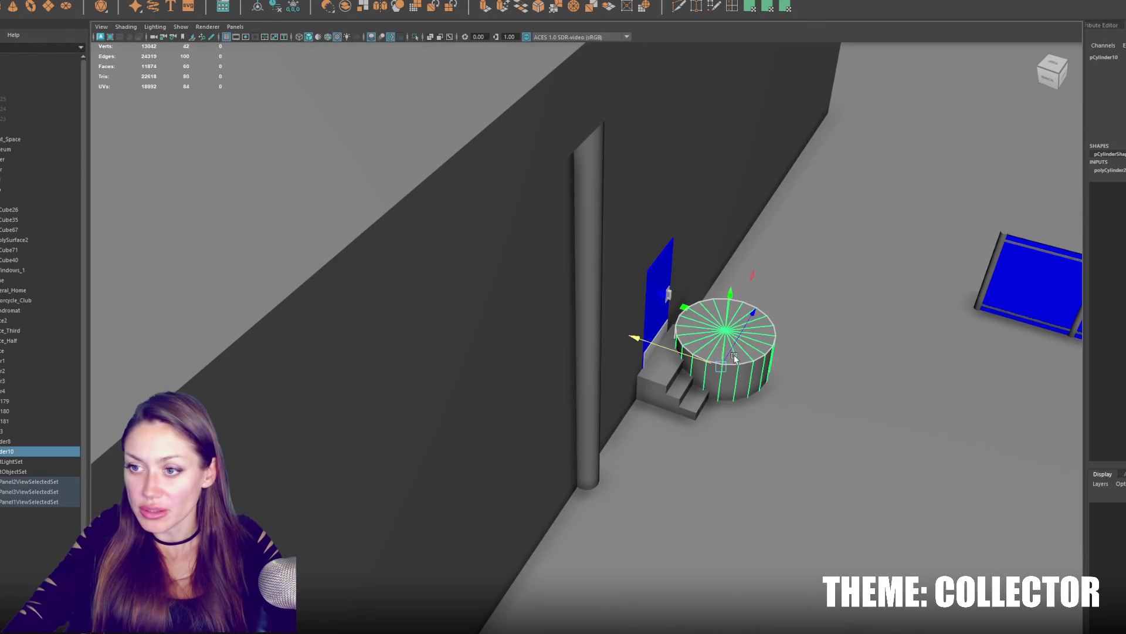
pyautogui.moveTo(743, 328); pyautogui.dragTo(685, 444)
pyautogui.click(584, 370)
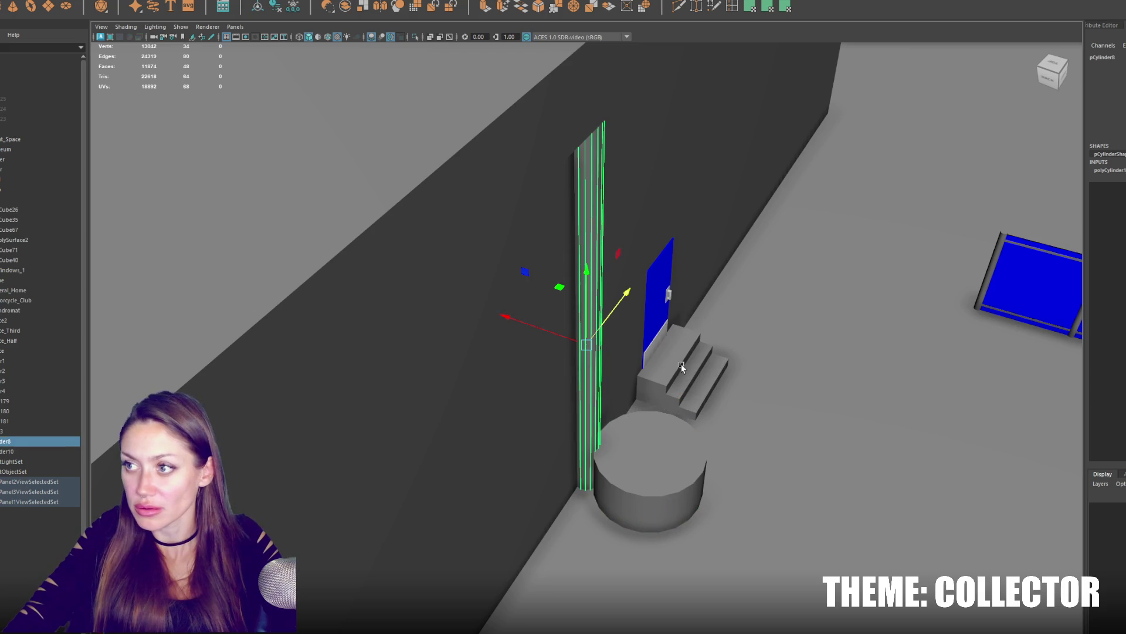
pyautogui.click(1118, 176)
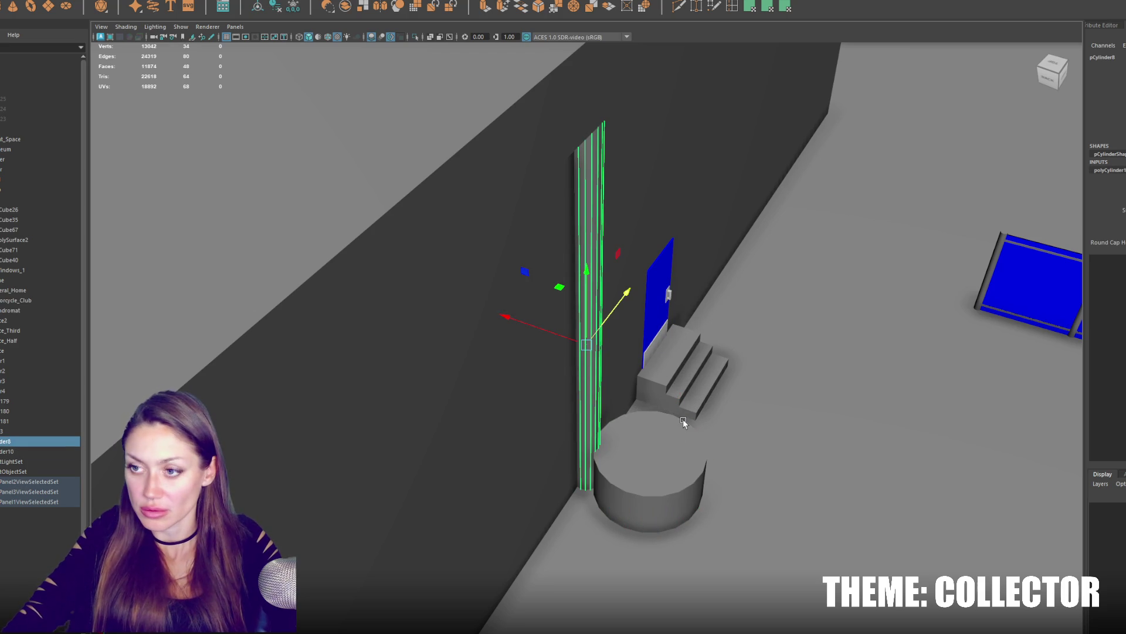
pyautogui.click(664, 438)
pyautogui.press('Delete')
# Duplicate the wall pipe into a flat collar ring, duplicate it again and slide both rings down the pipe.
pyautogui.click(581, 337)
pyautogui.press('f')
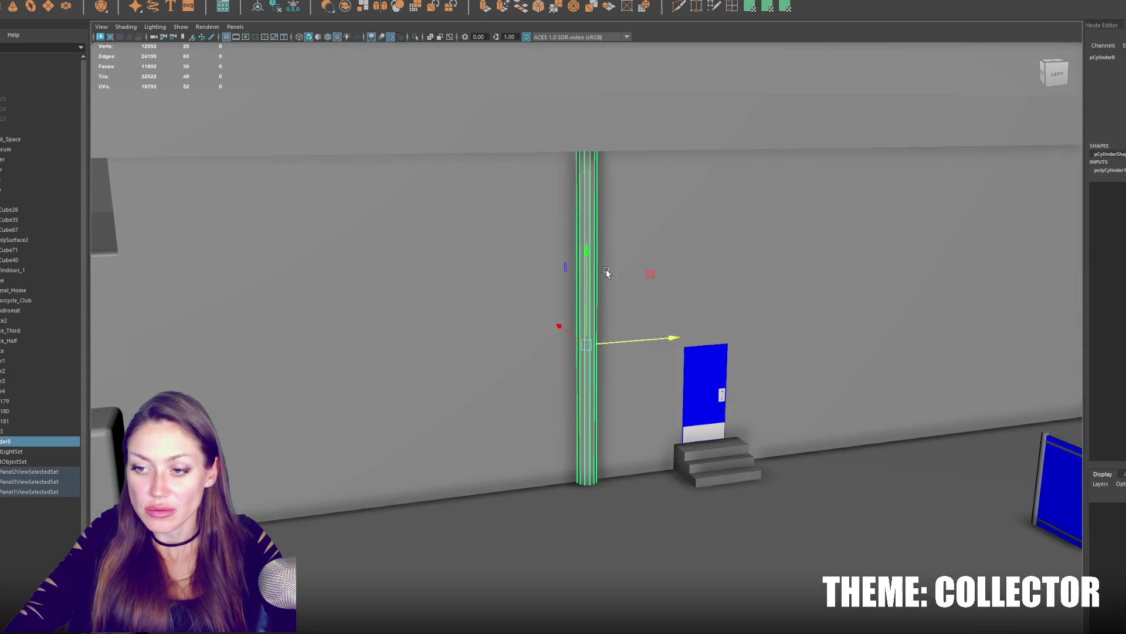
pyautogui.hotkey('ctrl', 'd')
pyautogui.press('r')
pyautogui.moveTo(586, 256)
pyautogui.mouseDown()
pyautogui.moveTo(582, 352)
pyautogui.moveTo(586, 319)
pyautogui.mouseUp()
pyautogui.hotkey('ctrl', 'd')
pyautogui.press('w')
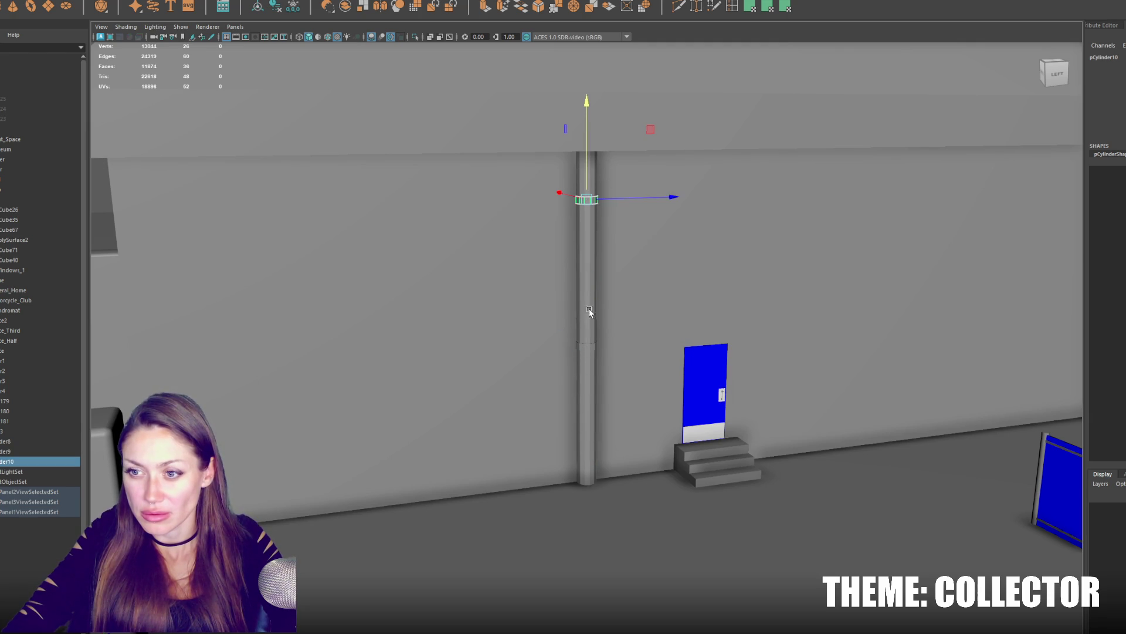
pyautogui.keyDown('shift'); pyautogui.click(584, 346); pyautogui.keyUp('shift')
pyautogui.moveTo(587, 271); pyautogui.dragTo(586, 288)
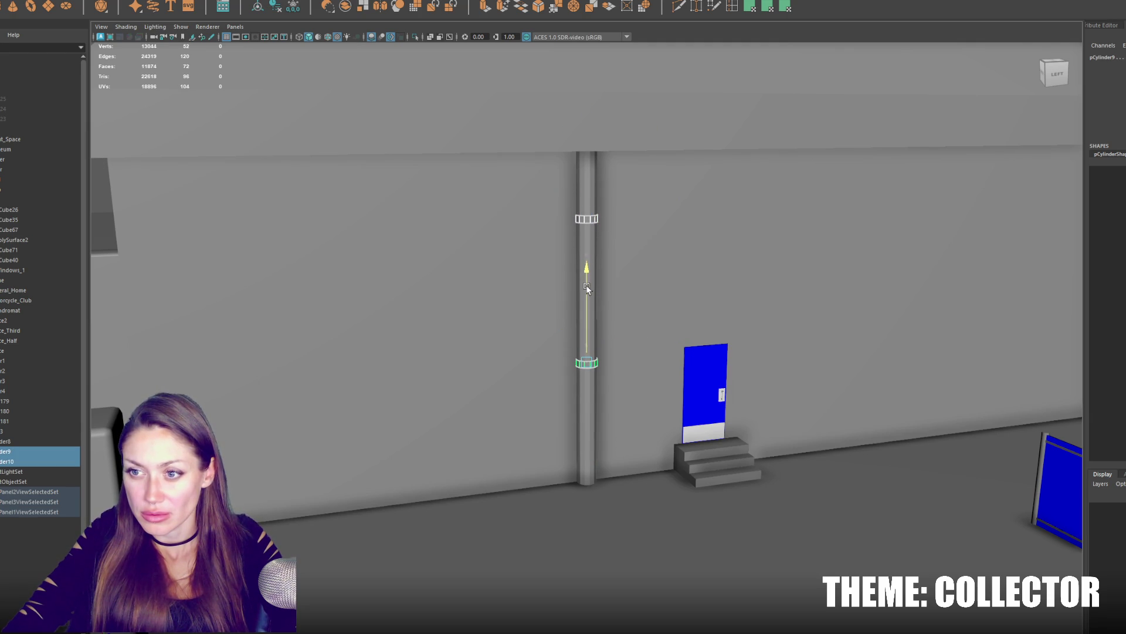
# Isolate the wall pipe from the scene and bring up its component modes.
pyautogui.keyDown('shift'); pyautogui.click(592, 248); pyautogui.keyUp('shift')
pyautogui.hotkey('ctrl', '1')
pyautogui.rightClick(639, 203)
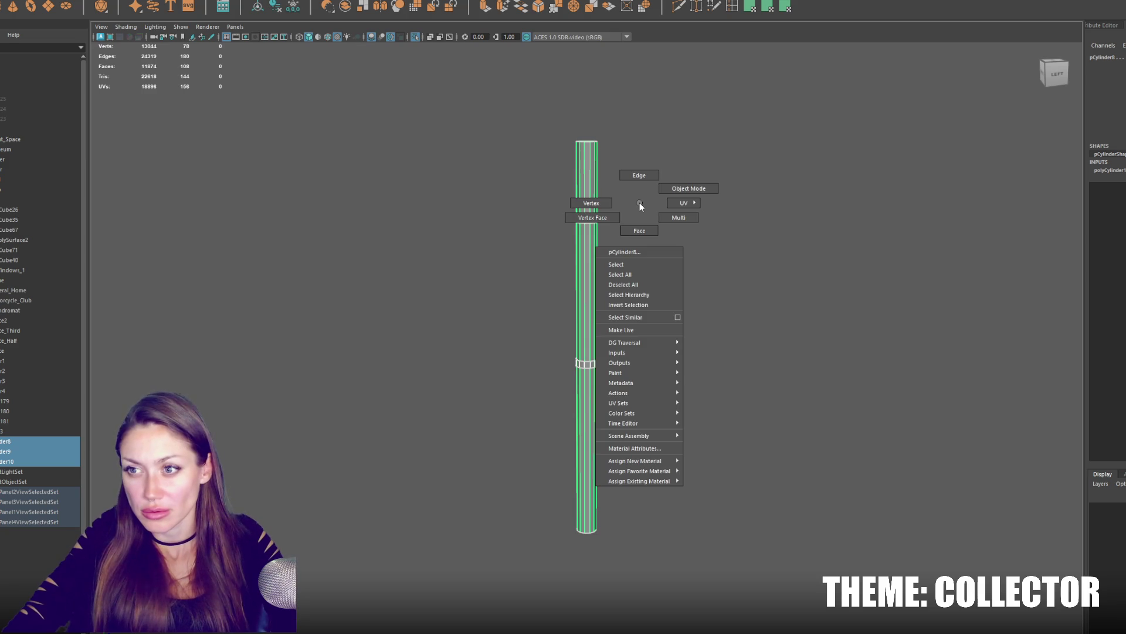
# In edge mode, delete the upper and lower rings from the pipe.
pyautogui.click(639, 181)
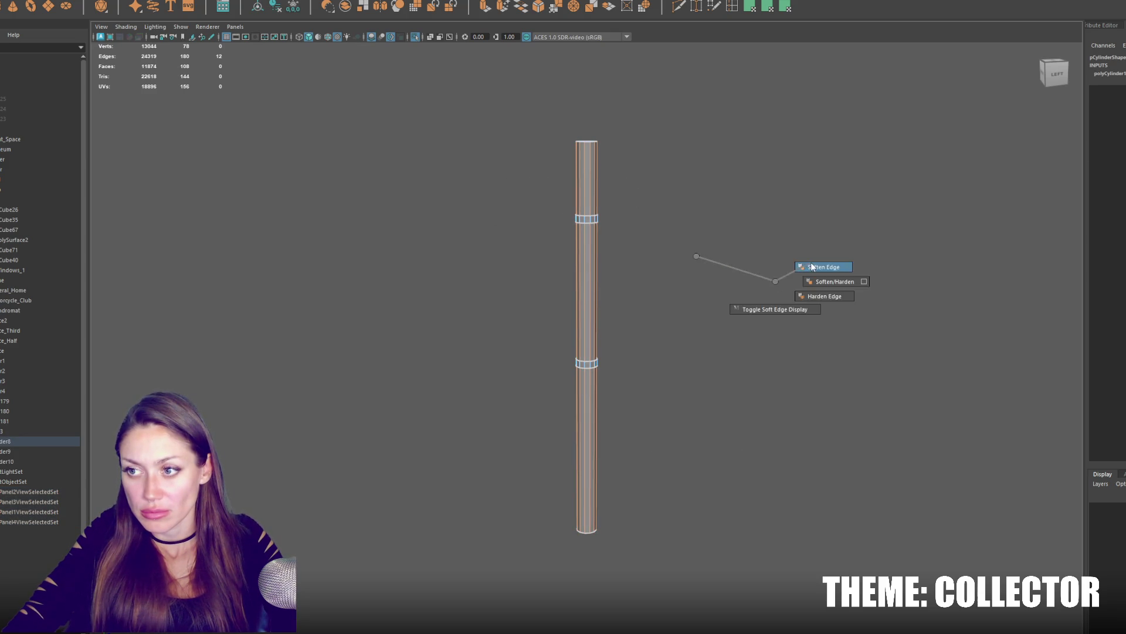
pyautogui.moveTo(696, 260); pyautogui.dragTo(809, 262, button='right')
pyautogui.scroll(3, 594, 164)
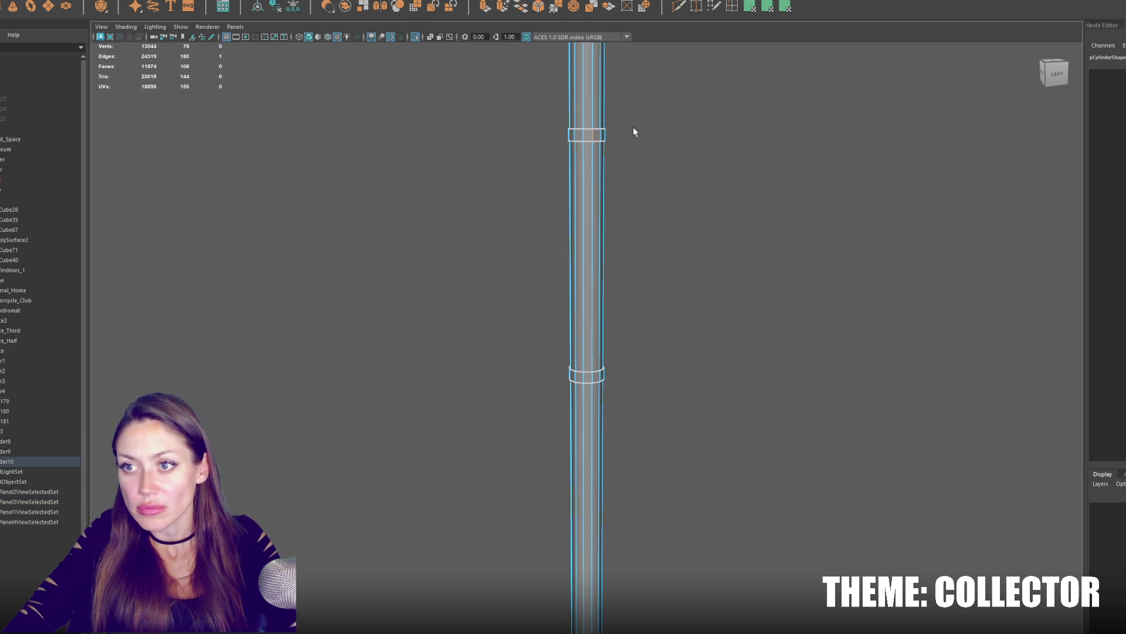
pyautogui.click(633, 127)
pyautogui.doubleClick(599, 134)
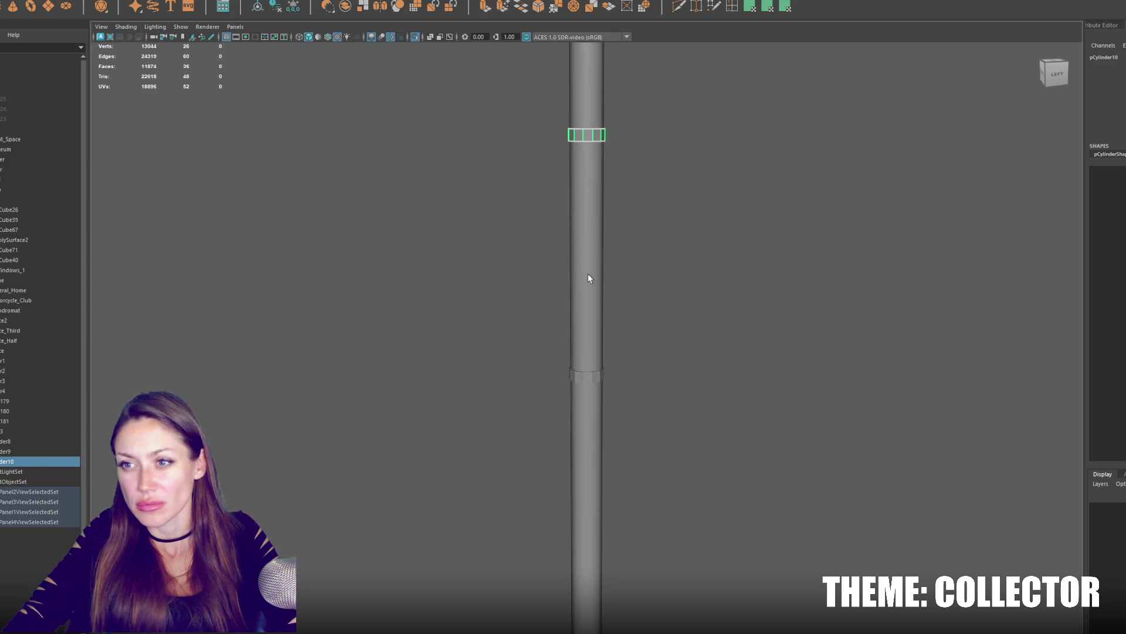
pyautogui.press('Delete')
pyautogui.click(587, 377)
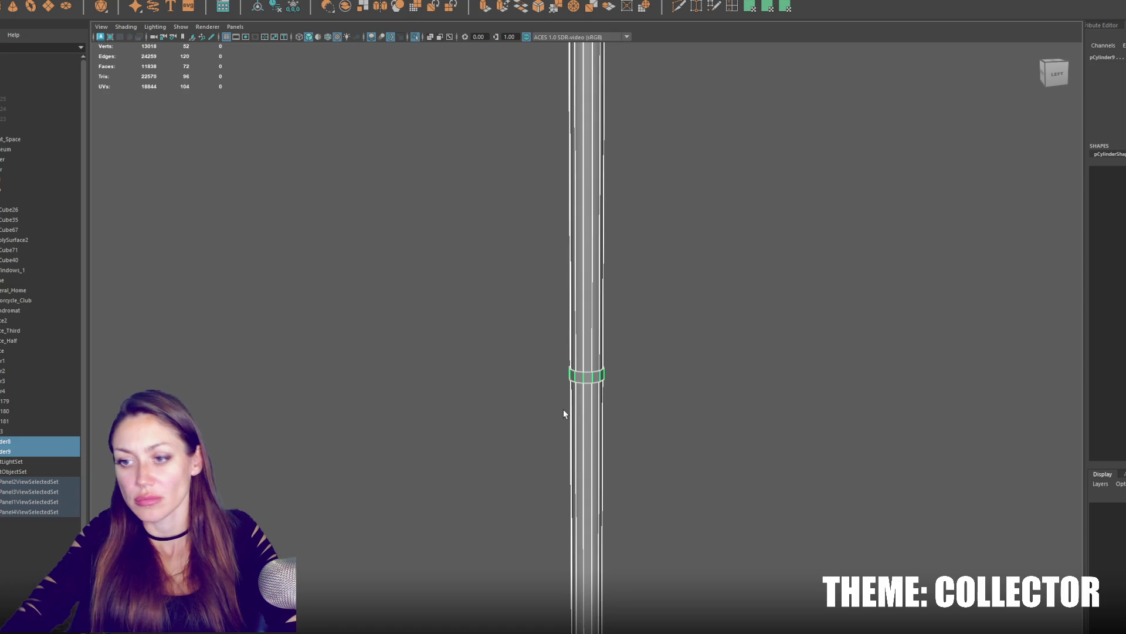
pyautogui.keyDown('ctrl'); pyautogui.click(563, 409); pyautogui.keyUp('ctrl')
pyautogui.press('Delete')
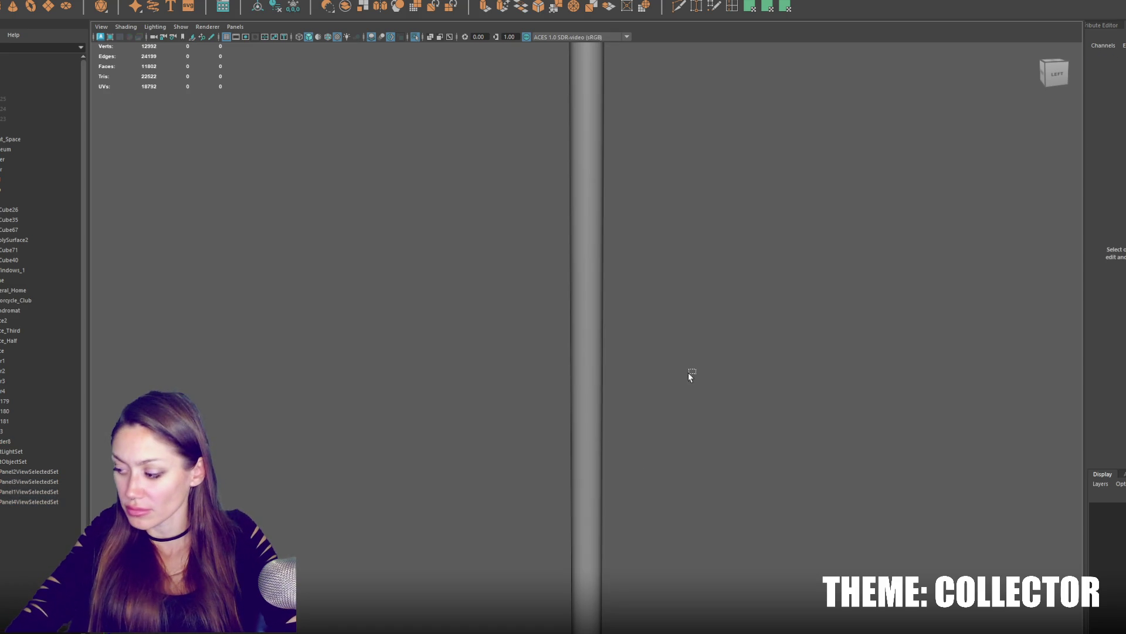
# Thin the collar ring and bevel its top and bottom edge loops with Fraction 0.1.
pyautogui.click(596, 389)
pyautogui.scroll(-3, 596, 390)
pyautogui.moveTo(587, 327)
pyautogui.mouseDown()
pyautogui.moveTo(580, 376)
pyautogui.moveTo(595, 358)
pyautogui.mouseUp()
pyautogui.press('f')
pyautogui.moveTo(676, 361)
pyautogui.mouseDown(button='right')
pyautogui.moveTo(670, 314)
pyautogui.moveTo(672, 344)
pyautogui.mouseUp(button='right')
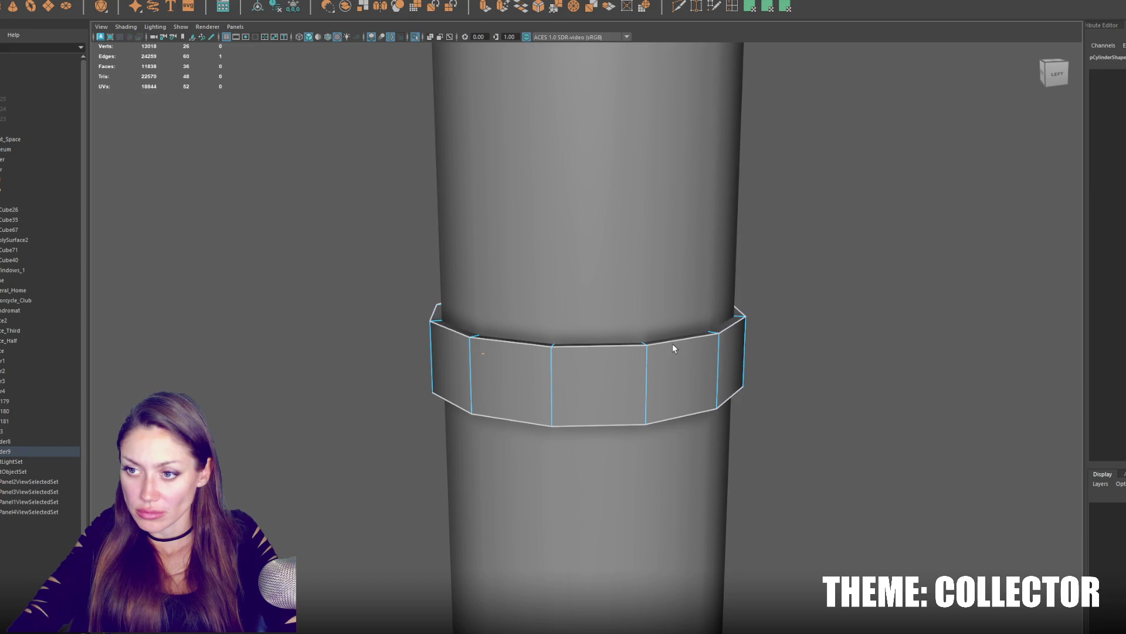
pyautogui.click(713, 339)
pyautogui.doubleClick(694, 338)
pyautogui.keyDown('shift'); pyautogui.doubleClick(691, 411); pyautogui.keyUp('shift')
pyautogui.hotkey('ctrl', 'b')
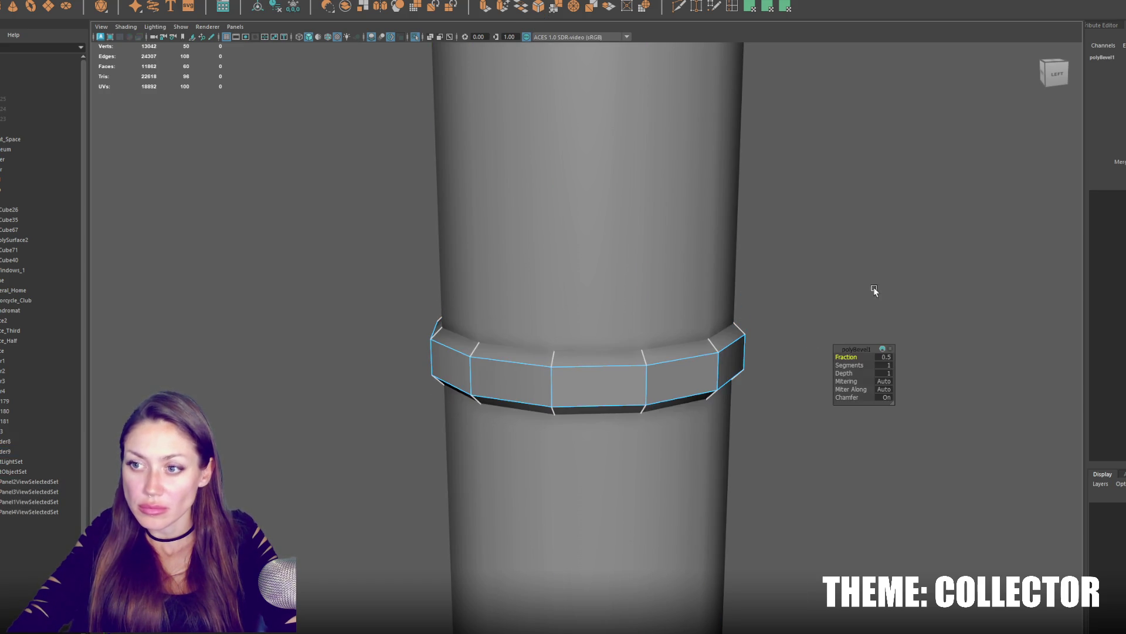
pyautogui.moveTo(858, 358); pyautogui.dragTo(852, 357)
pyautogui.write('0.1')
pyautogui.press('Return')
pyautogui.scroll(-2, 744, 265)
# Soften the ring's edges and box-select it in wireframe before returning to shaded object mode.
pyautogui.rightClick(801, 261)
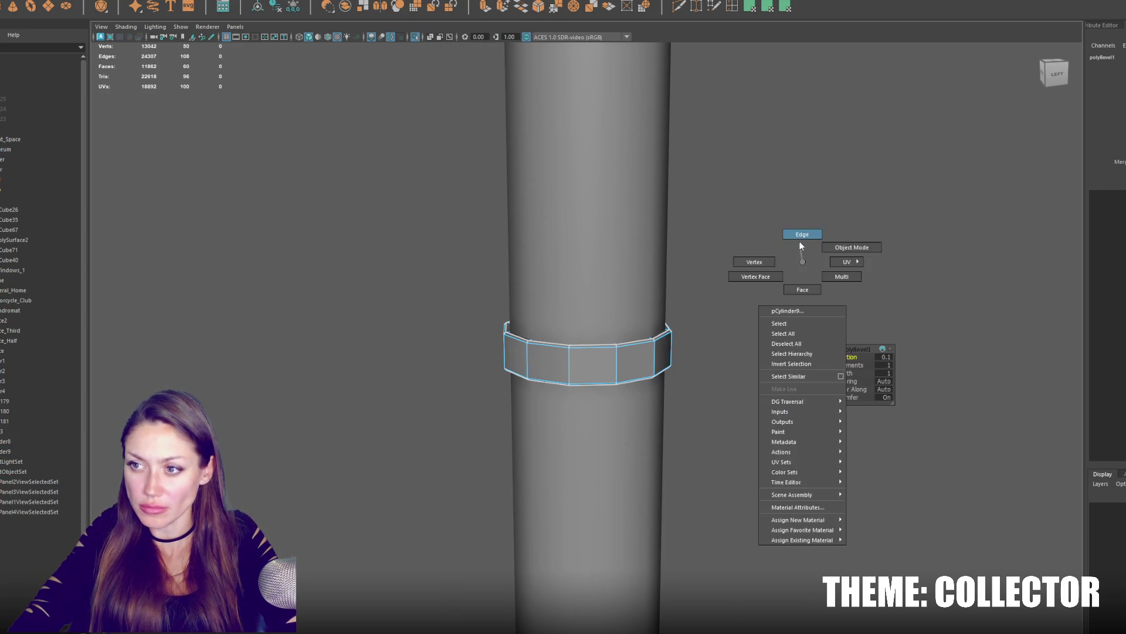
pyautogui.doubleClick(644, 342)
pyautogui.scroll(2, 643, 344)
pyautogui.keyDown('shift'); pyautogui.doubleClick(648, 339); pyautogui.keyUp('shift')
pyautogui.keyDown('alt'); pyautogui.moveTo(688, 418); pyautogui.dragTo(671, 373); pyautogui.keyUp('alt')
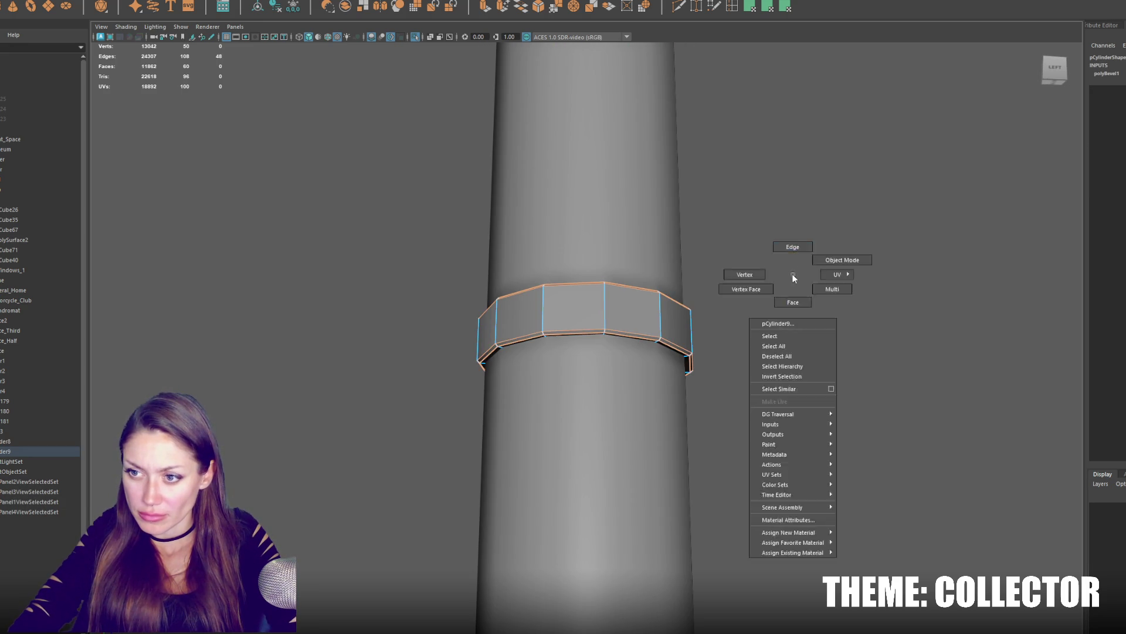
pyautogui.moveTo(793, 276); pyautogui.dragTo(642, 322, button='right')
pyautogui.moveTo(781, 255)
pyautogui.keyDown('shift'); pyautogui.mouseDown(button='right')
pyautogui.moveTo(877, 307)
pyautogui.moveTo(919, 286)
pyautogui.mouseUp(button='right'); pyautogui.keyUp('shift')
pyautogui.scroll(-3, 918, 286)
pyautogui.scroll(-3, 771, 338)
pyautogui.scroll(1, 613, 344)
pyautogui.moveTo(643, 337); pyautogui.dragTo(618, 311, button='right')
pyautogui.press('4')
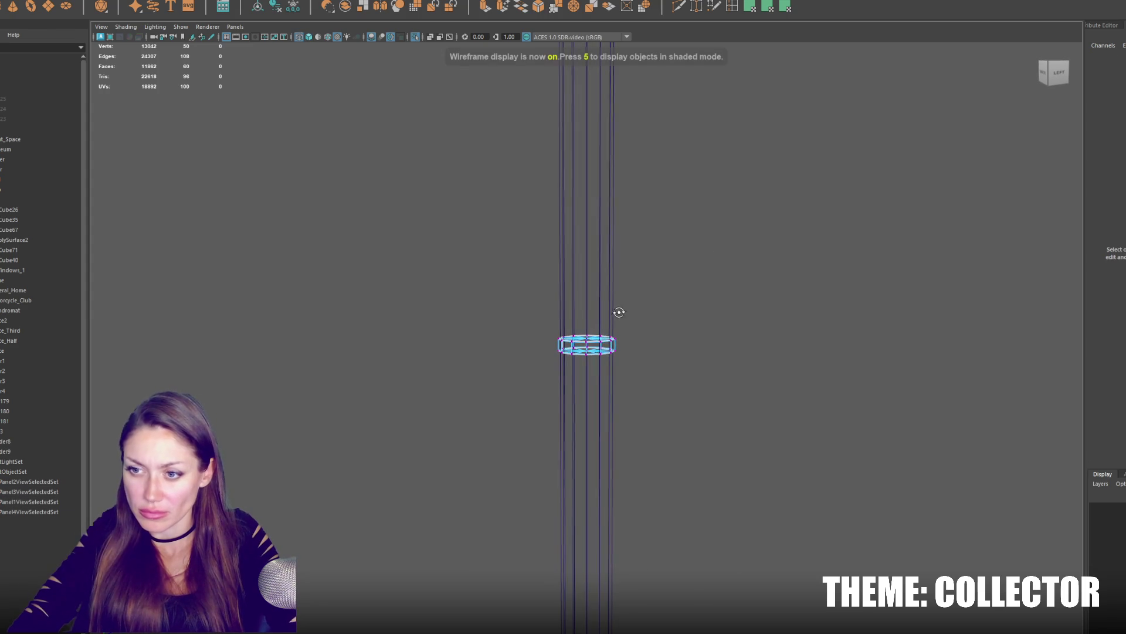
pyautogui.moveTo(544, 346); pyautogui.dragTo(546, 345)
pyautogui.moveTo(592, 295); pyautogui.dragTo(722, 231, button='right')
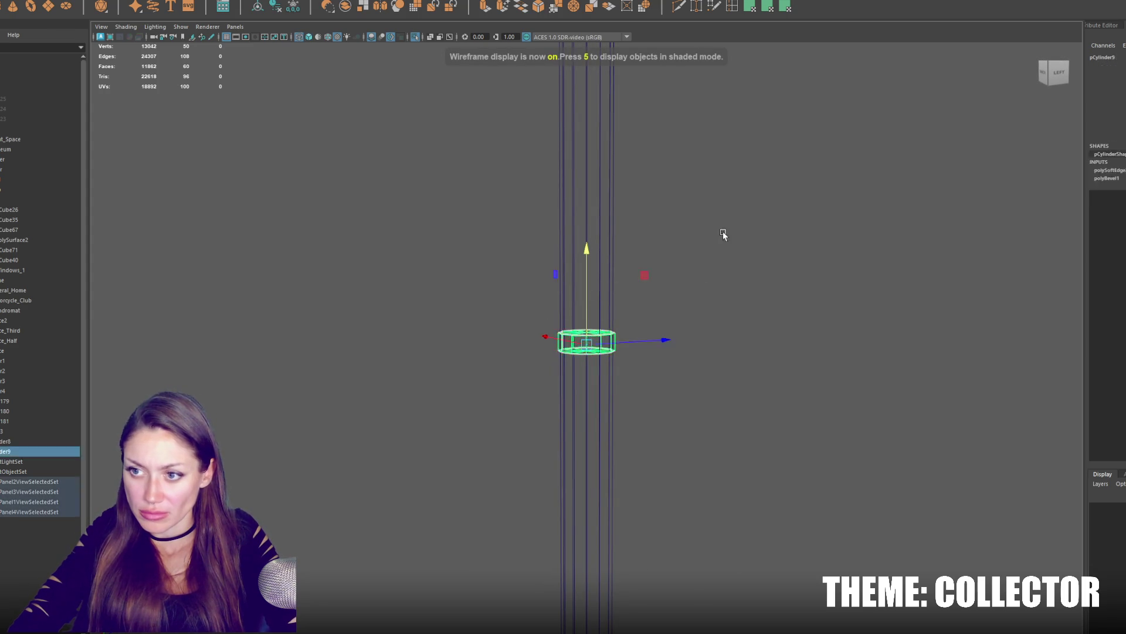
pyautogui.press('5')
# Duplicate the ring three times, spacing copies up the pipe and one at its base.
pyautogui.click(590, 345)
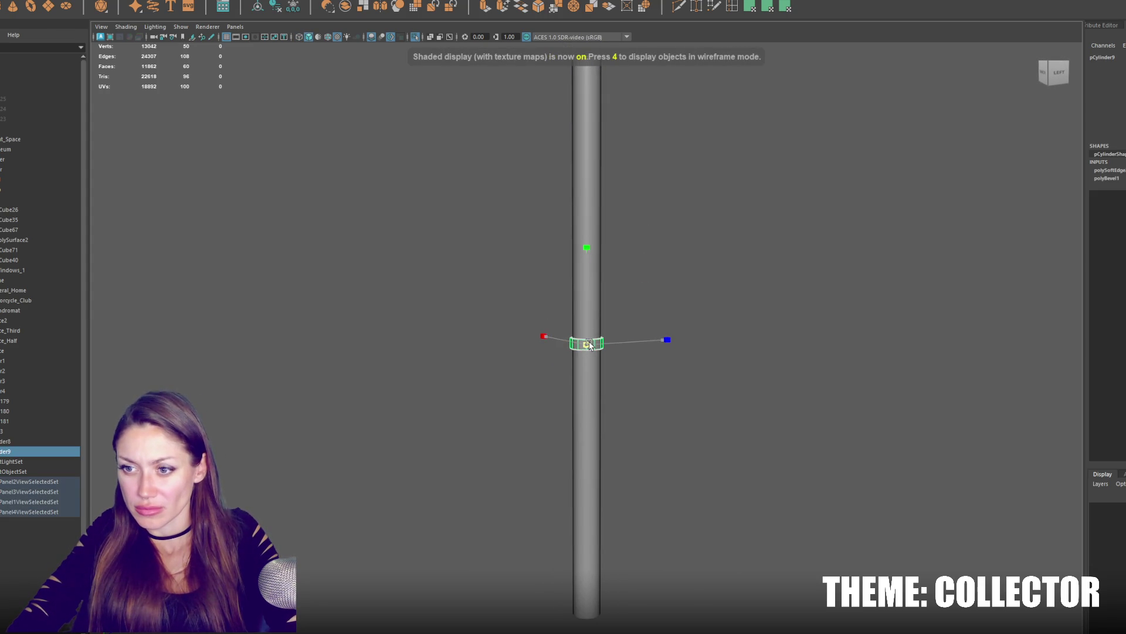
pyautogui.hotkey('ctrl', 'd')
pyautogui.moveTo(597, 213); pyautogui.dragTo(596, 152)
pyautogui.scroll(-3, 587, 330)
pyautogui.click(587, 343)
pyautogui.hotkey('ctrl', 'd')
pyautogui.moveTo(587, 313); pyautogui.dragTo(593, 498)
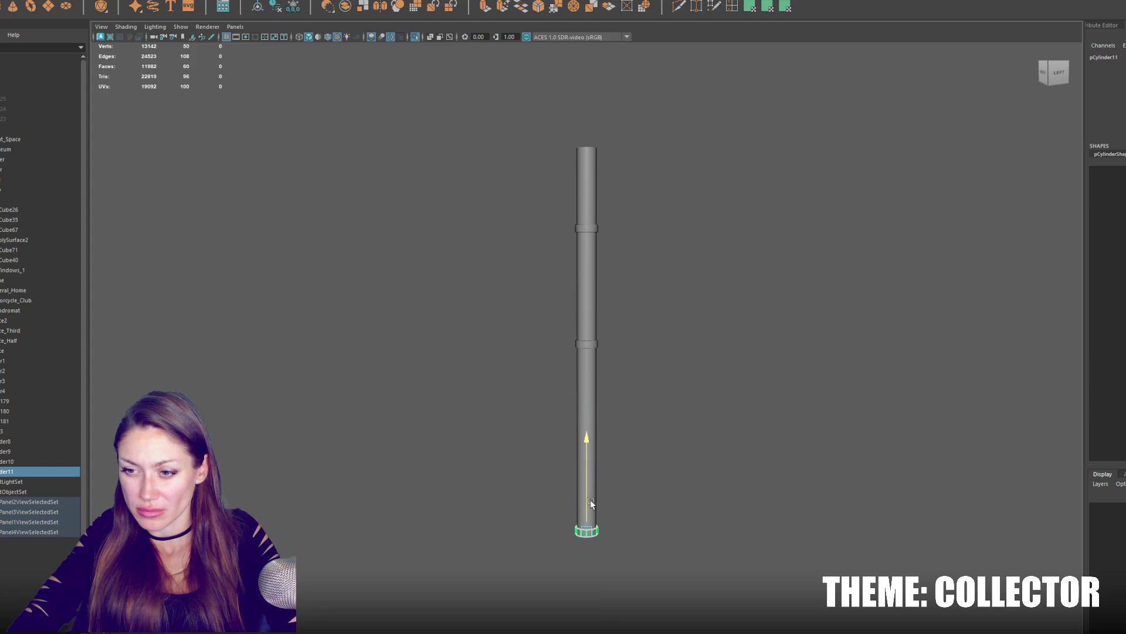
pyautogui.hotkey('ctrl', 'd')
pyautogui.moveTo(586, 476)
pyautogui.mouseDown()
pyautogui.moveTo(622, 144)
pyautogui.moveTo(662, 201)
pyautogui.mouseUp()
pyautogui.scroll(-3, 675, 179)
# Combine the pipe pieces, rename the result Pipe, move it up the Outliner and exit isolate.
pyautogui.click(102, 3)
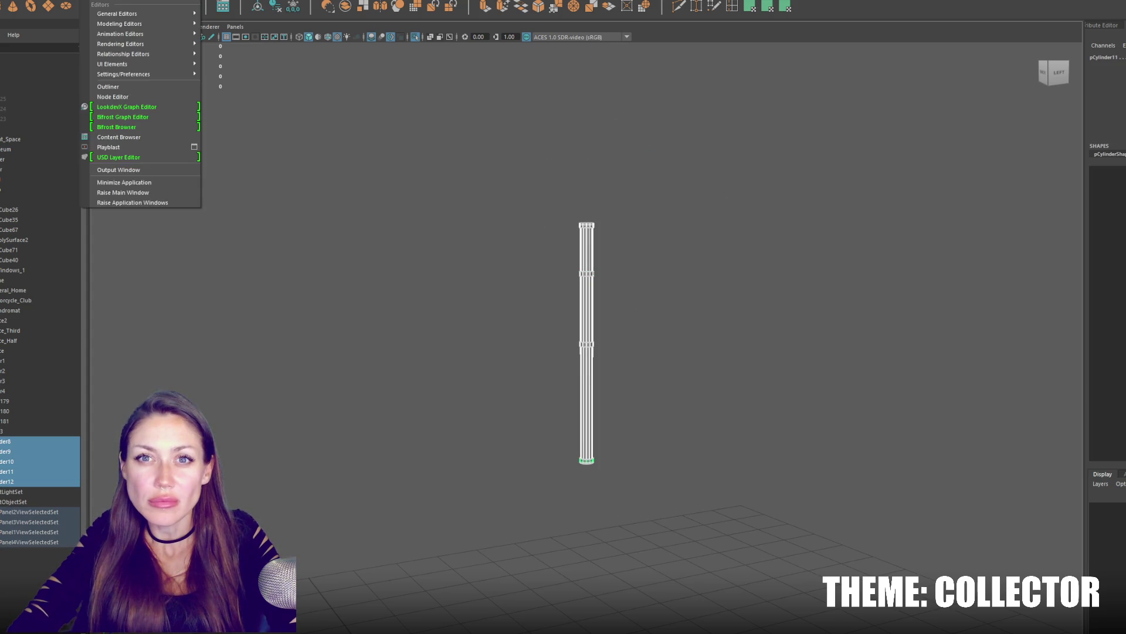
pyautogui.click(141, 106)
pyautogui.scroll(-1, 54, 475)
pyautogui.doubleClick(53, 472)
pyautogui.write('Pipe')
pyautogui.press('Return')
pyautogui.moveTo(35, 473); pyautogui.dragTo(49, 133)
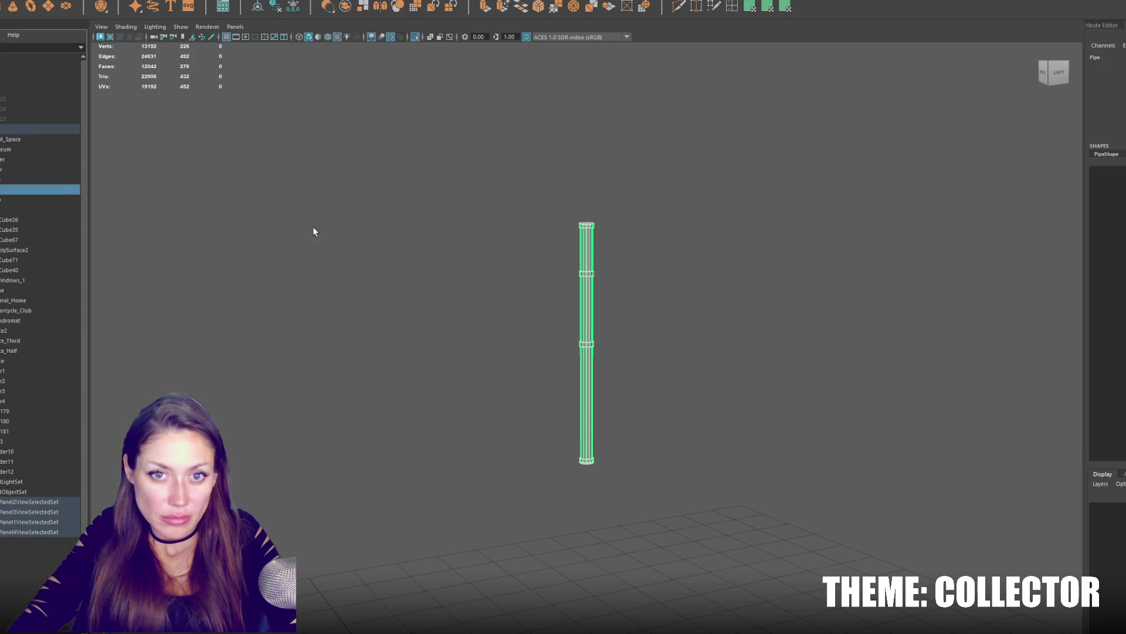
pyautogui.click(313, 227)
pyautogui.hotkey('ctrl', '1')
# Duplicate the pipe into a shorter copy set lower on the wall beside it.
pyautogui.click(585, 323)
pyautogui.moveTo(585, 322)
pyautogui.keyDown('alt'); pyautogui.mouseDown()
pyautogui.moveTo(595, 328)
pyautogui.moveTo(540, 359)
pyautogui.moveTo(470, 372)
pyautogui.mouseUp(); pyautogui.keyUp('alt')
pyautogui.hotkey('ctrl', 'd')
pyautogui.press('w')
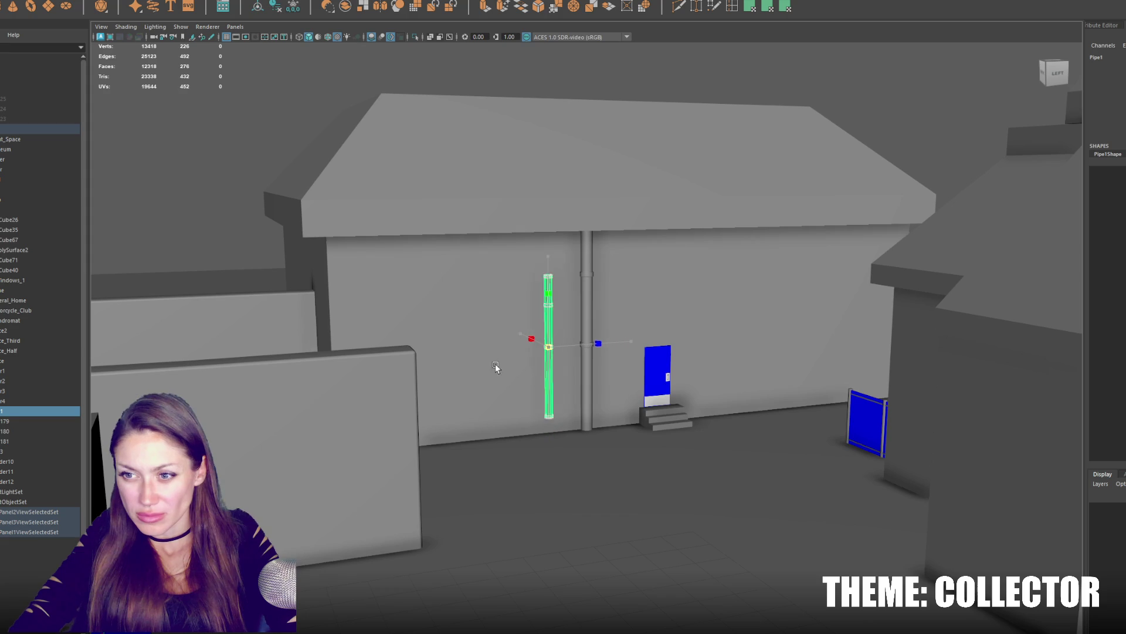
pyautogui.press('w')
pyautogui.moveTo(546, 330)
pyautogui.mouseDown()
pyautogui.moveTo(544, 371)
pyautogui.moveTo(581, 389)
pyautogui.mouseUp()
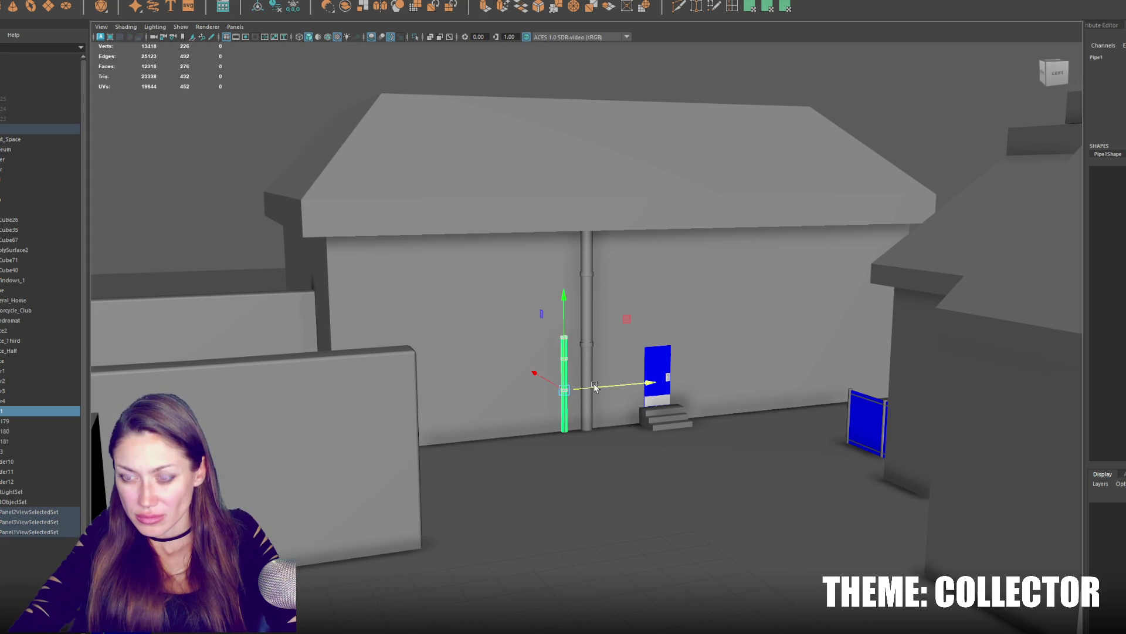
pyautogui.click(543, 305)
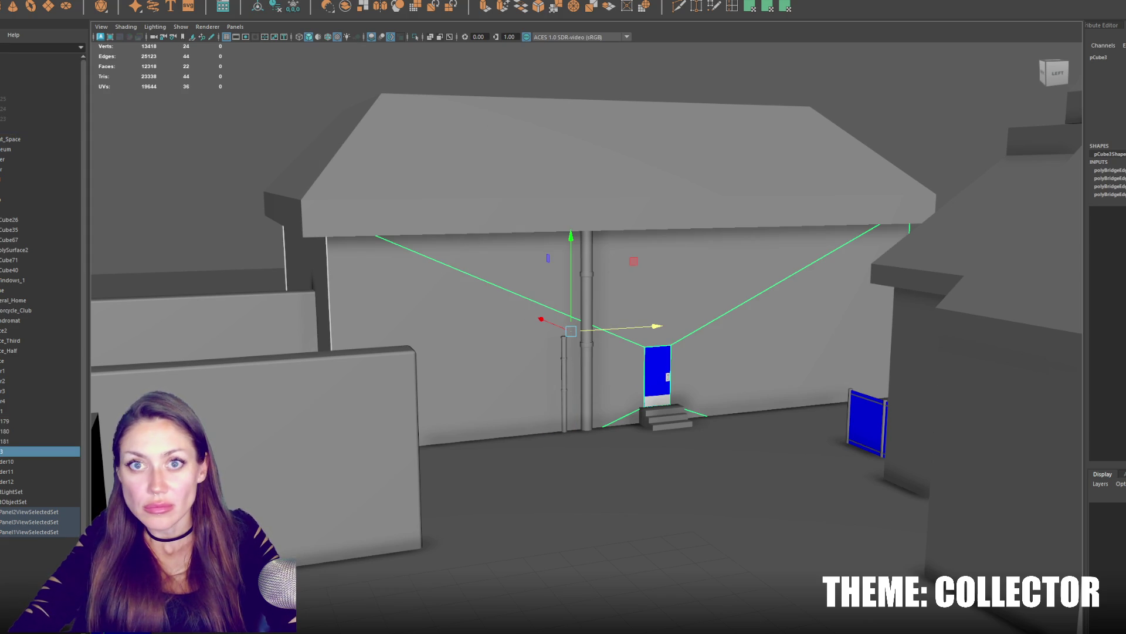
# Raise a new small cube and push it into the wall, then shrink the roof slightly.
pyautogui.moveTo(712, 372)
pyautogui.keyDown('alt'); pyautogui.mouseDown()
pyautogui.moveTo(527, 446)
pyautogui.moveTo(518, 254)
pyautogui.moveTo(529, 335)
pyautogui.moveTo(489, 319)
pyautogui.moveTo(516, 383)
pyautogui.mouseUp(); pyautogui.keyUp('alt')
pyautogui.moveTo(473, 428); pyautogui.dragTo(594, 418)
pyautogui.click(549, 329)
pyautogui.moveTo(534, 333); pyautogui.dragTo(529, 339)
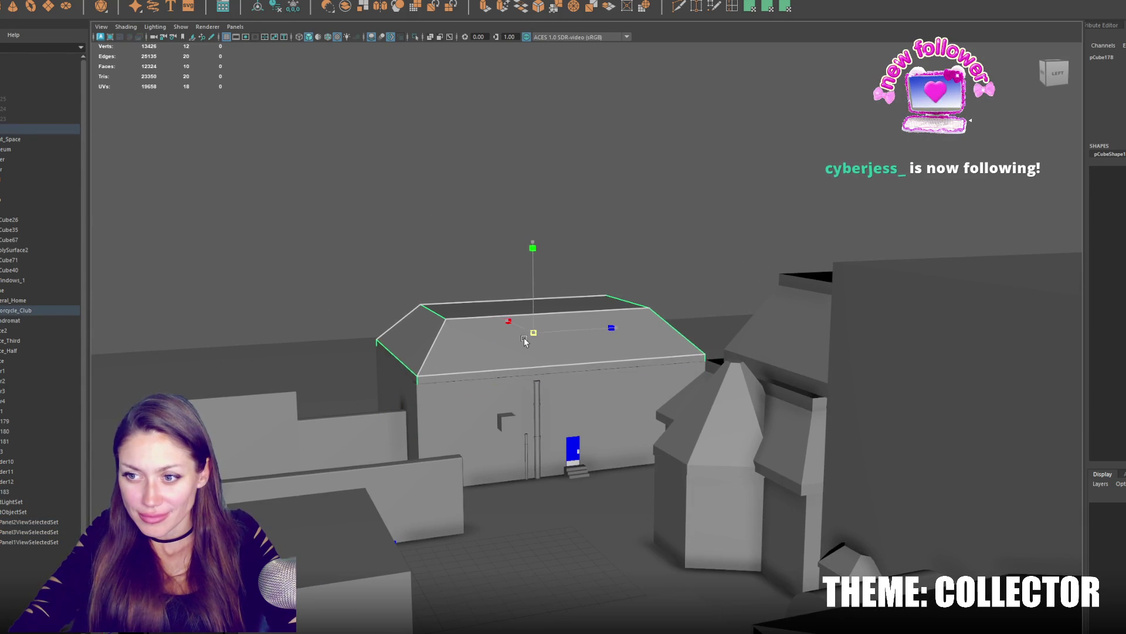
# Flatten the small cube into a thin slab and stretch it into a long narrow box.
pyautogui.click(514, 423)
pyautogui.press('f')
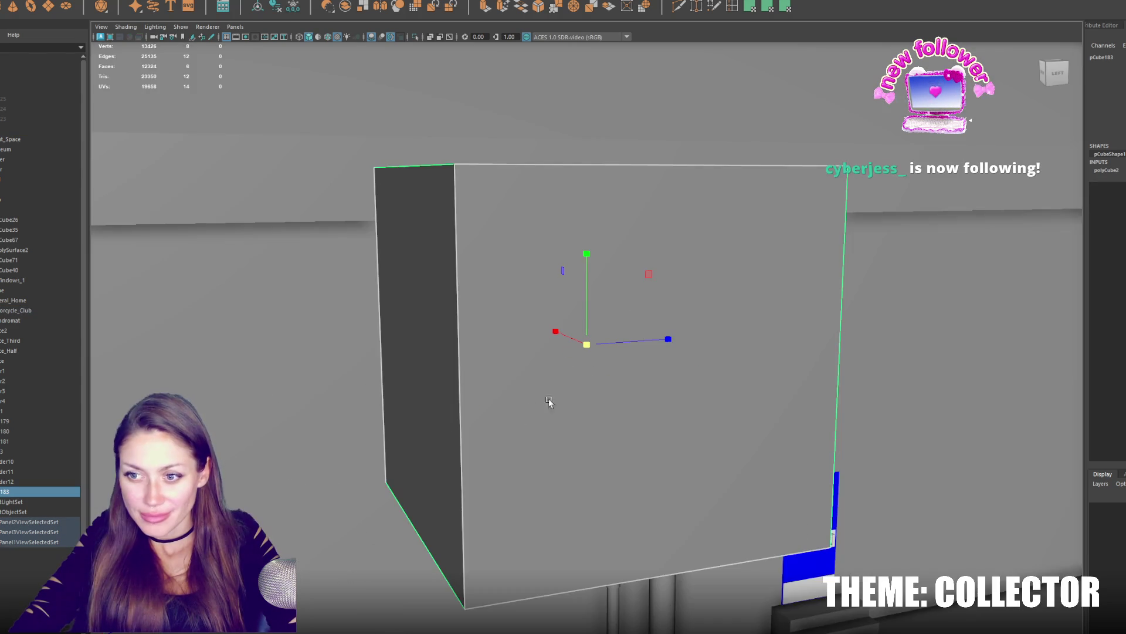
pyautogui.scroll(-5, 549, 401)
pyautogui.scroll(-2, 577, 340)
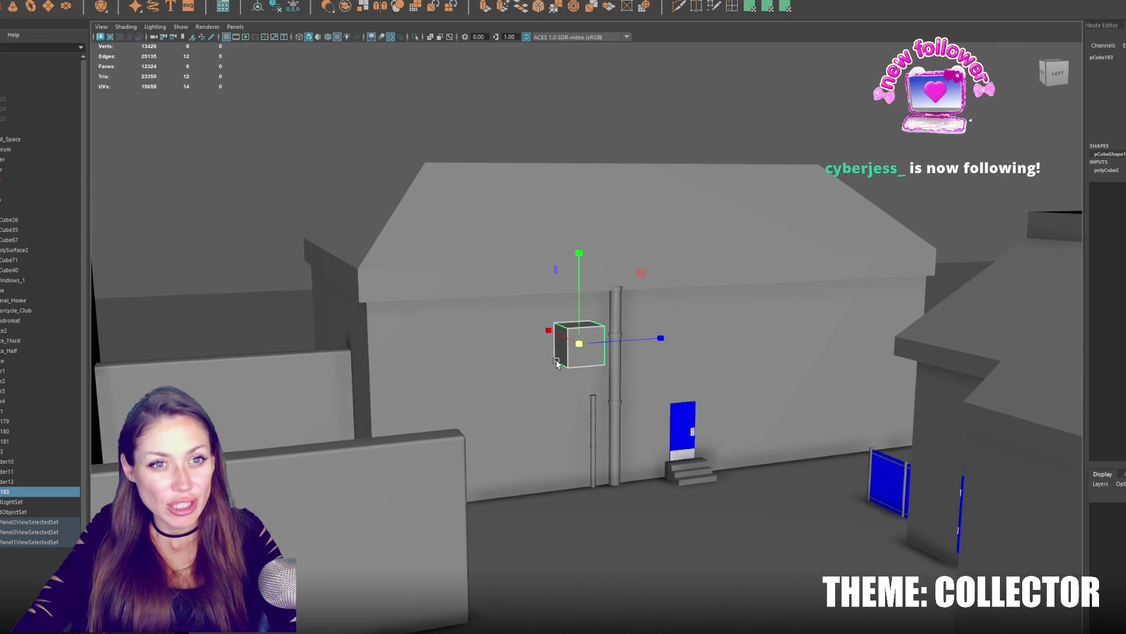
pyautogui.press('r')
pyautogui.moveTo(580, 254); pyautogui.dragTo(574, 340)
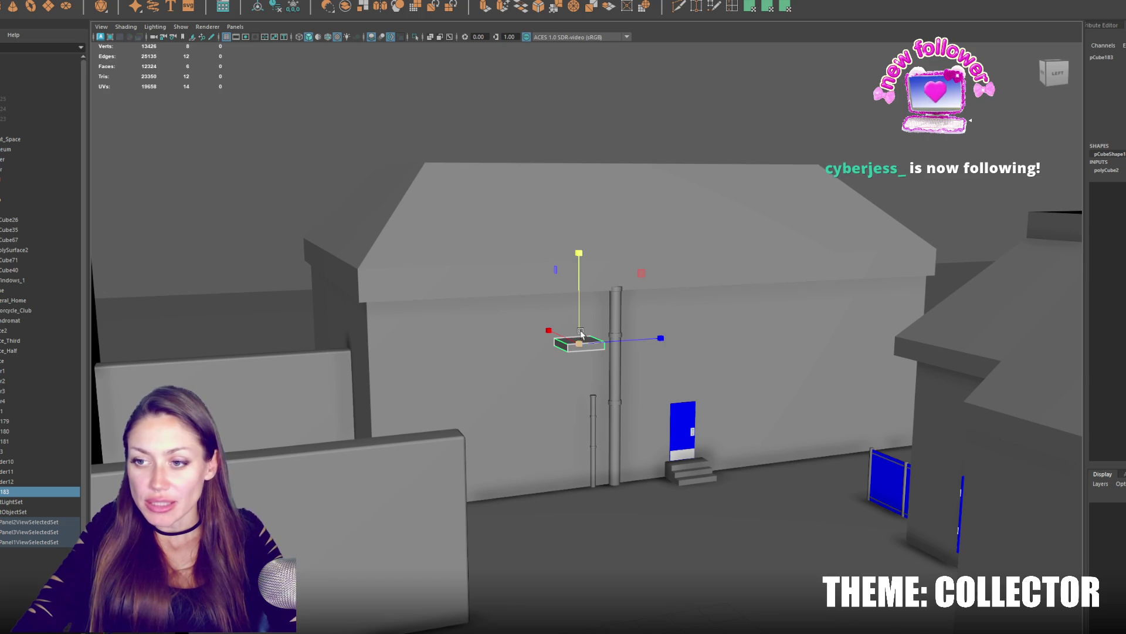
pyautogui.press('f')
pyautogui.scroll(-3, 585, 286)
pyautogui.moveTo(585, 286)
pyautogui.keyDown('alt'); pyautogui.mouseDown()
pyautogui.moveTo(859, 255)
pyautogui.moveTo(648, 360)
pyautogui.mouseUp(); pyautogui.keyUp('alt')
pyautogui.moveTo(503, 361); pyautogui.dragTo(612, 343)
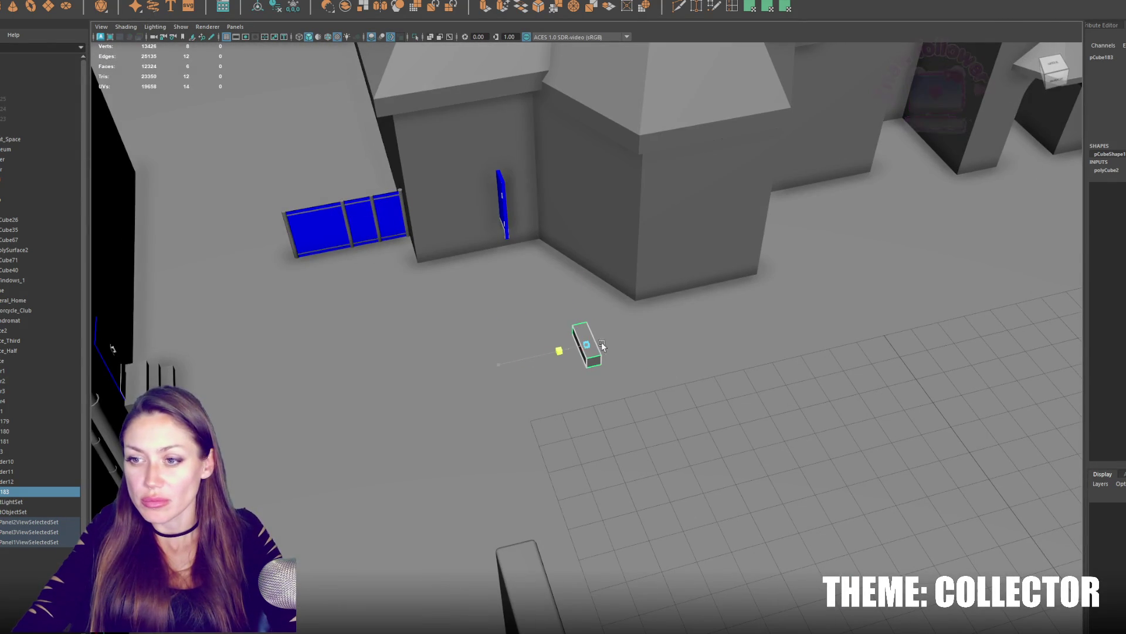
# Slide the strip along the wall above the door and extend its length across the wall.
pyautogui.moveTo(559, 343); pyautogui.dragTo(174, 337)
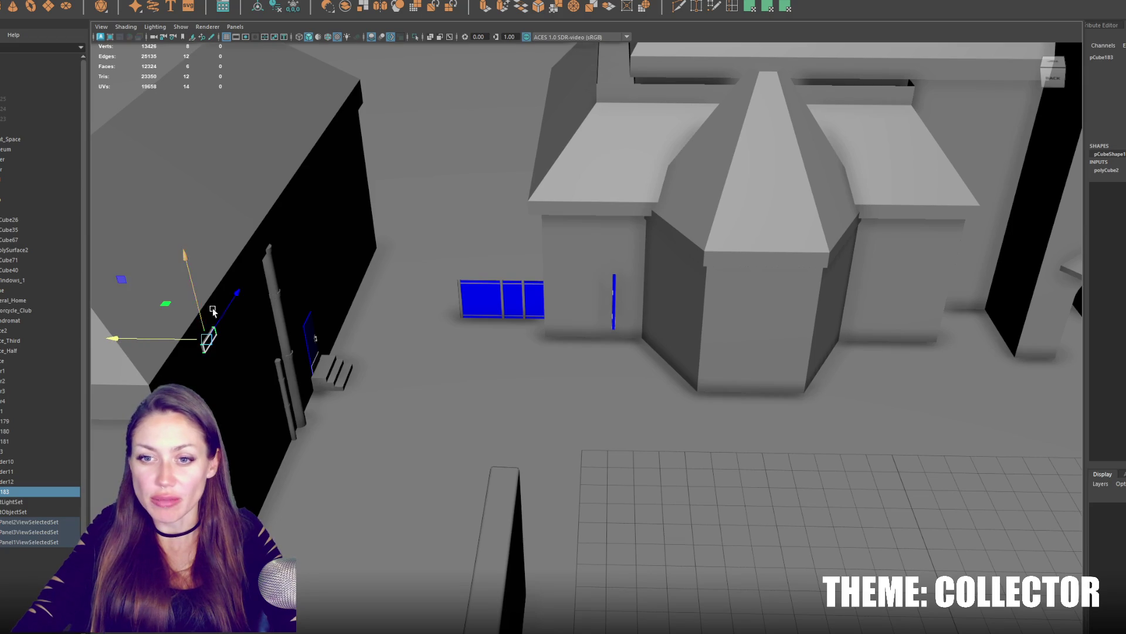
pyautogui.moveTo(212, 311); pyautogui.dragTo(348, 193)
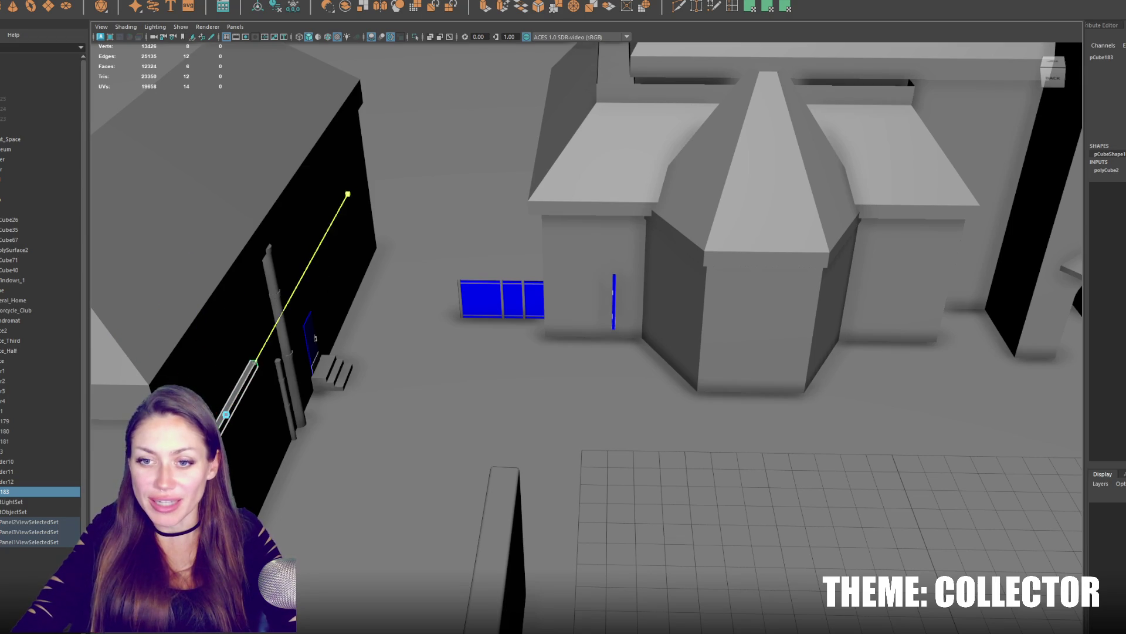
pyautogui.moveTo(231, 398)
pyautogui.mouseDown()
pyautogui.moveTo(347, 260)
pyautogui.moveTo(477, 299)
pyautogui.mouseUp()
pyautogui.press('f')
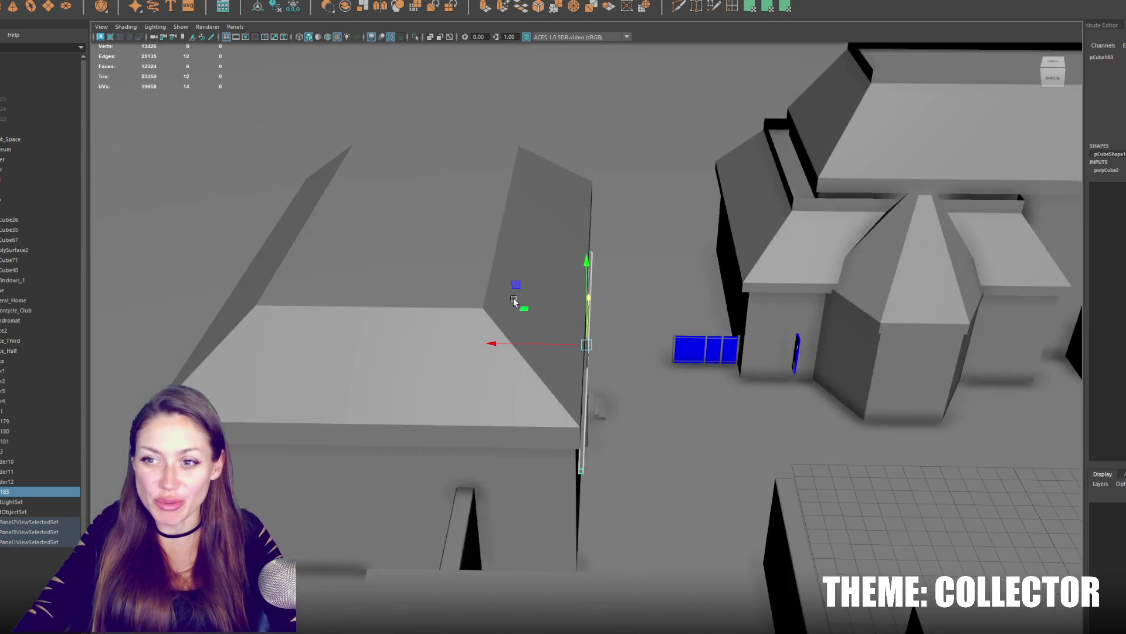
pyautogui.moveTo(589, 312)
pyautogui.keyDown('alt'); pyautogui.mouseDown()
pyautogui.moveTo(563, 348)
pyautogui.moveTo(542, 350)
pyautogui.moveTo(581, 282)
pyautogui.moveTo(583, 328)
pyautogui.mouseUp(); pyautogui.keyUp('alt')
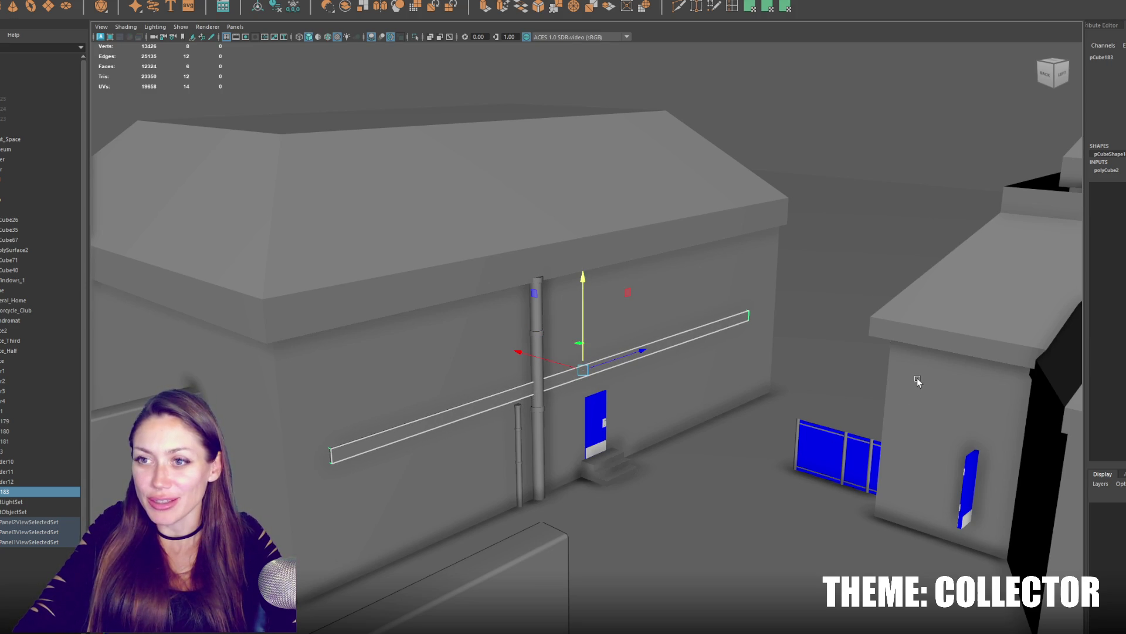
pyautogui.scroll(3, 735, 378)
# Rescale the house's roof slab and check its underside.
pyautogui.click(571, 244)
pyautogui.moveTo(727, 372)
pyautogui.keyDown('alt'); pyautogui.mouseDown()
pyautogui.moveTo(570, 244)
pyautogui.moveTo(491, 234)
pyautogui.mouseUp(); pyautogui.keyUp('alt')
pyautogui.press('r')
pyautogui.moveTo(410, 158); pyautogui.dragTo(417, 158)
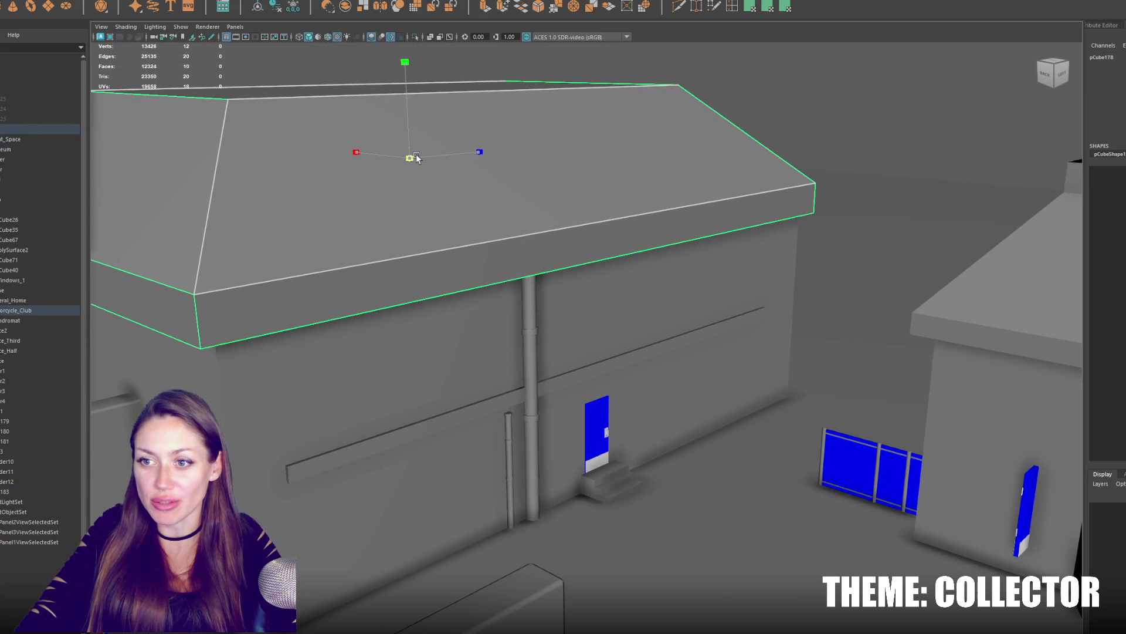
pyautogui.moveTo(522, 189)
pyautogui.keyDown('alt'); pyautogui.mouseDown()
pyautogui.moveTo(482, 157)
pyautogui.moveTo(545, 176)
pyautogui.moveTo(495, 184)
pyautogui.moveTo(468, 172)
pyautogui.moveTo(498, 154)
pyautogui.moveTo(622, 177)
pyautogui.moveTo(481, 185)
pyautogui.moveTo(488, 171)
pyautogui.moveTo(503, 173)
pyautogui.moveTo(442, 197)
pyautogui.moveTo(596, 197)
pyautogui.moveTo(489, 209)
pyautogui.mouseUp(); pyautogui.keyUp('alt')
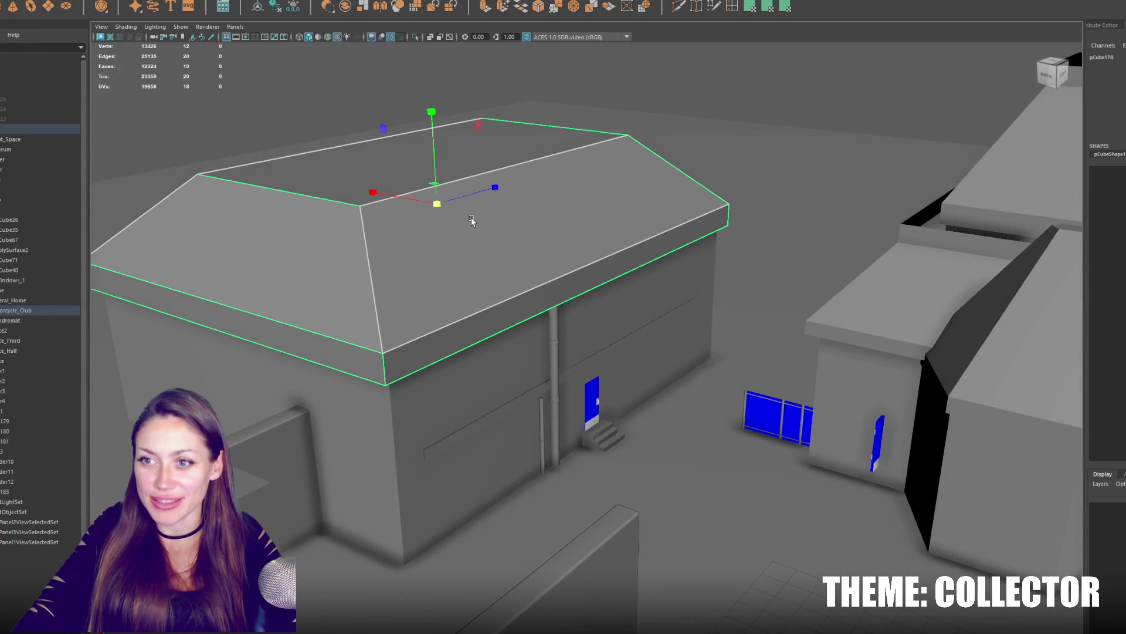
# Orbit across the neighbouring buildings, then select the horizontal trim strip on the wall.
pyautogui.moveTo(473, 220)
pyautogui.keyDown('alt'); pyautogui.mouseDown()
pyautogui.moveTo(648, 397)
pyautogui.moveTo(697, 365)
pyautogui.mouseUp(); pyautogui.keyUp('alt')
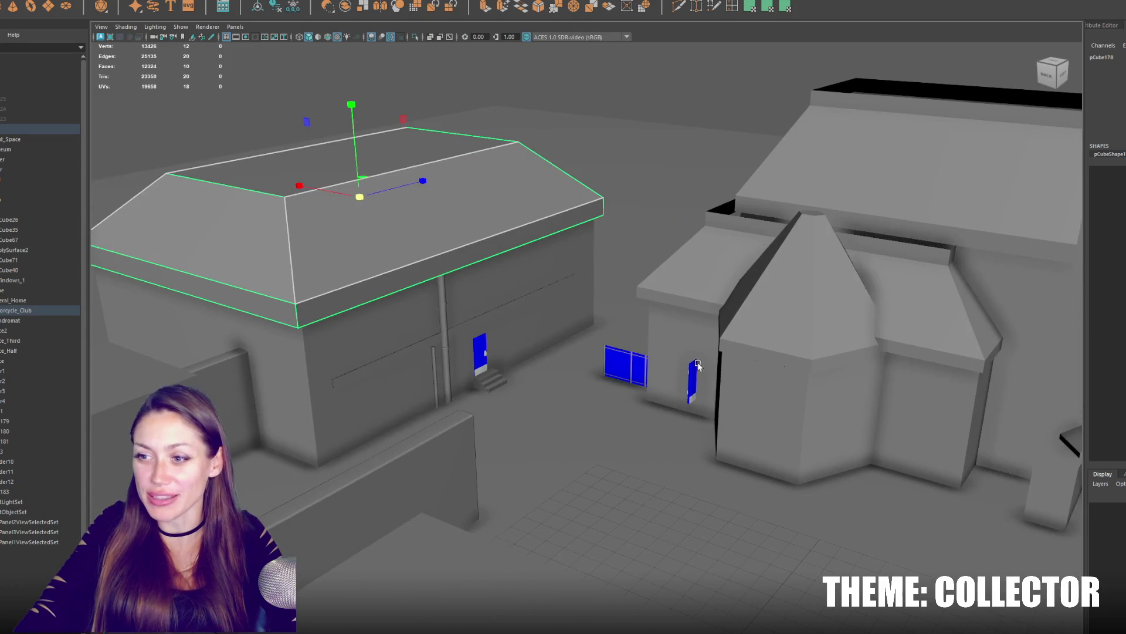
pyautogui.keyDown('alt'); pyautogui.moveTo(908, 333); pyautogui.dragTo(847, 171); pyautogui.keyUp('alt')
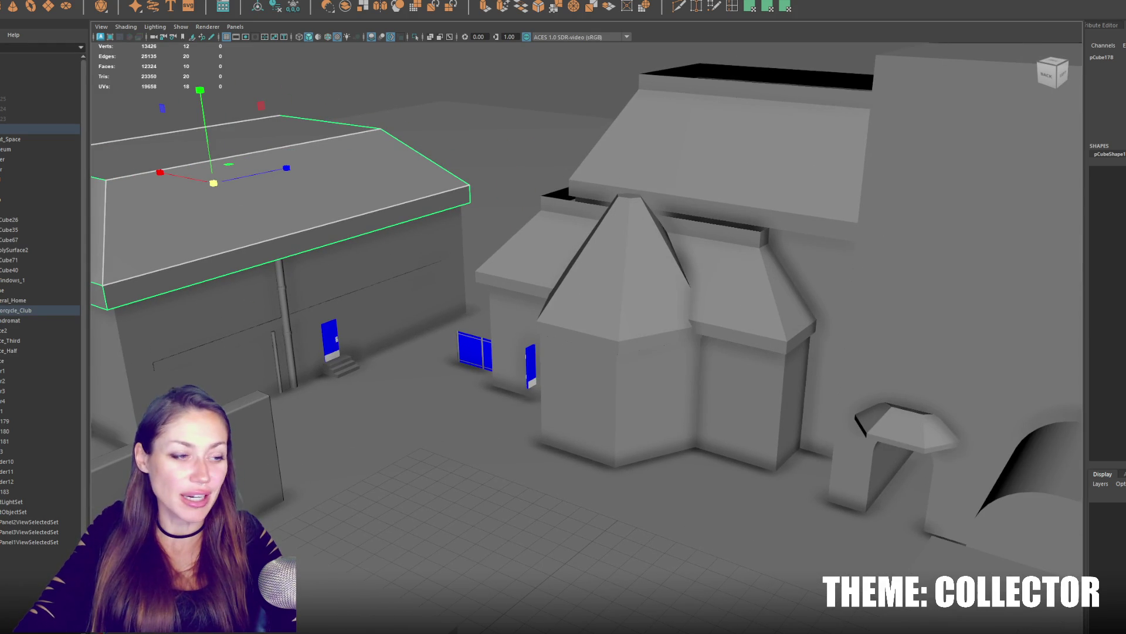
pyautogui.moveTo(712, 297)
pyautogui.keyDown('alt'); pyautogui.mouseDown()
pyautogui.moveTo(860, 294)
pyautogui.moveTo(480, 232)
pyautogui.moveTo(605, 261)
pyautogui.moveTo(572, 255)
pyautogui.moveTo(489, 318)
pyautogui.moveTo(425, 307)
pyautogui.moveTo(523, 328)
pyautogui.moveTo(569, 310)
pyautogui.moveTo(643, 315)
pyautogui.moveTo(569, 329)
pyautogui.moveTo(672, 349)
pyautogui.moveTo(491, 407)
pyautogui.mouseUp(); pyautogui.keyUp('alt')
pyautogui.click(568, 323)
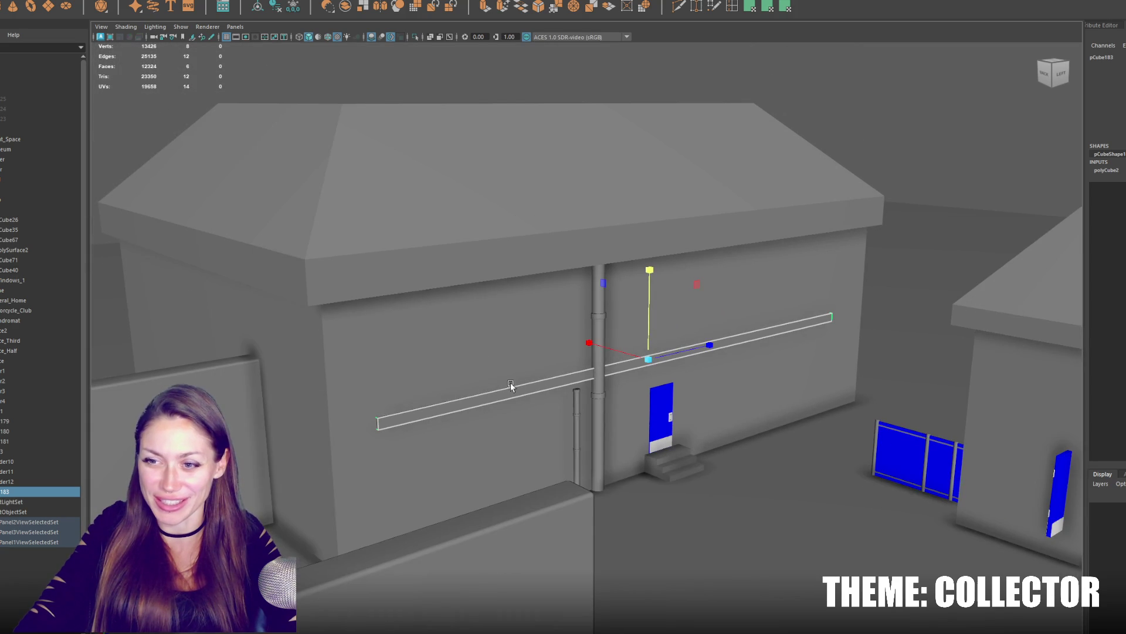
# In vertex mode, drag the trim strip's left and right ends outward to span the wall.
pyautogui.press('4')
pyautogui.keyDown('alt'); pyautogui.moveTo(559, 391); pyautogui.dragTo(593, 378); pyautogui.keyUp('alt')
pyautogui.press('6')
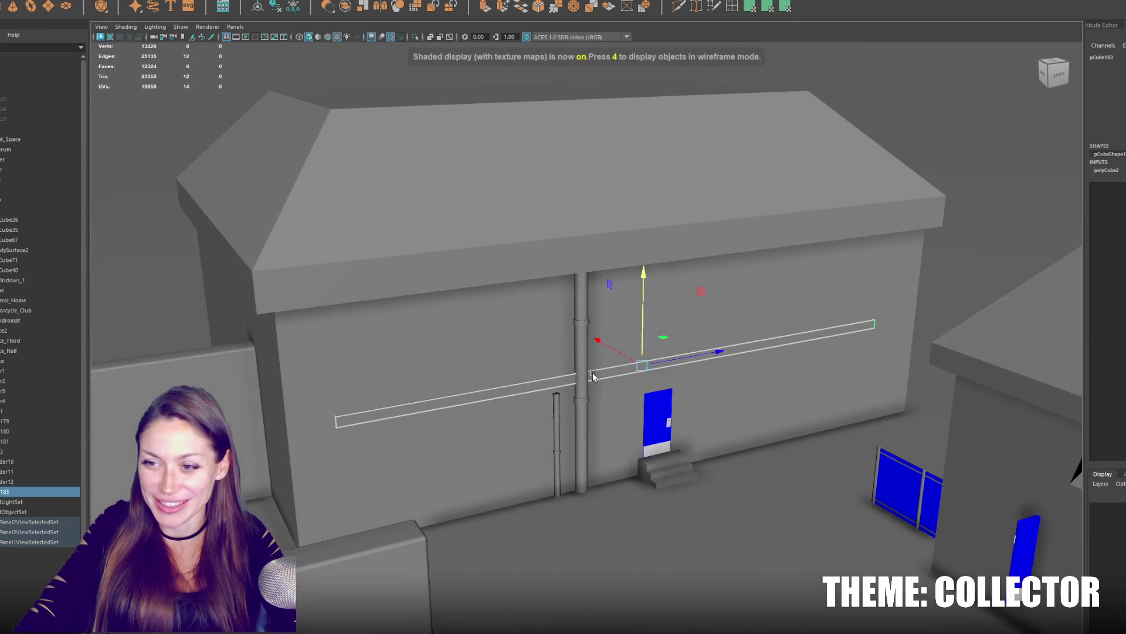
pyautogui.moveTo(161, 246); pyautogui.dragTo(209, 200, button='right')
pyautogui.moveTo(364, 385); pyautogui.dragTo(314, 422)
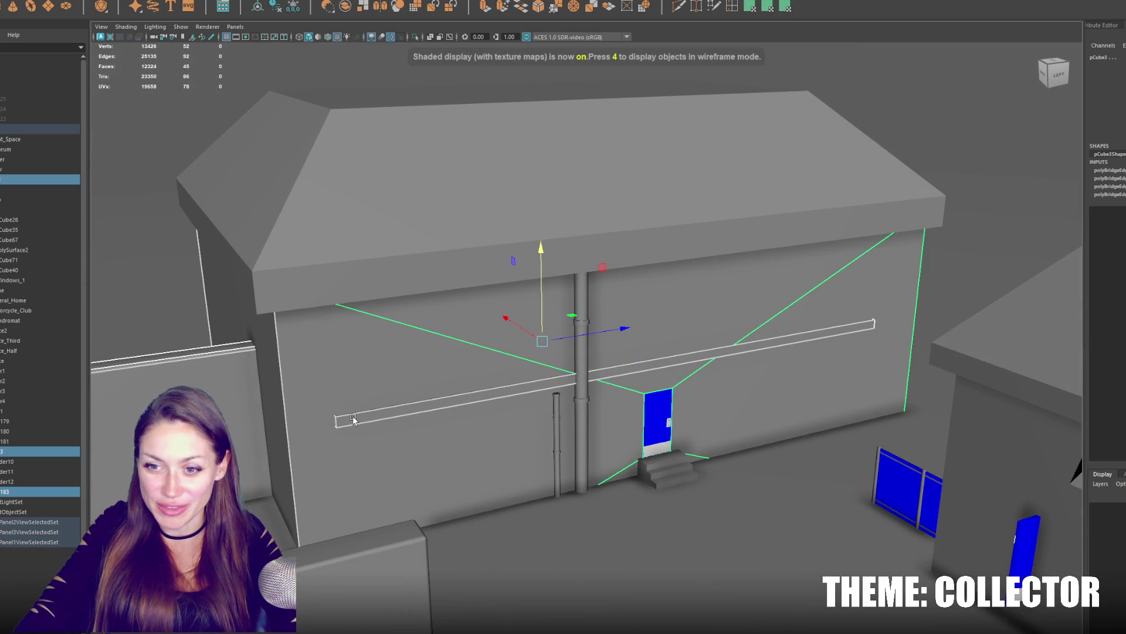
pyautogui.click(390, 415)
pyautogui.moveTo(185, 118); pyautogui.dragTo(115, 109, button='right')
pyautogui.moveTo(386, 412); pyautogui.dragTo(340, 427)
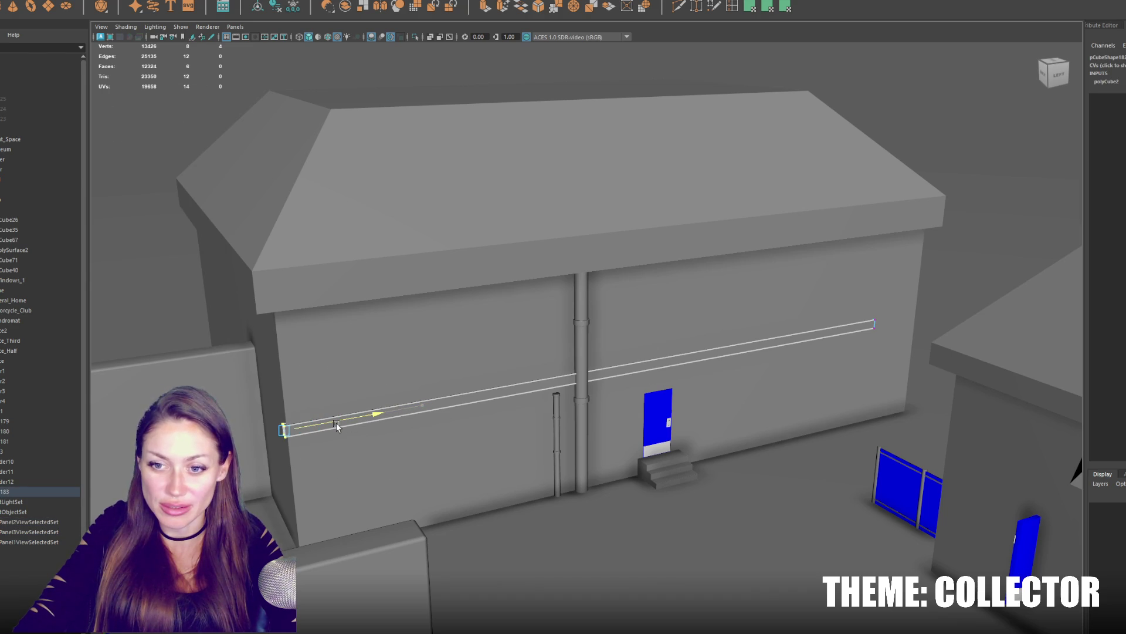
pyautogui.moveTo(830, 290)
pyautogui.mouseDown()
pyautogui.moveTo(897, 348)
pyautogui.moveTo(931, 315)
pyautogui.moveTo(840, 320)
pyautogui.moveTo(805, 300)
pyautogui.moveTo(627, 357)
pyautogui.moveTo(670, 365)
pyautogui.moveTo(647, 388)
pyautogui.moveTo(564, 302)
pyautogui.moveTo(591, 334)
pyautogui.moveTo(624, 290)
pyautogui.moveTo(579, 341)
pyautogui.moveTo(560, 343)
pyautogui.mouseUp()
# Return to object selection and zoom in on the strip's end at the building corner.
pyautogui.press('f')
pyautogui.moveTo(420, 255); pyautogui.dragTo(415, 214, button='right')
pyautogui.moveTo(414, 215)
pyautogui.keyDown('alt'); pyautogui.mouseDown()
pyautogui.moveTo(454, 198)
pyautogui.moveTo(338, 100)
pyautogui.moveTo(371, 114)
pyautogui.moveTo(400, 282)
pyautogui.moveTo(400, 170)
pyautogui.moveTo(361, 133)
pyautogui.moveTo(435, 197)
pyautogui.mouseUp(); pyautogui.keyUp('alt')
pyautogui.keyDown('alt'); pyautogui.moveTo(584, 394); pyautogui.dragTo(634, 394, button='right'); pyautogui.keyUp('alt')
pyautogui.moveTo(633, 395)
pyautogui.keyDown('alt'); pyautogui.mouseDown()
pyautogui.moveTo(414, 350)
pyautogui.moveTo(722, 334)
pyautogui.moveTo(699, 451)
pyautogui.mouseUp(); pyautogui.keyUp('alt')
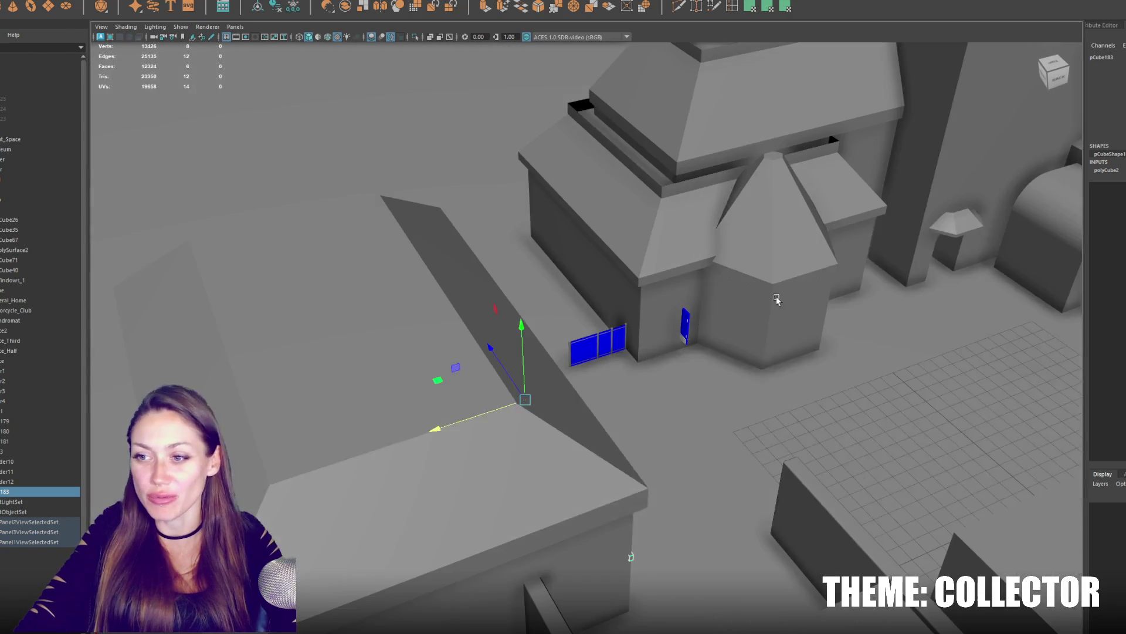
pyautogui.keyDown('alt'); pyautogui.moveTo(776, 299); pyautogui.dragTo(611, 358); pyautogui.keyUp('alt')
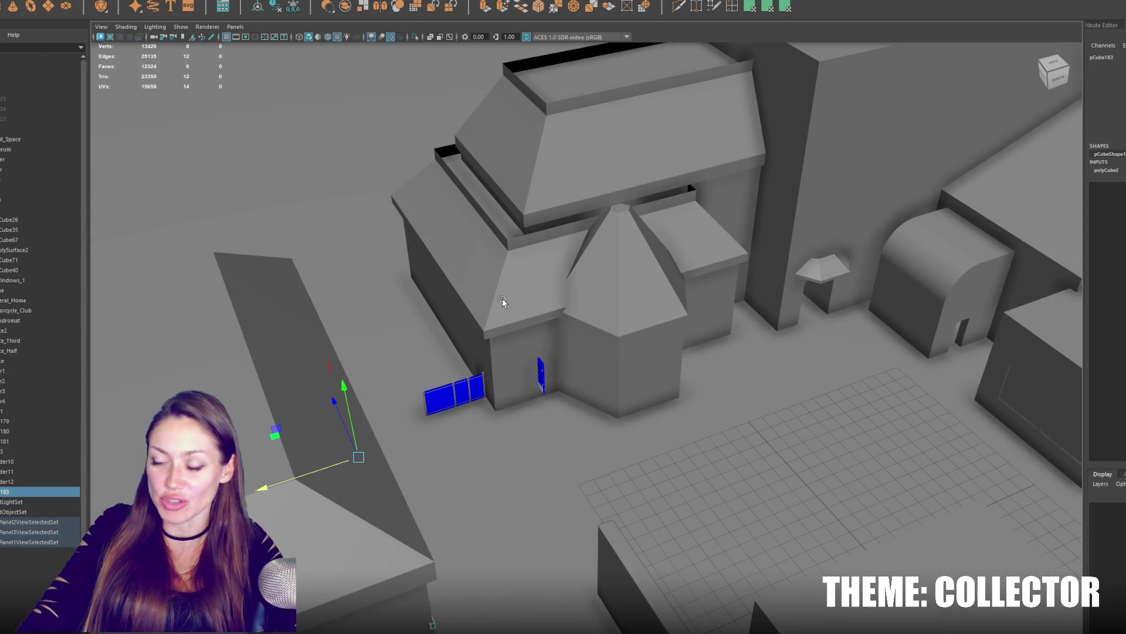
pyautogui.keyDown('alt'); pyautogui.moveTo(498, 292); pyautogui.dragTo(489, 370, button='right'); pyautogui.keyUp('alt')
pyautogui.keyDown('alt'); pyautogui.moveTo(488, 370); pyautogui.dragTo(567, 353); pyautogui.keyUp('alt')
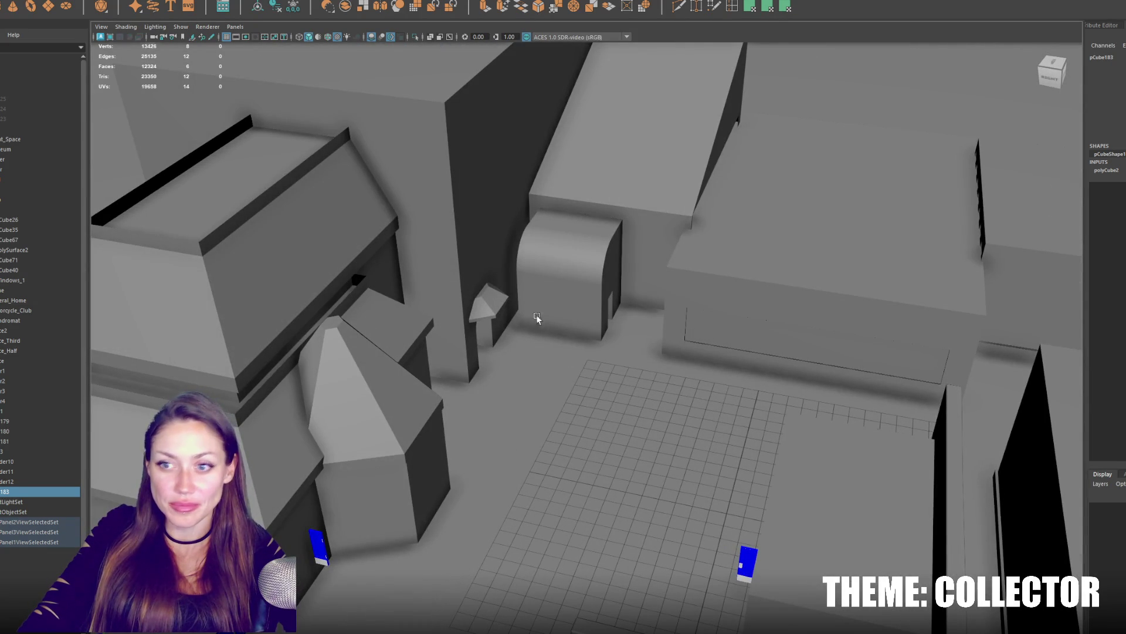
pyautogui.moveTo(856, 318)
pyautogui.keyDown('alt'); pyautogui.mouseDown()
pyautogui.moveTo(609, 299)
pyautogui.moveTo(589, 309)
pyautogui.mouseUp(); pyautogui.keyUp('alt')
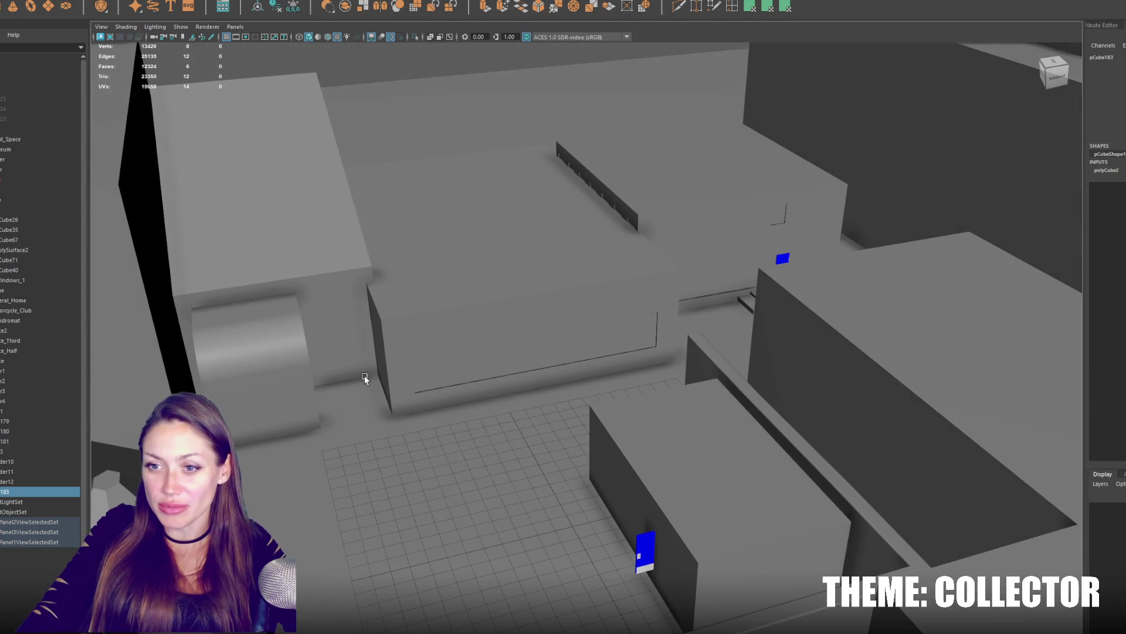
pyautogui.click(461, 310)
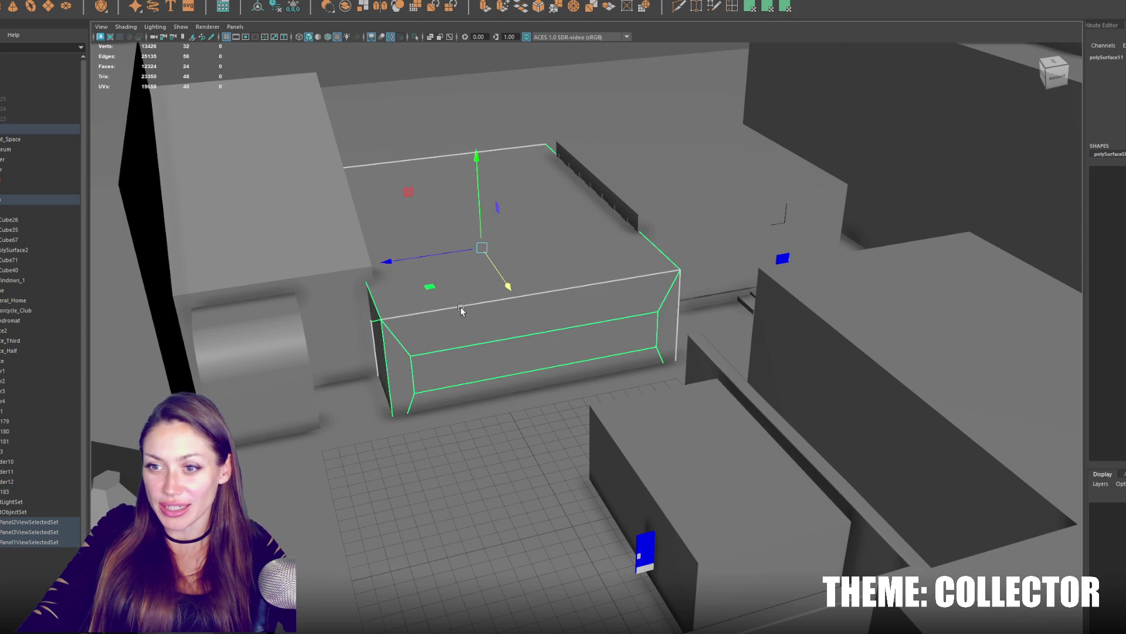
pyautogui.keyDown('alt'); pyautogui.moveTo(589, 344); pyautogui.dragTo(629, 312); pyautogui.keyUp('alt')
pyautogui.click(498, 328)
pyautogui.keyDown('alt'); pyautogui.moveTo(498, 329); pyautogui.dragTo(609, 357); pyautogui.keyUp('alt')
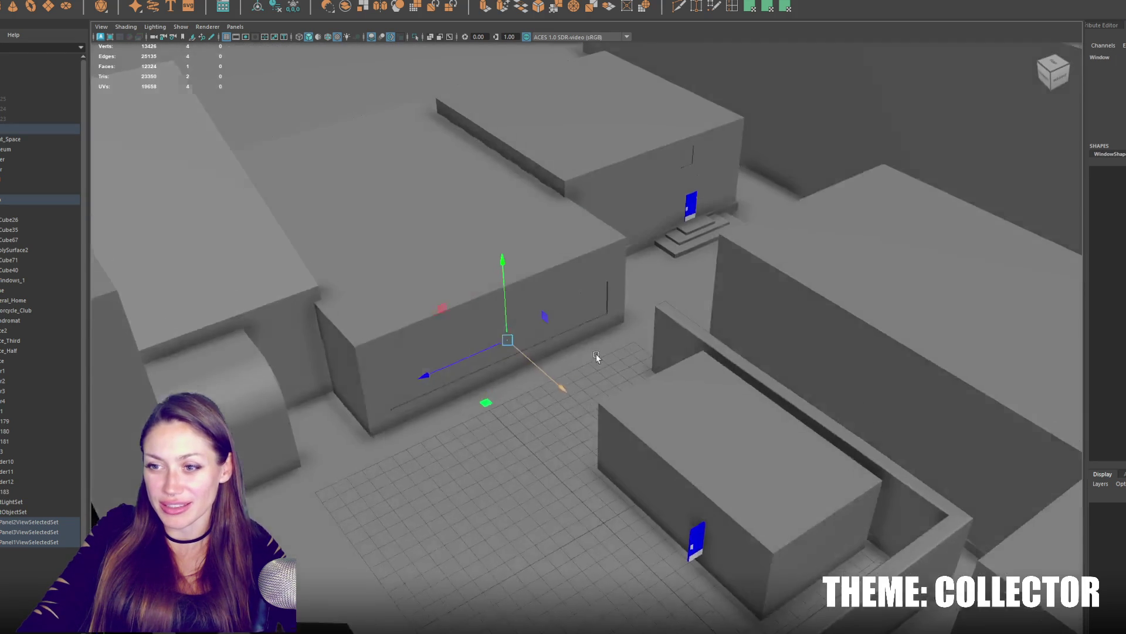
pyautogui.scroll(3, 619, 318)
pyautogui.moveTo(620, 317)
pyautogui.keyDown('alt'); pyautogui.mouseDown()
pyautogui.moveTo(678, 343)
pyautogui.moveTo(521, 372)
pyautogui.moveTo(801, 368)
pyautogui.moveTo(619, 337)
pyautogui.moveTo(602, 348)
pyautogui.moveTo(669, 343)
pyautogui.moveTo(623, 332)
pyautogui.moveTo(461, 334)
pyautogui.moveTo(545, 326)
pyautogui.moveTo(641, 367)
pyautogui.moveTo(396, 337)
pyautogui.mouseUp(); pyautogui.keyUp('alt')
pyautogui.click(520, 372)
pyautogui.scroll(3, 602, 348)
pyautogui.scroll(-3, 602, 348)
pyautogui.scroll(3, 623, 331)
pyautogui.scroll(3, 546, 326)
pyautogui.scroll(-3, 641, 368)
pyautogui.scroll(3, 599, 369)
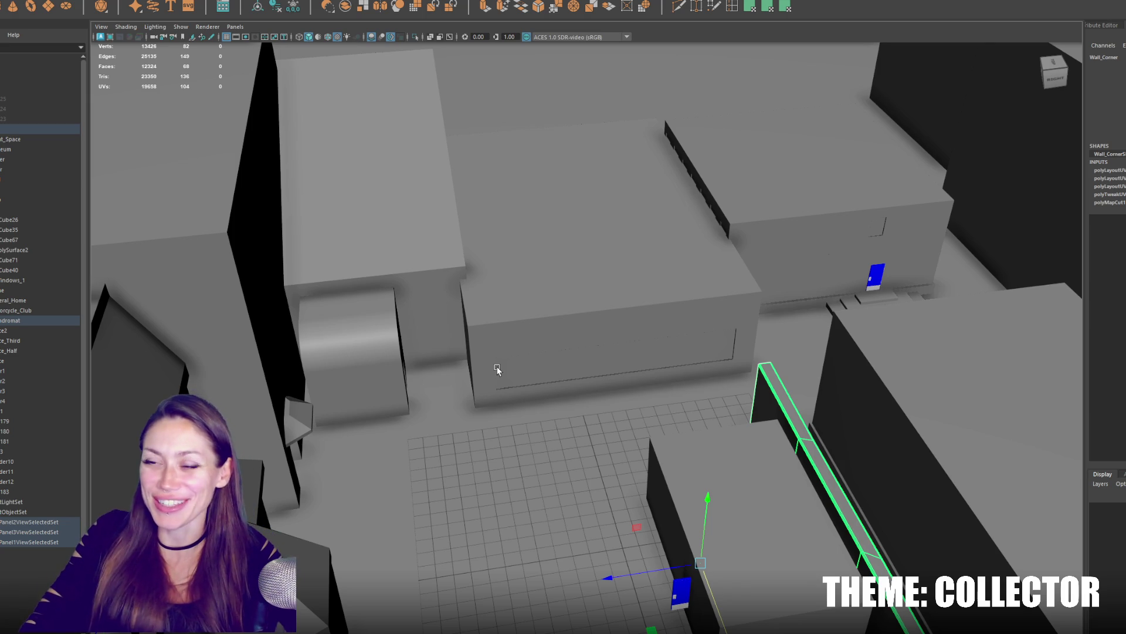
# Look over the awning building, the hexagonal tower and its roof parapet.
pyautogui.moveTo(497, 370)
pyautogui.keyDown('alt'); pyautogui.mouseDown()
pyautogui.moveTo(679, 347)
pyautogui.moveTo(560, 343)
pyautogui.moveTo(581, 370)
pyautogui.mouseUp(); pyautogui.keyUp('alt')
pyautogui.click(560, 344)
pyautogui.click(554, 377)
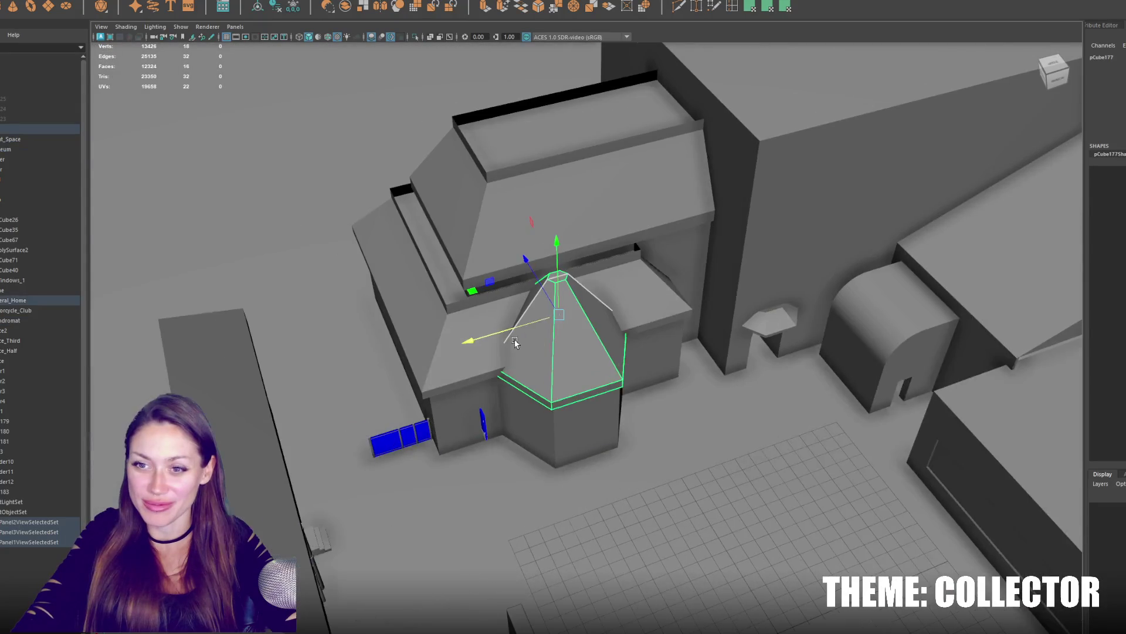
pyautogui.press('f')
pyautogui.moveTo(652, 348)
pyautogui.keyDown('alt'); pyautogui.mouseDown()
pyautogui.moveTo(637, 320)
pyautogui.moveTo(694, 357)
pyautogui.moveTo(752, 356)
pyautogui.moveTo(658, 373)
pyautogui.moveTo(686, 380)
pyautogui.mouseUp(); pyautogui.keyUp('alt')
pyautogui.click(695, 358)
pyautogui.moveTo(581, 402)
pyautogui.keyDown('alt'); pyautogui.mouseDown()
pyautogui.moveTo(784, 322)
pyautogui.moveTo(850, 326)
pyautogui.moveTo(769, 253)
pyautogui.moveTo(745, 259)
pyautogui.moveTo(772, 266)
pyautogui.moveTo(708, 255)
pyautogui.moveTo(649, 264)
pyautogui.moveTo(674, 262)
pyautogui.moveTo(611, 373)
pyautogui.moveTo(583, 327)
pyautogui.moveTo(654, 304)
pyautogui.moveTo(584, 399)
pyautogui.mouseUp(); pyautogui.keyUp('alt')
pyautogui.scroll(-3, 849, 322)
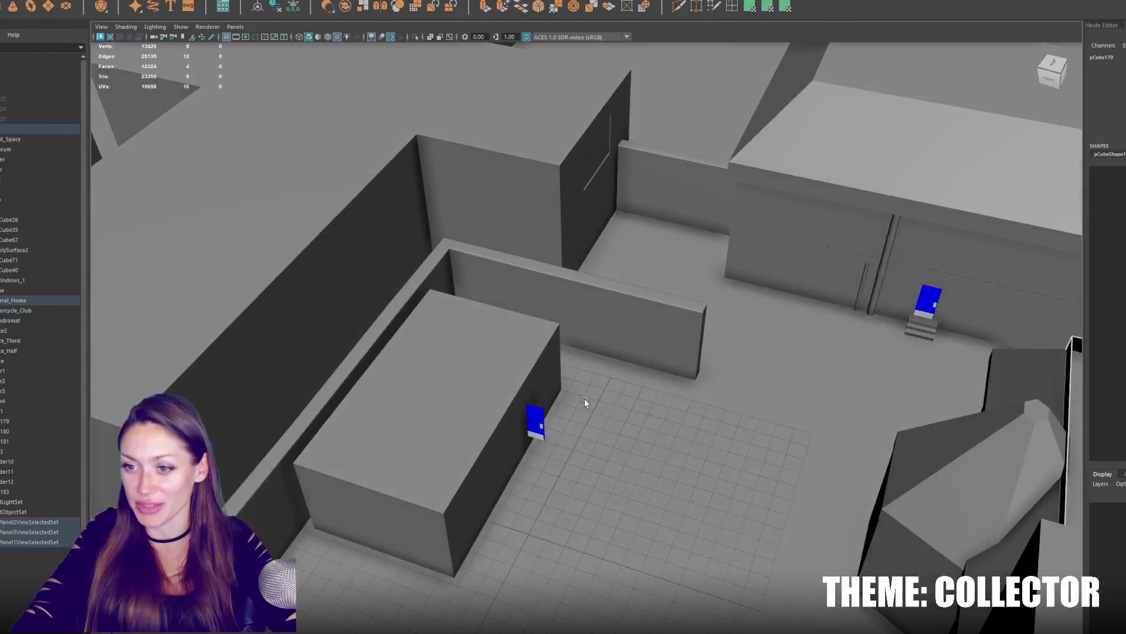
# Rotate the blue door about its vertical axis, undo it, and start sliding the door along the box wall.
pyautogui.click(535, 427)
pyautogui.press('f')
pyautogui.press('e')
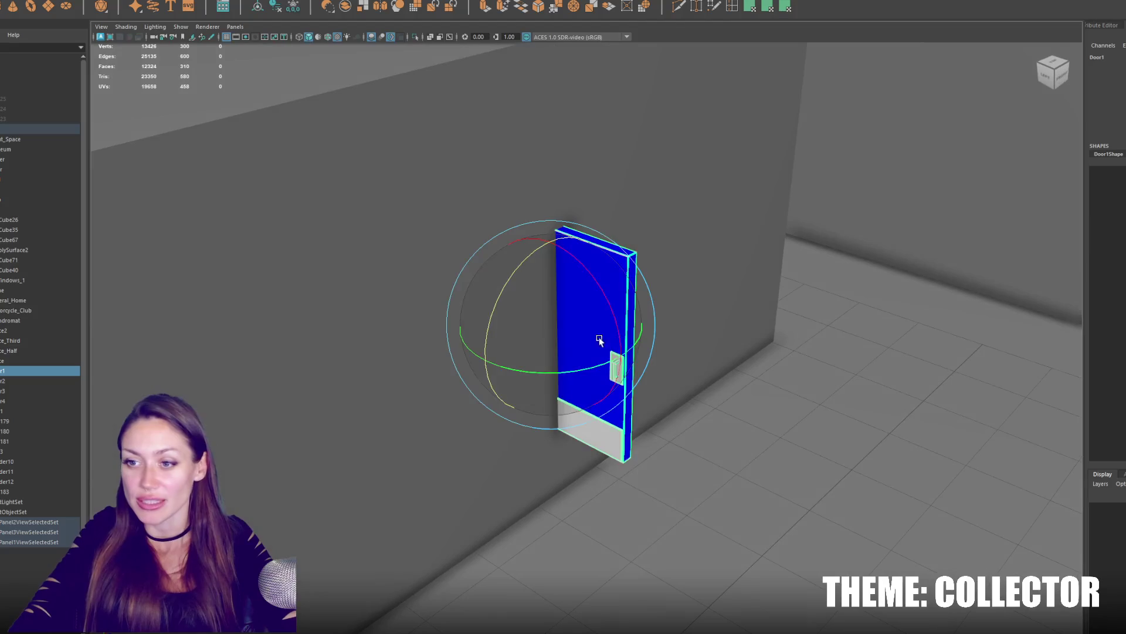
pyautogui.moveTo(607, 366)
pyautogui.mouseDown()
pyautogui.moveTo(644, 359)
pyautogui.moveTo(581, 376)
pyautogui.moveTo(634, 362)
pyautogui.mouseUp()
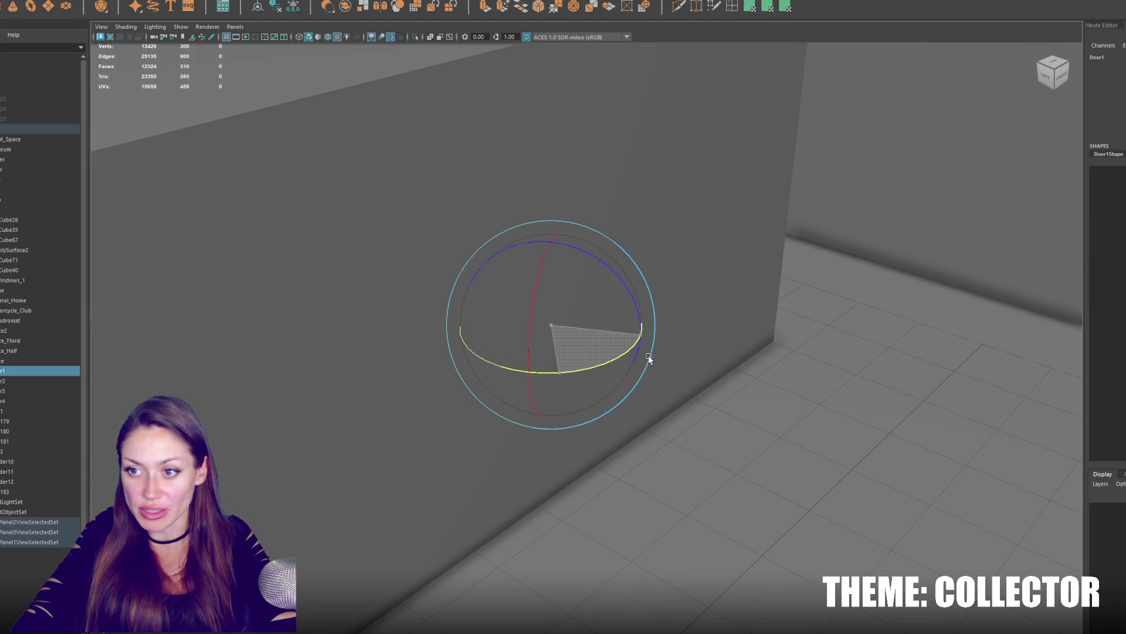
pyautogui.press('w')
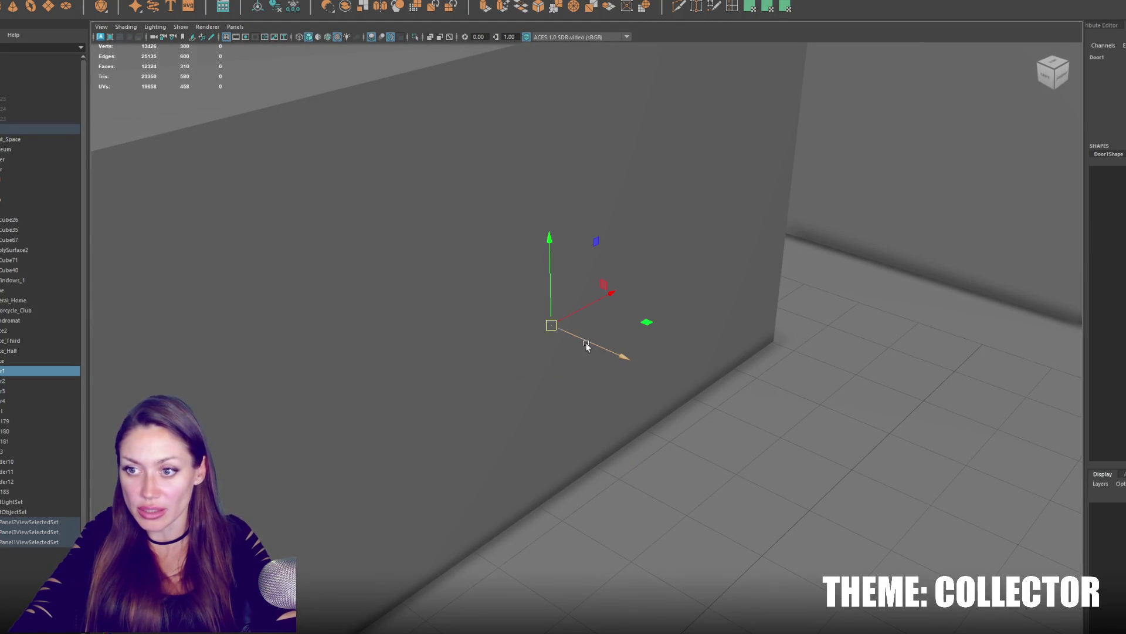
pyautogui.hotkey('ctrl', 'z')
pyautogui.hotkey('ctrl', 'z')
pyautogui.press('e')
pyautogui.press('w')
pyautogui.moveTo(613, 354); pyautogui.dragTo(677, 380)
# Slide the door left along the box's long wall to its left end.
pyautogui.press('e')
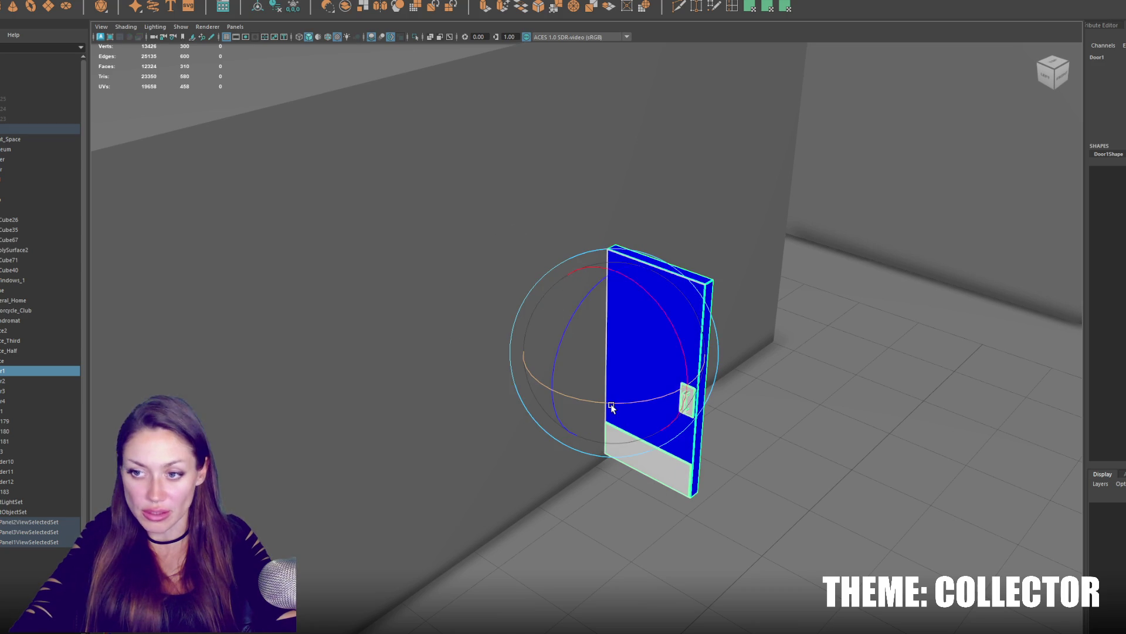
pyautogui.scroll(-3, 689, 389)
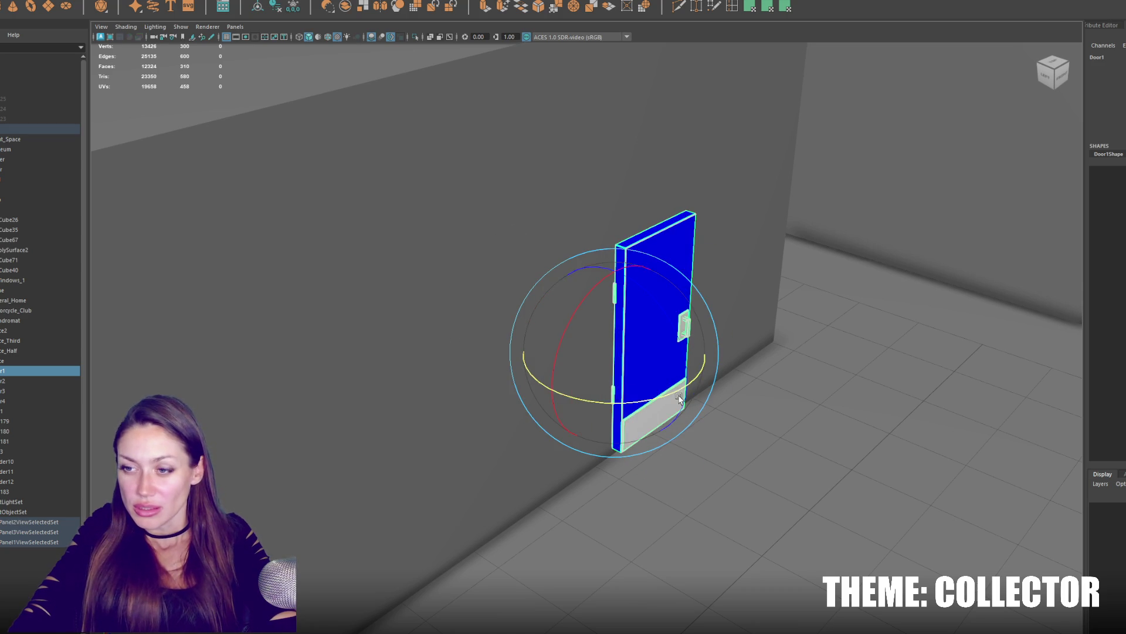
pyautogui.press('w')
pyautogui.scroll(-3, 726, 388)
pyautogui.moveTo(666, 377); pyautogui.dragTo(644, 374)
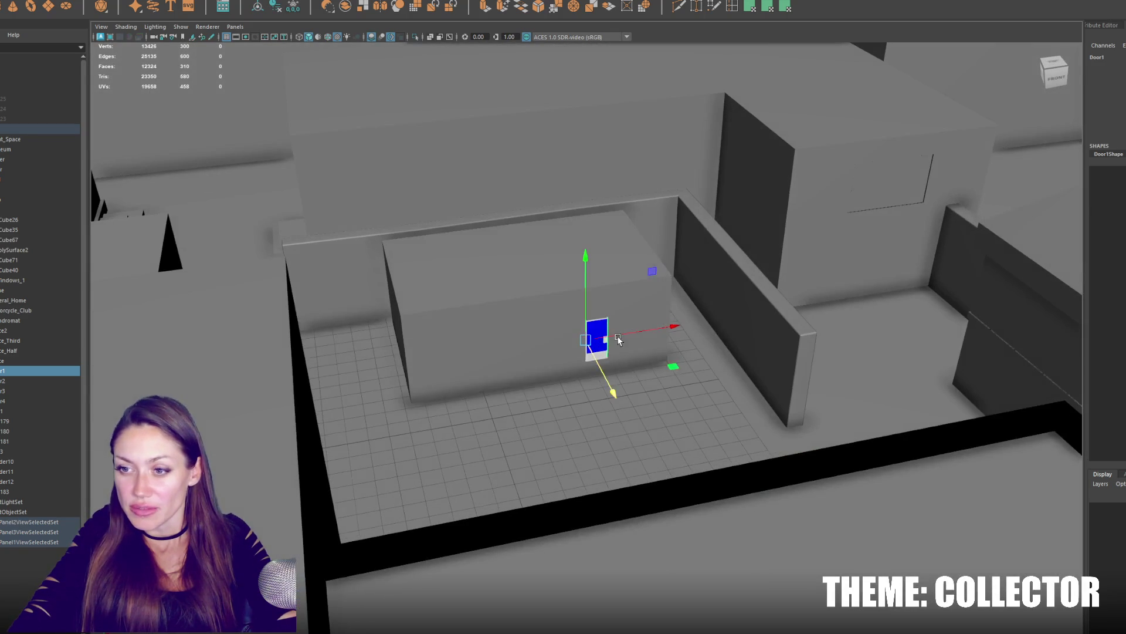
pyautogui.moveTo(633, 333); pyautogui.dragTo(468, 362)
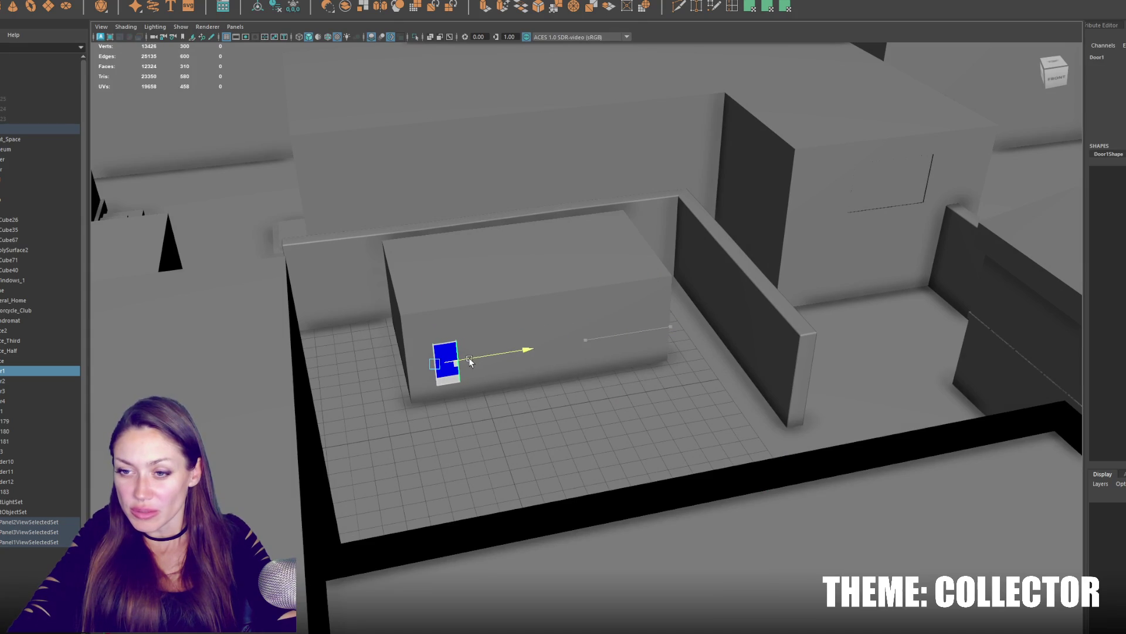
pyautogui.moveTo(434, 327)
pyautogui.mouseDown()
pyautogui.moveTo(425, 338)
pyautogui.moveTo(330, 255)
pyautogui.mouseUp()
# Duplicate the wall trim, rotate it 90° and slide it along the adjacent wall.
pyautogui.click(663, 547)
pyautogui.keyDown('alt'); pyautogui.moveTo(662, 549); pyautogui.dragTo(555, 393); pyautogui.keyUp('alt')
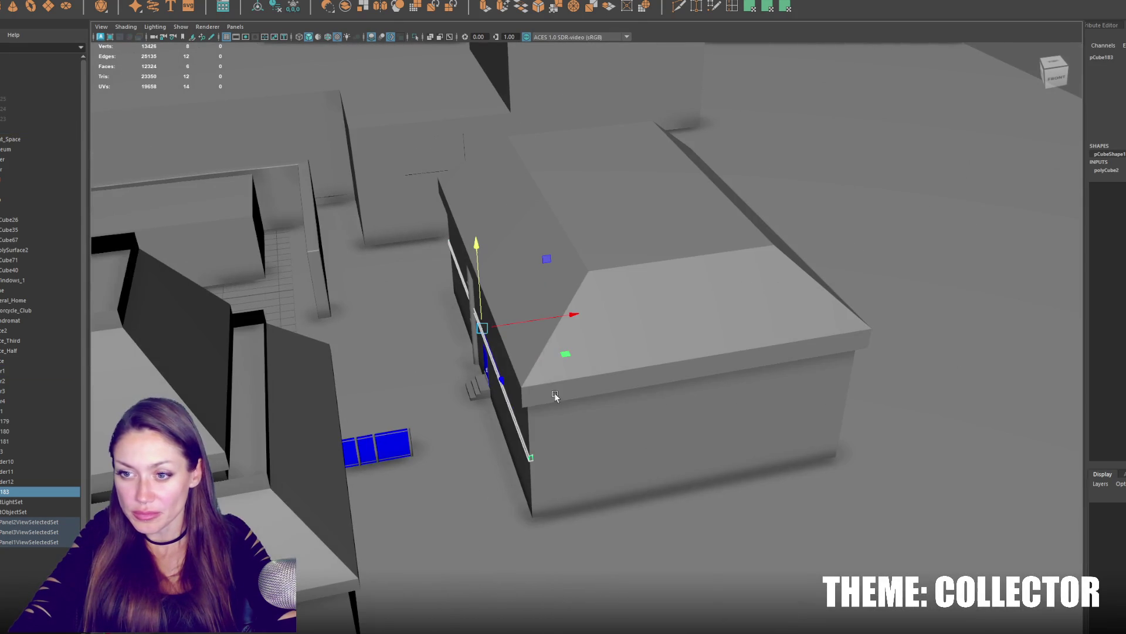
pyautogui.keyDown('alt'); pyautogui.moveTo(520, 351); pyautogui.dragTo(677, 319); pyautogui.keyUp('alt')
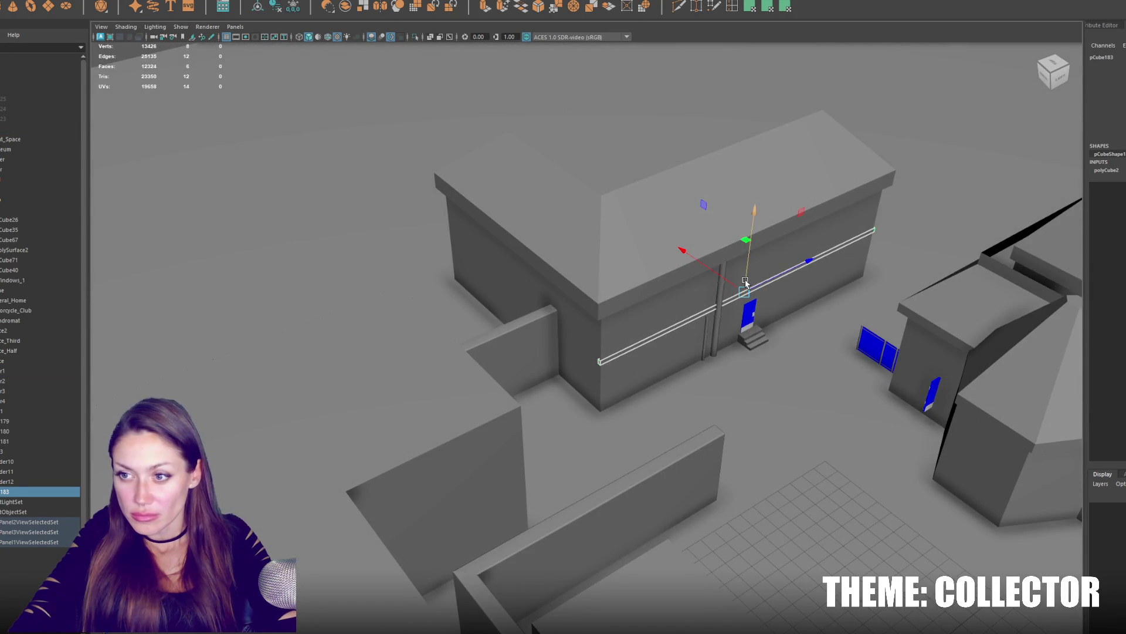
pyautogui.hotkey('ctrl', 'd')
pyautogui.press('e')
pyautogui.moveTo(775, 345)
pyautogui.mouseDown()
pyautogui.moveTo(700, 353)
pyautogui.moveTo(711, 351)
pyautogui.mouseUp()
pyautogui.press('w')
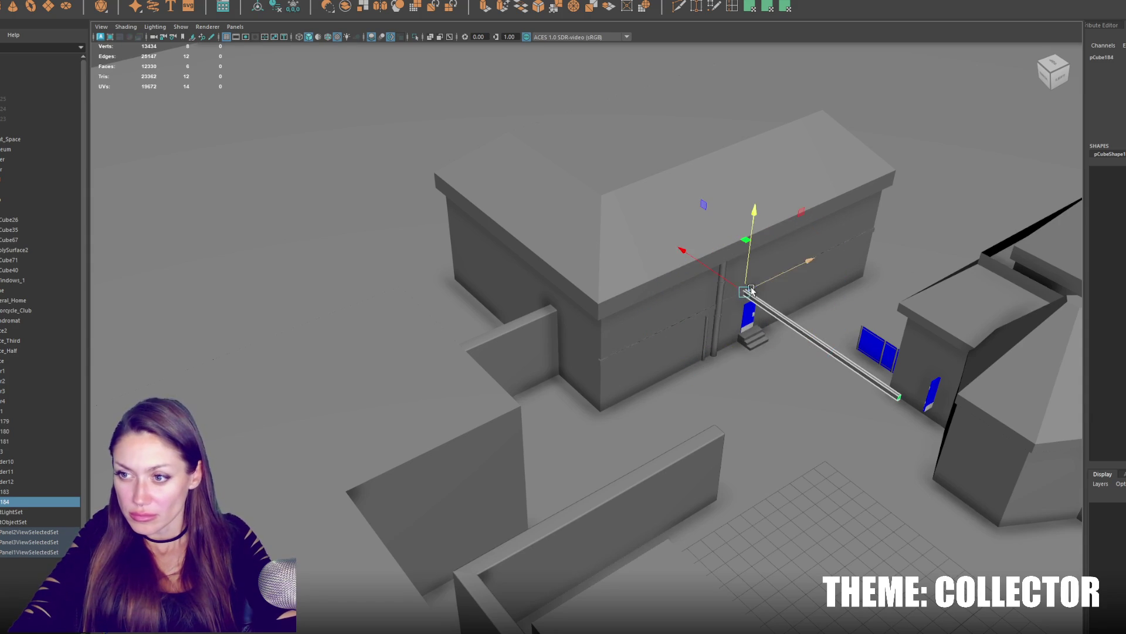
pyautogui.moveTo(751, 290)
pyautogui.mouseDown()
pyautogui.moveTo(614, 343)
pyautogui.moveTo(547, 323)
pyautogui.moveTo(586, 318)
pyautogui.moveTo(260, 133)
pyautogui.mouseUp()
pyautogui.scroll(3, 622, 341)
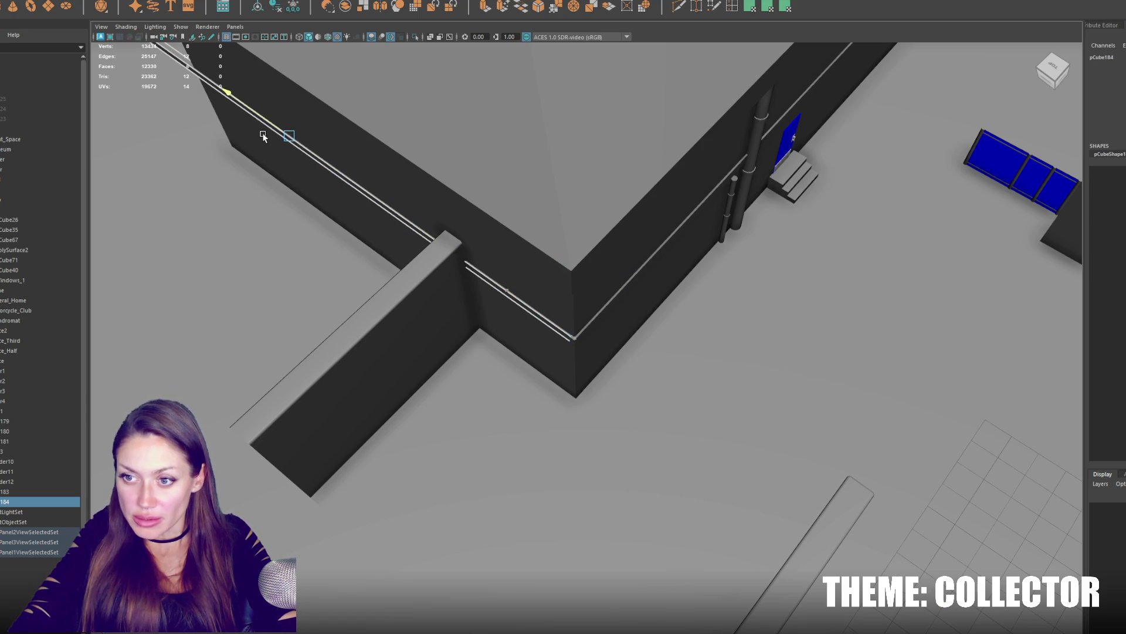
# Extend the duplicate trim's end to the building corner and isolate the two trims.
pyautogui.press('f')
pyautogui.moveTo(275, 120); pyautogui.dragTo(294, 112, button='right')
pyautogui.moveTo(251, 100)
pyautogui.mouseDown()
pyautogui.moveTo(296, 144)
pyautogui.moveTo(413, 214)
pyautogui.moveTo(576, 247)
pyautogui.moveTo(645, 294)
pyautogui.mouseUp()
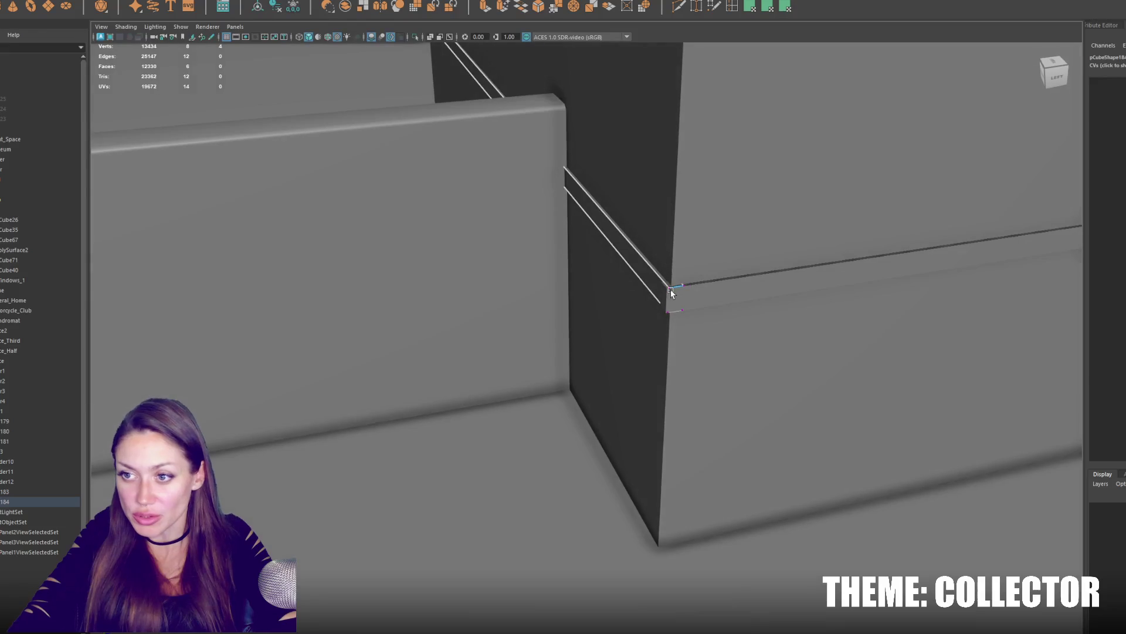
pyautogui.click(706, 282)
pyautogui.keyDown('shift'); pyautogui.click(641, 271); pyautogui.keyUp('shift')
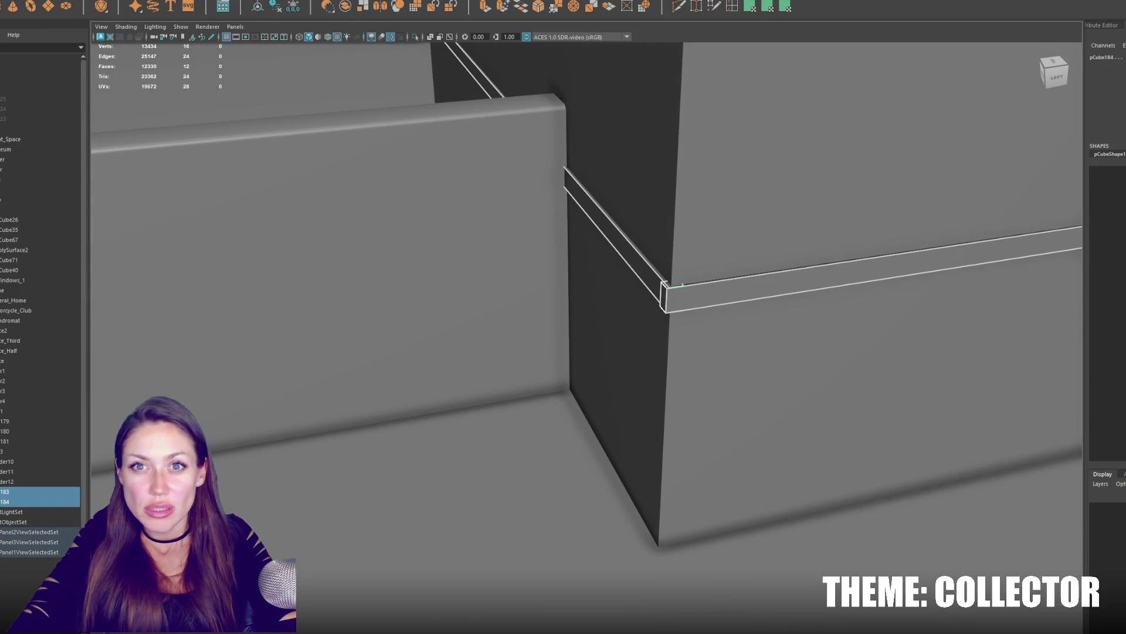
pyautogui.hotkey('ctrl', '1')
pyautogui.moveTo(528, 238)
pyautogui.keyDown('alt'); pyautogui.mouseDown()
pyautogui.moveTo(552, 266)
pyautogui.moveTo(554, 410)
pyautogui.mouseUp(); pyautogui.keyUp('alt')
# Inspect the corner vertices of both trim beams in wireframe to check the joint.
pyautogui.click(571, 430)
pyautogui.moveTo(557, 343); pyautogui.dragTo(560, 439, button='right')
pyautogui.press('4')
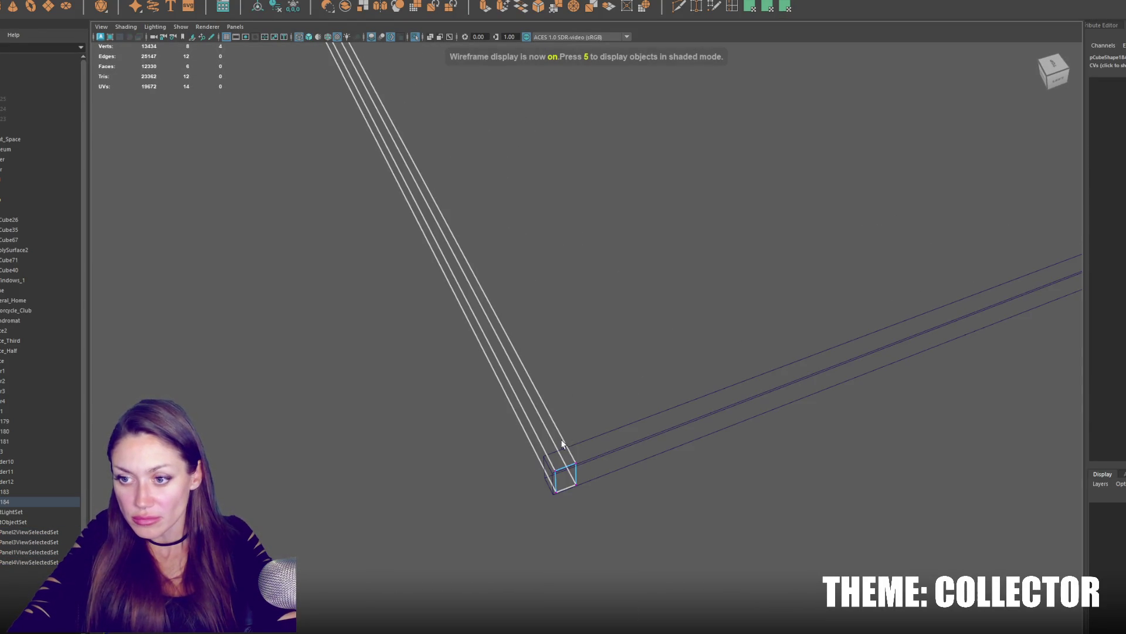
pyautogui.moveTo(561, 440); pyautogui.dragTo(582, 489)
pyautogui.click(549, 457)
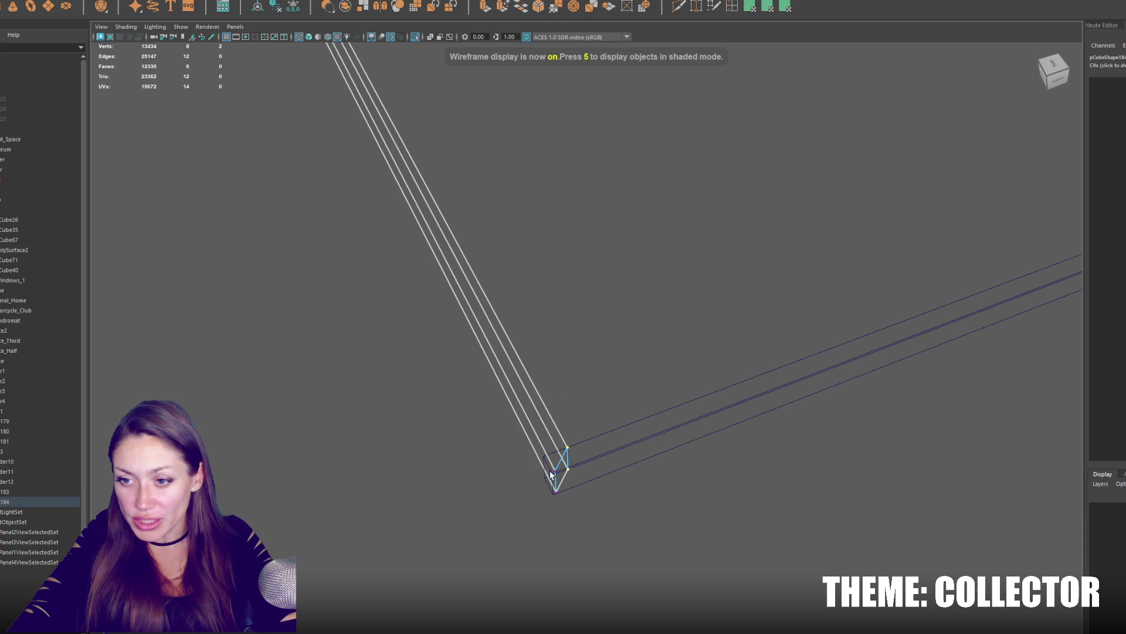
pyautogui.click(601, 433)
pyautogui.moveTo(511, 420)
pyautogui.mouseDown()
pyautogui.moveTo(573, 498)
pyautogui.moveTo(552, 489)
pyautogui.moveTo(567, 462)
pyautogui.mouseUp()
pyautogui.click(572, 498)
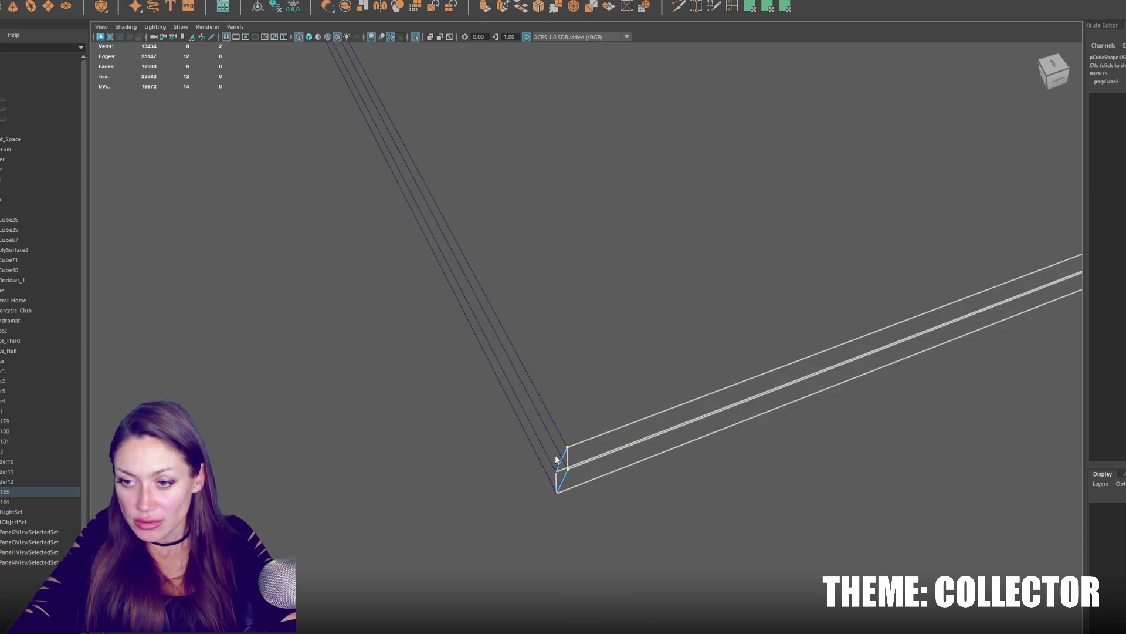
pyautogui.click(547, 456)
pyautogui.moveTo(598, 356); pyautogui.dragTo(598, 327, button='right')
pyautogui.moveTo(513, 443); pyautogui.dragTo(557, 495)
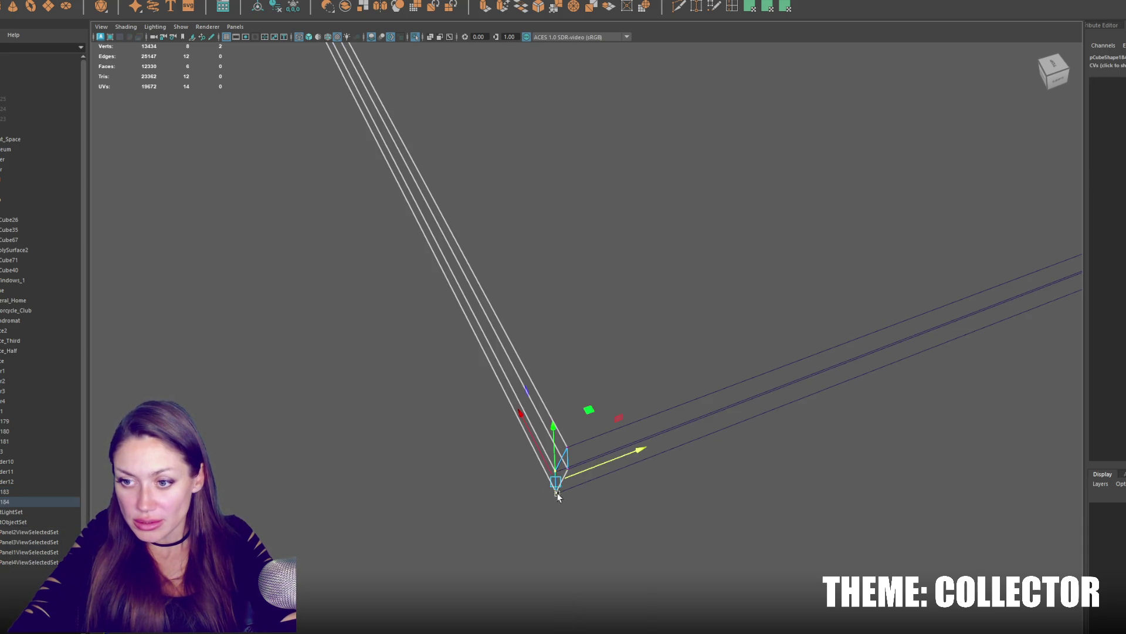
pyautogui.press('F8')
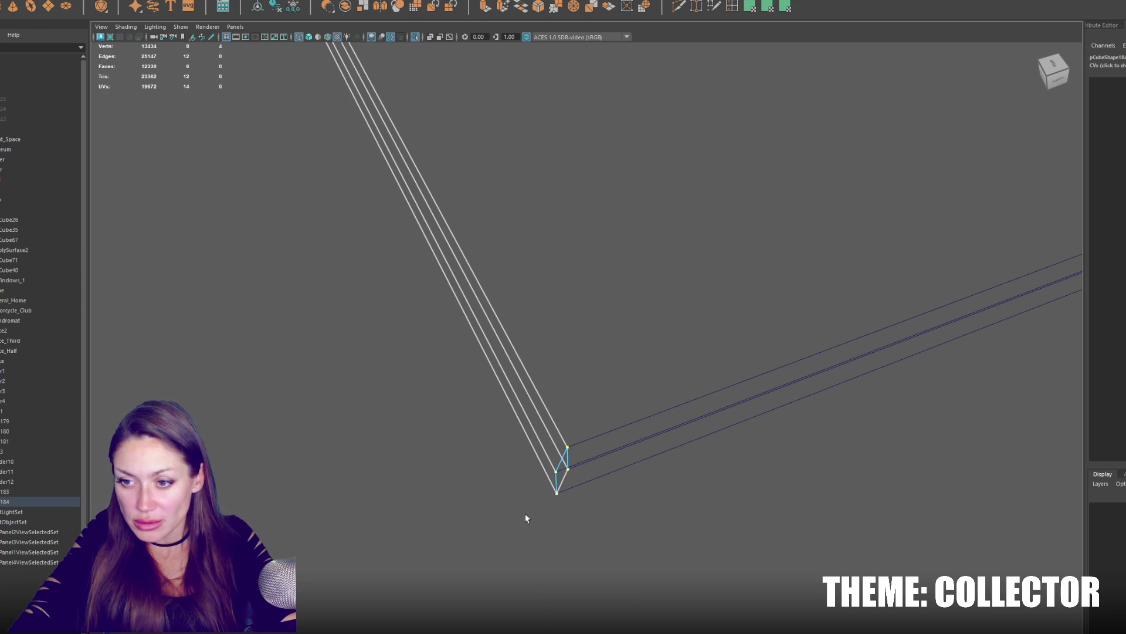
pyautogui.click(561, 475)
pyautogui.click(657, 362)
# Delete the beam's end face at the corner and combine both trims into one mesh.
pyautogui.moveTo(624, 450)
pyautogui.keyDown('alt'); pyautogui.mouseDown()
pyautogui.moveTo(712, 452)
pyautogui.moveTo(654, 421)
pyautogui.mouseUp(); pyautogui.keyUp('alt')
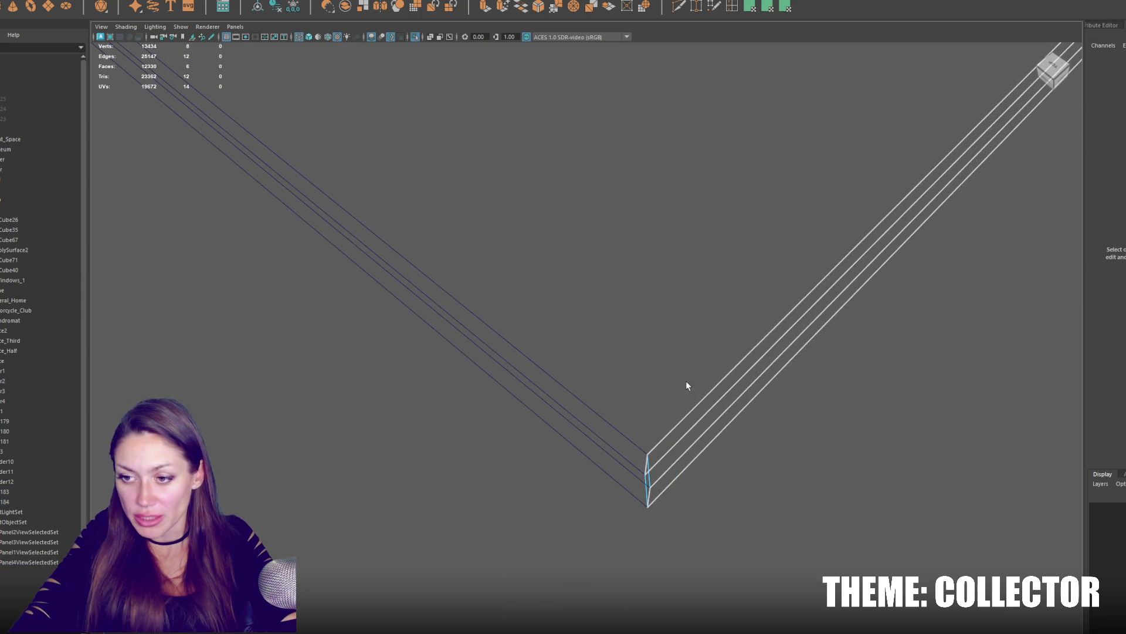
pyautogui.moveTo(498, 313); pyautogui.dragTo(716, 572)
pyautogui.press('Delete')
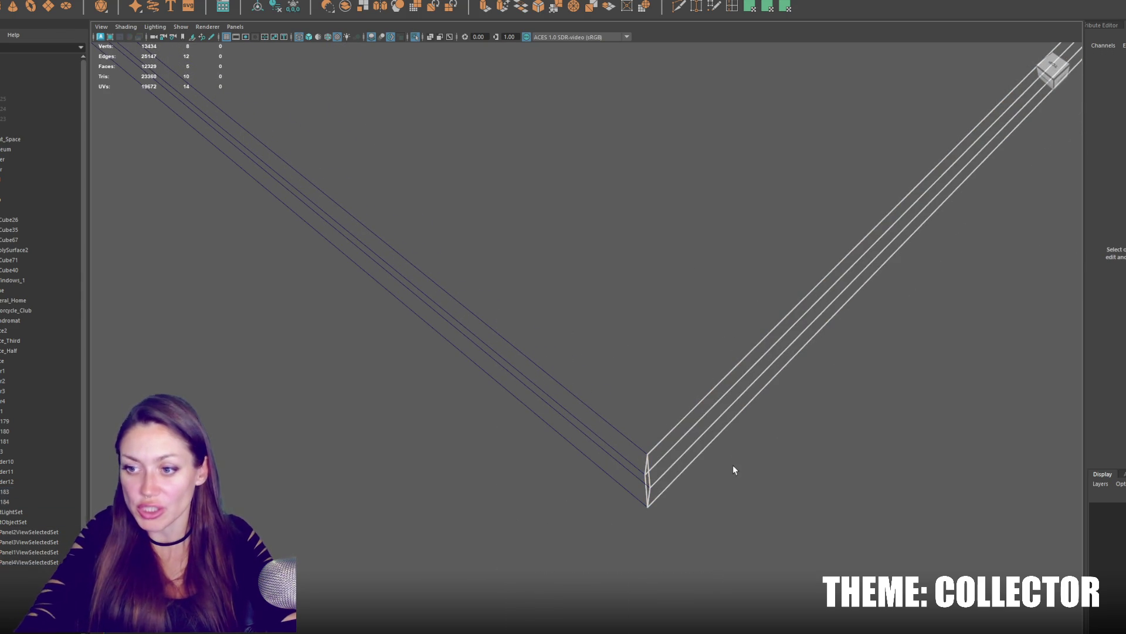
pyautogui.click(646, 290)
pyautogui.moveTo(558, 257); pyautogui.dragTo(495, 461)
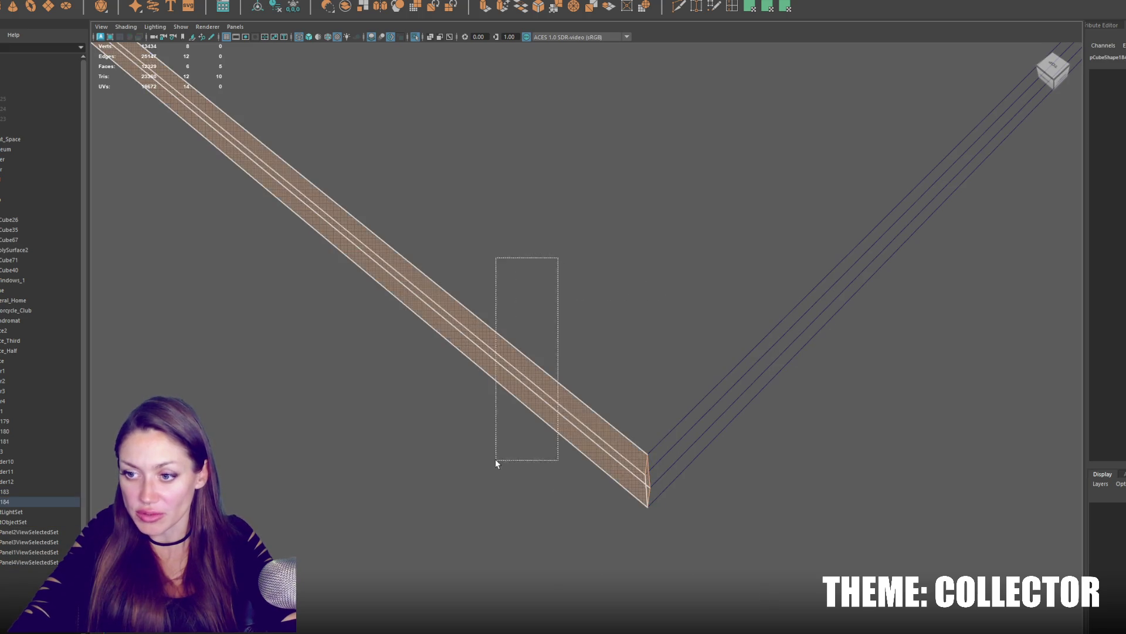
pyautogui.click(616, 291)
pyautogui.moveTo(709, 259); pyautogui.dragTo(616, 493)
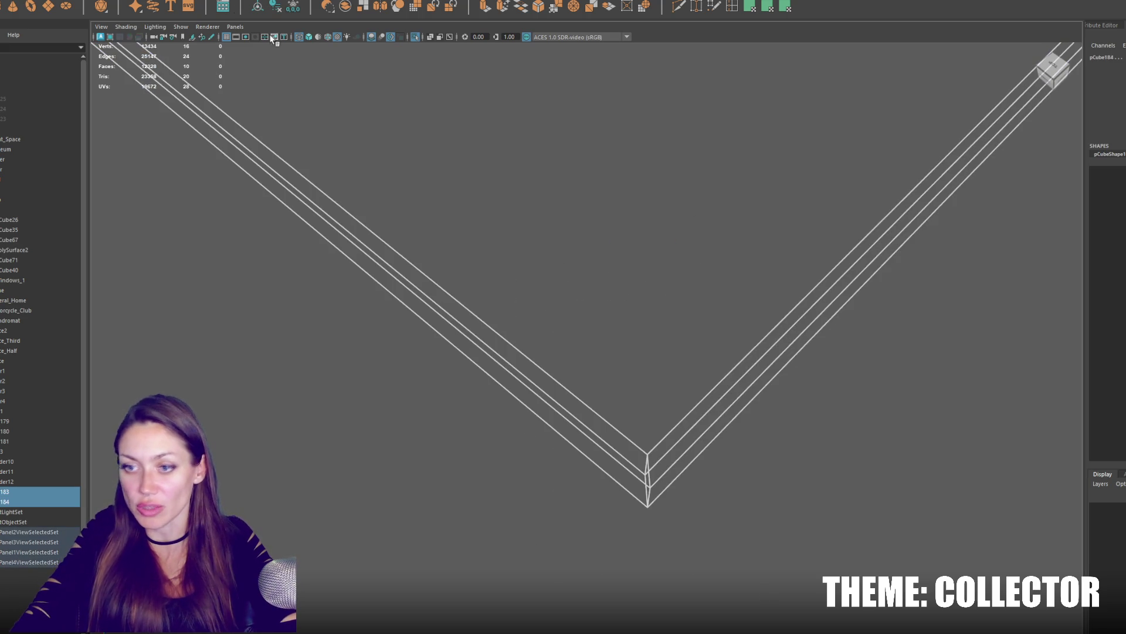
pyautogui.click(132, 1)
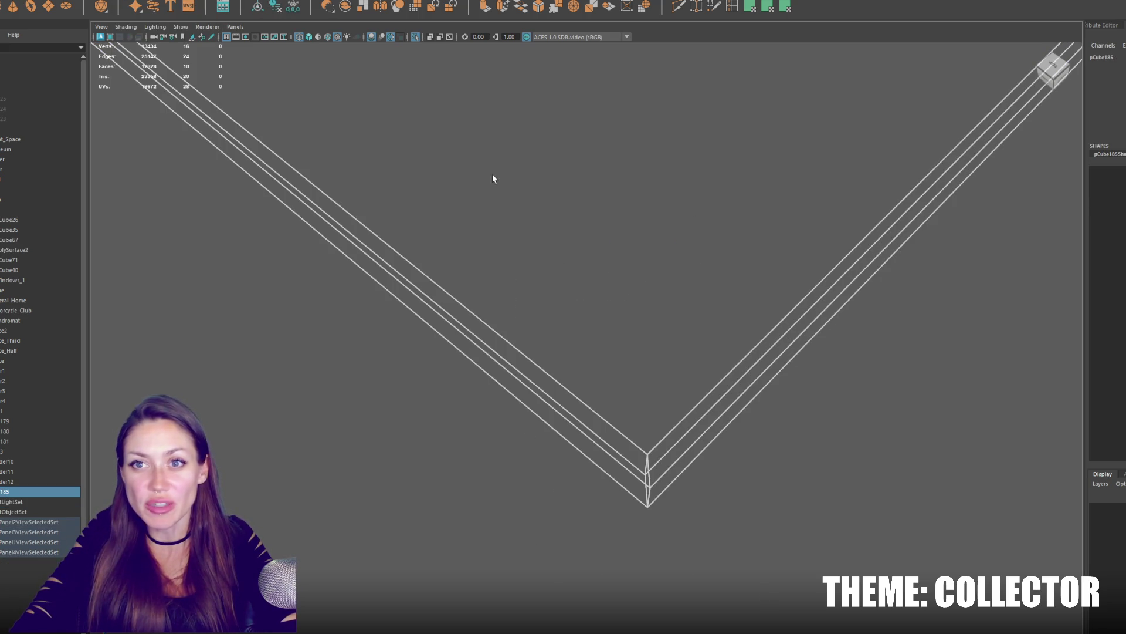
# Merge the overlapping corner vertices of the combined trim and exit isolate.
pyautogui.press('F9')
pyautogui.click(119, 4)
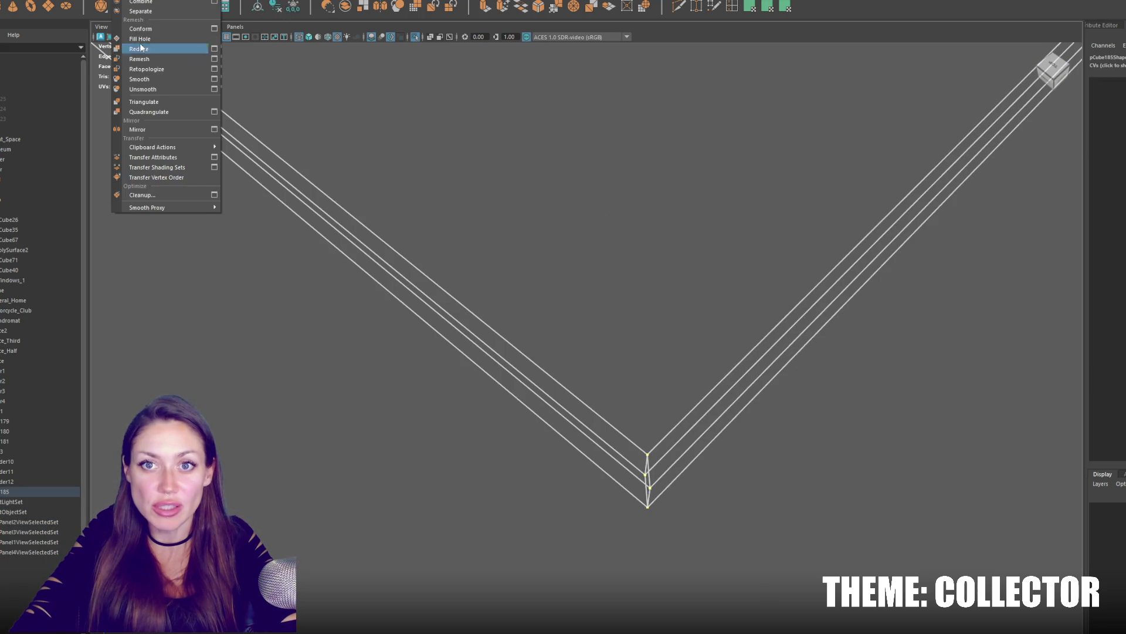
pyautogui.click(163, 81)
pyautogui.press('5')
pyautogui.moveTo(546, 169)
pyautogui.keyDown('alt'); pyautogui.mouseDown()
pyautogui.moveTo(754, 233)
pyautogui.moveTo(711, 215)
pyautogui.mouseUp(); pyautogui.keyUp('alt')
pyautogui.hotkey('ctrl', '1')
# Move the trim band vertically on the wall and duplicate it for a band under the roof.
pyautogui.click(629, 297)
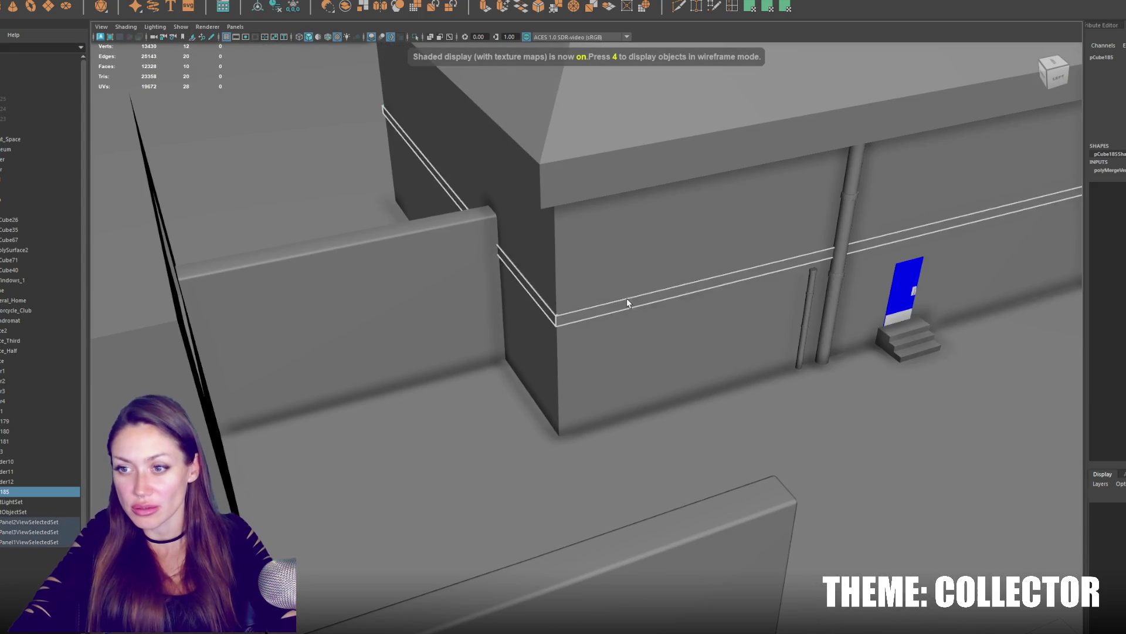
pyautogui.press('f')
pyautogui.keyDown('alt'); pyautogui.moveTo(491, 303); pyautogui.dragTo(488, 274); pyautogui.keyUp('alt')
pyautogui.scroll(3, 465, 264)
pyautogui.press('w')
pyautogui.moveTo(689, 188)
pyautogui.mouseDown()
pyautogui.moveTo(678, 154)
pyautogui.moveTo(701, 308)
pyautogui.moveTo(714, 45)
pyautogui.moveTo(736, 124)
pyautogui.mouseUp()
pyautogui.hotkey('ctrl', 'd')
pyautogui.hotkey('ctrl', 'd')
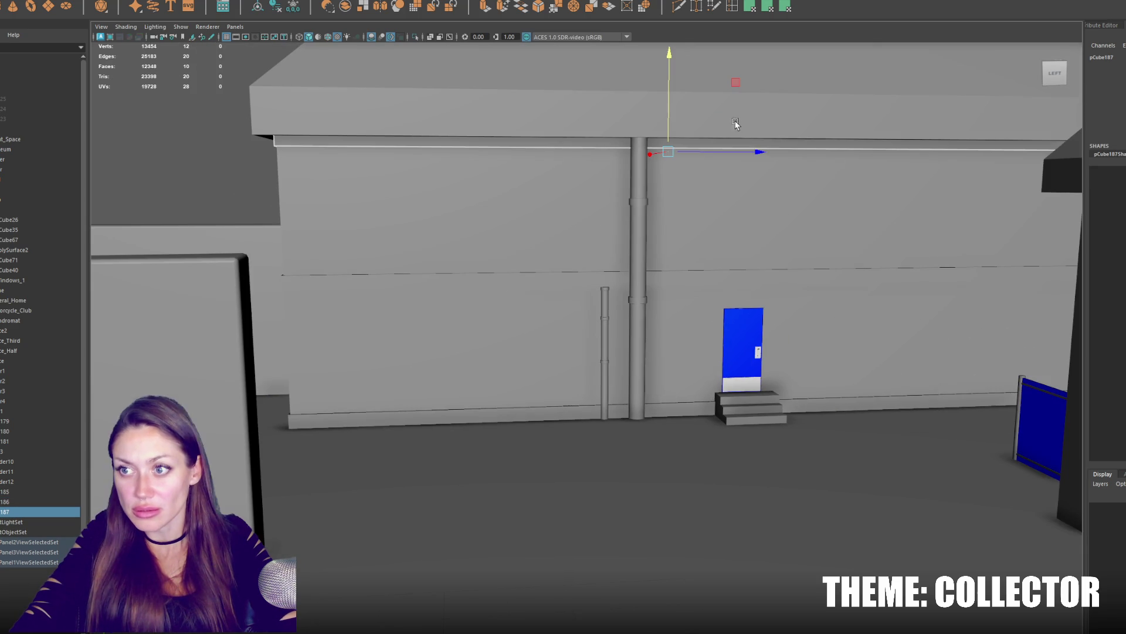
# Create a small cube and position it over the top of the wall pipe.
pyautogui.click(572, 274)
pyautogui.click(572, 279)
pyautogui.click(722, 402)
pyautogui.hotkey('ctrl', 'd')
pyautogui.moveTo(730, 361)
pyautogui.mouseDown()
pyautogui.moveTo(747, 251)
pyautogui.moveTo(644, 279)
pyautogui.moveTo(668, 339)
pyautogui.mouseUp()
pyautogui.press('f')
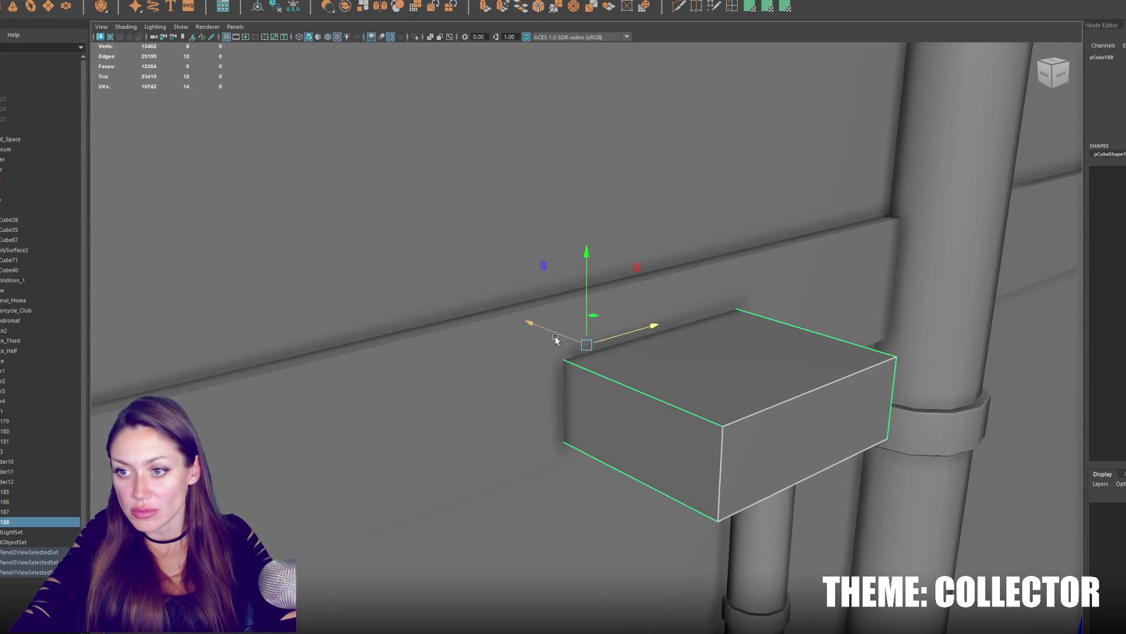
pyautogui.moveTo(555, 339); pyautogui.dragTo(505, 319)
pyautogui.moveTo(584, 305)
pyautogui.mouseDown()
pyautogui.moveTo(679, 299)
pyautogui.moveTo(734, 252)
pyautogui.mouseUp()
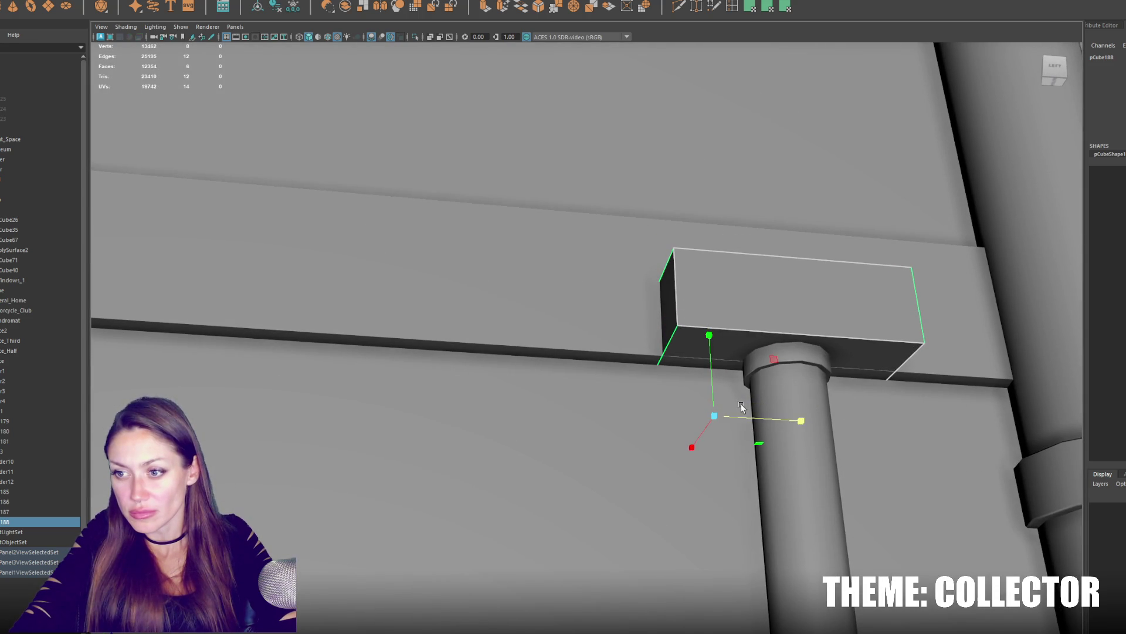
# Scale the cube narrower to fit the pipe, then select all the building's pieces.
pyautogui.moveTo(741, 403)
pyautogui.mouseDown()
pyautogui.moveTo(706, 410)
pyautogui.moveTo(712, 380)
pyautogui.mouseUp()
pyautogui.press('w')
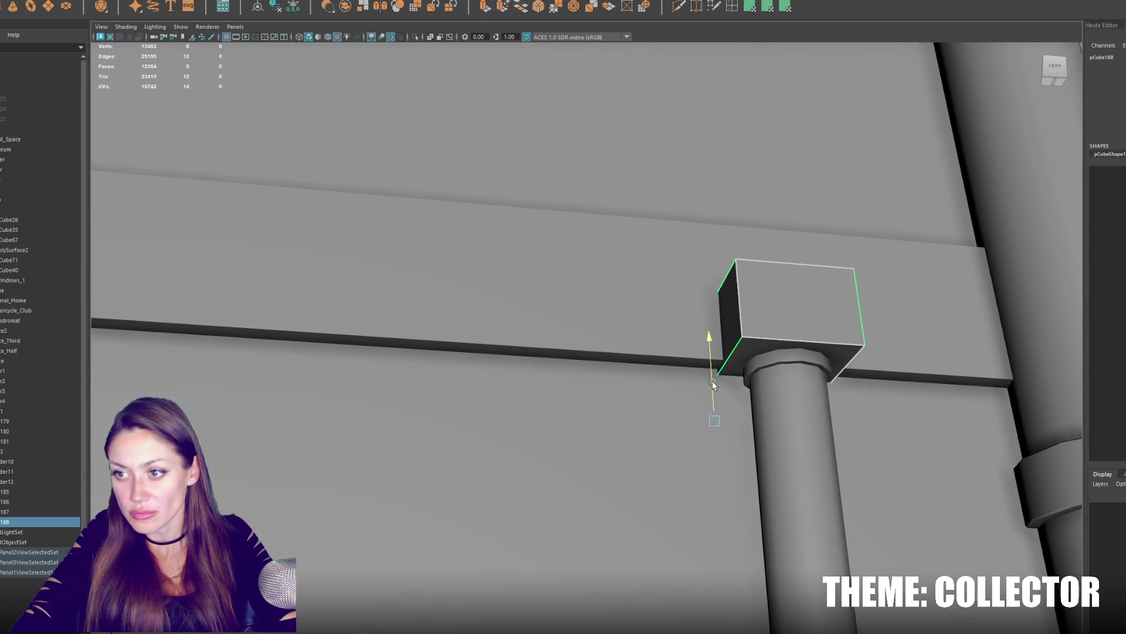
pyautogui.scroll(-5, 712, 381)
pyautogui.scroll(-5, 734, 369)
pyautogui.scroll(-5, 712, 385)
pyautogui.scroll(-3, 698, 352)
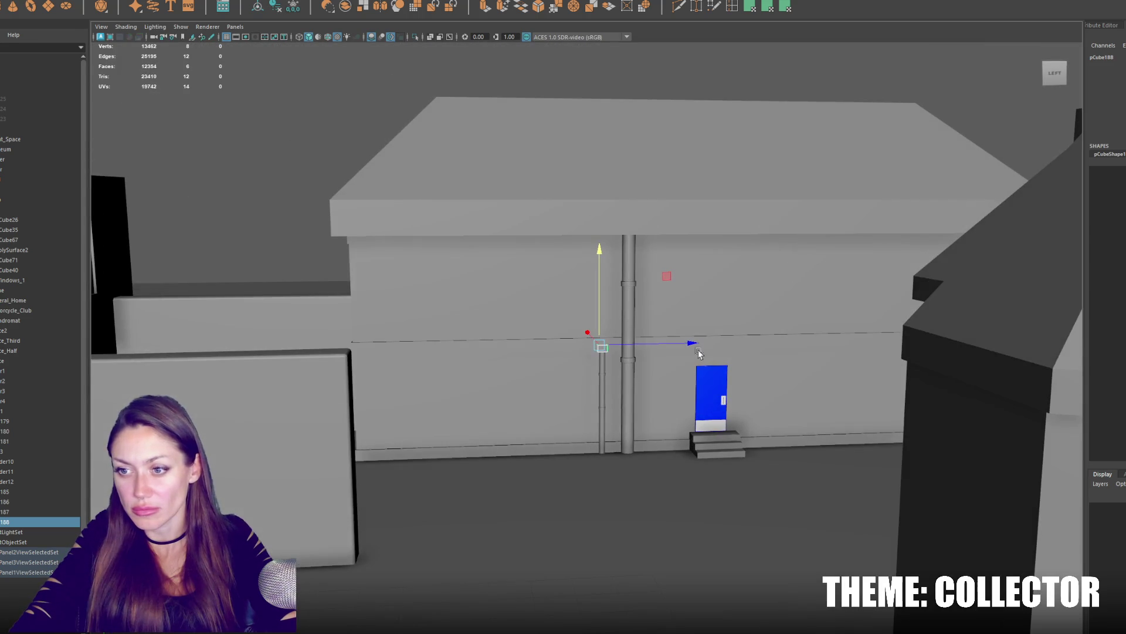
pyautogui.keyDown('alt'); pyautogui.moveTo(698, 352); pyautogui.dragTo(110, 374); pyautogui.keyUp('alt')
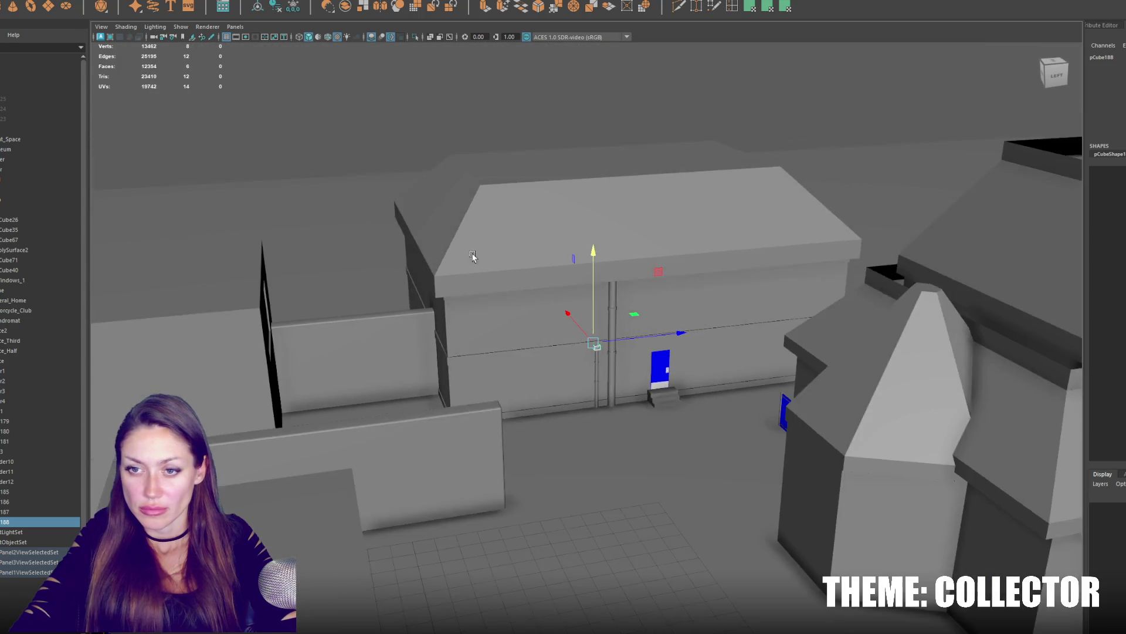
pyautogui.keyDown('alt'); pyautogui.moveTo(553, 349); pyautogui.dragTo(460, 225); pyautogui.keyUp('alt')
pyautogui.moveTo(350, 90); pyautogui.dragTo(734, 420)
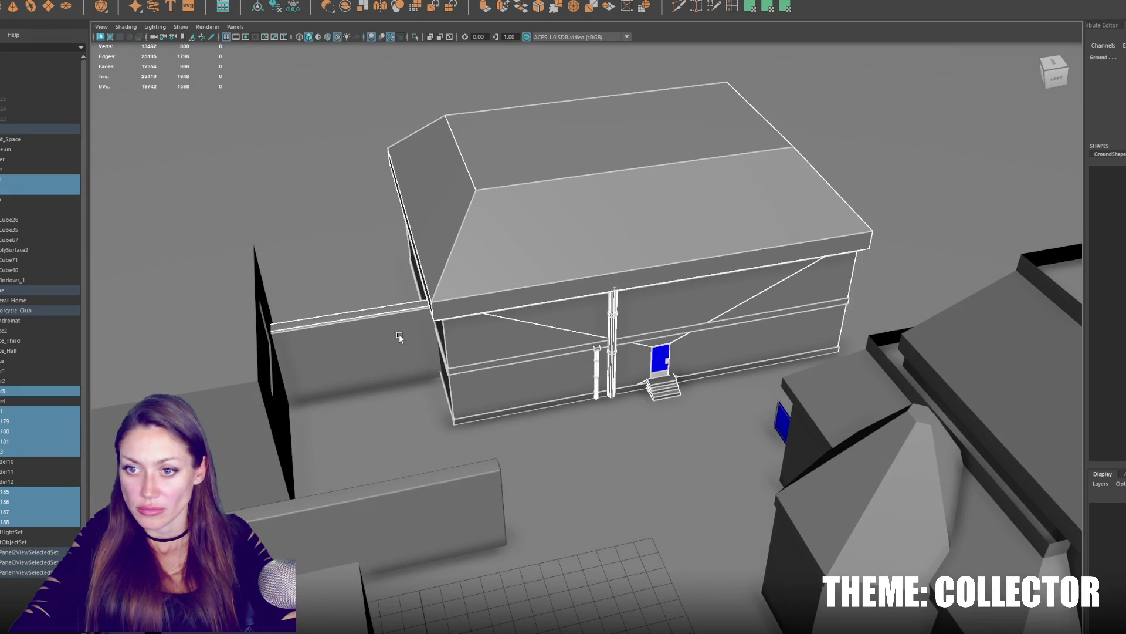
# Isolate the building and raise the lower wall box's bottom edges in wireframe.
pyautogui.hotkey('ctrl', '1')
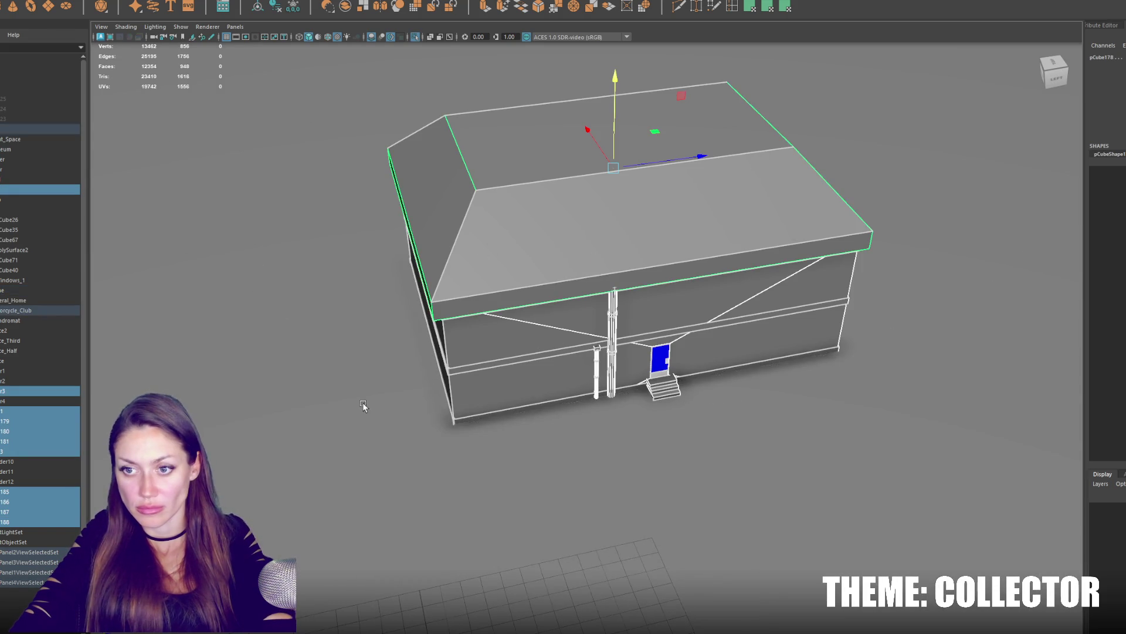
pyautogui.keyDown('alt'); pyautogui.moveTo(327, 114); pyautogui.dragTo(609, 282); pyautogui.keyUp('alt')
pyautogui.click(609, 282)
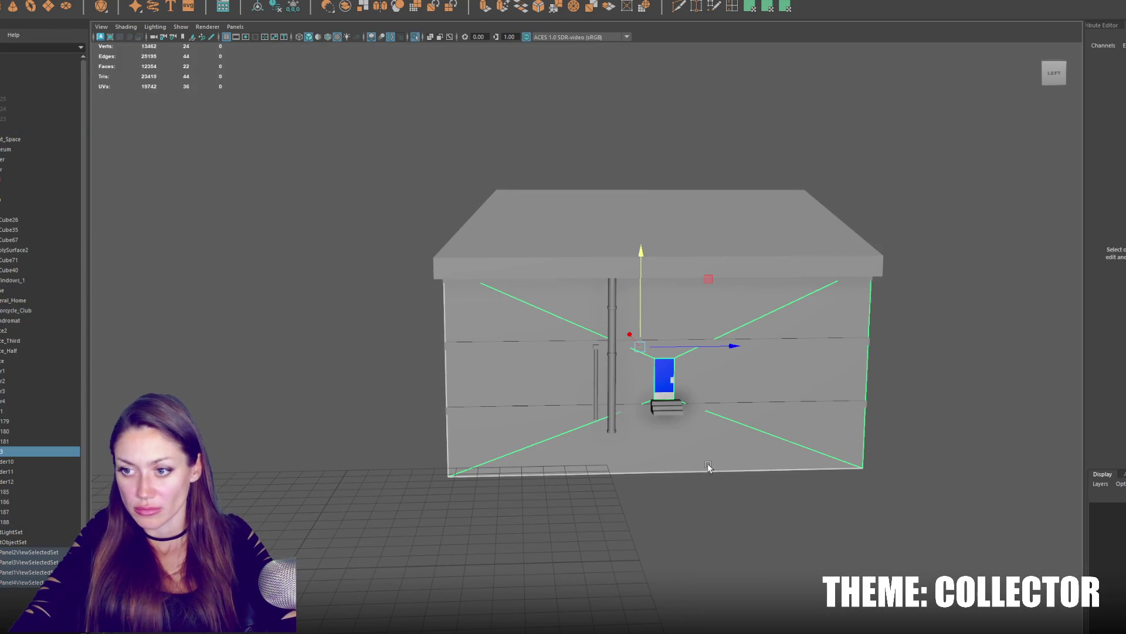
pyautogui.press('4')
pyautogui.moveTo(908, 461); pyautogui.dragTo(402, 544)
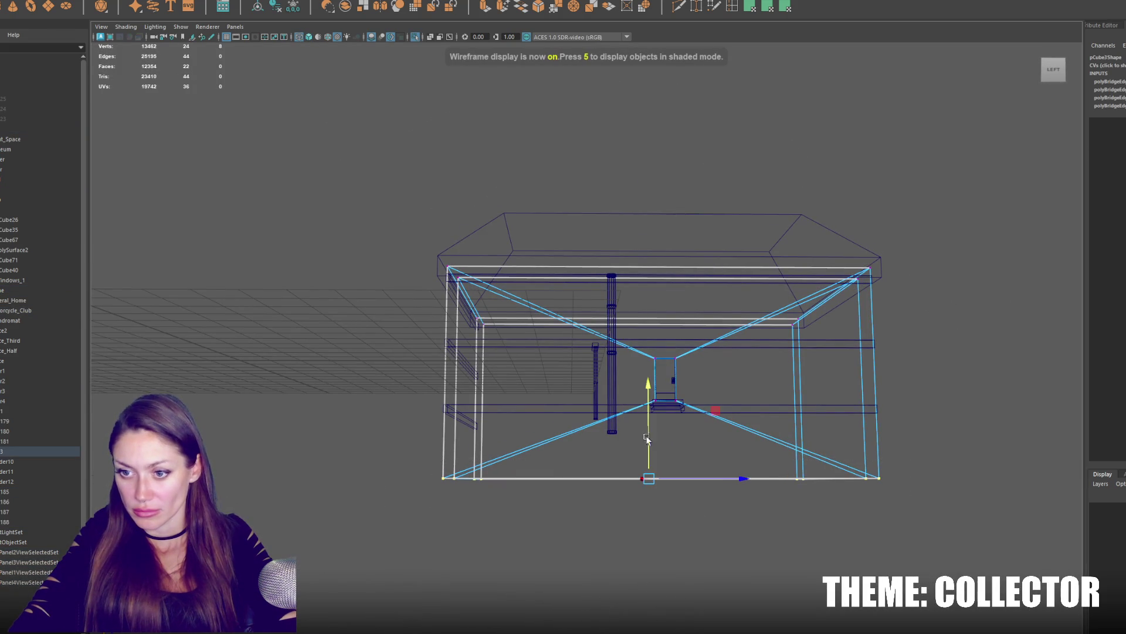
pyautogui.moveTo(644, 448); pyautogui.dragTo(646, 374)
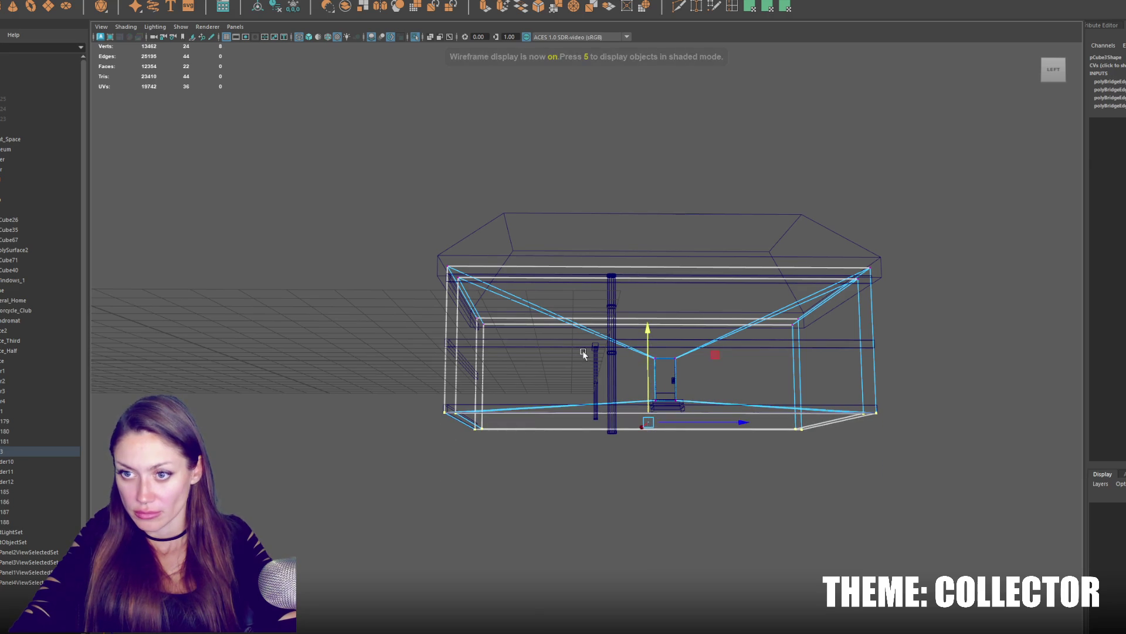
pyautogui.press('F8')
pyautogui.moveTo(386, 159); pyautogui.dragTo(1011, 508)
pyautogui.scroll(3, 820, 370)
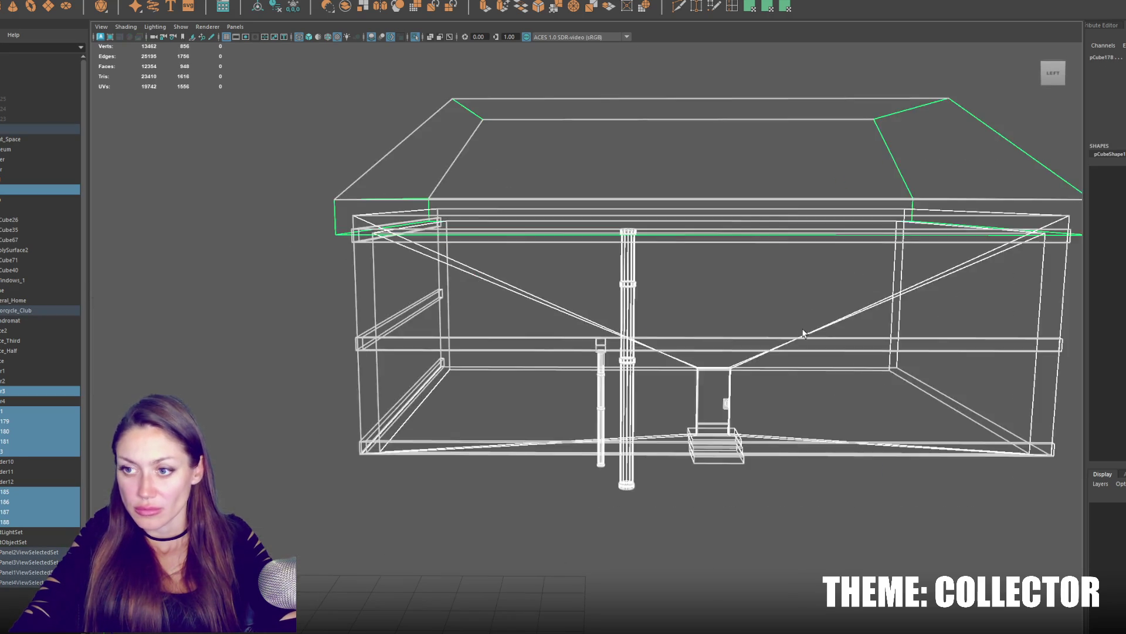
pyautogui.press('5')
# Hide the door with Ctrl+H and look into the room's interior through the doorway.
pyautogui.click(637, 335)
pyautogui.keyDown('alt'); pyautogui.moveTo(638, 335); pyautogui.dragTo(644, 339); pyautogui.keyUp('alt')
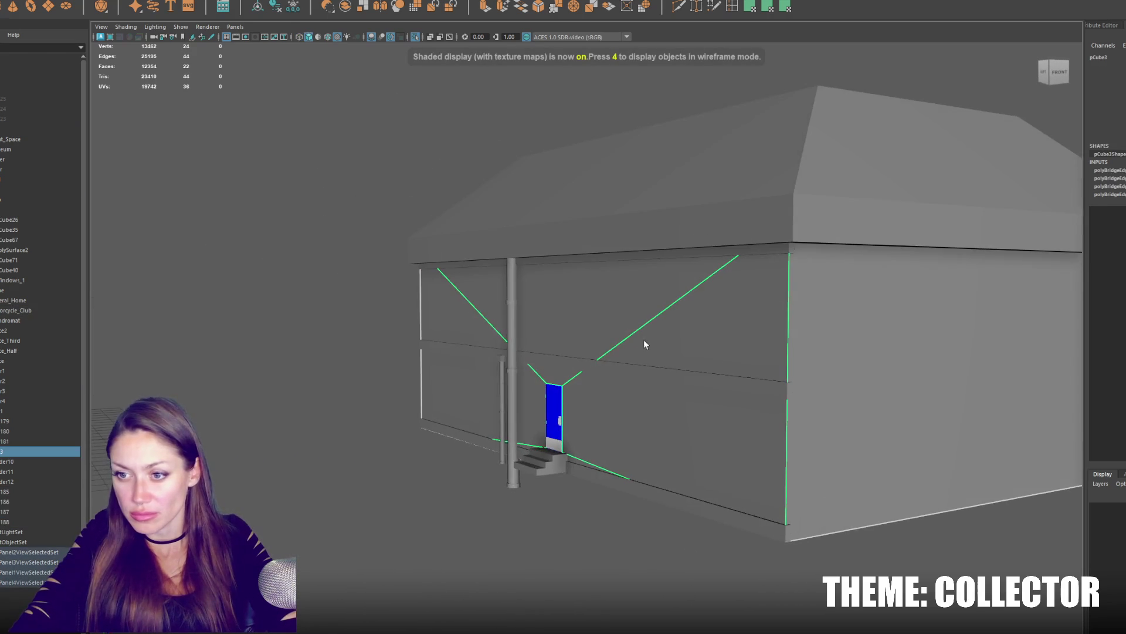
pyautogui.press('4')
pyautogui.keyDown('alt'); pyautogui.moveTo(675, 405); pyautogui.dragTo(572, 429); pyautogui.keyUp('alt')
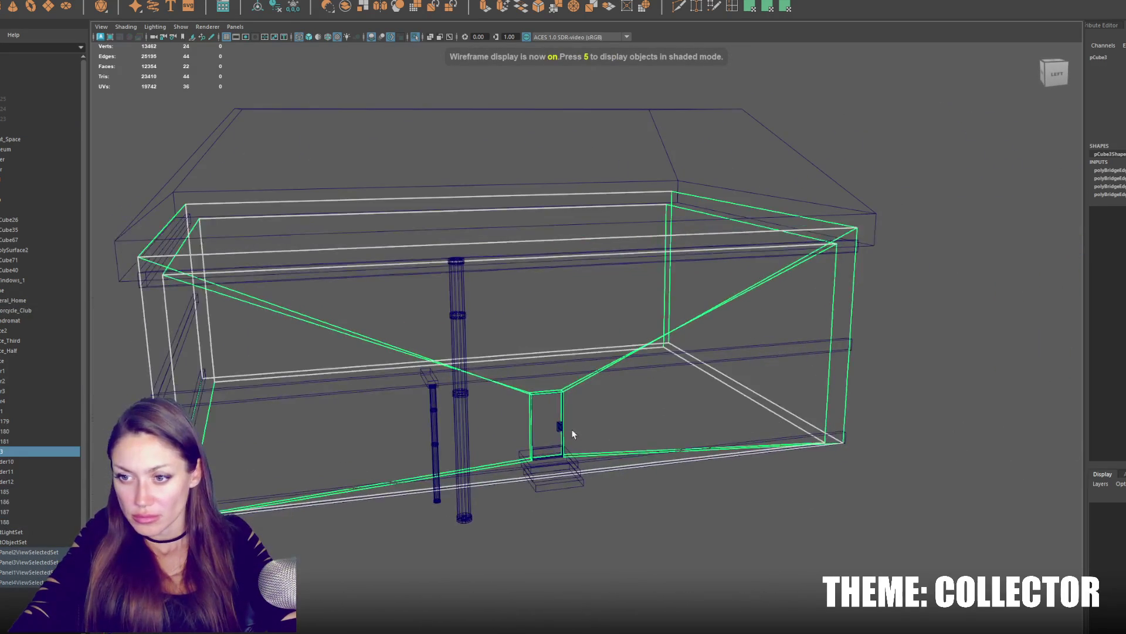
pyautogui.click(555, 428)
pyautogui.press('5')
pyautogui.hotkey('ctrl', 'h')
pyautogui.scroll(5, 553, 419)
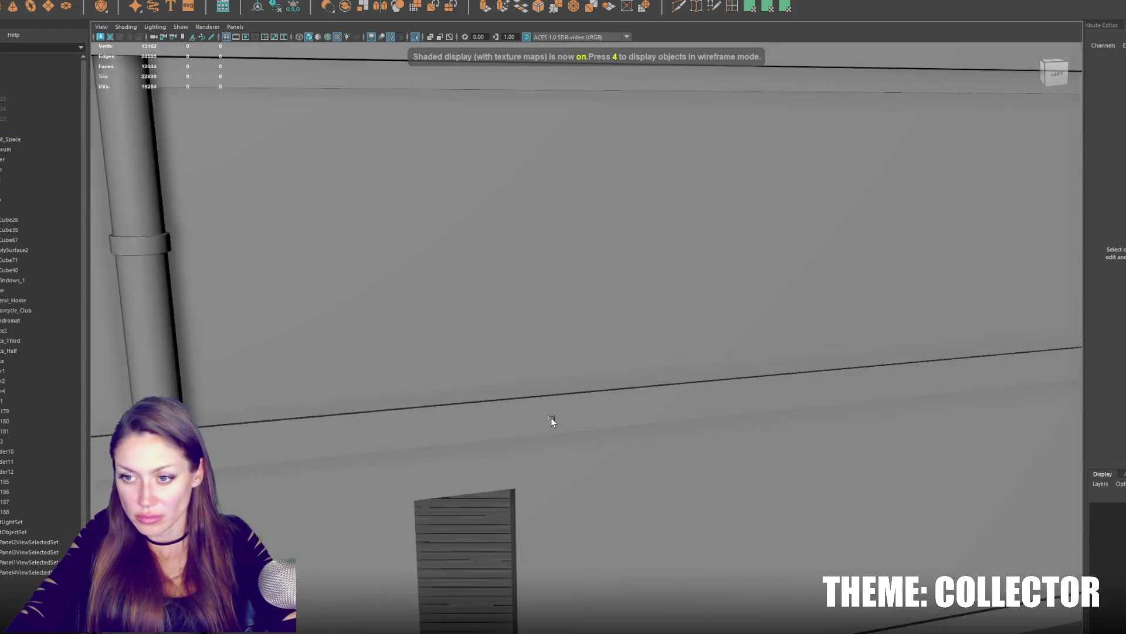
pyautogui.scroll(5, 679, 434)
pyautogui.scroll(3, 722, 413)
pyautogui.moveTo(723, 413)
pyautogui.keyDown('alt'); pyautogui.mouseDown()
pyautogui.moveTo(563, 410)
pyautogui.moveTo(810, 398)
pyautogui.mouseUp(); pyautogui.keyUp('alt')
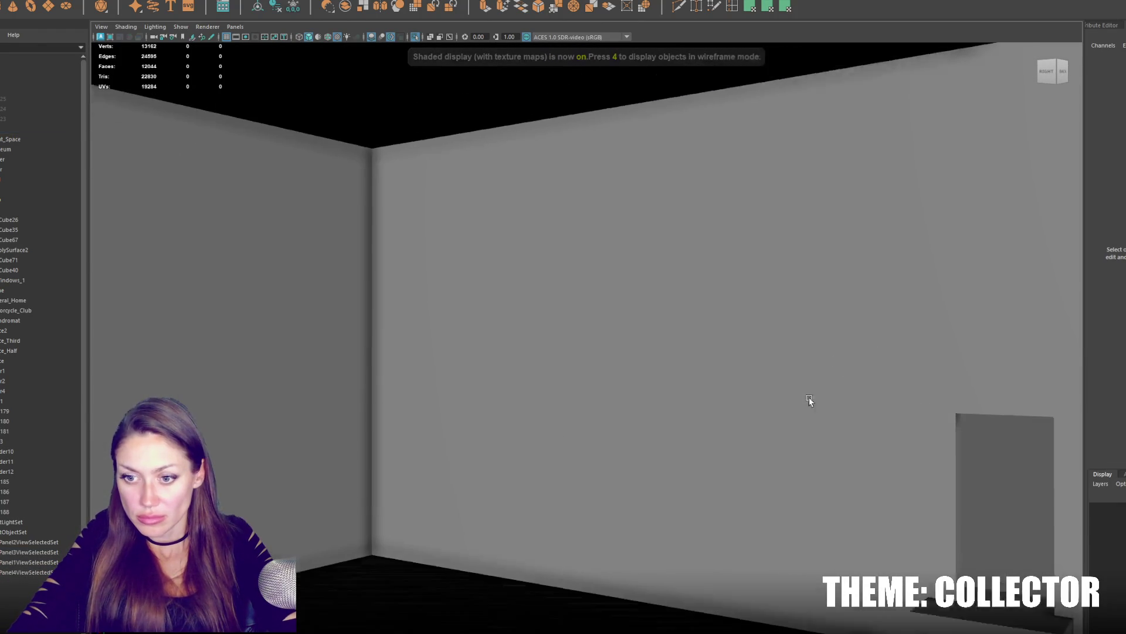
pyautogui.scroll(-1, 811, 401)
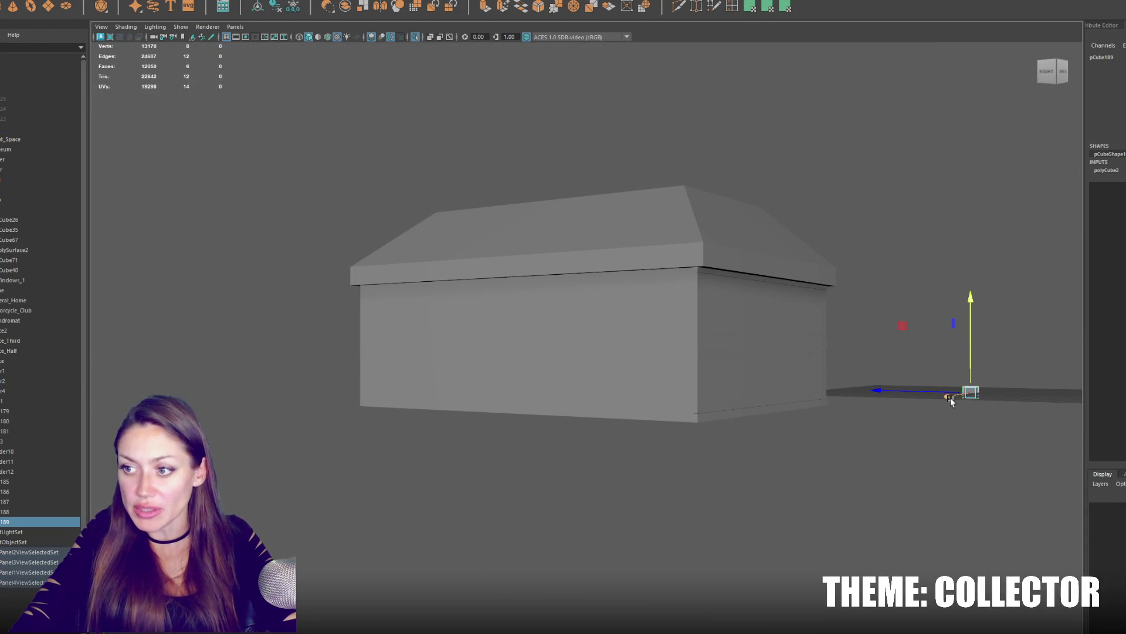
# Move the small cube toward the house's corner and maximize the top view.
pyautogui.moveTo(950, 401)
pyautogui.mouseDown()
pyautogui.moveTo(658, 473)
pyautogui.moveTo(515, 490)
pyautogui.mouseUp()
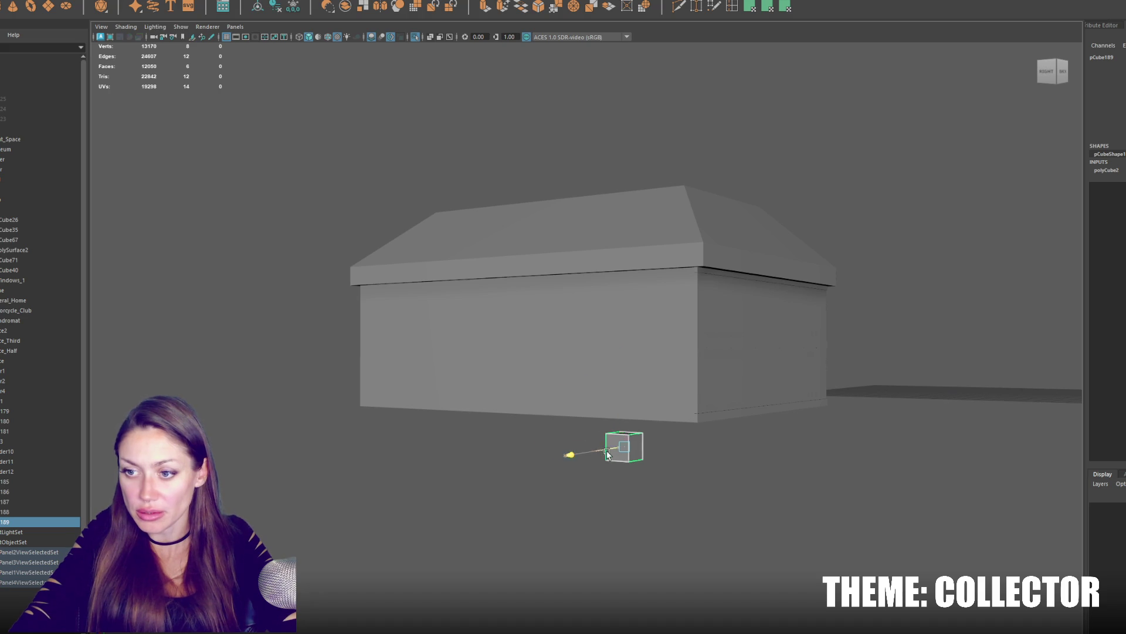
pyautogui.moveTo(607, 453); pyautogui.dragTo(771, 426)
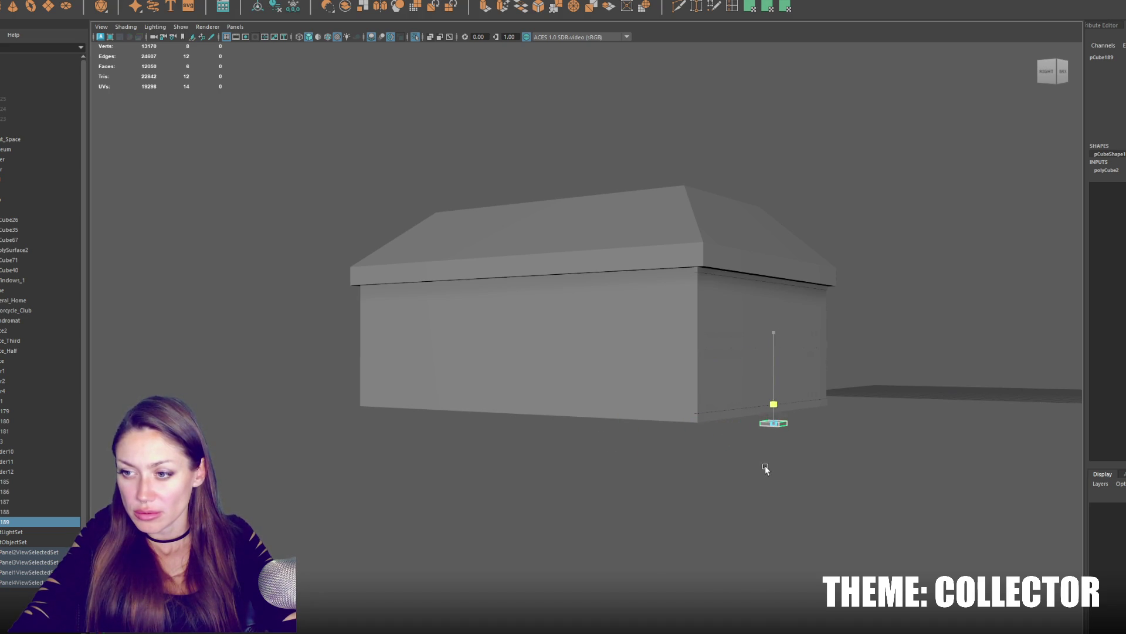
pyautogui.keyDown('alt'); pyautogui.moveTo(765, 465); pyautogui.dragTo(792, 466); pyautogui.keyUp('alt')
pyautogui.moveTo(845, 564); pyautogui.dragTo(769, 564)
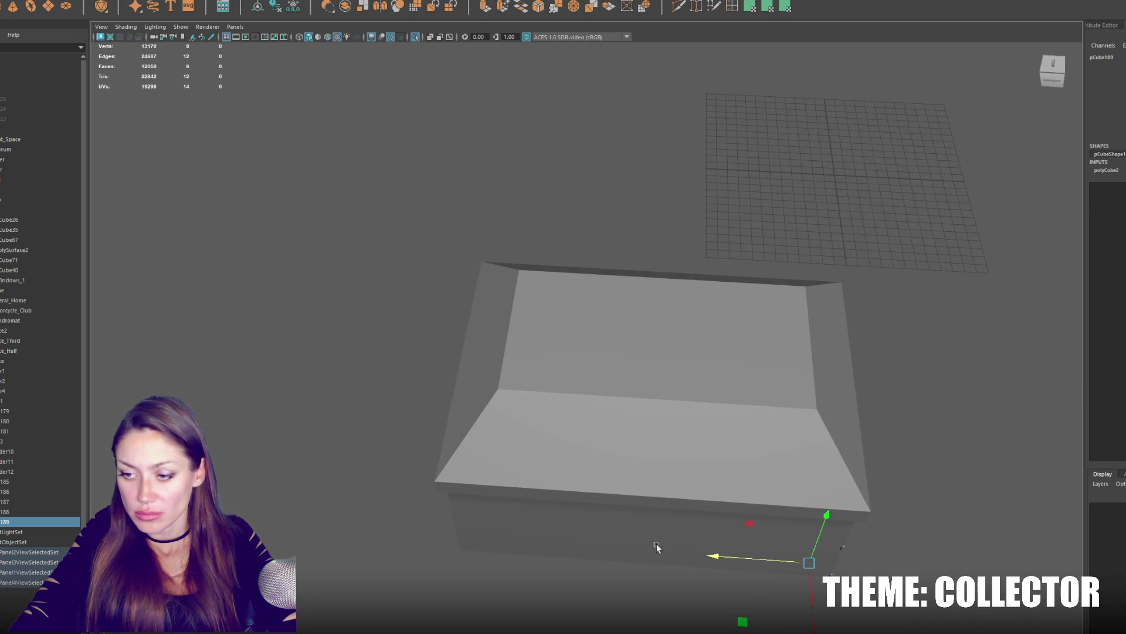
pyautogui.keyDown('alt'); pyautogui.moveTo(656, 547); pyautogui.dragTo(646, 542); pyautogui.keyUp('alt')
pyautogui.press('space')
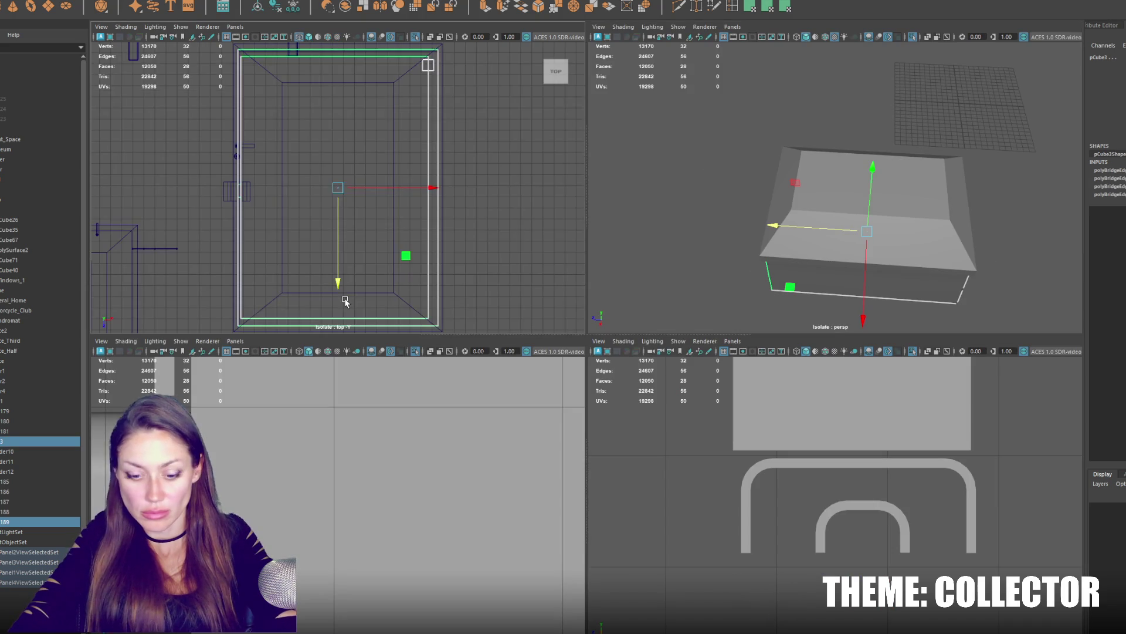
pyautogui.press('space')
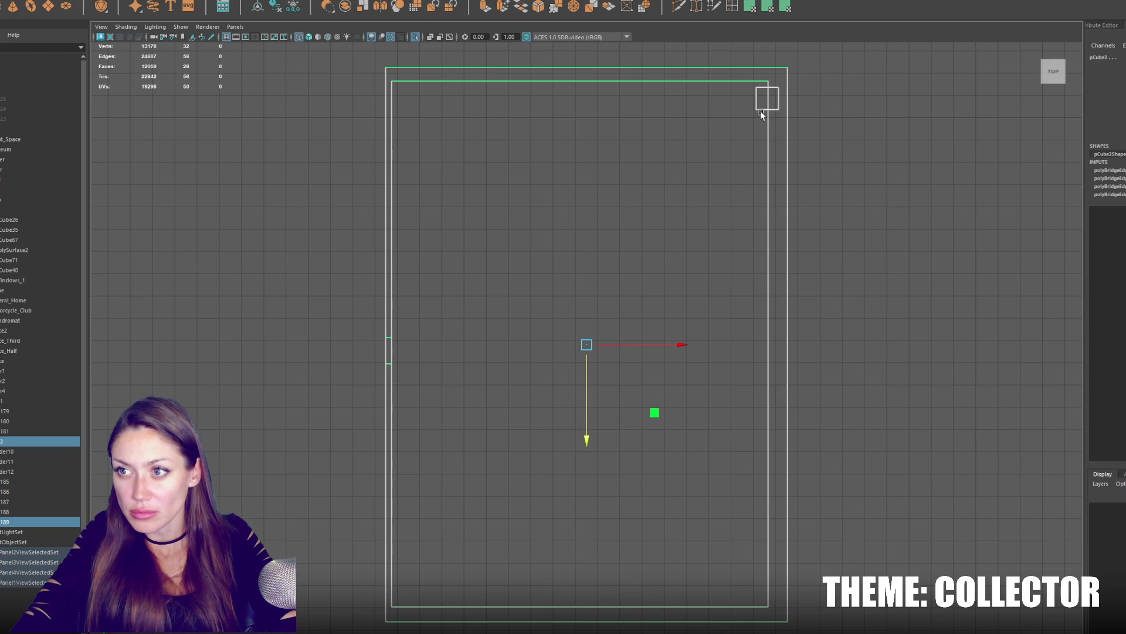
# Stretch the small cube into a slab covering the building's floor footprint.
pyautogui.click(763, 115)
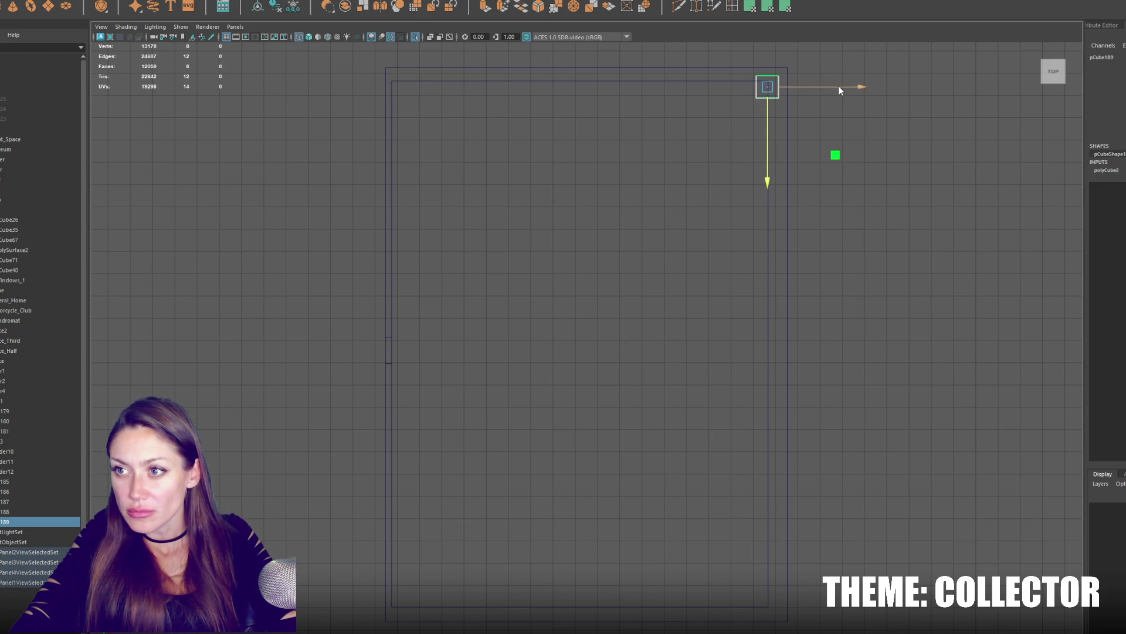
pyautogui.moveTo(791, 85); pyautogui.dragTo(430, 102)
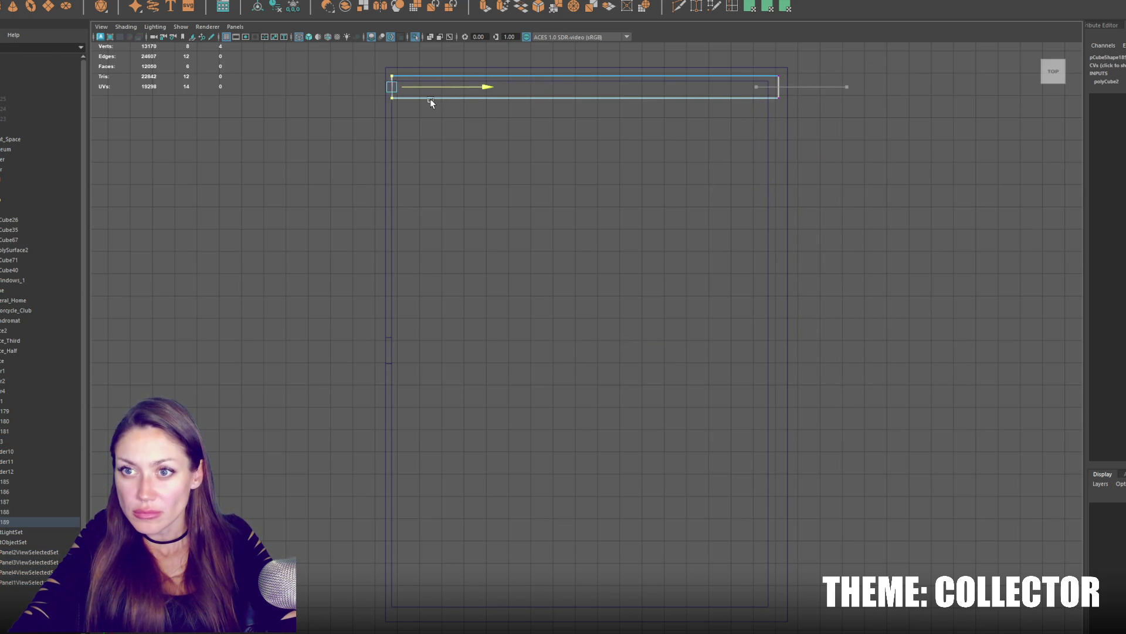
pyautogui.moveTo(809, 91); pyautogui.dragTo(536, 174)
pyautogui.moveTo(588, 147); pyautogui.dragTo(585, 612)
pyautogui.press('F8')
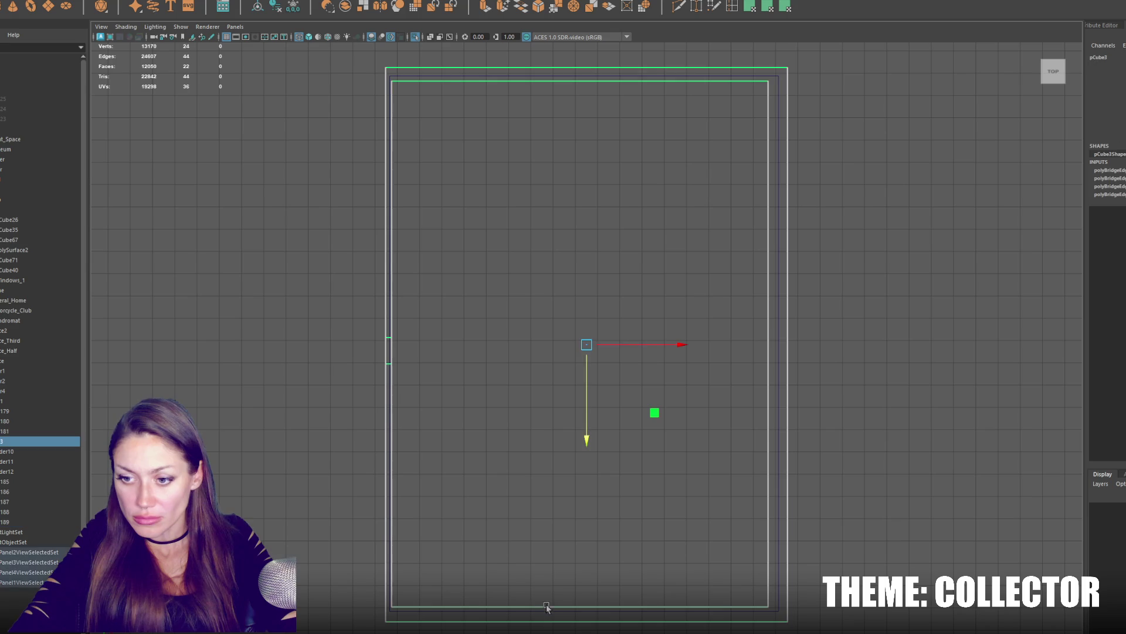
# Shift the building's left and right inner wall vertices slightly and check in shaded view.
pyautogui.press('F9')
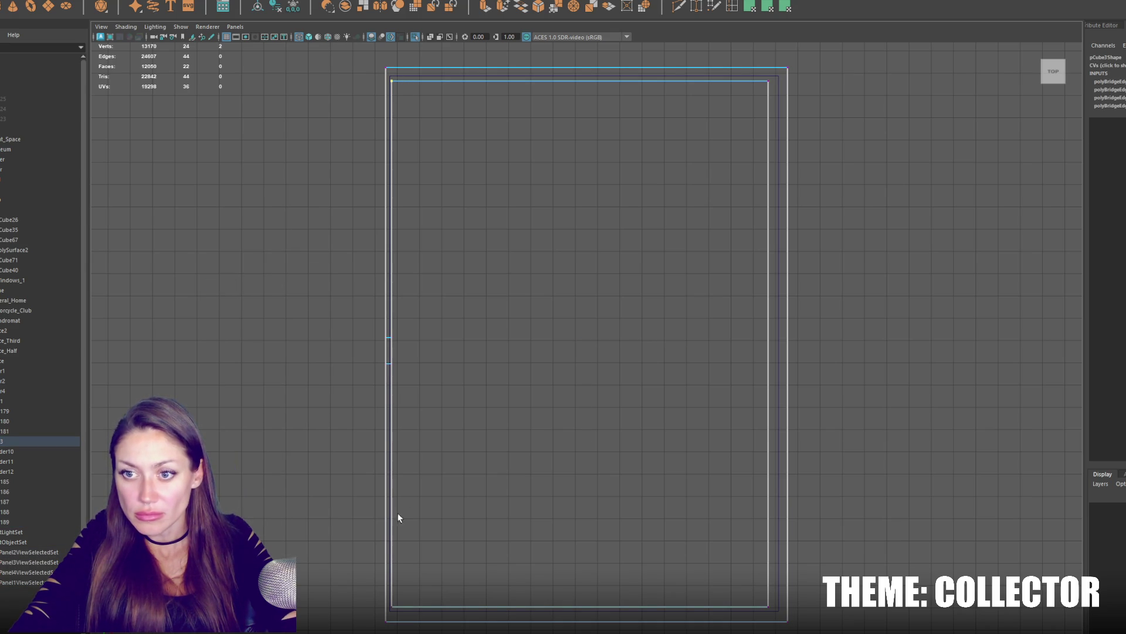
pyautogui.moveTo(425, 346); pyautogui.dragTo(448, 341)
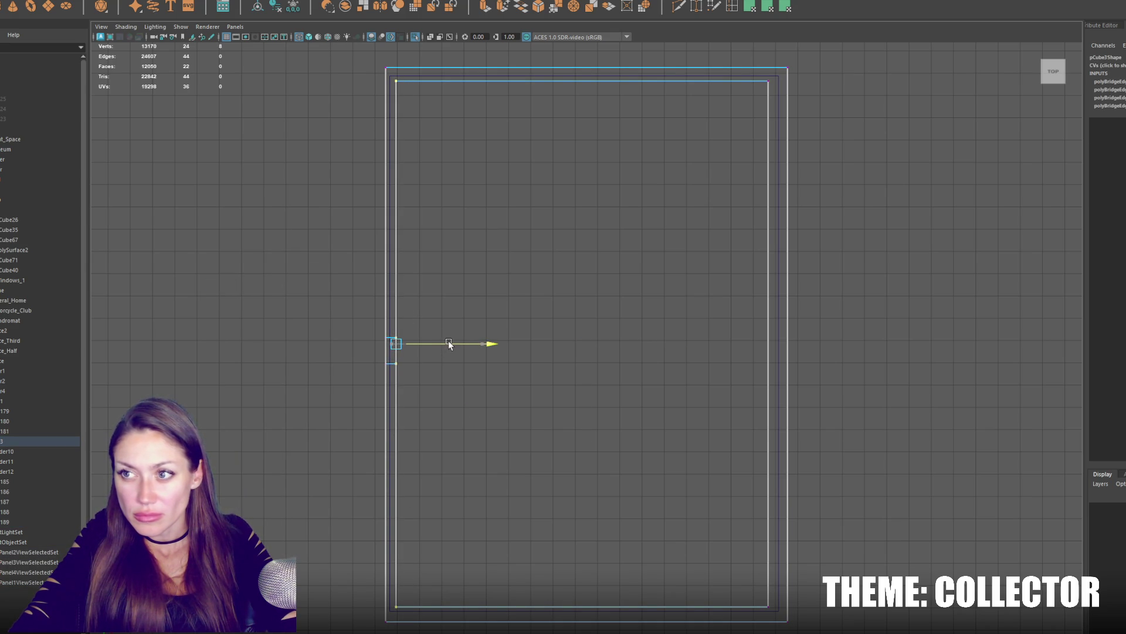
pyautogui.moveTo(749, 72); pyautogui.dragTo(773, 618)
pyautogui.moveTo(782, 342); pyautogui.dragTo(793, 341)
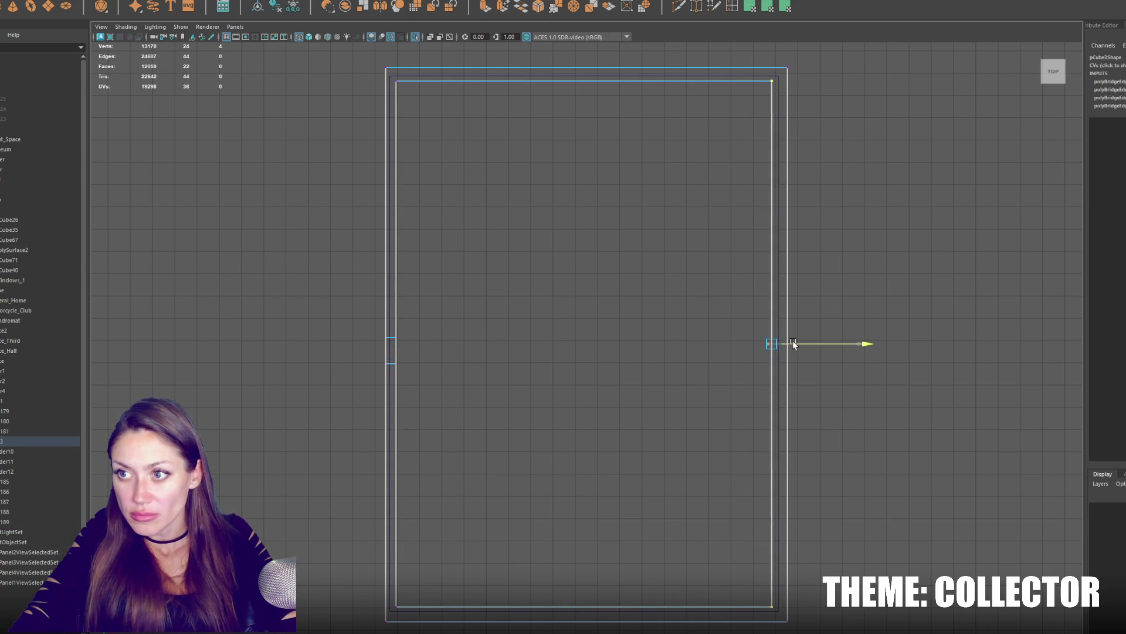
pyautogui.click(601, 212)
pyautogui.press('5')
pyautogui.press('4')
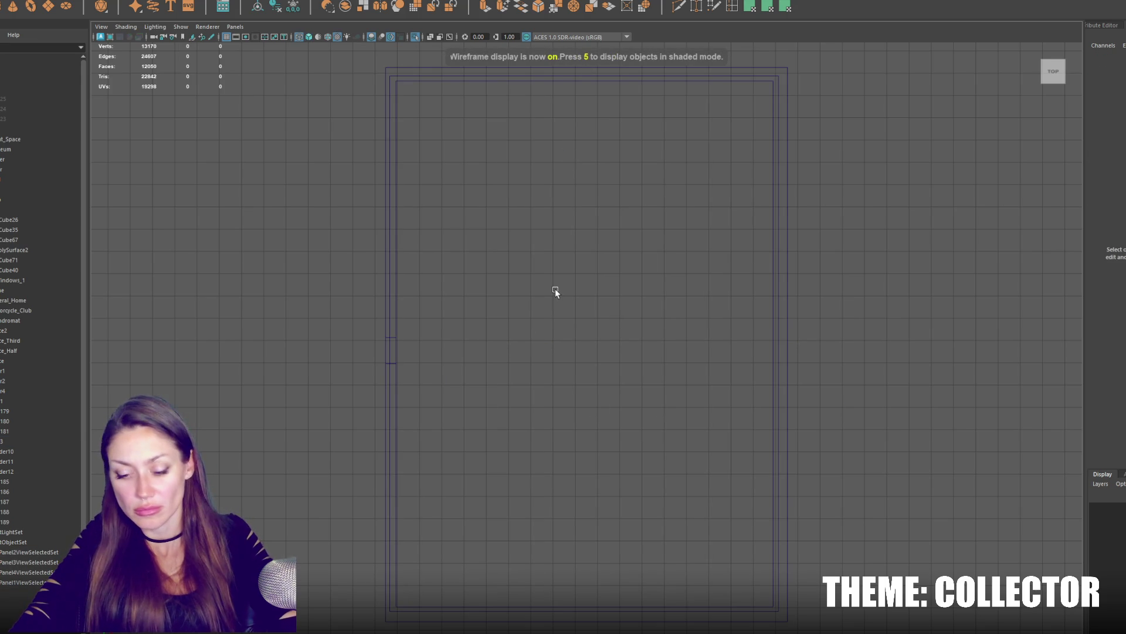
# Create a cube and move and scale it into a thin interior wall inside the building.
pyautogui.click(346, 7)
pyautogui.scroll(-3, 820, 327)
pyautogui.scroll(-1, 769, 363)
pyautogui.moveTo(236, 136); pyautogui.dragTo(641, 200)
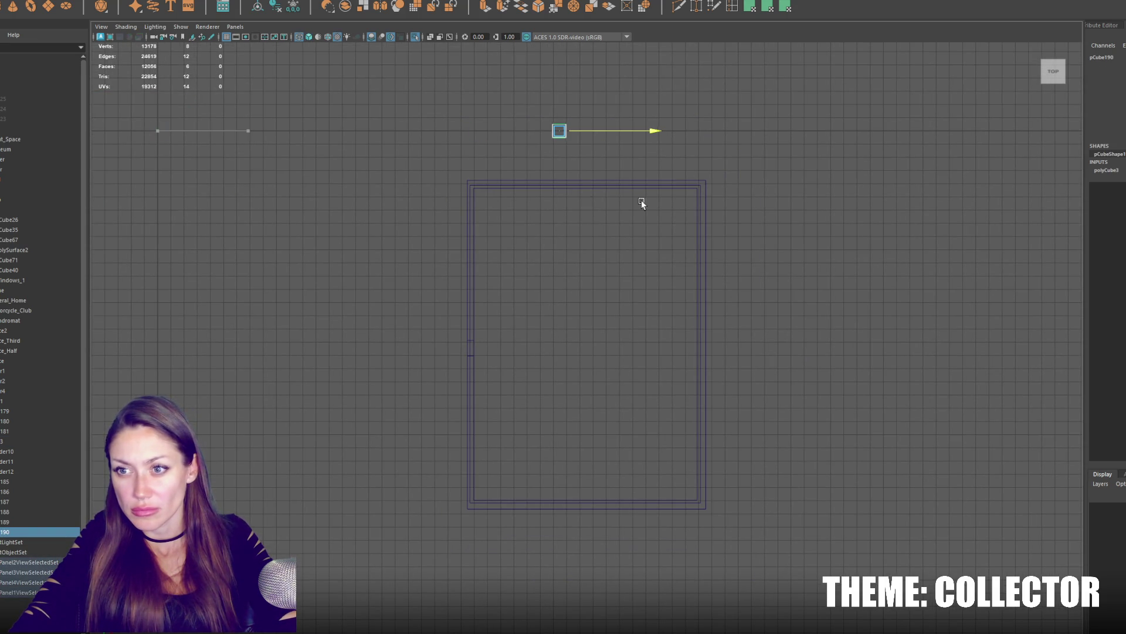
pyautogui.moveTo(564, 181); pyautogui.dragTo(577, 334)
pyautogui.scroll(2, 576, 334)
pyautogui.press('r')
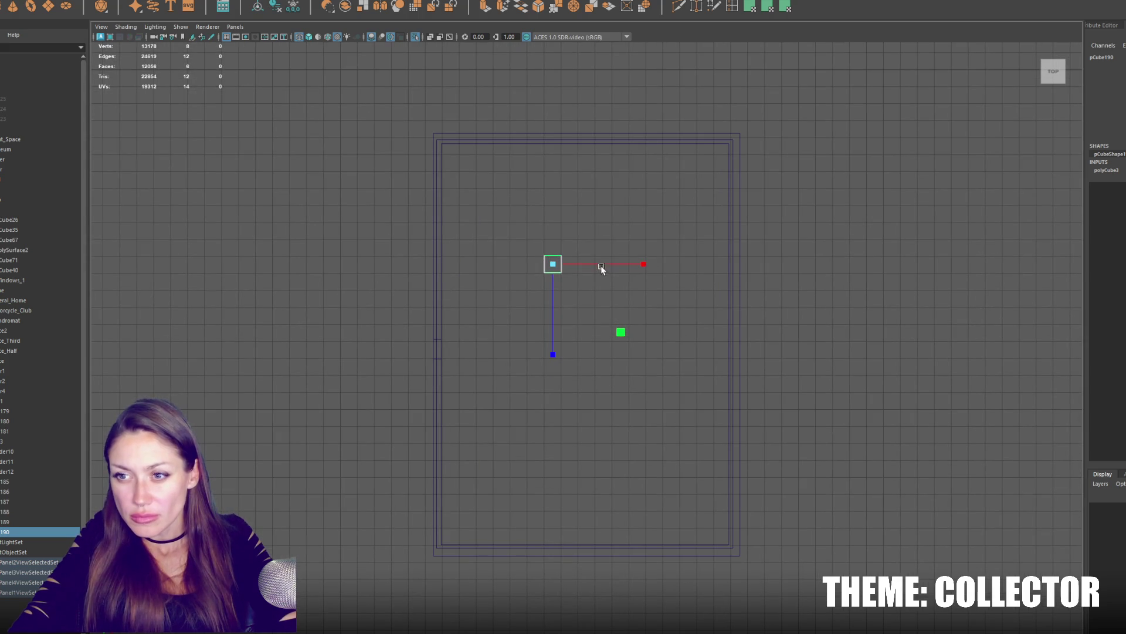
pyautogui.scroll(2, 548, 271)
pyautogui.press('w')
pyautogui.moveTo(548, 273)
pyautogui.mouseDown()
pyautogui.moveTo(549, 399)
pyautogui.moveTo(949, 367)
pyautogui.mouseUp()
pyautogui.press('w')
pyautogui.moveTo(575, 396)
pyautogui.mouseDown()
pyautogui.moveTo(457, 402)
pyautogui.moveTo(536, 391)
pyautogui.mouseUp()
pyautogui.press('r')
pyautogui.press('w')
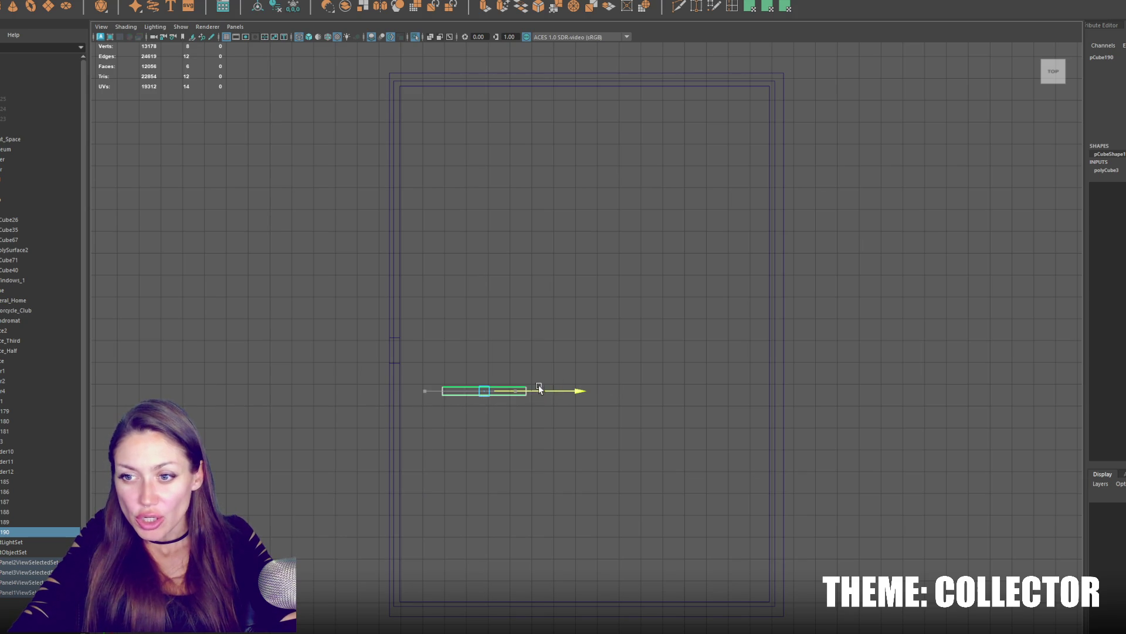
pyautogui.click(518, 386)
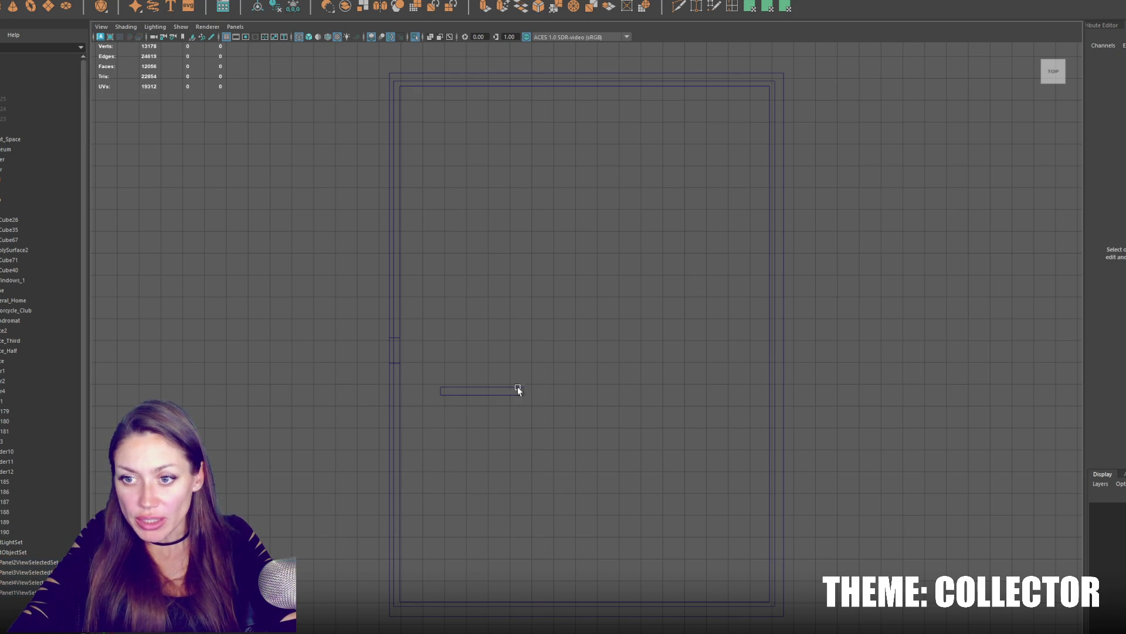
# Duplicate the wall piece, scale the copy into a rectangular block near the top and duplicate it again.
pyautogui.click(524, 391)
pyautogui.moveTo(573, 392)
pyautogui.mouseDown()
pyautogui.moveTo(547, 398)
pyautogui.moveTo(564, 395)
pyautogui.mouseUp()
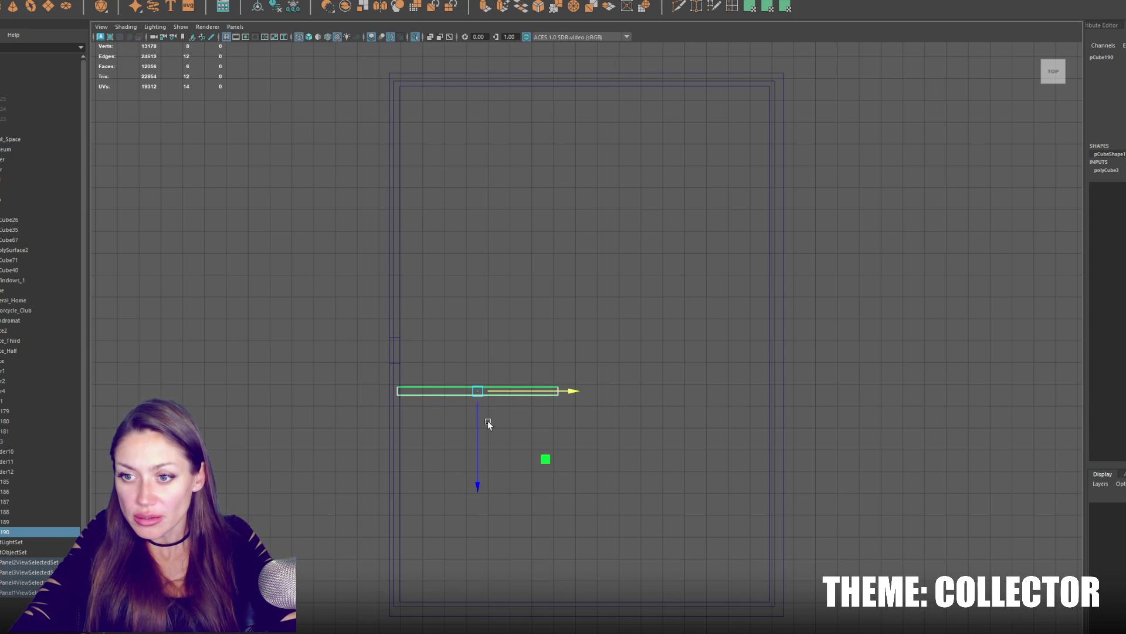
pyautogui.hotkey('ctrl', 'd')
pyautogui.moveTo(487, 420); pyautogui.dragTo(596, 156, button='middle')
pyautogui.moveTo(596, 156); pyautogui.dragTo(622, 523)
pyautogui.press('r')
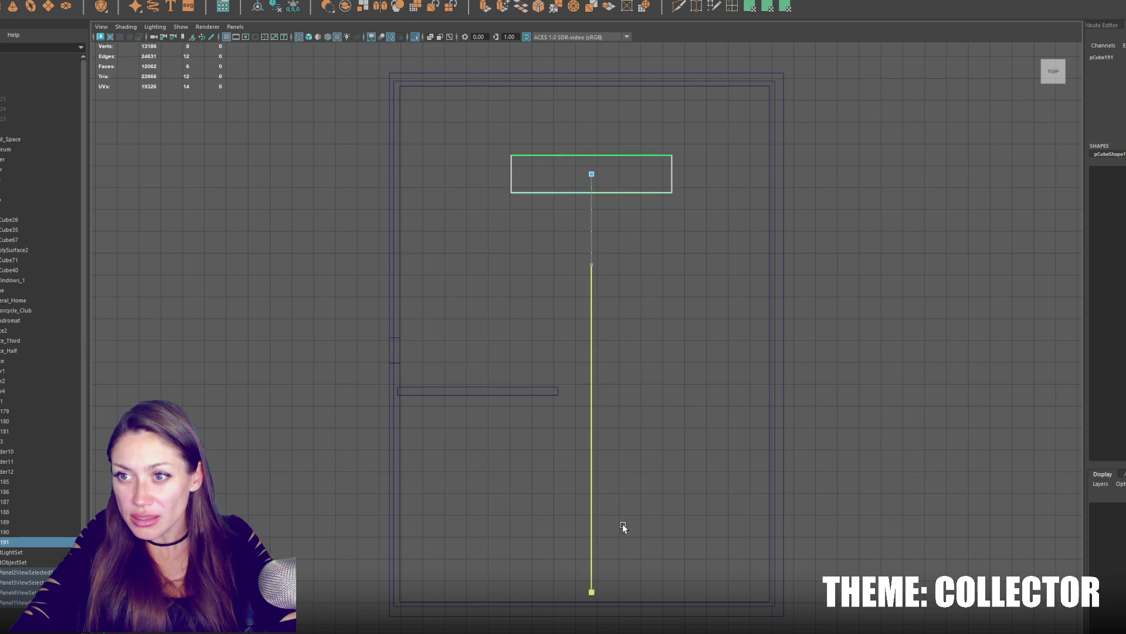
pyautogui.moveTo(591, 204); pyautogui.dragTo(590, 218)
pyautogui.moveTo(616, 174)
pyautogui.mouseDown()
pyautogui.moveTo(661, 174)
pyautogui.moveTo(470, 176)
pyautogui.moveTo(469, 229)
pyautogui.mouseUp()
pyautogui.hotkey('ctrl', 'd')
# Widen and nudge the new block, then slide the flat rectangular block downward.
pyautogui.moveTo(494, 174); pyautogui.dragTo(541, 176)
pyautogui.press('w')
pyautogui.moveTo(459, 222); pyautogui.dragTo(478, 190)
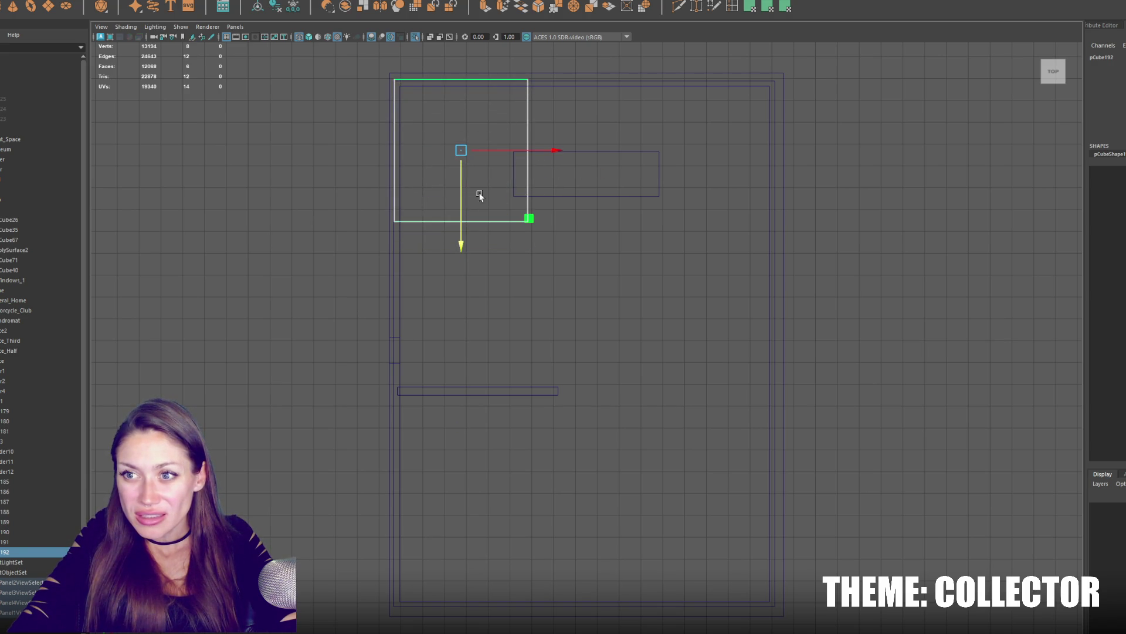
pyautogui.click(578, 197)
pyautogui.moveTo(594, 217)
pyautogui.mouseDown()
pyautogui.moveTo(579, 232)
pyautogui.moveTo(599, 329)
pyautogui.mouseUp()
pyautogui.keyDown('shift'); pyautogui.click(528, 141); pyautogui.keyUp('shift')
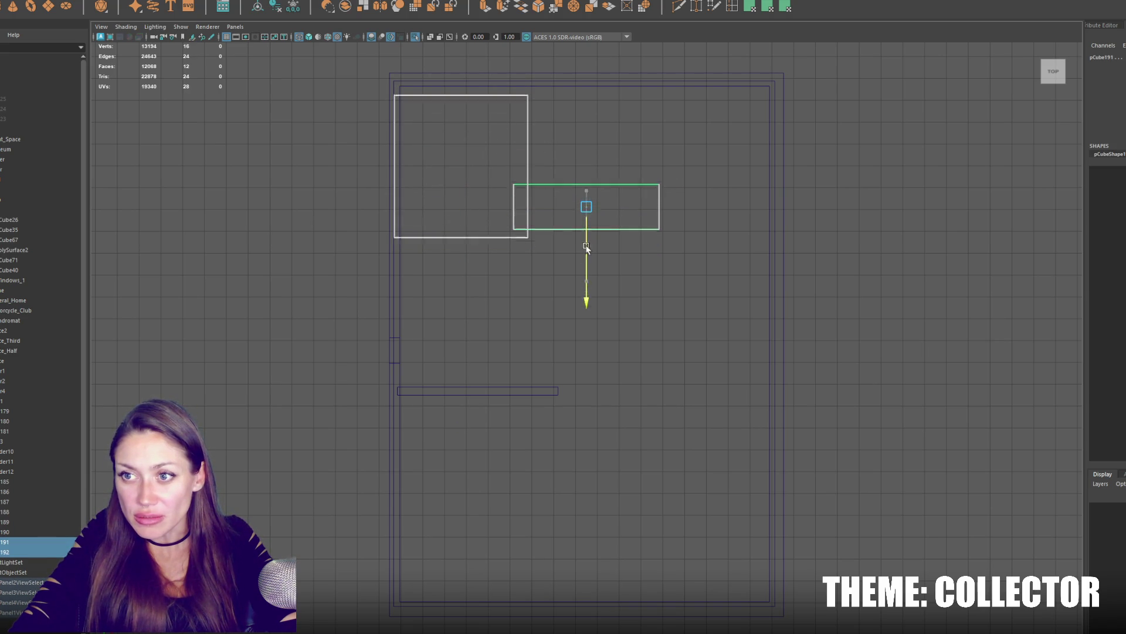
pyautogui.click(527, 174)
# Flatten the square block into a thin bar and set it against the top wall at right.
pyautogui.press('r')
pyautogui.moveTo(508, 278); pyautogui.dragTo(470, 207)
pyautogui.press('w')
pyautogui.moveTo(510, 253); pyautogui.dragTo(748, 253)
pyautogui.press('r')
pyautogui.press('w')
pyautogui.moveTo(662, 254); pyautogui.dragTo(669, 255)
pyautogui.moveTo(642, 295); pyautogui.dragTo(639, 237)
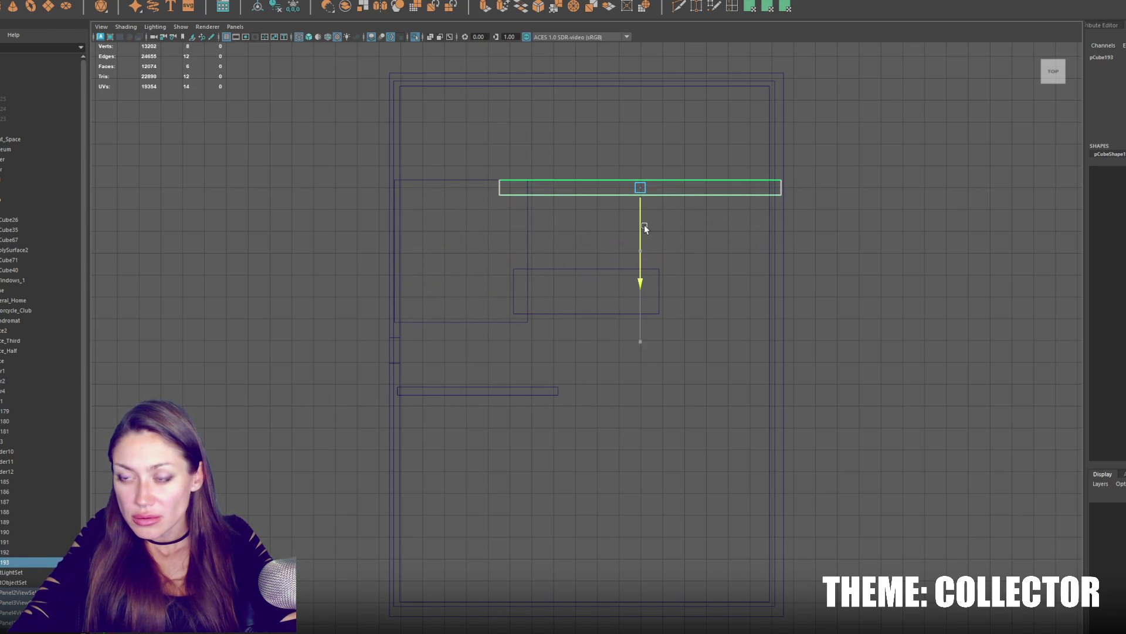
pyautogui.moveTo(645, 229); pyautogui.dragTo(644, 225)
# Shift the lower rectangular block slightly to the right.
pyautogui.click(586, 299)
pyautogui.moveTo(627, 292); pyautogui.dragTo(775, 292)
pyautogui.press('r')
pyautogui.press('w')
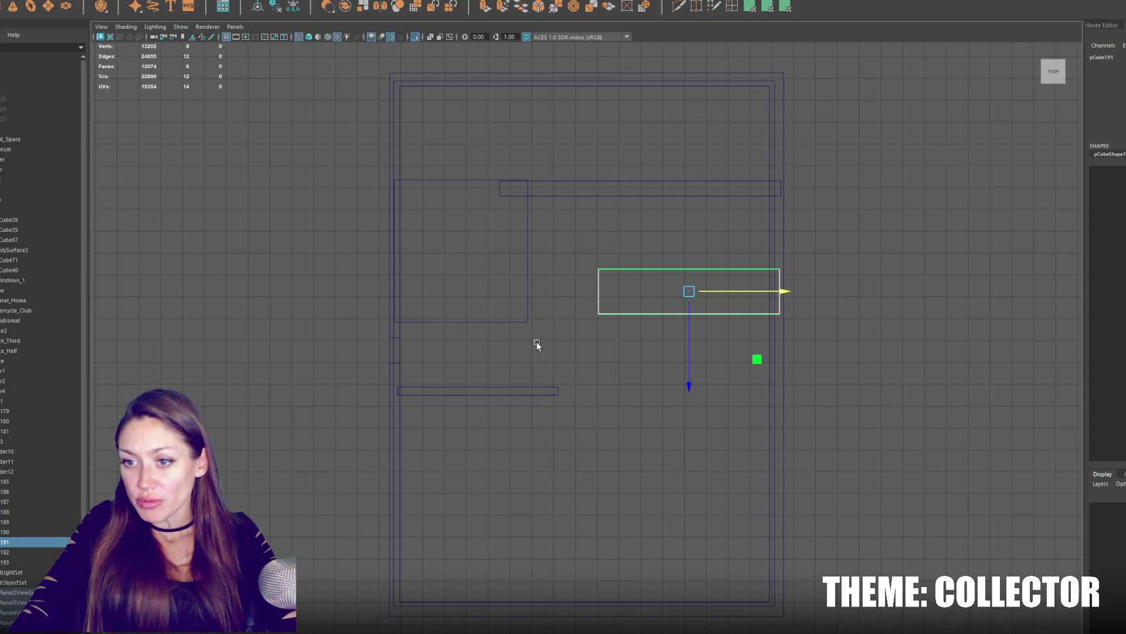
# Move the thin lower-left wall down and duplicate it across to the room's right side.
pyautogui.click(493, 392)
pyautogui.moveTo(479, 422)
pyautogui.mouseDown()
pyautogui.moveTo(480, 484)
pyautogui.moveTo(480, 420)
pyautogui.moveTo(508, 459)
pyautogui.mouseUp()
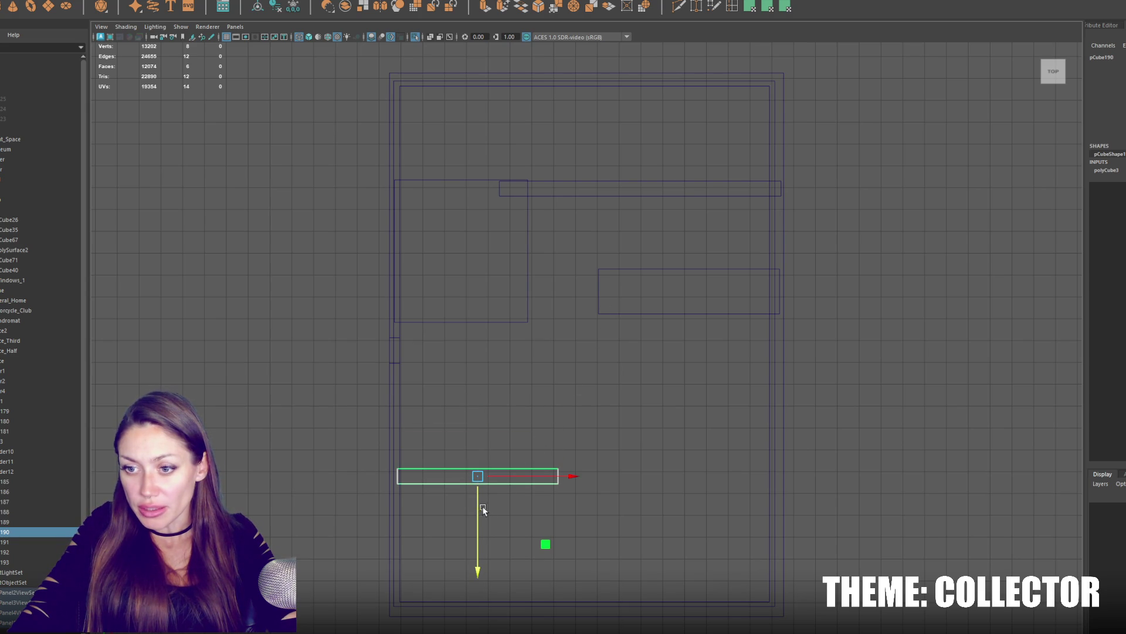
pyautogui.hotkey('ctrl', 'd')
pyautogui.moveTo(506, 478); pyautogui.dragTo(711, 478)
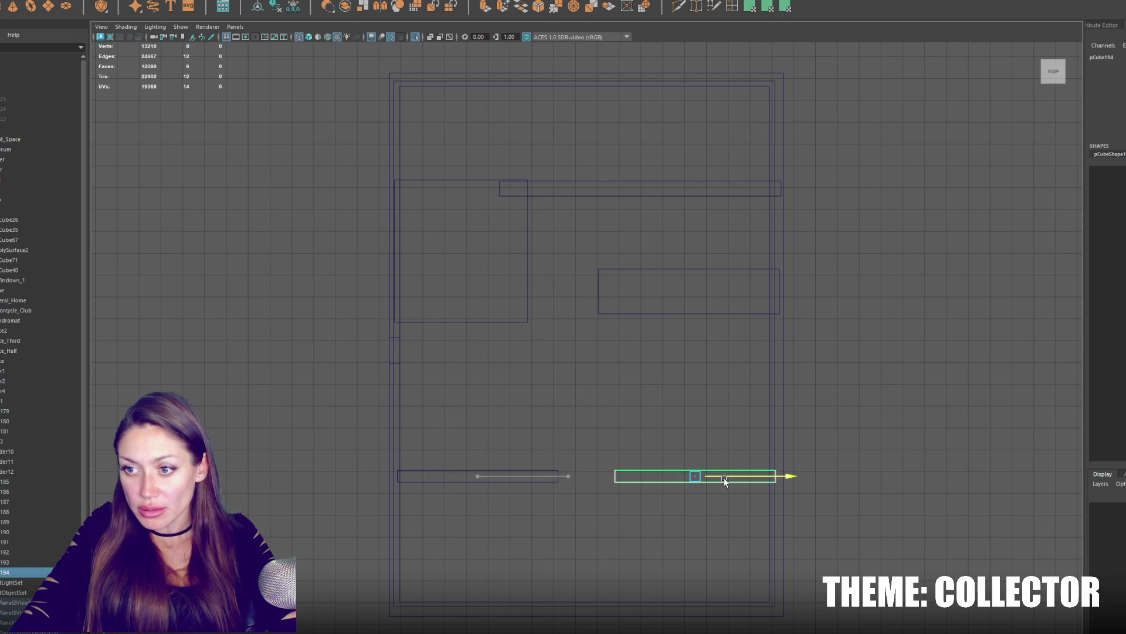
# Try grabbing the building's bottom edges and undo the accidental edge move.
pyautogui.keyDown('alt'); pyautogui.moveTo(639, 476); pyautogui.dragTo(653, 282, button='middle'); pyautogui.keyUp('alt')
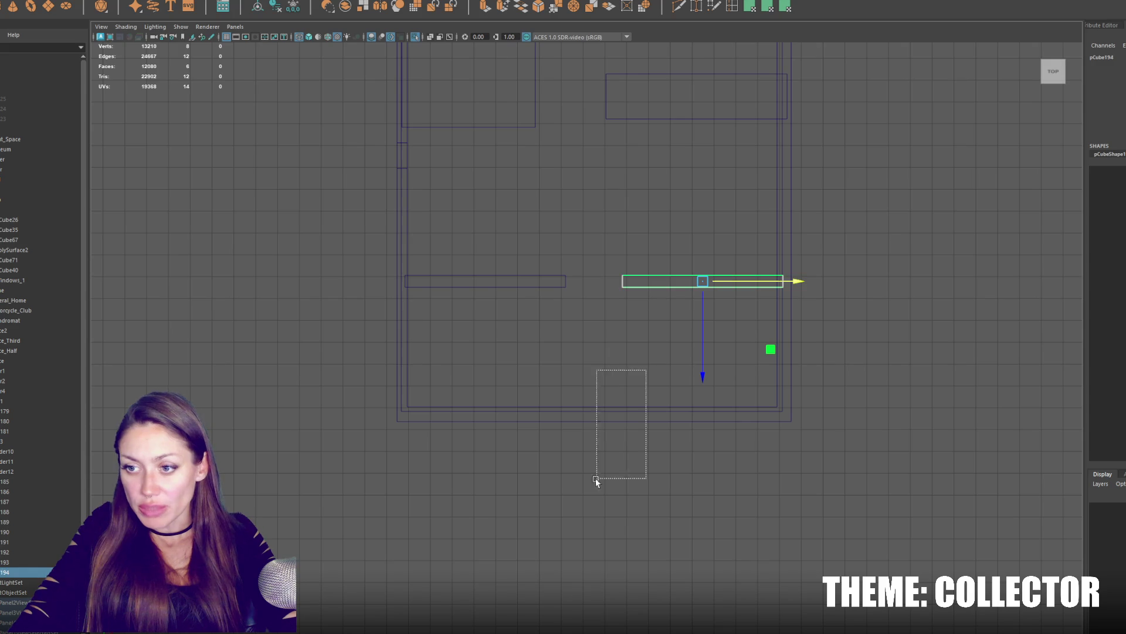
pyautogui.moveTo(646, 371); pyautogui.dragTo(596, 478)
pyautogui.moveTo(357, 347)
pyautogui.mouseDown()
pyautogui.moveTo(615, 423)
pyautogui.moveTo(600, 501)
pyautogui.moveTo(610, 488)
pyautogui.mouseUp()
pyautogui.hotkey('ctrl', 'z')
pyautogui.click(552, 324)
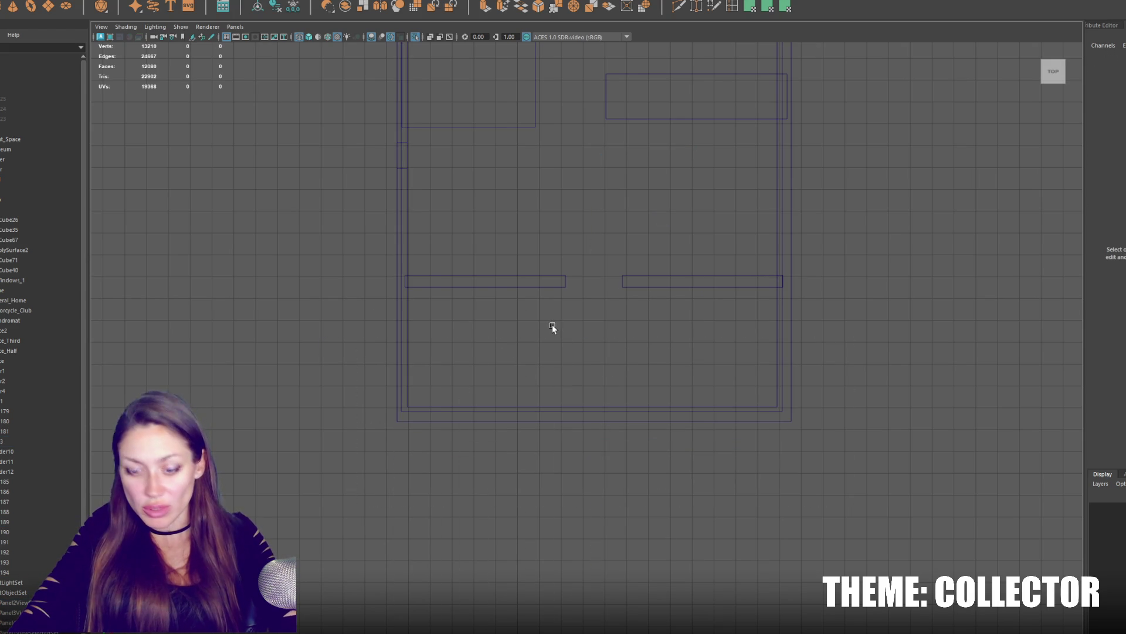
pyautogui.scroll(-2, 559, 323)
# Pull the room shell's bottom vertices downward to lengthen the building.
pyautogui.moveTo(611, 322)
pyautogui.keyDown('alt'); pyautogui.mouseDown()
pyautogui.moveTo(795, 341)
pyautogui.moveTo(456, 472)
pyautogui.mouseUp(); pyautogui.keyUp('alt')
pyautogui.rightClick(839, 311)
pyautogui.click(791, 310)
pyautogui.moveTo(588, 429)
pyautogui.mouseDown()
pyautogui.moveTo(596, 601)
pyautogui.moveTo(612, 573)
pyautogui.moveTo(611, 604)
pyautogui.moveTo(692, 380)
pyautogui.mouseUp()
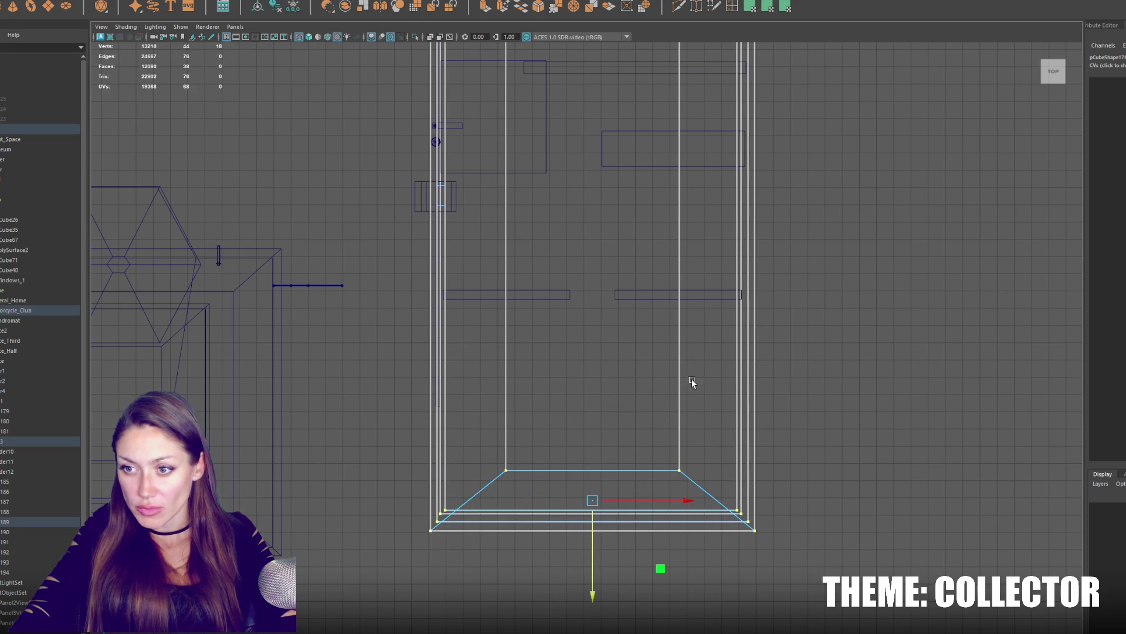
# Ease the shell's bottom vertices back up, then create a new cube slid into the room.
pyautogui.moveTo(587, 553); pyautogui.dragTo(606, 510)
pyautogui.click(714, 359)
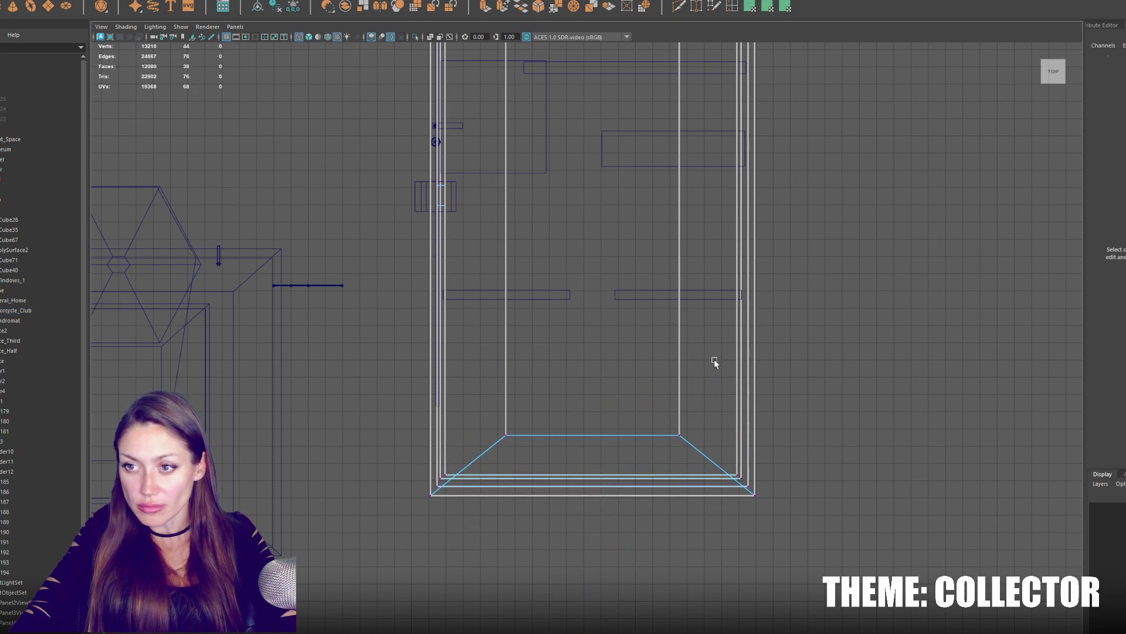
pyautogui.keyDown('shift'); pyautogui.moveTo(362, 158); pyautogui.dragTo(549, 212, button='right'); pyautogui.keyUp('shift')
pyautogui.scroll(-2, 549, 212)
pyautogui.scroll(-1, 325, 117)
pyautogui.moveTo(318, 284); pyautogui.dragTo(607, 285)
pyautogui.scroll(1, 604, 364)
# Scale the new cube into a wider, longer rectangle in plan.
pyautogui.press('r')
pyautogui.moveTo(605, 361); pyautogui.dragTo(714, 378)
pyautogui.moveTo(608, 359); pyautogui.dragTo(618, 360)
pyautogui.moveTo(581, 397); pyautogui.dragTo(591, 474)
pyautogui.press('w')
# Move the lower-half rectangle slightly down and make it taller in plan.
pyautogui.click(653, 414)
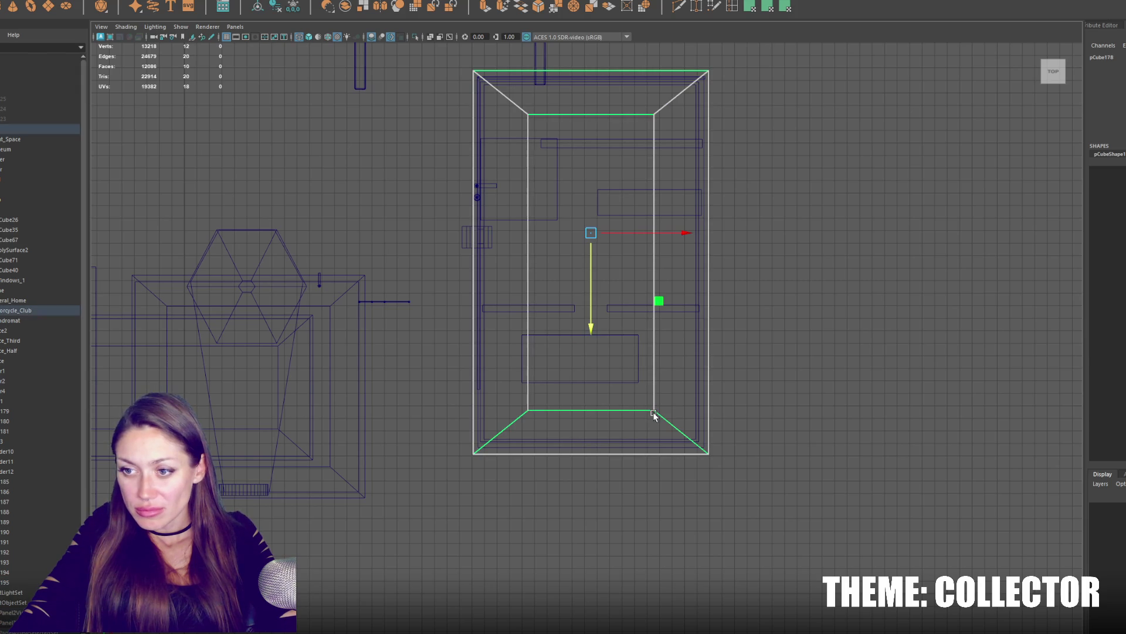
pyautogui.click(760, 287)
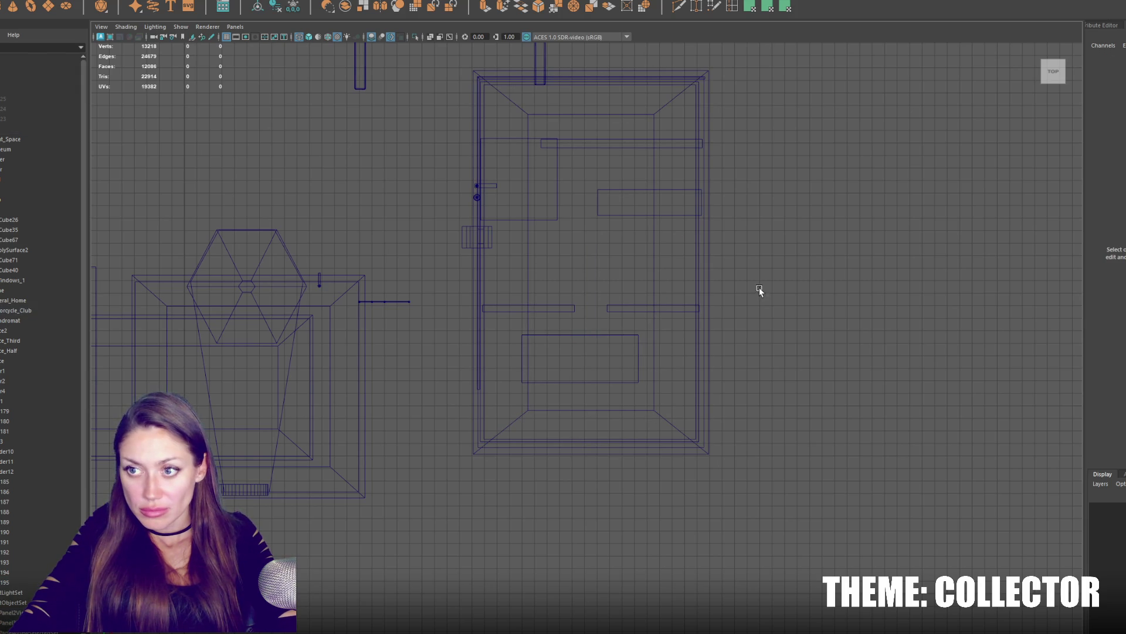
pyautogui.click(596, 335)
pyautogui.moveTo(581, 386); pyautogui.dragTo(586, 406)
pyautogui.press('r')
pyautogui.moveTo(594, 457)
pyautogui.mouseDown()
pyautogui.moveTo(595, 409)
pyautogui.moveTo(613, 379)
pyautogui.moveTo(602, 400)
pyautogui.moveTo(581, 379)
pyautogui.moveTo(615, 381)
pyautogui.mouseUp()
pyautogui.press('w')
pyautogui.press('r')
# Duplicate the rectangle as a small piece up beside the left wall and go to perspective.
pyautogui.hotkey('ctrl', 'd')
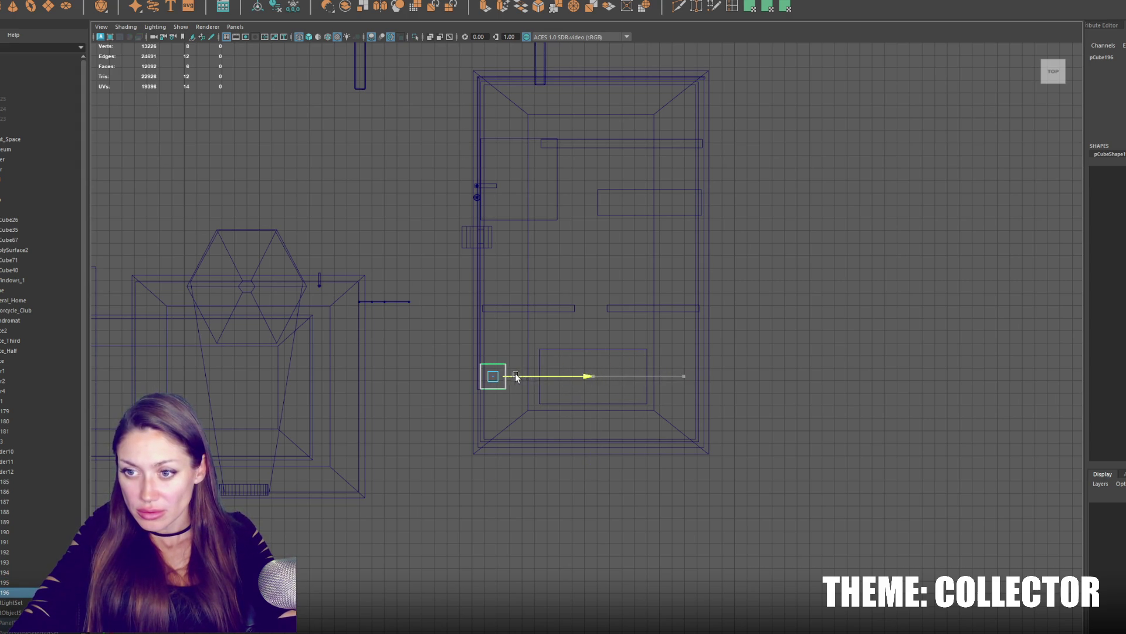
pyautogui.moveTo(495, 409); pyautogui.dragTo(501, 316)
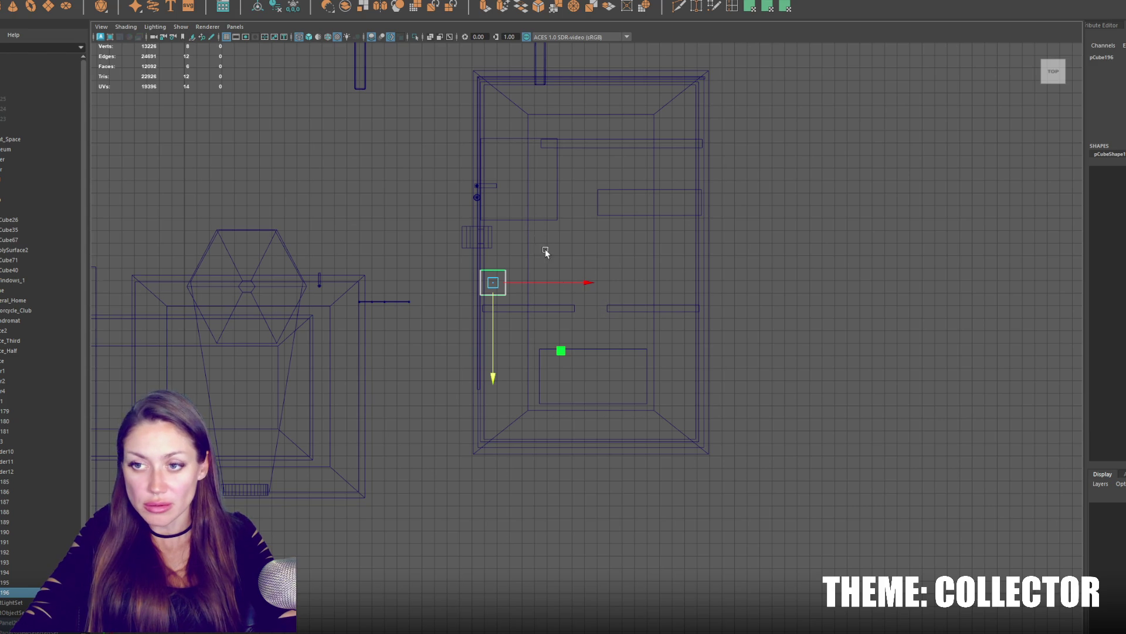
pyautogui.press('f')
pyautogui.scroll(-3, 557, 275)
pyautogui.scroll(-4, 622, 314)
pyautogui.press('space')
pyautogui.moveTo(665, 301)
pyautogui.mouseDown()
pyautogui.moveTo(708, 214)
pyautogui.moveTo(645, 255)
pyautogui.moveTo(787, 269)
pyautogui.moveTo(553, 345)
pyautogui.mouseUp()
pyautogui.scroll(-3, 646, 264)
pyautogui.scroll(6, 625, 259)
pyautogui.scroll(-5, 591, 325)
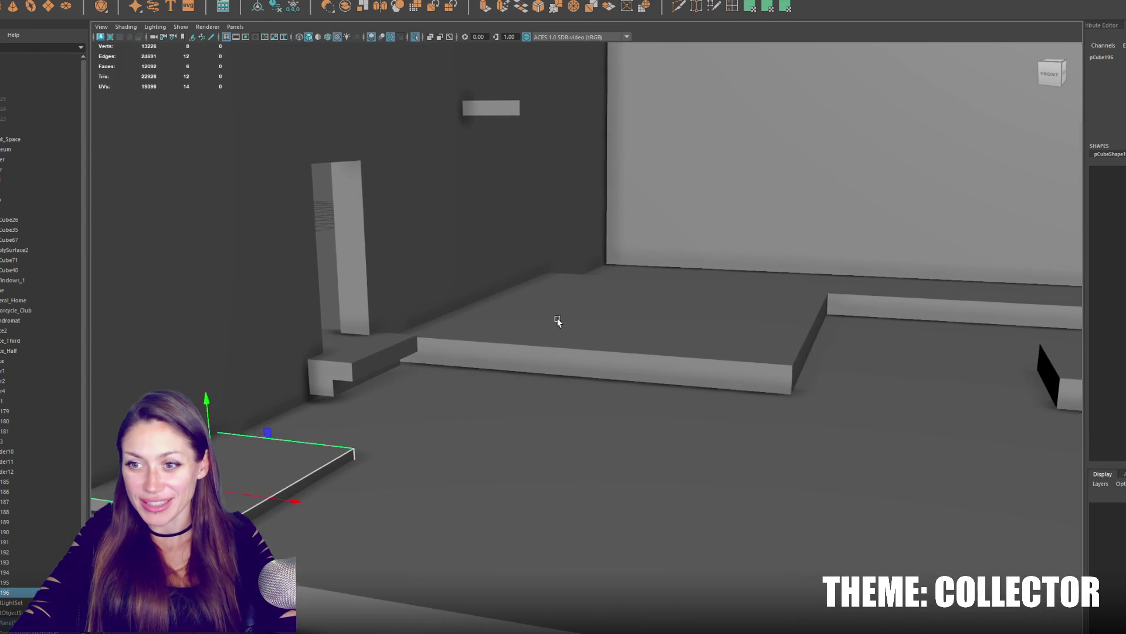
# Scale the low platform into a much taller block and raise it upward.
pyautogui.click(626, 308)
pyautogui.moveTo(632, 290)
pyautogui.keyDown('alt'); pyautogui.mouseDown()
pyautogui.moveTo(652, 203)
pyautogui.moveTo(608, 297)
pyautogui.mouseUp(); pyautogui.keyUp('alt')
pyautogui.scroll(-3, 653, 203)
pyautogui.scroll(3, 616, 288)
pyautogui.press('r')
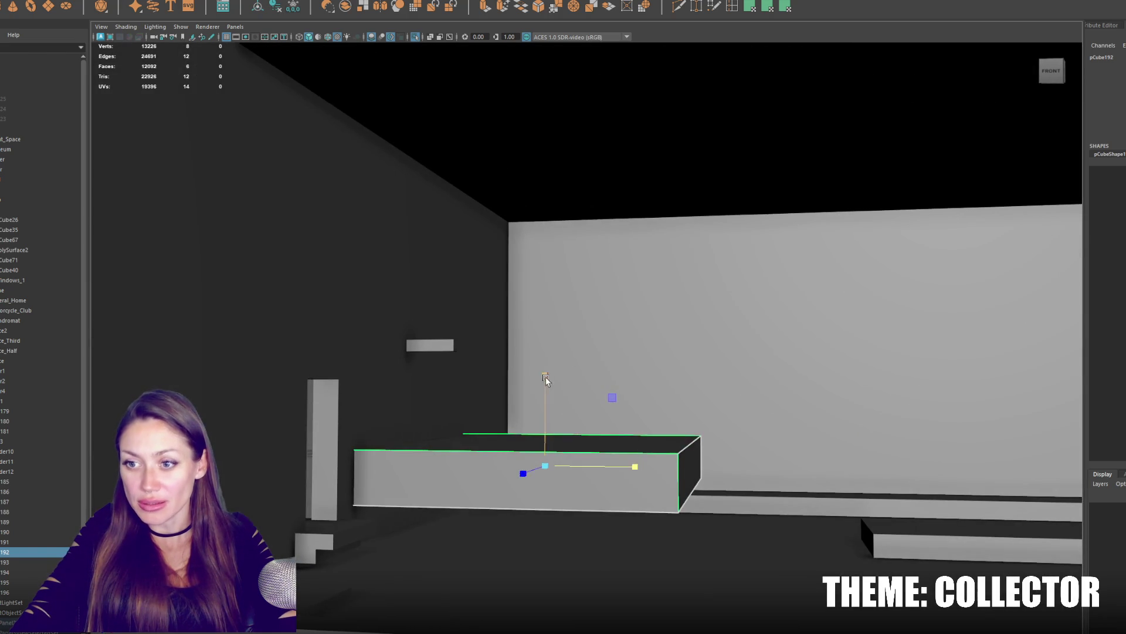
pyautogui.moveTo(547, 383); pyautogui.dragTo(546, 70)
pyautogui.press('w')
pyautogui.moveTo(548, 420); pyautogui.dragTo(549, 376)
pyautogui.scroll(-3, 547, 376)
# Undo an accidental shelf move and slide the small box's face along X instead.
pyautogui.click(431, 344)
pyautogui.moveTo(431, 345)
pyautogui.keyDown('alt'); pyautogui.mouseDown()
pyautogui.moveTo(502, 364)
pyautogui.moveTo(452, 261)
pyautogui.moveTo(432, 255)
pyautogui.moveTo(325, 309)
pyautogui.moveTo(310, 329)
pyautogui.mouseUp(); pyautogui.keyUp('alt')
pyautogui.hotkey('ctrl', 'z')
pyautogui.moveTo(463, 240); pyautogui.dragTo(467, 250, button='right')
pyautogui.click(467, 249)
pyautogui.moveTo(503, 251); pyautogui.dragTo(462, 252)
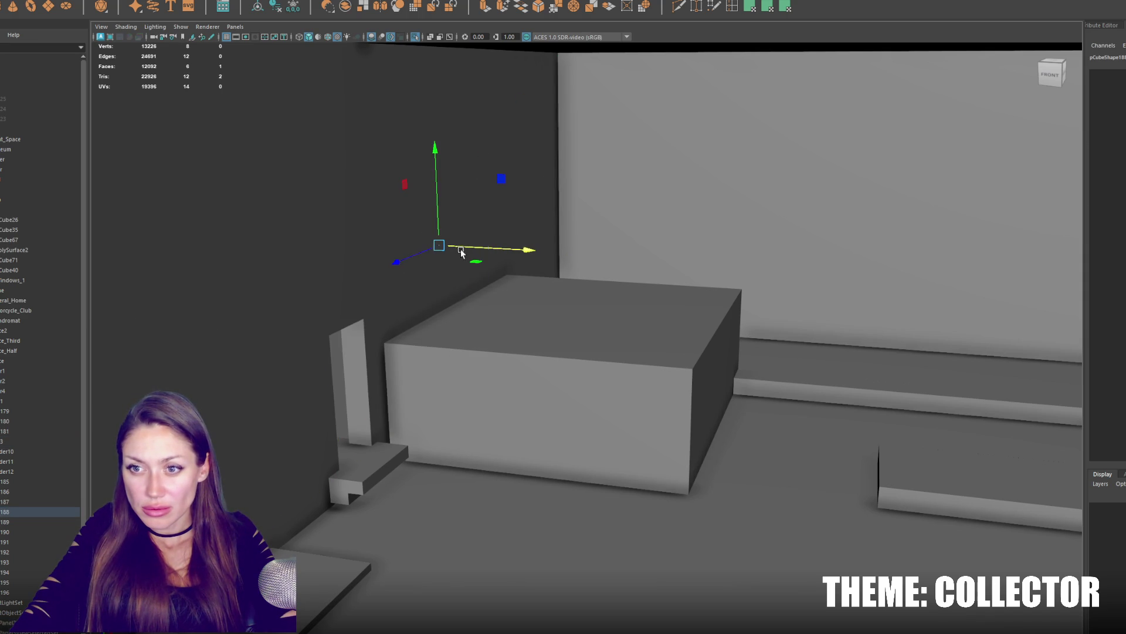
# Scale the long low wall much taller and view the house in wireframe.
pyautogui.click(548, 289)
pyautogui.moveTo(578, 330)
pyautogui.keyDown('alt'); pyautogui.mouseDown()
pyautogui.moveTo(625, 331)
pyautogui.moveTo(536, 406)
pyautogui.mouseUp(); pyautogui.keyUp('alt')
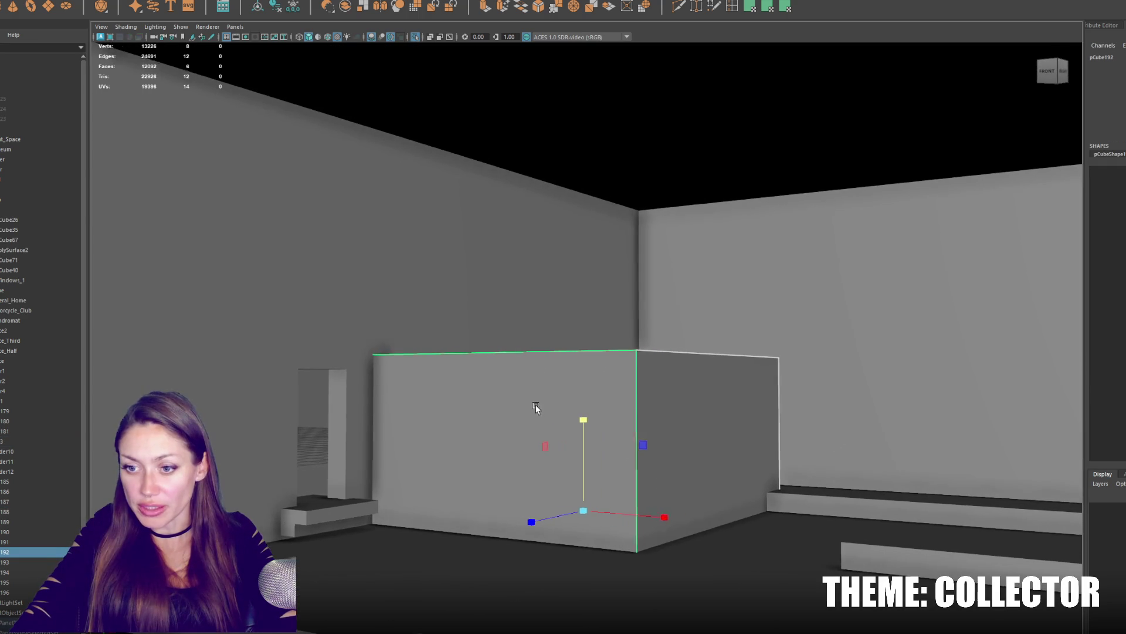
pyautogui.click(473, 535)
pyautogui.moveTo(472, 535)
pyautogui.keyDown('alt'); pyautogui.mouseDown()
pyautogui.moveTo(399, 521)
pyautogui.moveTo(420, 356)
pyautogui.mouseUp(); pyautogui.keyUp('alt')
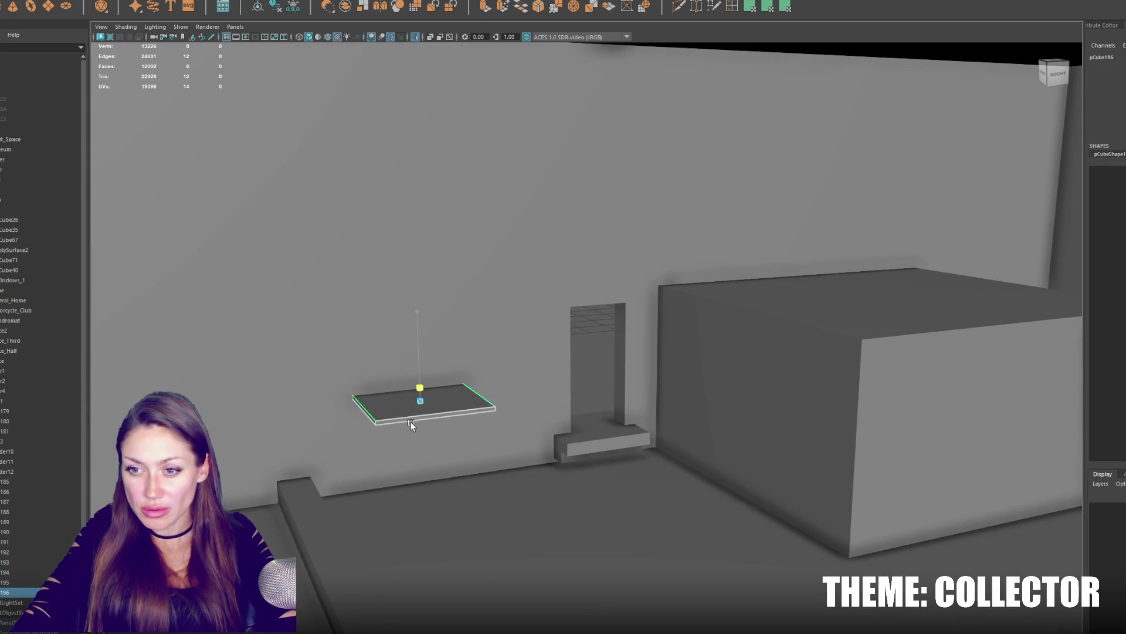
pyautogui.keyDown('alt'); pyautogui.moveTo(420, 415); pyautogui.dragTo(401, 440); pyautogui.keyUp('alt')
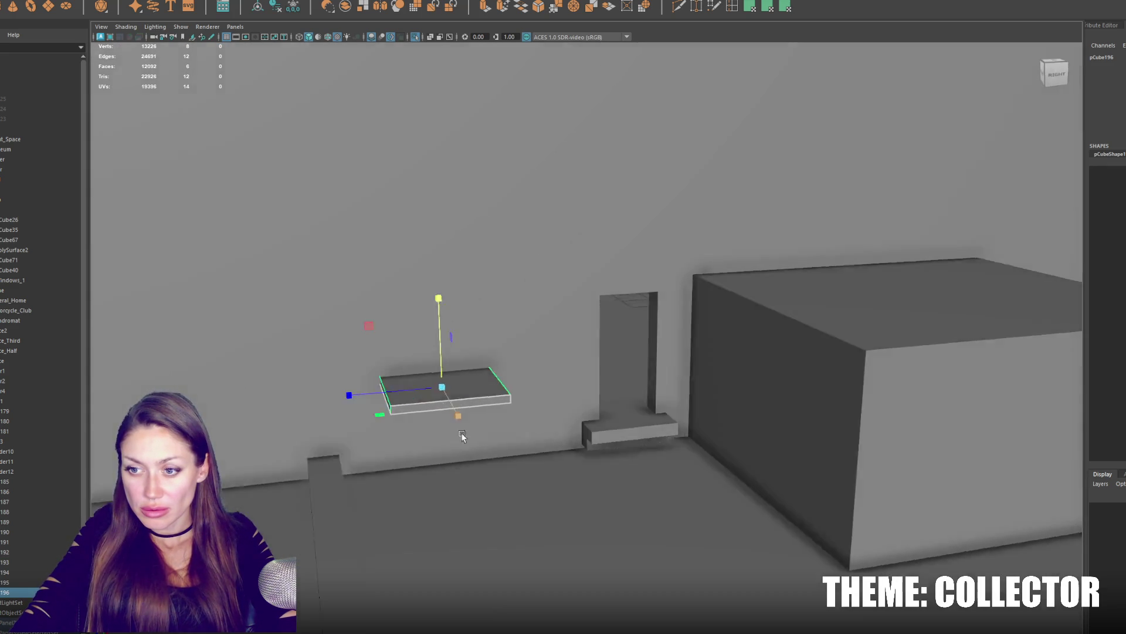
pyautogui.click(401, 440)
pyautogui.moveTo(421, 378)
pyautogui.mouseDown()
pyautogui.moveTo(422, 286)
pyautogui.moveTo(478, 199)
pyautogui.mouseUp()
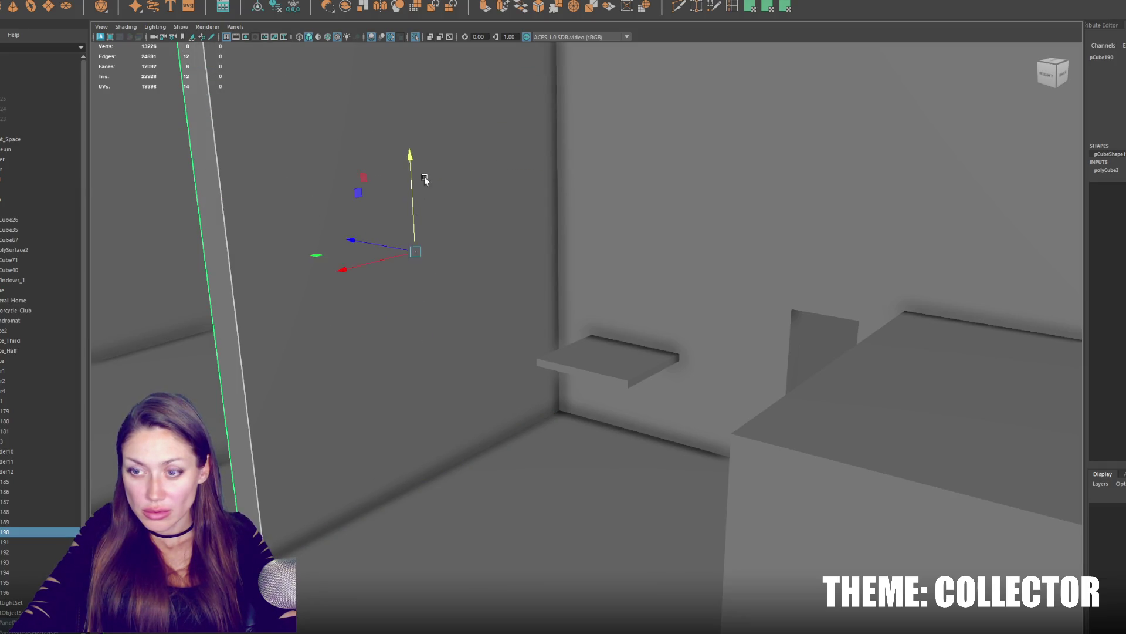
pyautogui.scroll(-3, 478, 199)
pyautogui.scroll(-3, 521, 197)
pyautogui.scroll(-3, 546, 215)
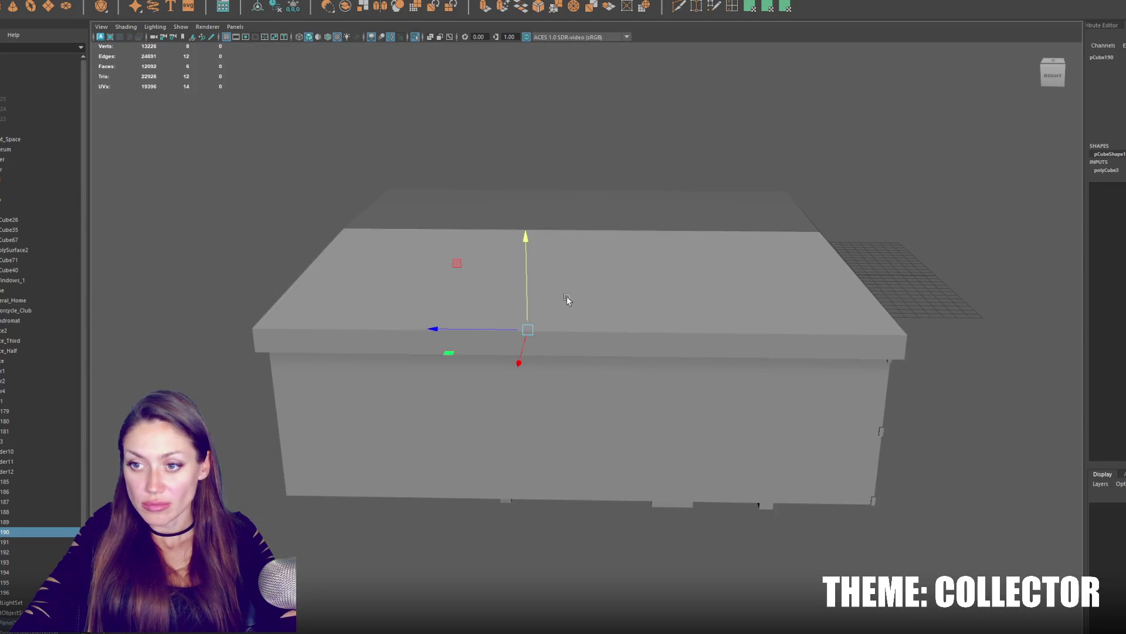
pyautogui.press('4')
pyautogui.moveTo(578, 320)
pyautogui.keyDown('alt'); pyautogui.mouseDown()
pyautogui.moveTo(761, 345)
pyautogui.moveTo(472, 369)
pyautogui.mouseUp(); pyautogui.keyUp('alt')
# Slide the house shell's left-corner vertices back along Z.
pyautogui.moveTo(745, 314)
pyautogui.keyDown('alt'); pyautogui.mouseDown()
pyautogui.moveTo(692, 307)
pyautogui.moveTo(716, 302)
pyautogui.moveTo(720, 318)
pyautogui.mouseUp(); pyautogui.keyUp('alt')
pyautogui.scroll(3, 720, 318)
pyautogui.scroll(-3, 599, 335)
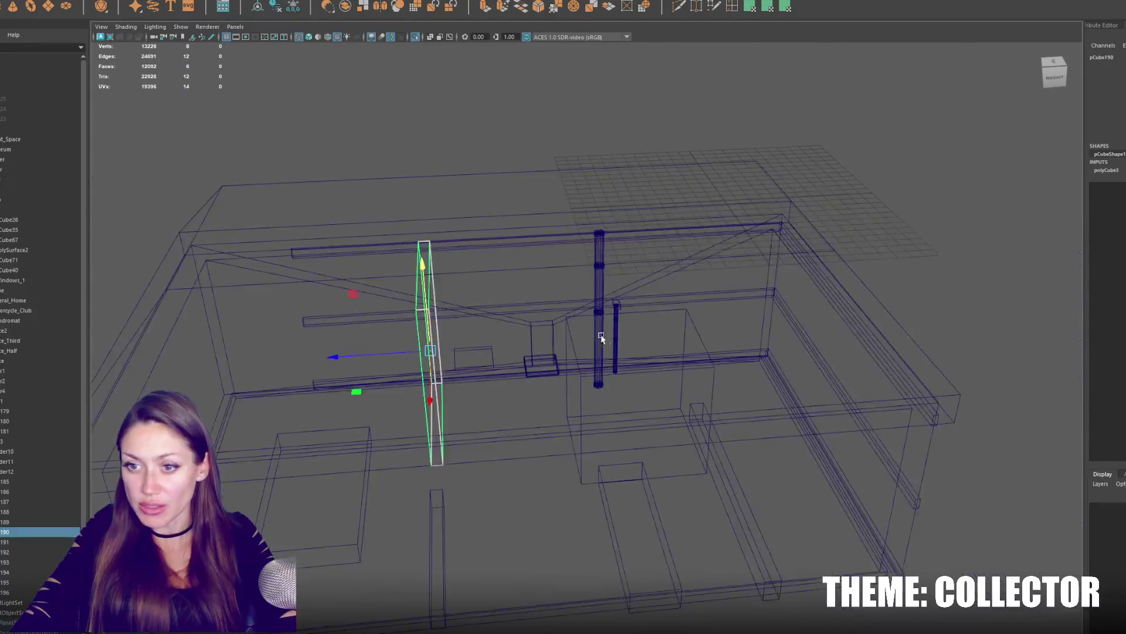
pyautogui.scroll(-2, 388, 337)
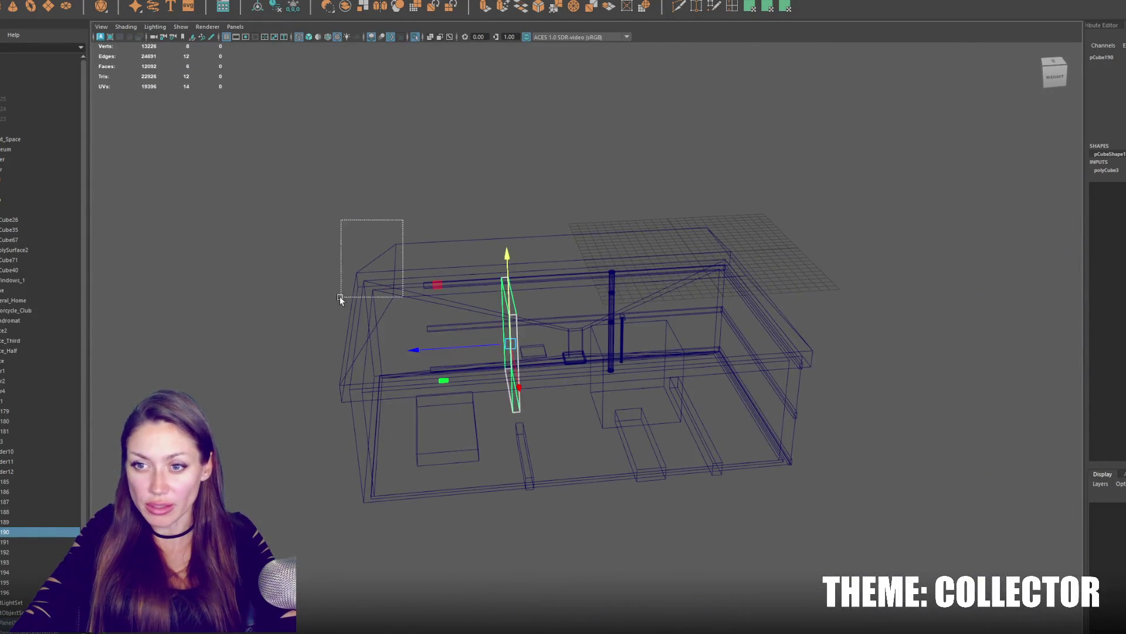
pyautogui.moveTo(404, 219); pyautogui.dragTo(340, 297)
pyautogui.moveTo(332, 260); pyautogui.dragTo(299, 260, button='right')
pyautogui.moveTo(285, 181); pyautogui.dragTo(417, 591)
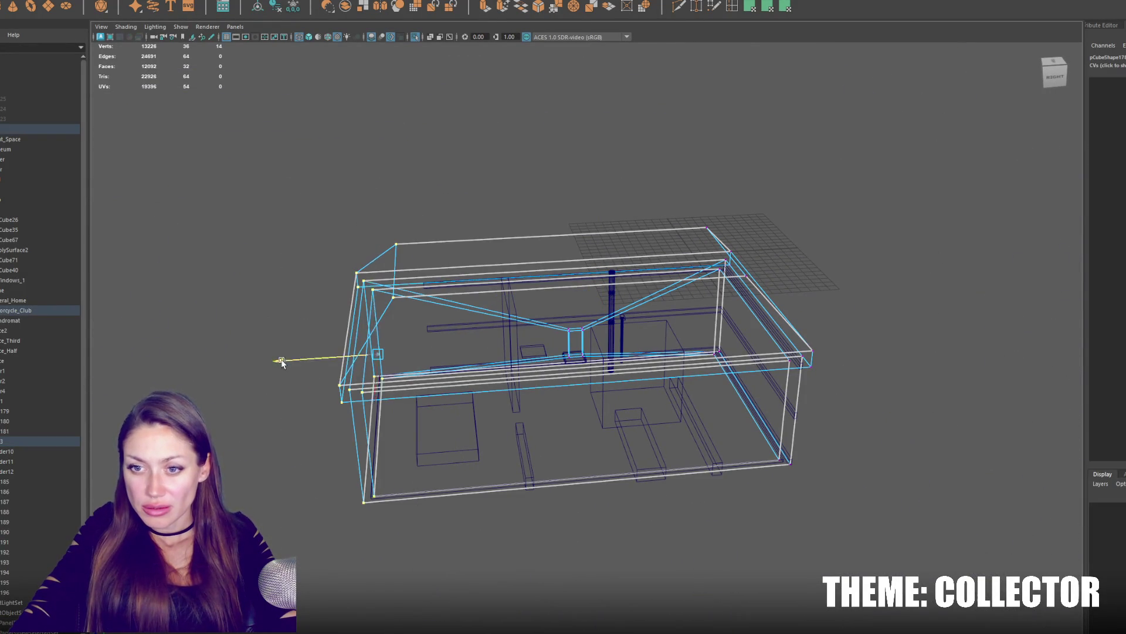
pyautogui.moveTo(335, 360); pyautogui.dragTo(376, 366)
pyautogui.click(384, 404)
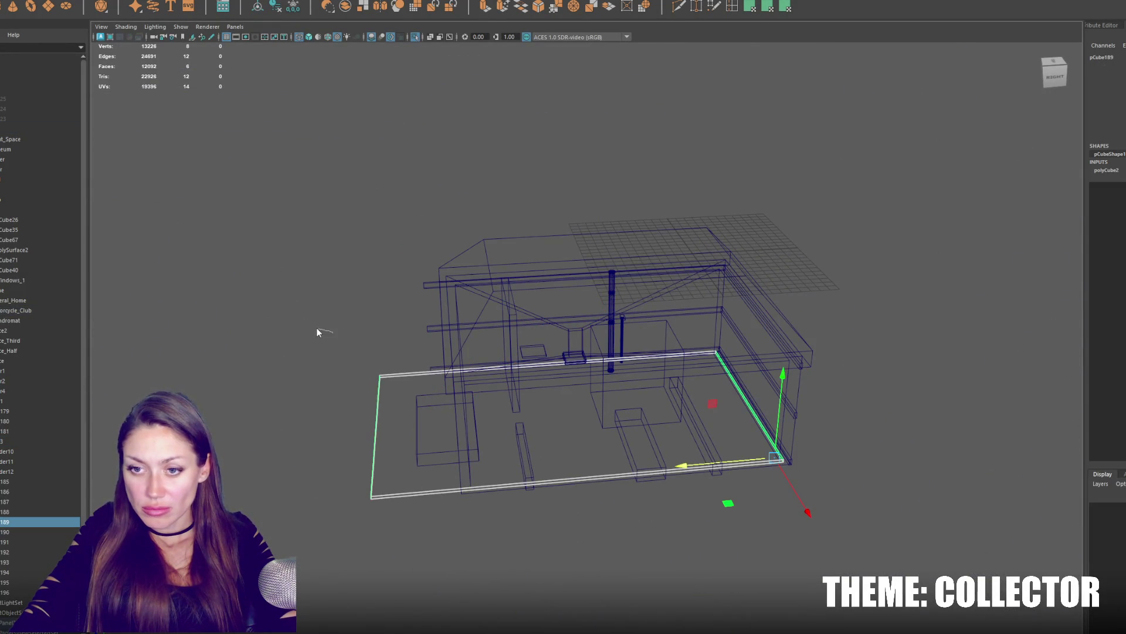
pyautogui.hotkey('ctrl', 'z')
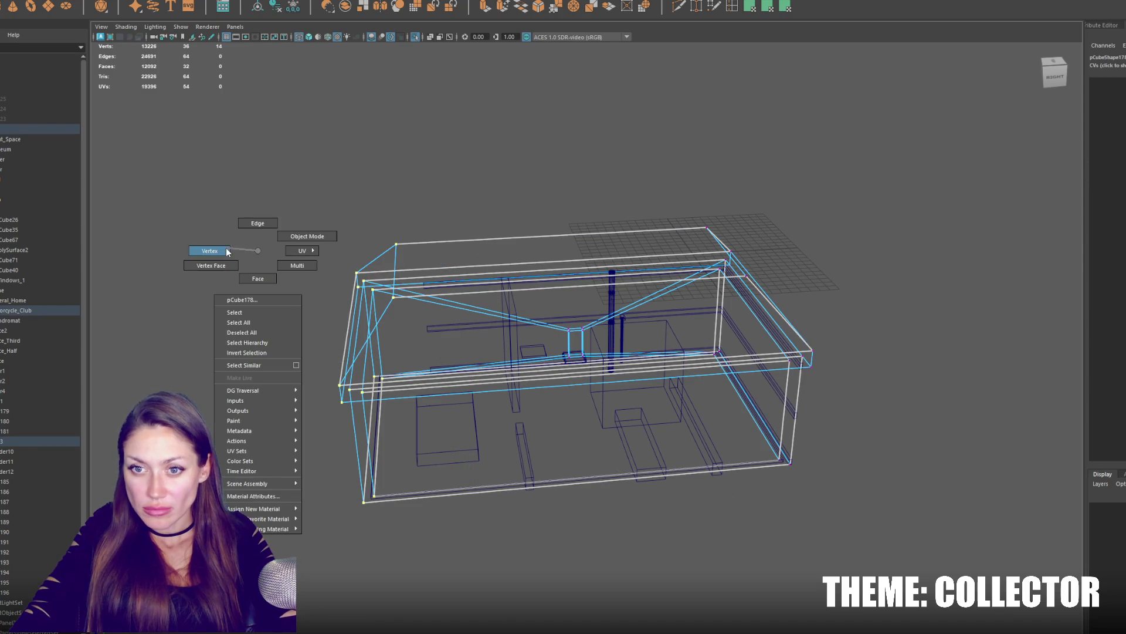
pyautogui.moveTo(258, 255); pyautogui.dragTo(300, 234, button='right')
# Pull the shell's left-corner vertices inward along X.
pyautogui.click(384, 493)
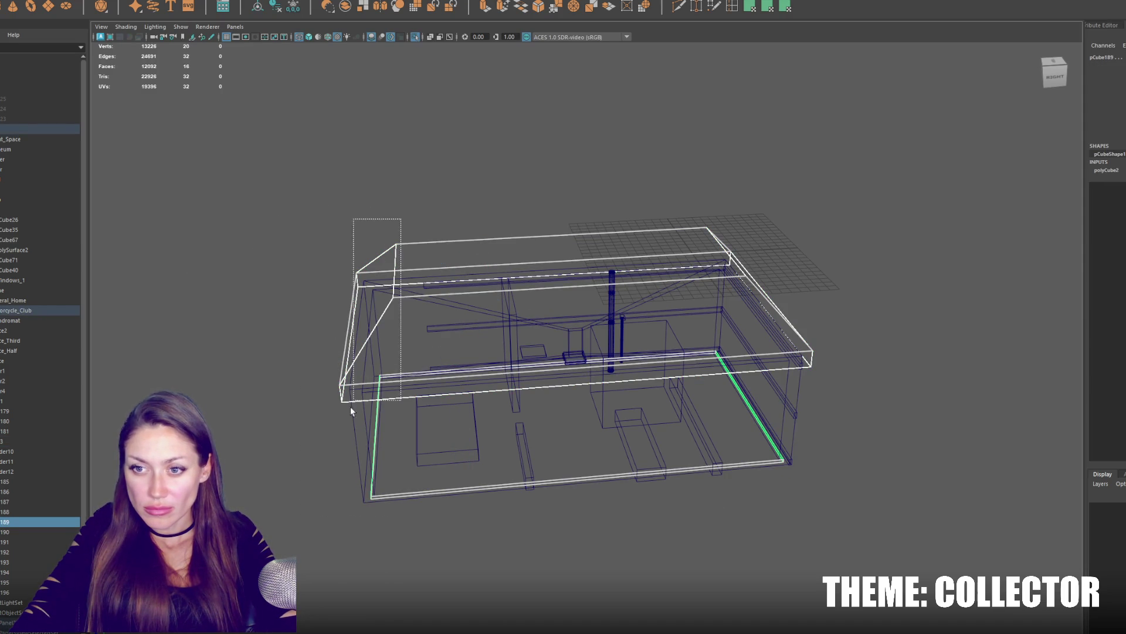
pyautogui.moveTo(400, 219); pyautogui.dragTo(350, 406)
pyautogui.moveTo(278, 207); pyautogui.dragTo(236, 200, button='right')
pyautogui.moveTo(236, 199); pyautogui.dragTo(405, 505)
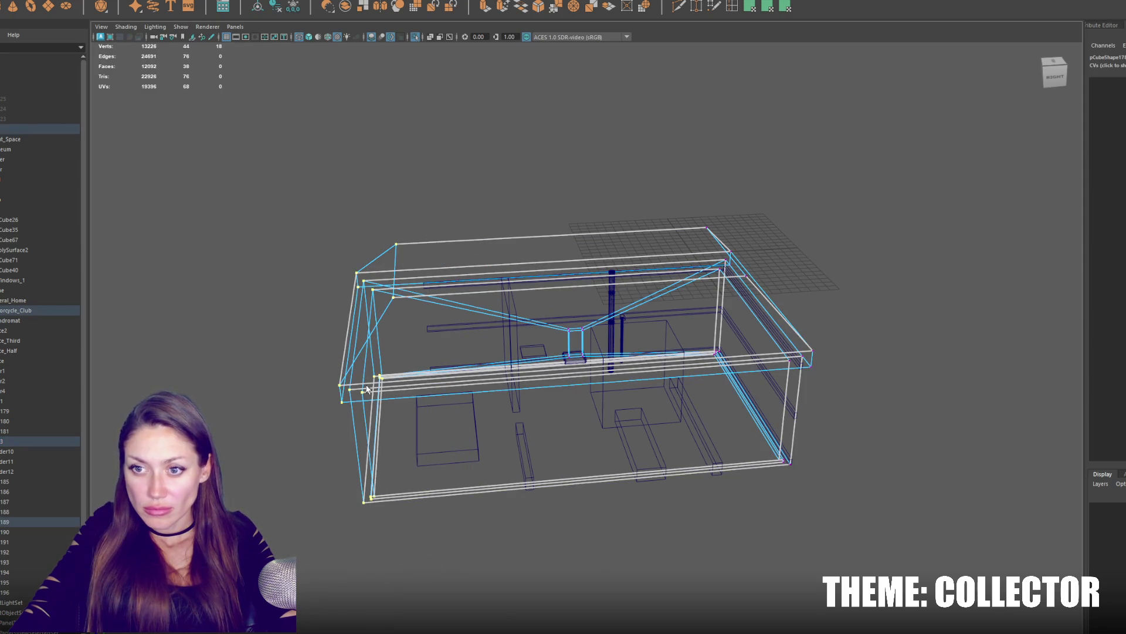
pyautogui.moveTo(295, 367); pyautogui.dragTo(345, 379)
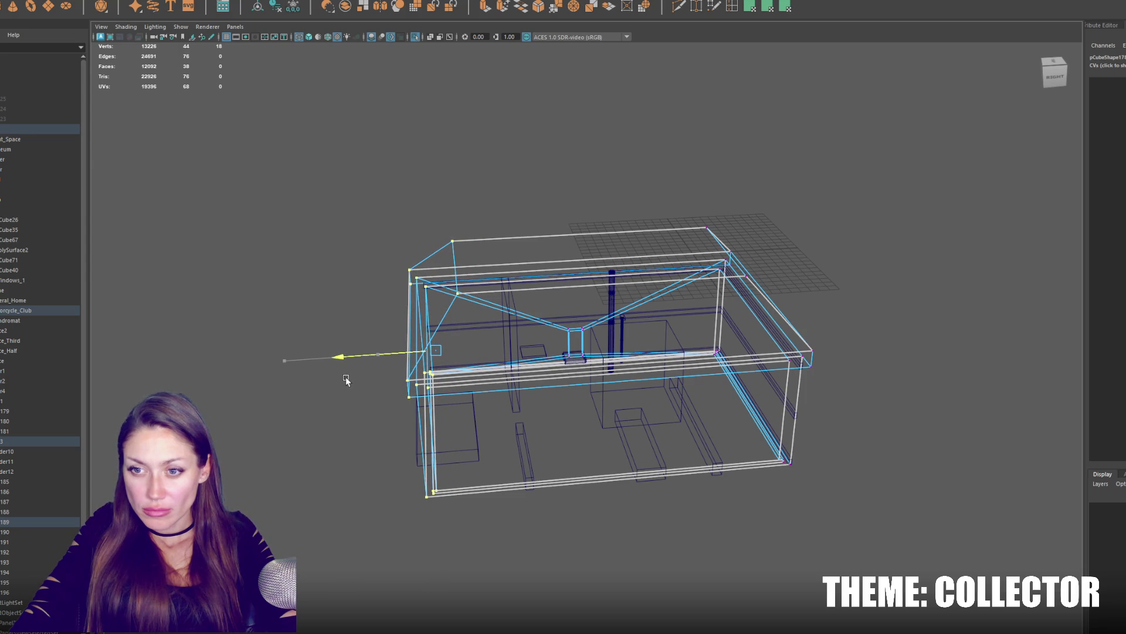
pyautogui.press('F8')
# Duplicate the thin vertical post with the copy set lower.
pyautogui.click(418, 454)
pyautogui.click(493, 407)
pyautogui.hotkey('ctrl', 'd')
pyautogui.moveTo(517, 435); pyautogui.dragTo(500, 458)
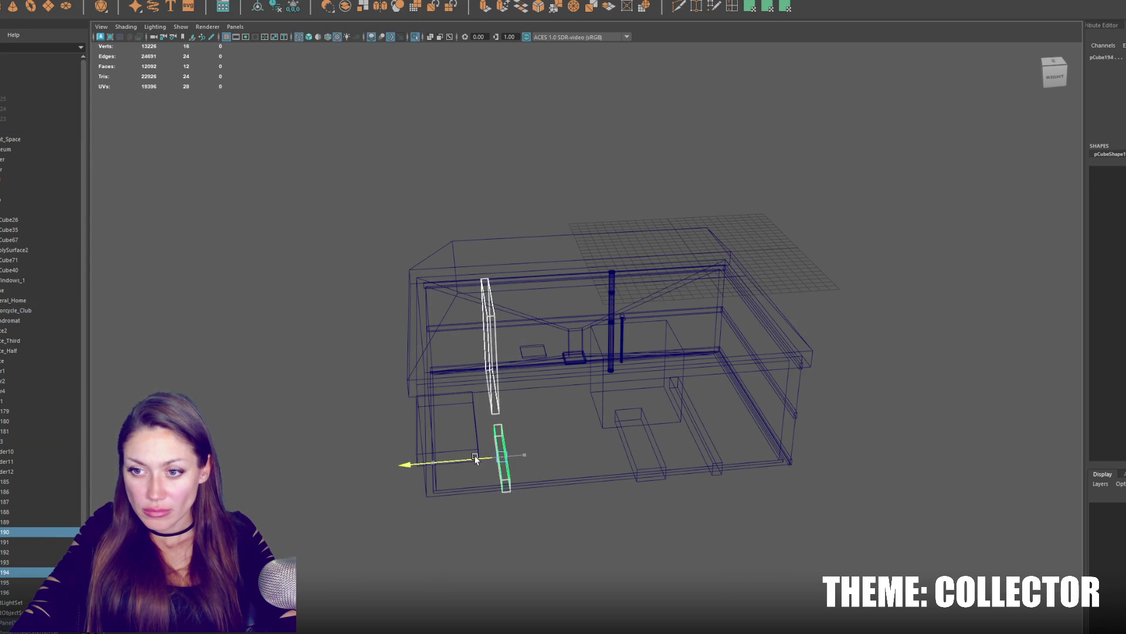
# Move the small box right and up, flatten it into a raised slab, and shade the view.
pyautogui.click(430, 439)
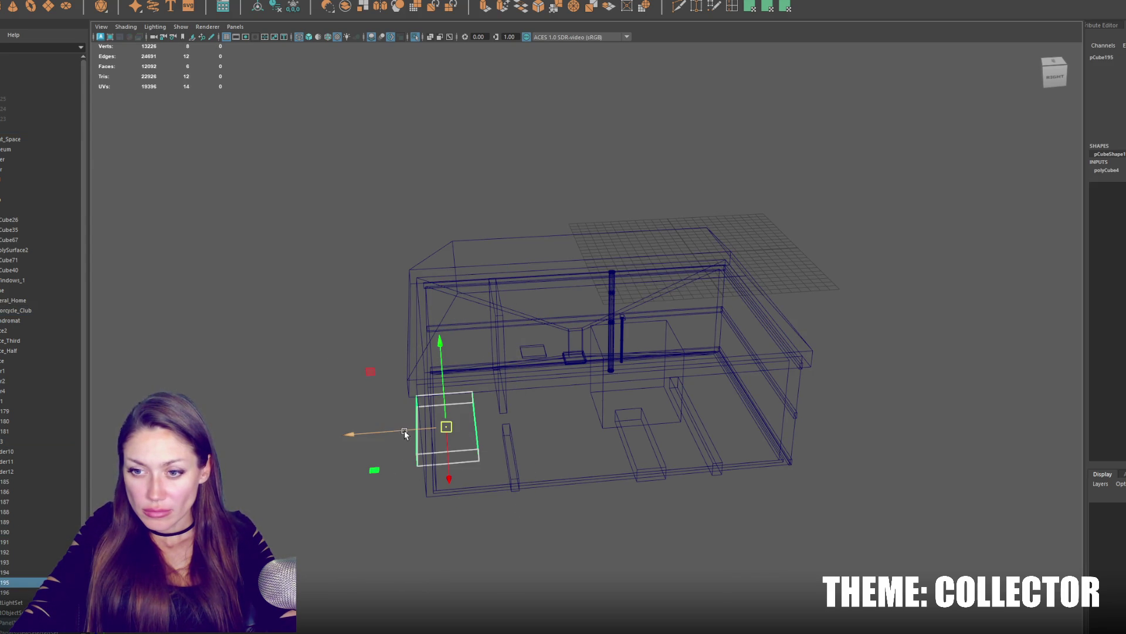
pyautogui.moveTo(404, 430); pyautogui.dragTo(612, 420)
pyautogui.click(647, 380)
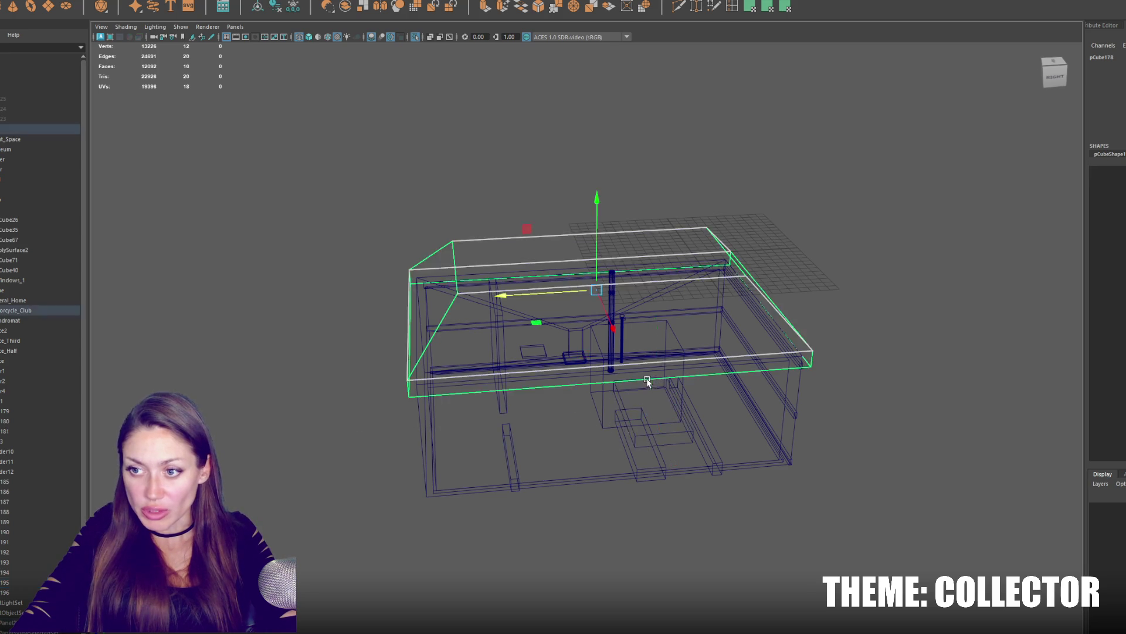
pyautogui.moveTo(654, 370)
pyautogui.mouseDown()
pyautogui.moveTo(659, 288)
pyautogui.moveTo(656, 343)
pyautogui.mouseUp()
pyautogui.press('r')
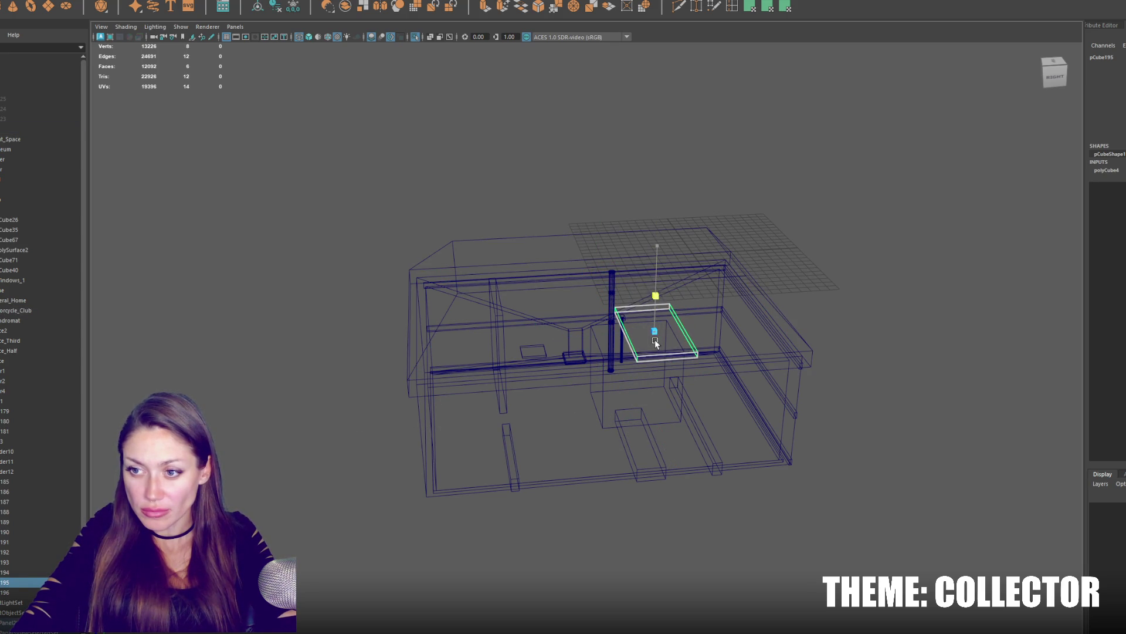
pyautogui.press('f')
pyautogui.press('6')
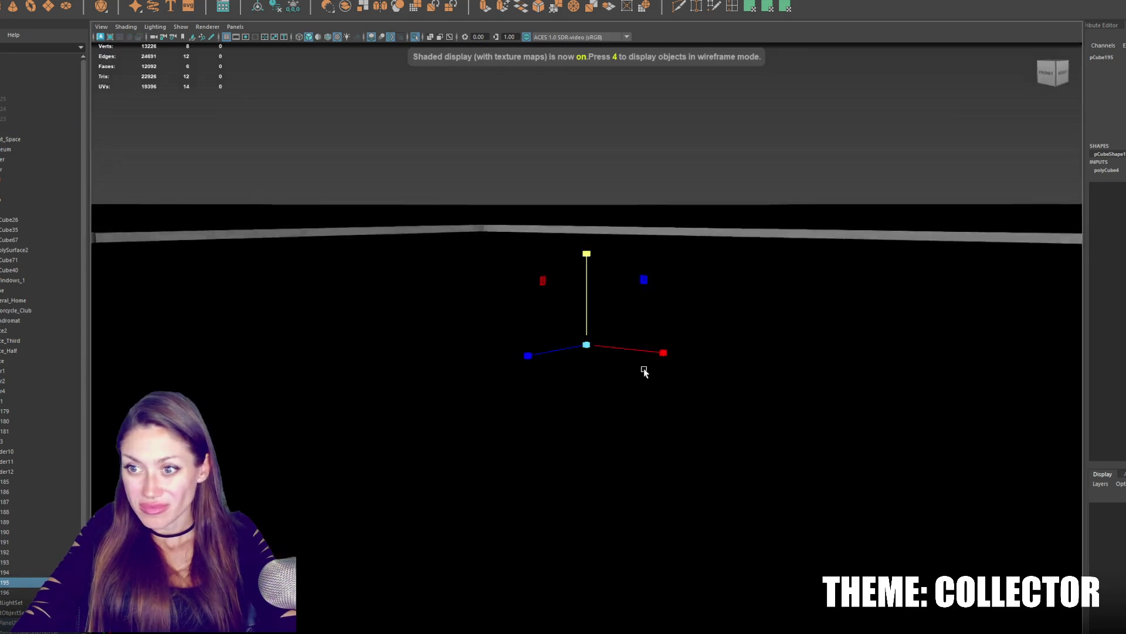
pyautogui.scroll(5, 714, 365)
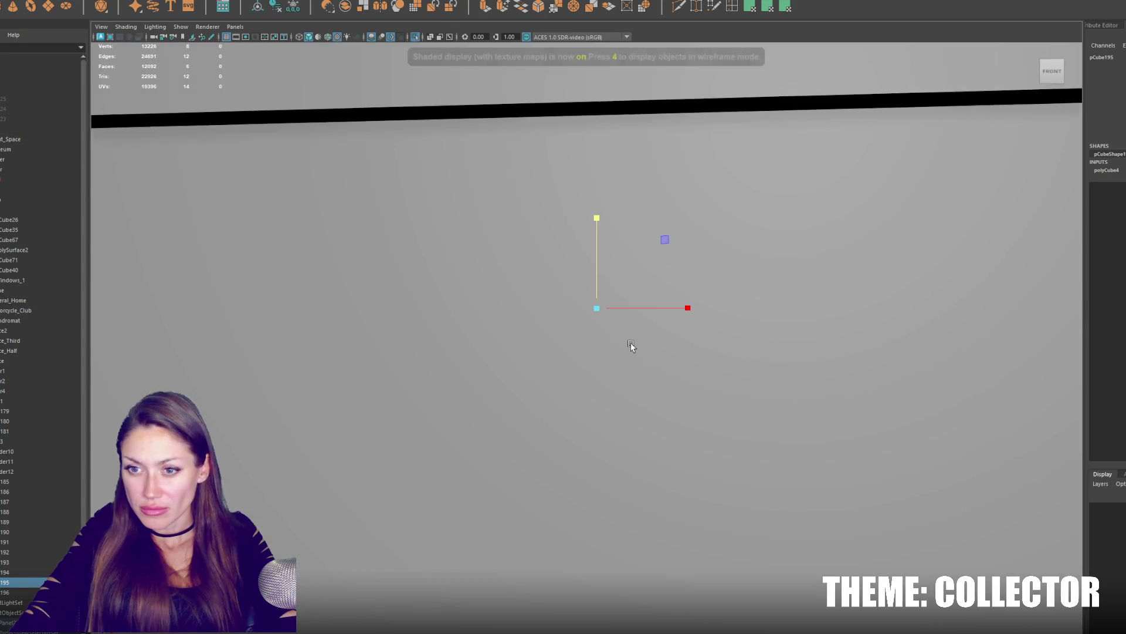
pyautogui.moveTo(630, 345)
pyautogui.keyDown('alt'); pyautogui.mouseDown()
pyautogui.moveTo(612, 435)
pyautogui.moveTo(636, 231)
pyautogui.moveTo(616, 427)
pyautogui.moveTo(596, 448)
pyautogui.mouseUp(); pyautogui.keyUp('alt')
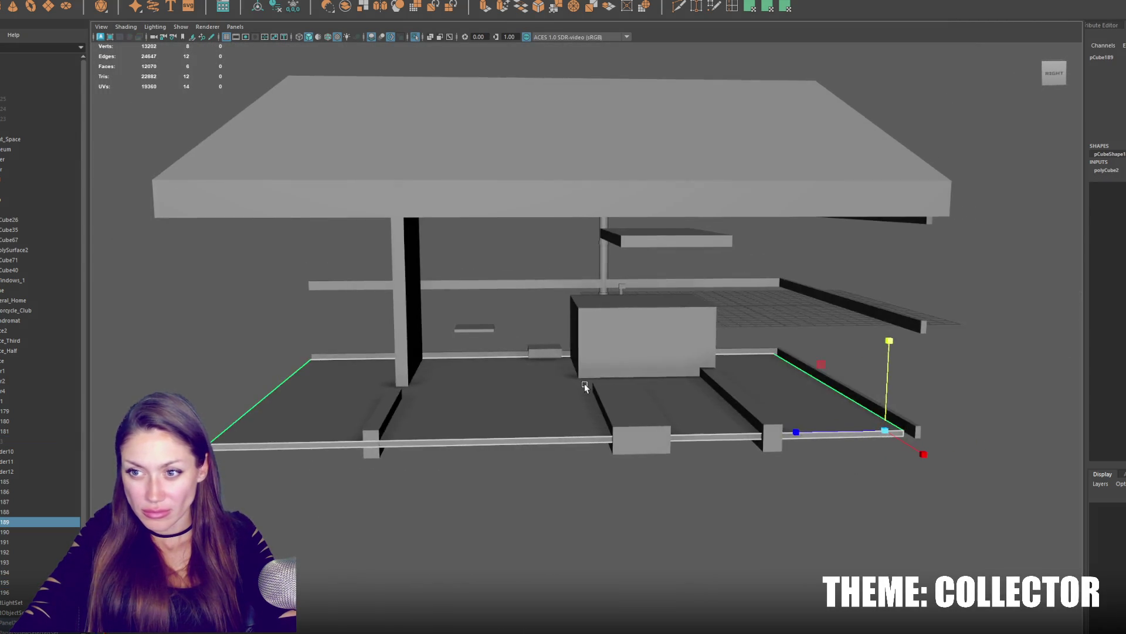
# Raise the right wall above the floor and lower the floating slab slightly.
pyautogui.click(616, 327)
pyautogui.moveTo(616, 327)
pyautogui.keyDown('alt'); pyautogui.mouseDown()
pyautogui.moveTo(625, 270)
pyautogui.moveTo(622, 284)
pyautogui.moveTo(779, 295)
pyautogui.moveTo(580, 306)
pyautogui.moveTo(727, 386)
pyautogui.mouseUp(); pyautogui.keyUp('alt')
pyautogui.click(739, 370)
pyautogui.moveTo(763, 347)
pyautogui.mouseDown()
pyautogui.moveTo(747, 317)
pyautogui.moveTo(756, 285)
pyautogui.moveTo(754, 298)
pyautogui.mouseUp()
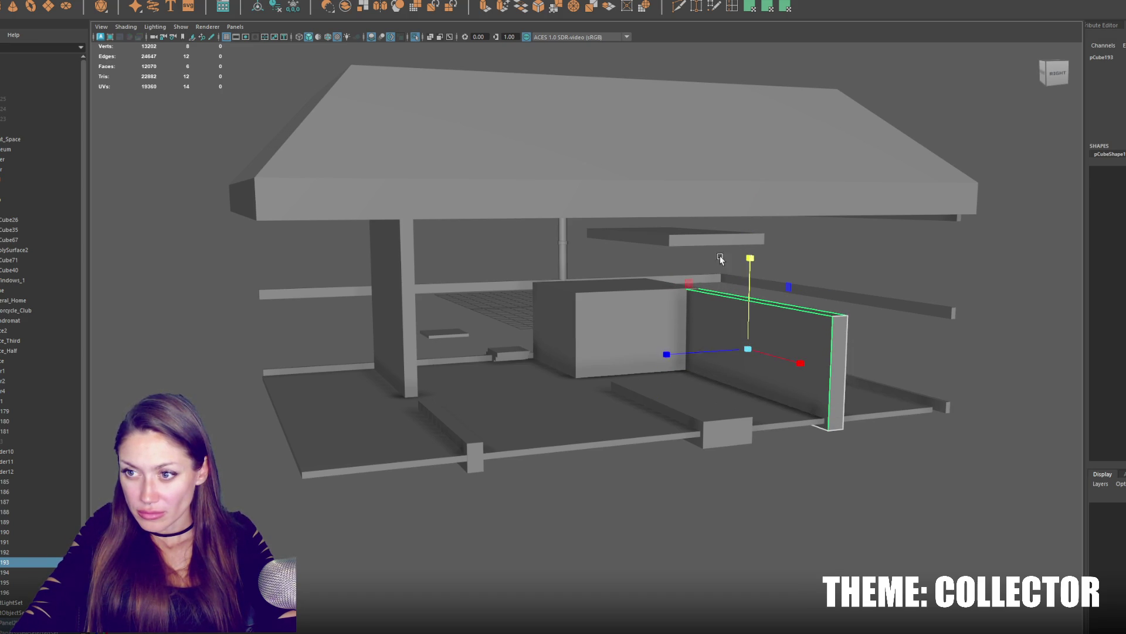
pyautogui.click(704, 241)
pyautogui.moveTo(671, 216); pyautogui.dragTo(671, 241)
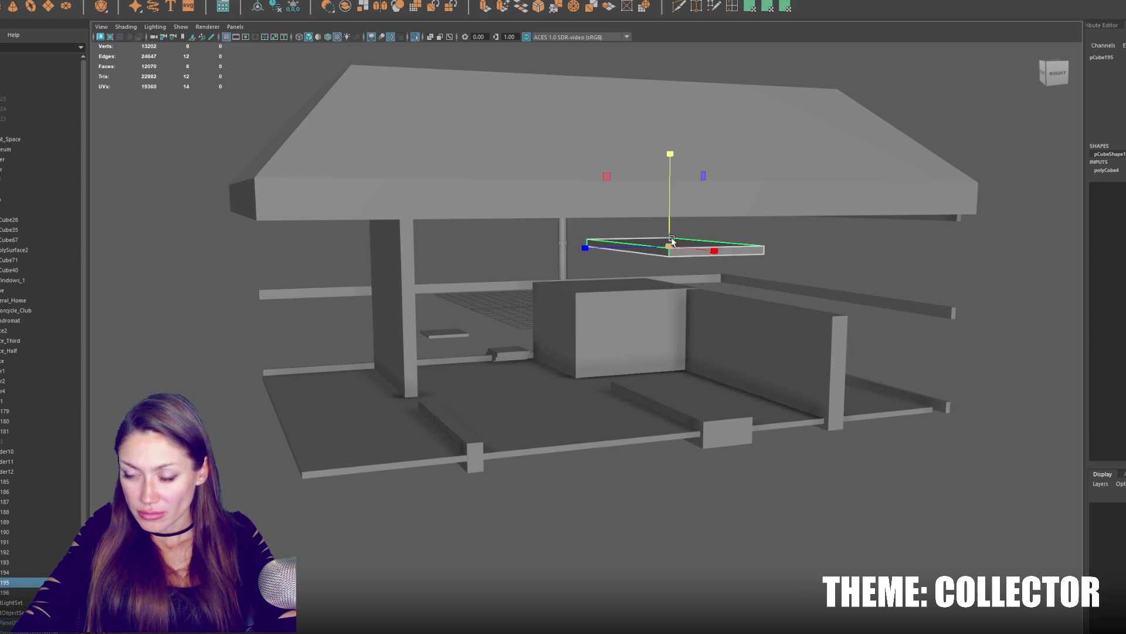
# Duplicate the small ledge and stretch the copy into a tall block beside the floating slab.
pyautogui.click(457, 334)
pyautogui.hotkey('ctrl', 'd')
pyautogui.moveTo(450, 338)
pyautogui.mouseDown()
pyautogui.moveTo(646, 315)
pyautogui.moveTo(663, 204)
pyautogui.mouseUp()
pyautogui.moveTo(666, 248); pyautogui.dragTo(868, 300)
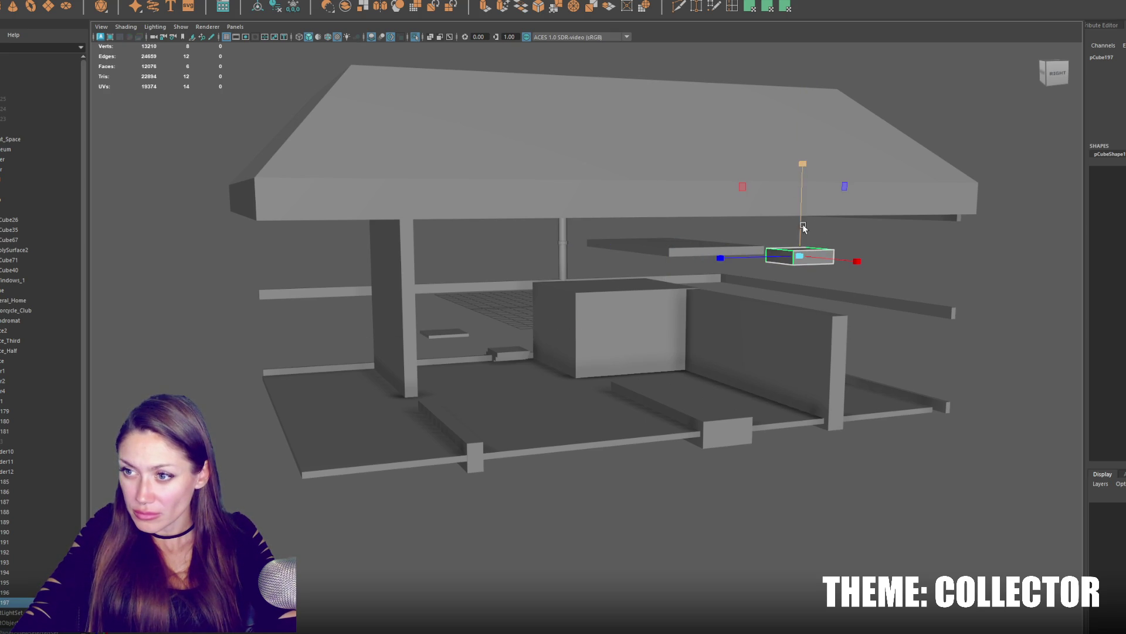
pyautogui.moveTo(803, 225); pyautogui.dragTo(830, 63)
# Taper the block's bottom face into a leg and slide it under the slab along X.
pyautogui.moveTo(882, 267)
pyautogui.keyDown('alt'); pyautogui.mouseDown()
pyautogui.moveTo(880, 257)
pyautogui.moveTo(784, 247)
pyautogui.moveTo(817, 271)
pyautogui.moveTo(778, 271)
pyautogui.mouseUp(); pyautogui.keyUp('alt')
pyautogui.click(791, 262)
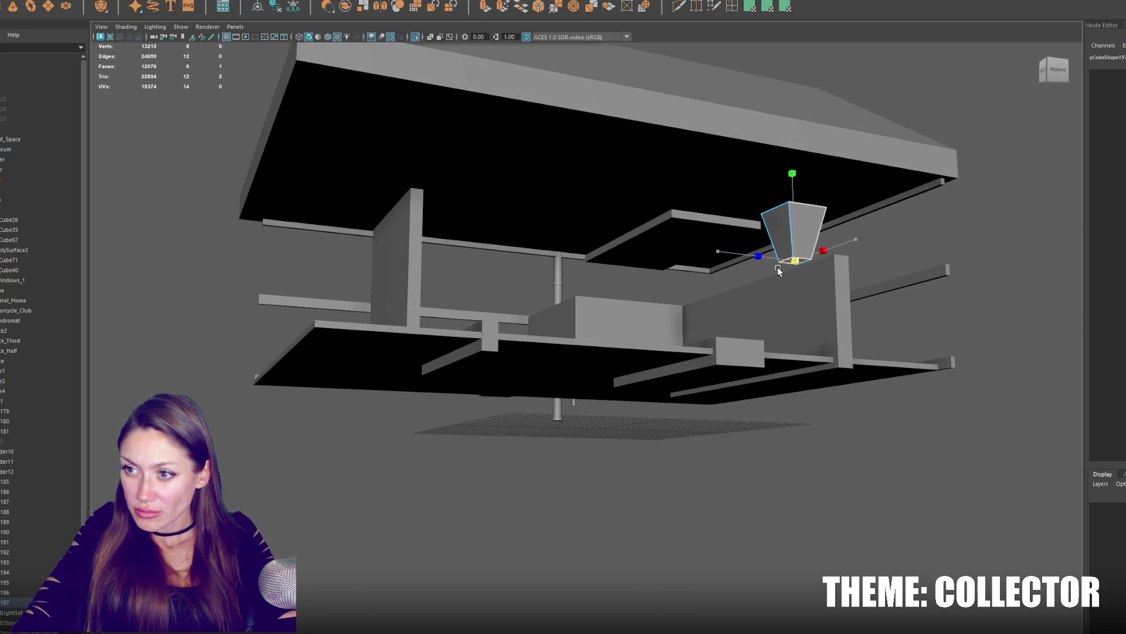
pyautogui.press('F8')
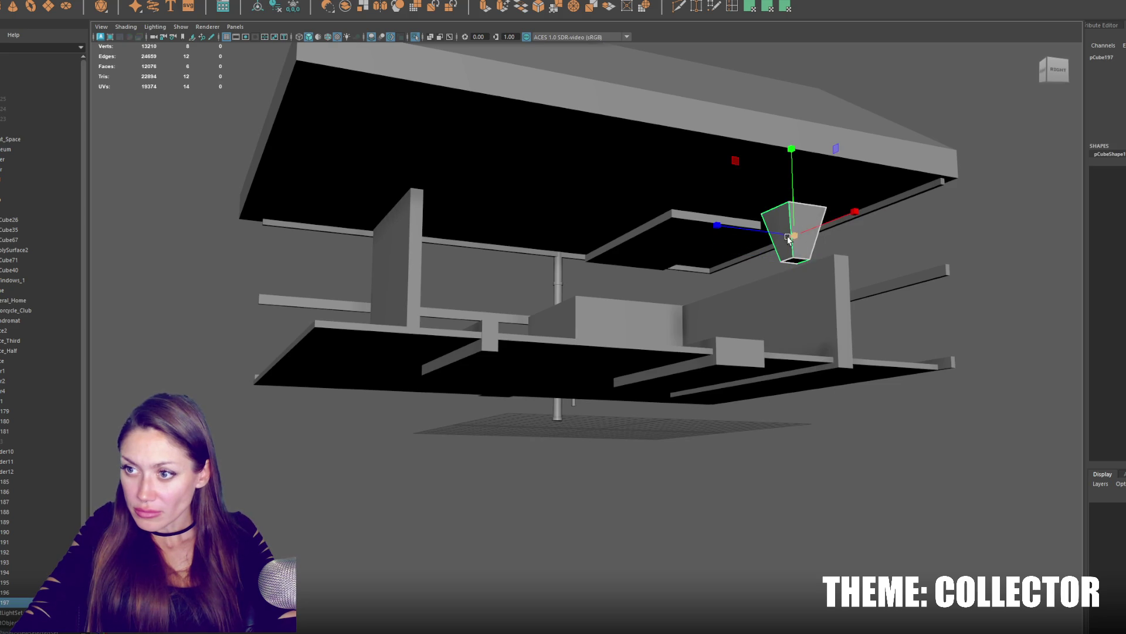
pyautogui.moveTo(794, 195)
pyautogui.mouseDown()
pyautogui.moveTo(807, 168)
pyautogui.moveTo(863, 252)
pyautogui.moveTo(711, 269)
pyautogui.moveTo(621, 351)
pyautogui.moveTo(481, 352)
pyautogui.mouseUp()
pyautogui.press('w')
pyautogui.press('f')
pyautogui.hotkey('ctrl', 'z')
pyautogui.hotkey('ctrl', 'z')
pyautogui.moveTo(405, 369)
pyautogui.keyDown('alt'); pyautogui.mouseDown()
pyautogui.moveTo(579, 334)
pyautogui.moveTo(561, 353)
pyautogui.moveTo(519, 322)
pyautogui.moveTo(542, 374)
pyautogui.mouseUp(); pyautogui.keyUp('alt')
pyautogui.press('r')
pyautogui.press('w')
pyautogui.moveTo(464, 366); pyautogui.dragTo(485, 365)
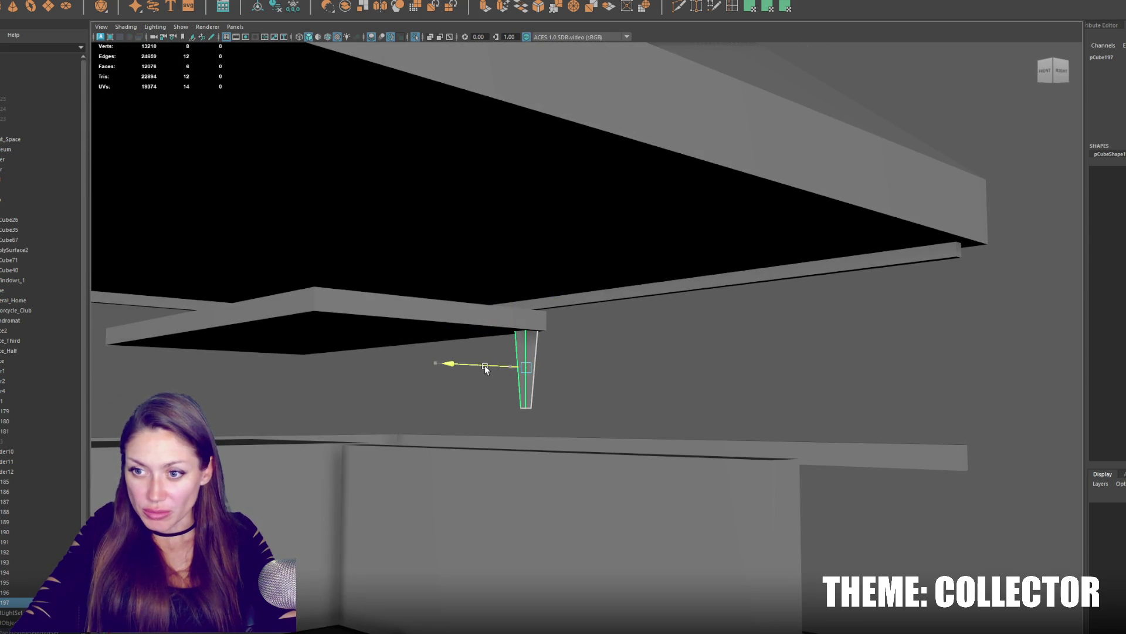
# Duplicate the tapered leg along X to complete the table's legs.
pyautogui.moveTo(566, 361)
pyautogui.keyDown('alt'); pyautogui.mouseDown()
pyautogui.moveTo(486, 370)
pyautogui.moveTo(578, 364)
pyautogui.moveTo(326, 361)
pyautogui.mouseUp(); pyautogui.keyUp('alt')
pyautogui.hotkey('ctrl', 'd')
pyautogui.moveTo(572, 352)
pyautogui.keyDown('alt'); pyautogui.mouseDown()
pyautogui.moveTo(681, 364)
pyautogui.moveTo(430, 359)
pyautogui.mouseUp(); pyautogui.keyUp('alt')
pyautogui.hotkey('ctrl', 'd')
pyautogui.moveTo(430, 360)
pyautogui.keyDown('alt'); pyautogui.mouseDown()
pyautogui.moveTo(552, 353)
pyautogui.moveTo(460, 499)
pyautogui.moveTo(504, 509)
pyautogui.moveTo(528, 440)
pyautogui.mouseUp(); pyautogui.keyUp('alt')
# Duplicate the floor slab and raise the copy as a second-storey floor.
pyautogui.click(459, 500)
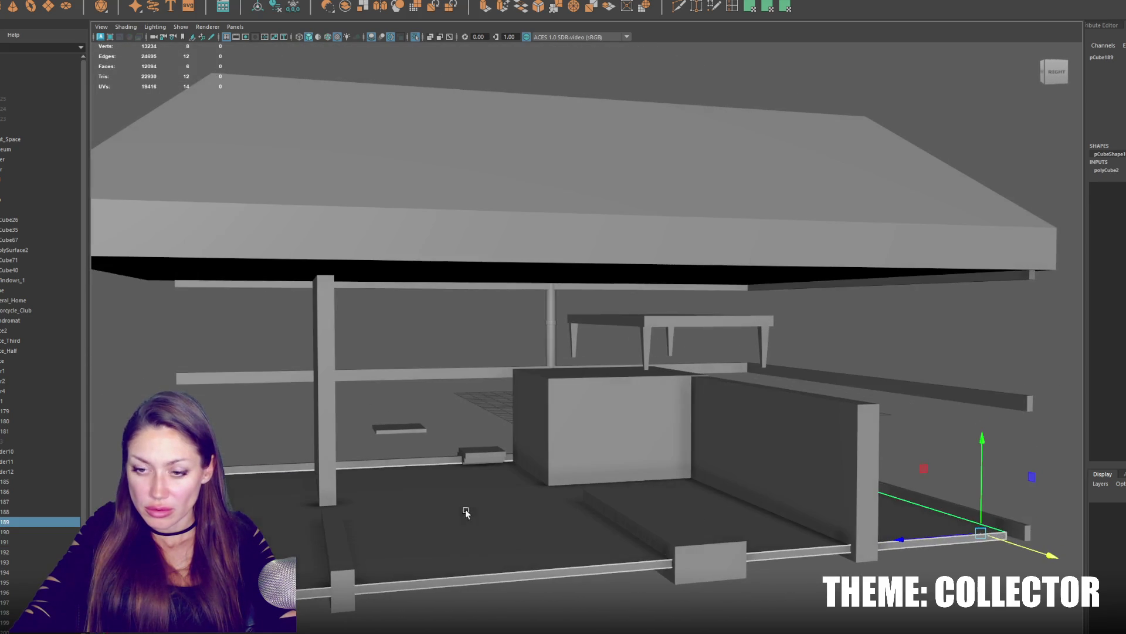
pyautogui.hotkey('ctrl', 'd')
pyautogui.moveTo(980, 453)
pyautogui.mouseDown()
pyautogui.moveTo(993, 287)
pyautogui.moveTo(984, 322)
pyautogui.moveTo(781, 365)
pyautogui.mouseUp()
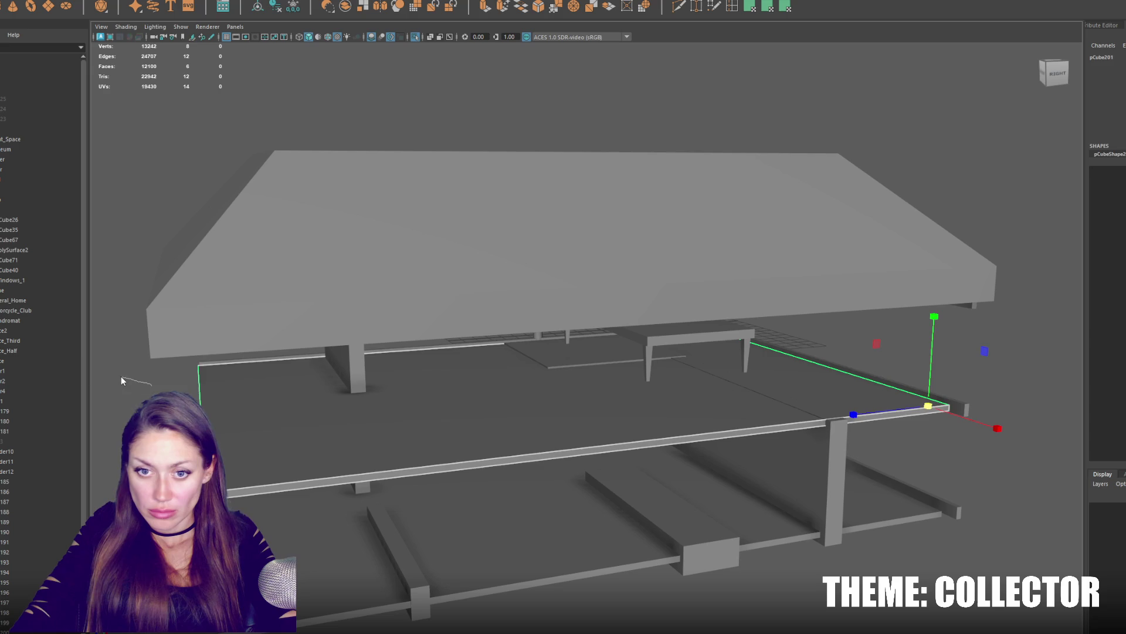
# Duplicate the slab upward once more, then delete the stray thin slab seen from below.
pyautogui.click(121, 376)
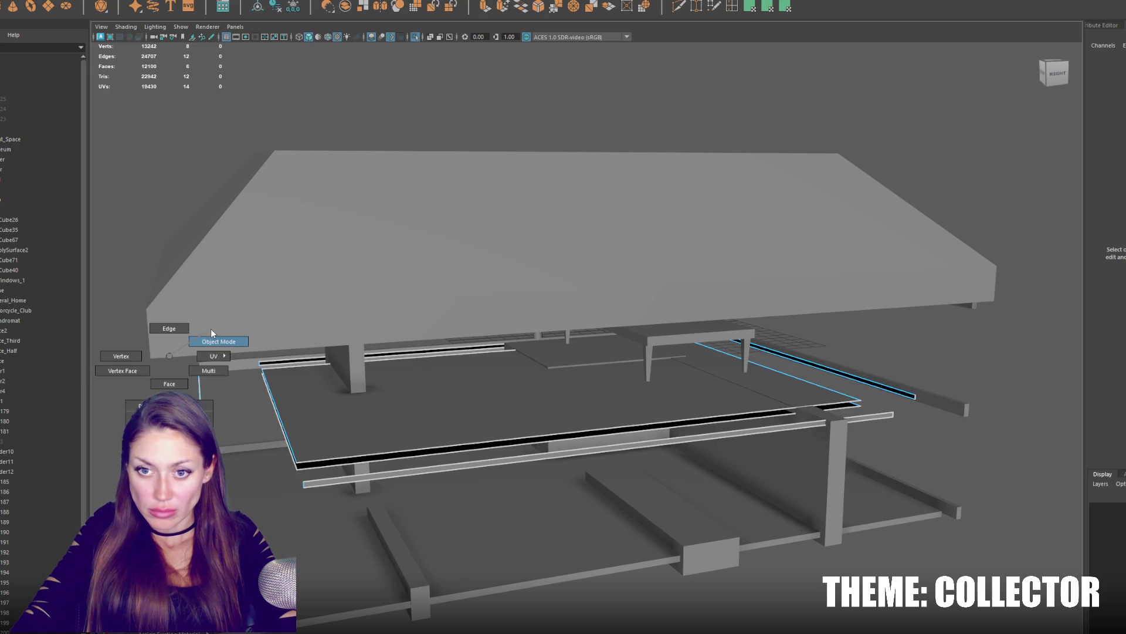
pyautogui.hotkey('ctrl', 'd')
pyautogui.moveTo(210, 329)
pyautogui.keyDown('alt'); pyautogui.mouseDown()
pyautogui.moveTo(929, 295)
pyautogui.moveTo(940, 214)
pyautogui.mouseUp(); pyautogui.keyUp('alt')
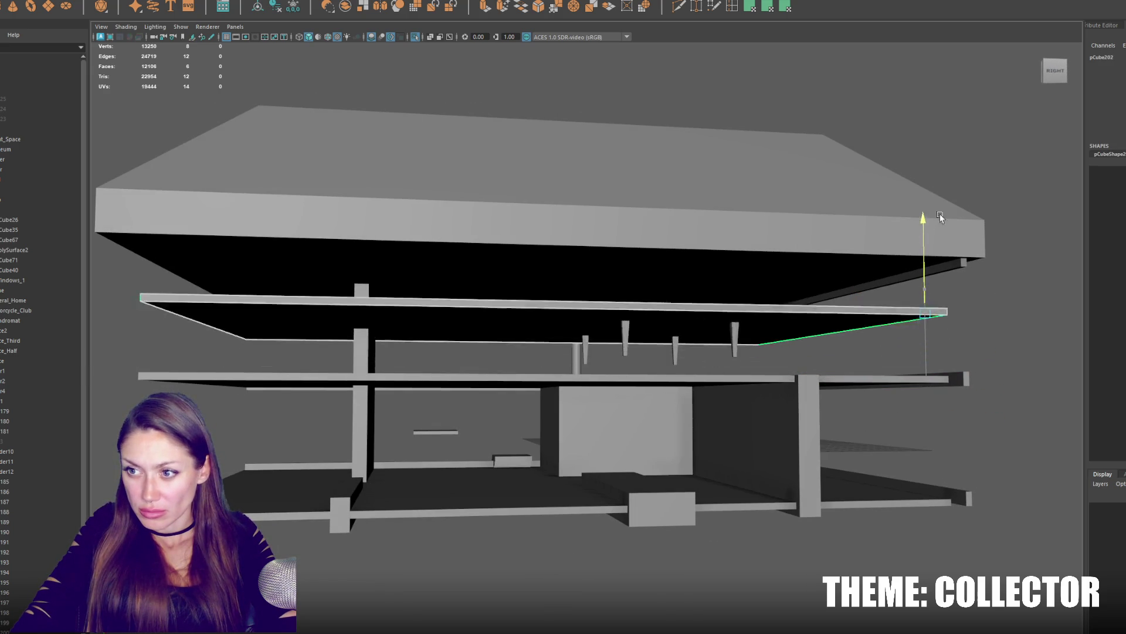
pyautogui.click(708, 270)
pyautogui.moveTo(708, 270)
pyautogui.keyDown('alt'); pyautogui.mouseDown()
pyautogui.moveTo(695, 240)
pyautogui.moveTo(693, 267)
pyautogui.moveTo(447, 322)
pyautogui.moveTo(456, 310)
pyautogui.mouseUp(); pyautogui.keyUp('alt')
pyautogui.click(387, 326)
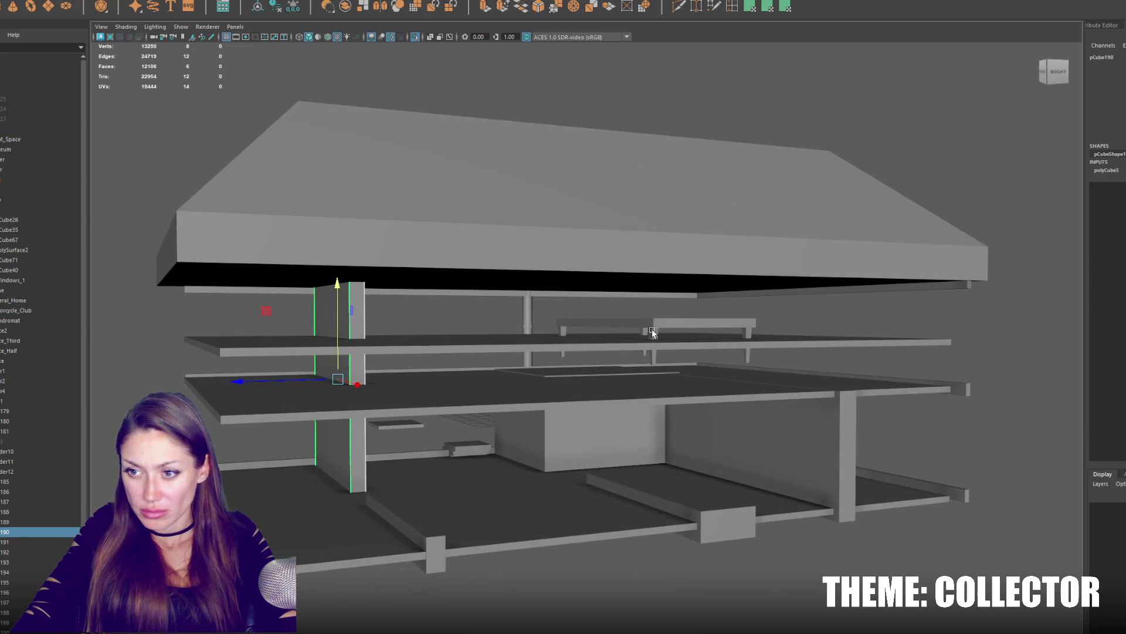
pyautogui.click(615, 339)
pyautogui.press('Delete')
# Nudge the long upper floor slab vertically into position.
pyautogui.click(570, 370)
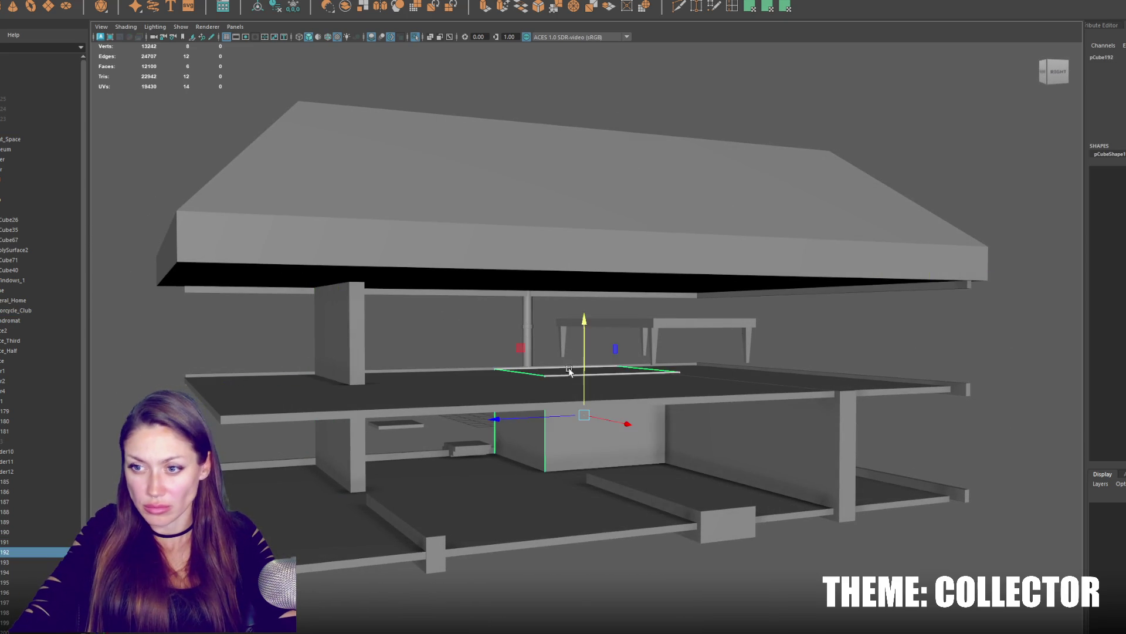
pyautogui.keyDown('alt'); pyautogui.moveTo(569, 370); pyautogui.dragTo(643, 330); pyautogui.keyUp('alt')
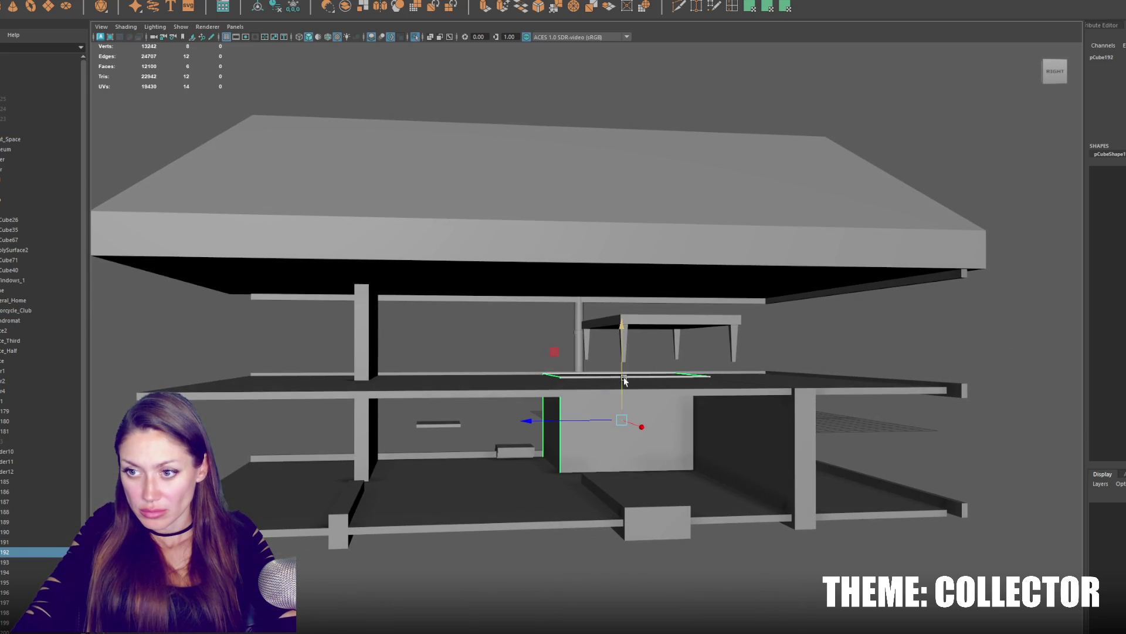
pyautogui.click(625, 381)
pyautogui.keyDown('alt'); pyautogui.moveTo(625, 380); pyautogui.dragTo(575, 377); pyautogui.keyUp('alt')
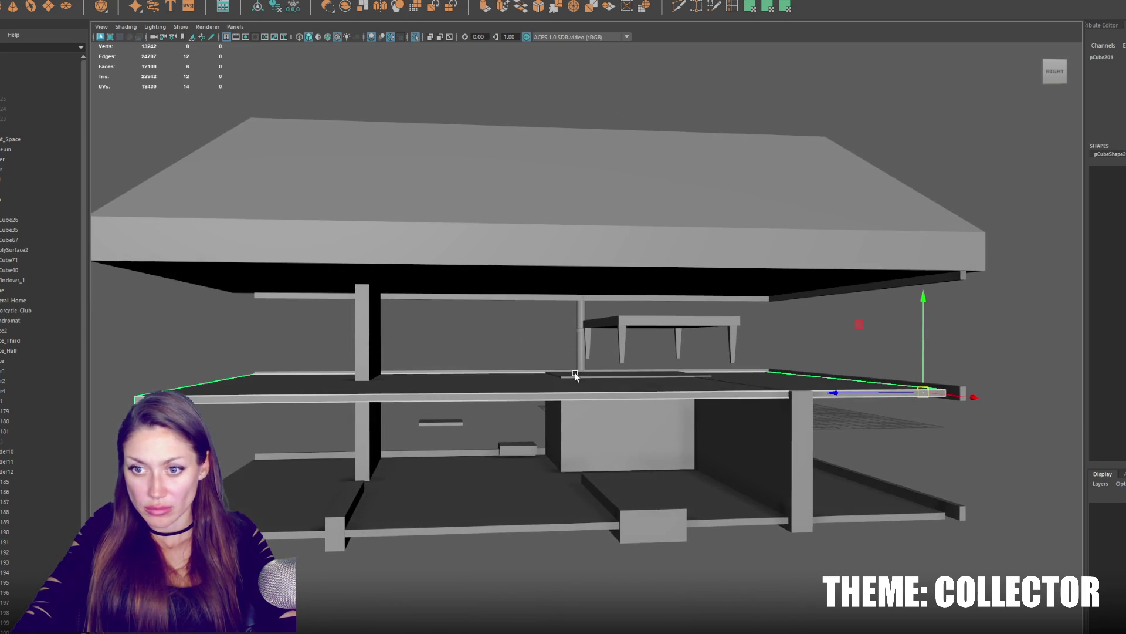
pyautogui.moveTo(921, 361); pyautogui.dragTo(919, 368)
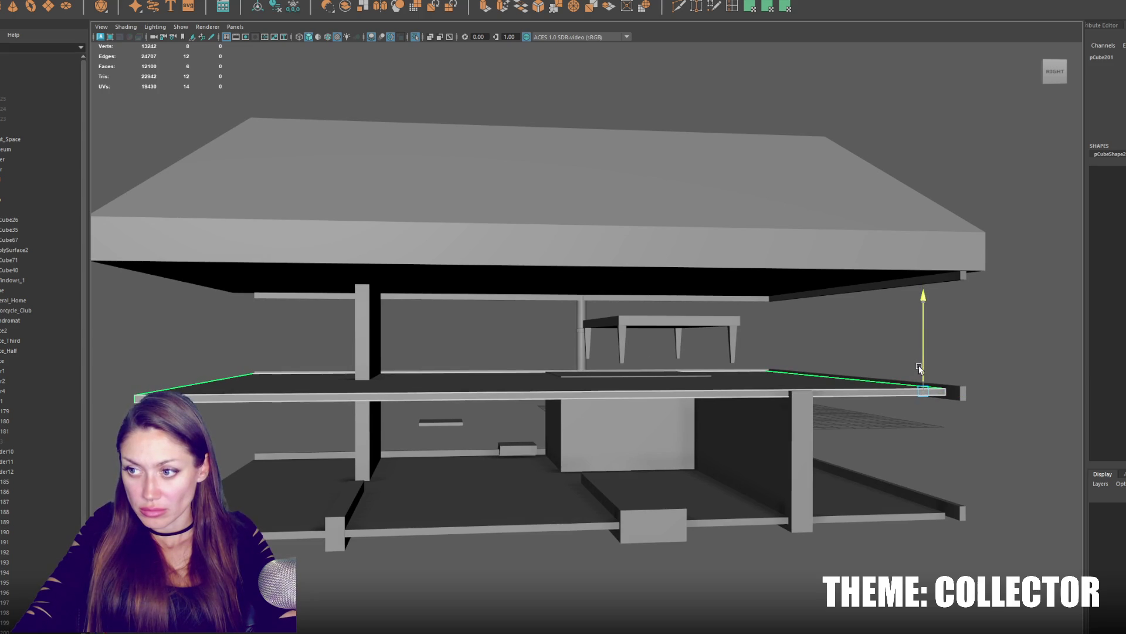
# Combine the table legs and top into one object and lower it onto the upper floor.
pyautogui.click(676, 339)
pyautogui.keyDown('shift'); pyautogui.click(622, 343); pyautogui.keyUp('shift')
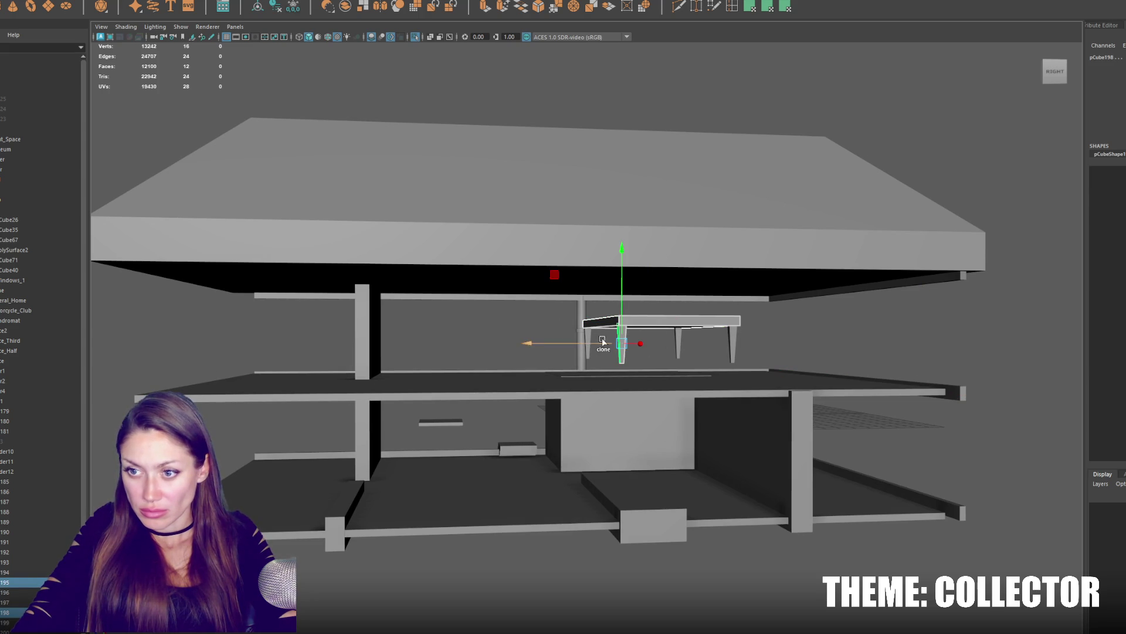
pyautogui.click(150, 18)
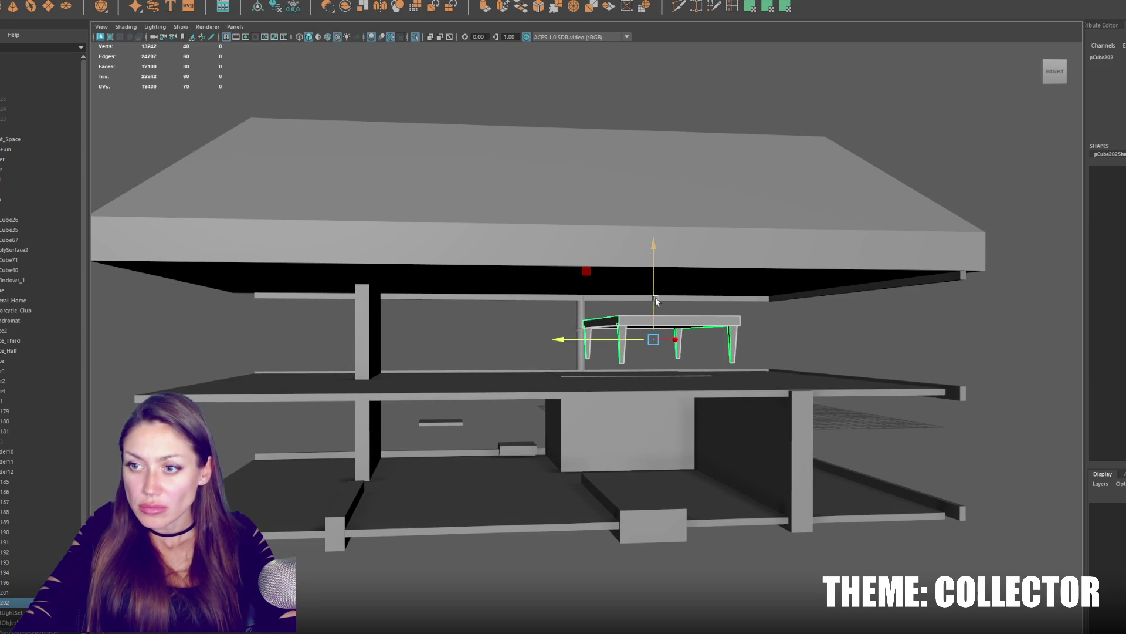
pyautogui.moveTo(653, 301); pyautogui.dragTo(651, 323)
# Duplicate the ground-floor box up to the upper floor, keep only its top face as a flat plane and slide it along Z.
pyautogui.click(564, 373)
pyautogui.moveTo(563, 373)
pyautogui.keyDown('alt'); pyautogui.mouseDown()
pyautogui.moveTo(593, 388)
pyautogui.moveTo(609, 308)
pyautogui.mouseUp(); pyautogui.keyUp('alt')
pyautogui.hotkey('ctrl', 'd')
pyautogui.moveTo(510, 319); pyautogui.dragTo(519, 369, button='right')
pyautogui.click(538, 359)
pyautogui.hotkey('ctrl', 'shift', 'i')
pyautogui.press('Delete')
pyautogui.moveTo(430, 350); pyautogui.dragTo(449, 336, button='right')
pyautogui.press('w')
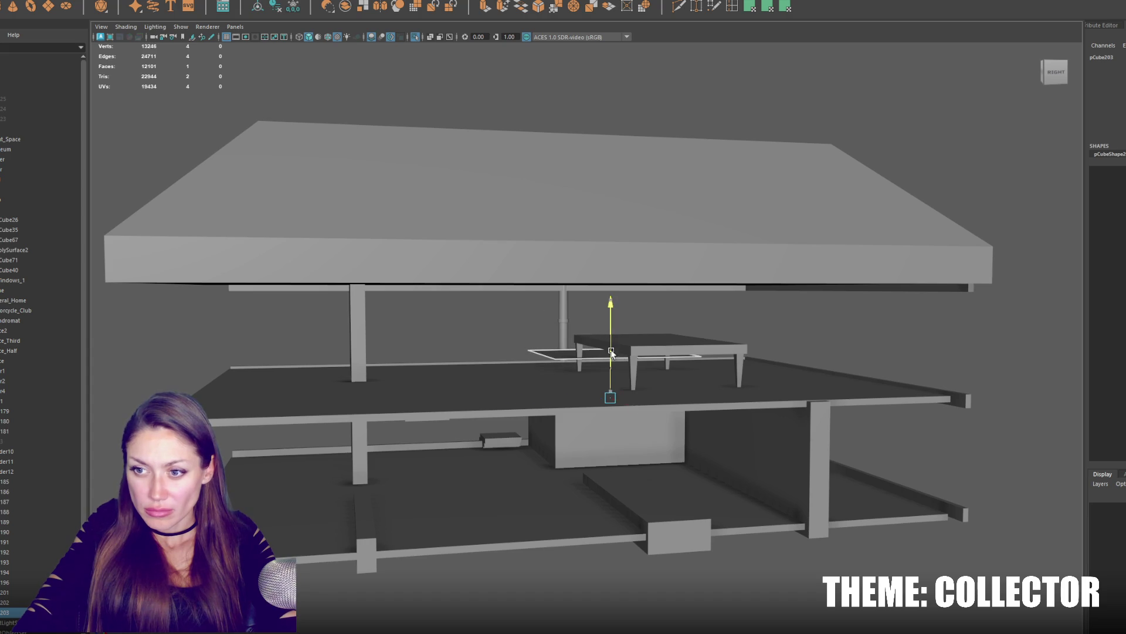
pyautogui.moveTo(570, 347)
pyautogui.mouseDown()
pyautogui.moveTo(445, 362)
pyautogui.moveTo(646, 392)
pyautogui.moveTo(743, 377)
pyautogui.moveTo(797, 390)
pyautogui.moveTo(697, 375)
pyautogui.mouseUp()
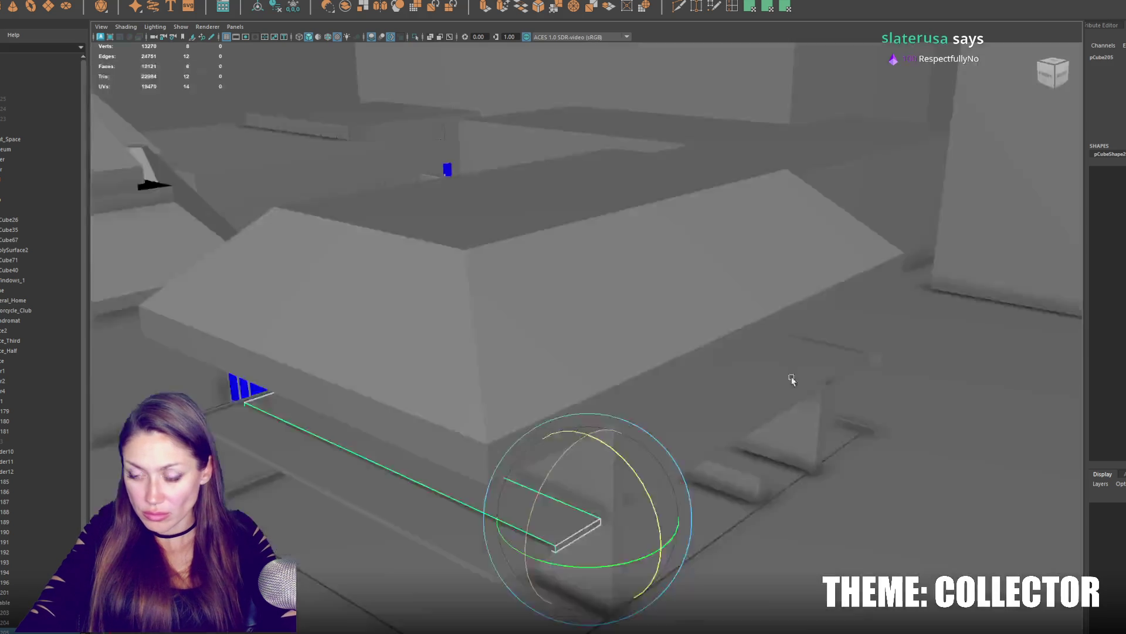
# Slide the other house's vertical wall edges right to open a doorway in the upper wall.
pyautogui.moveTo(736, 365)
pyautogui.keyDown('alt'); pyautogui.mouseDown()
pyautogui.moveTo(506, 339)
pyautogui.moveTo(664, 369)
pyautogui.mouseUp(); pyautogui.keyUp('alt')
pyautogui.click(450, 334)
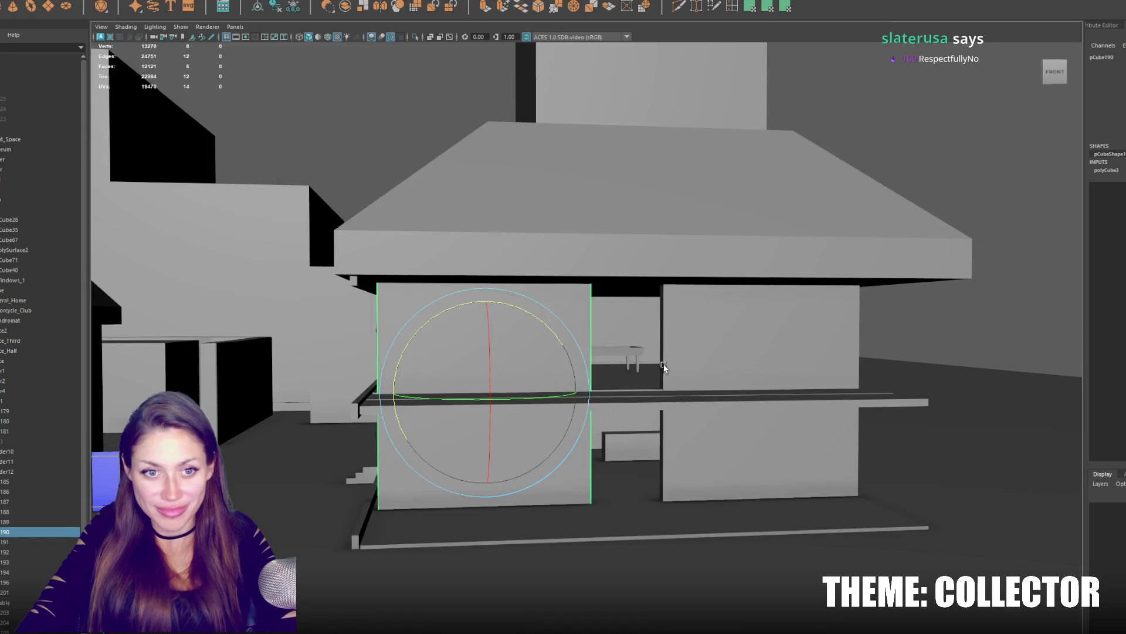
pyautogui.scroll(5, 663, 368)
pyautogui.scroll(3, 619, 325)
pyautogui.moveTo(431, 353); pyautogui.dragTo(408, 350, button='right')
pyautogui.click(408, 349)
pyautogui.press('w')
pyautogui.moveTo(455, 405); pyautogui.dragTo(708, 444)
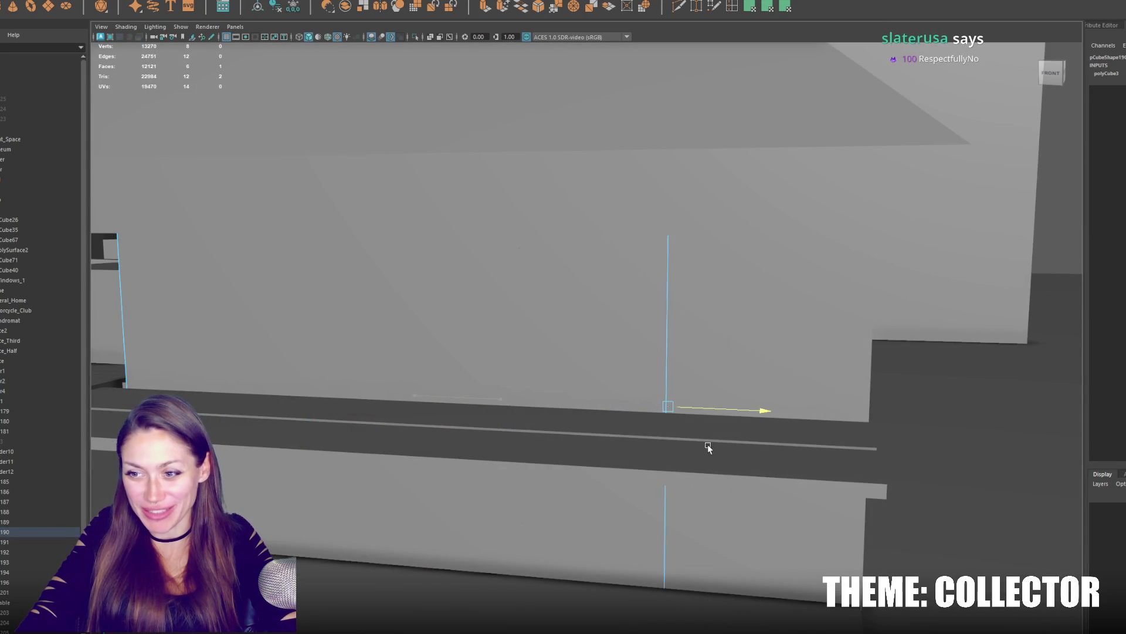
pyautogui.scroll(-3, 708, 445)
pyautogui.moveTo(730, 347); pyautogui.dragTo(695, 326, button='right')
pyautogui.scroll(-3, 694, 327)
pyautogui.scroll(-3, 695, 326)
pyautogui.moveTo(622, 218); pyautogui.dragTo(435, 519)
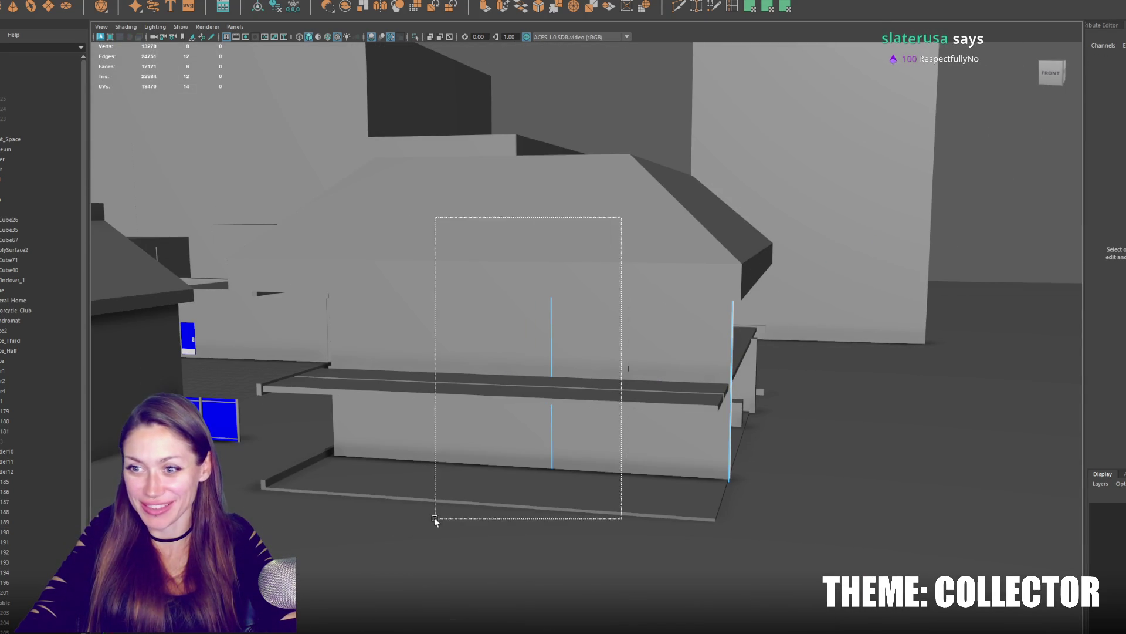
pyautogui.moveTo(588, 402); pyautogui.dragTo(708, 402)
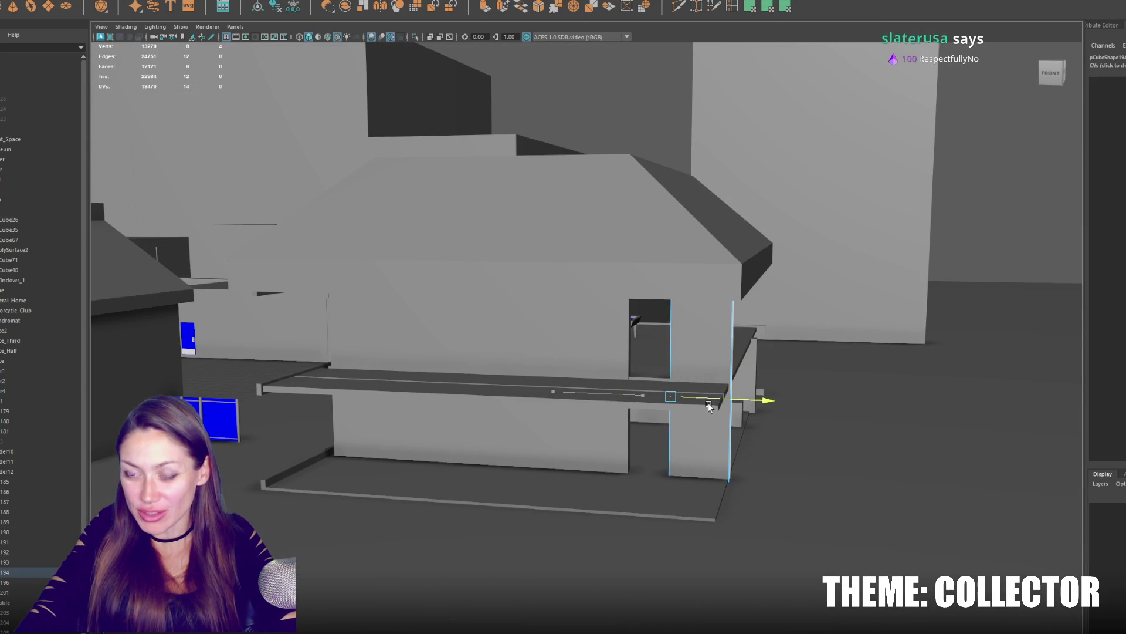
# Tilt, turn and shorten the plank into a sloped ramp positioned along the balcony.
pyautogui.press('F8')
pyautogui.keyDown('alt'); pyautogui.moveTo(593, 379); pyautogui.dragTo(618, 399); pyautogui.keyUp('alt')
pyautogui.press('e')
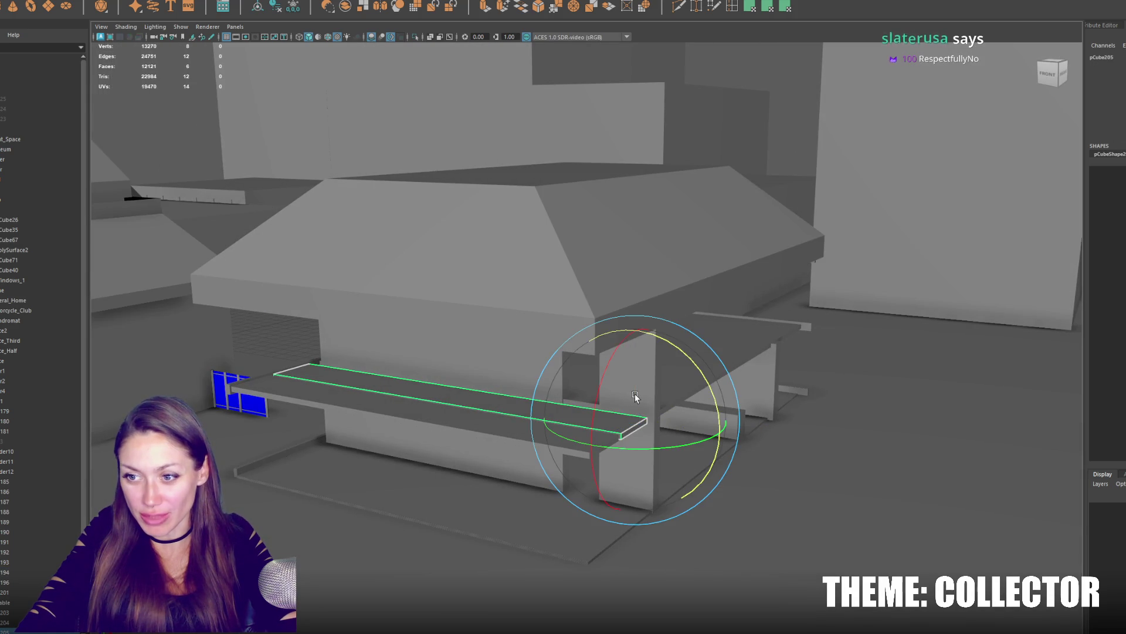
pyautogui.moveTo(696, 382); pyautogui.dragTo(707, 409)
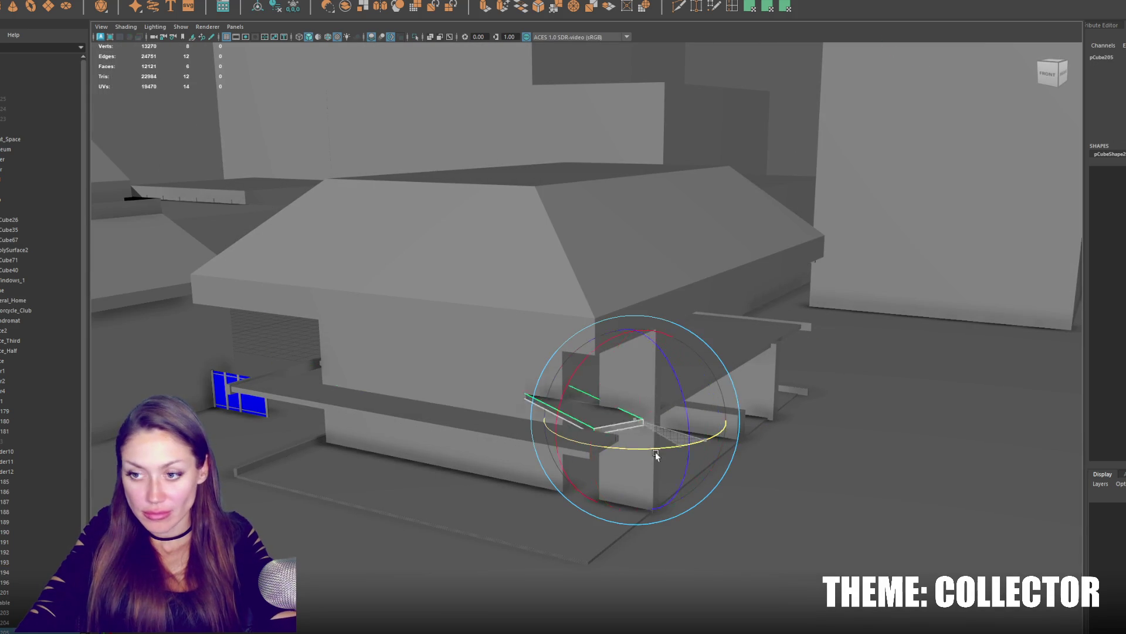
pyautogui.moveTo(705, 440); pyautogui.dragTo(555, 454)
pyautogui.press('w')
pyautogui.moveTo(653, 429)
pyautogui.mouseDown()
pyautogui.moveTo(598, 444)
pyautogui.moveTo(327, 390)
pyautogui.mouseUp()
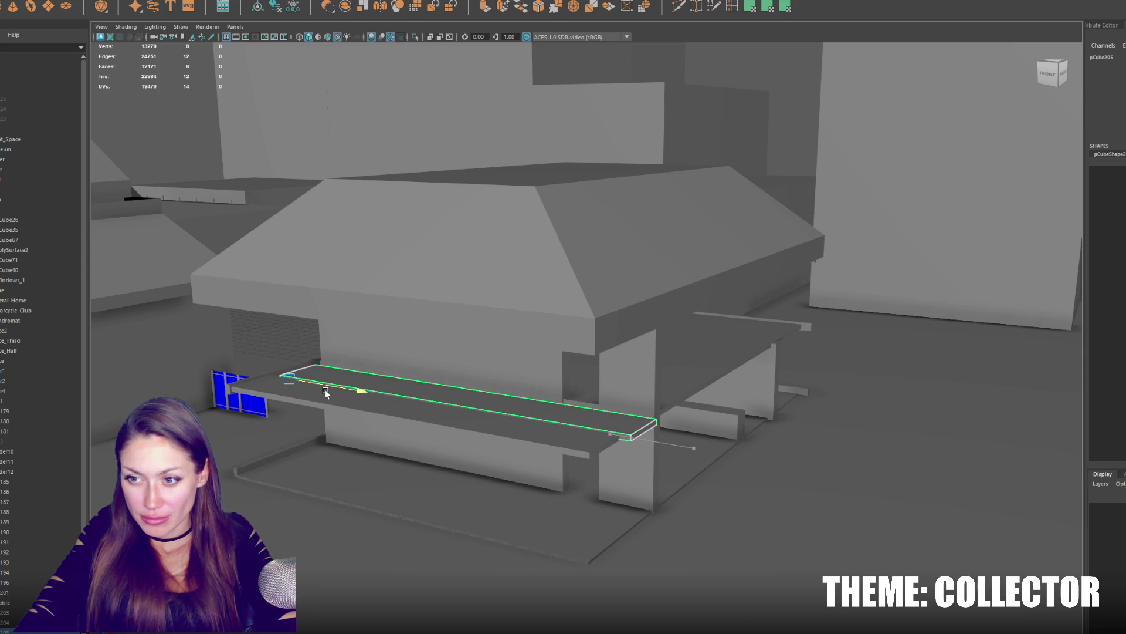
pyautogui.moveTo(470, 411)
pyautogui.keyDown('alt'); pyautogui.mouseDown()
pyautogui.moveTo(612, 360)
pyautogui.moveTo(561, 329)
pyautogui.moveTo(332, 371)
pyautogui.mouseUp(); pyautogui.keyUp('alt')
pyautogui.moveTo(253, 349); pyautogui.dragTo(252, 352)
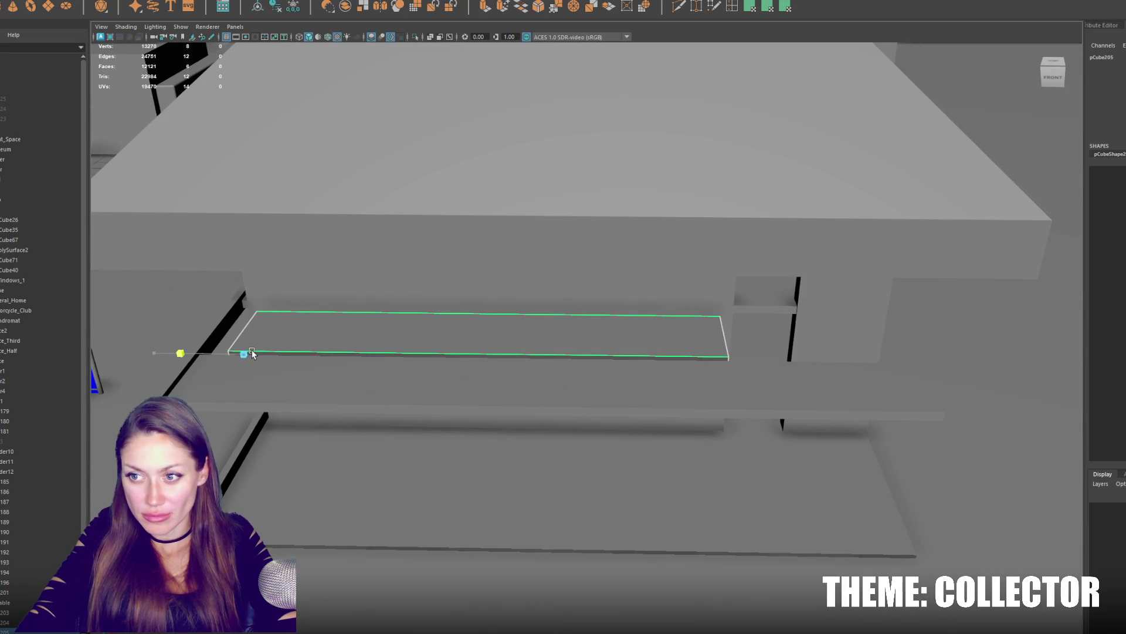
pyautogui.press('e')
pyautogui.moveTo(301, 308); pyautogui.dragTo(316, 317)
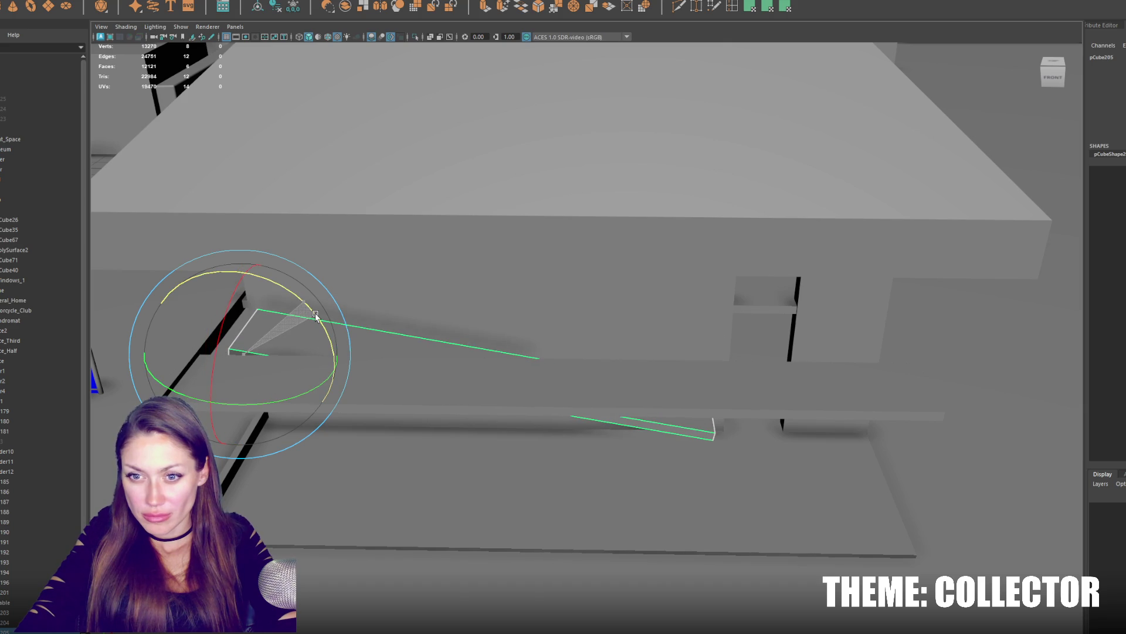
# Push the horizontal plank back into place and tilt the ramp's far end down to the ground.
pyautogui.click(565, 400)
pyautogui.moveTo(615, 413)
pyautogui.keyDown('alt'); pyautogui.mouseDown()
pyautogui.moveTo(598, 361)
pyautogui.moveTo(547, 401)
pyautogui.mouseUp(); pyautogui.keyUp('alt')
pyautogui.press('w')
pyautogui.moveTo(792, 334); pyautogui.dragTo(790, 329)
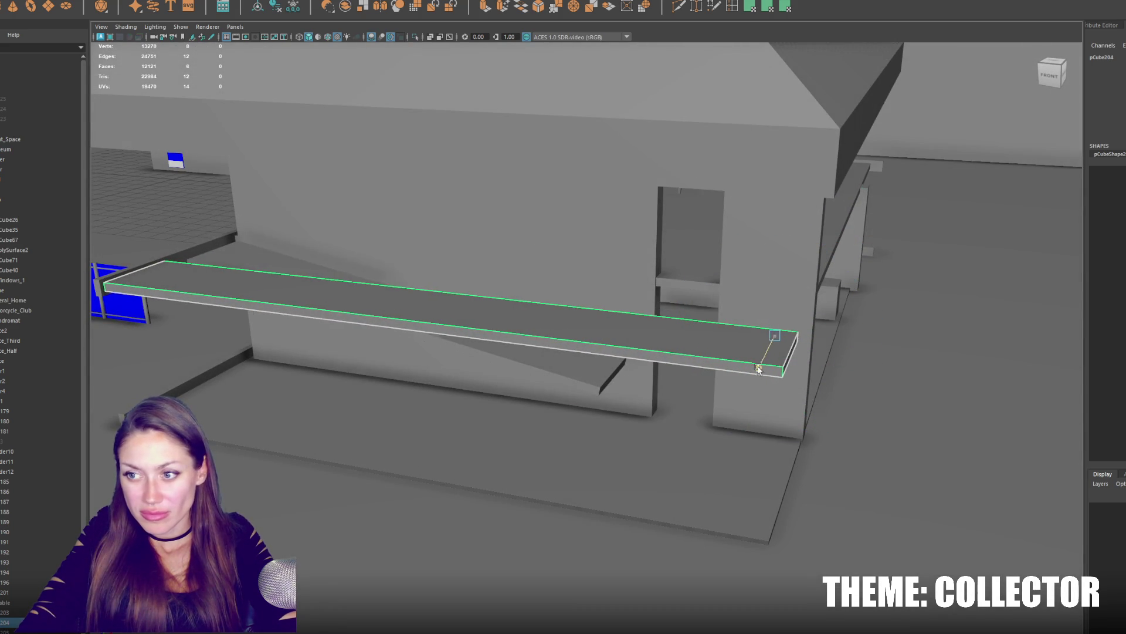
pyautogui.click(452, 311)
pyautogui.moveTo(200, 276); pyautogui.dragTo(141, 306)
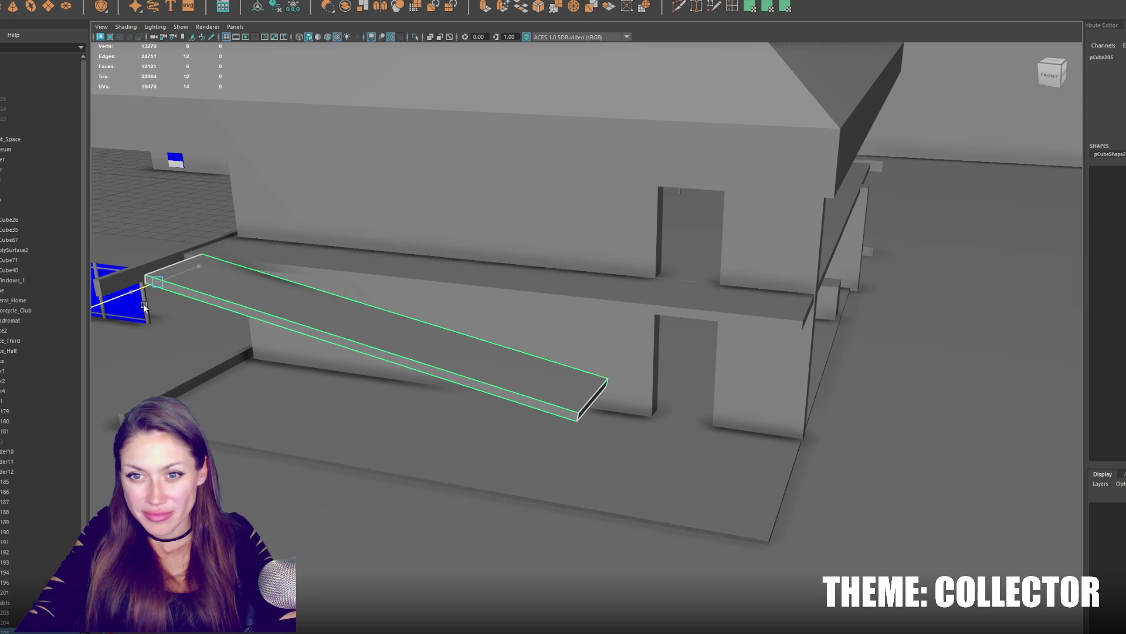
pyautogui.press('e')
pyautogui.moveTo(220, 269); pyautogui.dragTo(227, 290)
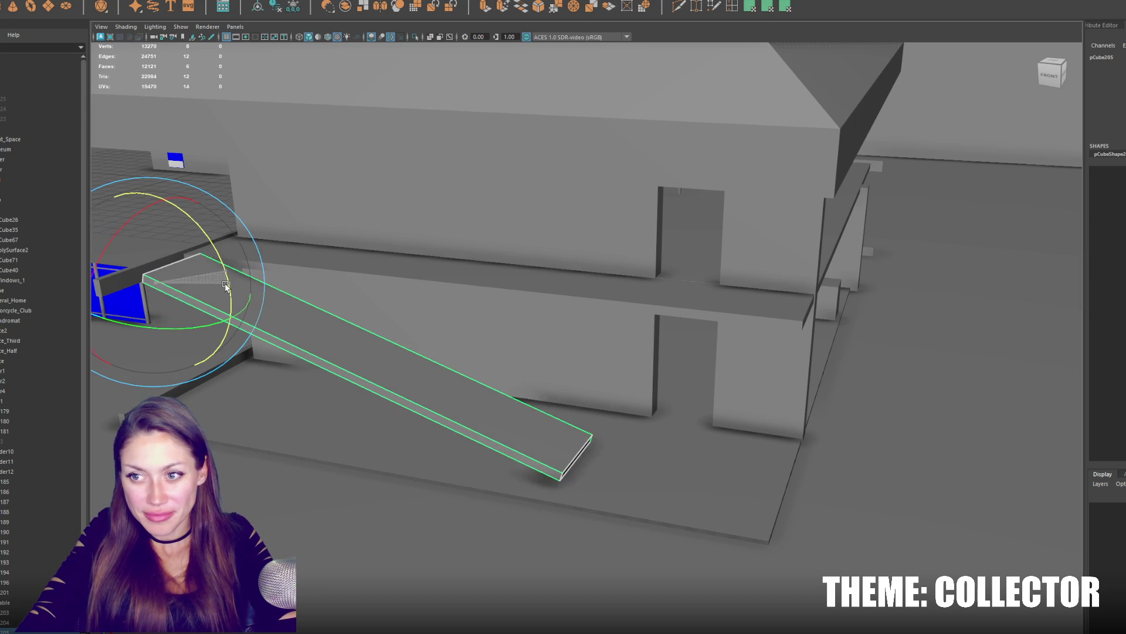
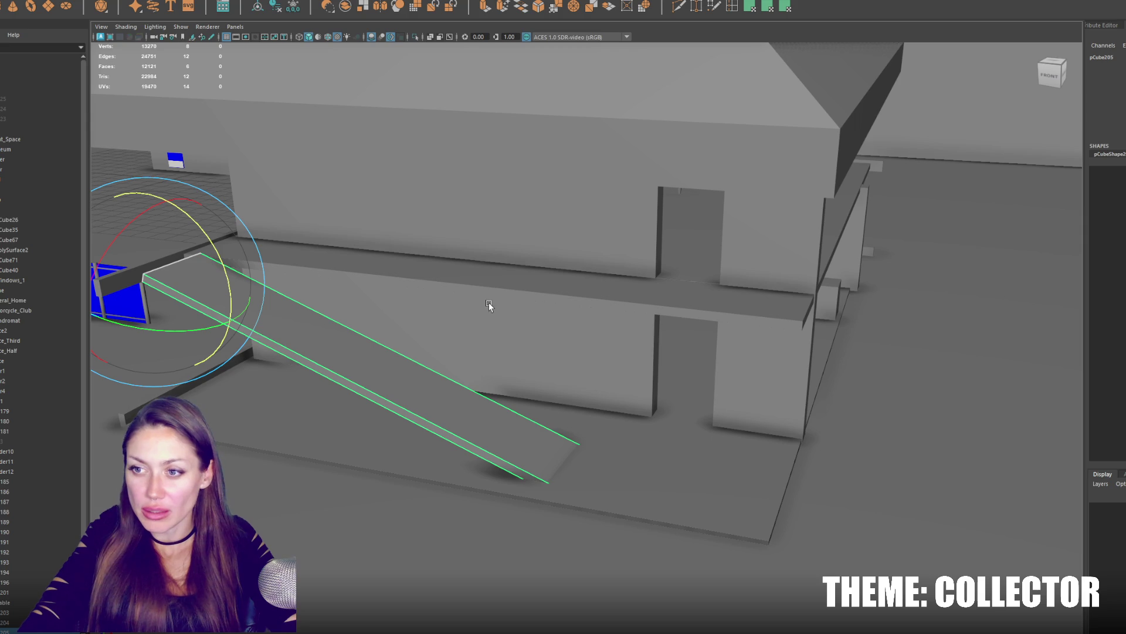
# Shorten the ledge plank, duplicate it and tilt the copy into a sloped ramp.
pyautogui.click(520, 284)
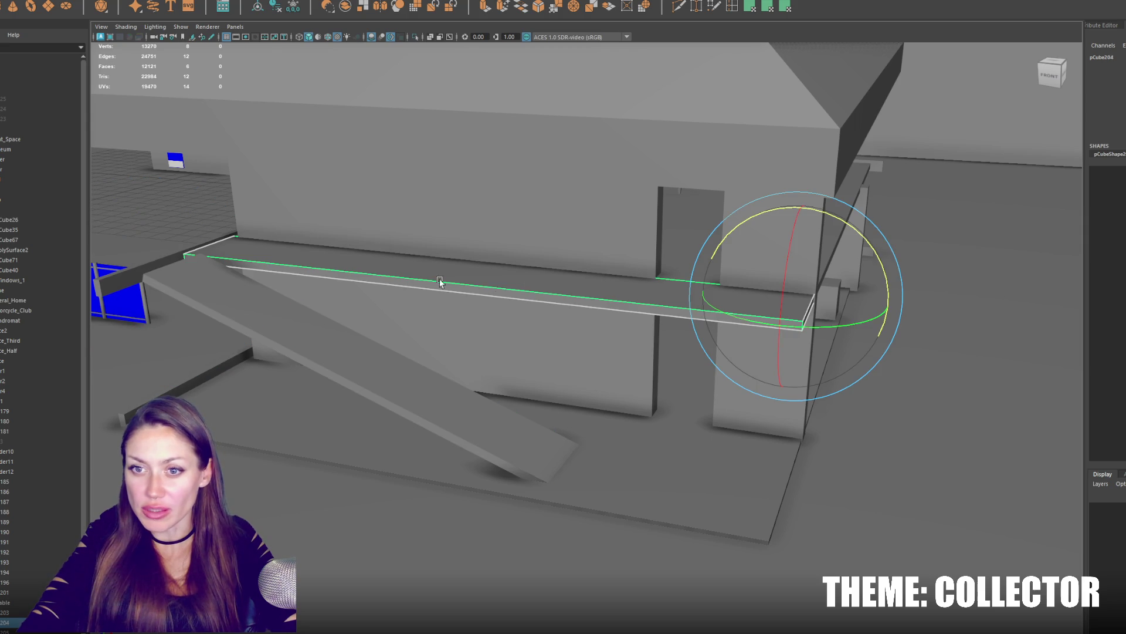
pyautogui.press('r')
pyautogui.moveTo(886, 306)
pyautogui.mouseDown()
pyautogui.moveTo(829, 311)
pyautogui.moveTo(885, 308)
pyautogui.moveTo(651, 277)
pyautogui.moveTo(630, 232)
pyautogui.mouseUp()
pyautogui.press('w')
pyautogui.hotkey('ctrl', 'd')
pyautogui.press('e')
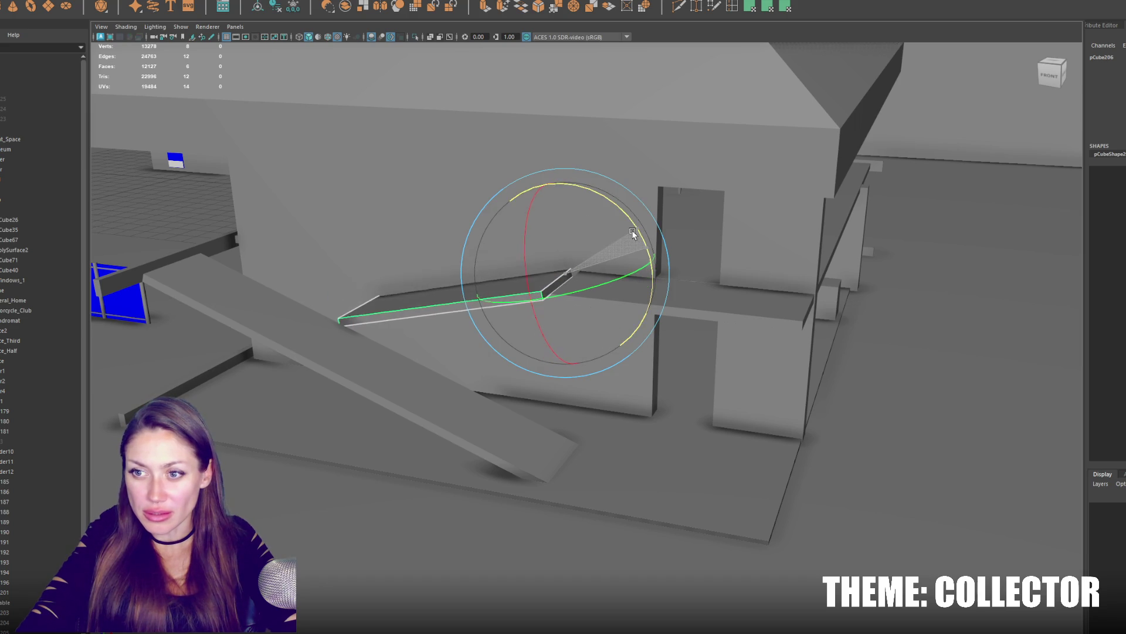
pyautogui.click(379, 370)
# Pivot from the ramp's upper corner, shorten it and move it down and left.
pyautogui.press('d')
pyautogui.click(161, 284)
pyautogui.moveTo(106, 262); pyautogui.dragTo(296, 317)
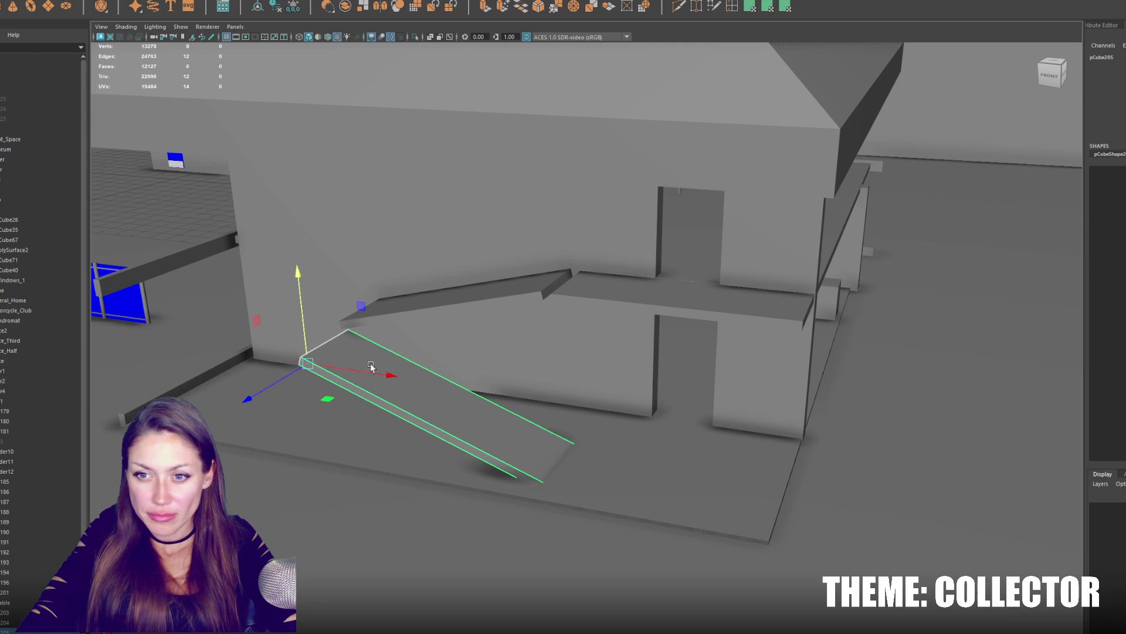
pyautogui.moveTo(372, 370); pyautogui.dragTo(359, 372)
# Duplicate the horizontal platform, lower the copy and stretch it forward as a landing.
pyautogui.click(610, 295)
pyautogui.hotkey('ctrl', 'd')
pyautogui.moveTo(866, 310)
pyautogui.mouseDown()
pyautogui.moveTo(491, 282)
pyautogui.moveTo(437, 267)
pyautogui.mouseUp()
pyautogui.moveTo(395, 232)
pyautogui.mouseDown()
pyautogui.moveTo(391, 290)
pyautogui.moveTo(395, 278)
pyautogui.mouseUp()
pyautogui.press('r')
pyautogui.moveTo(352, 333); pyautogui.dragTo(294, 414)
# Slide the lower ramp and the landing platform together so they meet.
pyautogui.click(336, 369)
pyautogui.press('w')
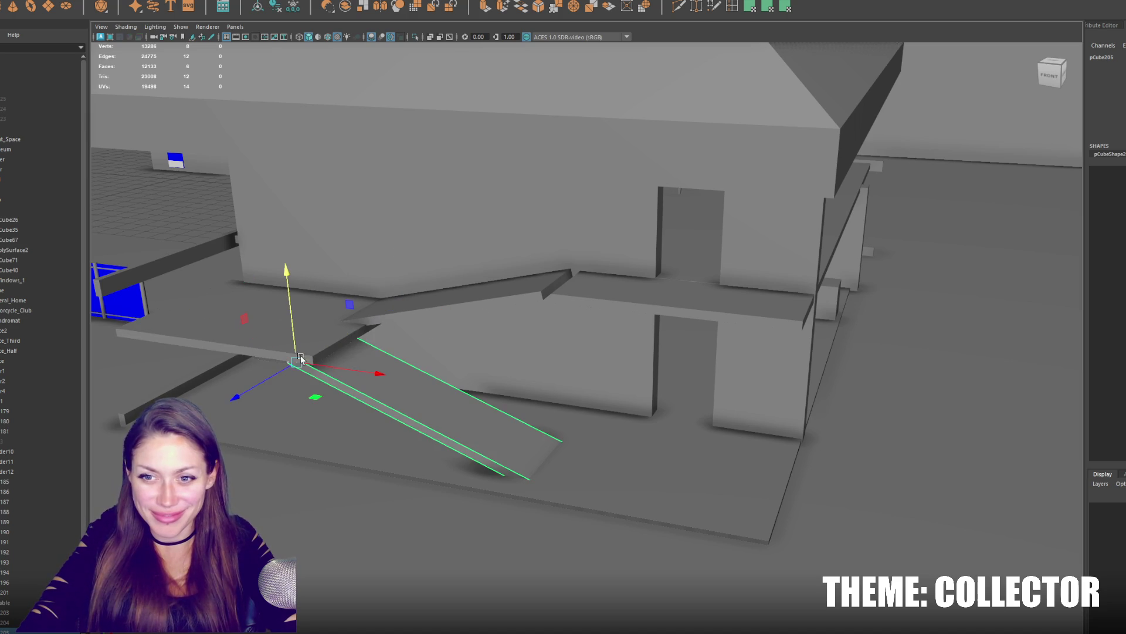
pyautogui.moveTo(352, 370); pyautogui.dragTo(380, 384)
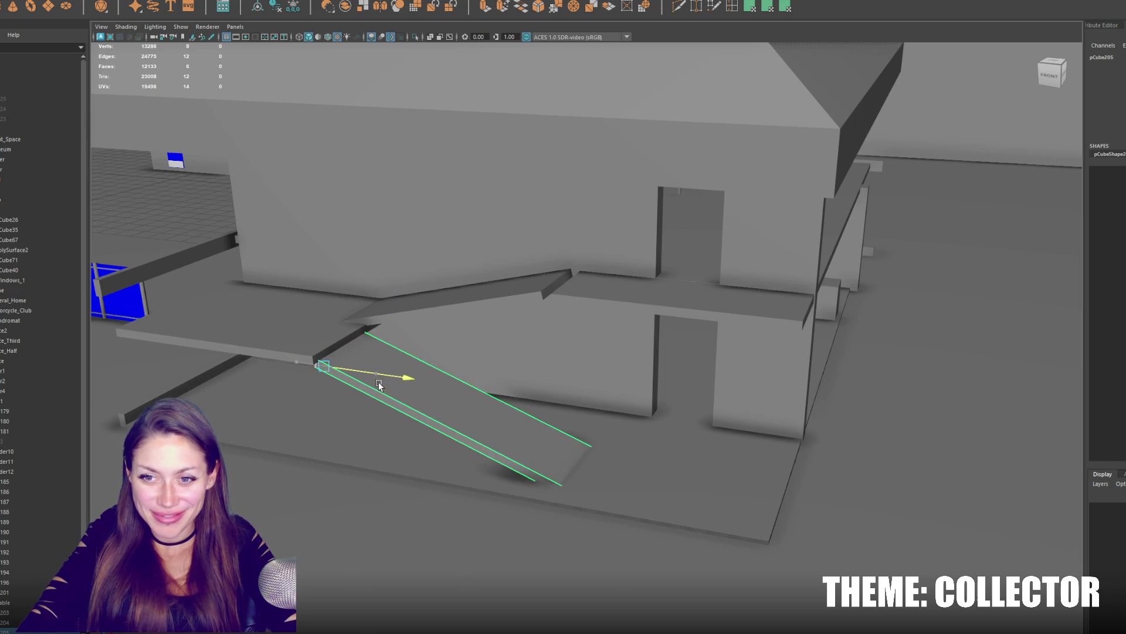
pyautogui.moveTo(327, 342); pyautogui.dragTo(332, 337)
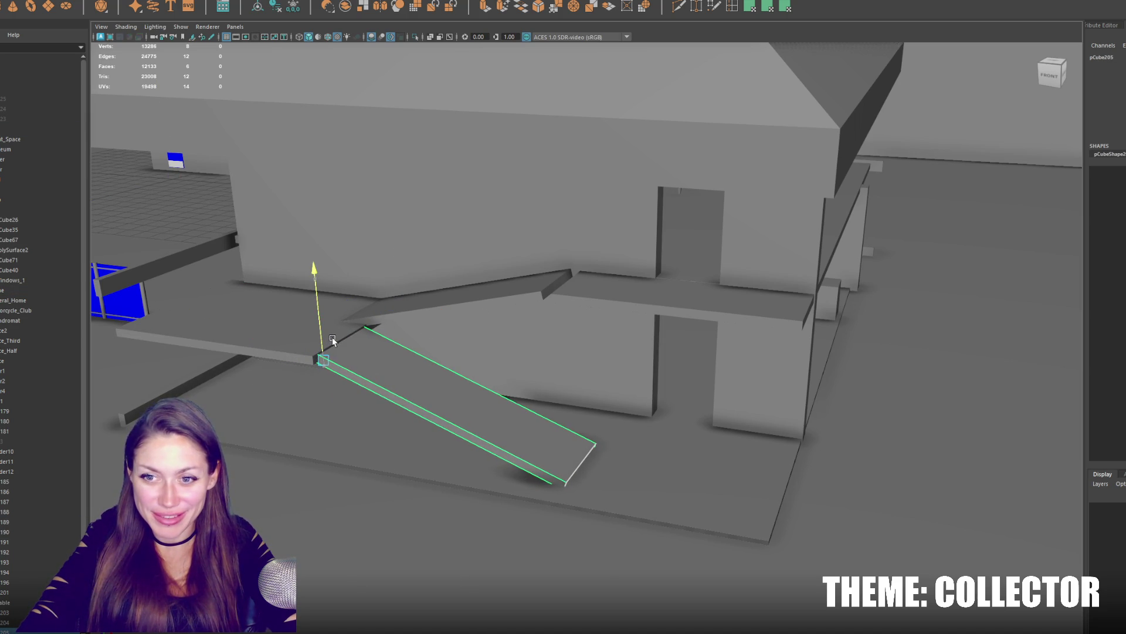
pyautogui.click(265, 340)
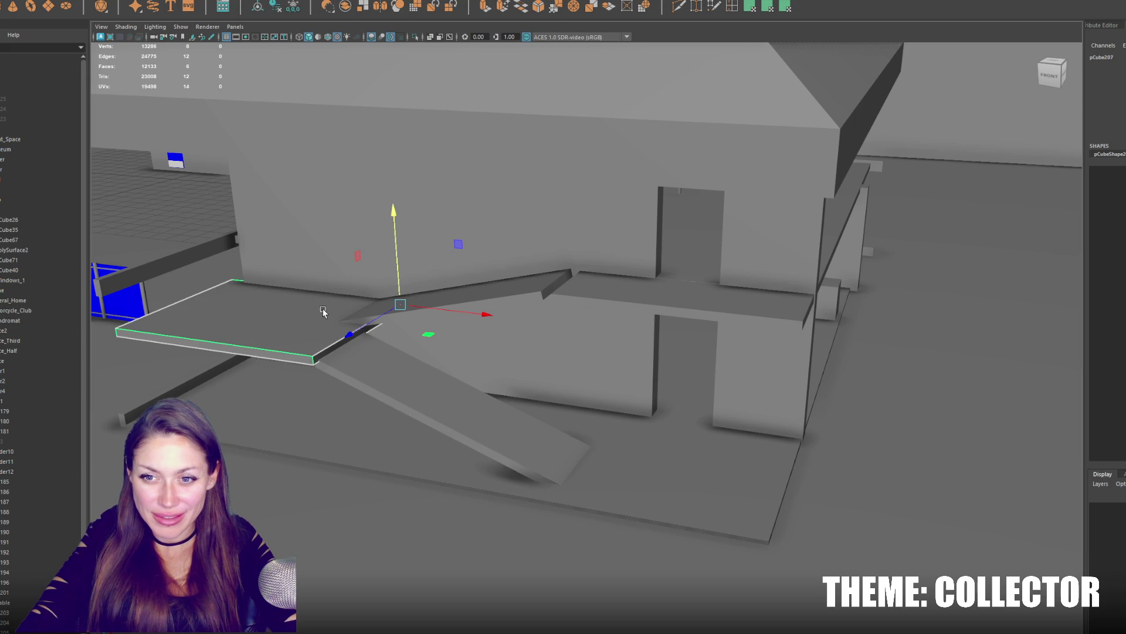
pyautogui.moveTo(392, 280); pyautogui.dragTo(398, 284)
# Drop the upper ramp's far end to the landing and rotate its edge into line.
pyautogui.click(533, 293)
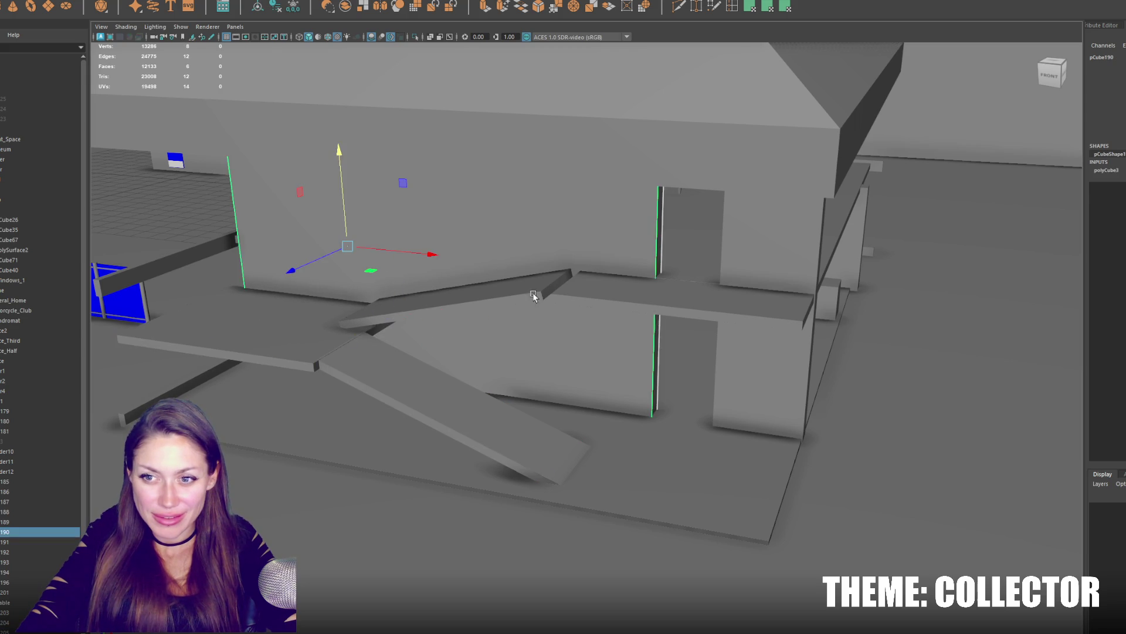
pyautogui.moveTo(534, 295); pyautogui.dragTo(537, 317, button='middle')
pyautogui.click(574, 284)
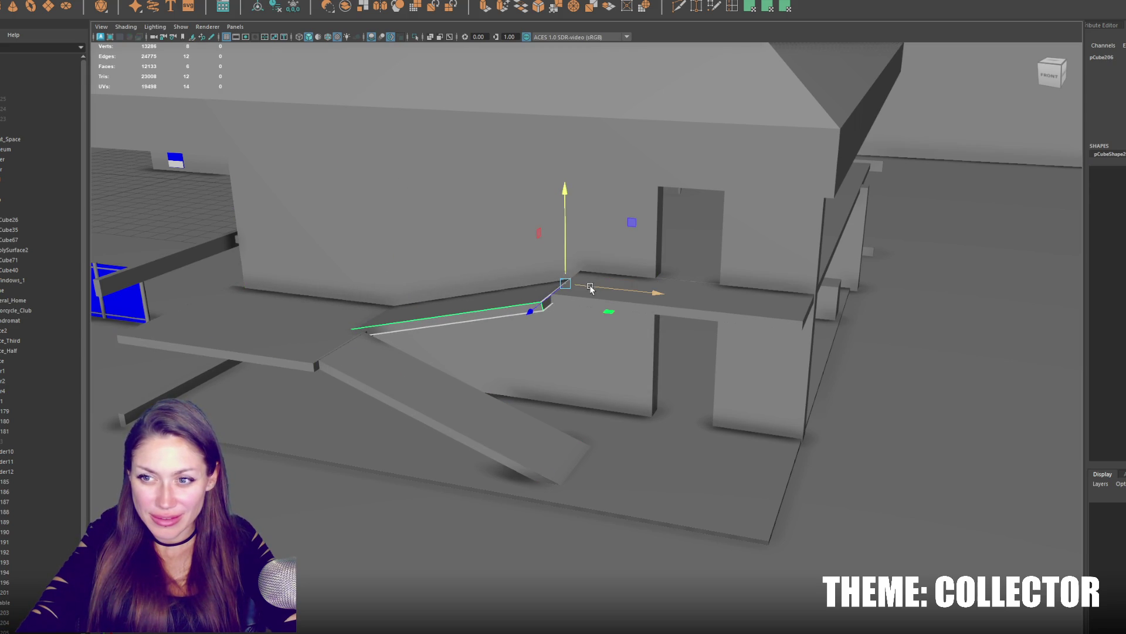
pyautogui.moveTo(575, 261); pyautogui.dragTo(574, 264, button='middle')
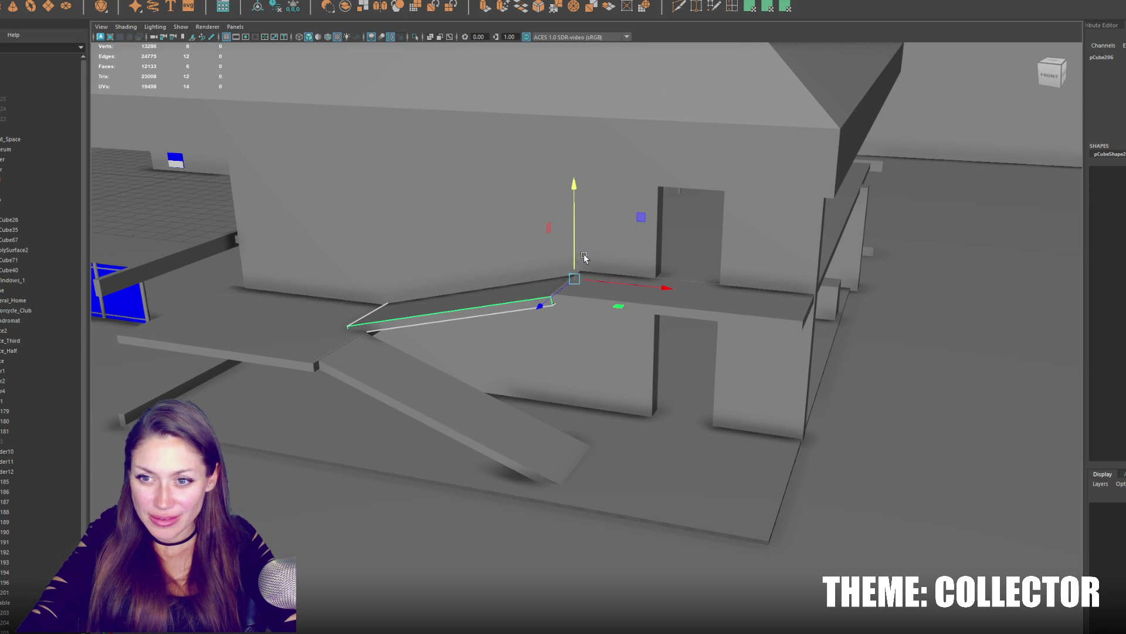
pyautogui.press('e')
pyautogui.moveTo(633, 250); pyautogui.dragTo(650, 233)
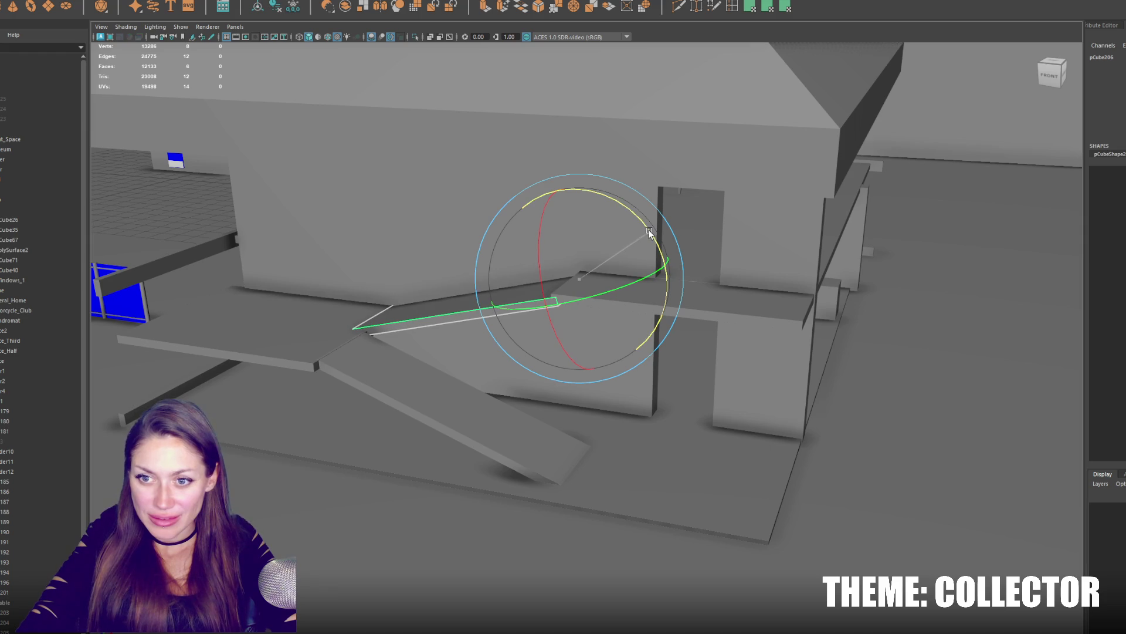
pyautogui.press('w')
pyautogui.press('e')
pyautogui.moveTo(660, 253); pyautogui.dragTo(662, 250)
pyautogui.keyDown('alt'); pyautogui.moveTo(505, 440); pyautogui.dragTo(251, 334); pyautogui.keyUp('alt')
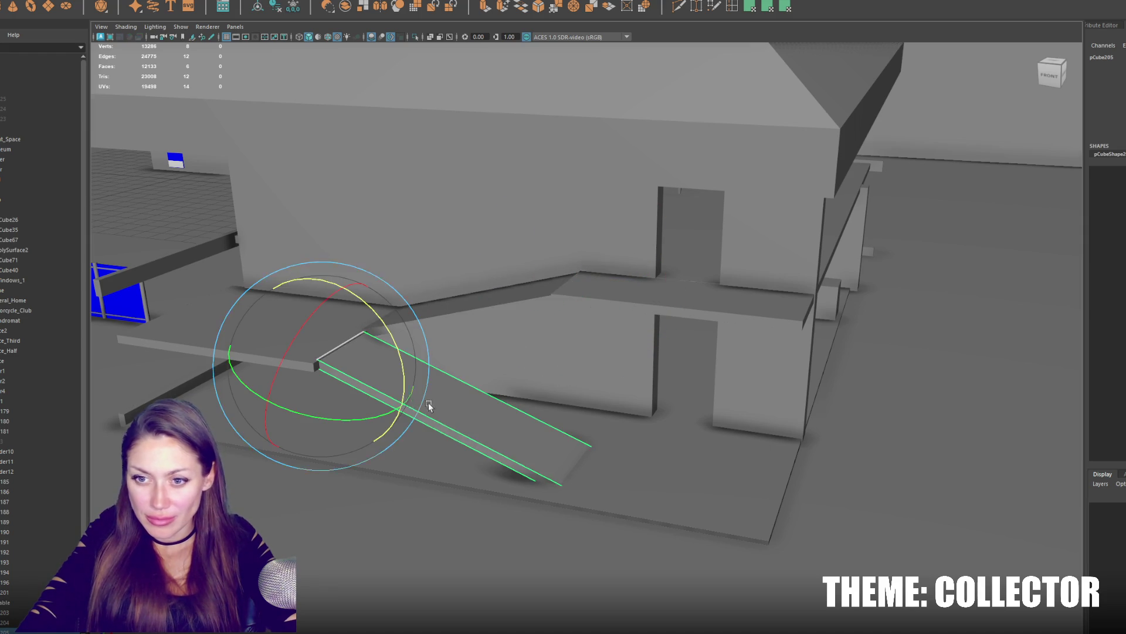
# Shift the ramp's top edges sideways and step the selection onto the ledge's front edge.
pyautogui.press('w')
pyautogui.moveTo(289, 276); pyautogui.dragTo(306, 270)
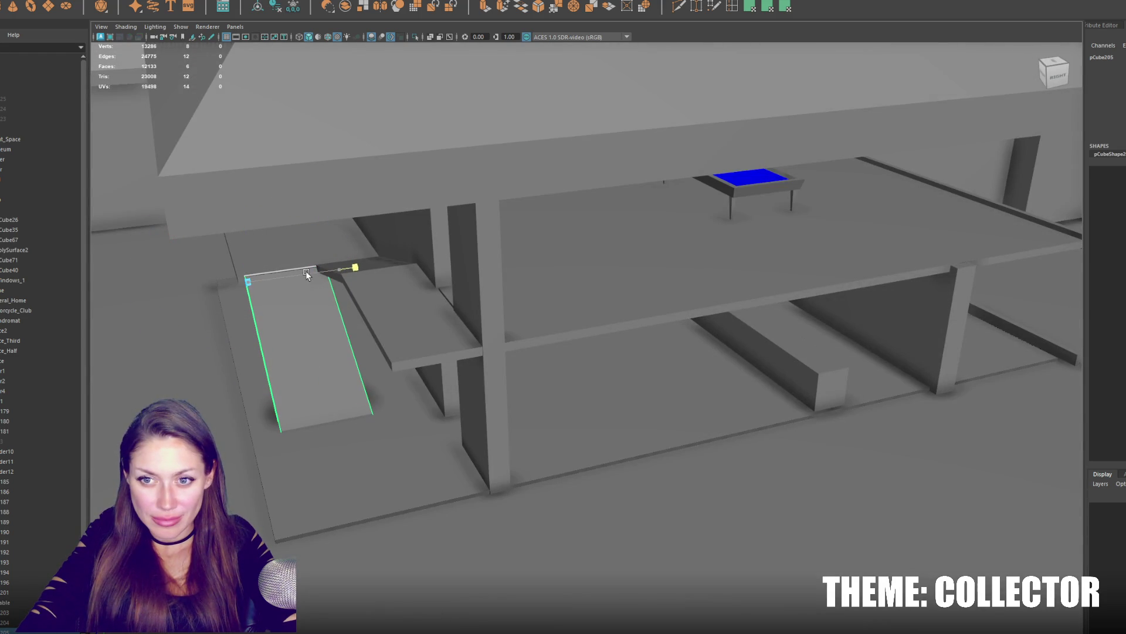
pyautogui.moveTo(221, 289); pyautogui.dragTo(203, 291)
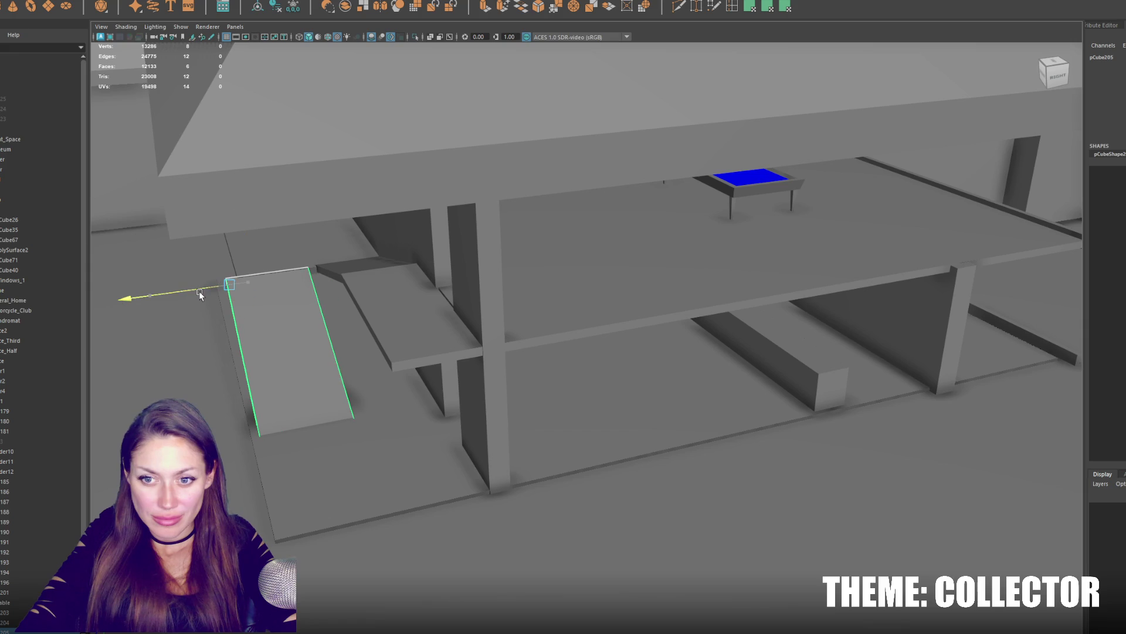
pyautogui.click(267, 262)
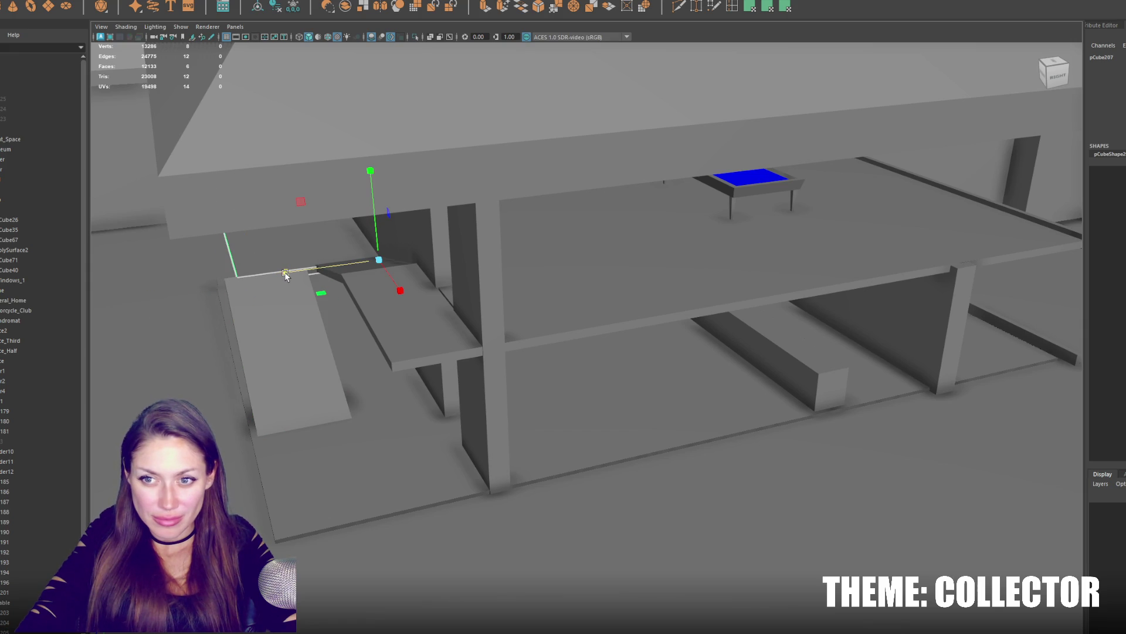
pyautogui.click(290, 10)
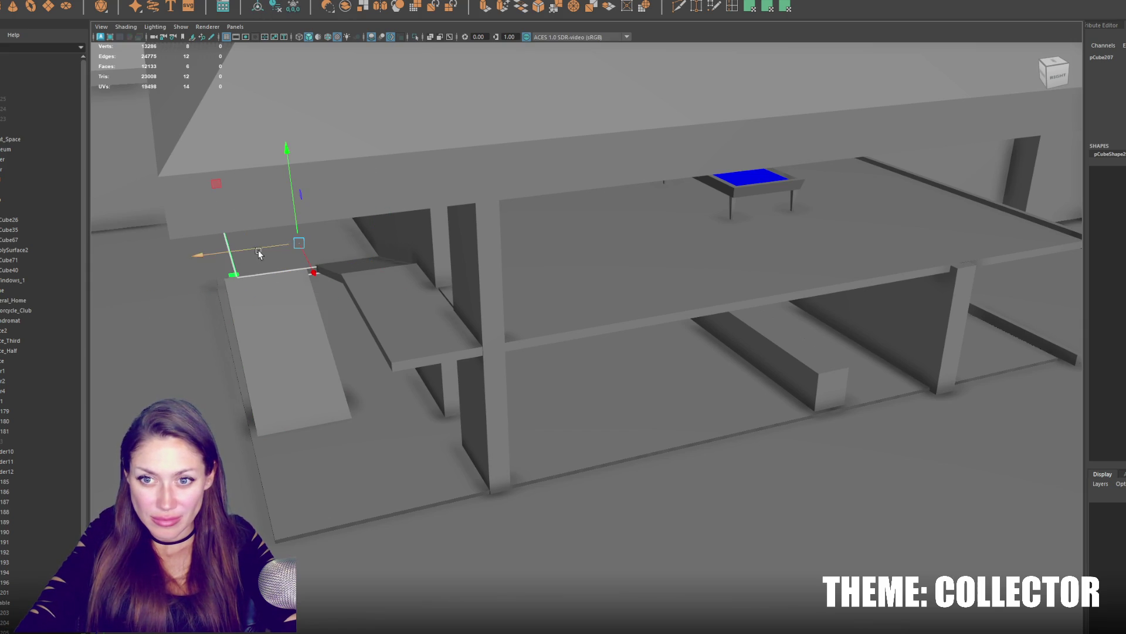
pyautogui.press('Right')
pyautogui.press('Right')
pyautogui.press('Right')
pyautogui.press('Right')
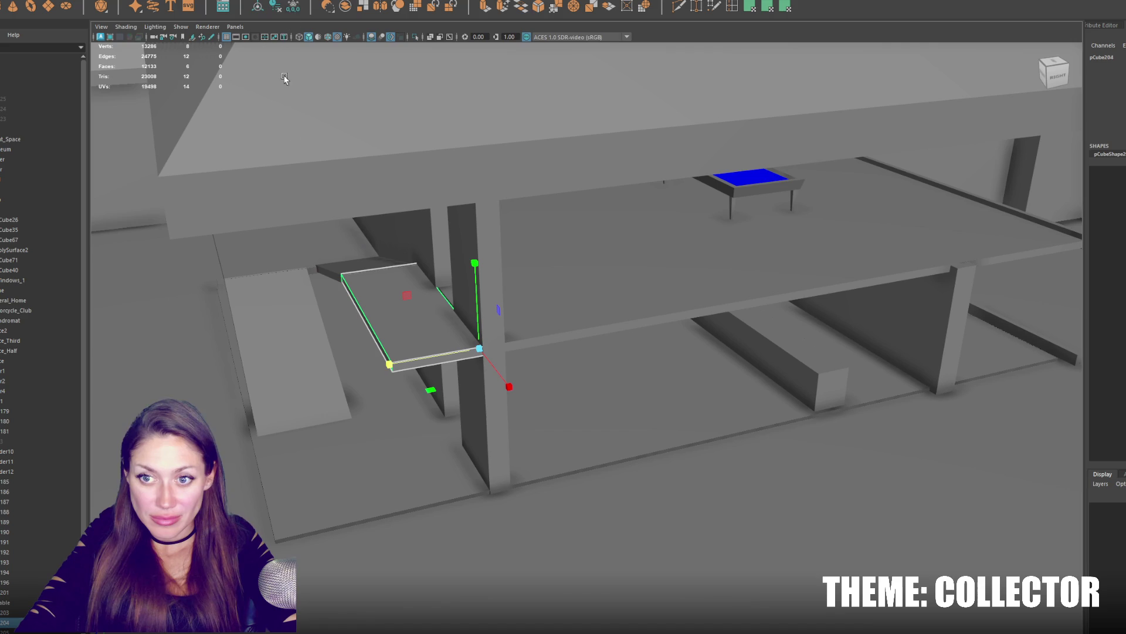
pyautogui.press('Right')
pyautogui.press('Right')
# Extend the ledge's short edge toward the ramp, undoing a stray slab move.
pyautogui.click(323, 276)
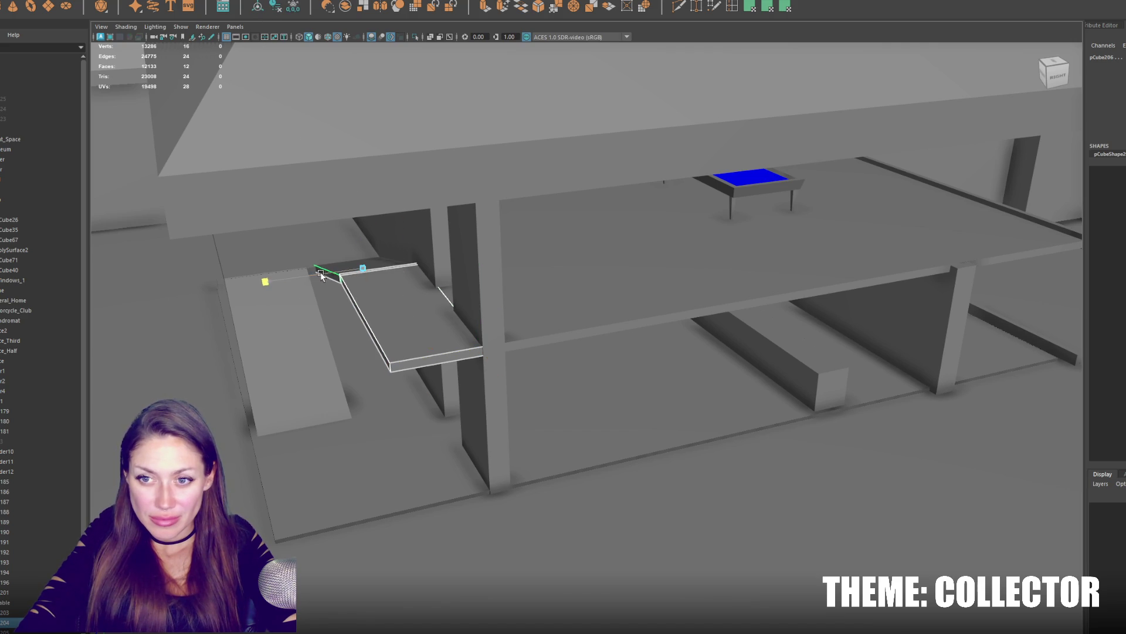
pyautogui.moveTo(322, 276); pyautogui.dragTo(301, 282)
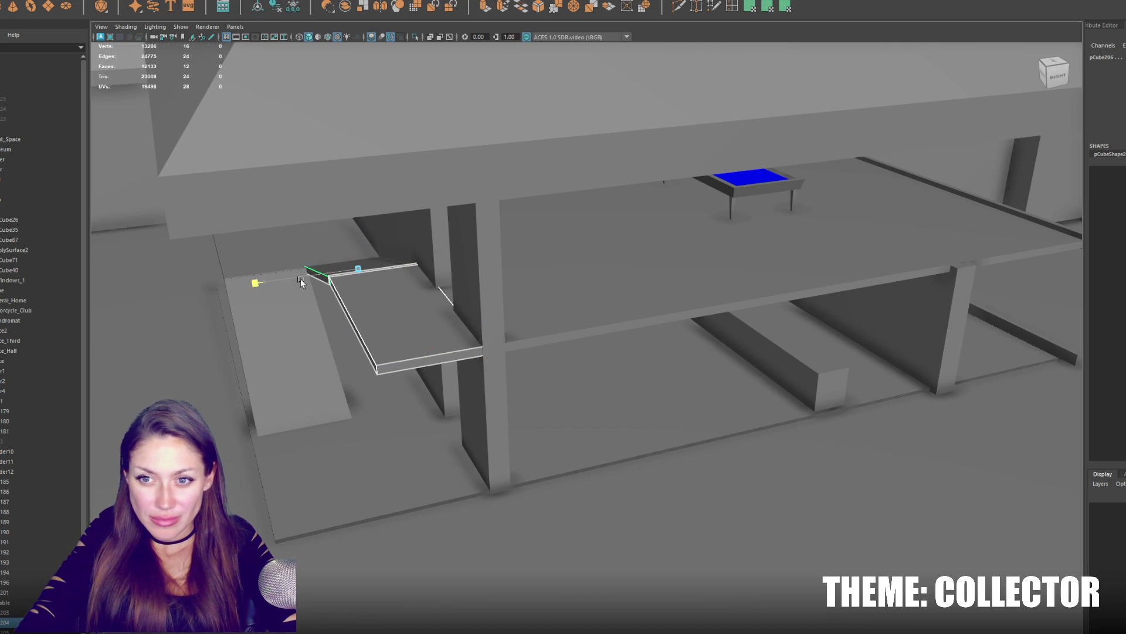
pyautogui.keyDown('alt'); pyautogui.moveTo(390, 326); pyautogui.dragTo(496, 354); pyautogui.keyUp('alt')
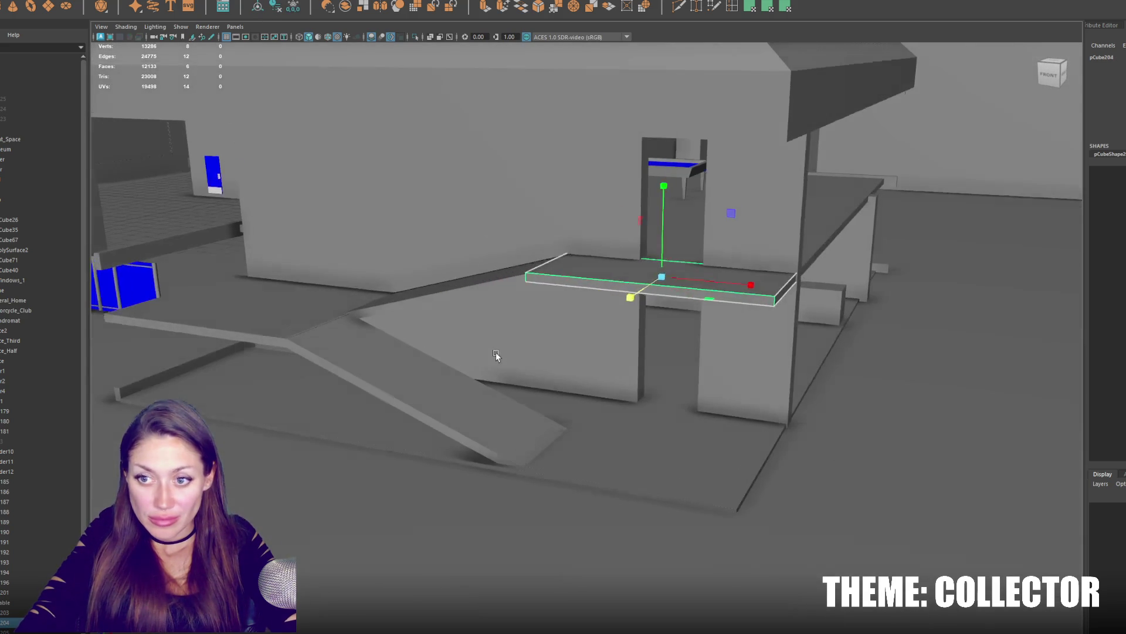
pyautogui.moveTo(666, 231); pyautogui.dragTo(662, 326)
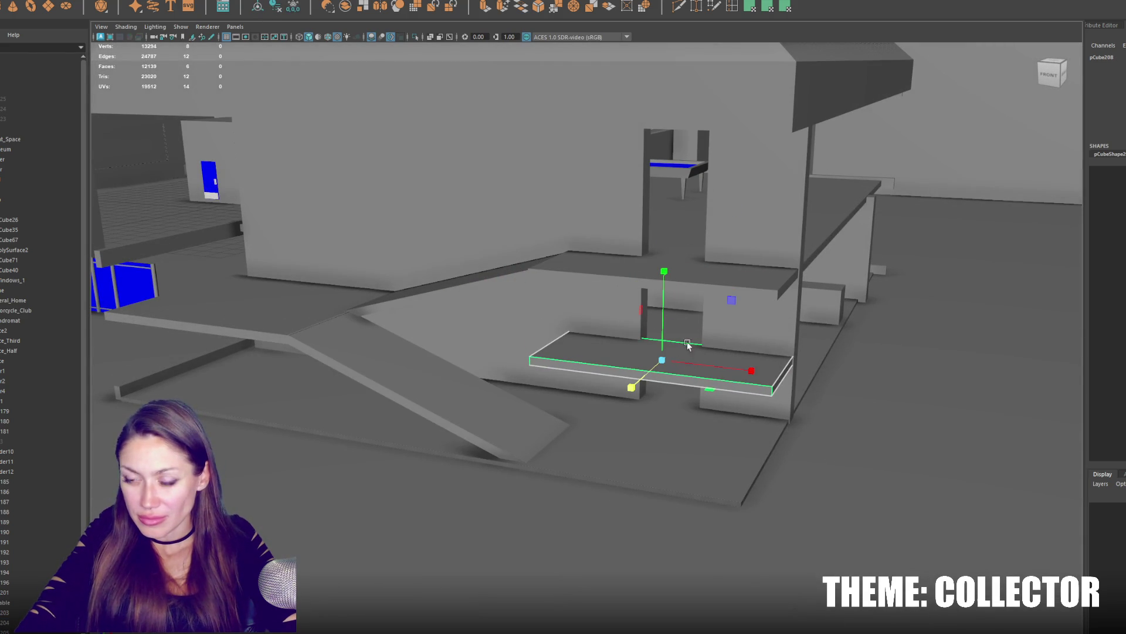
pyautogui.hotkey('ctrl', 'z')
pyautogui.moveTo(688, 273)
pyautogui.keyDown('alt'); pyautogui.mouseDown()
pyautogui.moveTo(668, 290)
pyautogui.moveTo(620, 279)
pyautogui.mouseUp(); pyautogui.keyUp('alt')
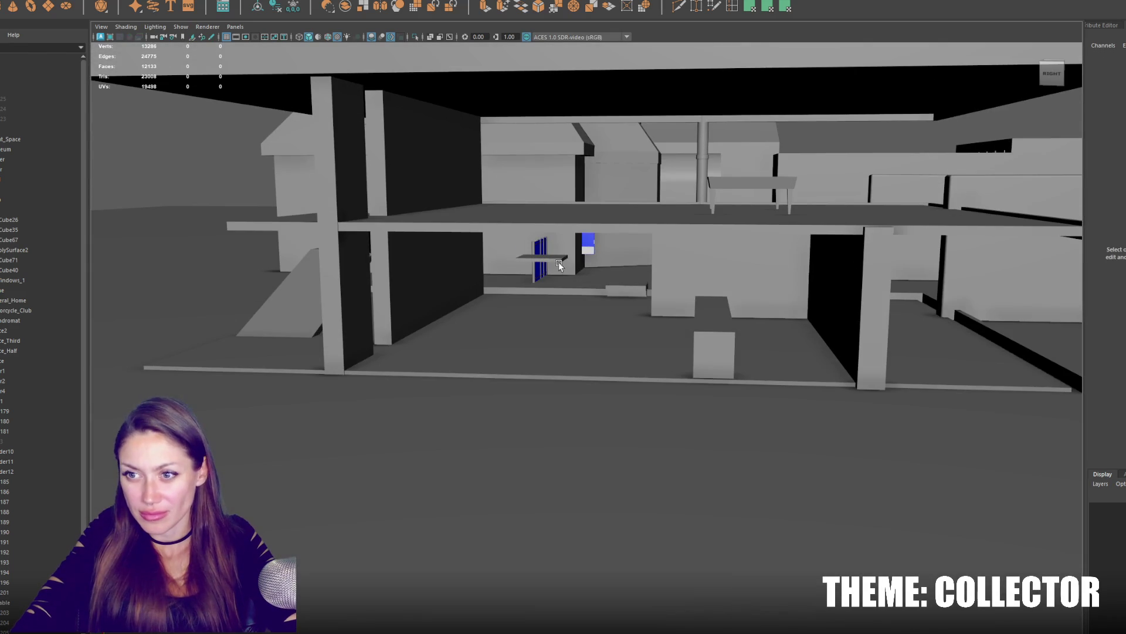
# Move a small ground-floor slab over beside the ramp.
pyautogui.click(536, 254)
pyautogui.moveTo(501, 263)
pyautogui.mouseDown()
pyautogui.moveTo(451, 325)
pyautogui.moveTo(421, 339)
pyautogui.mouseUp()
pyautogui.moveTo(440, 286); pyautogui.dragTo(436, 238)
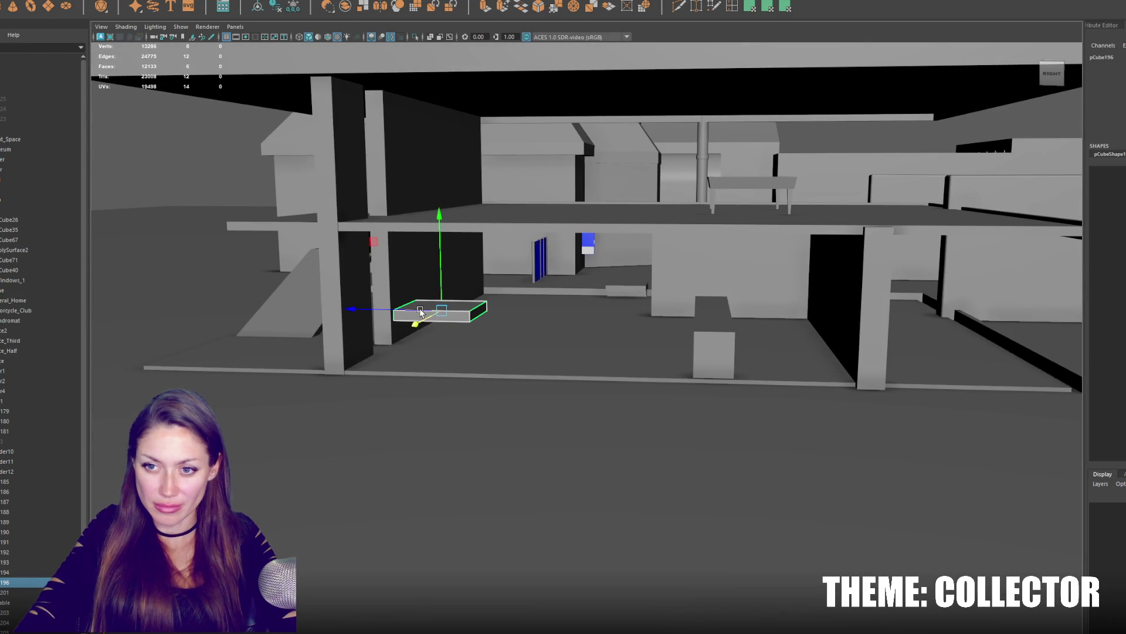
pyautogui.moveTo(421, 313); pyautogui.dragTo(251, 318)
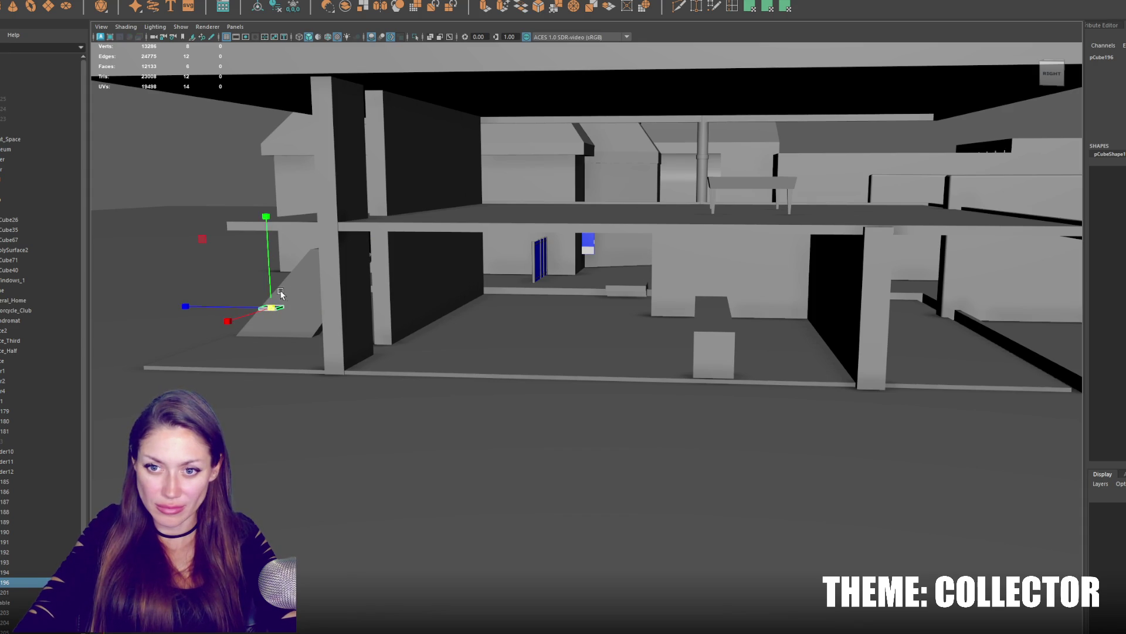
# Stretch the block upward into a tall support pillar and duplicate it.
pyautogui.moveTo(271, 284); pyautogui.dragTo(259, 53)
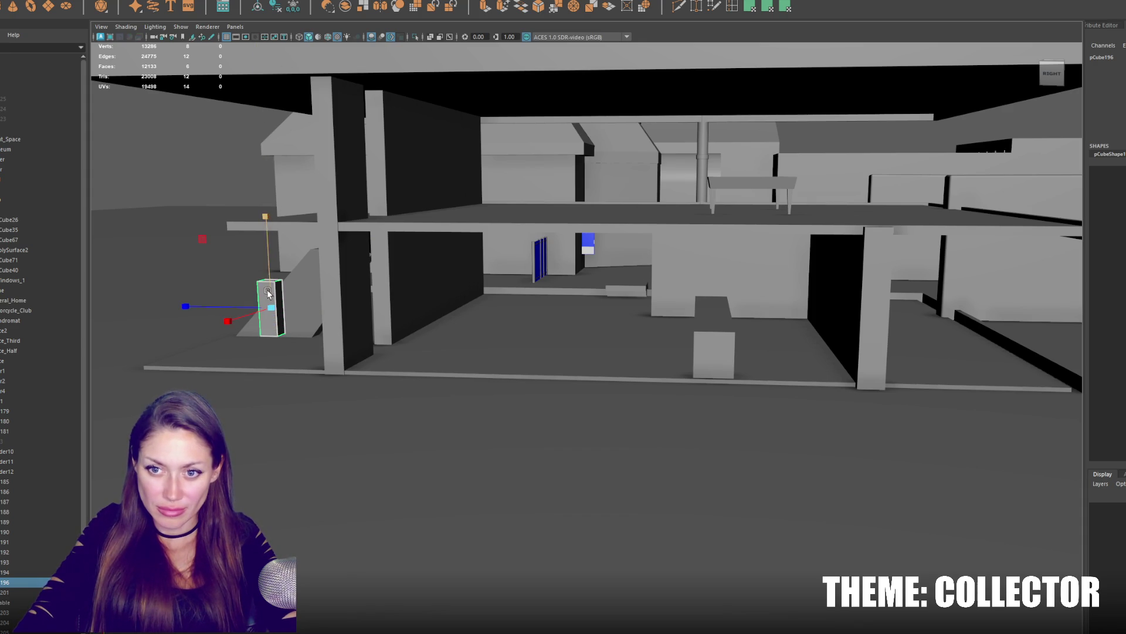
pyautogui.moveTo(268, 293); pyautogui.dragTo(276, 169)
pyautogui.moveTo(291, 94)
pyautogui.keyDown('alt'); pyautogui.mouseDown()
pyautogui.moveTo(431, 326)
pyautogui.moveTo(831, 449)
pyautogui.moveTo(824, 430)
pyautogui.moveTo(750, 426)
pyautogui.moveTo(805, 418)
pyautogui.moveTo(592, 382)
pyautogui.moveTo(554, 399)
pyautogui.mouseUp(); pyautogui.keyUp('alt')
pyautogui.hotkey('ctrl', 'd')
pyautogui.hotkey('ctrl', 'd')
# Place the pillar copy to the left and duplicate another pillar beside it.
pyautogui.moveTo(488, 427); pyautogui.dragTo(363, 349)
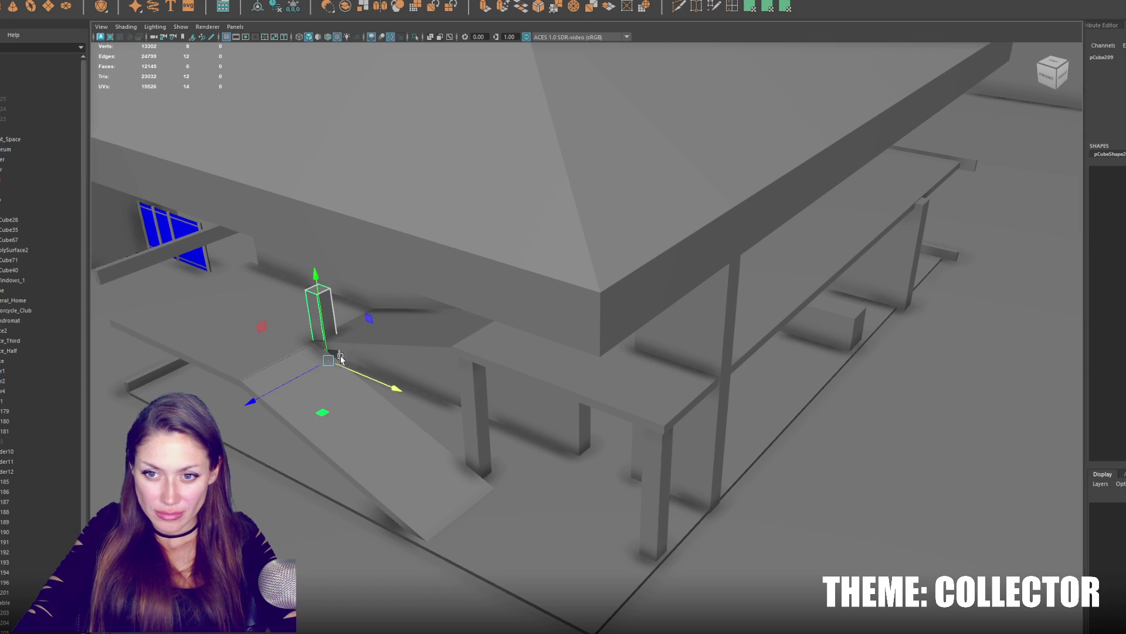
pyautogui.click(480, 413)
pyautogui.hotkey('ctrl', 'd')
pyautogui.moveTo(497, 424)
pyautogui.mouseDown()
pyautogui.moveTo(443, 443)
pyautogui.moveTo(466, 415)
pyautogui.mouseUp()
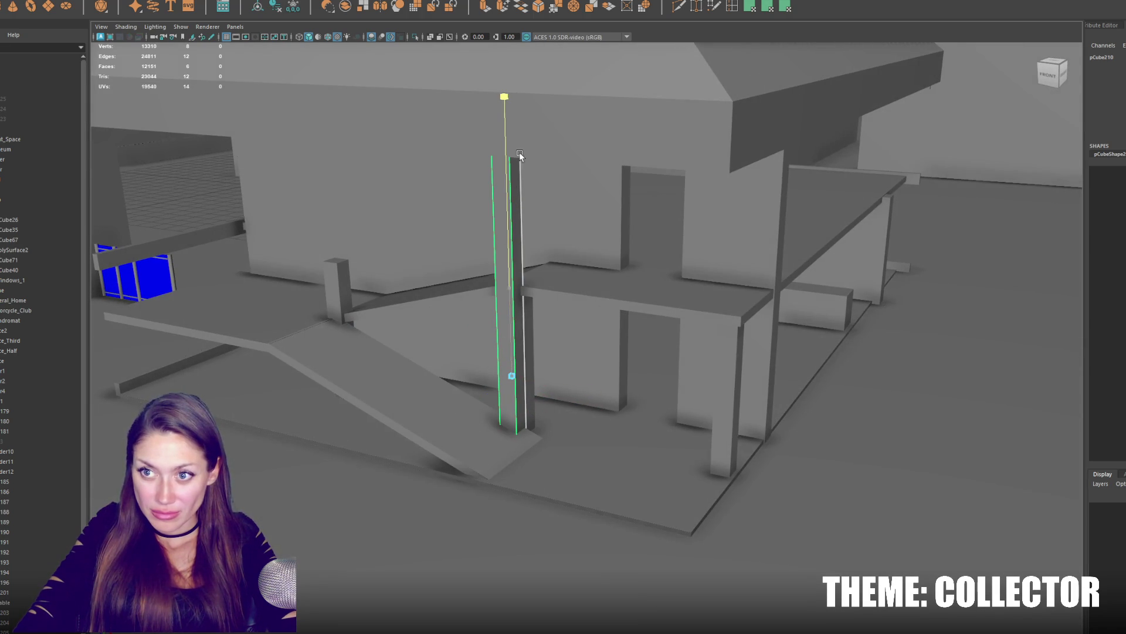
pyautogui.keyDown('alt'); pyautogui.moveTo(519, 156); pyautogui.dragTo(509, 347); pyautogui.keyUp('alt')
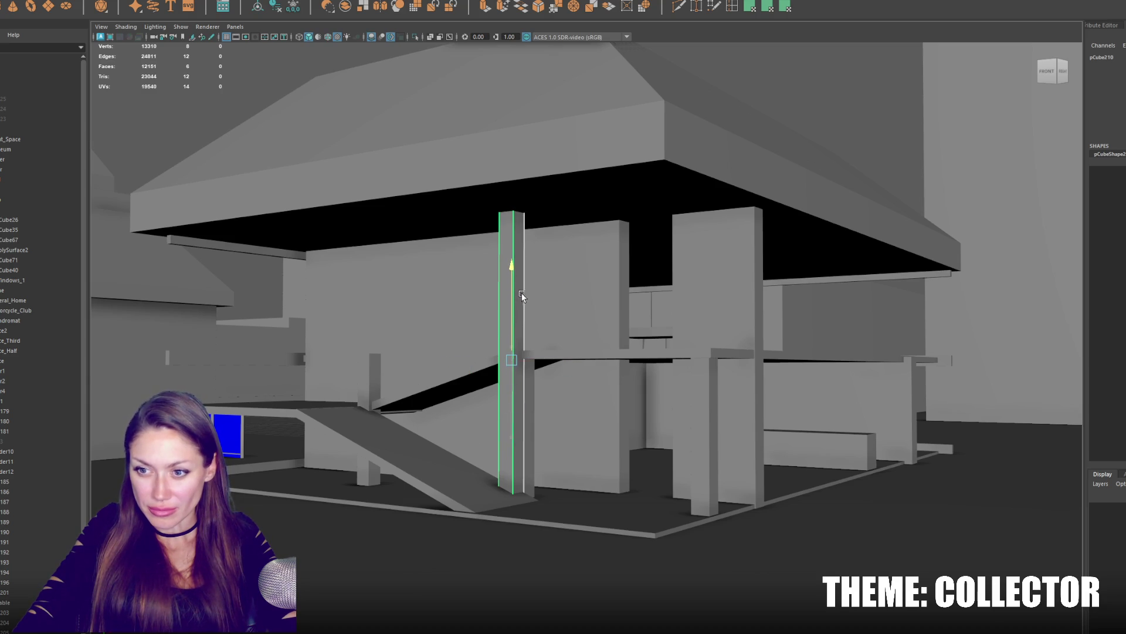
# Inspect the pillars up close, picking through them in turn.
pyautogui.click(704, 388)
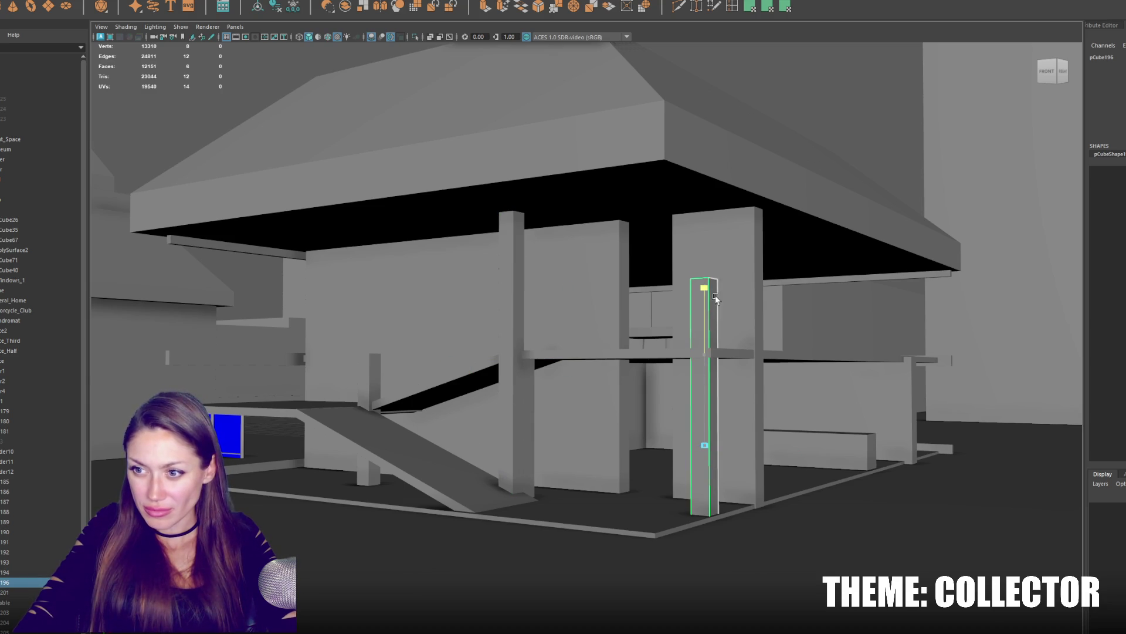
pyautogui.click(370, 374)
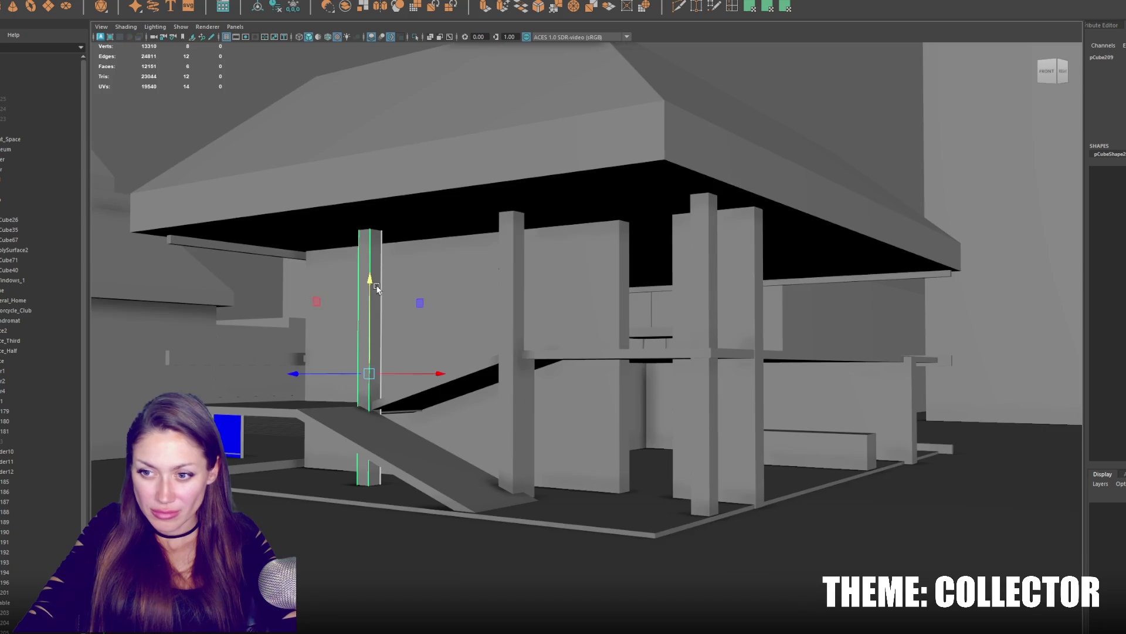
pyautogui.keyDown('alt'); pyautogui.moveTo(376, 285); pyautogui.dragTo(499, 326); pyautogui.keyUp('alt')
pyautogui.moveTo(513, 379)
pyautogui.keyDown('alt'); pyautogui.mouseDown()
pyautogui.moveTo(476, 403)
pyautogui.moveTo(428, 389)
pyautogui.moveTo(455, 403)
pyautogui.mouseUp(); pyautogui.keyUp('alt')
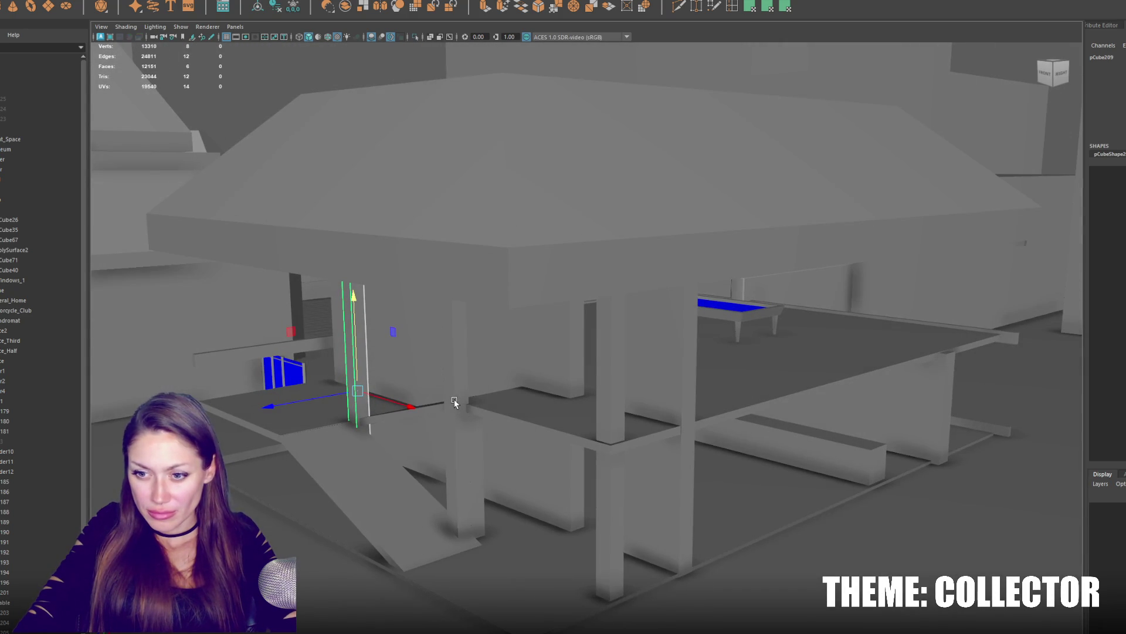
pyautogui.click(468, 470)
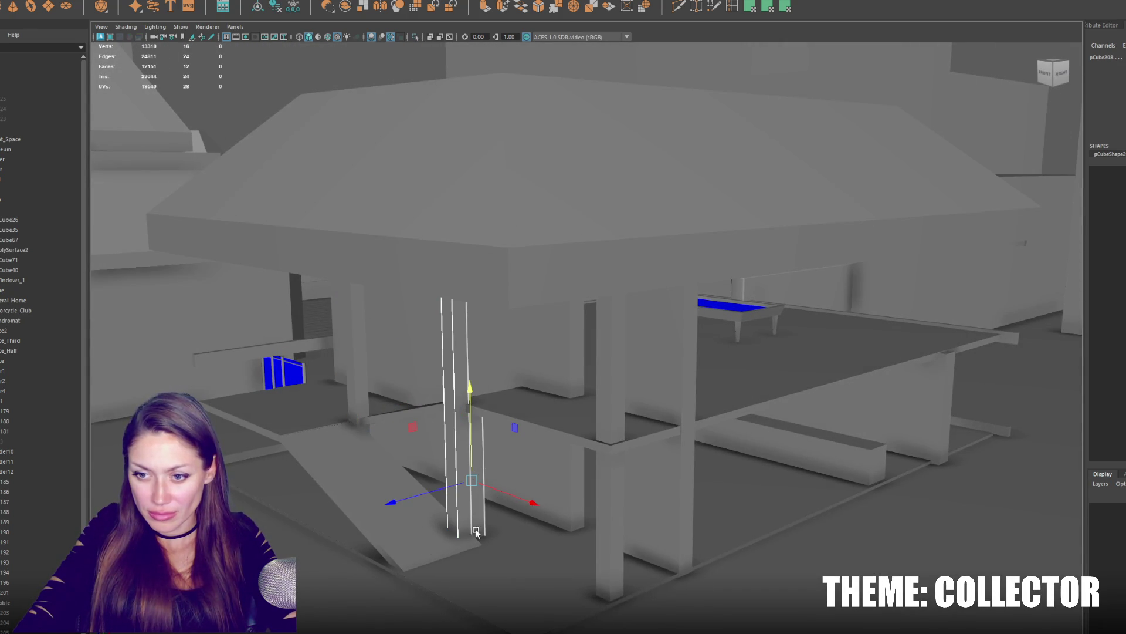
# Tilt the ramp slightly and deselect it.
pyautogui.click(425, 537)
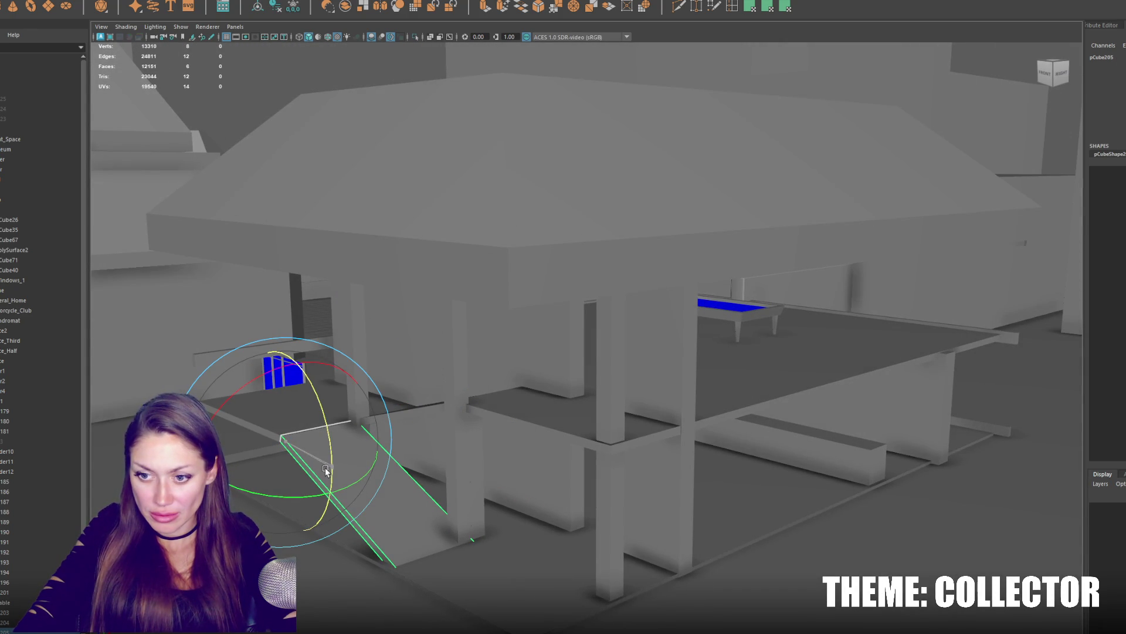
pyautogui.moveTo(324, 470); pyautogui.dragTo(326, 443)
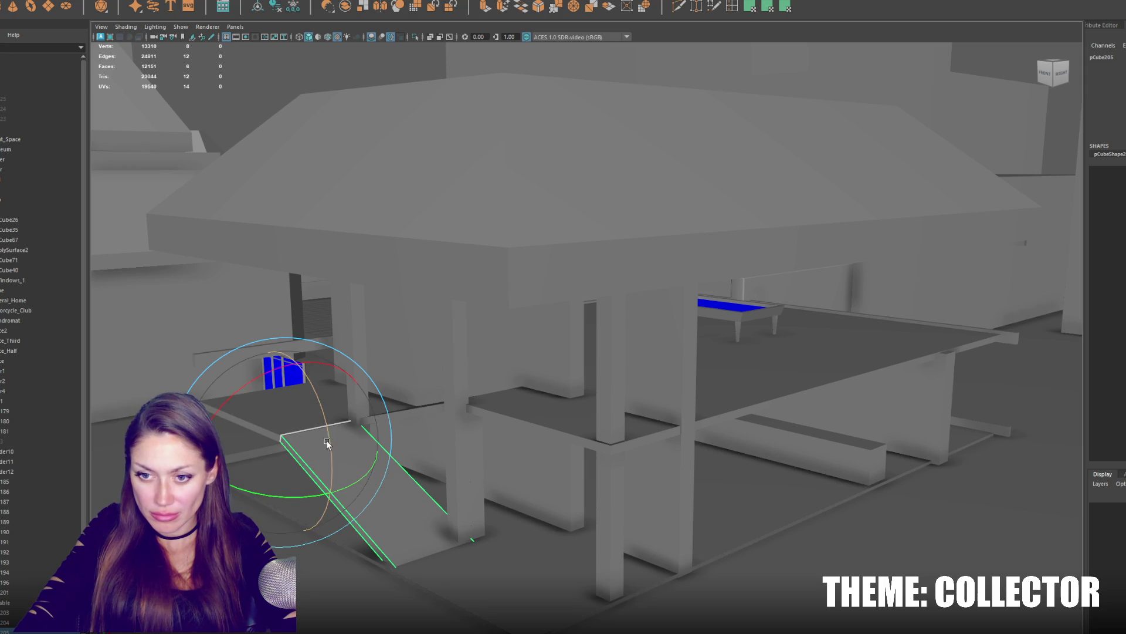
pyautogui.click(298, 569)
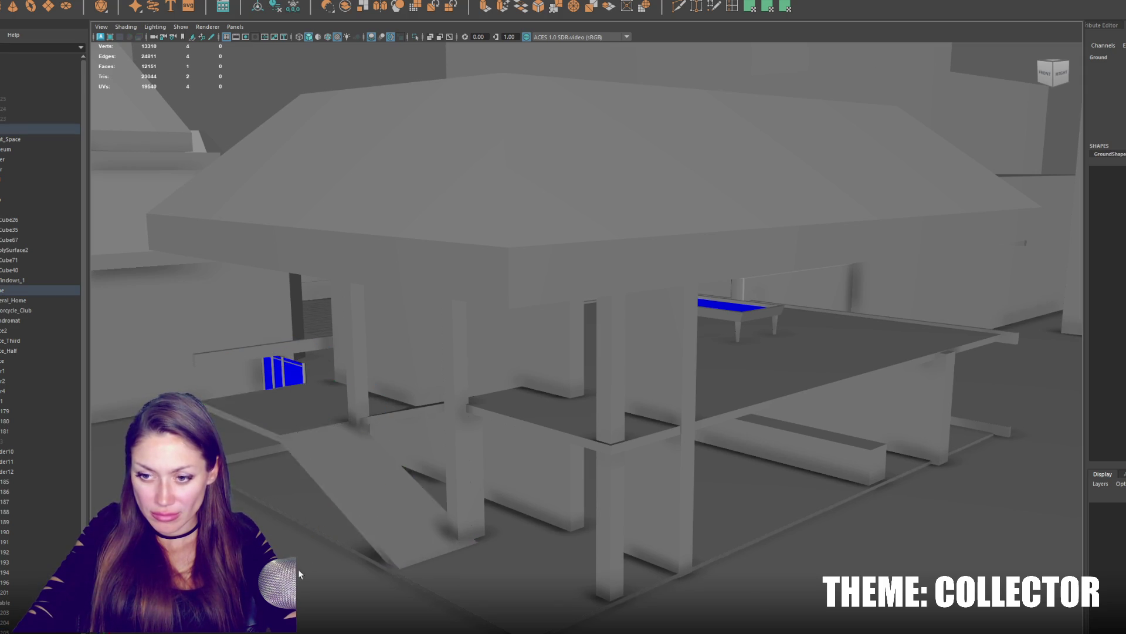
pyautogui.scroll(-5, 298, 568)
# Marquee-select the building parts, isolate them and hide the extra left box.
pyautogui.keyDown('alt'); pyautogui.moveTo(557, 470); pyautogui.dragTo(807, 458); pyautogui.keyUp('alt')
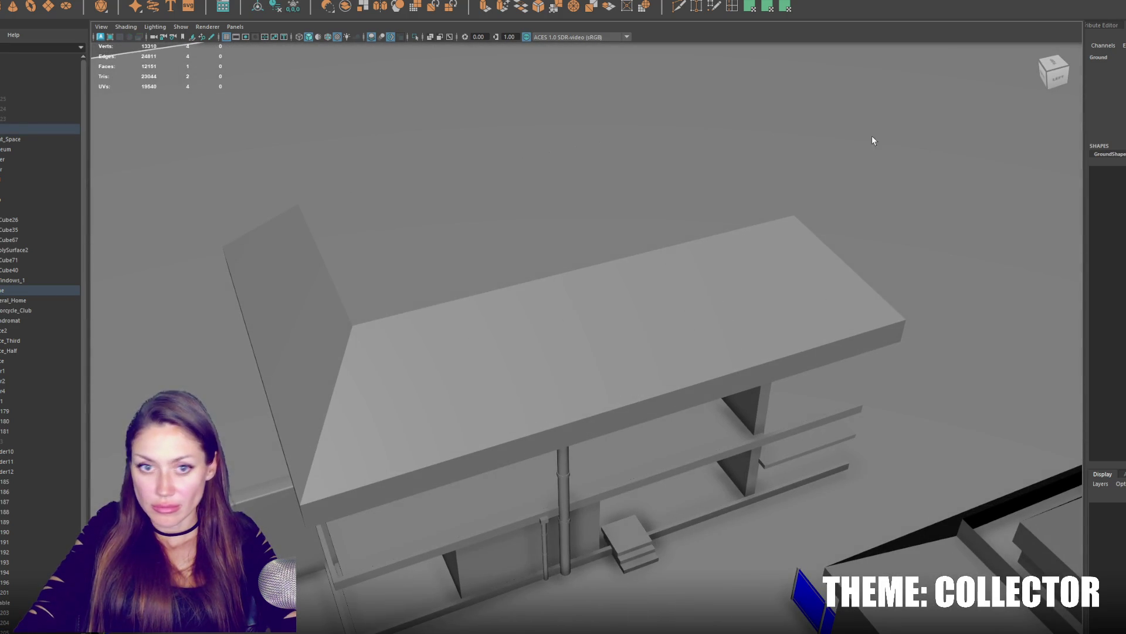
pyautogui.scroll(-3, 530, 282)
pyautogui.moveTo(342, 433); pyautogui.dragTo(346, 438)
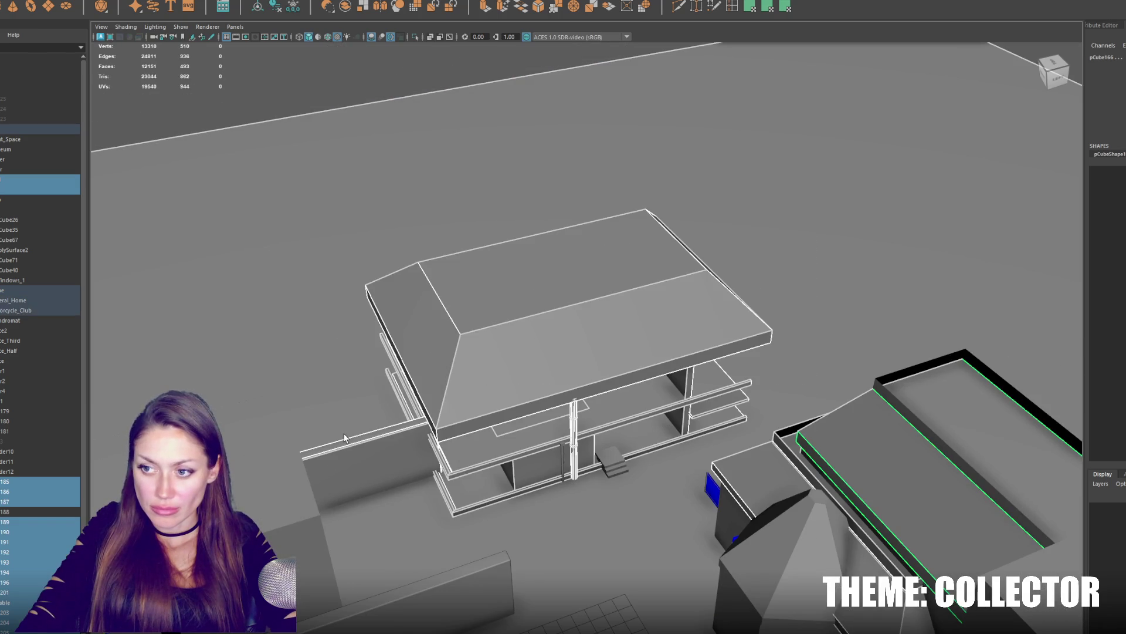
pyautogui.moveTo(341, 397); pyautogui.dragTo(341, 398)
pyautogui.keyDown('alt'); pyautogui.moveTo(342, 397); pyautogui.dragTo(443, 410); pyautogui.keyUp('alt')
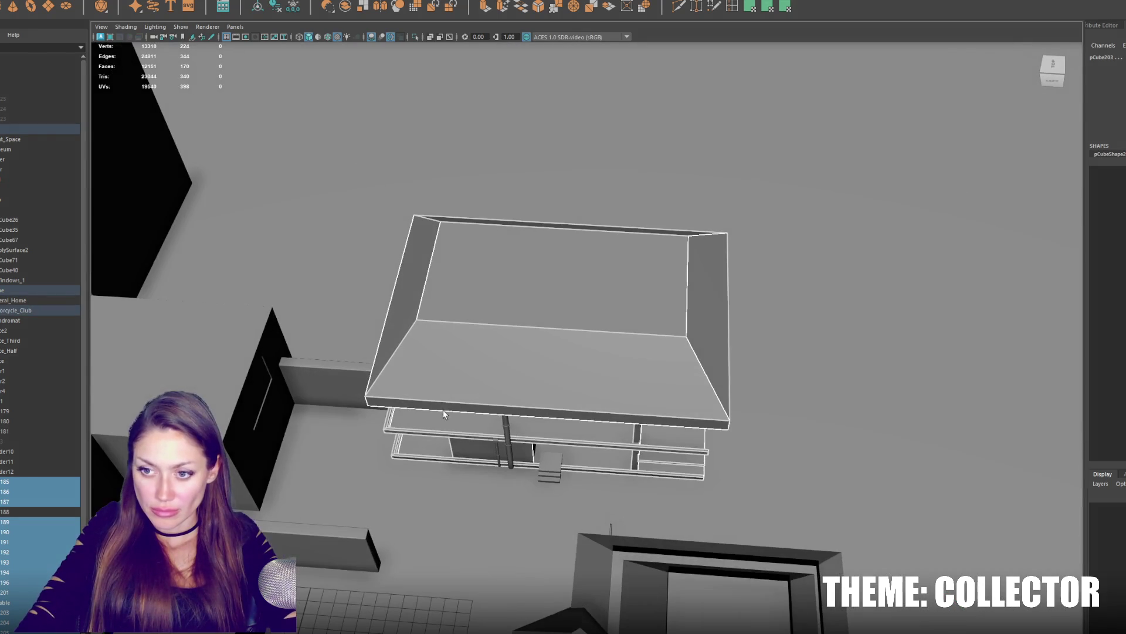
pyautogui.moveTo(793, 503); pyautogui.dragTo(784, 497)
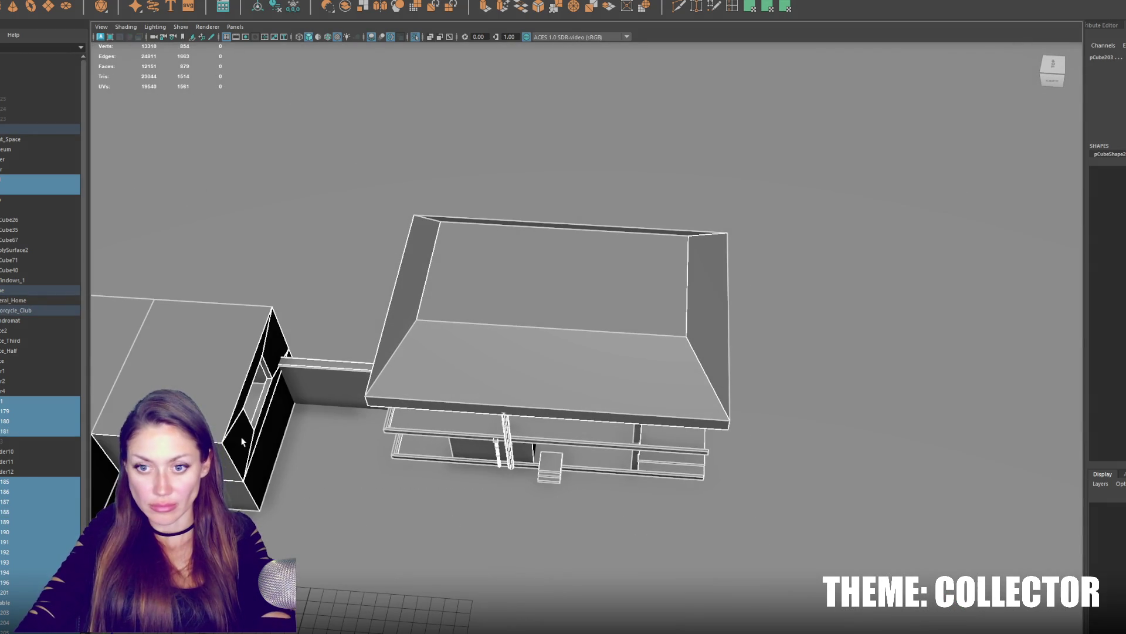
pyautogui.hotkey('ctrl', '1')
pyautogui.hotkey('ctrl', 'h')
pyautogui.keyDown('alt'); pyautogui.moveTo(298, 369); pyautogui.dragTo(554, 480); pyautogui.keyUp('alt')
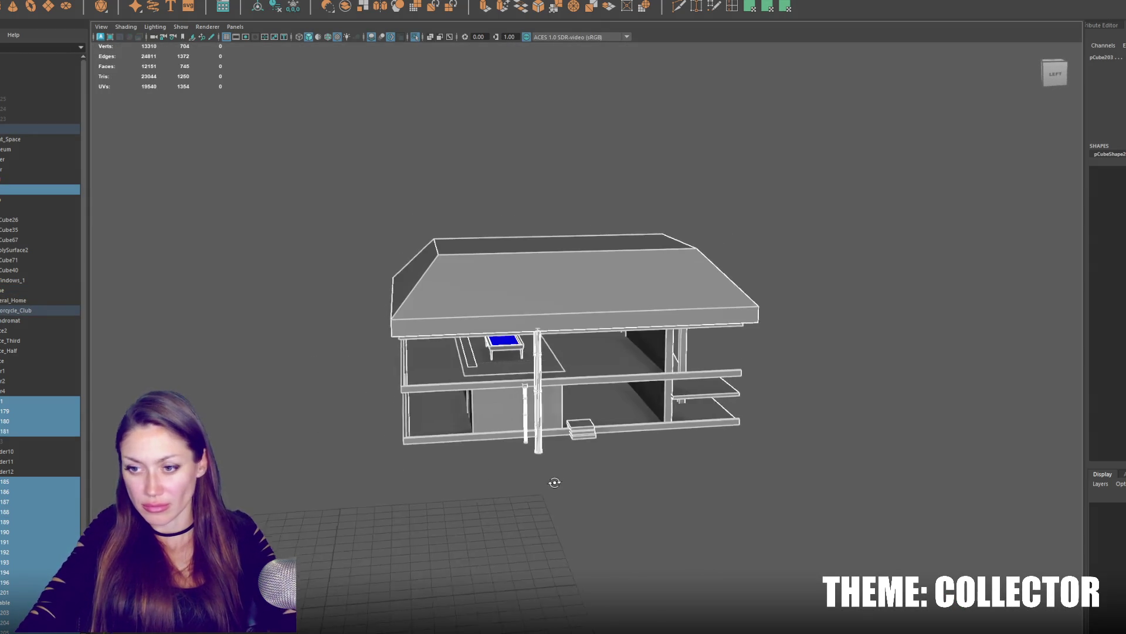
# Select the Motorcycle_Club group in the Outliner and pick its pCube182 piece.
pyautogui.click(23, 308)
pyautogui.click(47, 299)
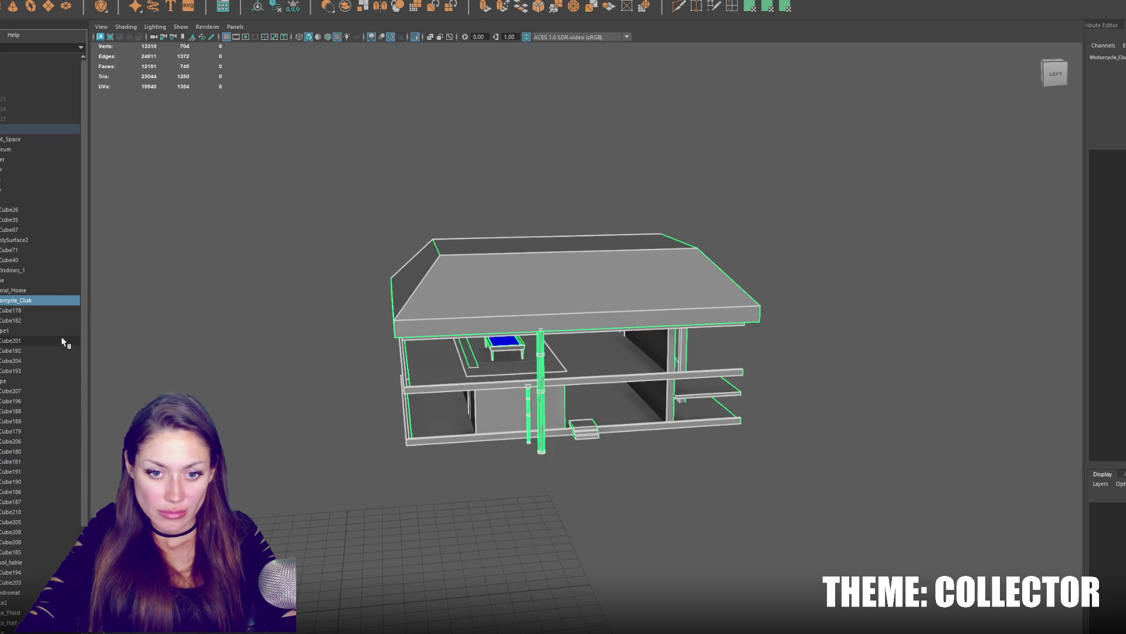
pyautogui.click(40, 320)
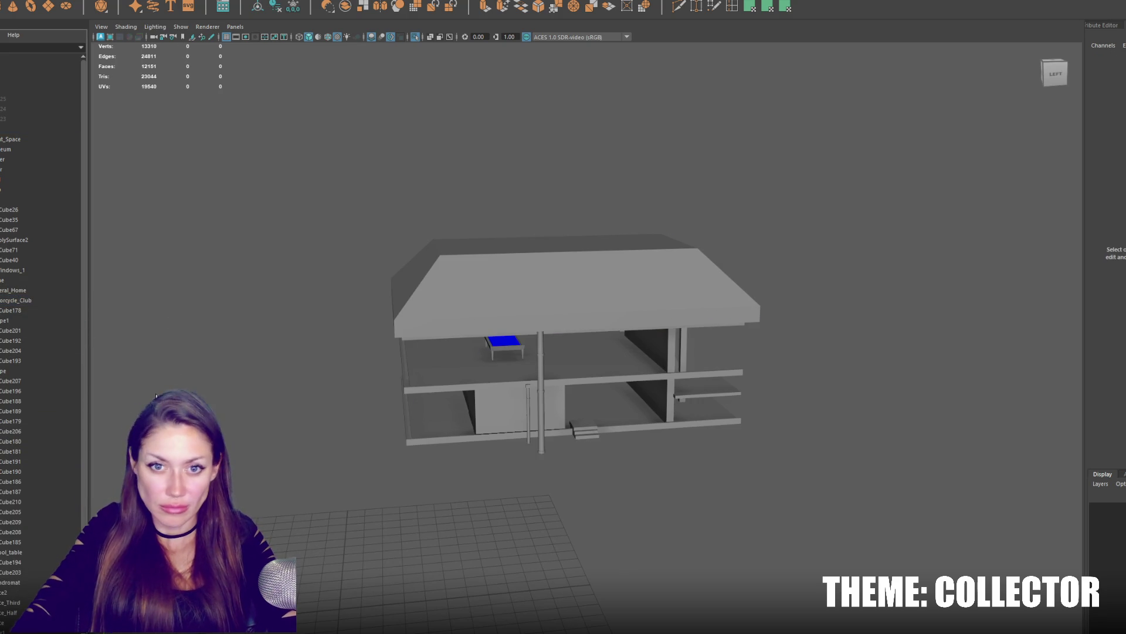
# Exit Isolate Select to restore the city and frame the pCube3 building.
pyautogui.hotkey('ctrl', '1')
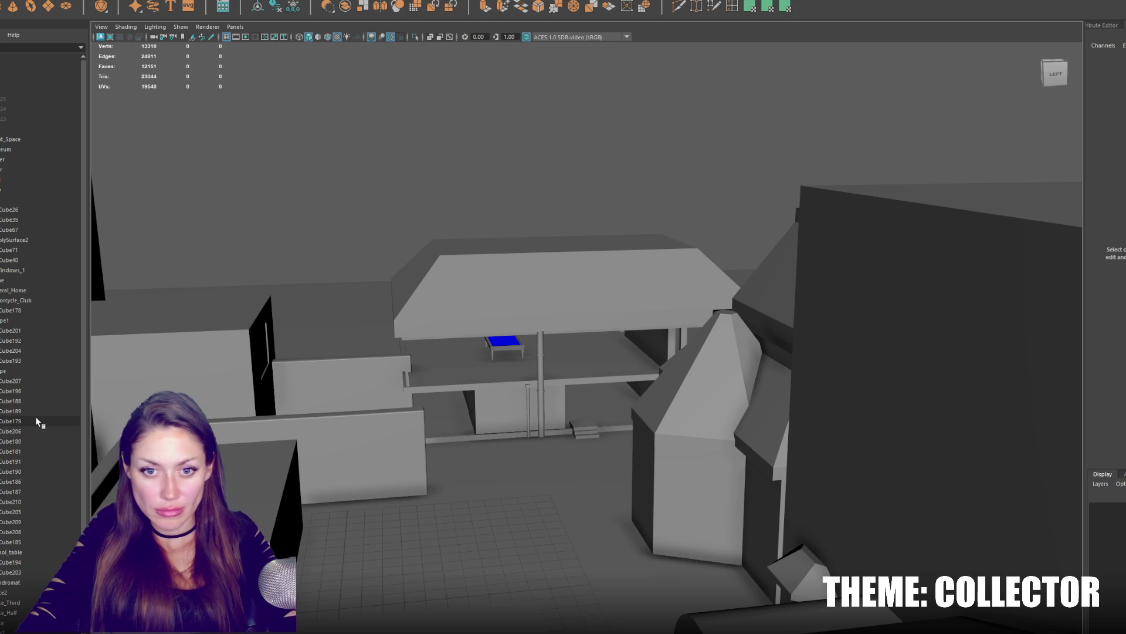
pyautogui.scroll(-4, 29, 319)
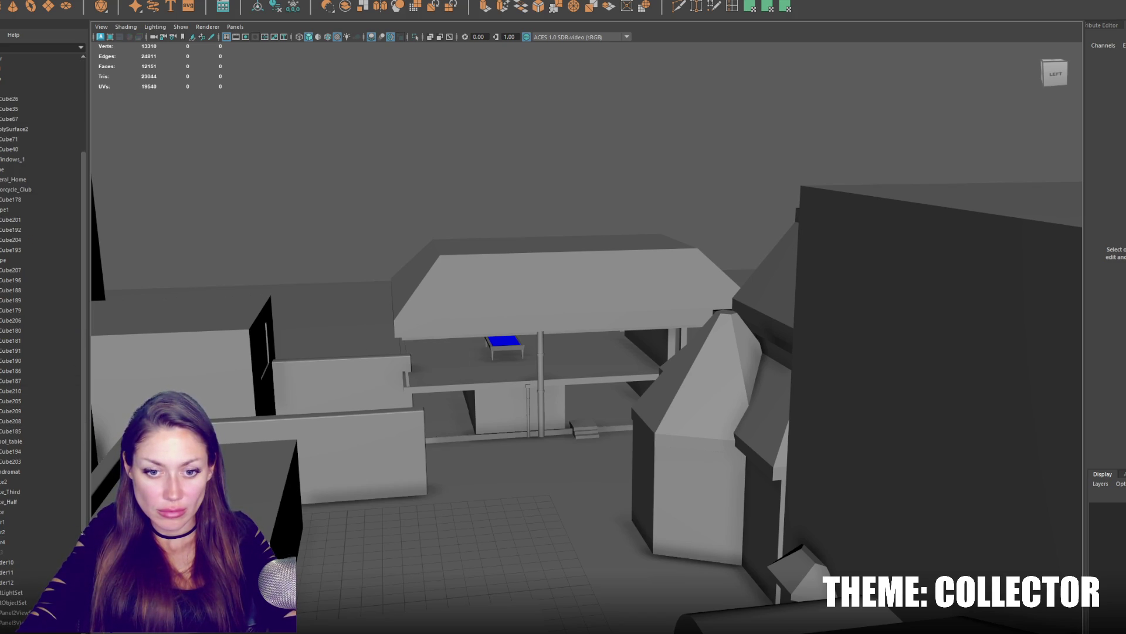
pyautogui.click(62, 546)
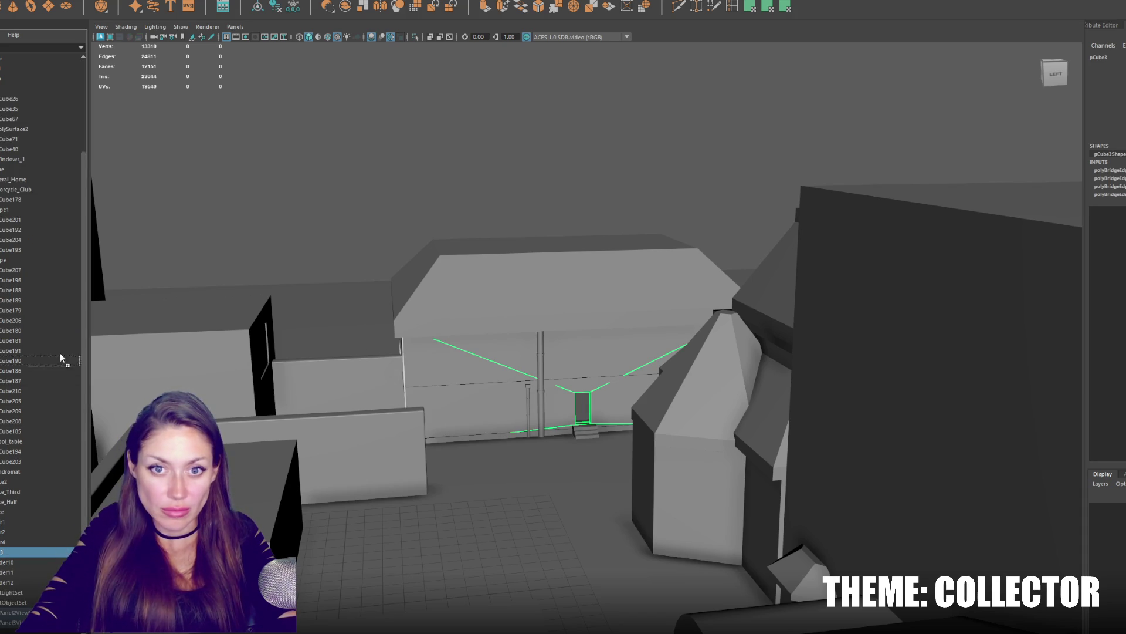
pyautogui.press('f')
pyautogui.click(654, 285)
pyautogui.moveTo(654, 284)
pyautogui.keyDown('alt'); pyautogui.mouseDown()
pyautogui.moveTo(732, 284)
pyautogui.moveTo(674, 284)
pyautogui.mouseUp(); pyautogui.keyUp('alt')
# Select the wall bar's faces in face mode, then select the whole City group.
pyautogui.click(837, 406)
pyautogui.keyDown('alt'); pyautogui.moveTo(837, 406); pyautogui.dragTo(947, 242); pyautogui.keyUp('alt')
pyautogui.moveTo(937, 159); pyautogui.dragTo(950, 337, button='right')
pyautogui.moveTo(887, 409)
pyautogui.mouseDown()
pyautogui.moveTo(874, 417)
pyautogui.moveTo(770, 385)
pyautogui.moveTo(608, 375)
pyautogui.moveTo(663, 353)
pyautogui.moveTo(643, 220)
pyautogui.mouseUp()
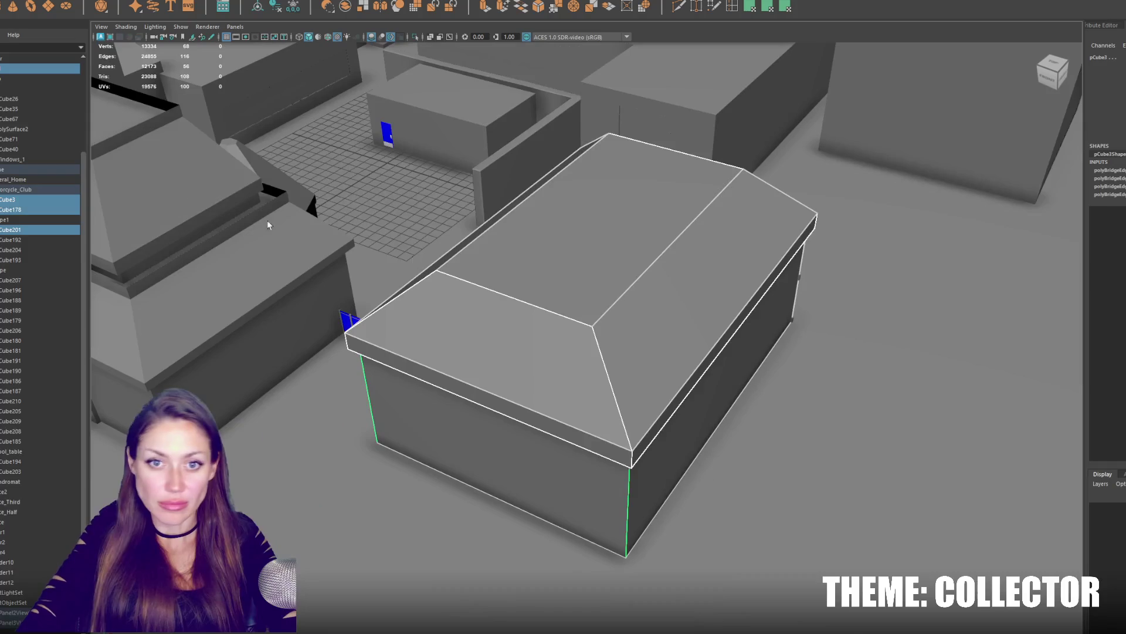
pyautogui.click(22, 130)
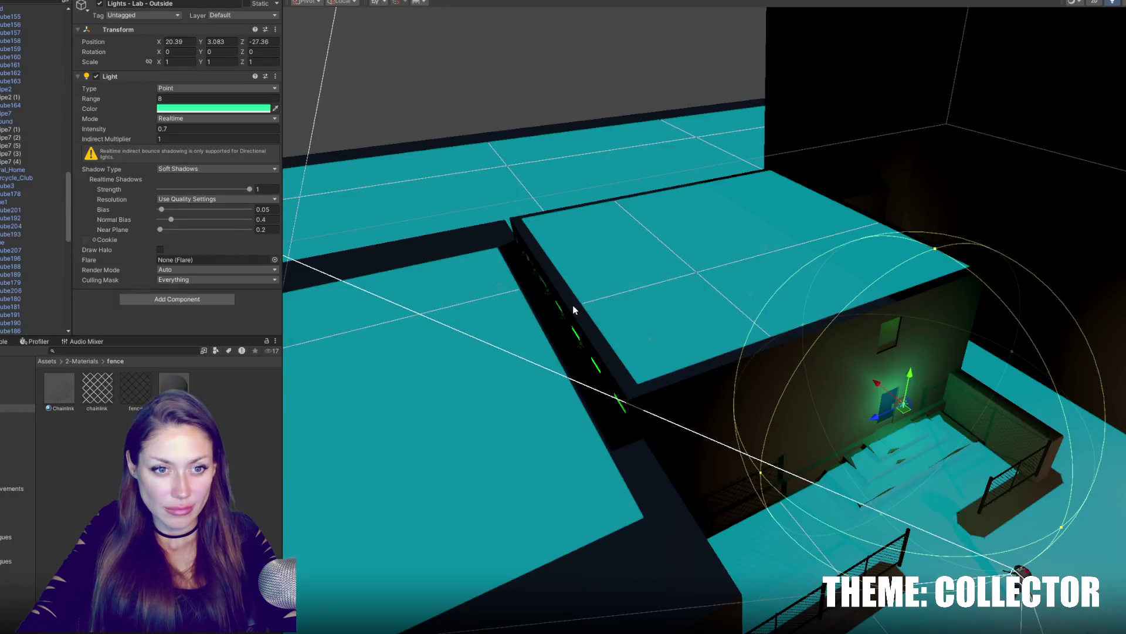
pyautogui.scroll(5, 635, 358)
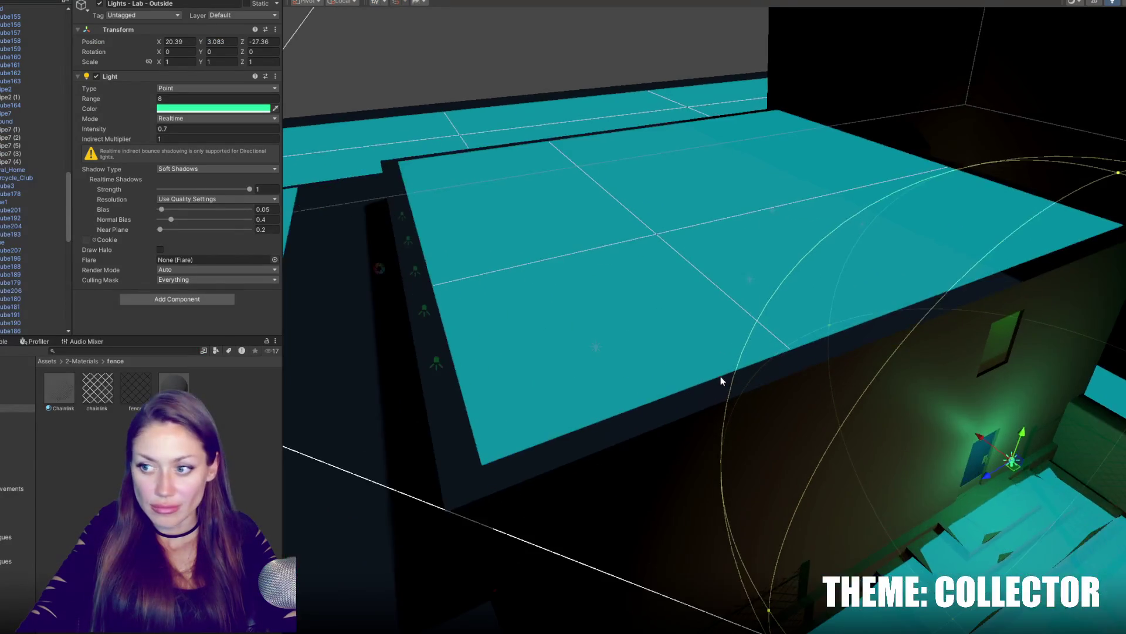
pyautogui.scroll(-5, 721, 375)
# Select the cITY prefab and frame the whole imported city in the Scene view.
pyautogui.moveTo(725, 406)
pyautogui.keyDown('alt'); pyautogui.mouseDown()
pyautogui.moveTo(761, 285)
pyautogui.moveTo(734, 143)
pyautogui.mouseUp(); pyautogui.keyUp('alt')
pyautogui.scroll(-5, 780, 164)
pyautogui.scroll(5, 545, 138)
pyautogui.scroll(3, 767, 252)
pyautogui.scroll(3, 769, 264)
pyautogui.scroll(2, 780, 281)
pyautogui.scroll(-8, 780, 280)
pyautogui.scroll(3, 778, 284)
pyautogui.scroll(-3, 766, 231)
pyautogui.scroll(2, 766, 284)
pyautogui.scroll(-2, 774, 305)
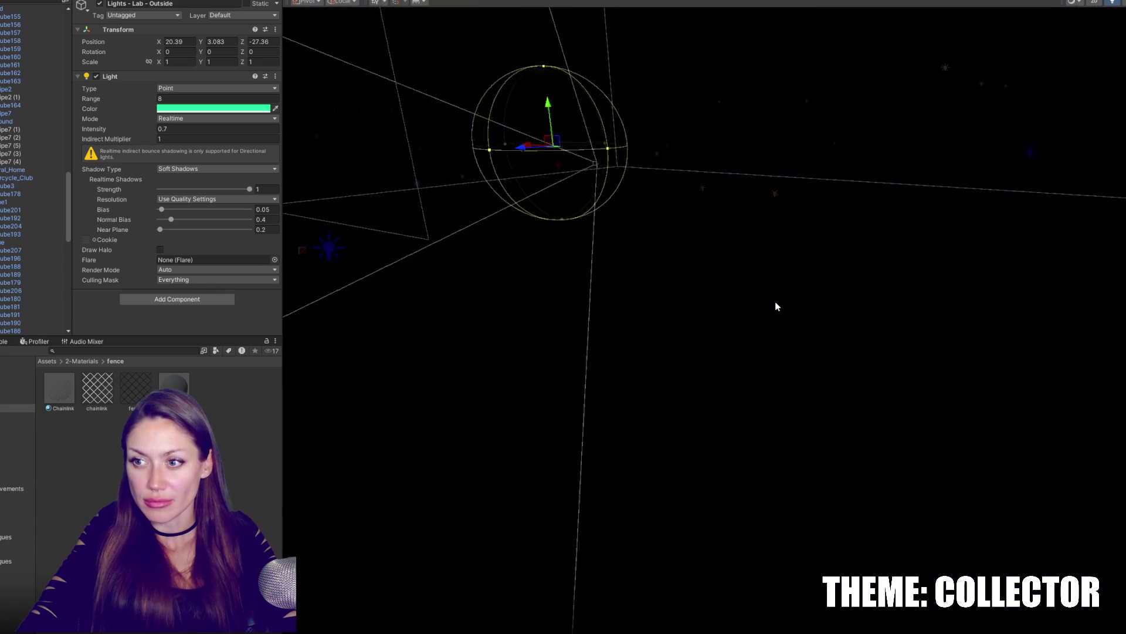
pyautogui.scroll(3, 777, 306)
pyautogui.scroll(-3, 697, 304)
pyautogui.scroll(3, 596, 309)
pyautogui.scroll(1, 543, 313)
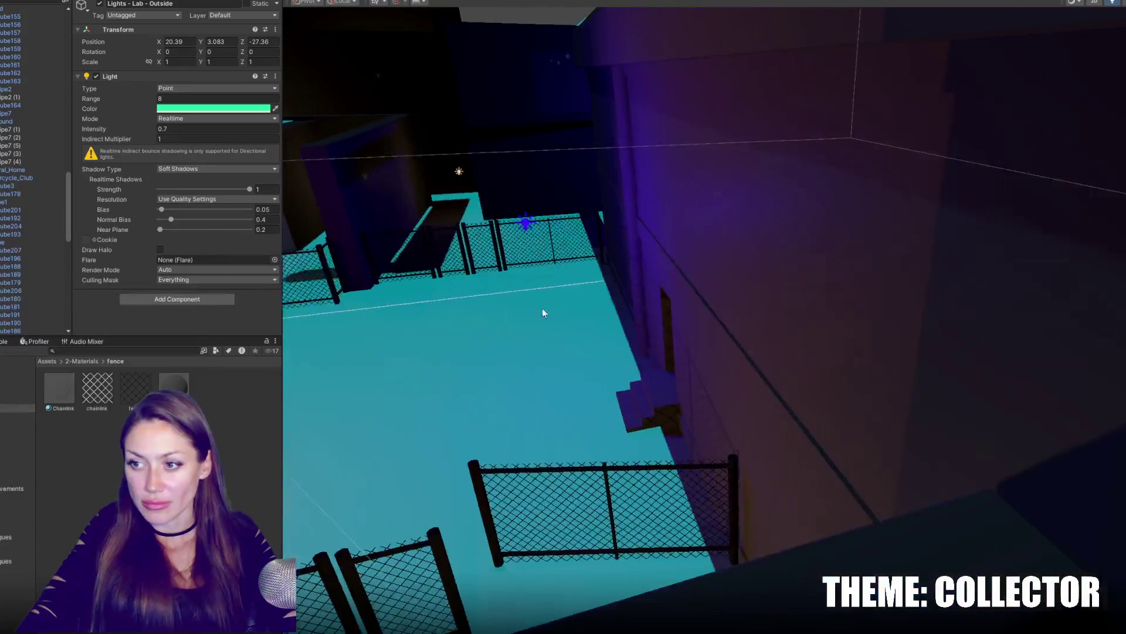
pyautogui.scroll(3, 543, 312)
pyautogui.scroll(-3, 625, 310)
pyautogui.click(719, 238)
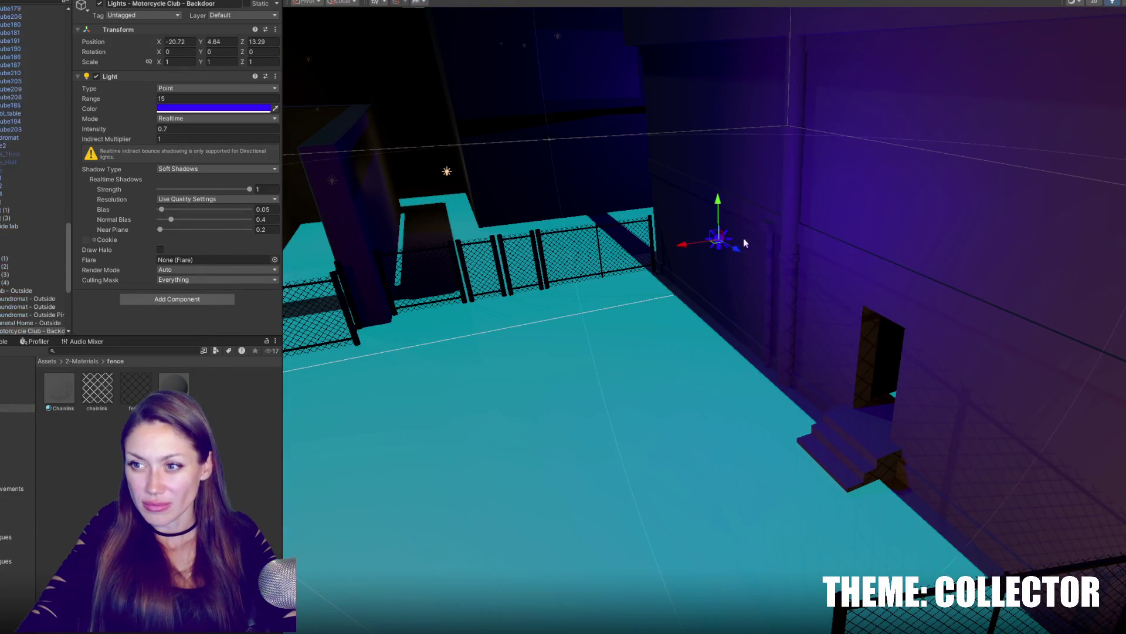
pyautogui.click(1070, 201)
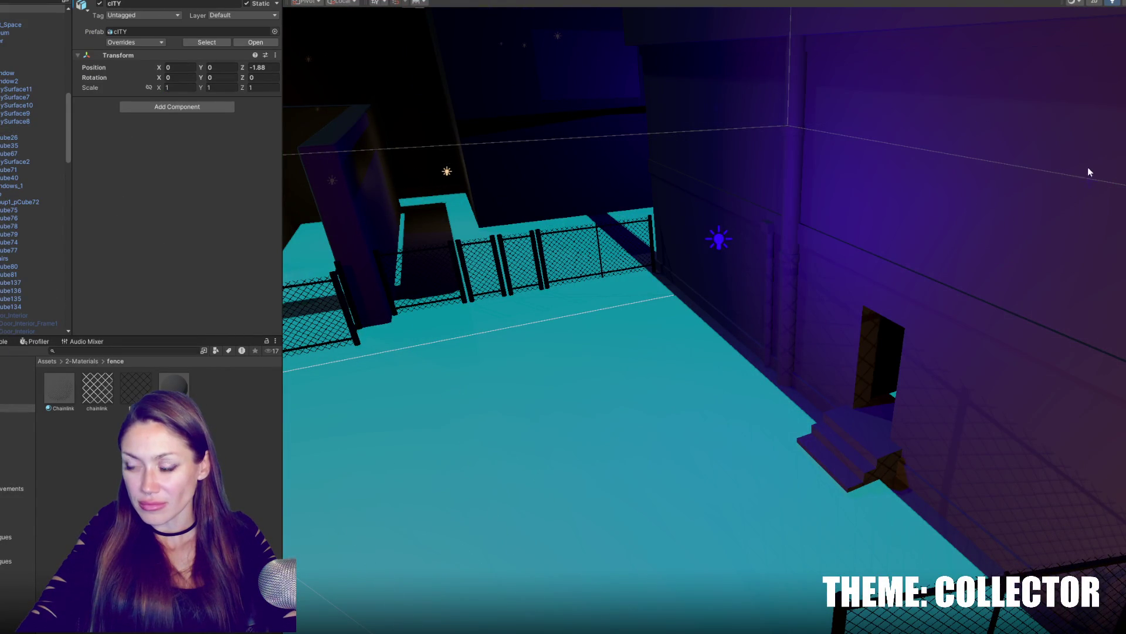
pyautogui.press('f')
pyautogui.moveTo(564, 348)
pyautogui.keyDown('alt'); pyautogui.mouseDown()
pyautogui.moveTo(868, 335)
pyautogui.moveTo(822, 339)
pyautogui.mouseUp(); pyautogui.keyUp('alt')
# Frame pCube3 and select the Motorcycle Club Backdoor (9) point light.
pyautogui.click(823, 338)
pyautogui.press('f')
pyautogui.scroll(-5, 725, 348)
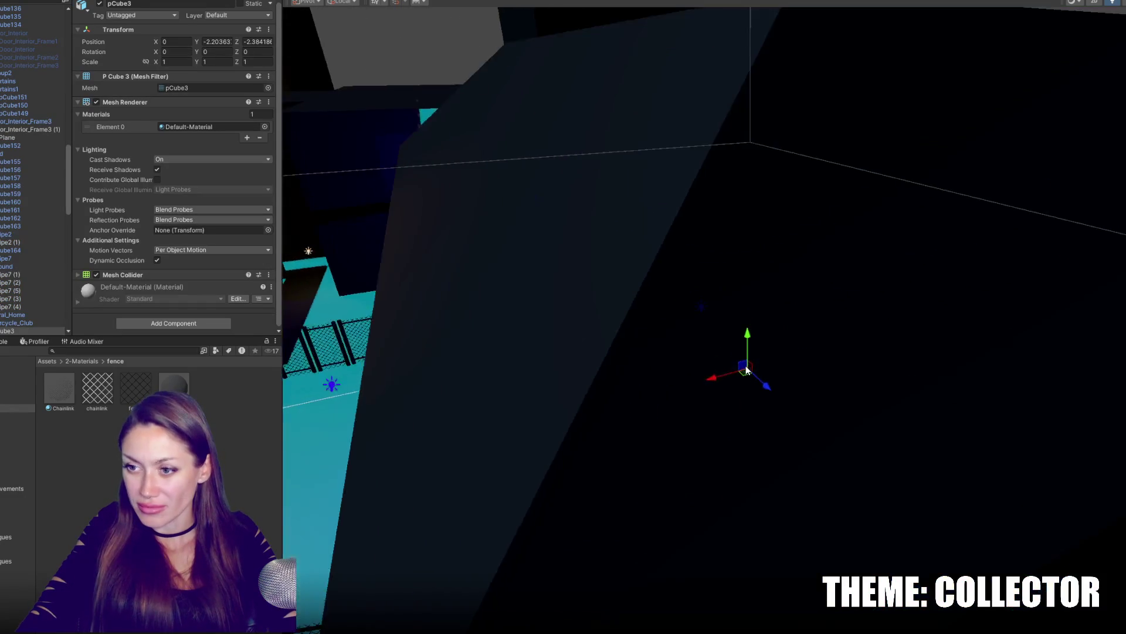
pyautogui.scroll(-3, 664, 312)
pyautogui.click(667, 300)
pyautogui.keyDown('alt'); pyautogui.moveTo(745, 300); pyautogui.dragTo(681, 263); pyautogui.keyUp('alt')
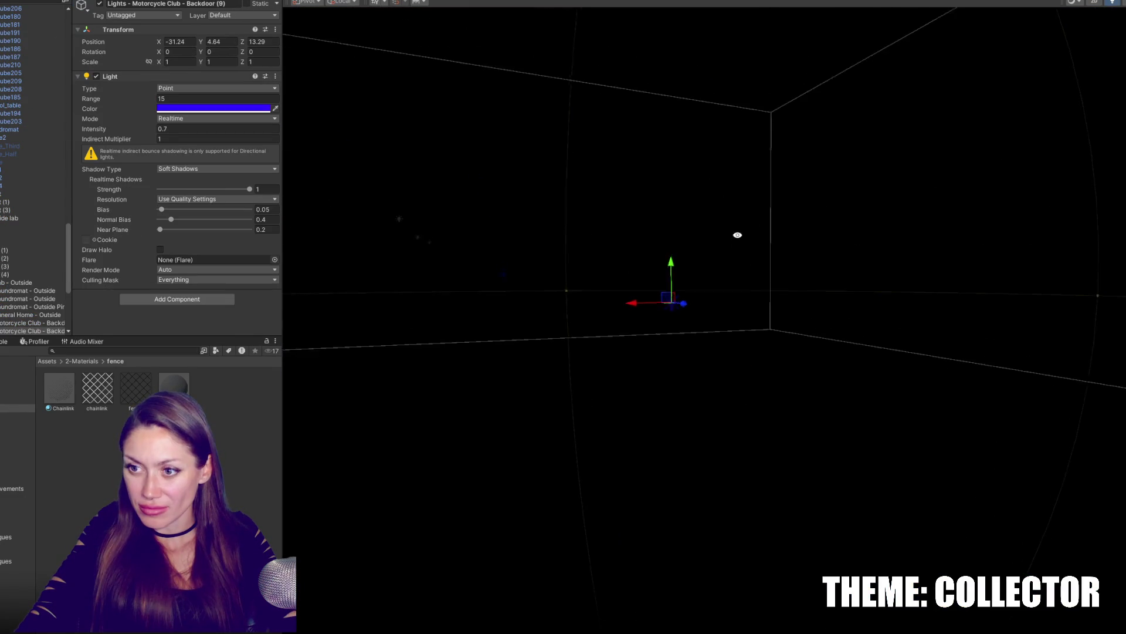
# Reposition the backdoor light inside the room and hide the wireframe gizmo outlines.
pyautogui.moveTo(683, 154)
pyautogui.mouseDown()
pyautogui.moveTo(684, 115)
pyautogui.moveTo(738, 250)
pyautogui.mouseUp()
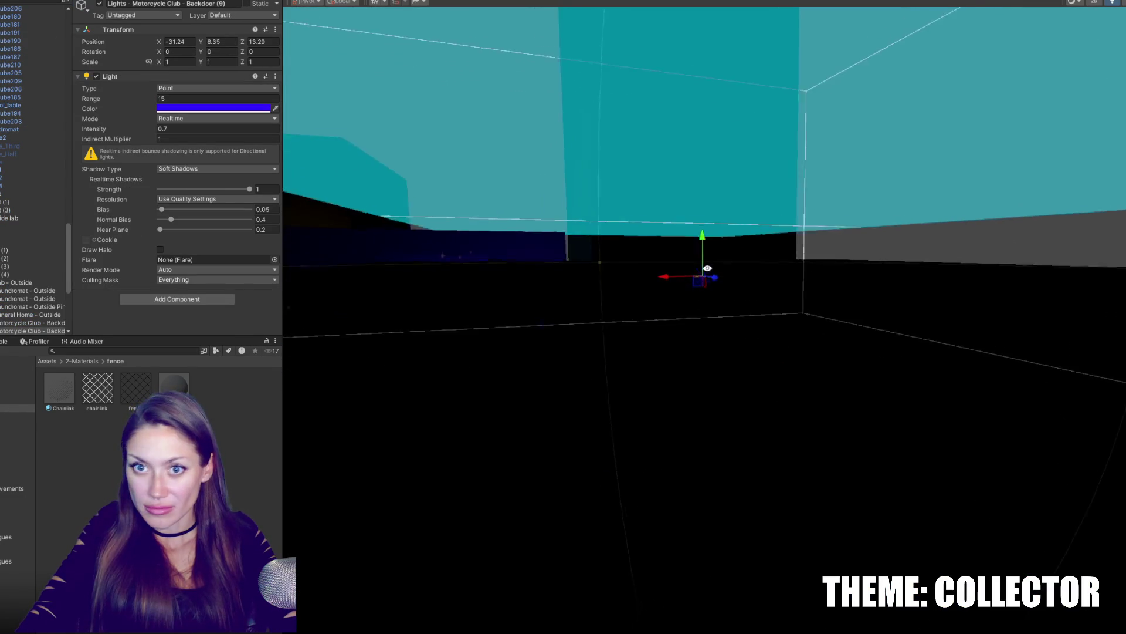
pyautogui.scroll(-3, 738, 249)
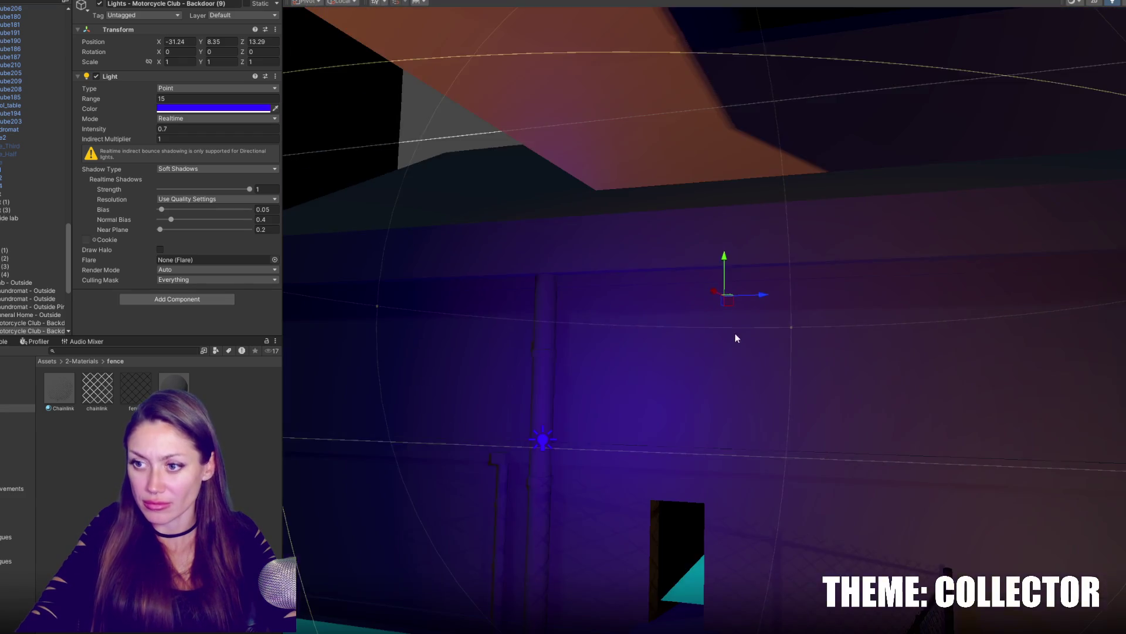
pyautogui.moveTo(737, 334); pyautogui.dragTo(709, 239, button='middle')
pyautogui.moveTo(764, 163)
pyautogui.mouseDown()
pyautogui.moveTo(785, 336)
pyautogui.moveTo(802, 347)
pyautogui.mouseUp()
pyautogui.press('f')
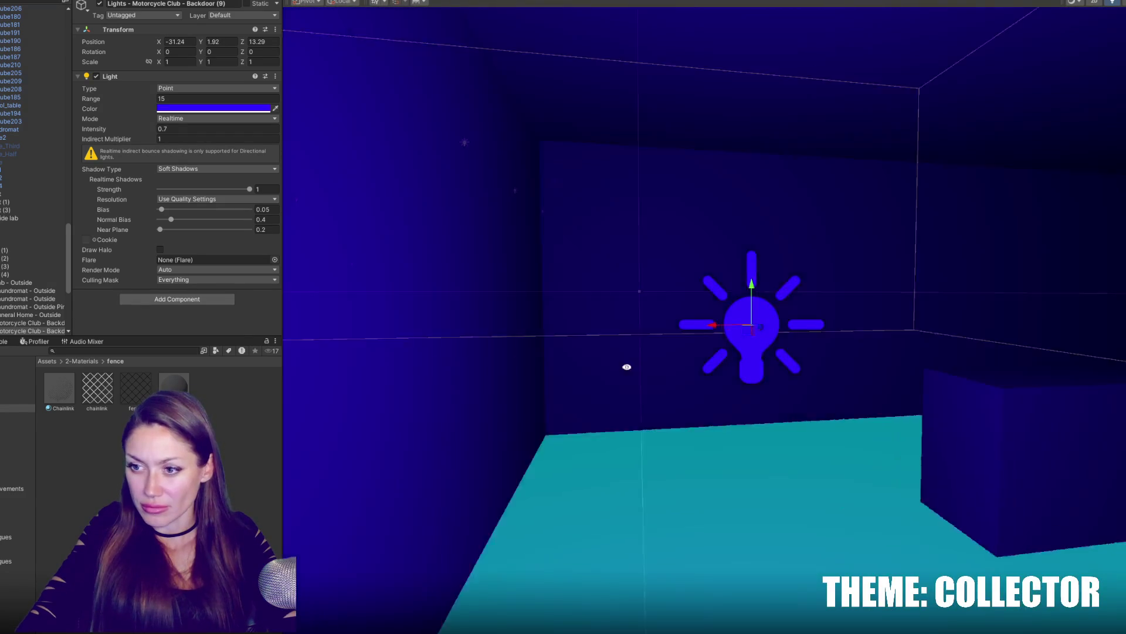
pyautogui.scroll(-2, 802, 347)
pyautogui.moveTo(801, 347); pyautogui.dragTo(602, 352, button='middle')
pyautogui.moveTo(406, 304)
pyautogui.mouseDown()
pyautogui.moveTo(666, 338)
pyautogui.moveTo(858, 278)
pyautogui.moveTo(710, 273)
pyautogui.mouseUp()
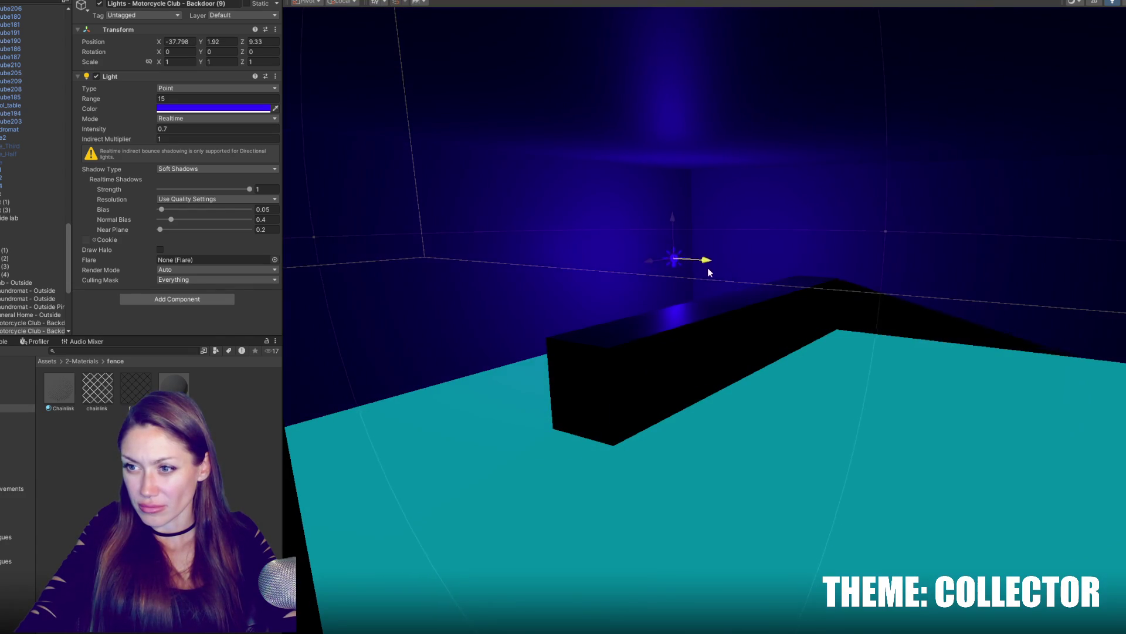
pyautogui.moveTo(755, 284)
pyautogui.mouseDown(button='right')
pyautogui.moveTo(405, 295)
pyautogui.moveTo(1033, 269)
pyautogui.moveTo(973, 302)
pyautogui.mouseUp(button='right')
pyautogui.moveTo(687, 260)
pyautogui.mouseDown()
pyautogui.moveTo(767, 260)
pyautogui.moveTo(322, 297)
pyautogui.moveTo(428, 294)
pyautogui.mouseUp()
pyautogui.moveTo(428, 294); pyautogui.dragTo(458, 290, button='right')
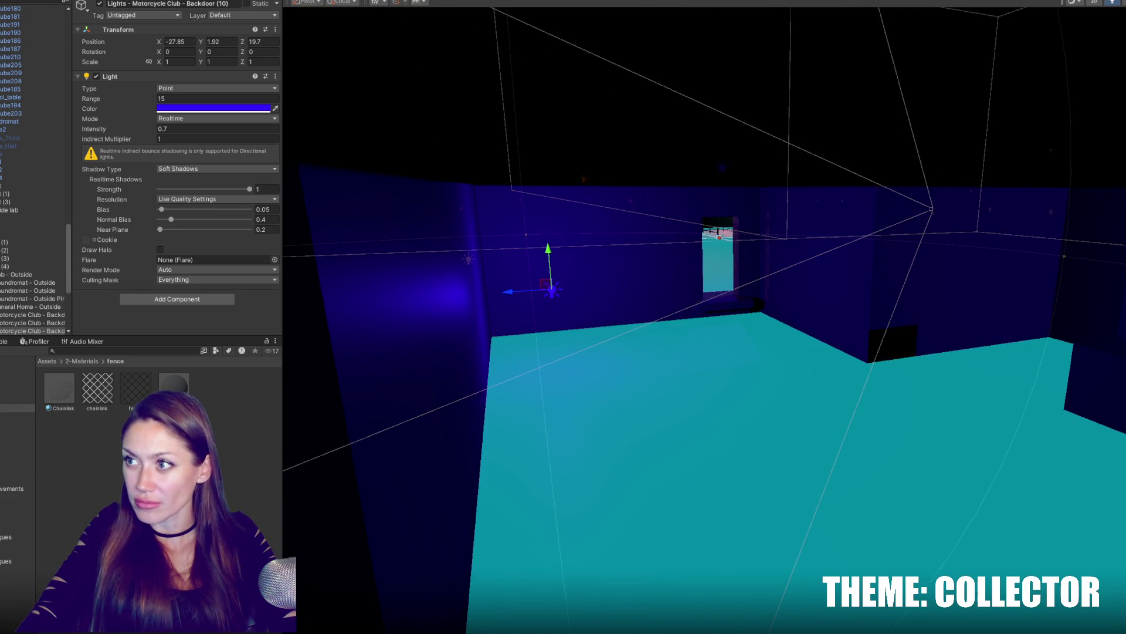
pyautogui.click(1111, 3)
# Duplicate the light further down the corridor and raise it near the ceiling.
pyautogui.hotkey('ctrl', 'd')
pyautogui.moveTo(523, 291); pyautogui.dragTo(379, 303)
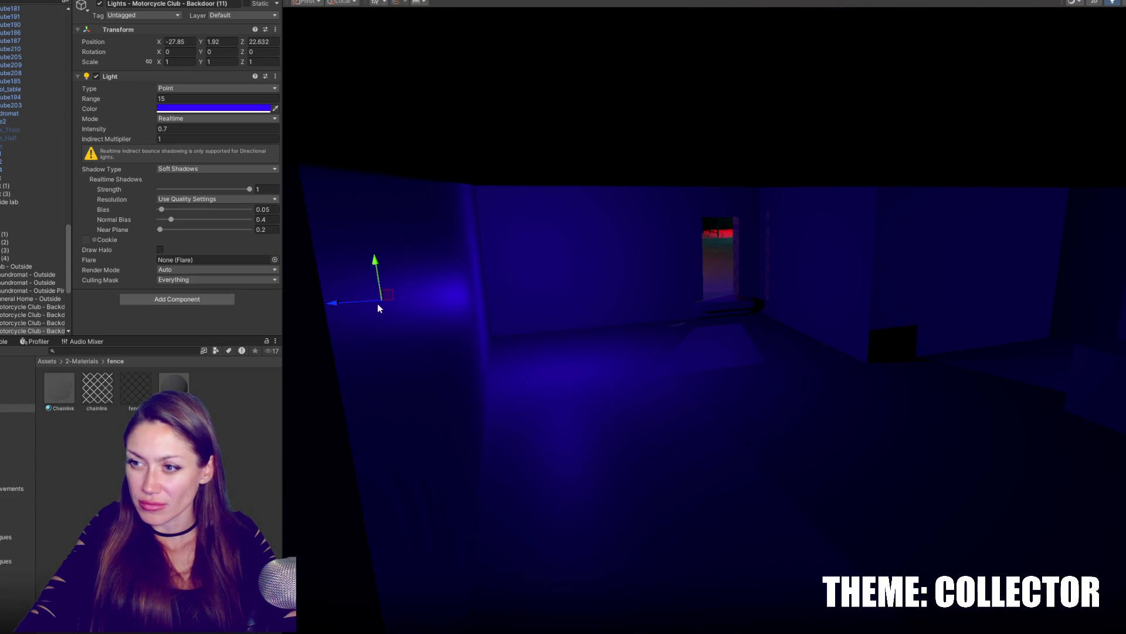
pyautogui.moveTo(379, 304); pyautogui.dragTo(582, 275, button='right')
pyautogui.moveTo(598, 296); pyautogui.dragTo(446, 289)
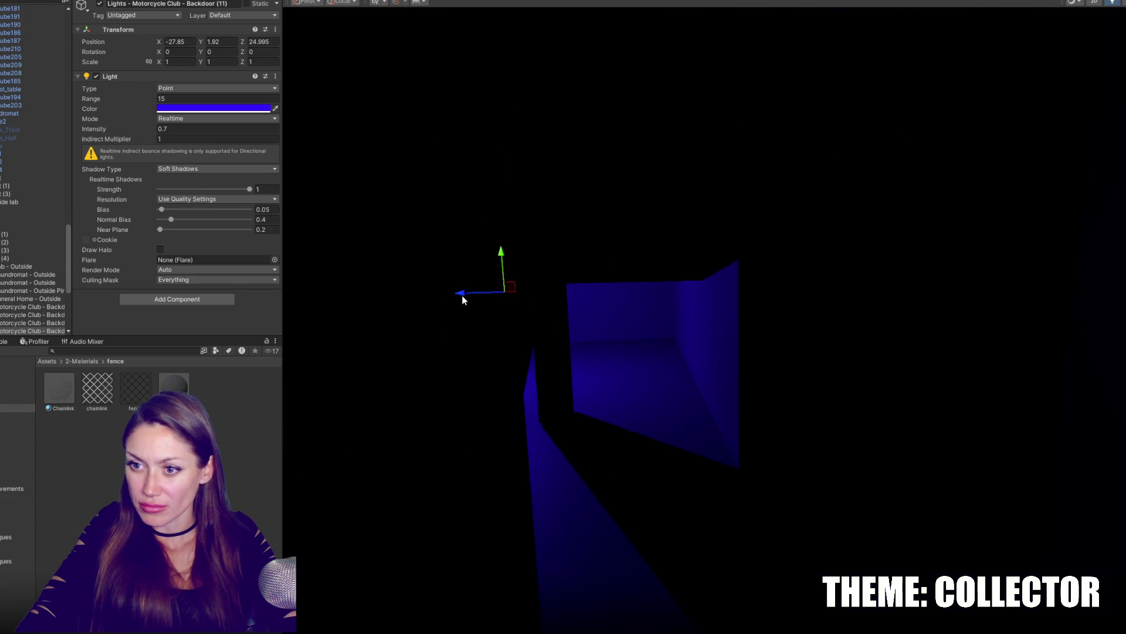
pyautogui.moveTo(448, 102); pyautogui.dragTo(448, 67)
pyautogui.moveTo(448, 67); pyautogui.dragTo(531, 222, button='middle')
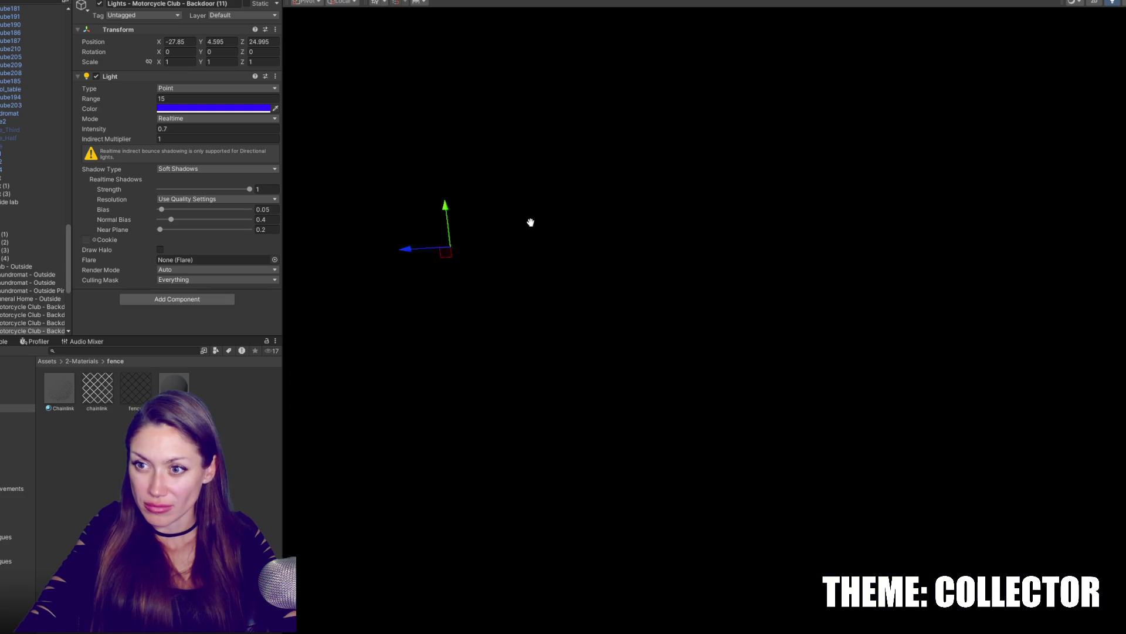
pyautogui.moveTo(429, 285); pyautogui.dragTo(452, 218, button='right')
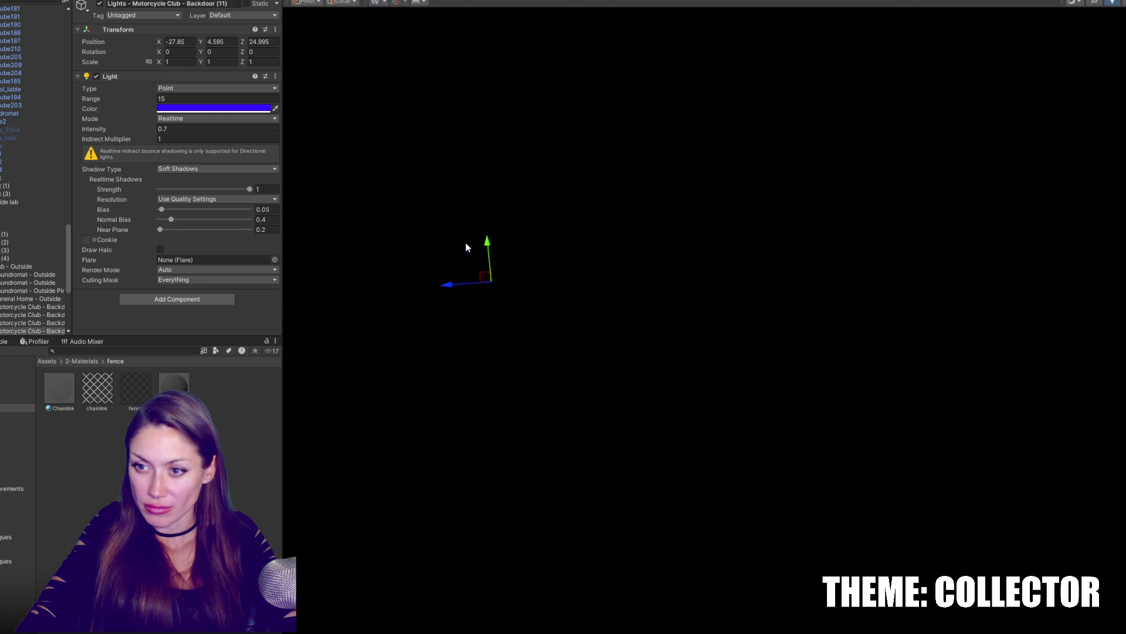
pyautogui.moveTo(505, 236); pyautogui.dragTo(529, 131)
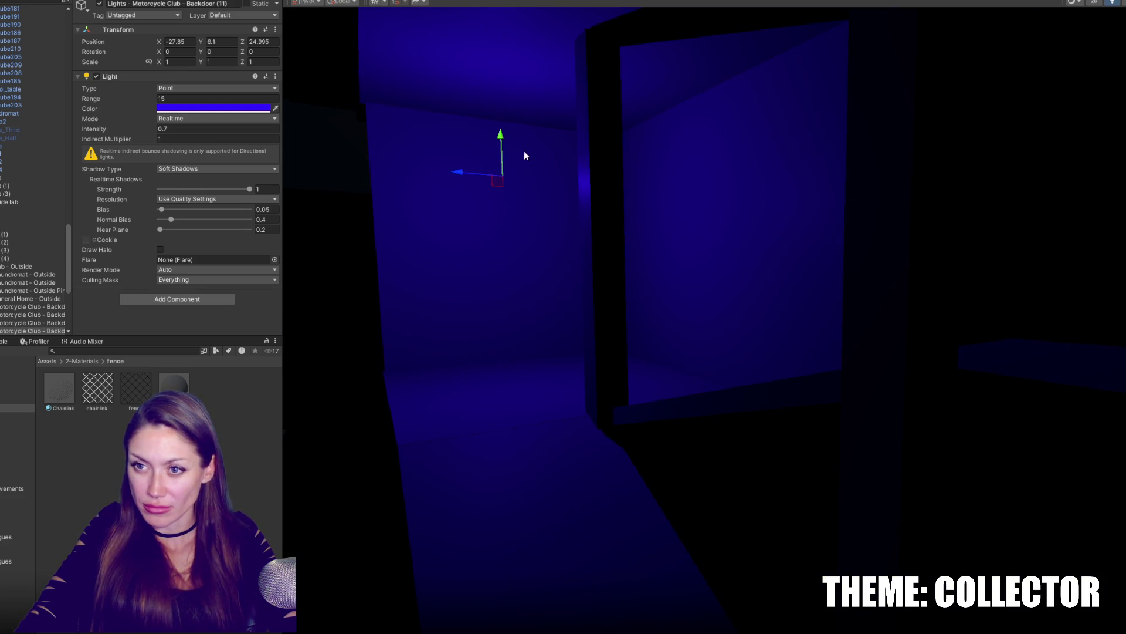
# Add two more light copies spread across the back room to light walls and floor.
pyautogui.hotkey('ctrl', 'd')
pyautogui.moveTo(509, 179); pyautogui.dragTo(628, 248, button='middle')
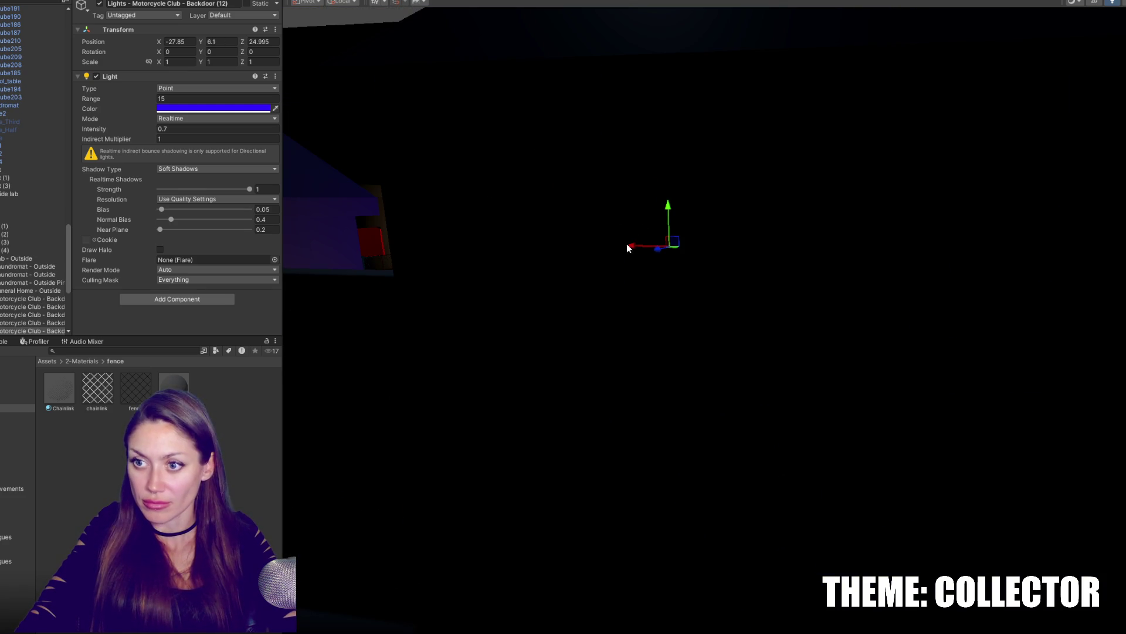
pyautogui.moveTo(975, 267); pyautogui.dragTo(741, 180)
pyautogui.moveTo(742, 146); pyautogui.dragTo(566, 221, button='right')
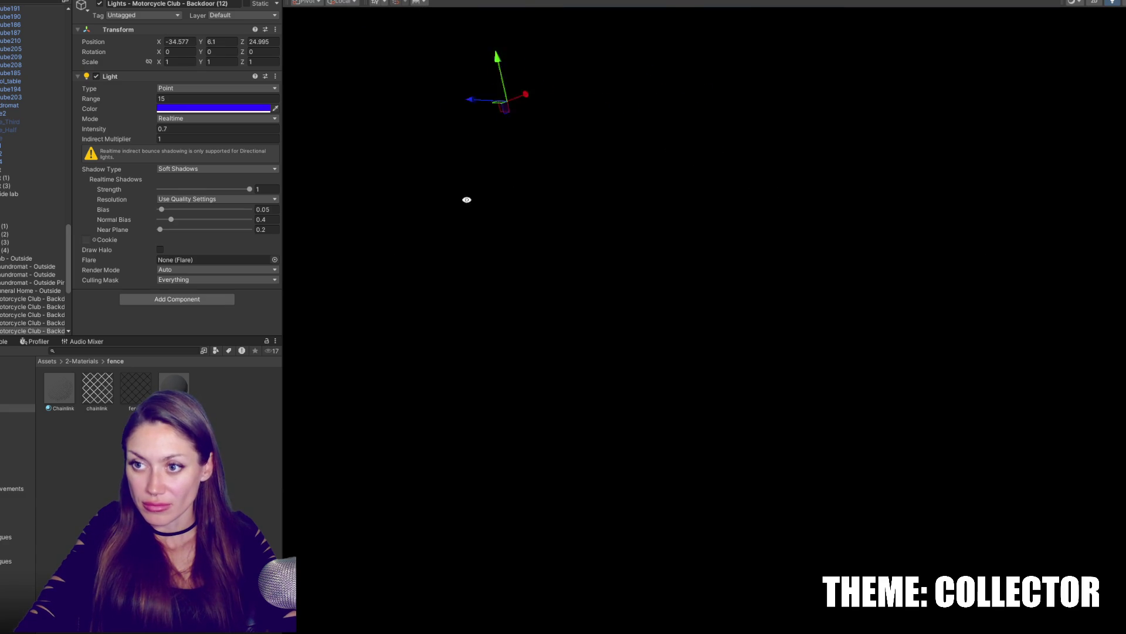
pyautogui.moveTo(671, 234); pyautogui.dragTo(516, 236)
pyautogui.hotkey('ctrl', 'd')
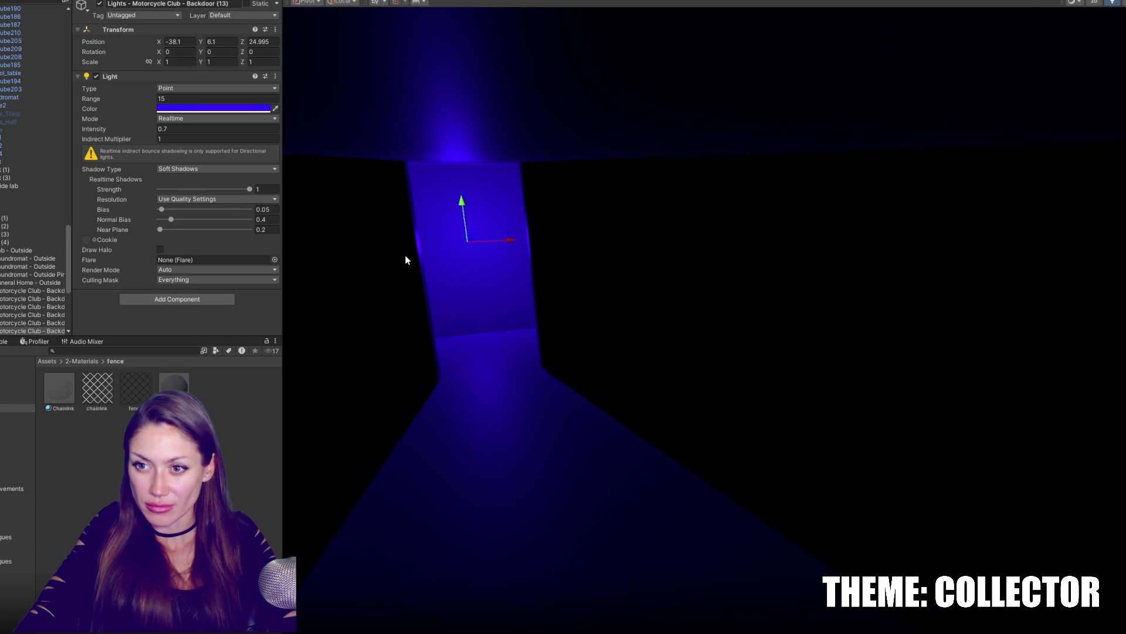
pyautogui.moveTo(405, 257); pyautogui.dragTo(490, 257, button='right')
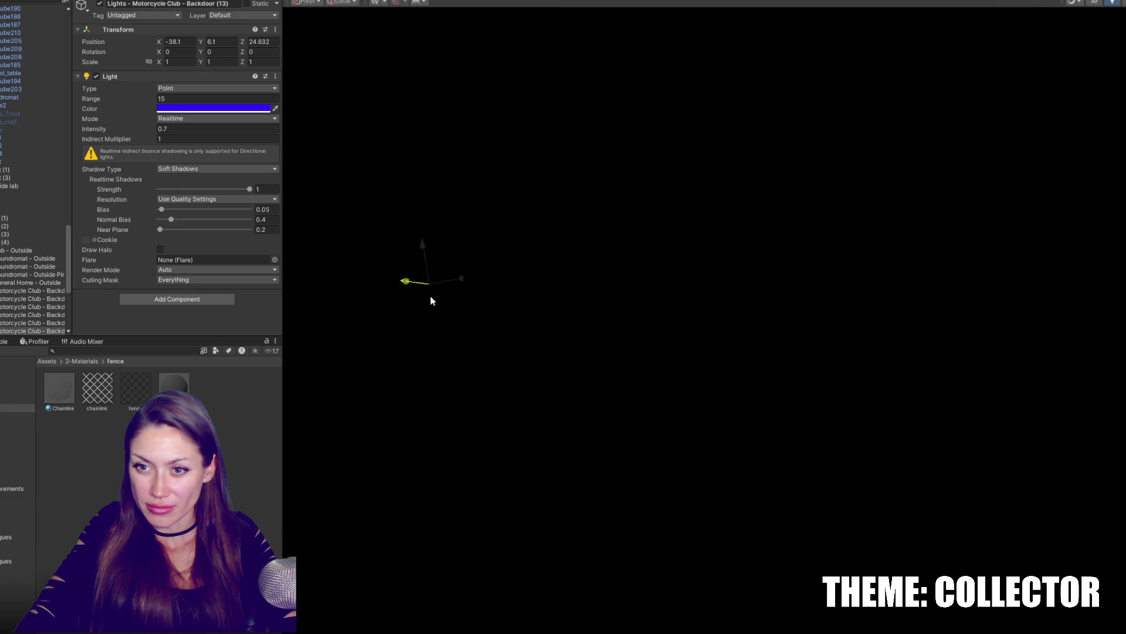
pyautogui.moveTo(769, 328); pyautogui.dragTo(643, 321, button='right')
pyautogui.moveTo(513, 301); pyautogui.dragTo(978, 295)
pyautogui.moveTo(977, 295)
pyautogui.mouseDown(button='right')
pyautogui.moveTo(811, 231)
pyautogui.moveTo(375, 254)
pyautogui.mouseUp(button='right')
# Duplicate a light over the table, then play the level to test the lighting.
pyautogui.hotkey('ctrl', 'd')
pyautogui.moveTo(379, 307); pyautogui.dragTo(831, 261)
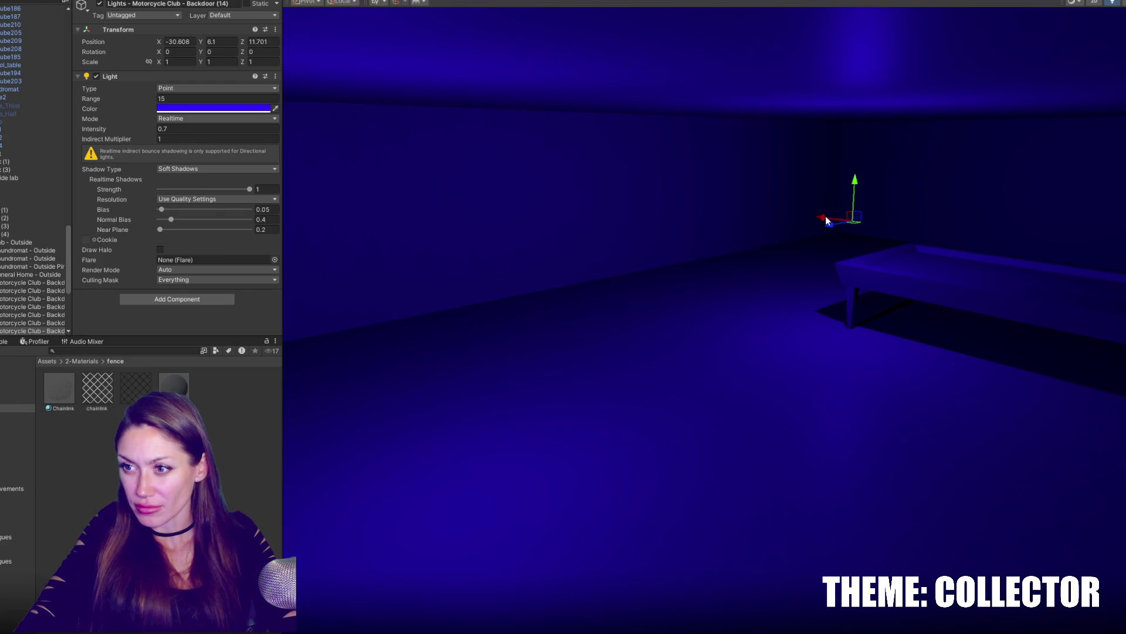
pyautogui.moveTo(825, 220); pyautogui.dragTo(1074, 264)
pyautogui.moveTo(1074, 265); pyautogui.dragTo(861, 250, button='right')
pyautogui.moveTo(688, 238); pyautogui.dragTo(877, 234)
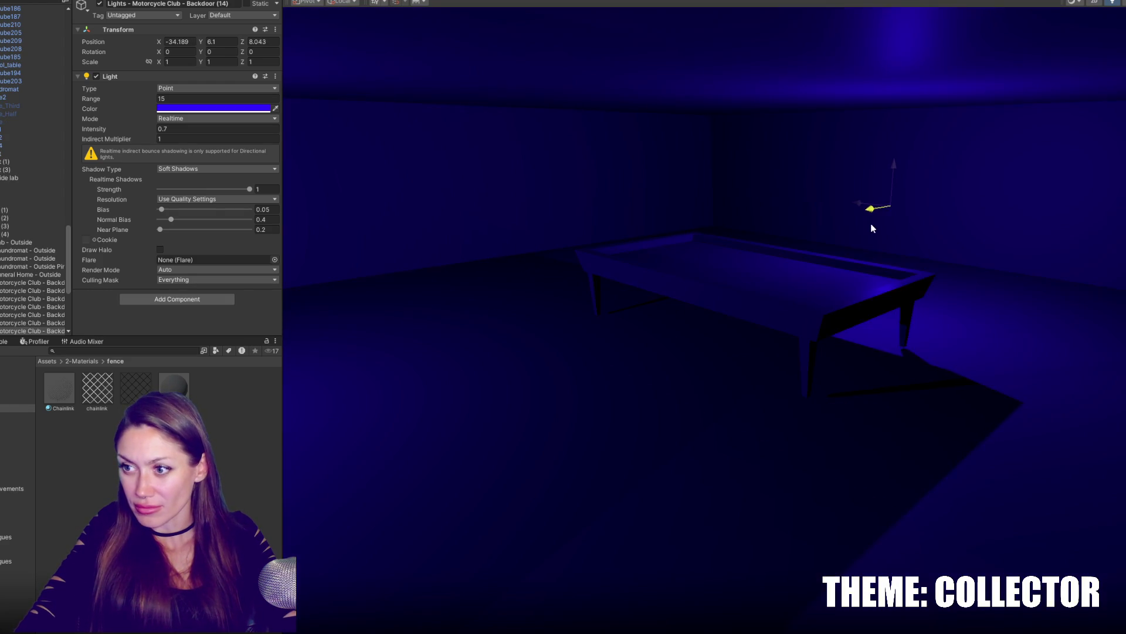
pyautogui.moveTo(876, 234)
pyautogui.mouseDown(button='right')
pyautogui.moveTo(702, 333)
pyautogui.moveTo(783, 198)
pyautogui.moveTo(825, 212)
pyautogui.mouseUp(button='right')
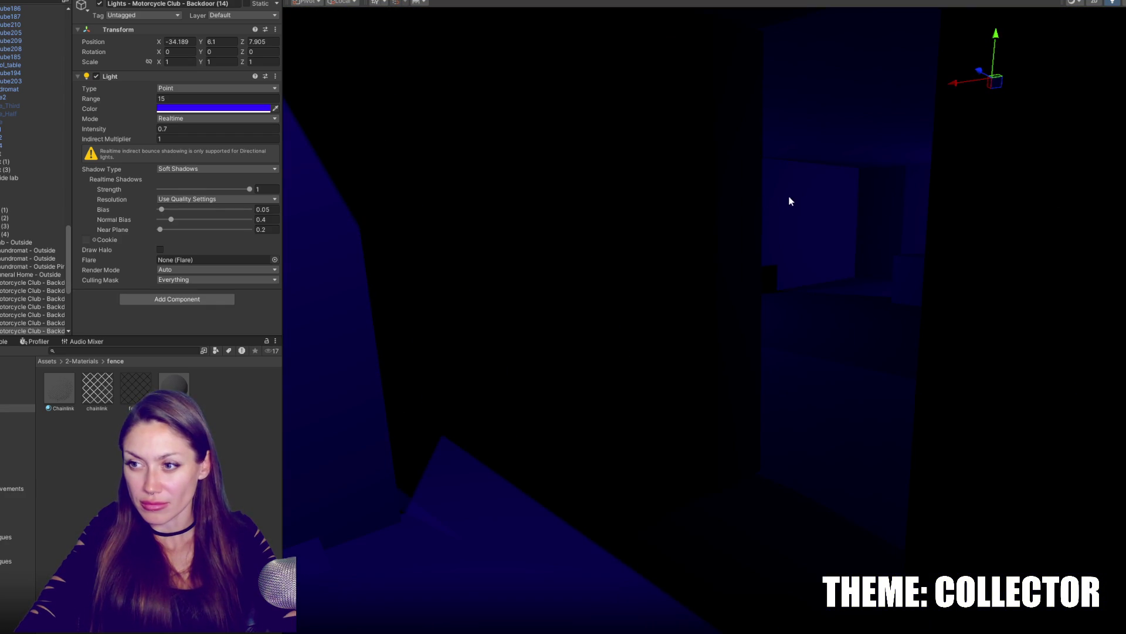
pyautogui.moveTo(722, 213); pyautogui.dragTo(616, 224, button='right')
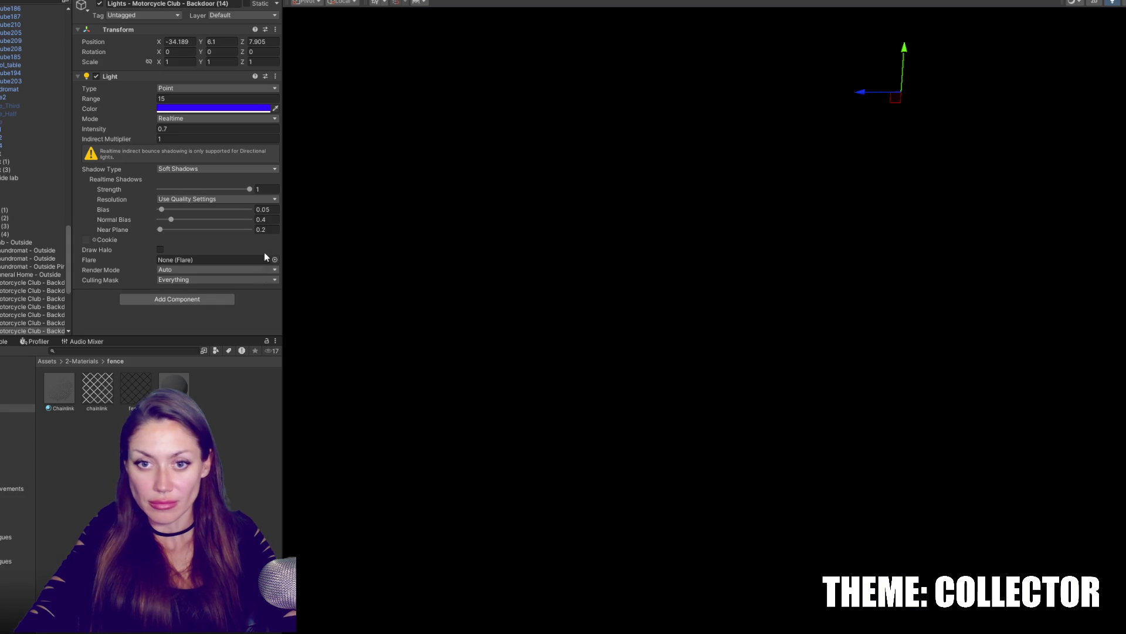
pyautogui.click(540, 2)
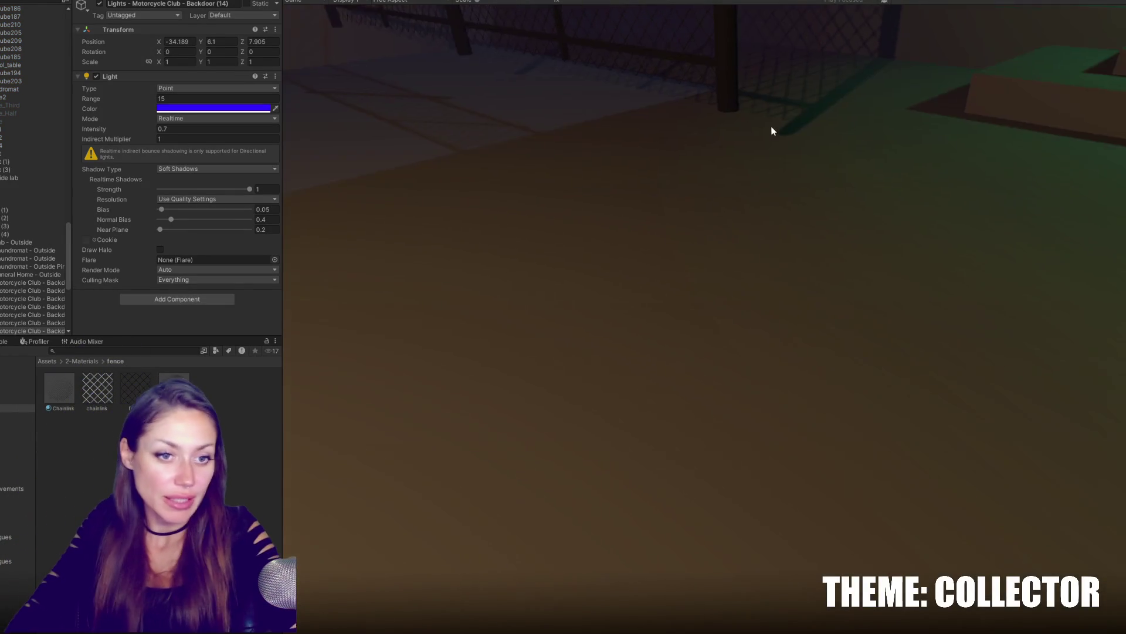
pyautogui.press('Escape')
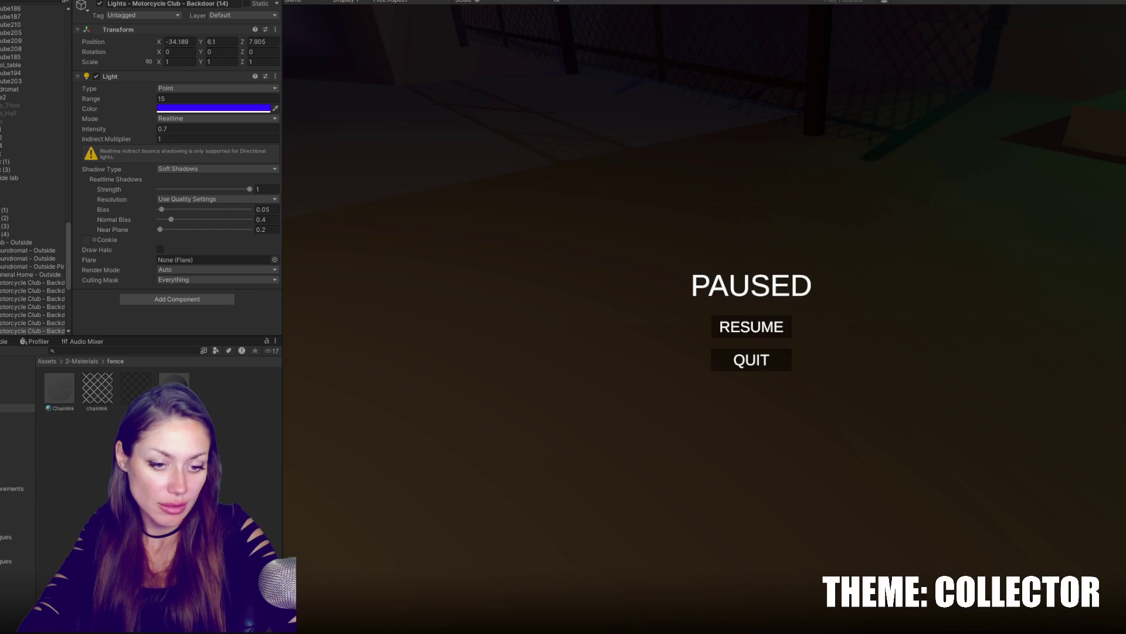
pyautogui.press('Escape')
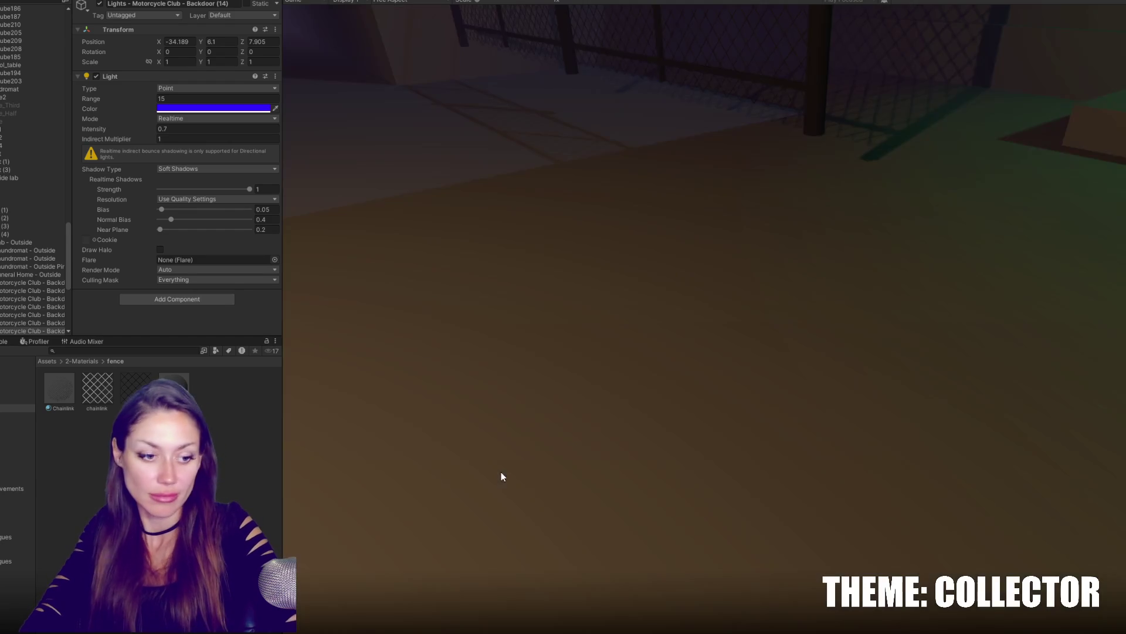
pyautogui.press('w')
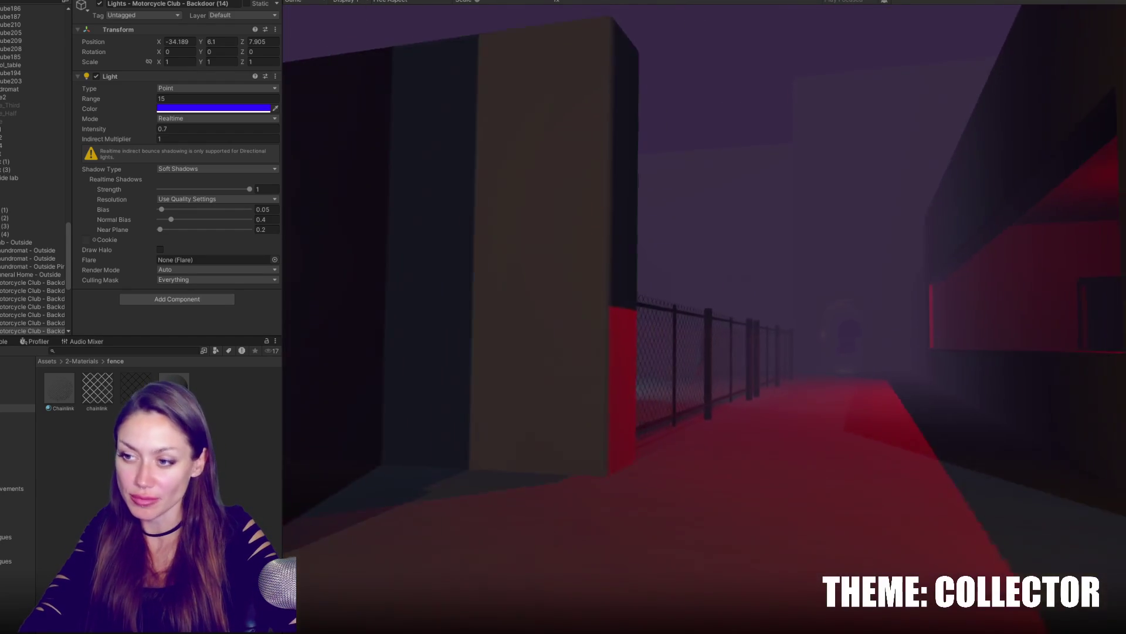
pyautogui.press('w')
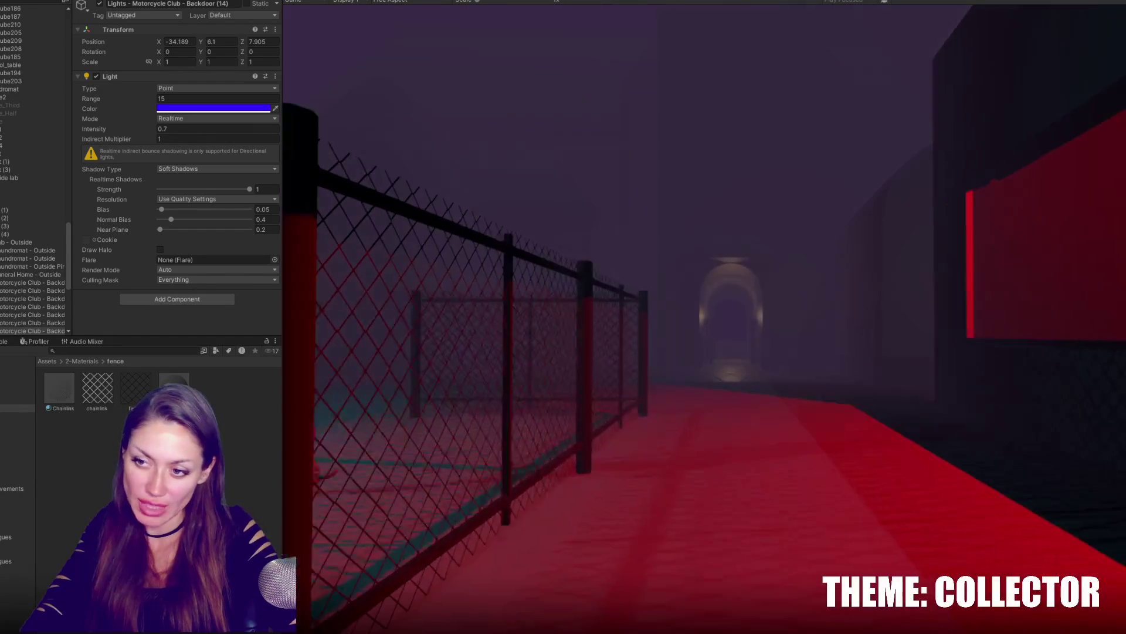
pyautogui.press('w')
pyautogui.press('w')
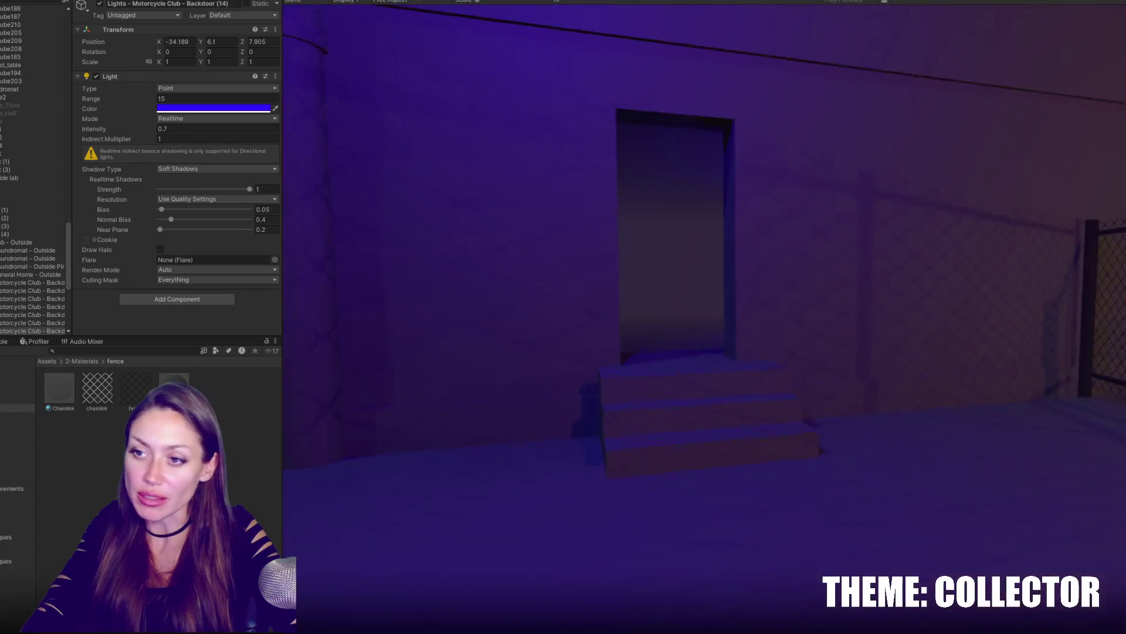
pyautogui.press('w')
pyautogui.press('w')
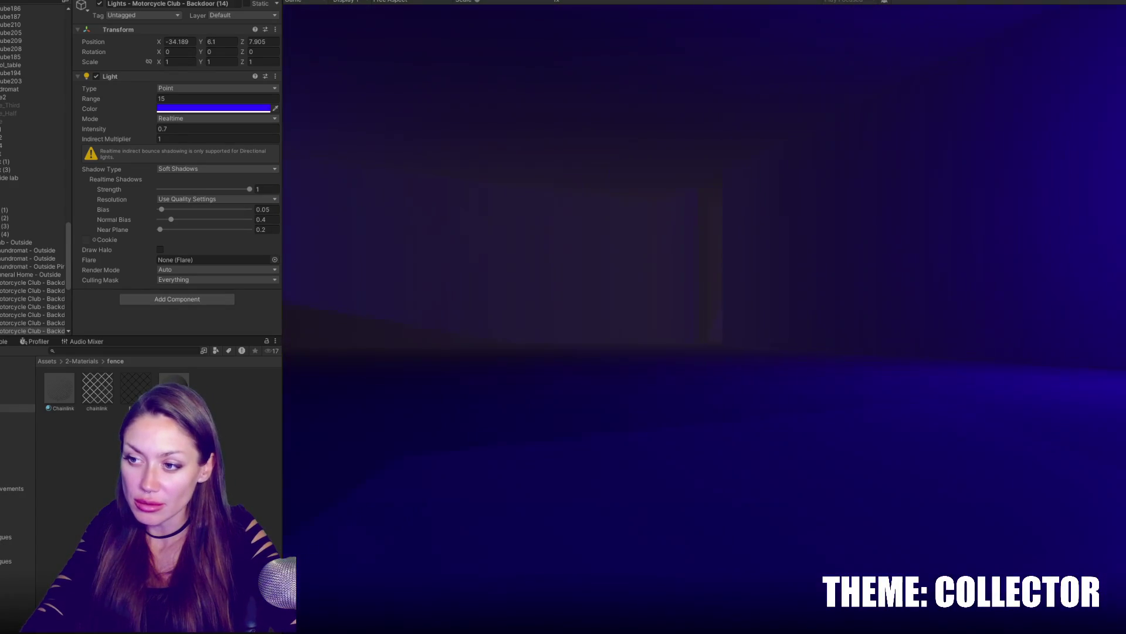
pyautogui.press('w')
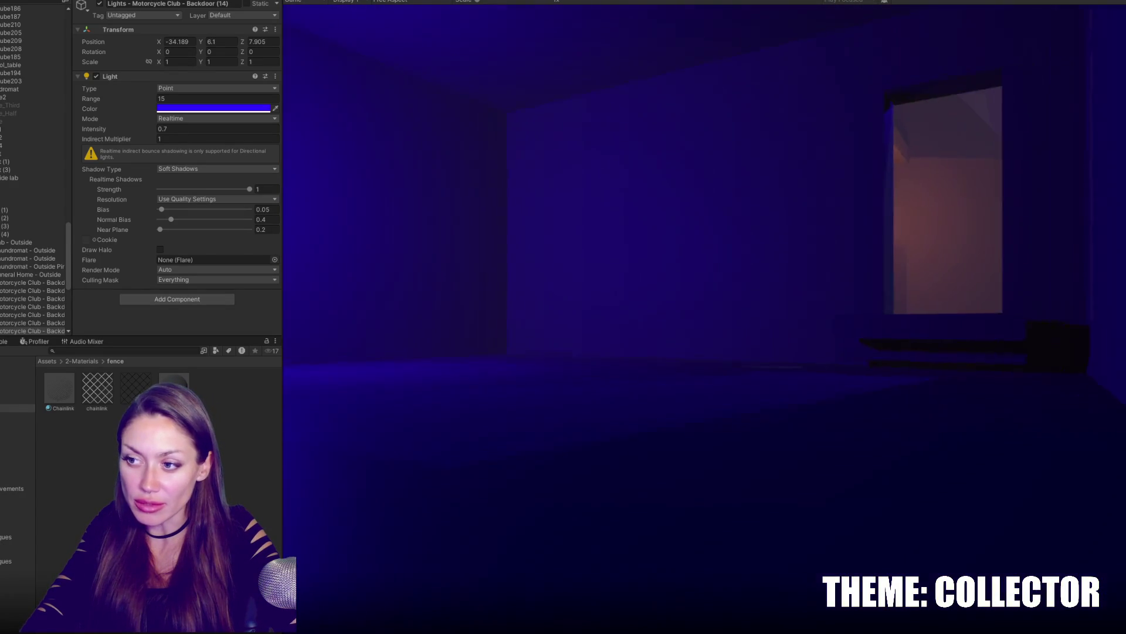
pyautogui.press('w')
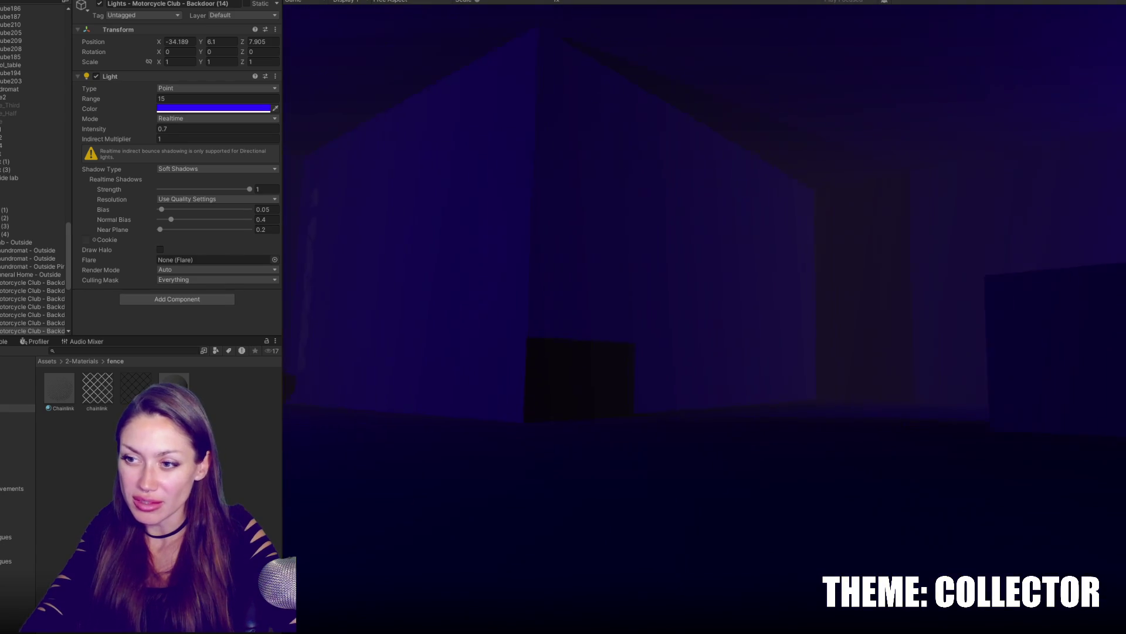
pyautogui.press('w')
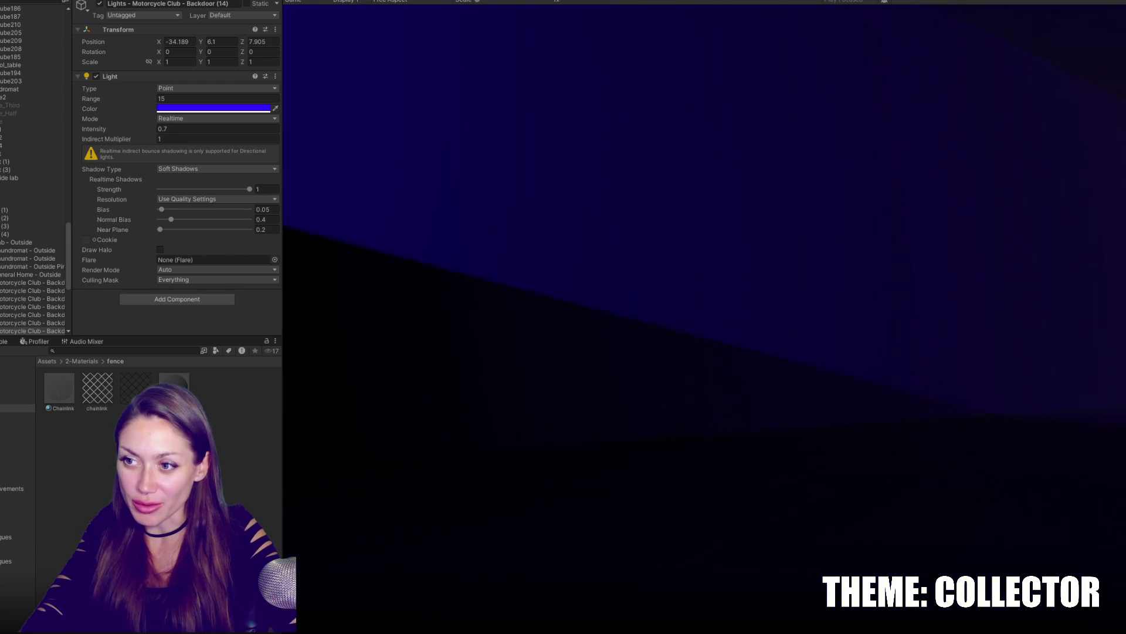
pyautogui.press('w')
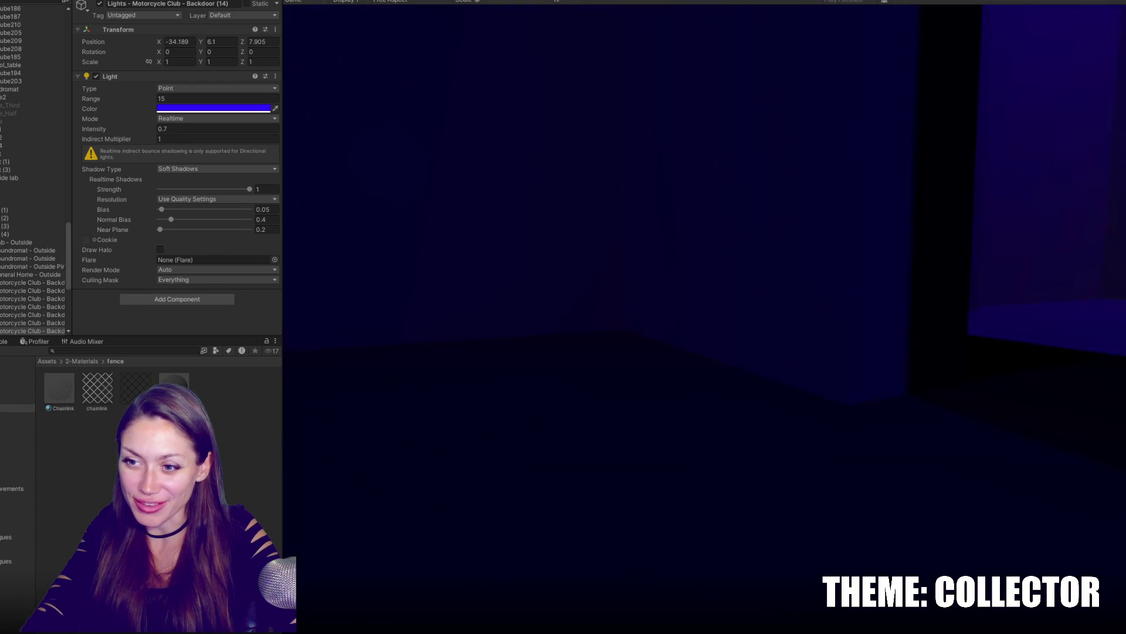
pyautogui.press('w')
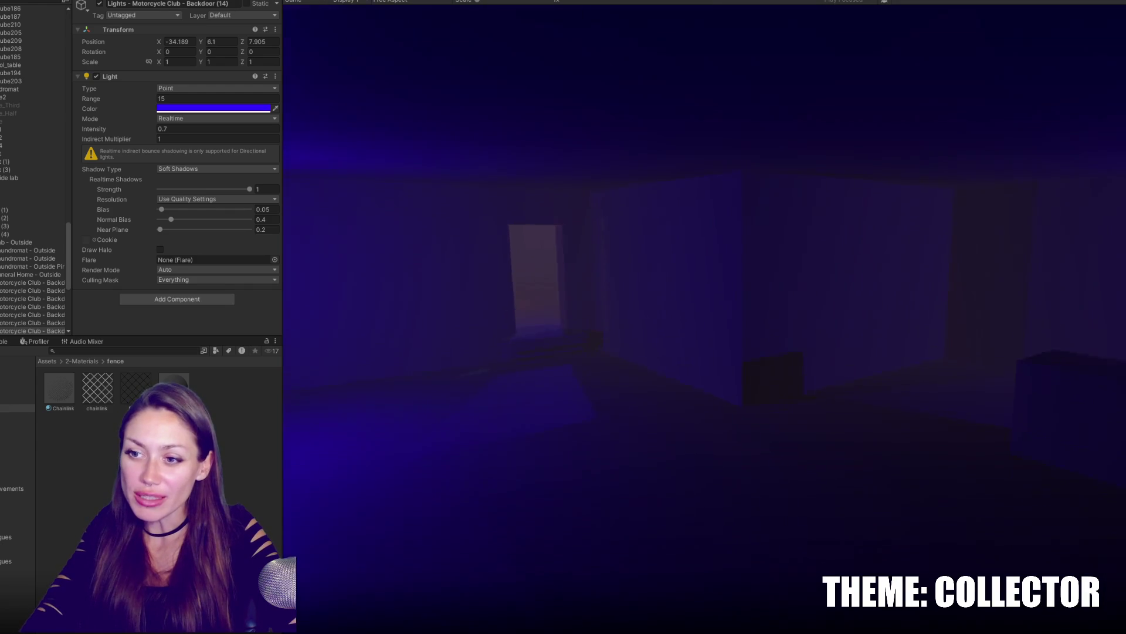
pyautogui.press('Escape')
pyautogui.hotkey('ctrl', 'p')
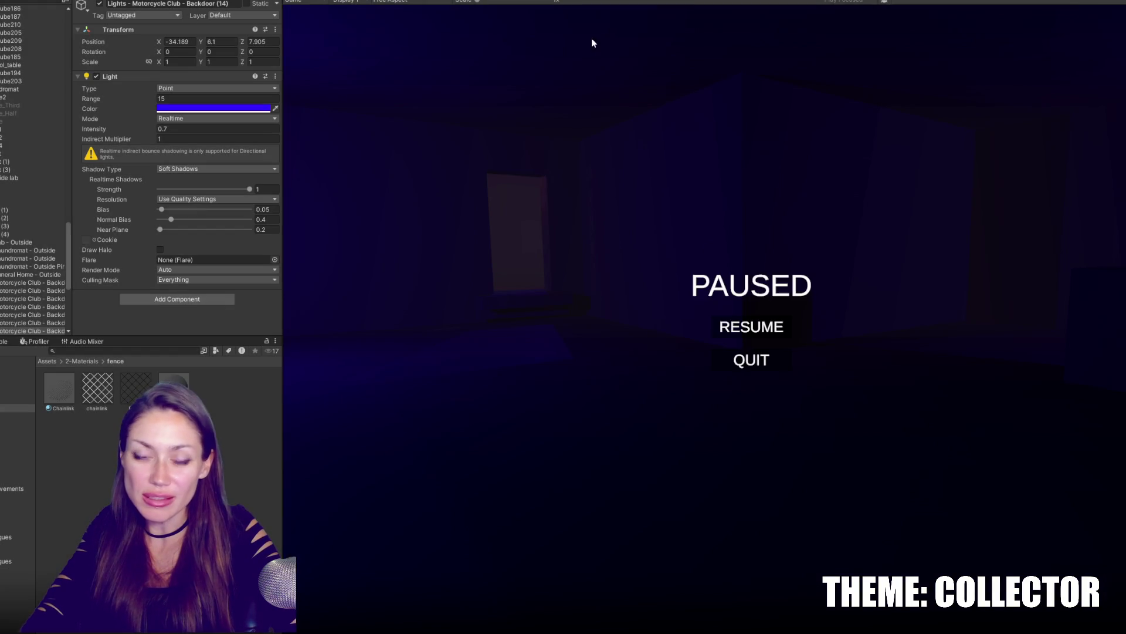
pyautogui.moveTo(66, 195); pyautogui.dragTo(68, 28)
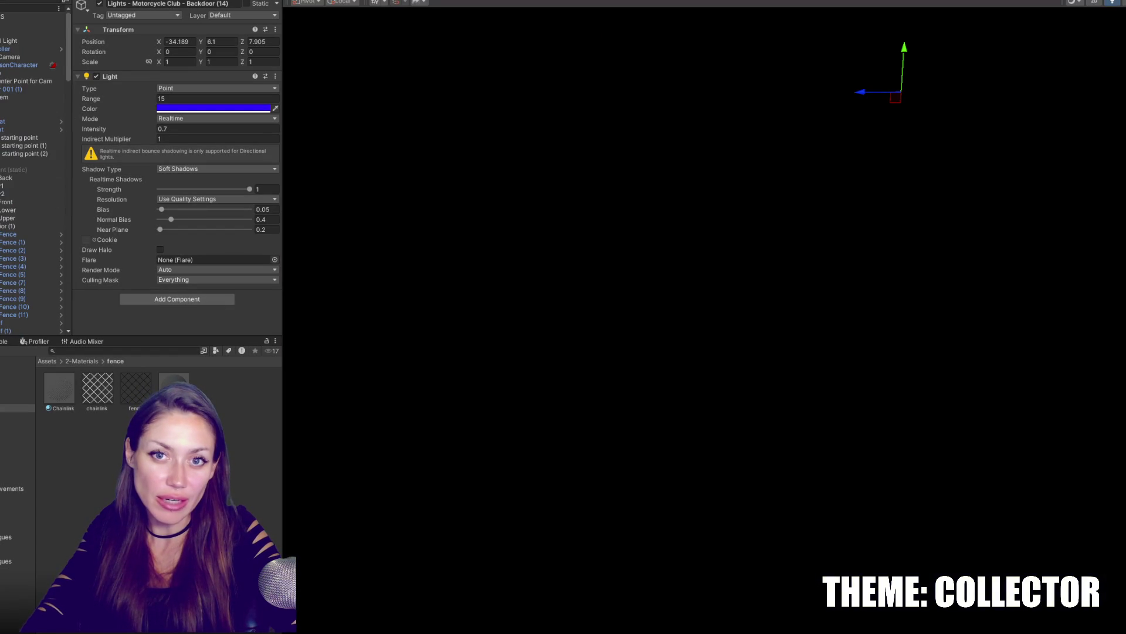
# Delete the stray Capsule, walk the player along the purple wall through the dark doorway, then pause the game.
pyautogui.click(22, 72)
pyautogui.press('Delete')
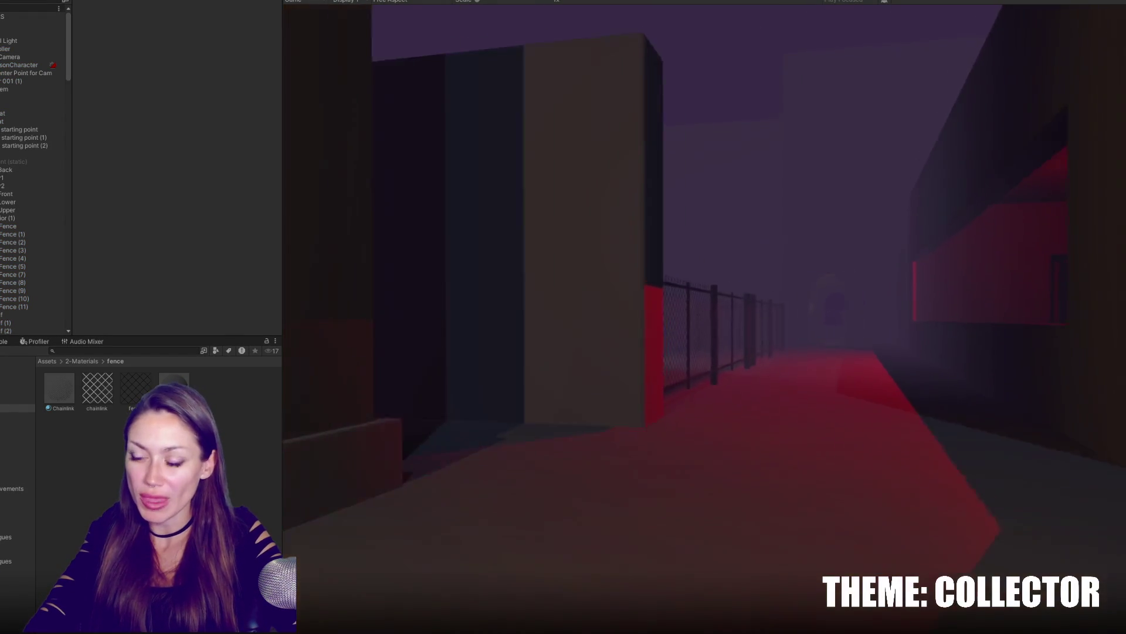
pyautogui.press('w')
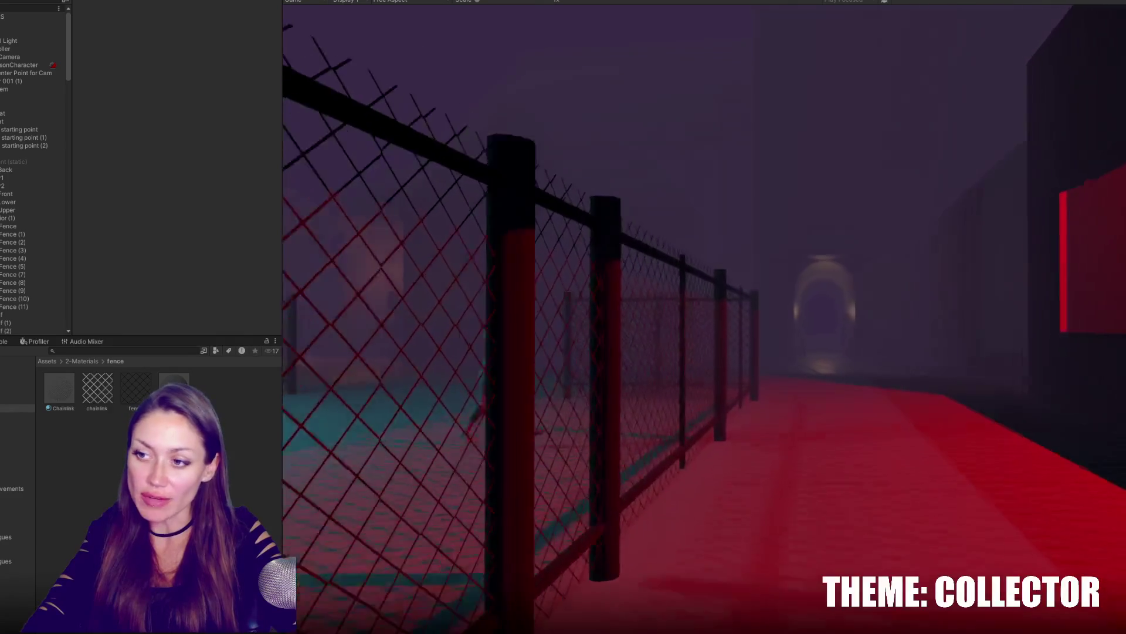
pyautogui.press('w')
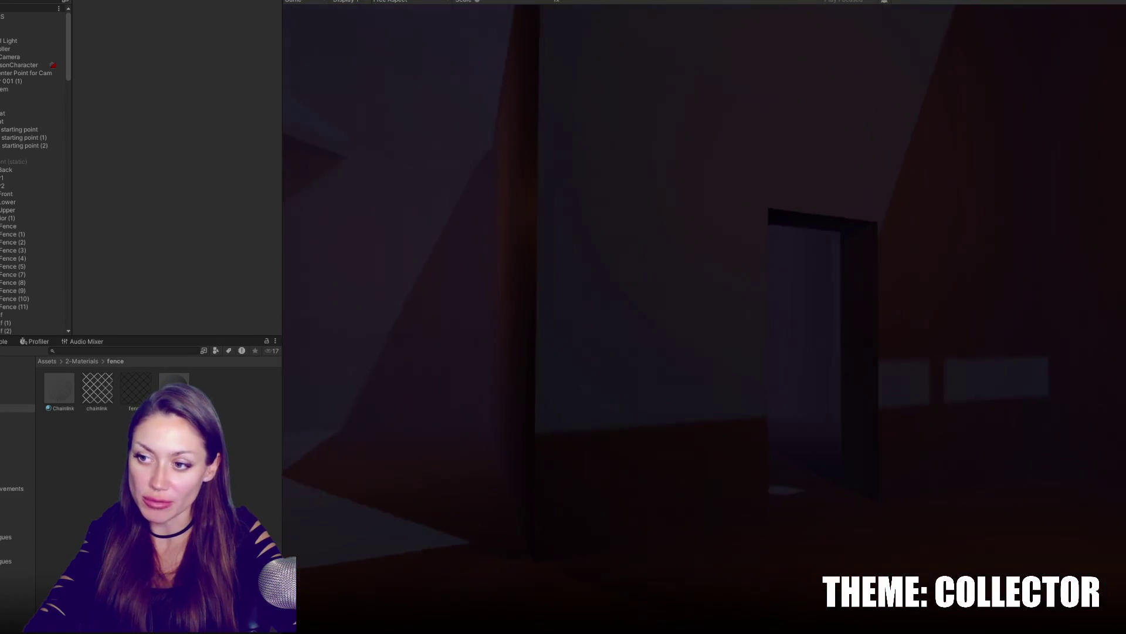
pyautogui.press('w')
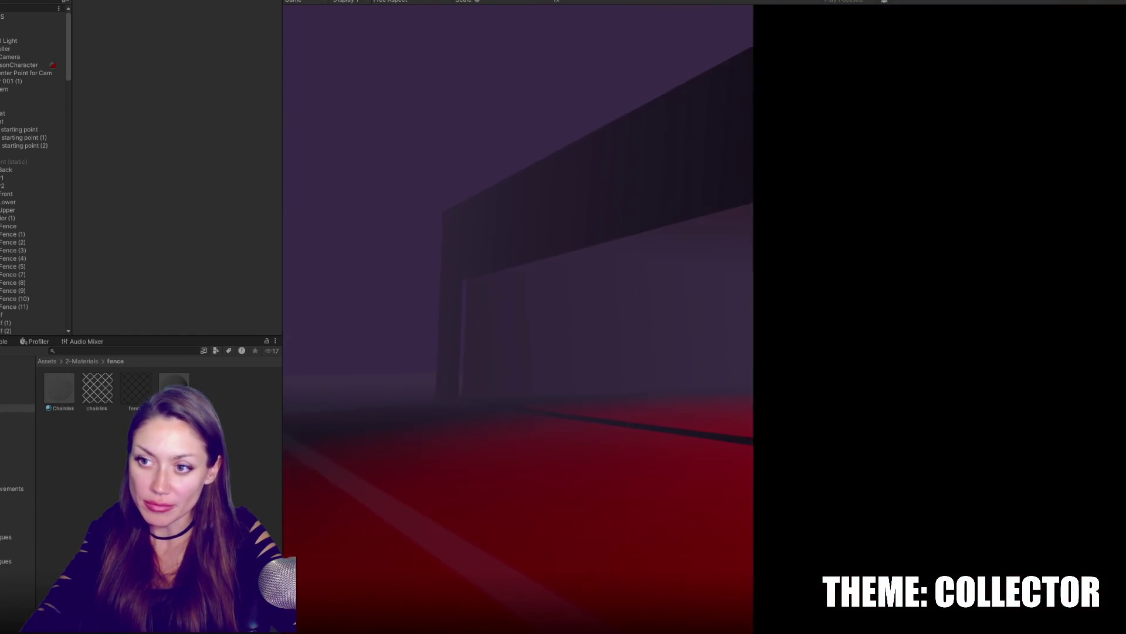
pyautogui.press('w')
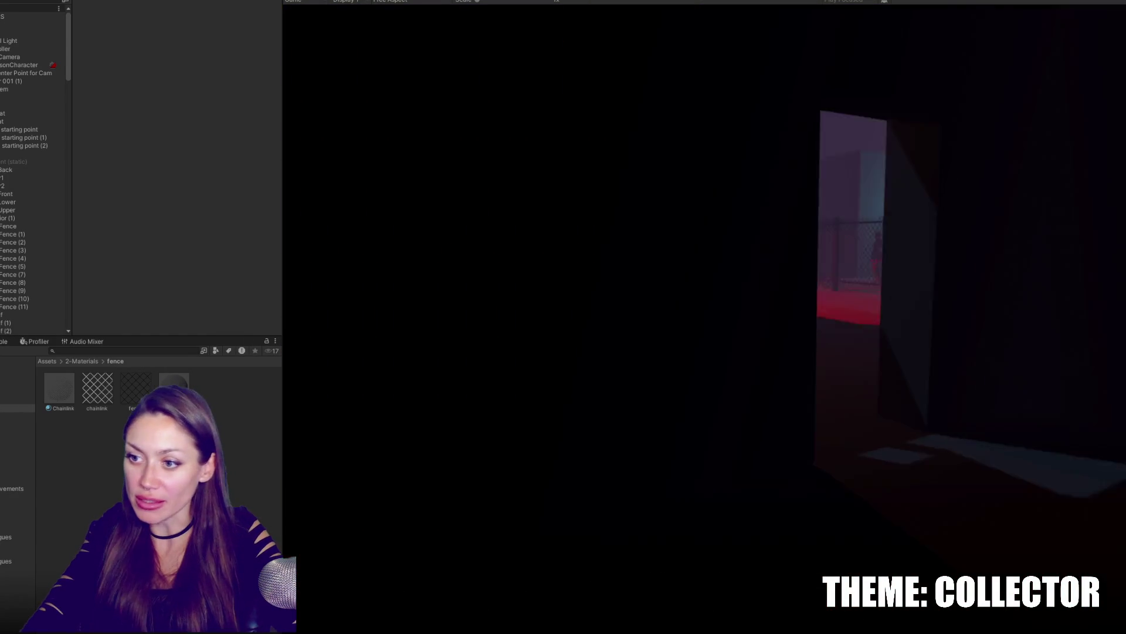
pyautogui.press('w')
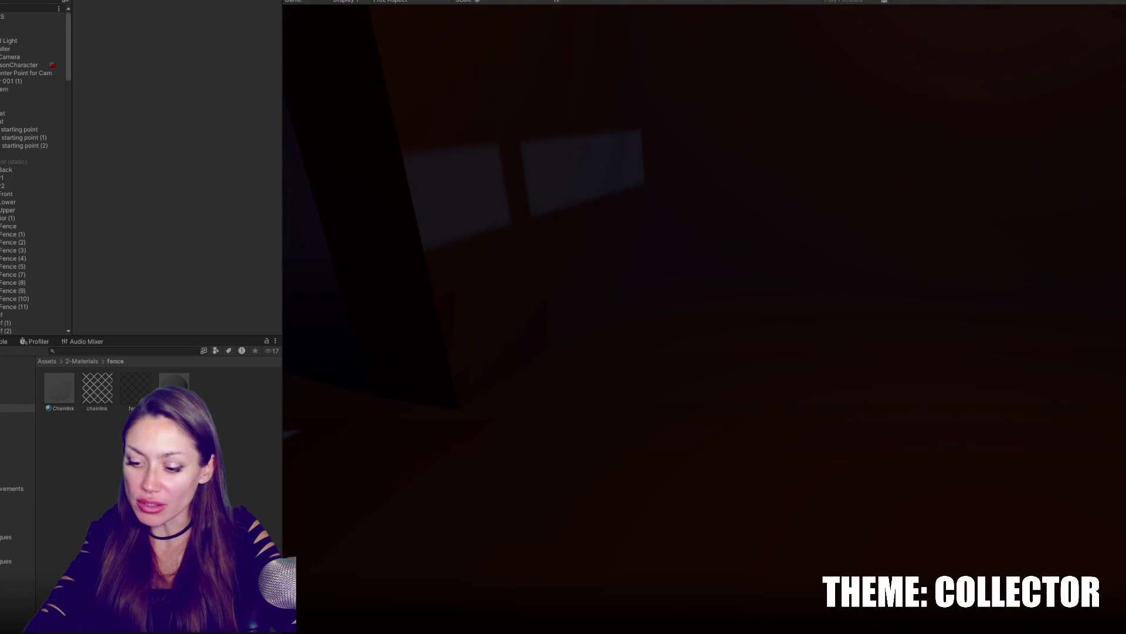
pyautogui.press('w')
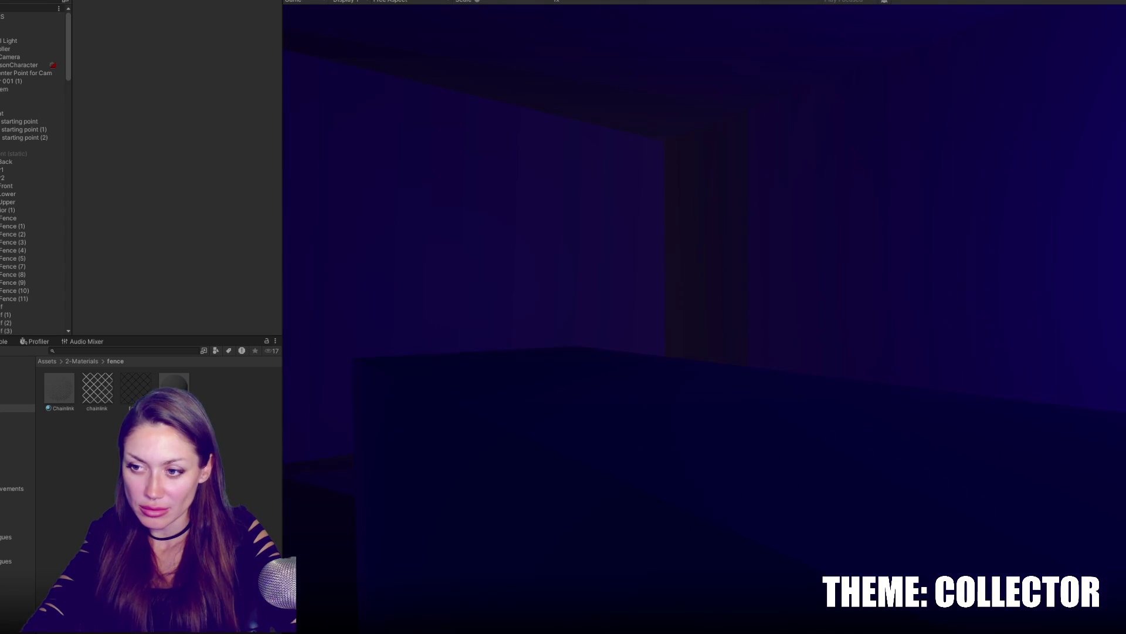
pyautogui.press('Escape')
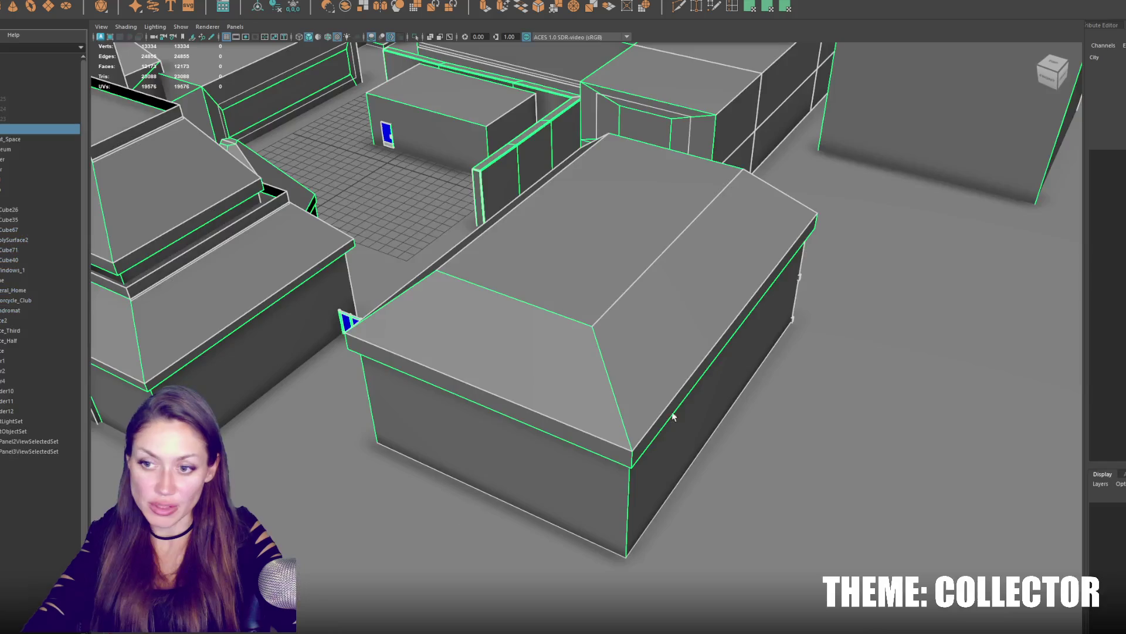
# Hide the club's outer walls and raise the low floor slab inside the building along Y.
pyautogui.press('Delete')
pyautogui.click(585, 498)
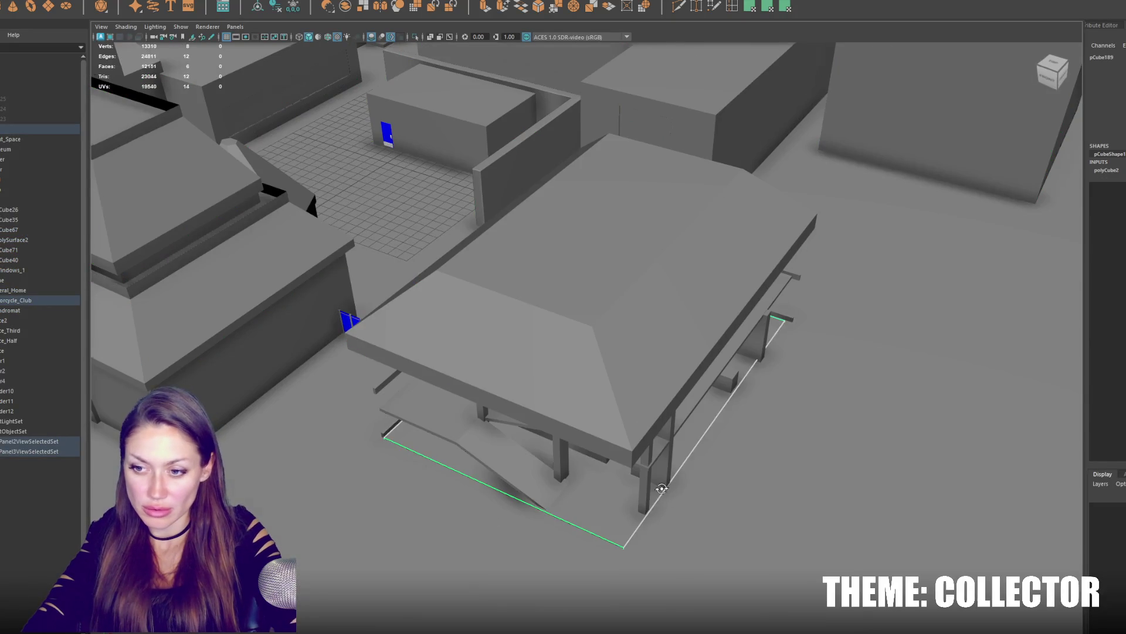
pyautogui.keyDown('alt'); pyautogui.moveTo(586, 497); pyautogui.dragTo(593, 458); pyautogui.keyUp('alt')
pyautogui.scroll(5, 652, 460)
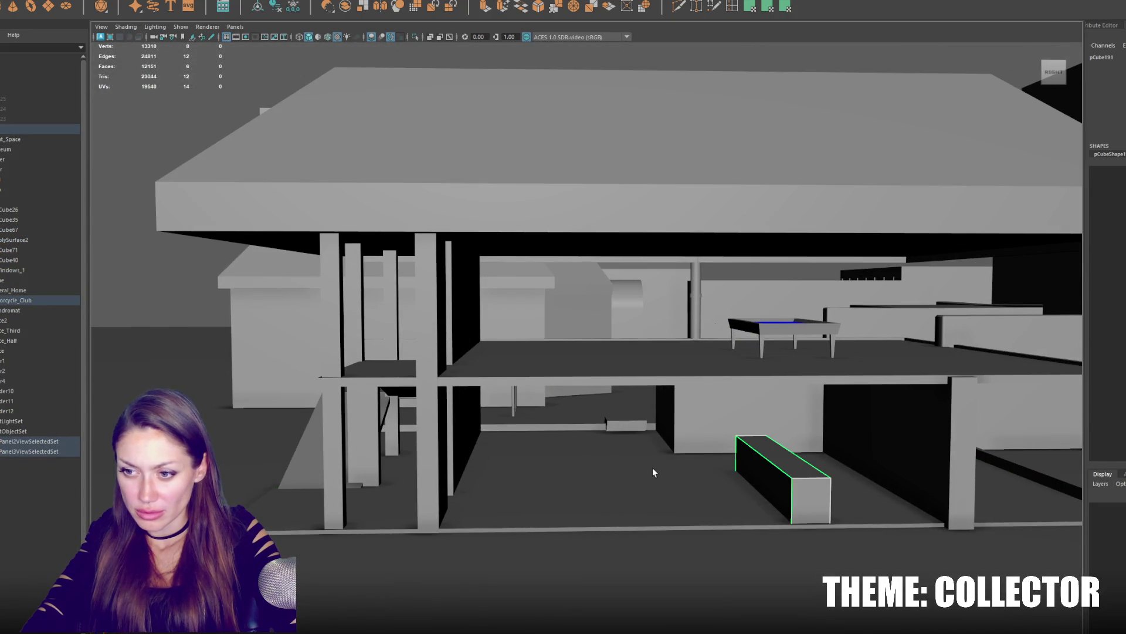
pyautogui.moveTo(515, 404)
pyautogui.keyDown('alt'); pyautogui.mouseDown()
pyautogui.moveTo(573, 446)
pyautogui.moveTo(634, 429)
pyautogui.moveTo(736, 427)
pyautogui.mouseUp(); pyautogui.keyUp('alt')
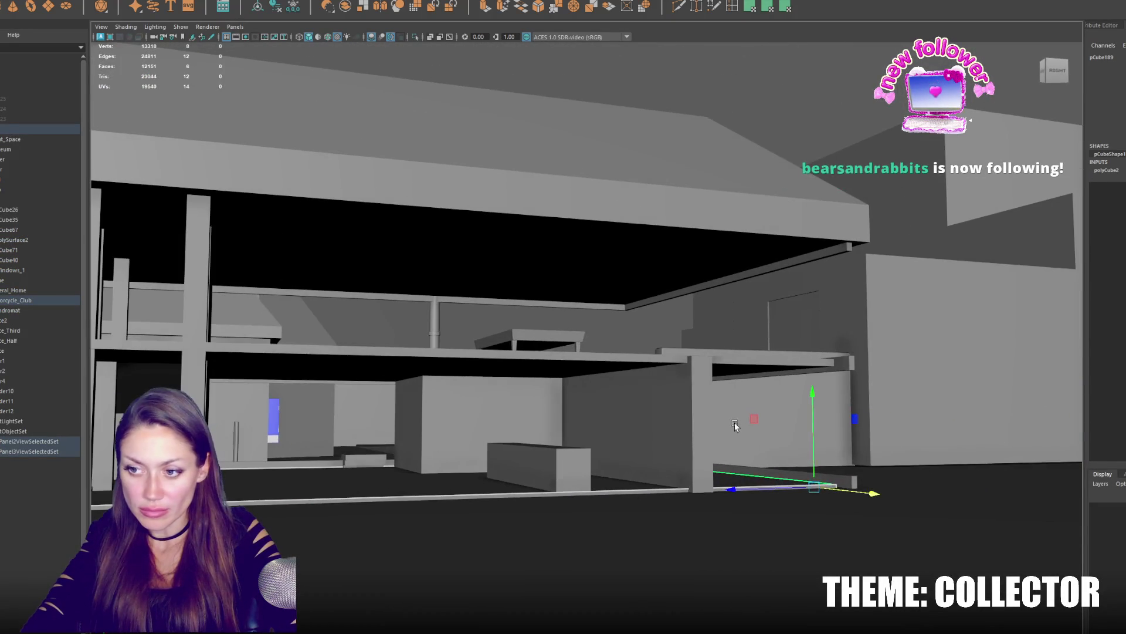
pyautogui.moveTo(818, 399); pyautogui.dragTo(825, 380)
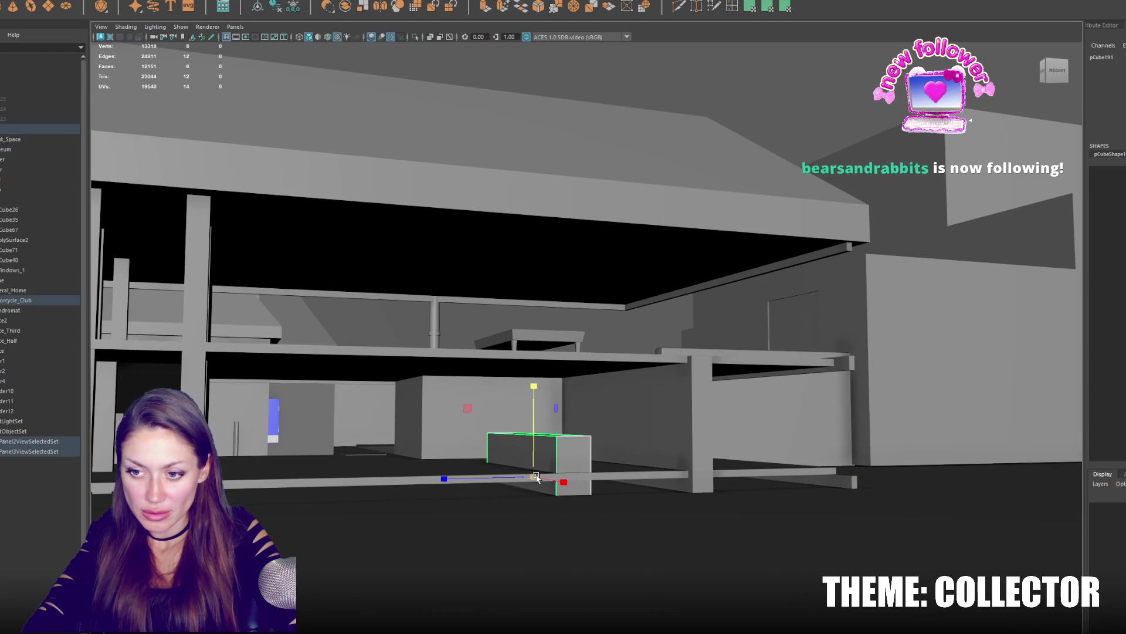
# Inspect the slab from several angles, then raise the entrance ramp slab along Y.
pyautogui.keyDown('alt'); pyautogui.moveTo(559, 479); pyautogui.dragTo(641, 414); pyautogui.keyUp('alt')
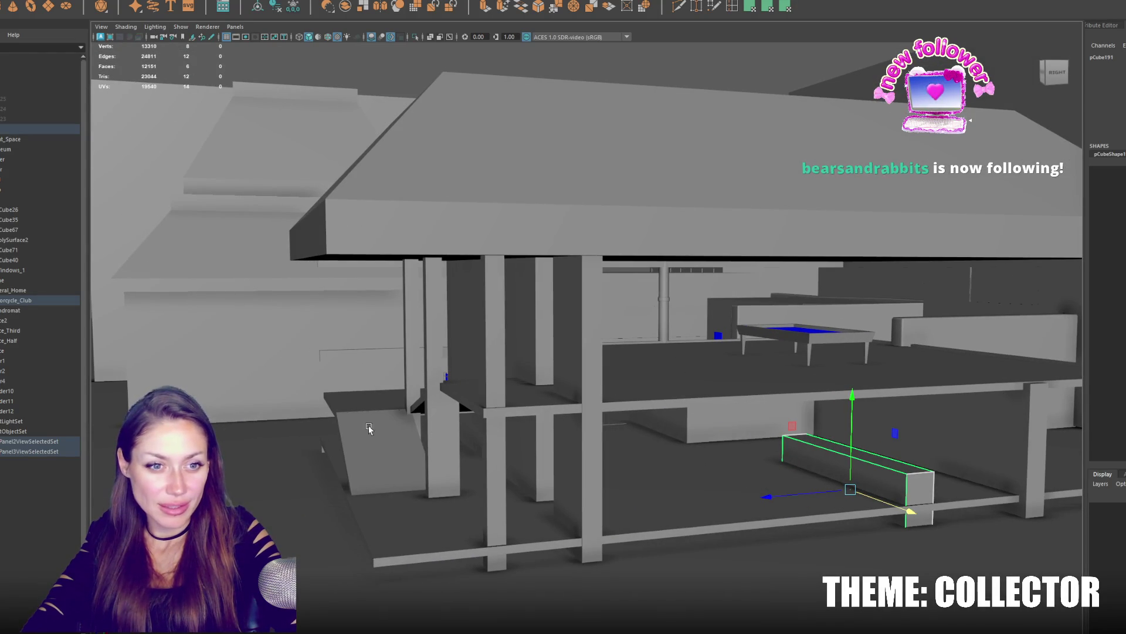
pyautogui.keyDown('alt'); pyautogui.moveTo(390, 449); pyautogui.dragTo(495, 454); pyautogui.keyUp('alt')
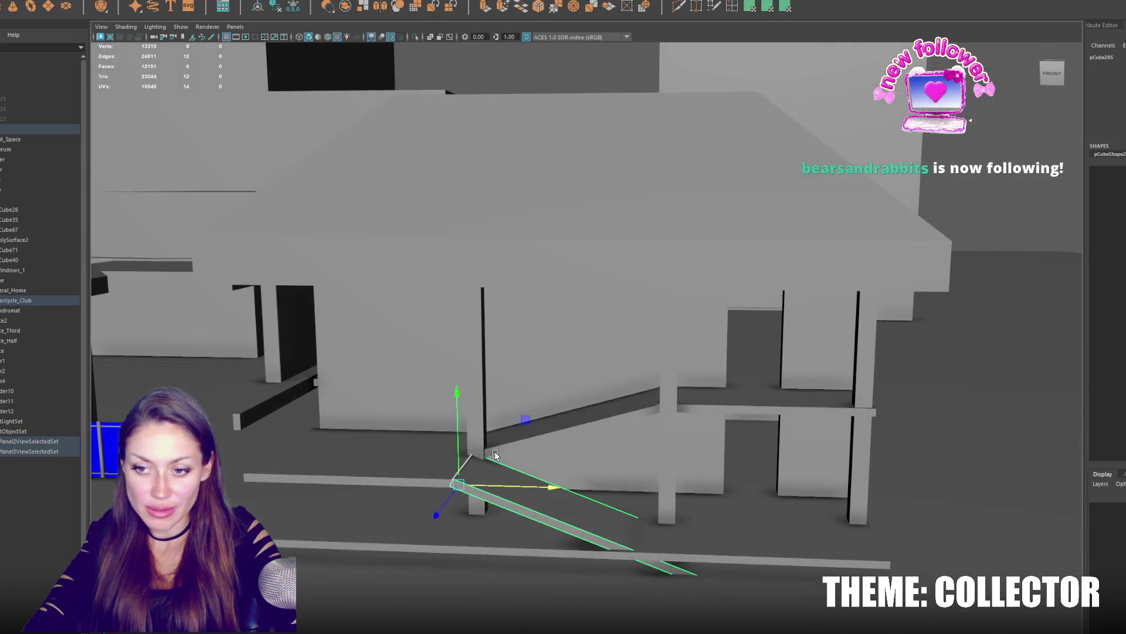
pyautogui.moveTo(670, 440)
pyautogui.keyDown('alt'); pyautogui.mouseDown()
pyautogui.moveTo(531, 426)
pyautogui.moveTo(652, 435)
pyautogui.moveTo(634, 440)
pyautogui.mouseUp(); pyautogui.keyUp('alt')
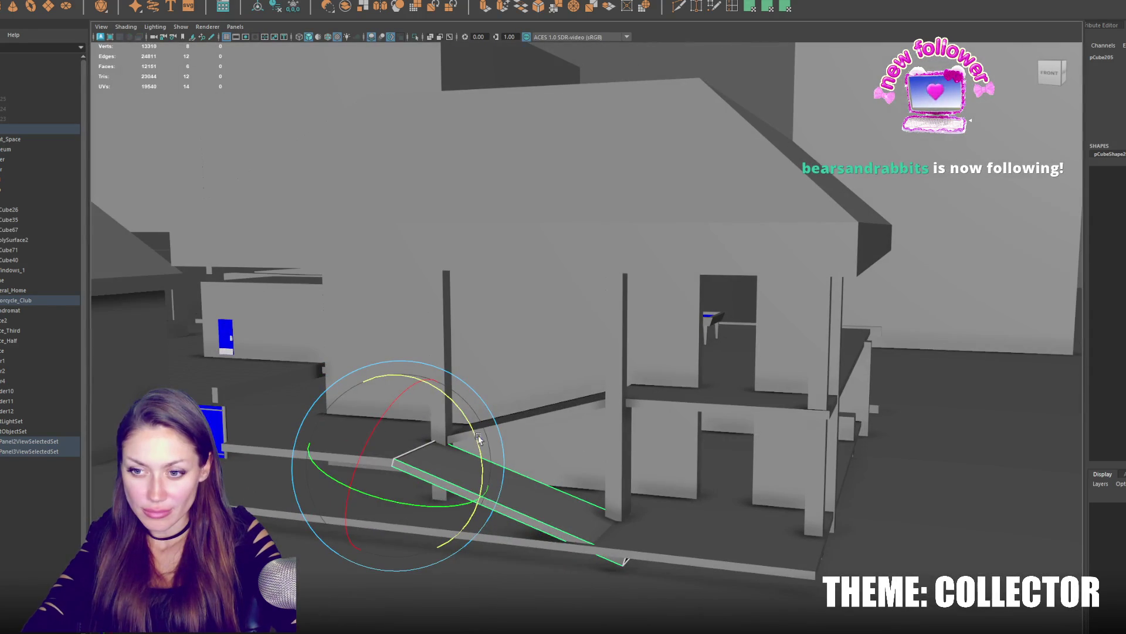
pyautogui.keyDown('alt'); pyautogui.moveTo(476, 427); pyautogui.dragTo(649, 385); pyautogui.keyUp('alt')
pyautogui.click(628, 398)
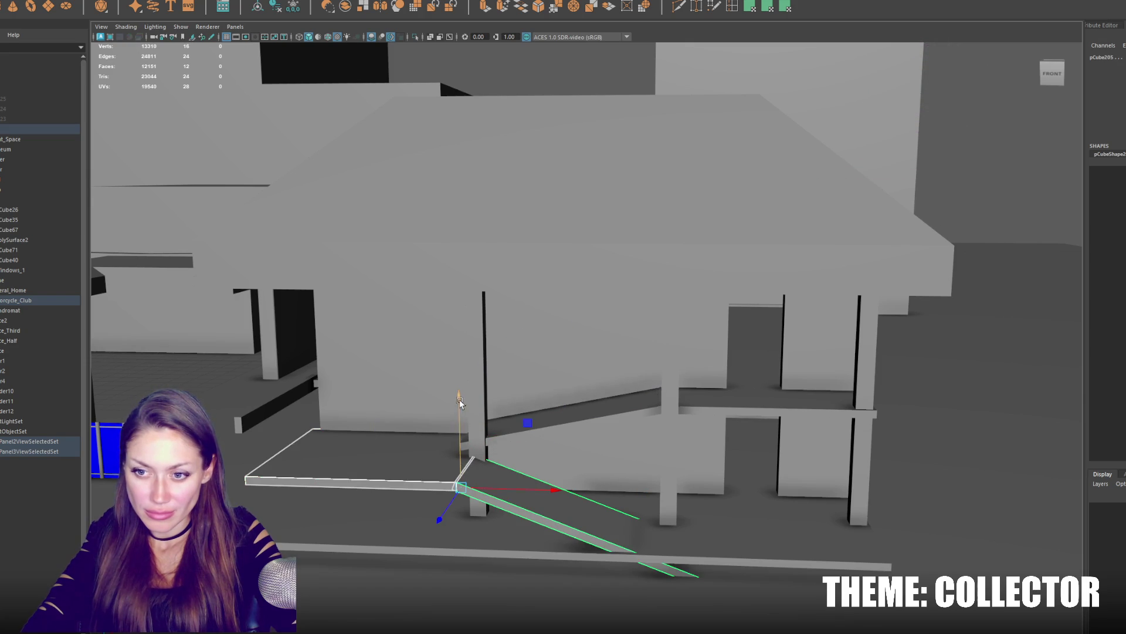
pyautogui.moveTo(459, 403); pyautogui.dragTo(467, 391)
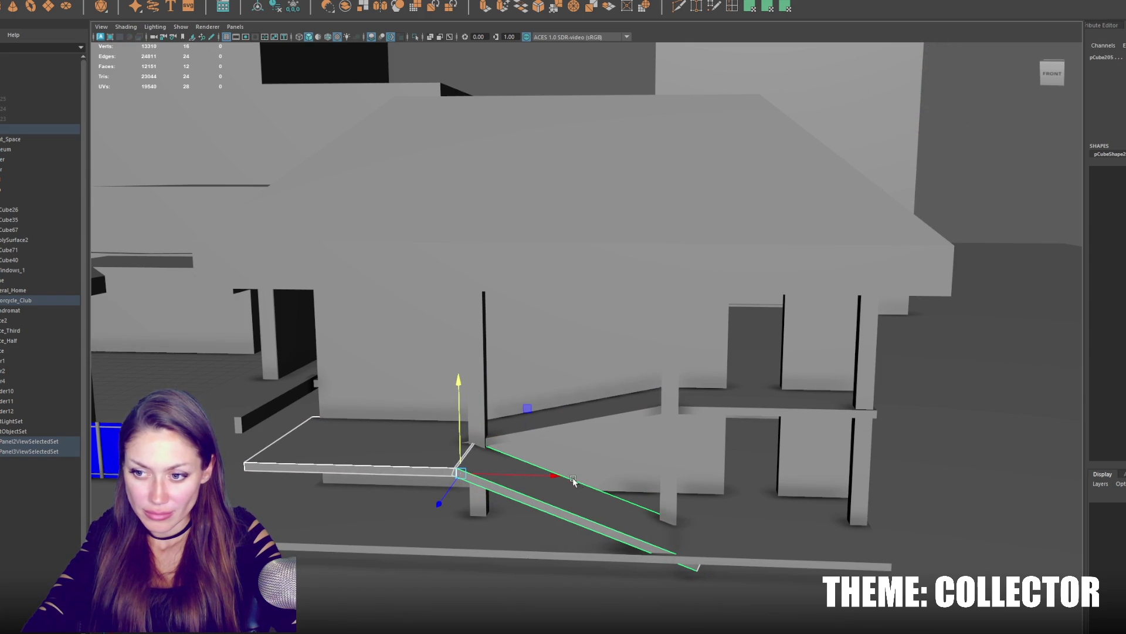
pyautogui.moveTo(727, 504)
pyautogui.keyDown('alt'); pyautogui.mouseDown()
pyautogui.moveTo(599, 496)
pyautogui.moveTo(851, 500)
pyautogui.moveTo(634, 495)
pyautogui.moveTo(717, 465)
pyautogui.moveTo(543, 442)
pyautogui.moveTo(868, 421)
pyautogui.mouseUp(); pyautogui.keyUp('alt')
# Select the long ground-floor slab and switch it to face component editing.
pyautogui.moveTo(952, 399); pyautogui.dragTo(729, 464)
pyautogui.click(728, 464)
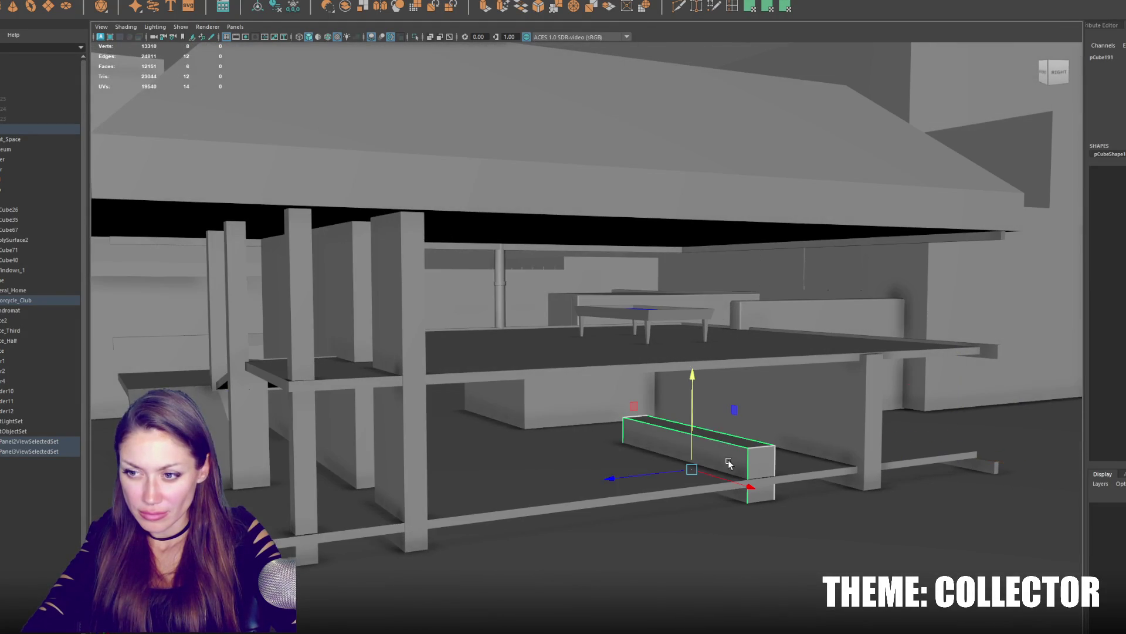
pyautogui.keyDown('alt'); pyautogui.moveTo(696, 403); pyautogui.dragTo(534, 442); pyautogui.keyUp('alt')
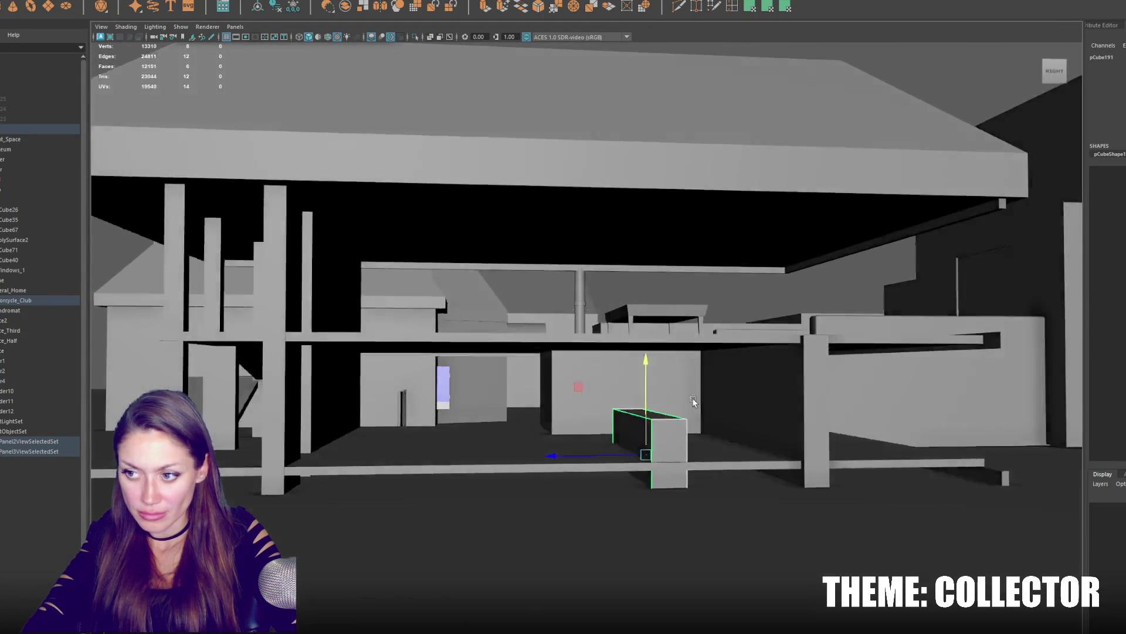
pyautogui.scroll(2, 534, 442)
pyautogui.scroll(2, 528, 440)
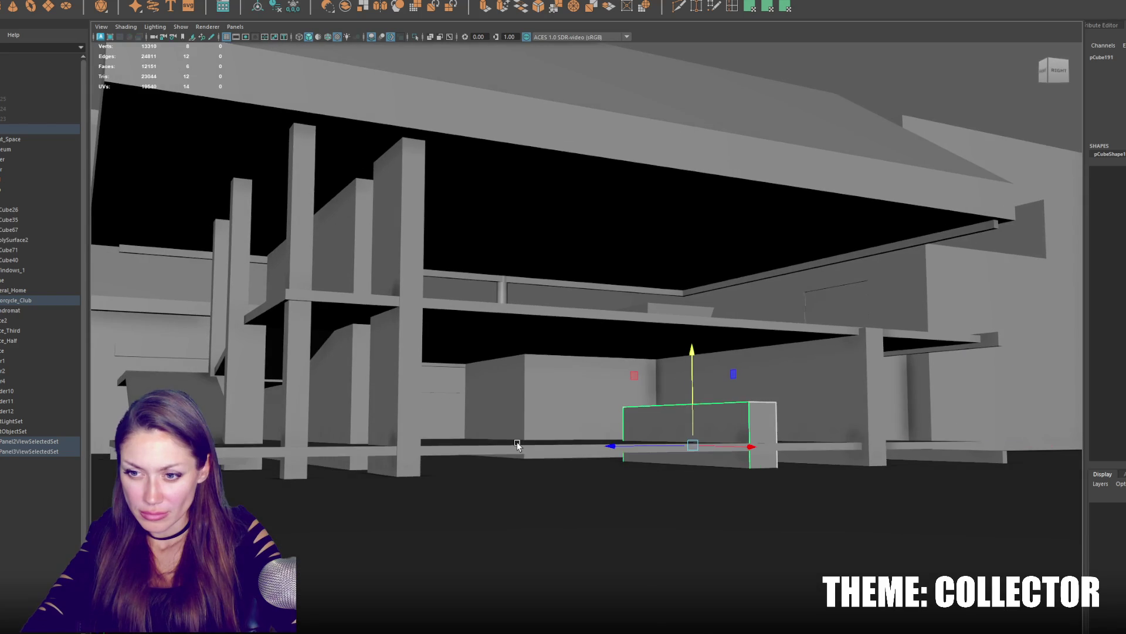
pyautogui.click(518, 446)
pyautogui.rightClick(518, 446)
pyautogui.click(516, 399)
pyautogui.scroll(3, 512, 440)
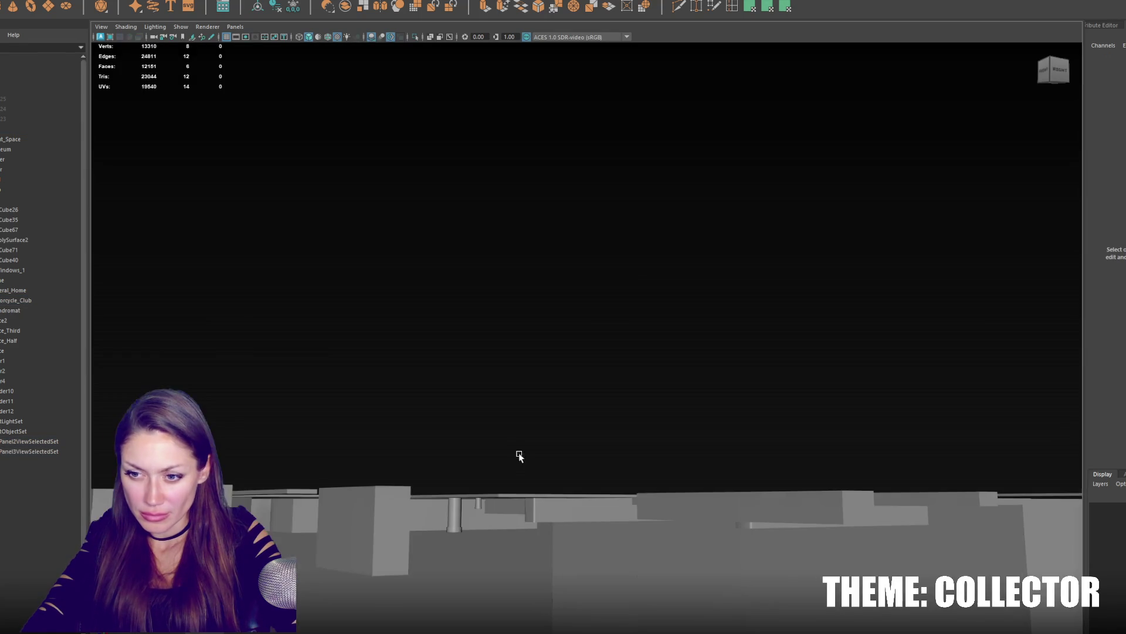
pyautogui.scroll(3, 516, 480)
pyautogui.scroll(-3, 513, 537)
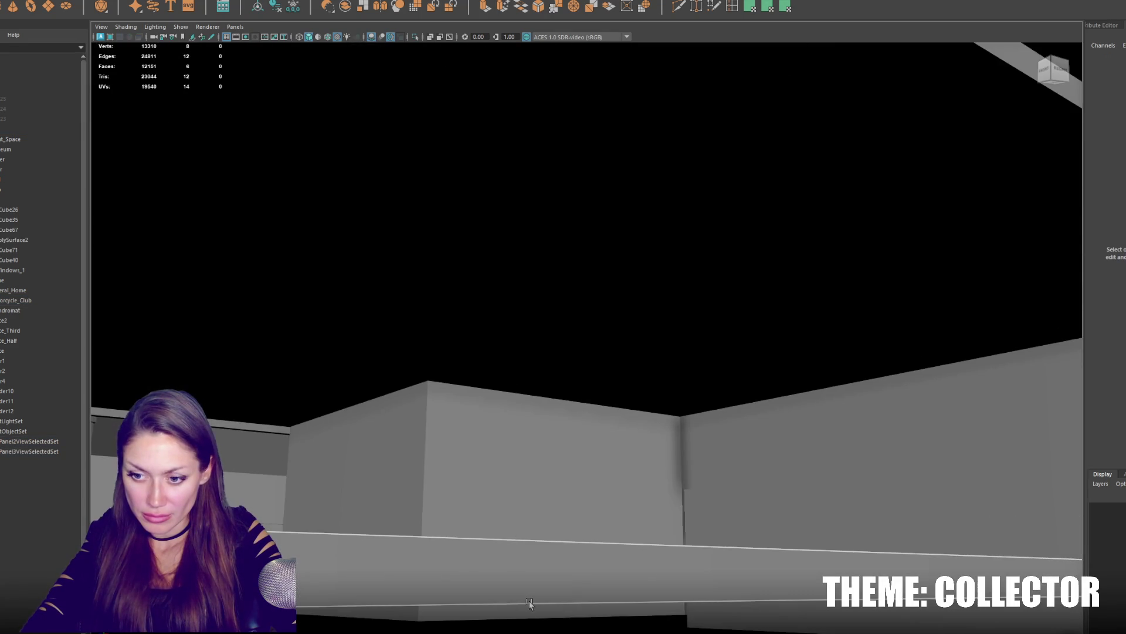
pyautogui.scroll(-3, 533, 589)
pyautogui.scroll(-3, 528, 546)
pyautogui.scroll(-3, 523, 513)
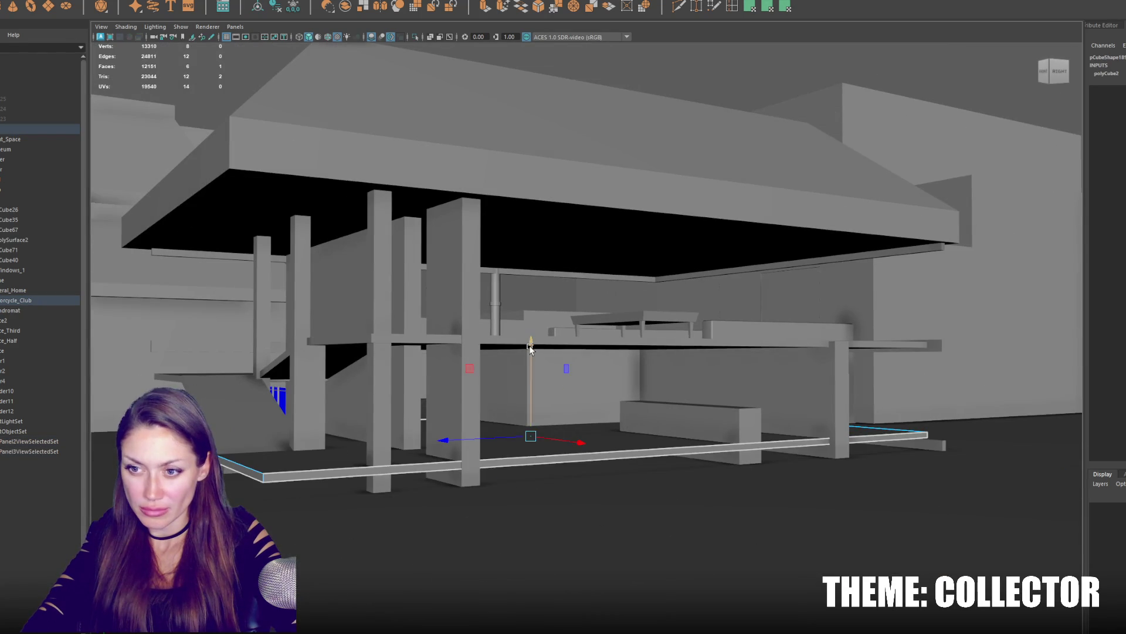
# Select near the pool table and move the small cylinder down onto the lower floor.
pyautogui.keyDown('alt'); pyautogui.moveTo(525, 417); pyautogui.dragTo(566, 427); pyautogui.keyUp('alt')
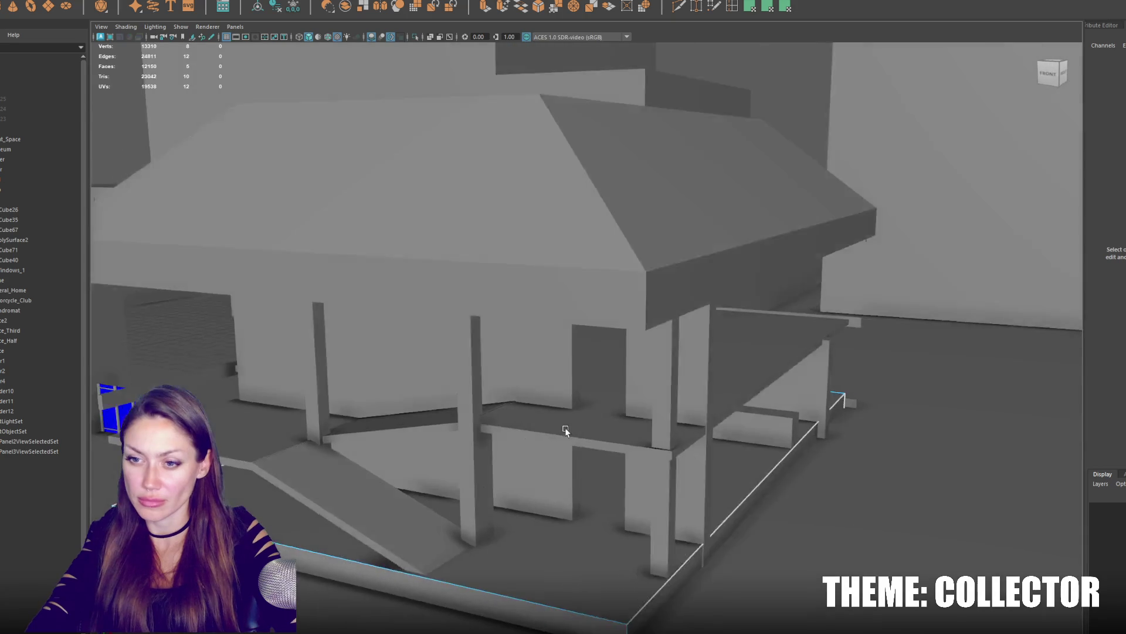
pyautogui.scroll(5, 528, 431)
pyautogui.keyDown('alt'); pyautogui.moveTo(491, 432); pyautogui.dragTo(617, 339); pyautogui.keyUp('alt')
pyautogui.click(644, 335)
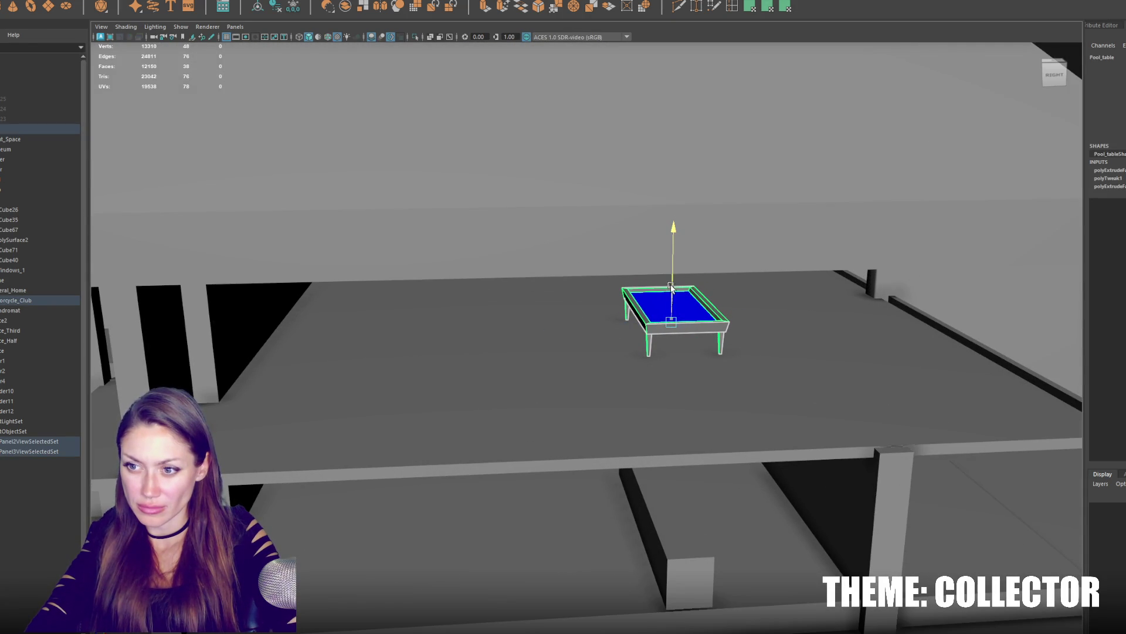
pyautogui.scroll(-2, 505, 285)
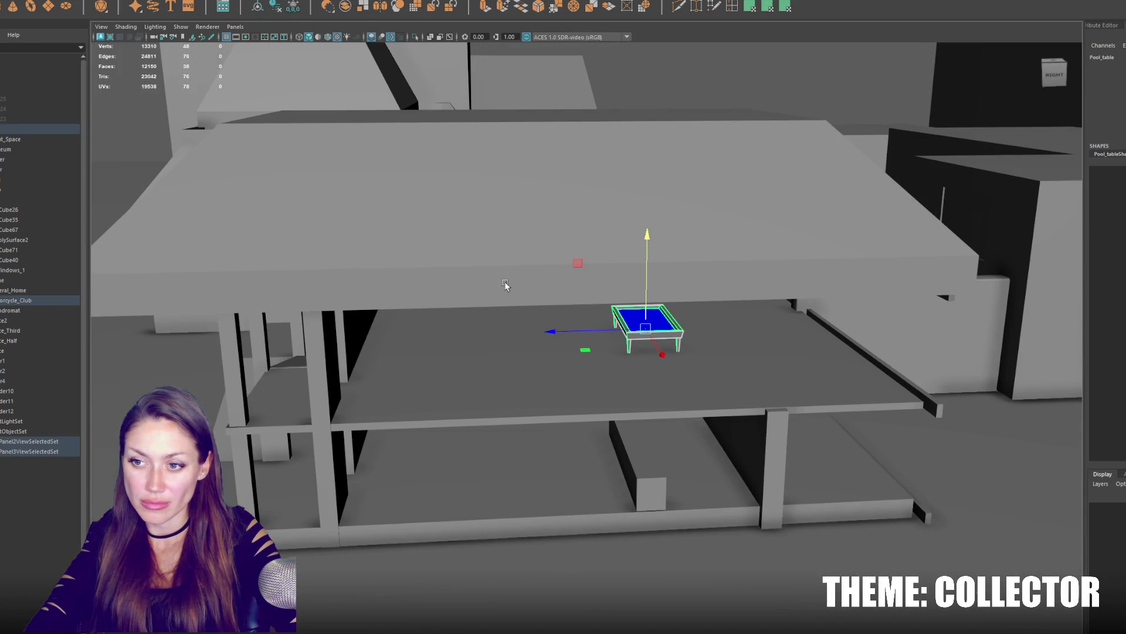
pyautogui.moveTo(726, 292); pyautogui.dragTo(512, 457)
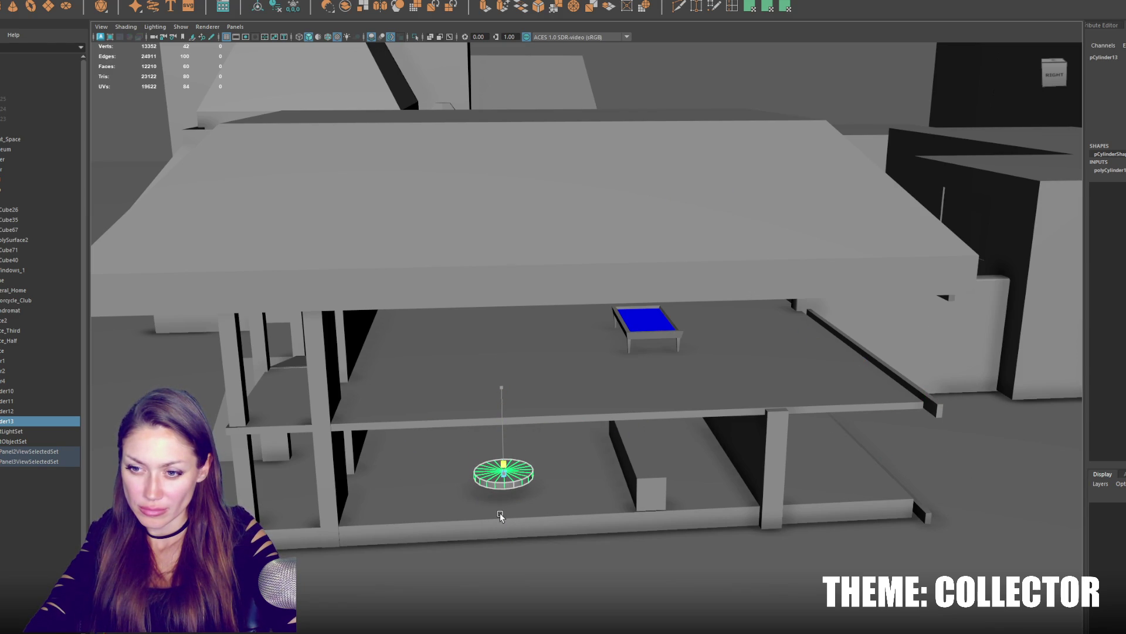
# Flatten the cylinder into a thin disc and isolate it from the rest of the scene.
pyautogui.press('f')
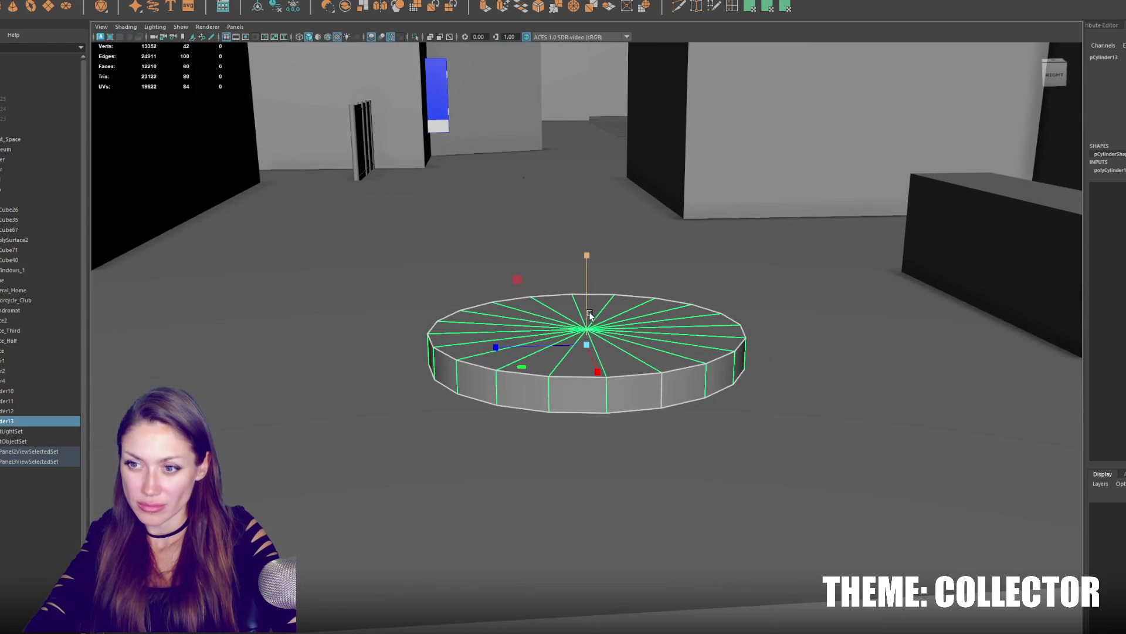
pyautogui.moveTo(587, 331); pyautogui.dragTo(588, 343, button='middle')
pyautogui.keyDown('shift'); pyautogui.click(627, 375); pyautogui.keyUp('shift')
pyautogui.keyDown('shift'); pyautogui.click(572, 352); pyautogui.keyUp('shift')
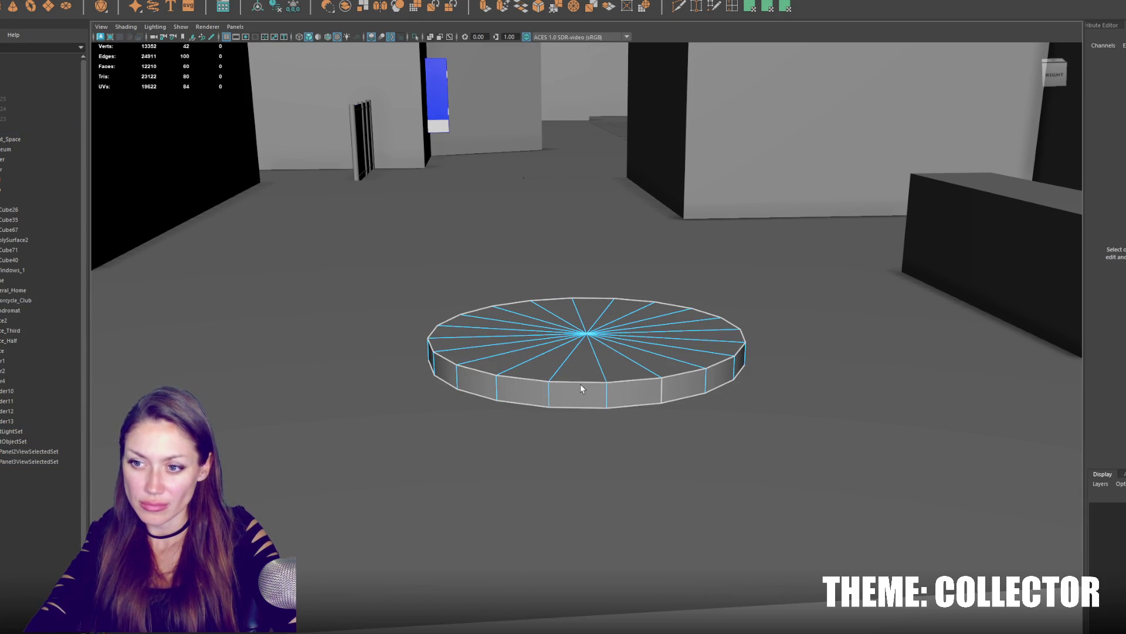
pyautogui.click(630, 353)
pyautogui.hotkey('ctrl', '1')
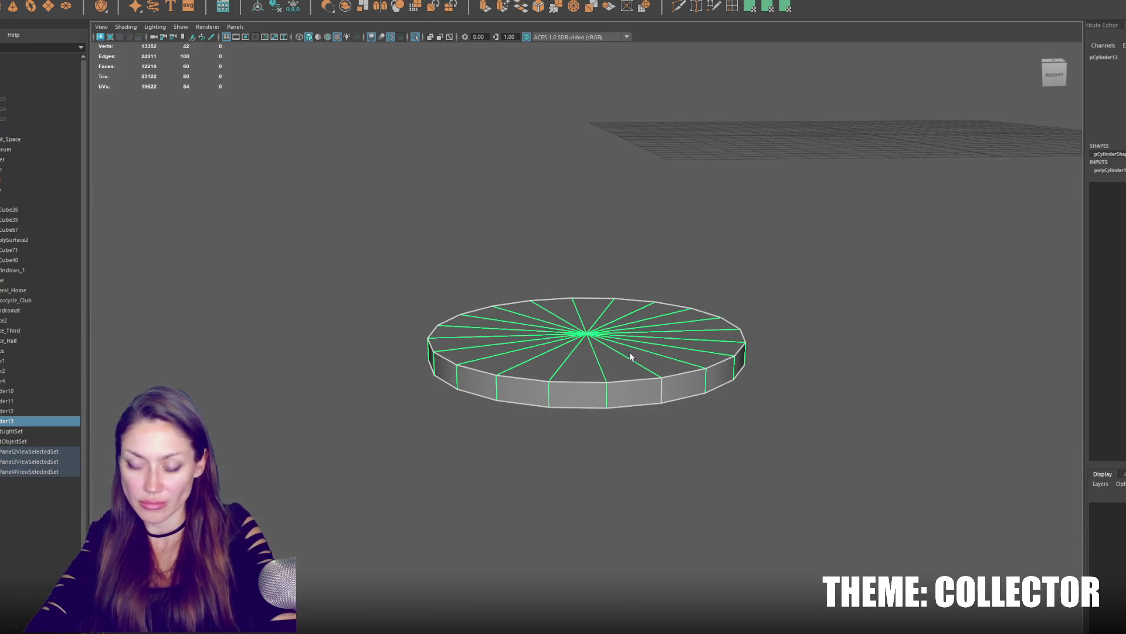
pyautogui.keyDown('shift'); pyautogui.click(636, 322); pyautogui.keyUp('shift')
pyautogui.click(635, 380)
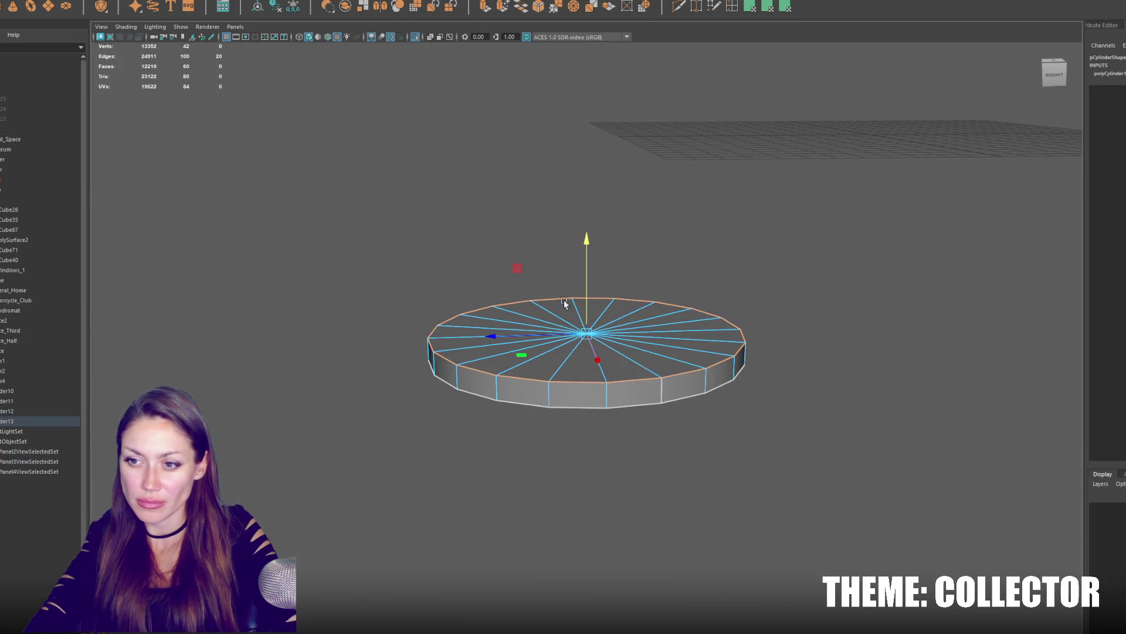
# Bevel the disc's top rim, soften its edge shading, and show the full scene again in object mode.
pyautogui.keyDown('shift'); pyautogui.moveTo(800, 236); pyautogui.dragTo(905, 348, button='right'); pyautogui.keyUp('shift')
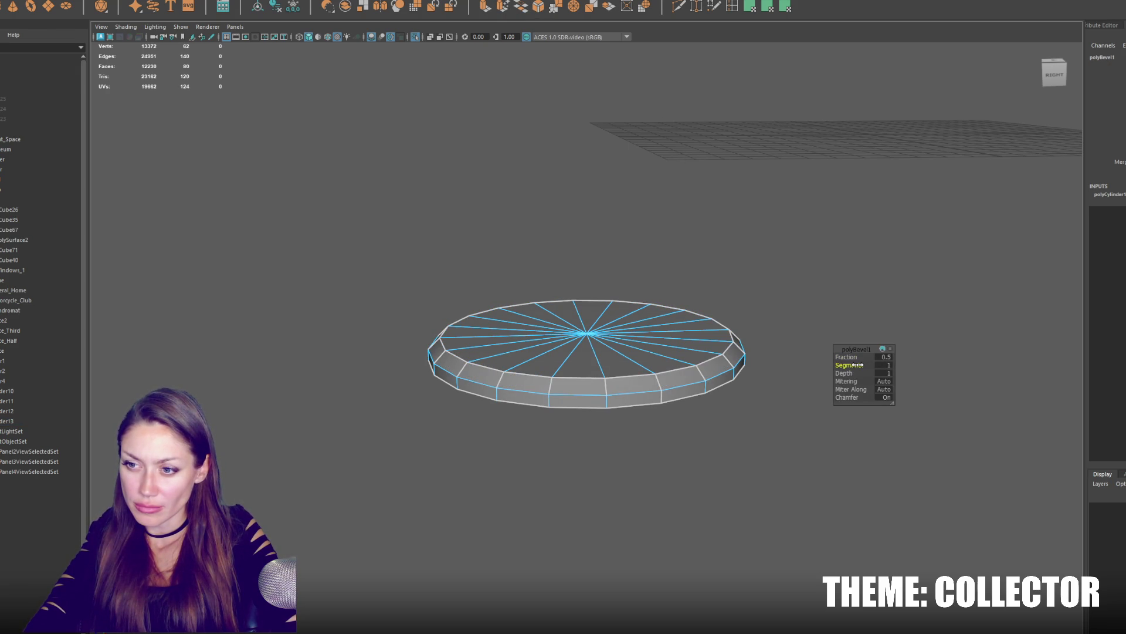
pyautogui.press('F8')
pyautogui.keyDown('shift'); pyautogui.moveTo(513, 207); pyautogui.dragTo(649, 254, button='right'); pyautogui.keyUp('shift')
pyautogui.press('F10')
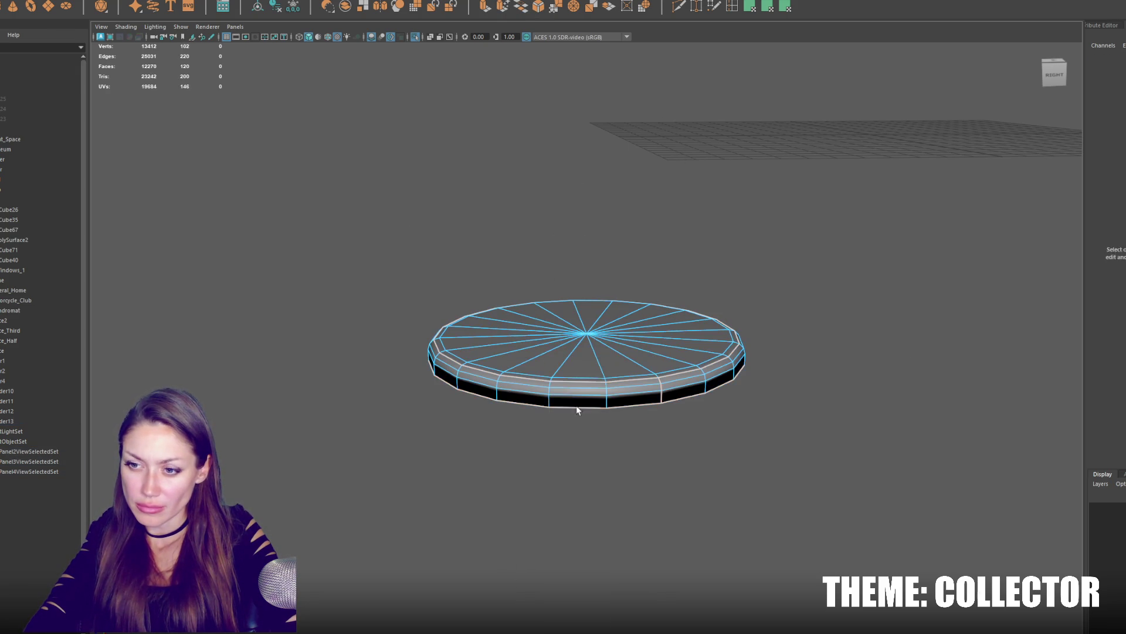
pyautogui.keyDown('shift'); pyautogui.moveTo(580, 257); pyautogui.dragTo(642, 226, button='right'); pyautogui.keyUp('shift')
pyautogui.hotkey('ctrl', '1')
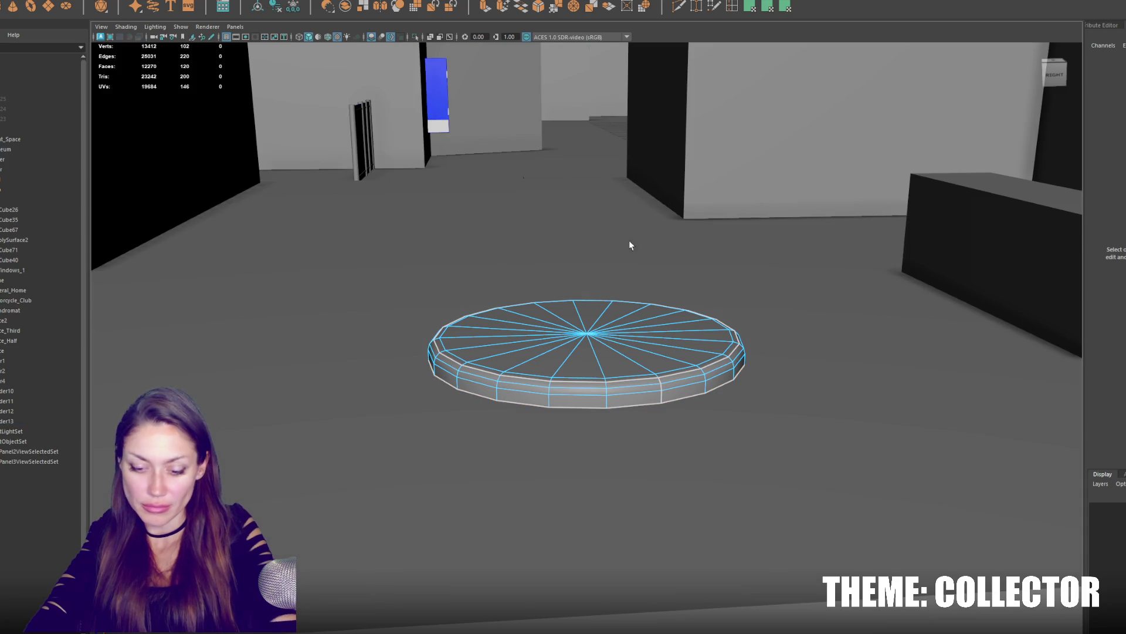
pyautogui.keyDown('alt'); pyautogui.moveTo(578, 316); pyautogui.dragTo(592, 327); pyautogui.keyUp('alt')
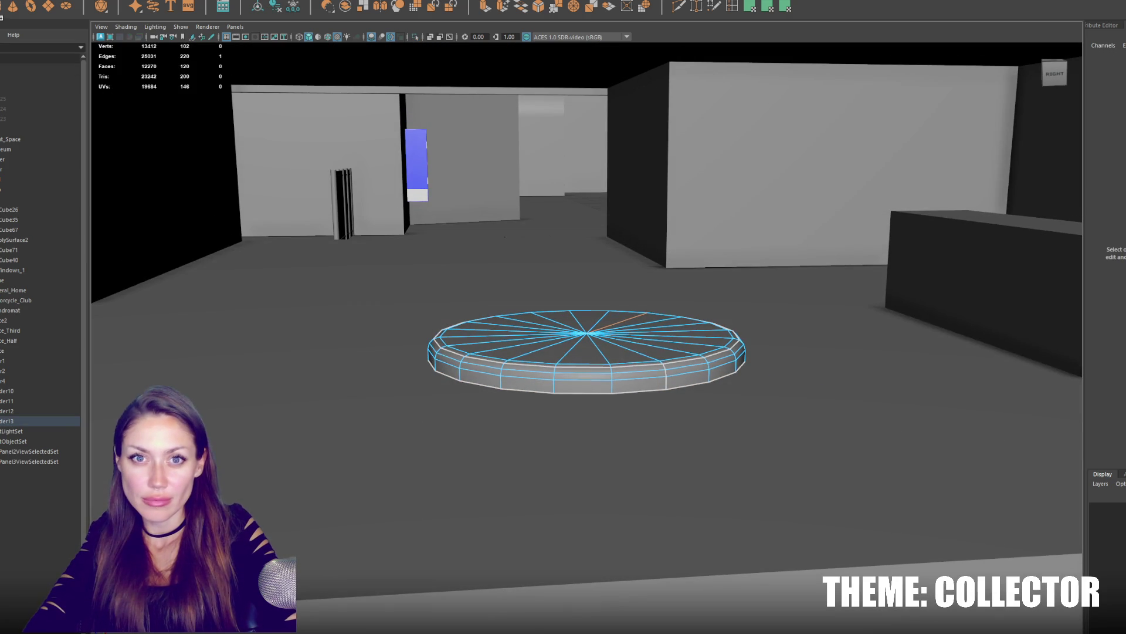
pyautogui.press('F8')
pyautogui.scroll(-5, 669, 304)
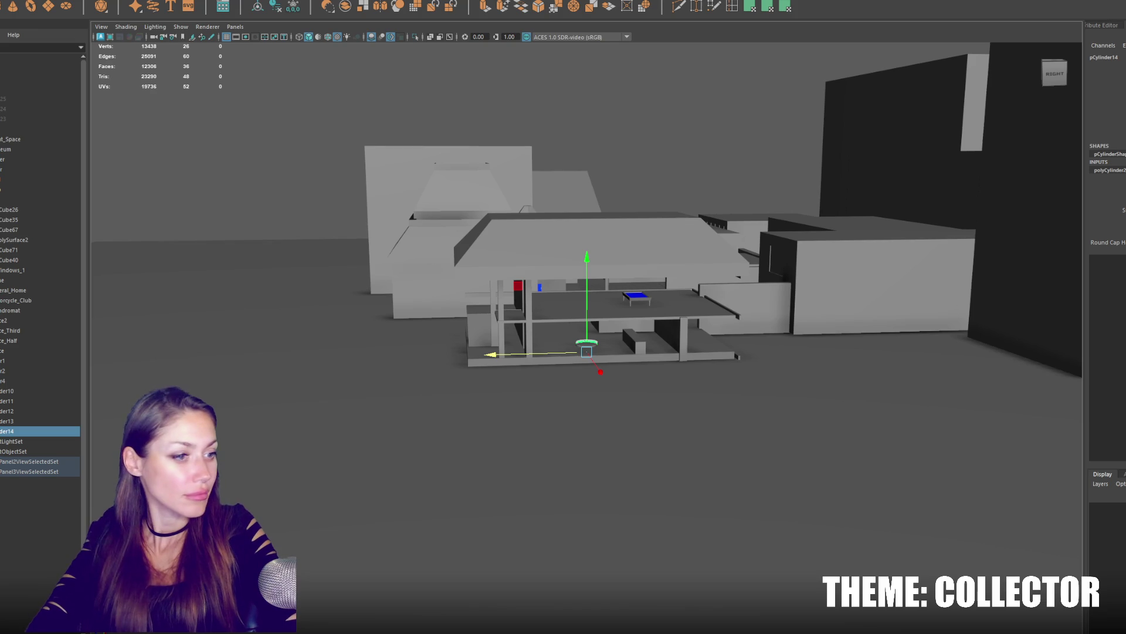
pyautogui.scroll(3, 617, 373)
pyautogui.scroll(3, 618, 373)
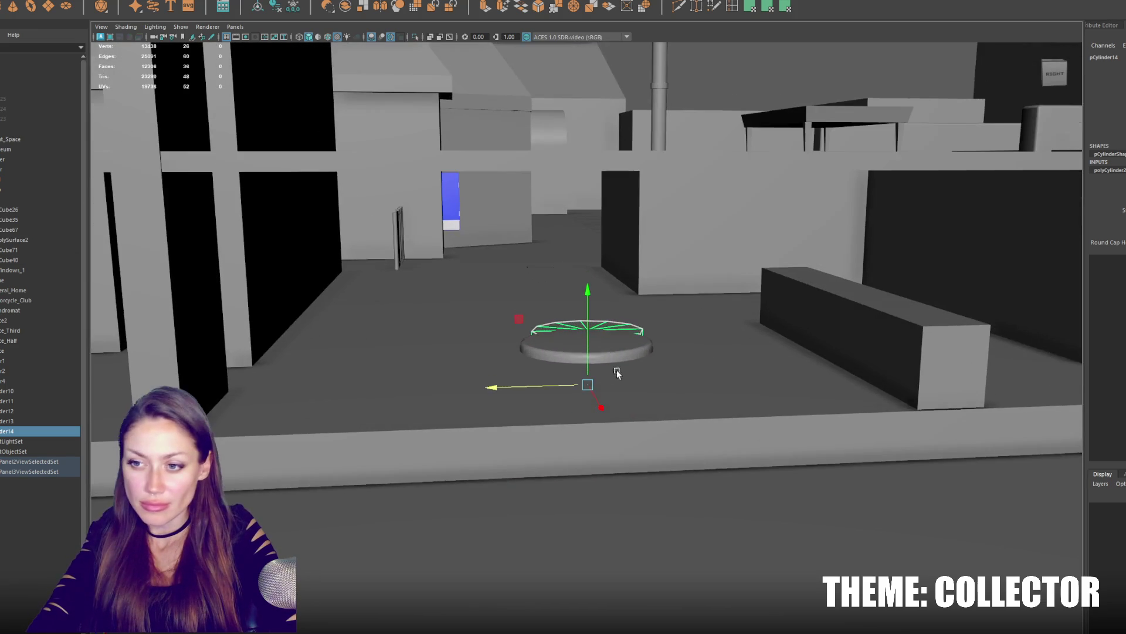
# Isolate the disc with a cylinder and select the cylinder body alone.
pyautogui.hotkey('ctrl', '1')
pyautogui.keyDown('alt'); pyautogui.moveTo(606, 363); pyautogui.dragTo(528, 369); pyautogui.keyUp('alt')
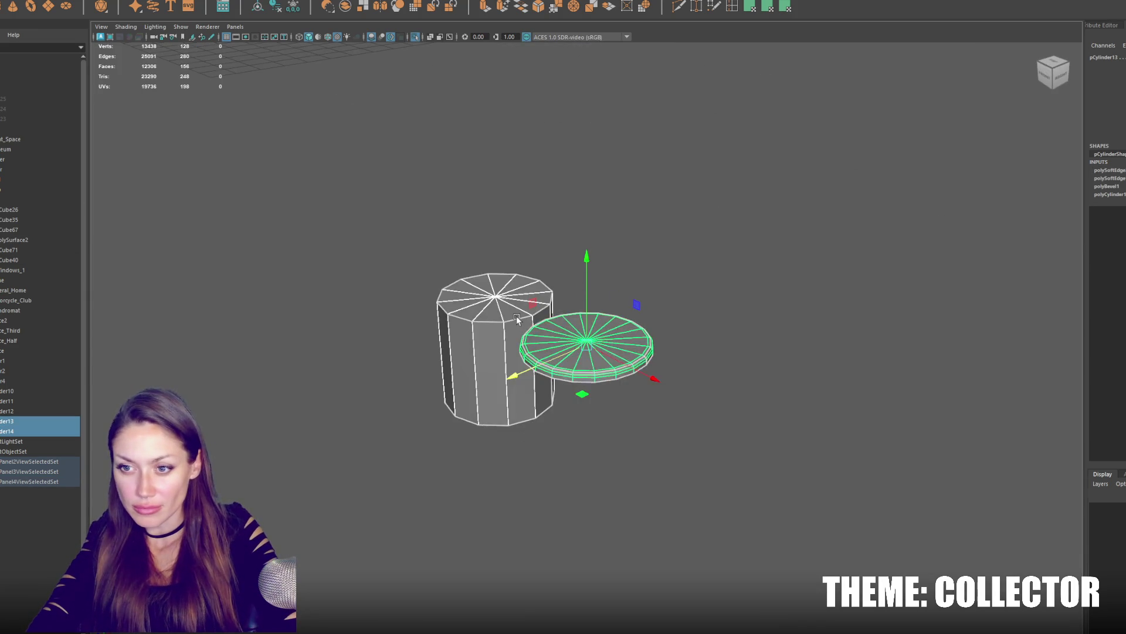
pyautogui.click(524, 364)
pyautogui.scroll(3, 593, 340)
pyautogui.click(592, 334)
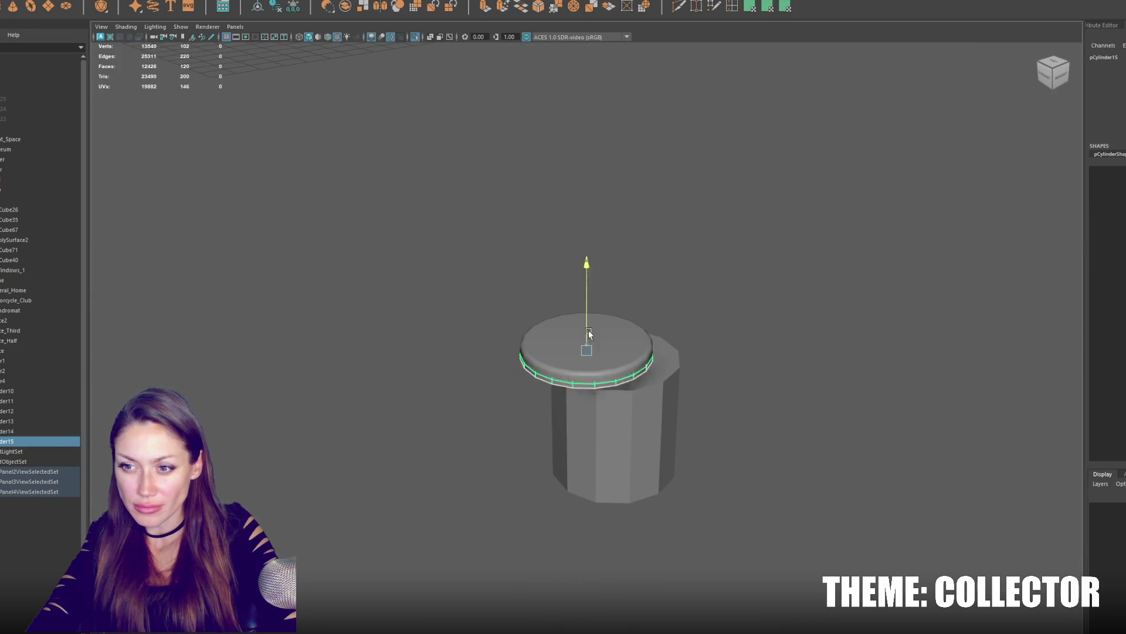
pyautogui.click(592, 374)
pyautogui.click(598, 374)
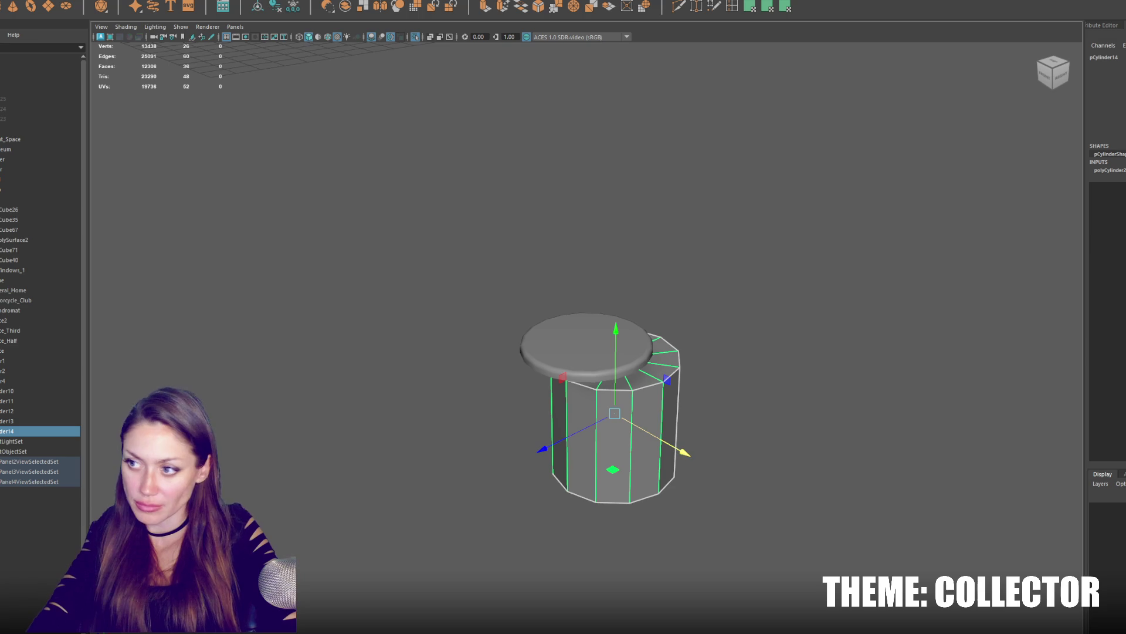
# Raise the cylinder through the disc and flatten it into a wide base for the pedestal.
pyautogui.moveTo(652, 440)
pyautogui.keyDown('alt'); pyautogui.mouseDown()
pyautogui.moveTo(601, 370)
pyautogui.moveTo(602, 332)
pyautogui.moveTo(515, 379)
pyautogui.moveTo(657, 374)
pyautogui.mouseUp(); pyautogui.keyUp('alt')
pyautogui.moveTo(577, 356); pyautogui.dragTo(576, 389)
pyautogui.press('w')
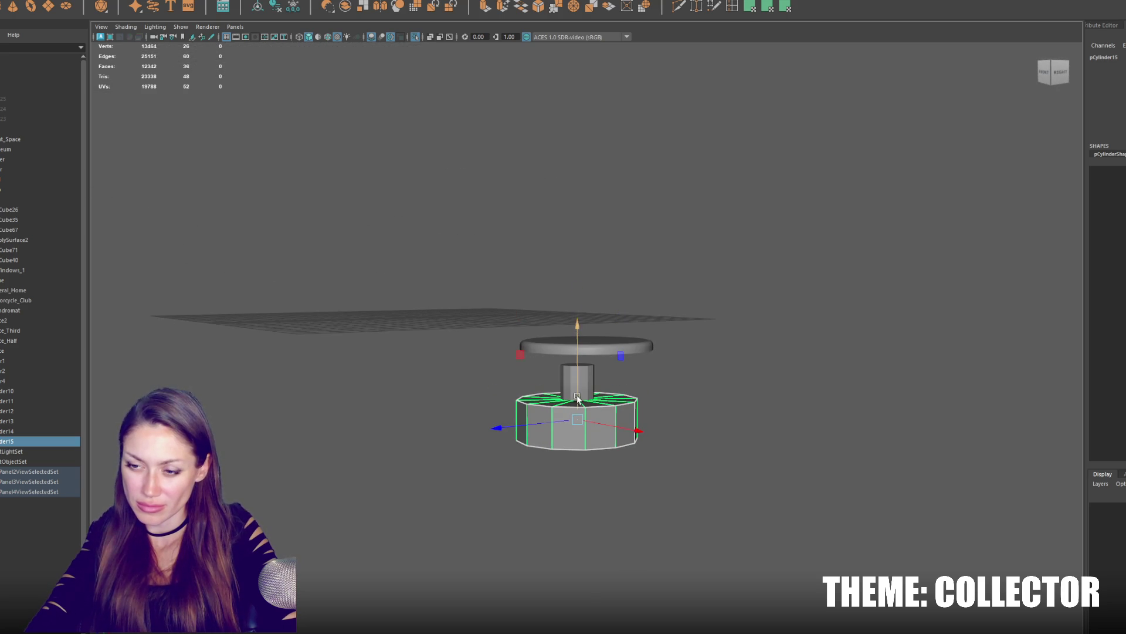
pyautogui.moveTo(582, 451); pyautogui.dragTo(685, 337, button='right')
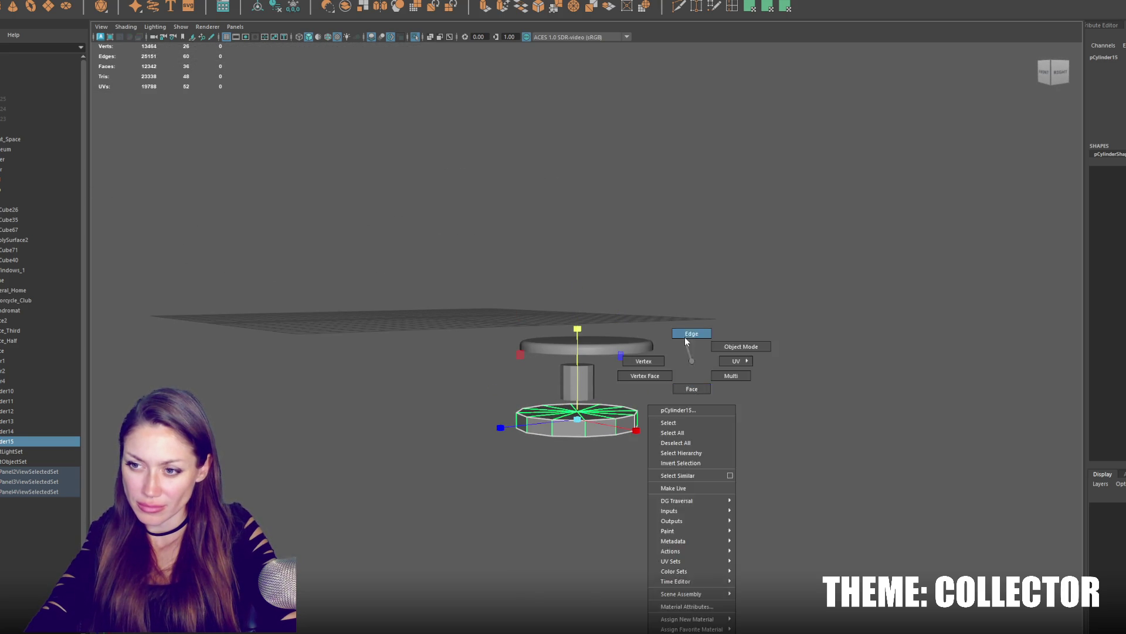
# Bevel the base's top rim edge loop with Ctrl+B and soften the base's edge shading.
pyautogui.doubleClick(588, 424)
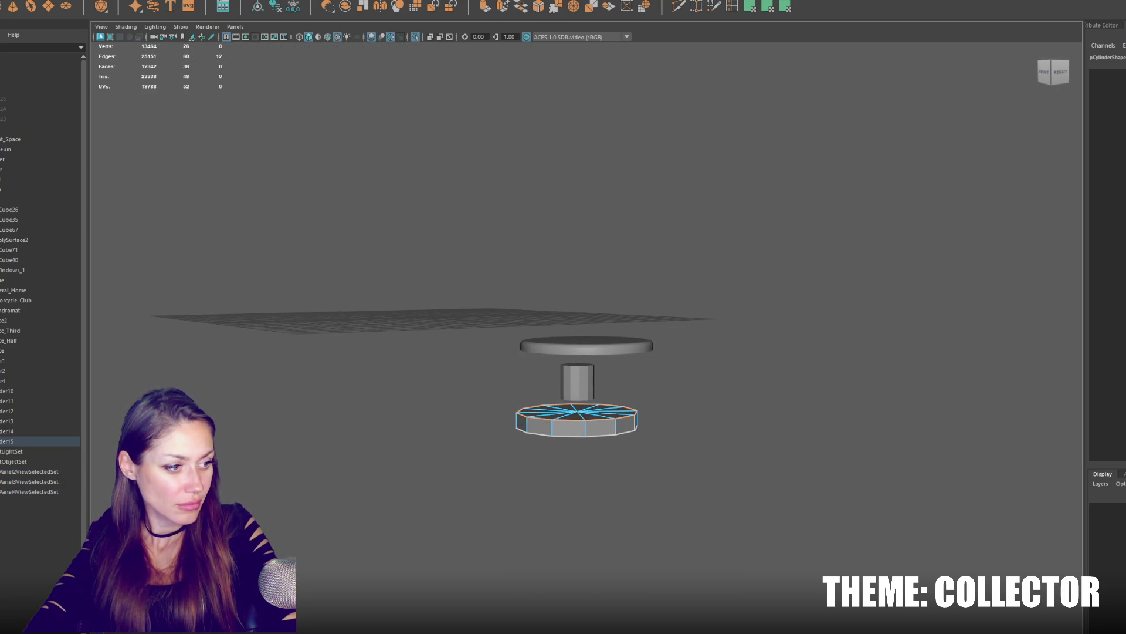
pyautogui.scroll(2, 587, 400)
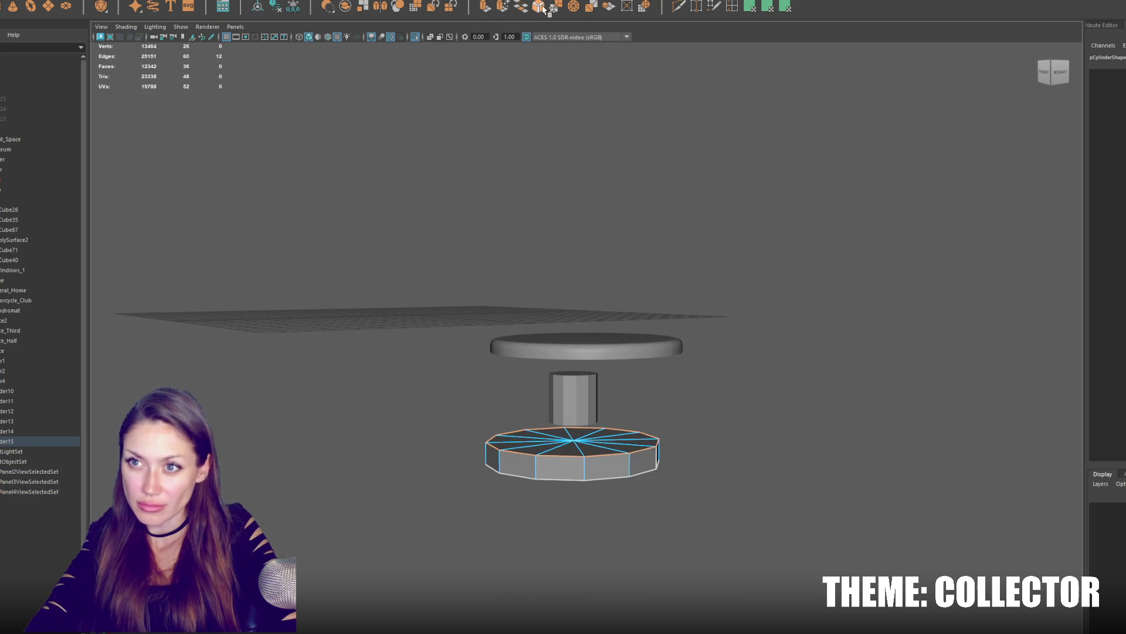
pyautogui.hotkey('ctrl', 'b')
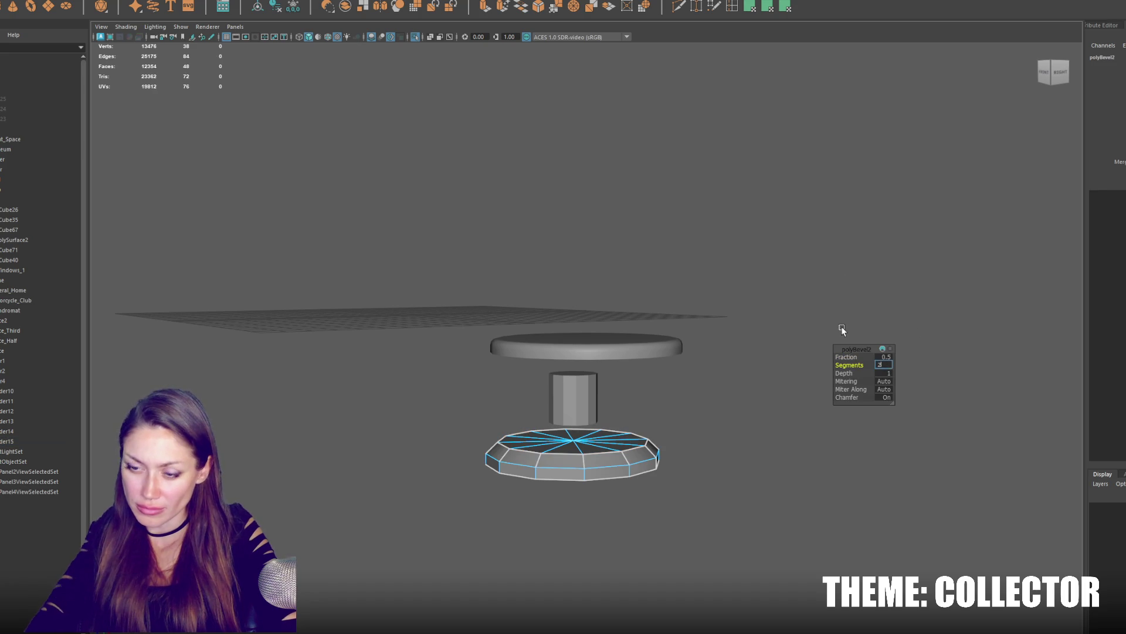
pyautogui.rightClick(604, 361)
pyautogui.moveTo(605, 361)
pyautogui.mouseDown(button='right')
pyautogui.moveTo(665, 360)
pyautogui.moveTo(654, 345)
pyautogui.mouseUp(button='right')
pyautogui.scroll(-1, 572, 453)
pyautogui.moveTo(692, 411); pyautogui.dragTo(720, 398, button='right')
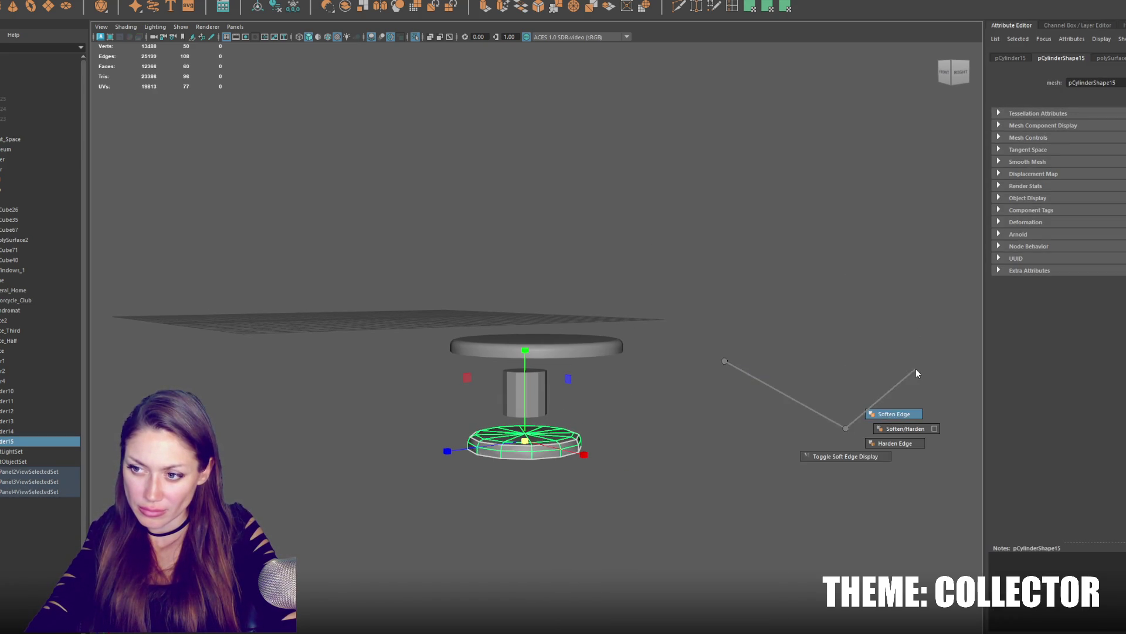
pyautogui.keyDown('shift'); pyautogui.moveTo(846, 432); pyautogui.dragTo(792, 367, button='right'); pyautogui.keyUp('shift')
pyautogui.moveTo(666, 404); pyautogui.dragTo(640, 372, button='right')
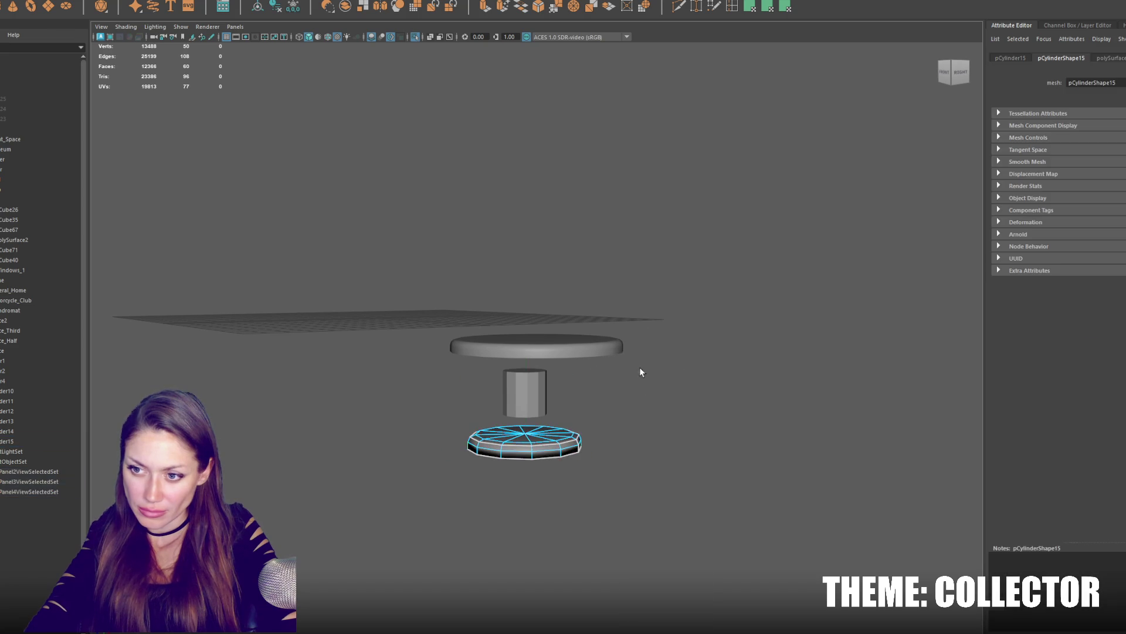
# Check the base's bottom rim edges, then select the middle stem cylinder as a whole object.
pyautogui.doubleClick(544, 459)
pyautogui.keyDown('shift'); pyautogui.moveTo(704, 346); pyautogui.dragTo(832, 388, button='right'); pyautogui.keyUp('shift')
pyautogui.click(513, 443)
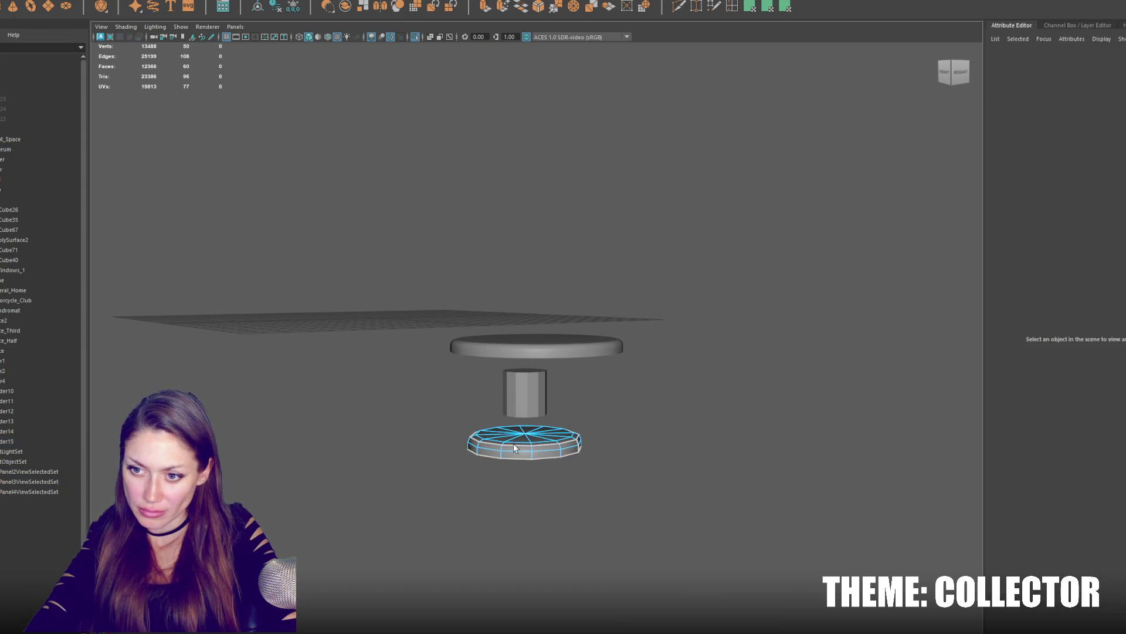
pyautogui.click(666, 344)
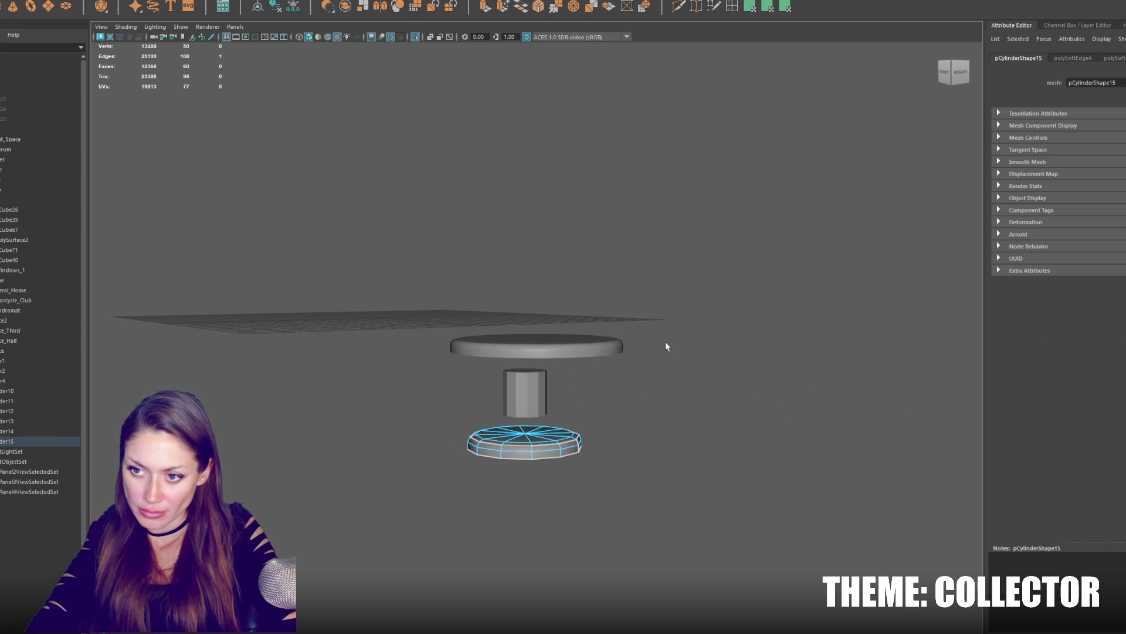
pyautogui.click(532, 393)
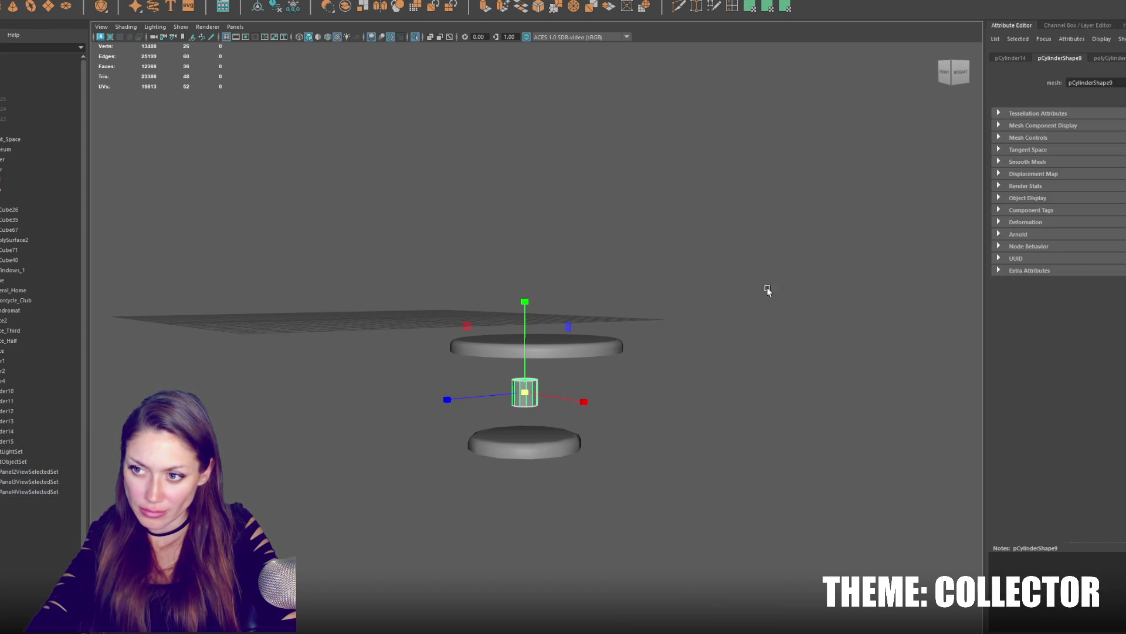
# Remove the stem's end caps and soften its edges so it runs between top and base.
pyautogui.hotkey('ctrl', 'F11')
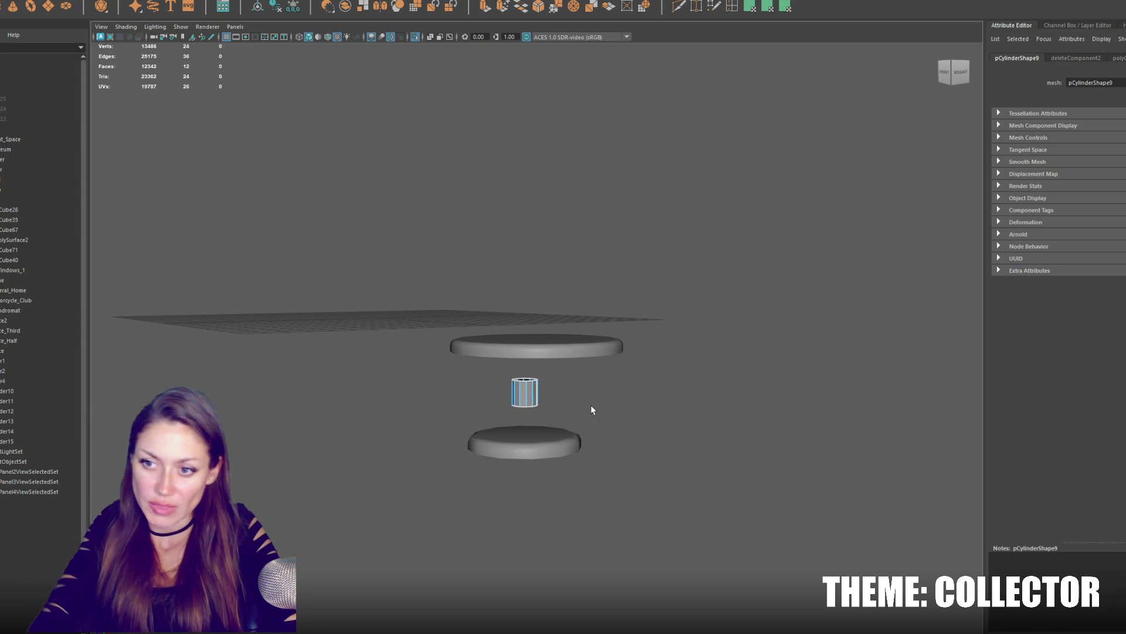
pyautogui.press('F8')
pyautogui.click(529, 385)
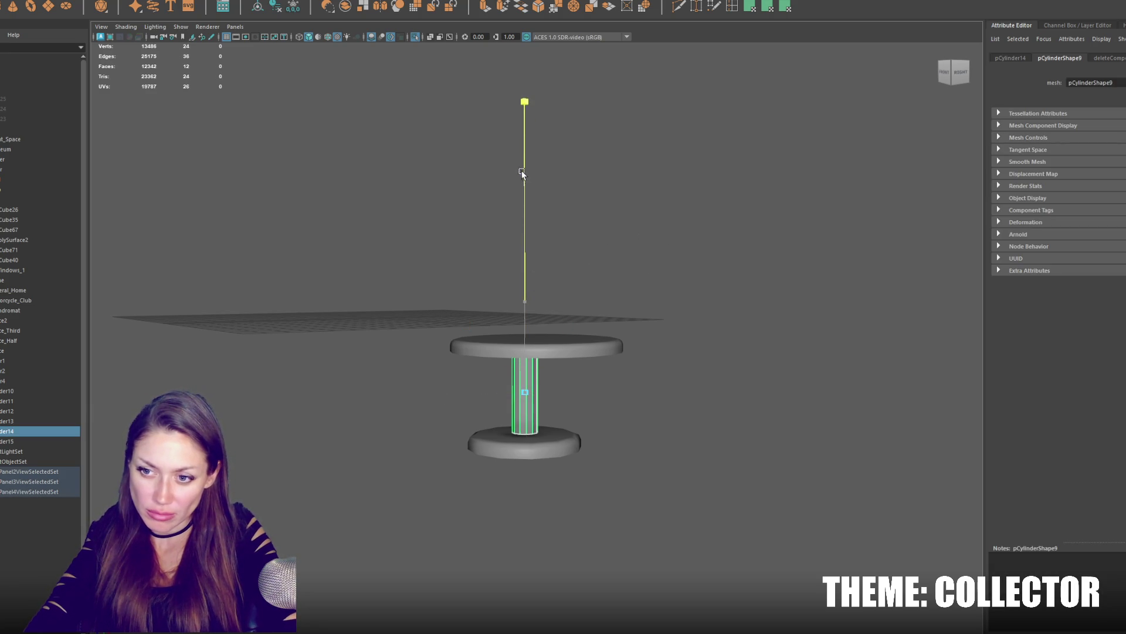
pyautogui.keyDown('alt'); pyautogui.moveTo(522, 173); pyautogui.dragTo(570, 346); pyautogui.keyUp('alt')
pyautogui.keyDown('alt'); pyautogui.moveTo(522, 401); pyautogui.dragTo(538, 407); pyautogui.keyUp('alt')
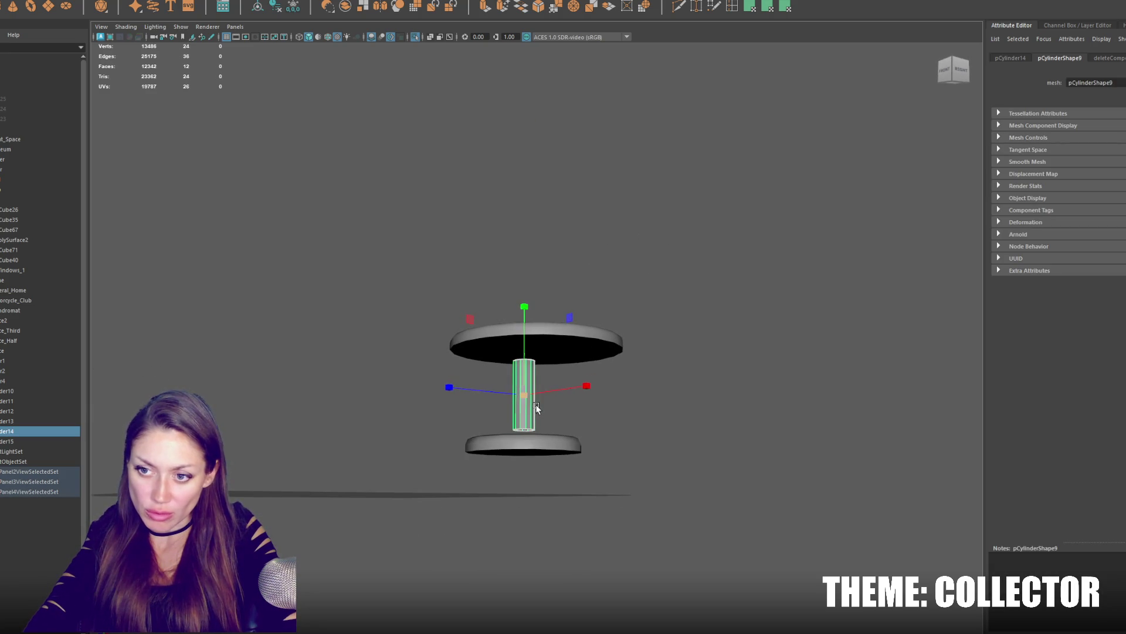
pyautogui.keyDown('alt'); pyautogui.moveTo(545, 352); pyautogui.dragTo(539, 373); pyautogui.keyUp('alt')
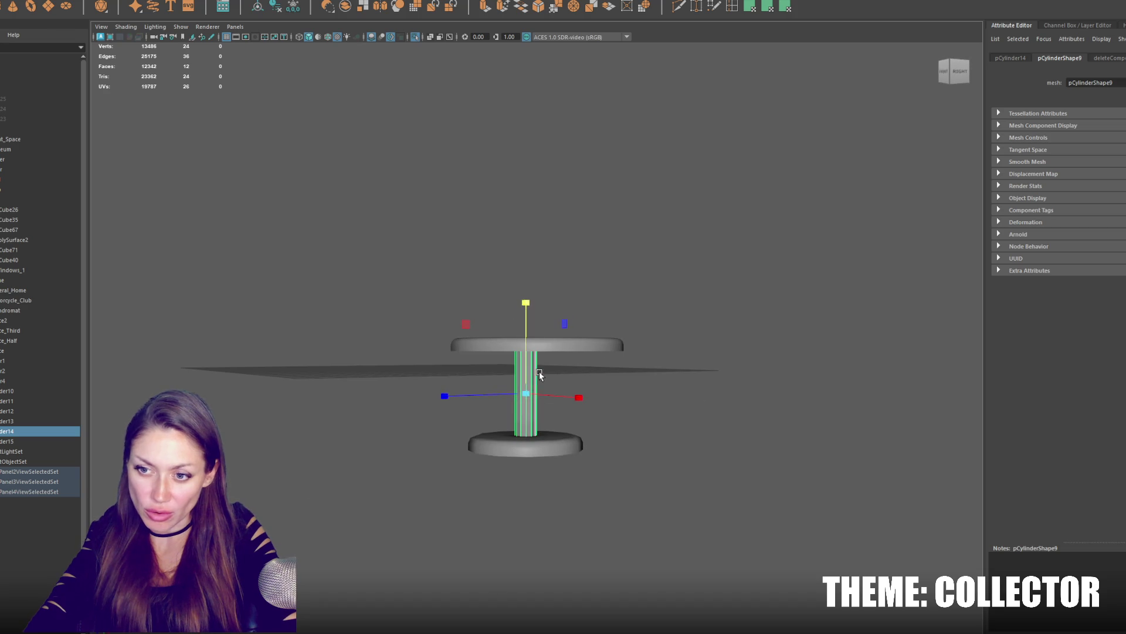
pyautogui.click(570, 369)
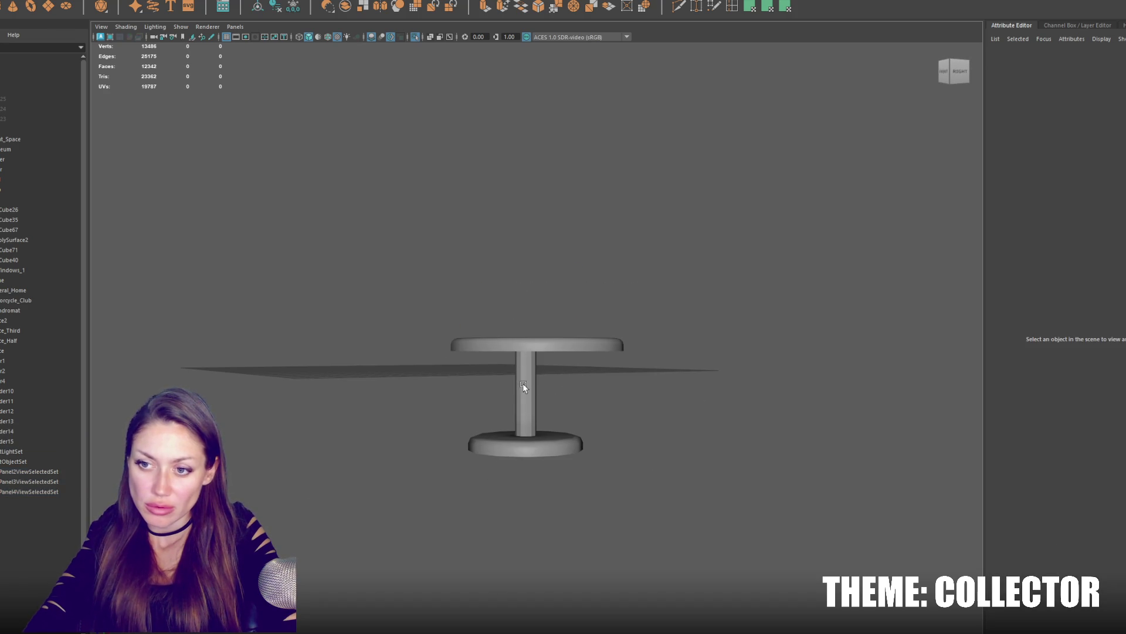
pyautogui.click(526, 387)
pyautogui.keyDown('shift'); pyautogui.moveTo(590, 264); pyautogui.dragTo(742, 267, button='right'); pyautogui.keyUp('shift')
# Combine the top, stem and base into one table, duplicate it, and move the copy aside.
pyautogui.keyDown('shift'); pyautogui.click(563, 344); pyautogui.keyUp('shift')
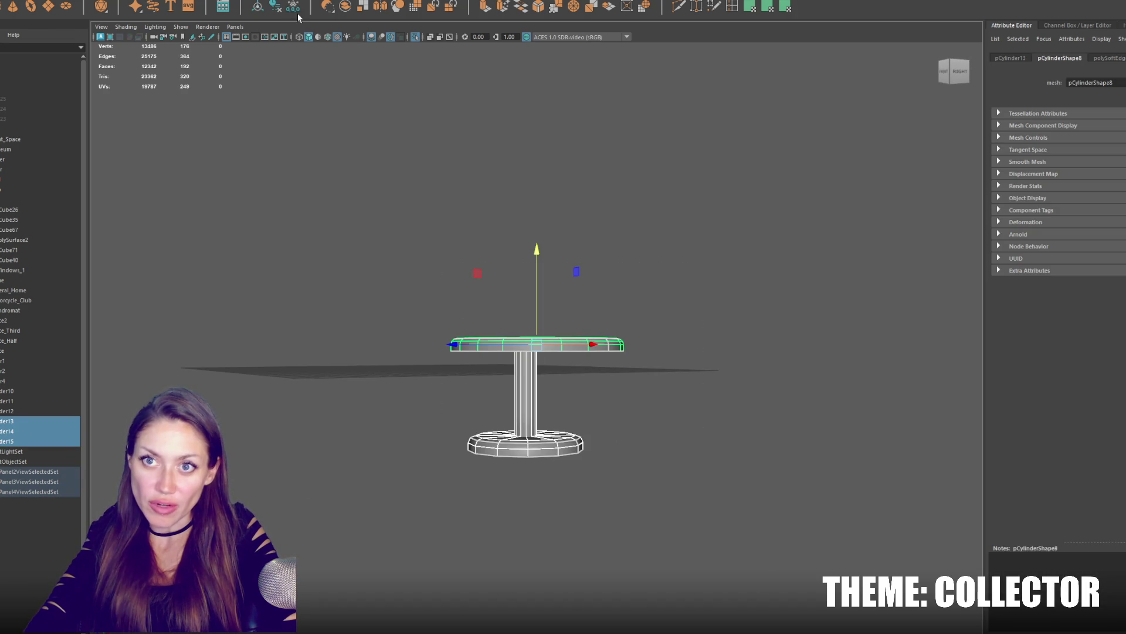
pyautogui.keyDown('alt'); pyautogui.moveTo(486, 189); pyautogui.dragTo(482, 220); pyautogui.keyUp('alt')
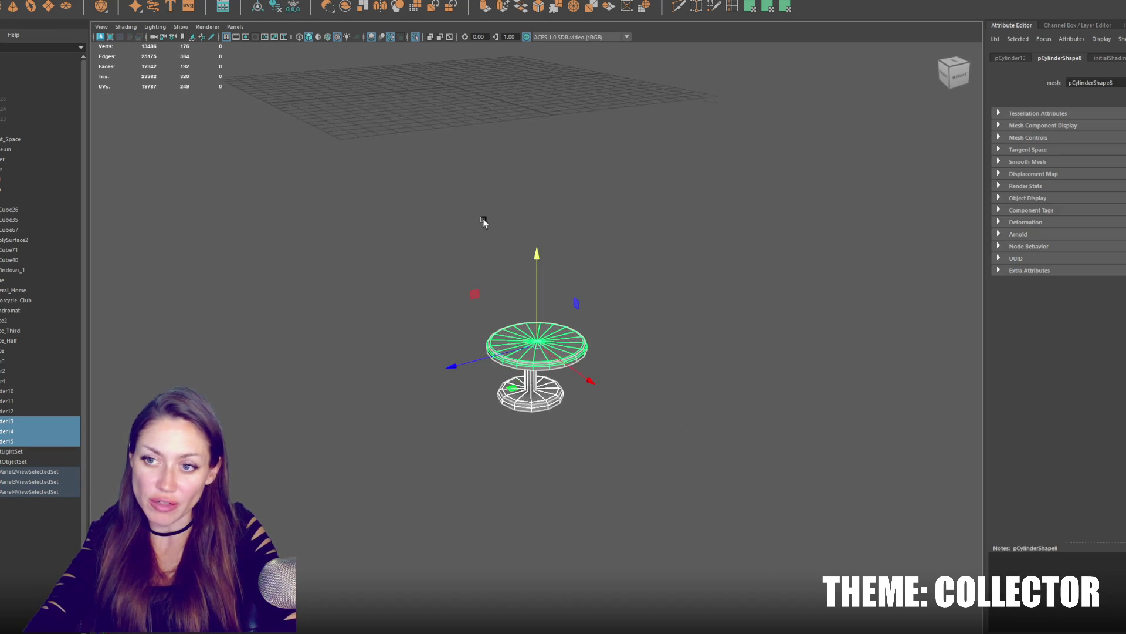
pyautogui.moveTo(500, 355)
pyautogui.mouseDown()
pyautogui.moveTo(534, 356)
pyautogui.moveTo(649, 296)
pyautogui.moveTo(681, 296)
pyautogui.moveTo(611, 356)
pyautogui.moveTo(583, 365)
pyautogui.mouseUp()
pyautogui.click(123, 2)
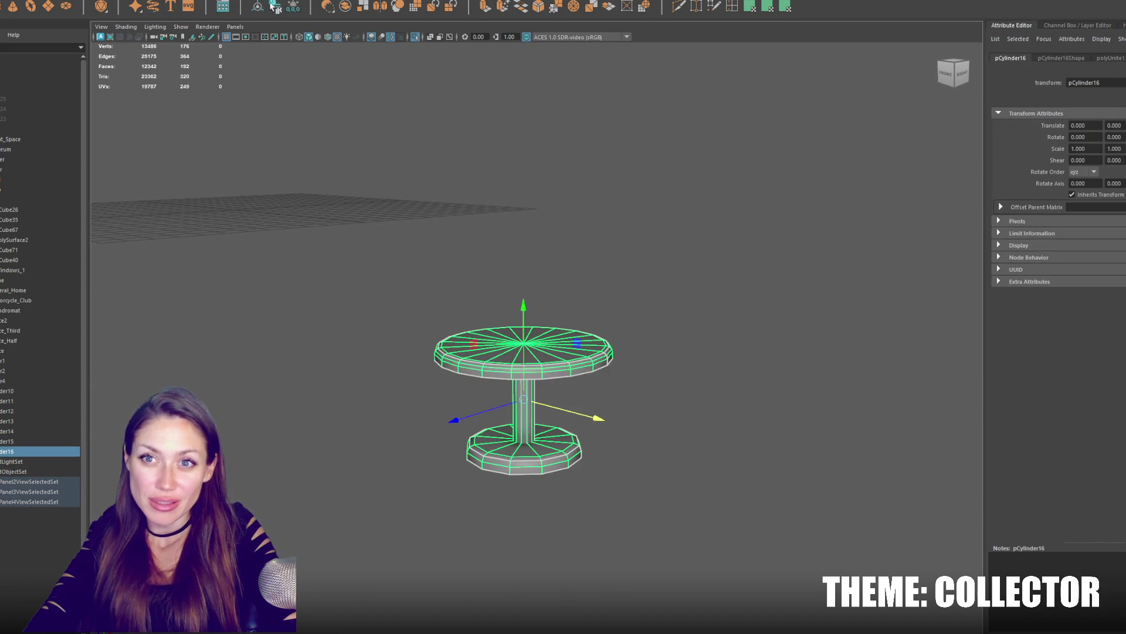
pyautogui.hotkey('ctrl', 'd')
pyautogui.moveTo(506, 408); pyautogui.dragTo(335, 472)
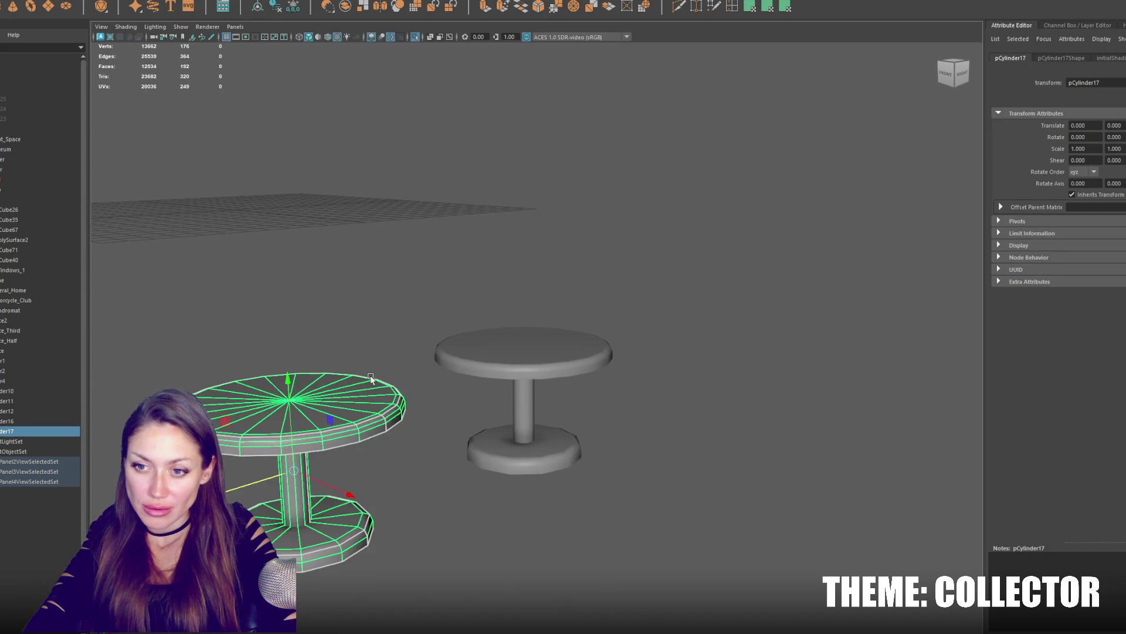
# Place the copy beside the original and delete its stem and base faces, keeping the tabletop.
pyautogui.keyDown('alt'); pyautogui.moveTo(371, 375); pyautogui.dragTo(365, 302); pyautogui.keyUp('alt')
pyautogui.moveTo(365, 303); pyautogui.dragTo(457, 344, button='right')
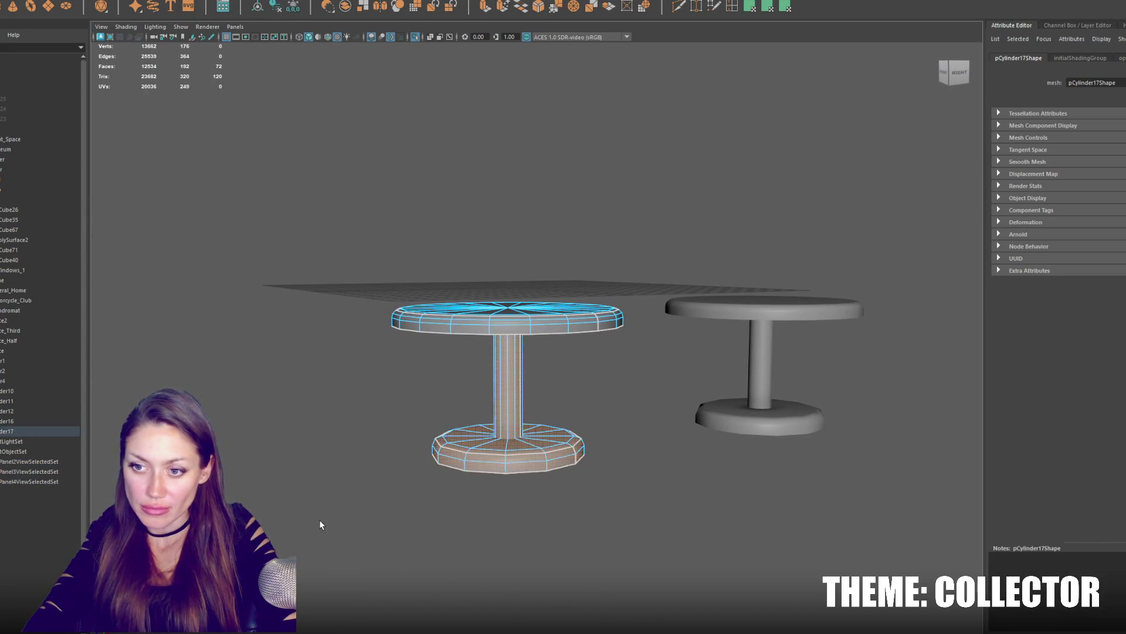
pyautogui.press('Delete')
# Extrude the tabletop's rim edge loop downward into a tall wall flaring wider at the hem.
pyautogui.moveTo(432, 376)
pyautogui.keyDown('alt'); pyautogui.mouseDown()
pyautogui.moveTo(523, 251)
pyautogui.moveTo(520, 262)
pyautogui.mouseUp(); pyautogui.keyUp('alt')
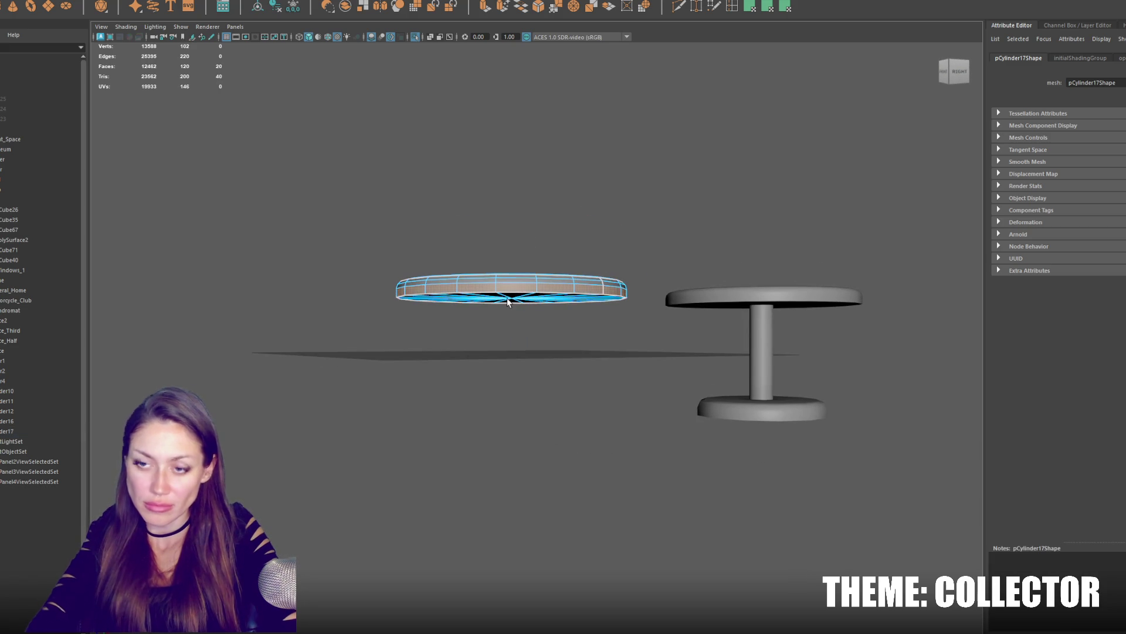
pyautogui.rightClick(520, 261)
pyautogui.click(524, 278)
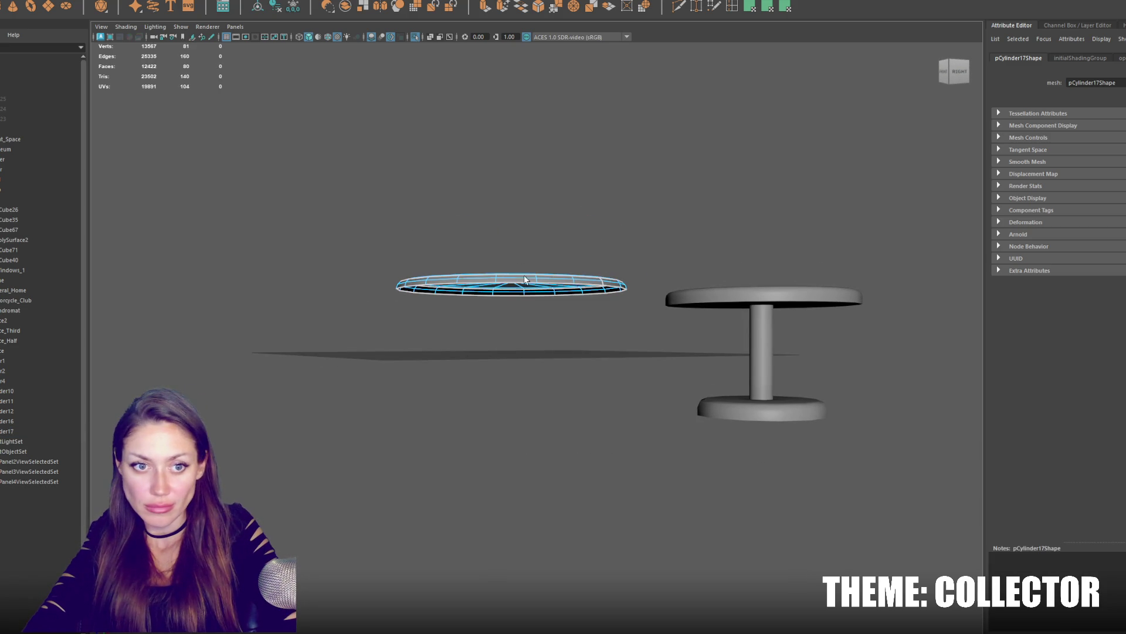
pyautogui.doubleClick(521, 286)
pyautogui.keyDown('alt'); pyautogui.moveTo(521, 286); pyautogui.dragTo(592, 298); pyautogui.keyUp('alt')
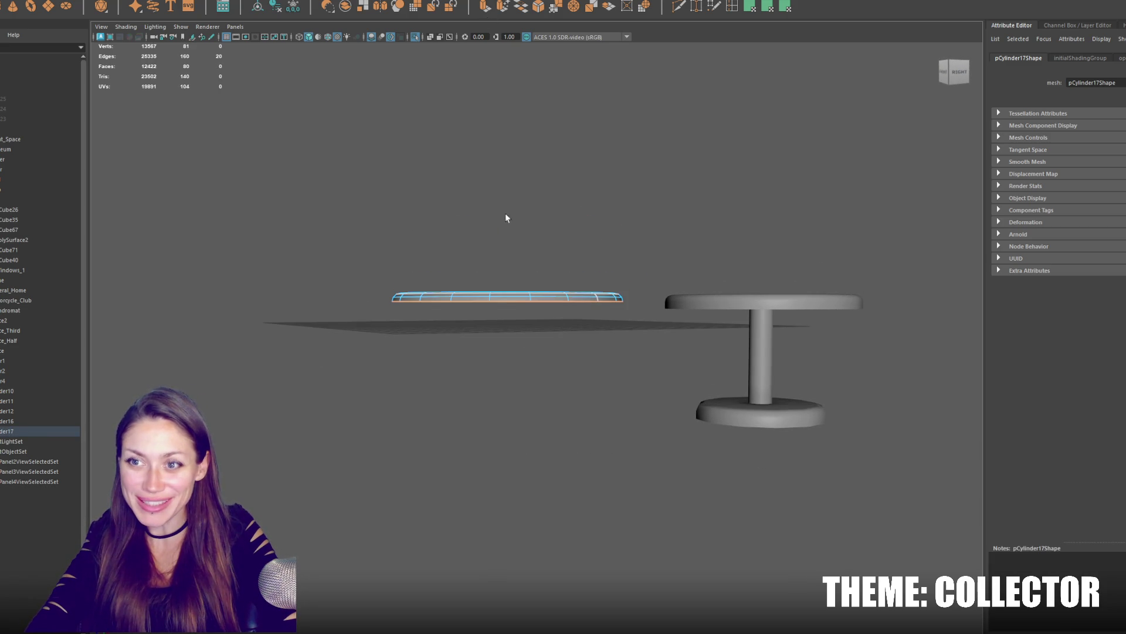
pyautogui.hotkey('ctrl', 'e')
pyautogui.moveTo(506, 217)
pyautogui.mouseDown()
pyautogui.moveTo(508, 362)
pyautogui.moveTo(494, 382)
pyautogui.mouseUp()
pyautogui.press('Escape')
pyautogui.moveTo(497, 436); pyautogui.dragTo(509, 420)
pyautogui.moveTo(522, 459); pyautogui.dragTo(542, 485)
pyautogui.press('F9')
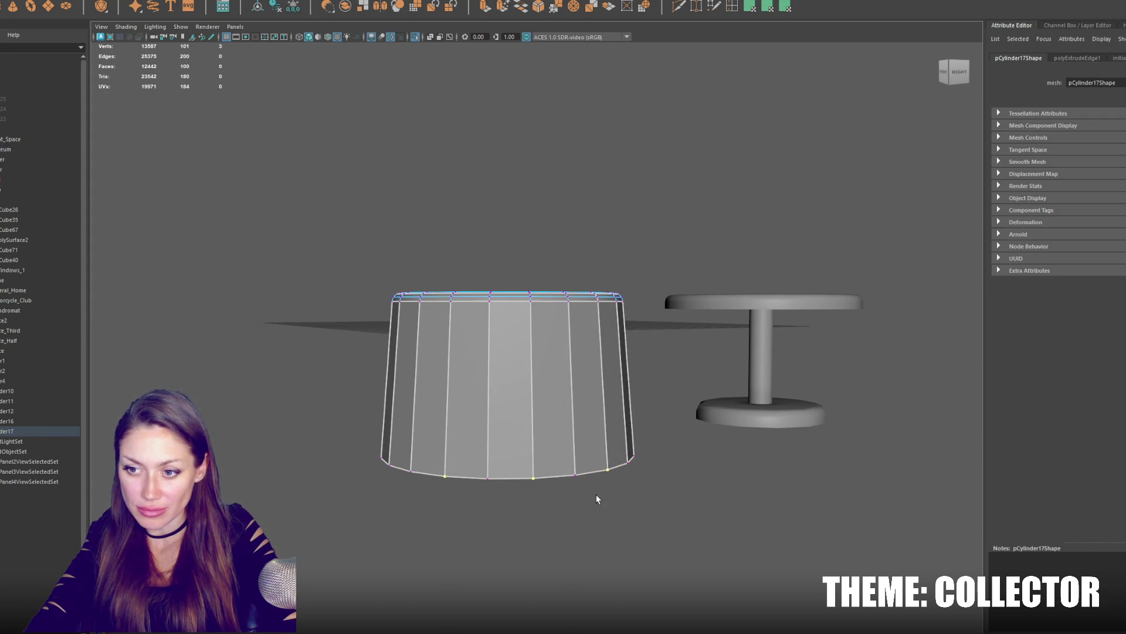
# Return the draped cylinder to whole-object editing and begin renaming it in the Outliner.
pyautogui.keyDown('alt'); pyautogui.moveTo(596, 498); pyautogui.dragTo(681, 518); pyautogui.keyUp('alt')
pyautogui.keyDown('alt'); pyautogui.moveTo(604, 523); pyautogui.dragTo(730, 494); pyautogui.keyUp('alt')
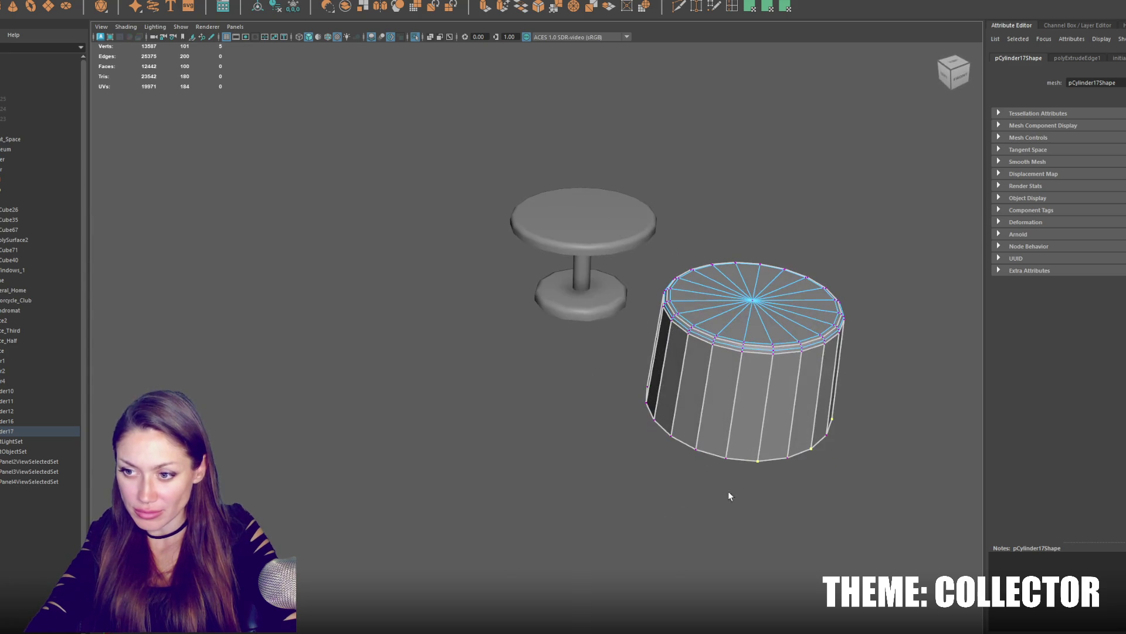
pyautogui.moveTo(656, 421)
pyautogui.keyDown('alt'); pyautogui.mouseDown()
pyautogui.moveTo(754, 472)
pyautogui.moveTo(528, 308)
pyautogui.moveTo(558, 332)
pyautogui.moveTo(388, 473)
pyautogui.mouseUp(); pyautogui.keyUp('alt')
pyautogui.moveTo(312, 485)
pyautogui.keyDown('alt'); pyautogui.mouseDown()
pyautogui.moveTo(370, 478)
pyautogui.moveTo(358, 455)
pyautogui.mouseUp(); pyautogui.keyUp('alt')
pyautogui.click(515, 297)
pyautogui.press('F8')
pyautogui.moveTo(467, 269); pyautogui.dragTo(624, 302, button='right')
pyautogui.moveTo(474, 274)
pyautogui.keyDown('alt'); pyautogui.mouseDown()
pyautogui.moveTo(528, 241)
pyautogui.moveTo(558, 312)
pyautogui.moveTo(252, 364)
pyautogui.mouseUp(); pyautogui.keyUp('alt')
pyautogui.doubleClick(34, 430)
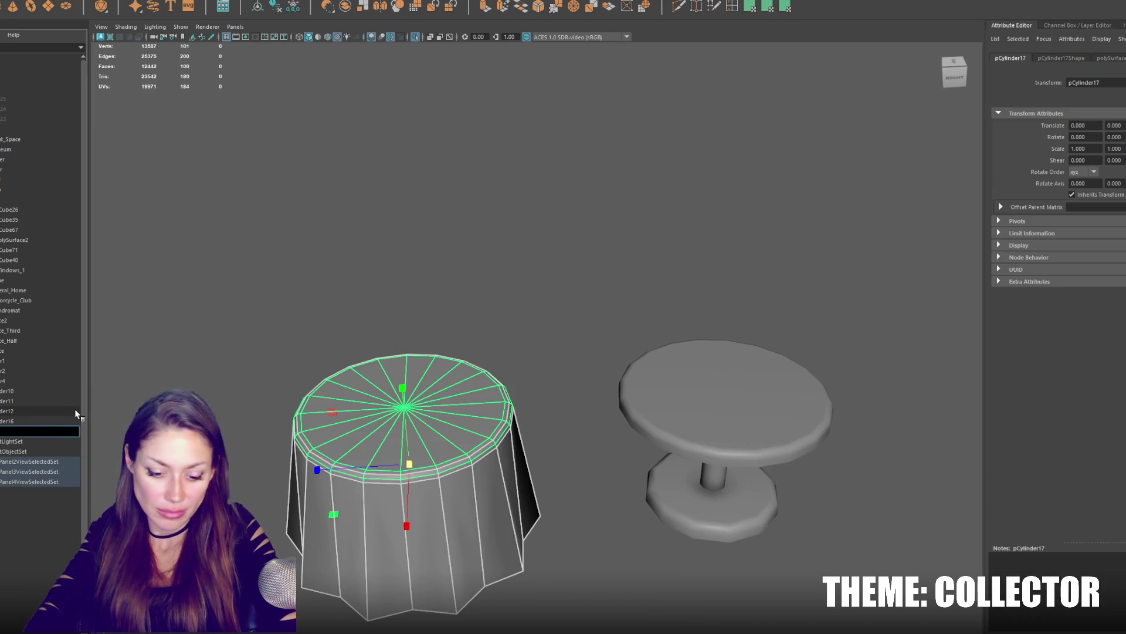
pyautogui.write('Wedding')
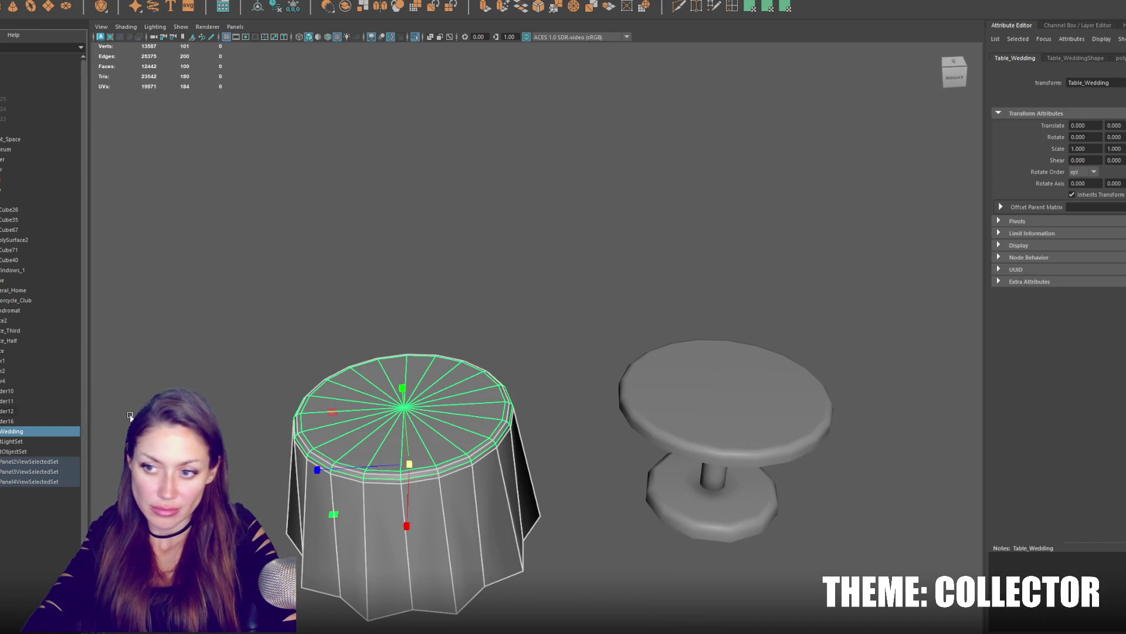
# Name the tables Table_Wedding and Table_Bar and move both into the City group.
pyautogui.click(603, 414)
pyautogui.click(729, 390)
pyautogui.doubleClick(7, 421)
pyautogui.write('Table_Bar')
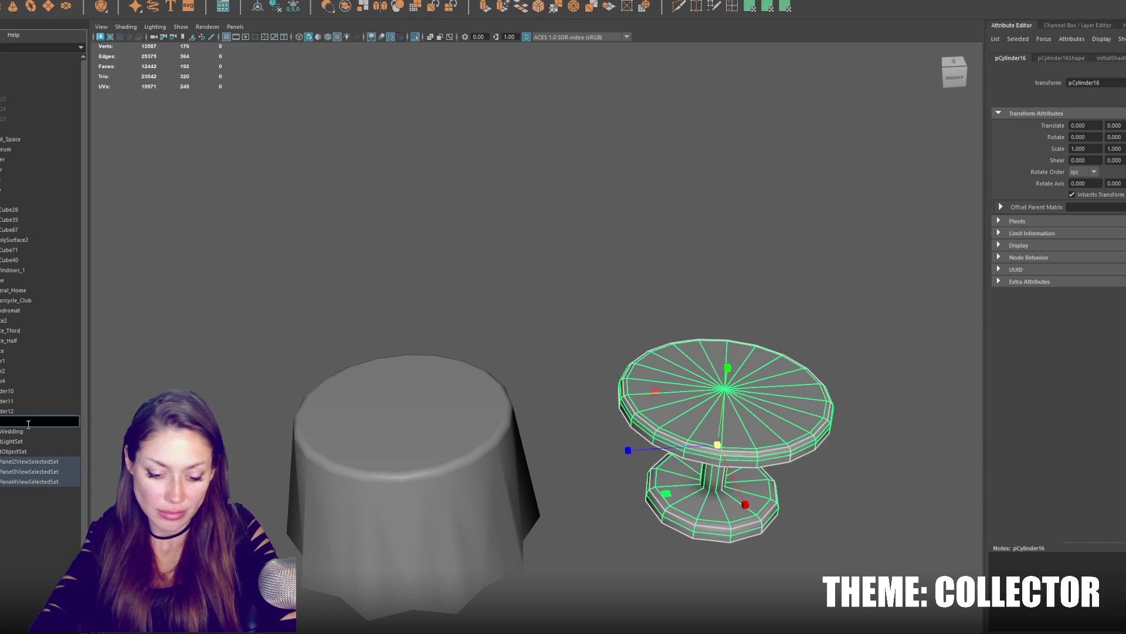
pyautogui.press('Return')
pyautogui.click(30, 431)
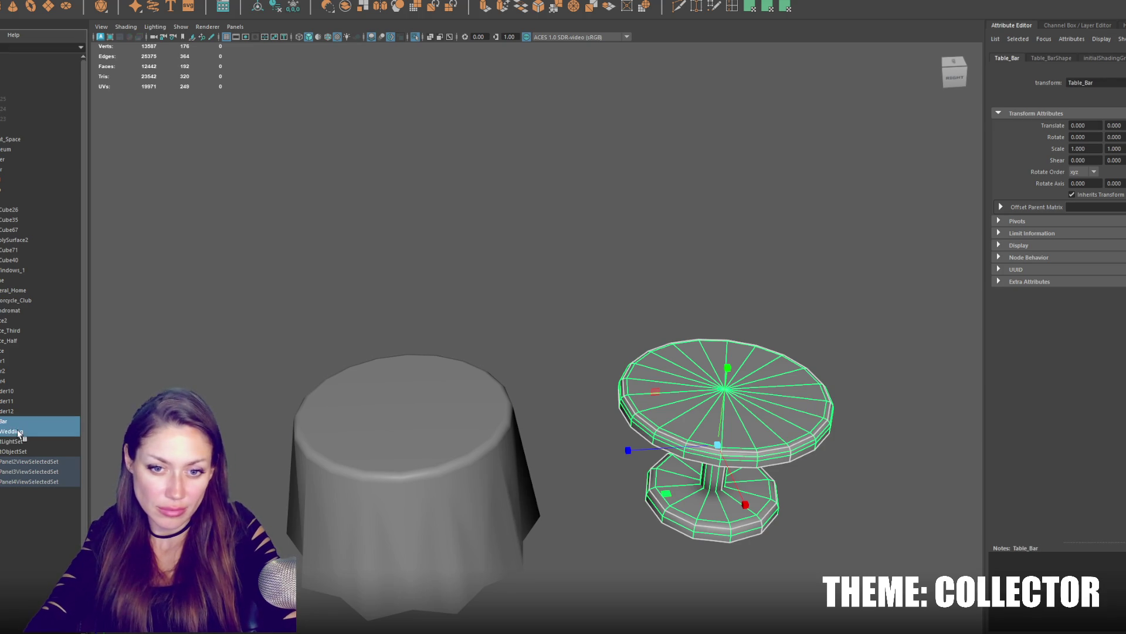
pyautogui.moveTo(11, 190); pyautogui.dragTo(18, 192, button='middle')
# Delete the three leftover cylinders pCylinder10–12 from the Outliner.
pyautogui.click(13, 143)
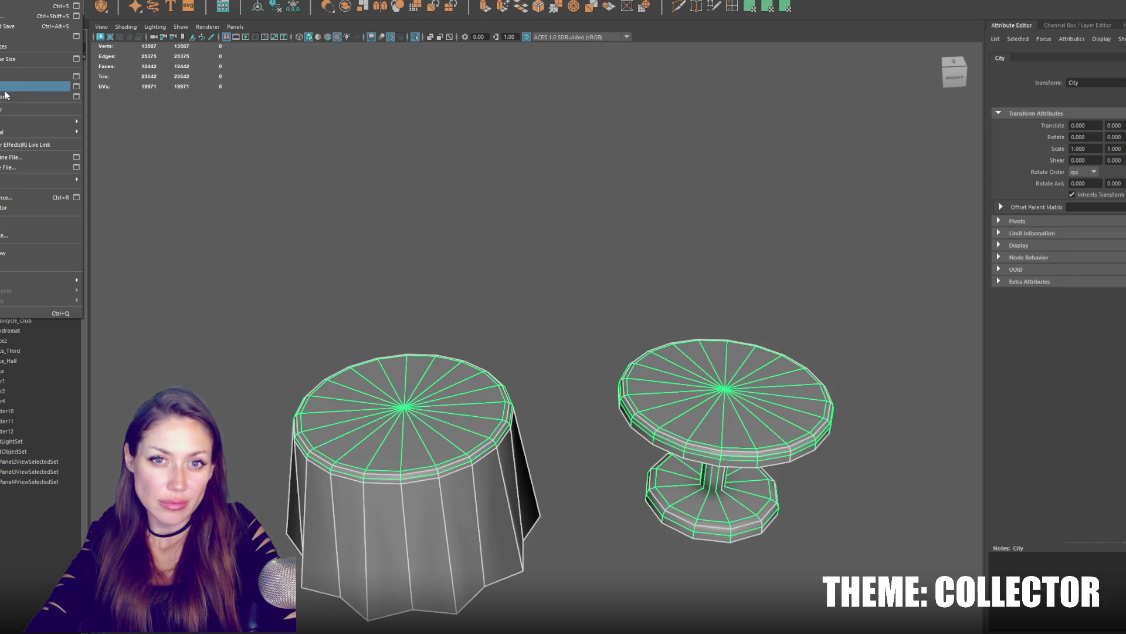
pyautogui.click(4, 90)
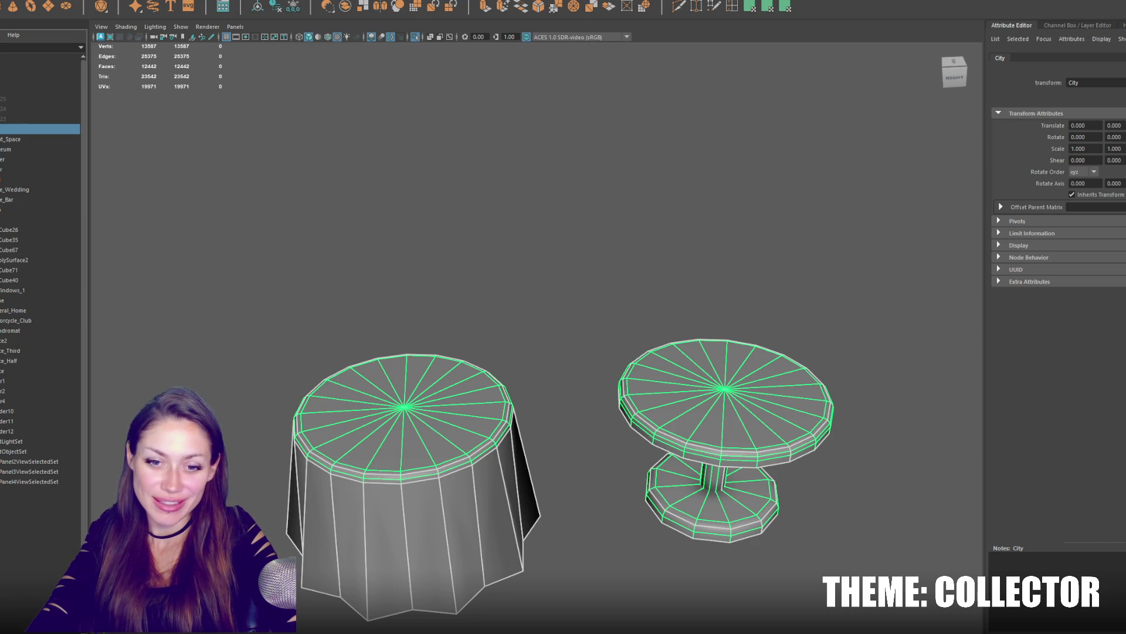
pyautogui.click(36, 416)
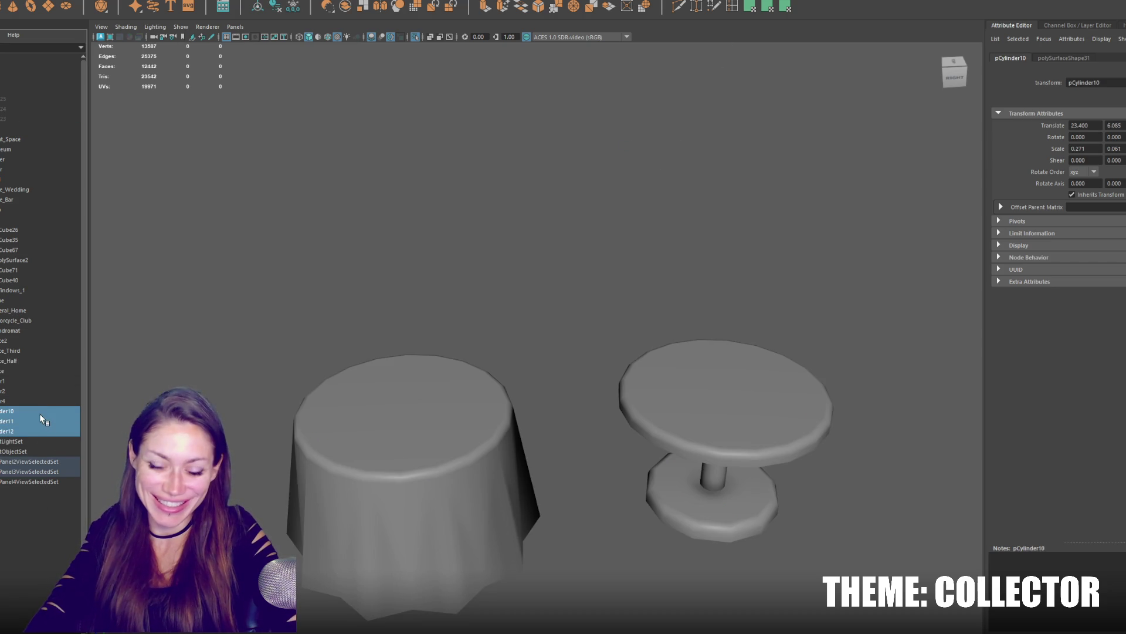
pyautogui.press('Delete')
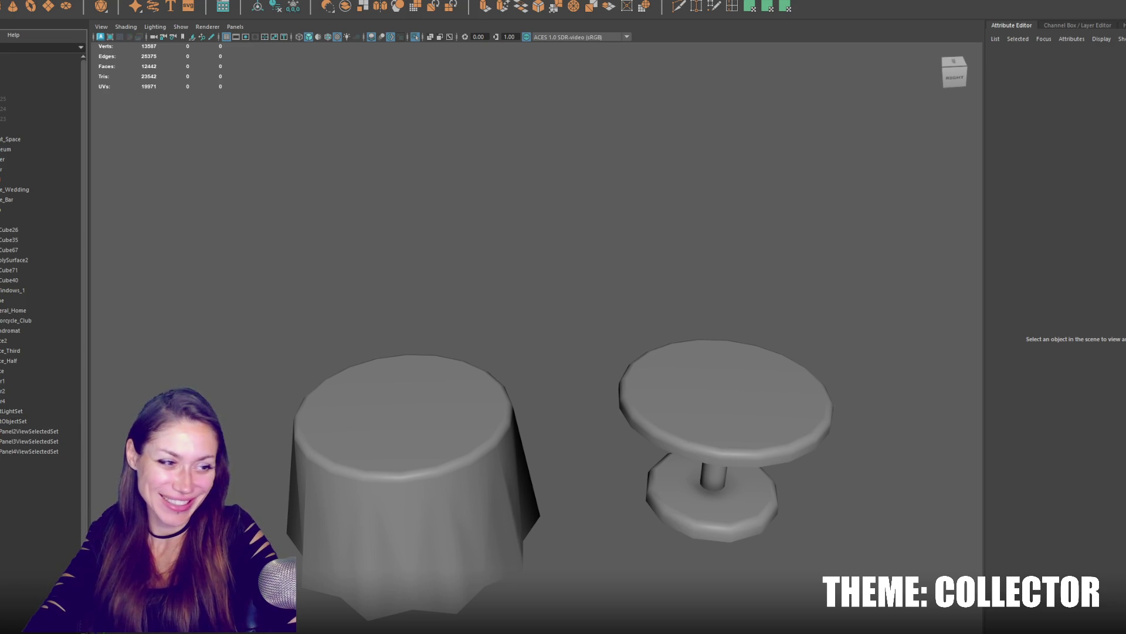
# Inspect both tables, then harden the edges along Table_Wedding's top rim.
pyautogui.click(383, 484)
pyautogui.moveTo(387, 485)
pyautogui.keyDown('alt'); pyautogui.mouseDown()
pyautogui.moveTo(582, 473)
pyautogui.moveTo(573, 476)
pyautogui.mouseUp(); pyautogui.keyUp('alt')
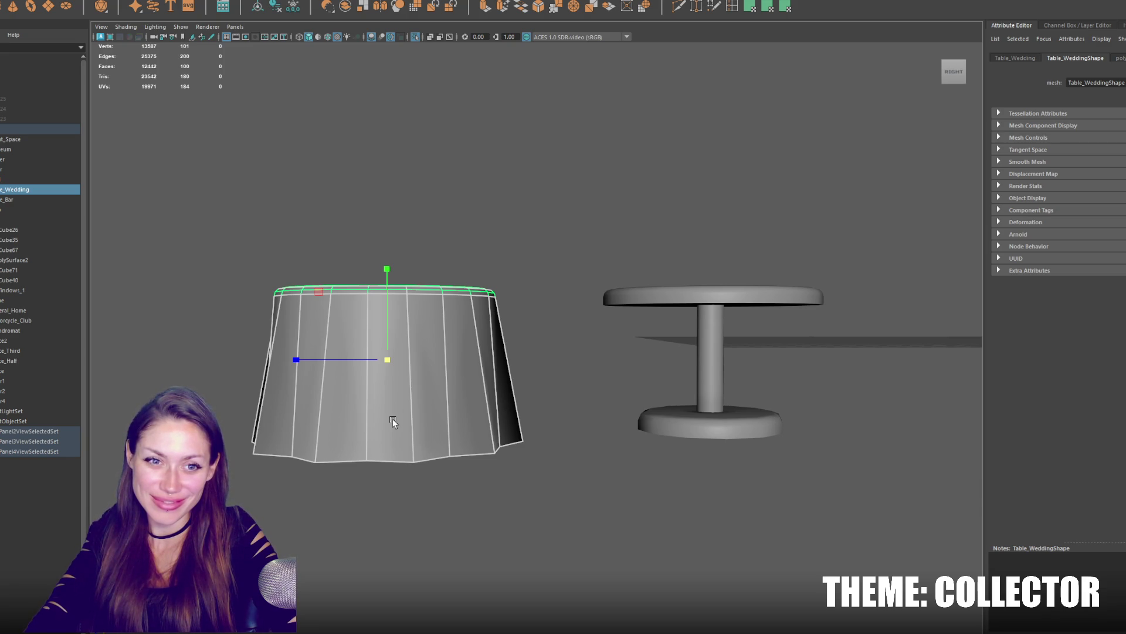
pyautogui.click(547, 377)
pyautogui.moveTo(549, 377)
pyautogui.keyDown('alt'); pyautogui.mouseDown()
pyautogui.moveTo(482, 381)
pyautogui.moveTo(446, 423)
pyautogui.moveTo(540, 388)
pyautogui.moveTo(678, 368)
pyautogui.moveTo(227, 377)
pyautogui.moveTo(576, 385)
pyautogui.moveTo(555, 378)
pyautogui.moveTo(523, 426)
pyautogui.mouseUp(); pyautogui.keyUp('alt')
pyautogui.click(522, 426)
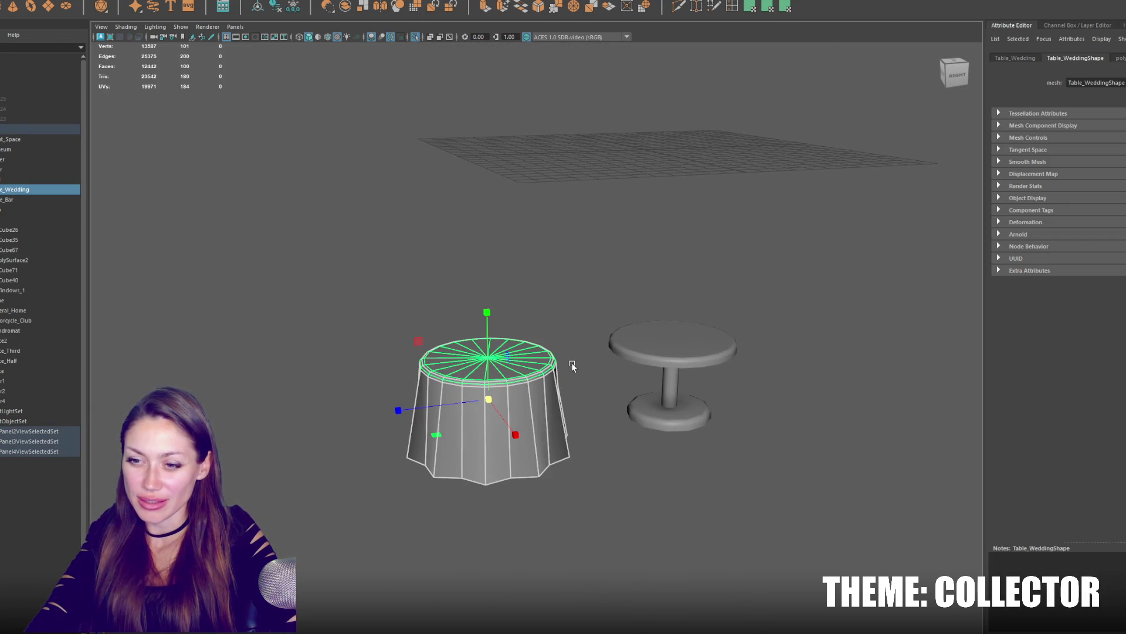
pyautogui.keyDown('alt'); pyautogui.moveTo(678, 301); pyautogui.dragTo(594, 302, button='middle'); pyautogui.keyUp('alt')
pyautogui.keyDown('shift'); pyautogui.moveTo(509, 291); pyautogui.dragTo(423, 445, button='right'); pyautogui.keyUp('shift')
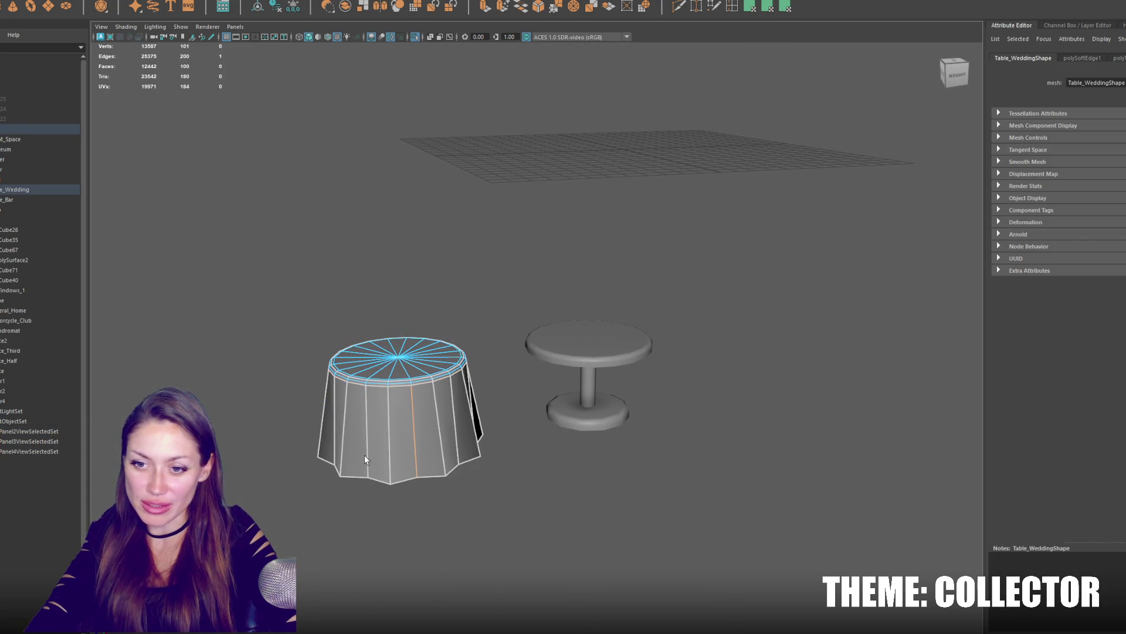
# Harden a vertical cloth fold edge on the drape's side.
pyautogui.keyDown('alt'); pyautogui.moveTo(365, 458); pyautogui.dragTo(436, 460); pyautogui.keyUp('alt')
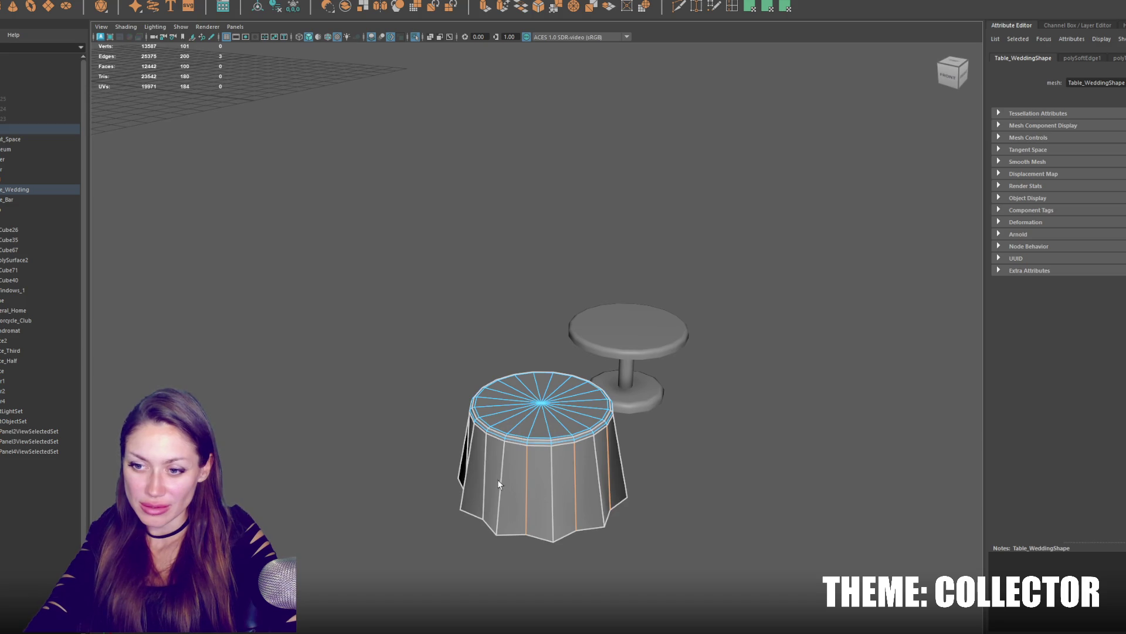
pyautogui.keyDown('shift'); pyautogui.click(482, 472); pyautogui.keyUp('shift')
pyautogui.keyDown('shift'); pyautogui.moveTo(416, 296); pyautogui.dragTo(429, 313, button='right'); pyautogui.keyUp('shift')
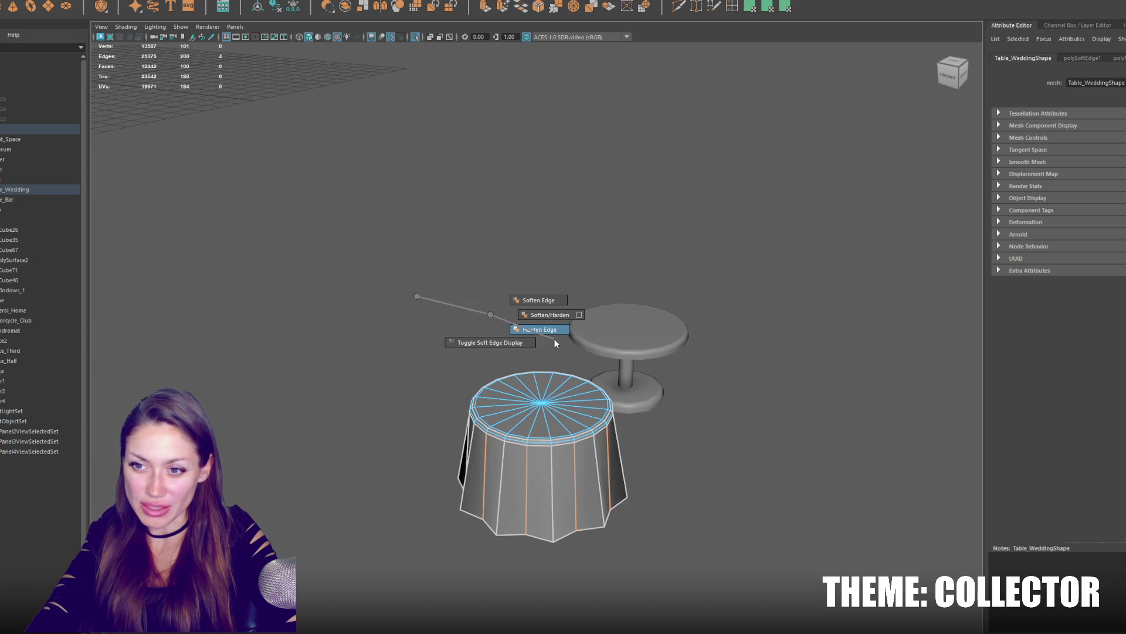
pyautogui.click(521, 268)
pyautogui.moveTo(520, 268)
pyautogui.keyDown('alt'); pyautogui.mouseDown()
pyautogui.moveTo(394, 267)
pyautogui.moveTo(531, 264)
pyautogui.mouseUp(); pyautogui.keyUp('alt')
# Harden three more vertical fold edges on the other side of the cloth.
pyautogui.click(578, 422)
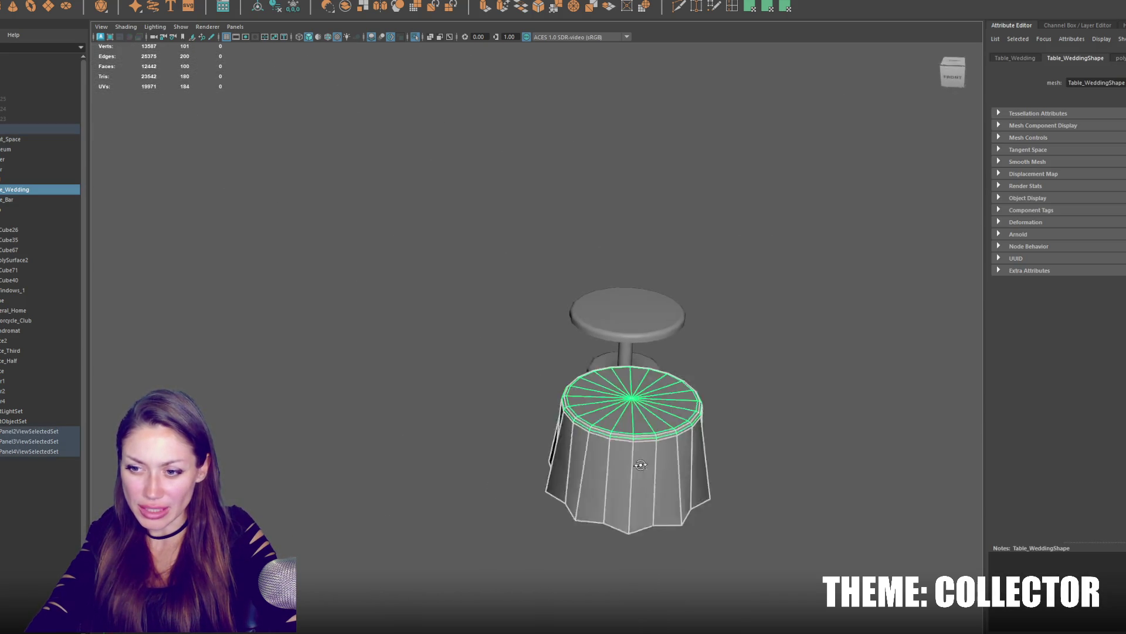
pyautogui.keyDown('alt'); pyautogui.moveTo(578, 423); pyautogui.dragTo(507, 446); pyautogui.keyUp('alt')
pyautogui.moveTo(656, 363); pyautogui.dragTo(653, 332, button='right')
pyautogui.moveTo(535, 420)
pyautogui.keyDown('alt'); pyautogui.mouseDown()
pyautogui.moveTo(565, 438)
pyautogui.moveTo(552, 435)
pyautogui.mouseUp(); pyautogui.keyUp('alt')
pyautogui.keyDown('shift'); pyautogui.click(508, 427); pyautogui.keyUp('shift')
pyautogui.keyDown('shift'); pyautogui.click(497, 448); pyautogui.keyUp('shift')
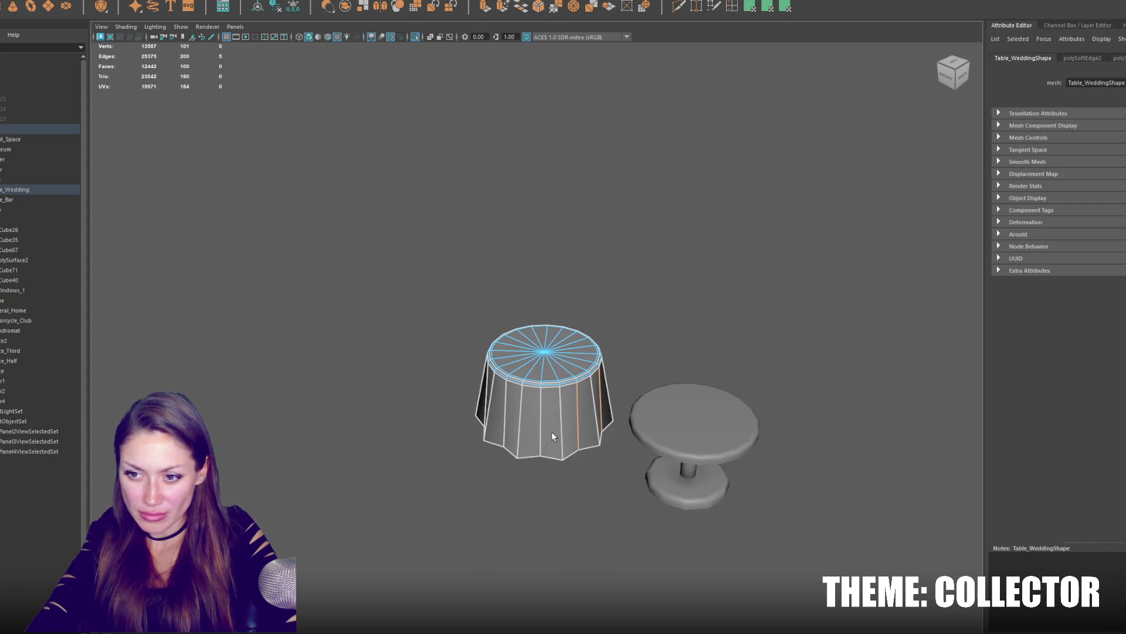
pyautogui.keyDown('shift'); pyautogui.click(541, 410); pyautogui.keyUp('shift')
pyautogui.keyDown('shift'); pyautogui.moveTo(592, 258); pyautogui.dragTo(712, 315, button='right'); pyautogui.keyUp('shift')
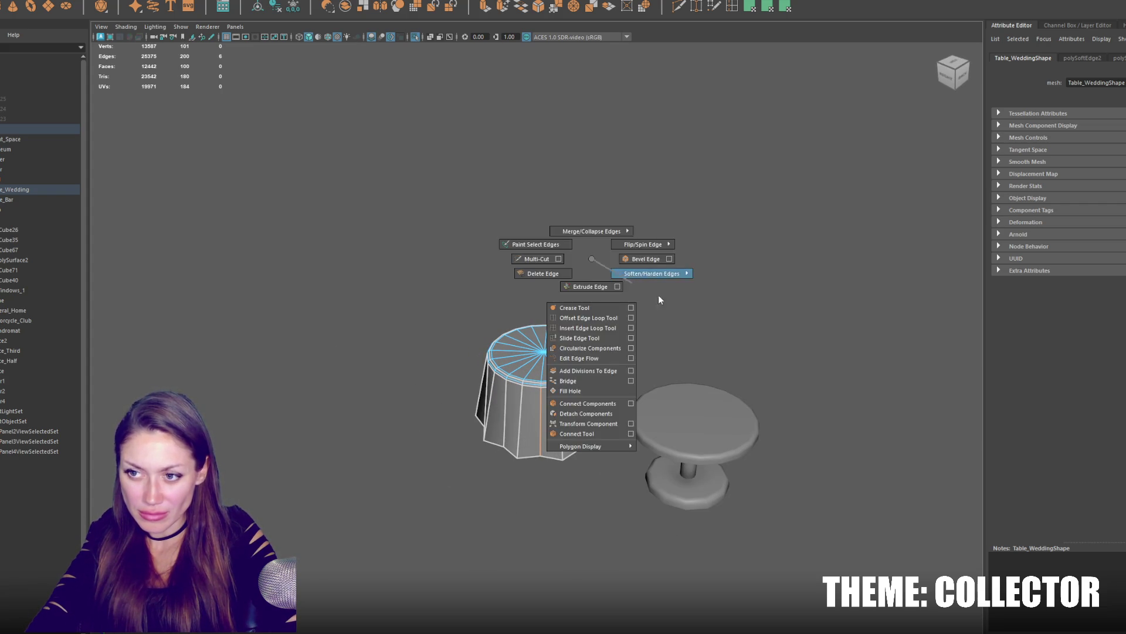
# Leave edge editing, review the hardened folds and select the City group.
pyautogui.rightClick(636, 308)
pyautogui.click(693, 308)
pyautogui.moveTo(694, 307)
pyautogui.keyDown('alt'); pyautogui.mouseDown()
pyautogui.moveTo(930, 304)
pyautogui.moveTo(752, 304)
pyautogui.mouseUp(); pyautogui.keyUp('alt')
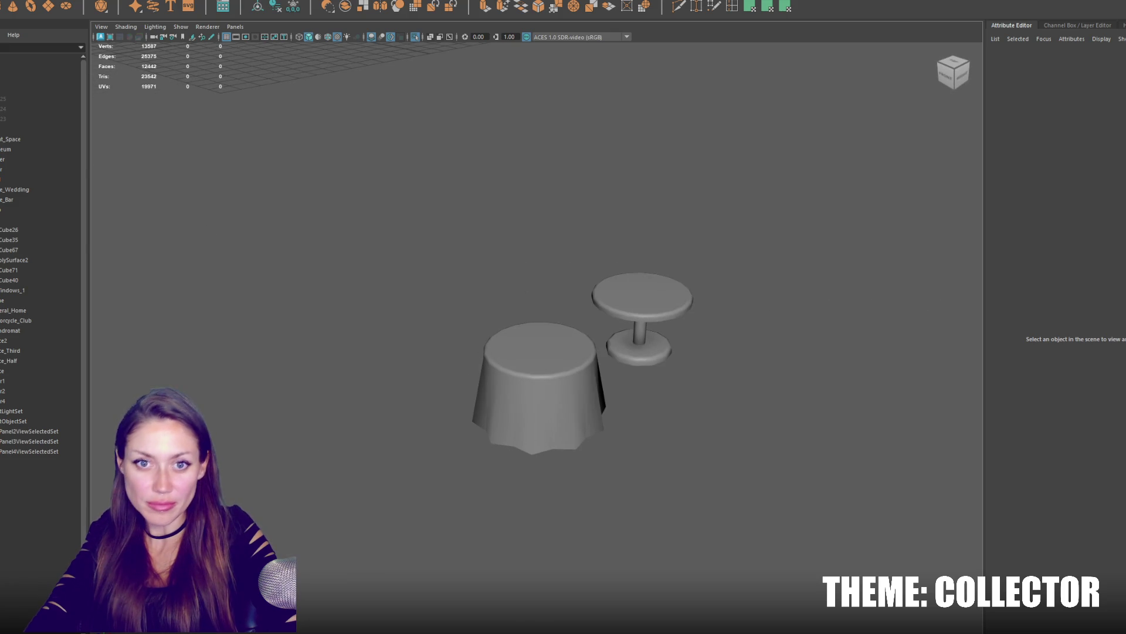
pyautogui.click(27, 130)
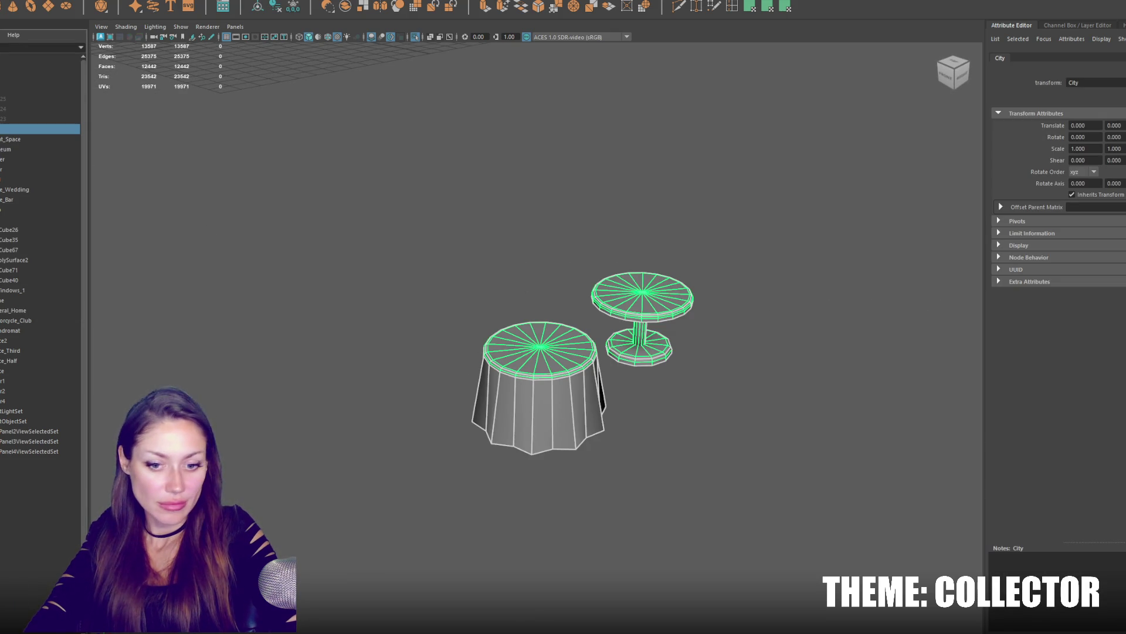
# Show the full blockout again and frame the building wing and Event_Space wall base.
pyautogui.click(471, 510)
pyautogui.hotkey('ctrl', '1')
pyautogui.keyDown('alt'); pyautogui.moveTo(470, 510); pyautogui.dragTo(557, 413); pyautogui.keyUp('alt')
pyautogui.moveTo(558, 413)
pyautogui.keyDown('alt'); pyautogui.mouseDown(button='right')
pyautogui.moveTo(648, 431)
pyautogui.moveTo(547, 302)
pyautogui.mouseUp(button='right'); pyautogui.keyUp('alt')
pyautogui.click(292, 235)
pyautogui.press('f')
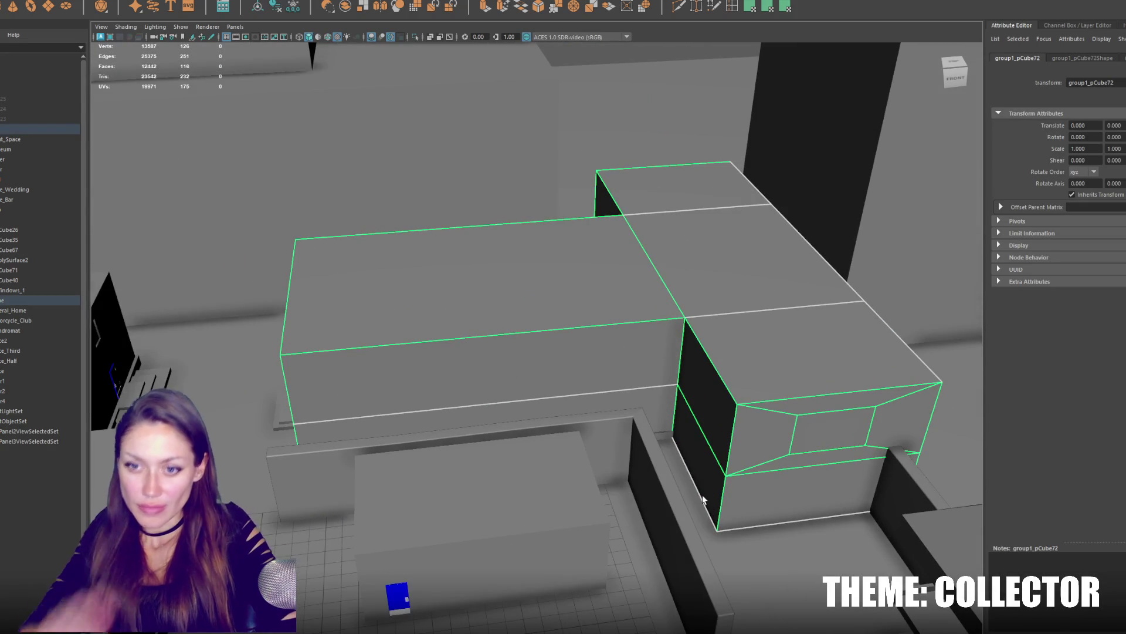
pyautogui.scroll(-3, 768, 326)
pyautogui.moveTo(768, 326)
pyautogui.keyDown('alt'); pyautogui.mouseDown()
pyautogui.moveTo(669, 307)
pyautogui.moveTo(592, 345)
pyautogui.moveTo(505, 351)
pyautogui.moveTo(460, 326)
pyautogui.mouseUp(); pyautogui.keyUp('alt')
pyautogui.click(460, 327)
pyautogui.moveTo(327, 319)
pyautogui.keyDown('alt'); pyautogui.mouseDown()
pyautogui.moveTo(616, 330)
pyautogui.moveTo(629, 319)
pyautogui.moveTo(587, 286)
pyautogui.mouseUp(); pyautogui.keyUp('alt')
pyautogui.moveTo(351, 502)
pyautogui.keyDown('alt'); pyautogui.mouseDown()
pyautogui.moveTo(520, 483)
pyautogui.moveTo(544, 388)
pyautogui.mouseUp(); pyautogui.keyUp('alt')
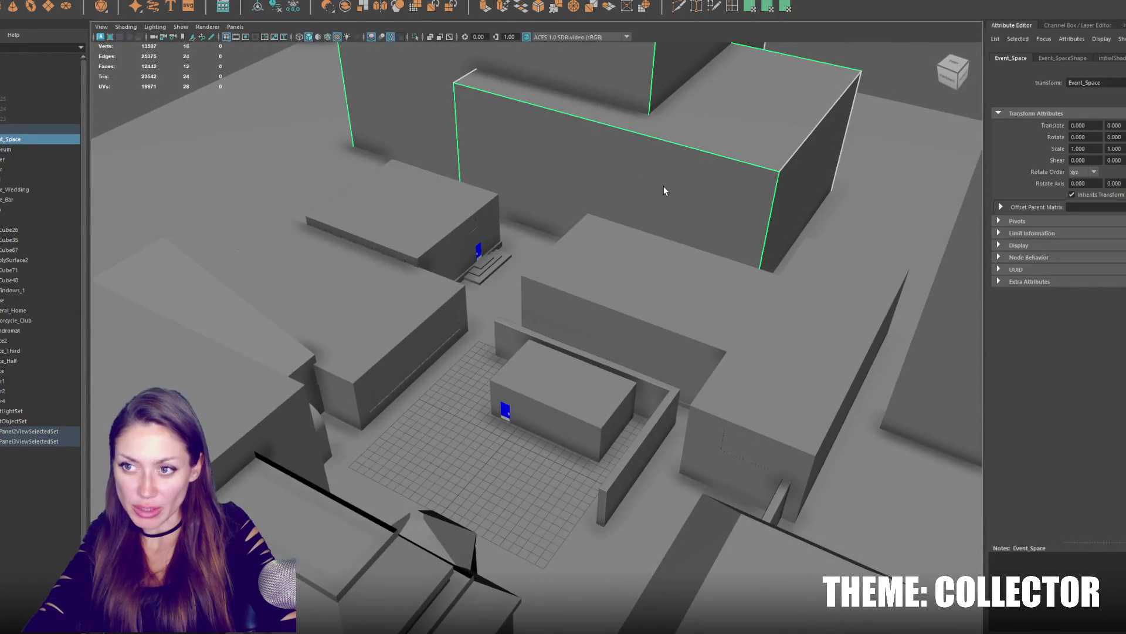
pyautogui.scroll(3, 664, 190)
pyautogui.scroll(3, 572, 291)
pyautogui.scroll(3, 396, 422)
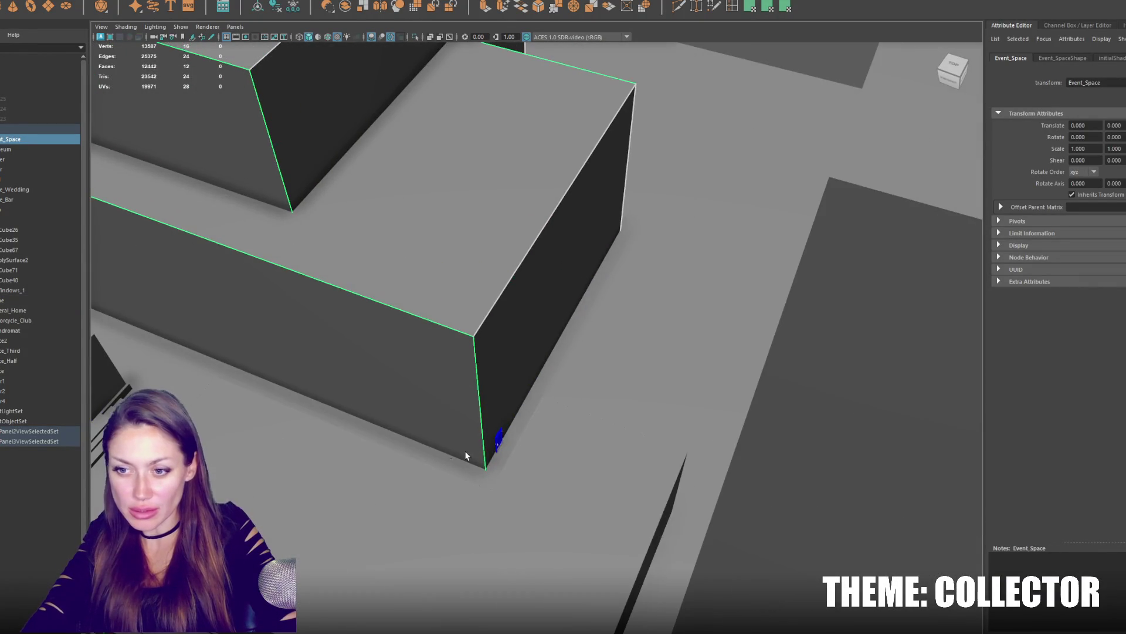
pyautogui.moveTo(498, 442)
pyautogui.keyDown('alt'); pyautogui.mouseDown()
pyautogui.moveTo(493, 422)
pyautogui.moveTo(396, 370)
pyautogui.moveTo(264, 317)
pyautogui.mouseUp(); pyautogui.keyUp('alt')
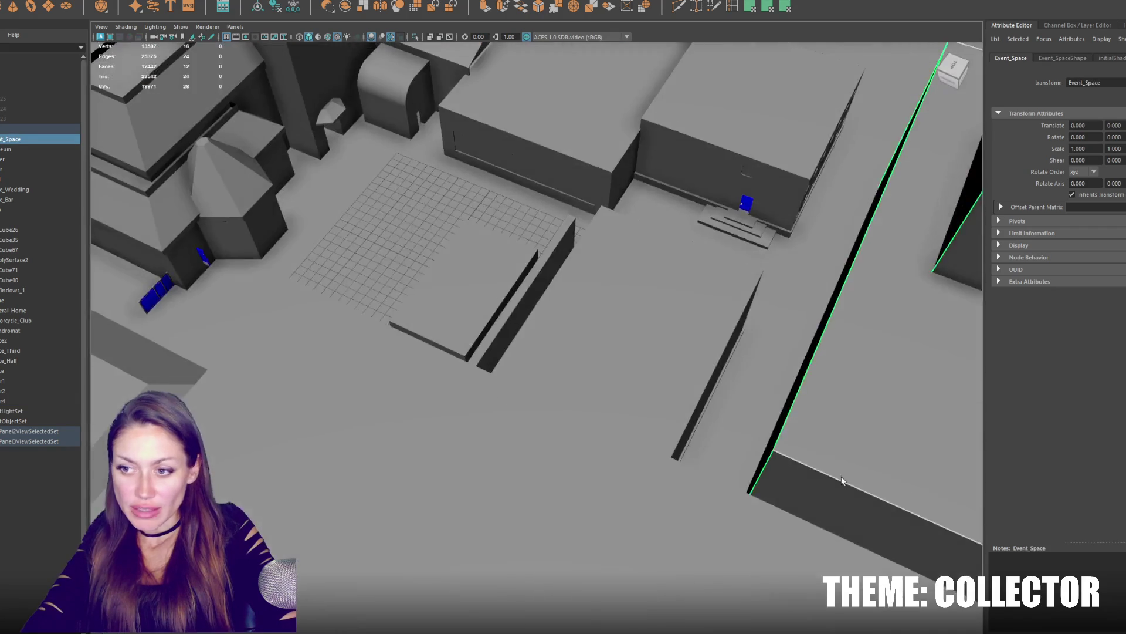
pyautogui.scroll(3, 222, 295)
pyautogui.scroll(3, 283, 452)
pyautogui.scroll(3, 352, 423)
pyautogui.scroll(3, 346, 419)
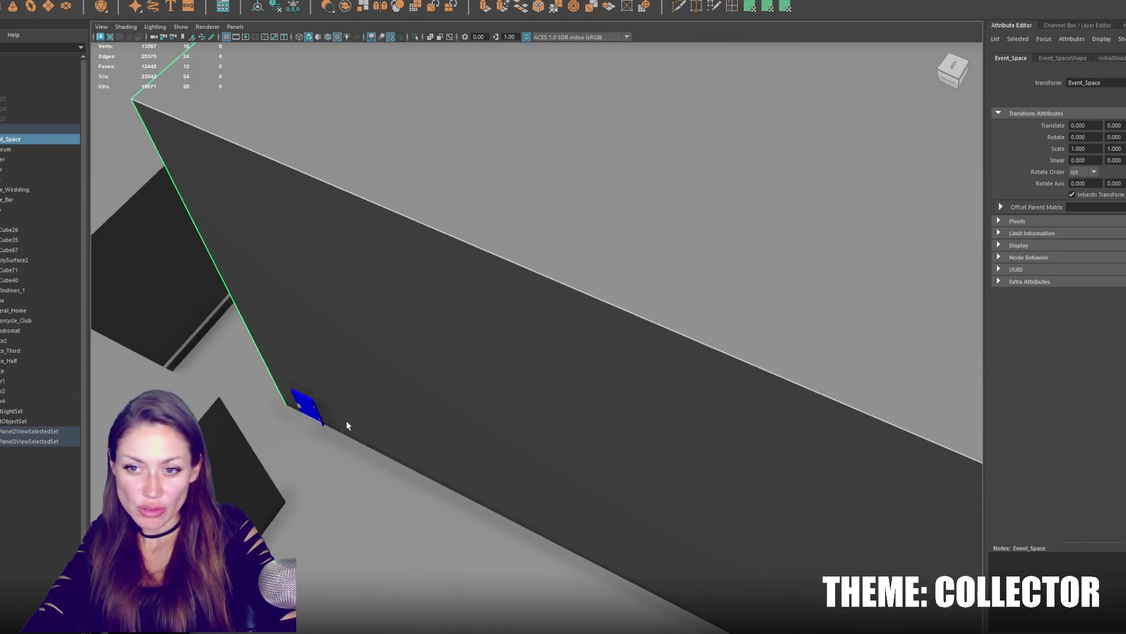
pyautogui.scroll(2, 232, 496)
pyautogui.scroll(-2, 231, 496)
# Select Door4 at the wall and lower it along its height.
pyautogui.click(268, 396)
pyautogui.press('f')
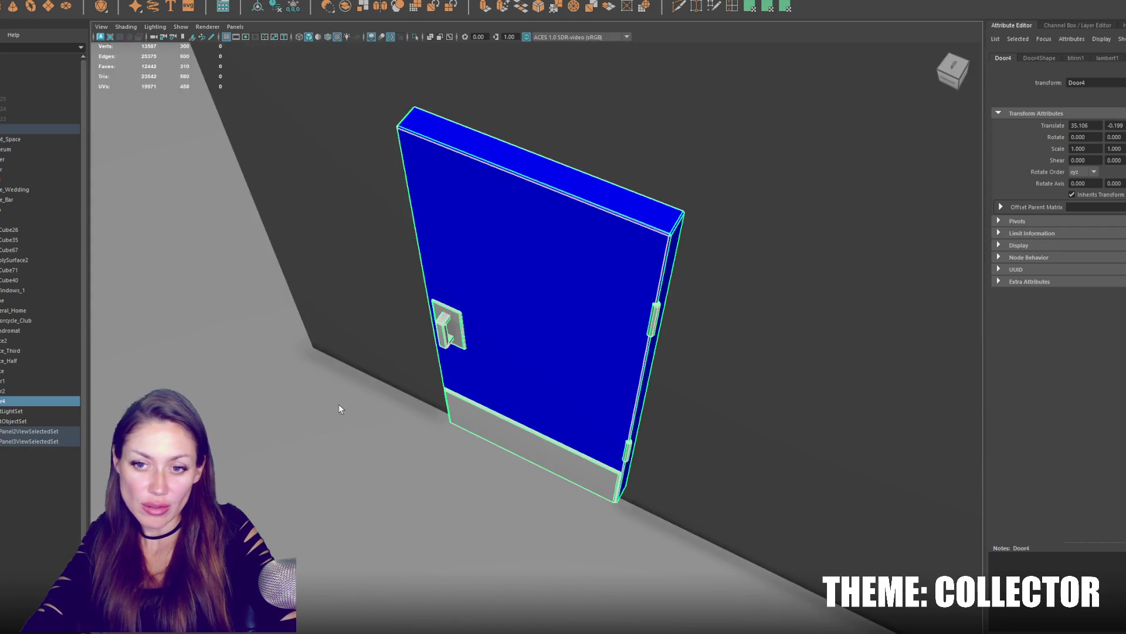
pyautogui.keyDown('alt'); pyautogui.moveTo(339, 406); pyautogui.dragTo(491, 330); pyautogui.keyUp('alt')
pyautogui.scroll(-5, 491, 329)
pyautogui.scroll(2, 532, 352)
pyautogui.press('w')
pyautogui.moveTo(564, 341); pyautogui.dragTo(578, 407)
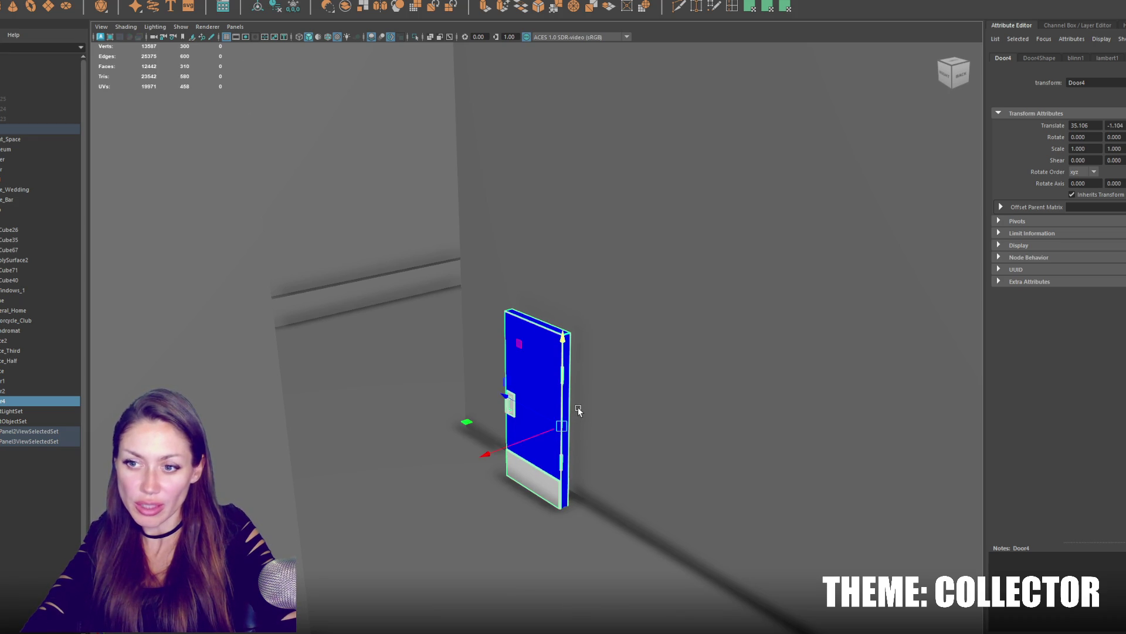
pyautogui.scroll(-3, 616, 423)
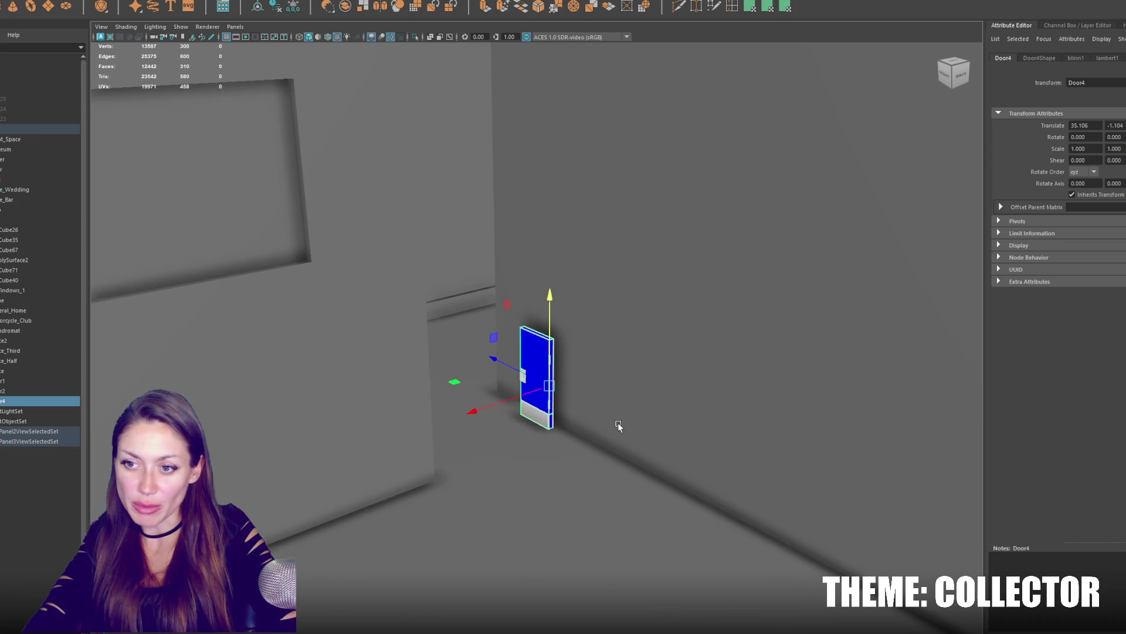
pyautogui.moveTo(677, 492)
pyautogui.keyDown('alt'); pyautogui.mouseDown()
pyautogui.moveTo(665, 390)
pyautogui.moveTo(494, 472)
pyautogui.moveTo(500, 451)
pyautogui.moveTo(573, 452)
pyautogui.moveTo(487, 463)
pyautogui.mouseUp(); pyautogui.keyUp('alt')
# Rotate Door4 180°, nudge it along the Event_Space wall, then hide it.
pyautogui.press('f')
pyautogui.press('e')
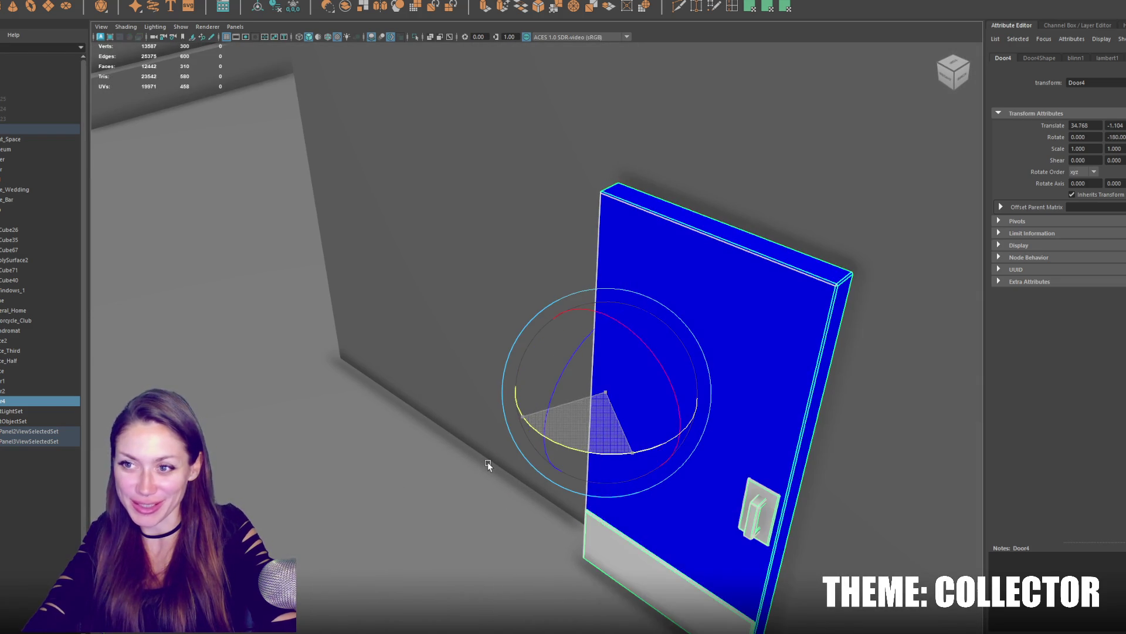
pyautogui.press('w')
pyautogui.hotkey('ctrl', 'h')
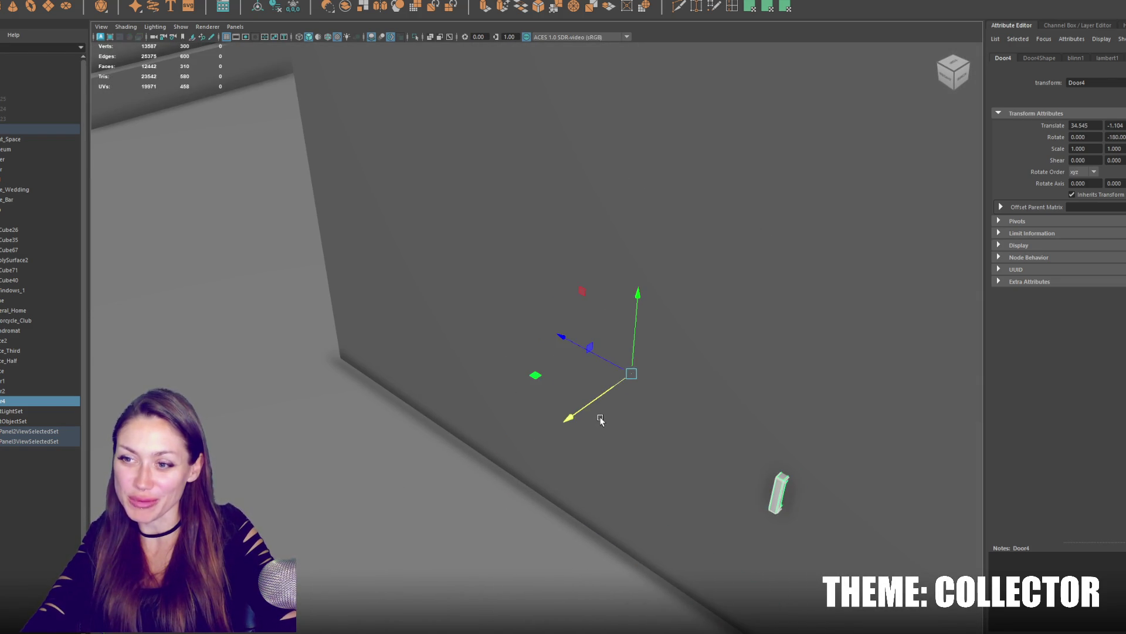
pyautogui.click(694, 285)
pyautogui.moveTo(694, 285)
pyautogui.keyDown('alt'); pyautogui.mouseDown()
pyautogui.moveTo(693, 205)
pyautogui.moveTo(564, 327)
pyautogui.mouseUp(); pyautogui.keyUp('alt')
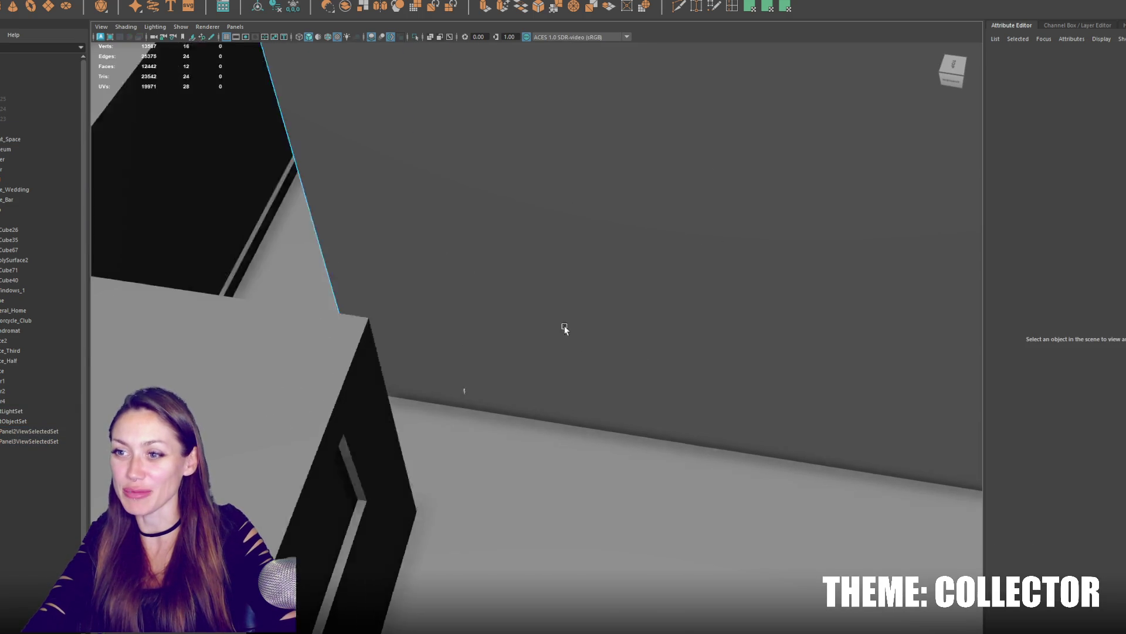
# Extrude the Event_Space wall face, shrink it and reposition it along the wall.
pyautogui.click(576, 329)
pyautogui.moveTo(575, 329)
pyautogui.keyDown('alt'); pyautogui.mouseDown(button='right')
pyautogui.moveTo(622, 193)
pyautogui.moveTo(541, 19)
pyautogui.mouseUp(button='right'); pyautogui.keyUp('alt')
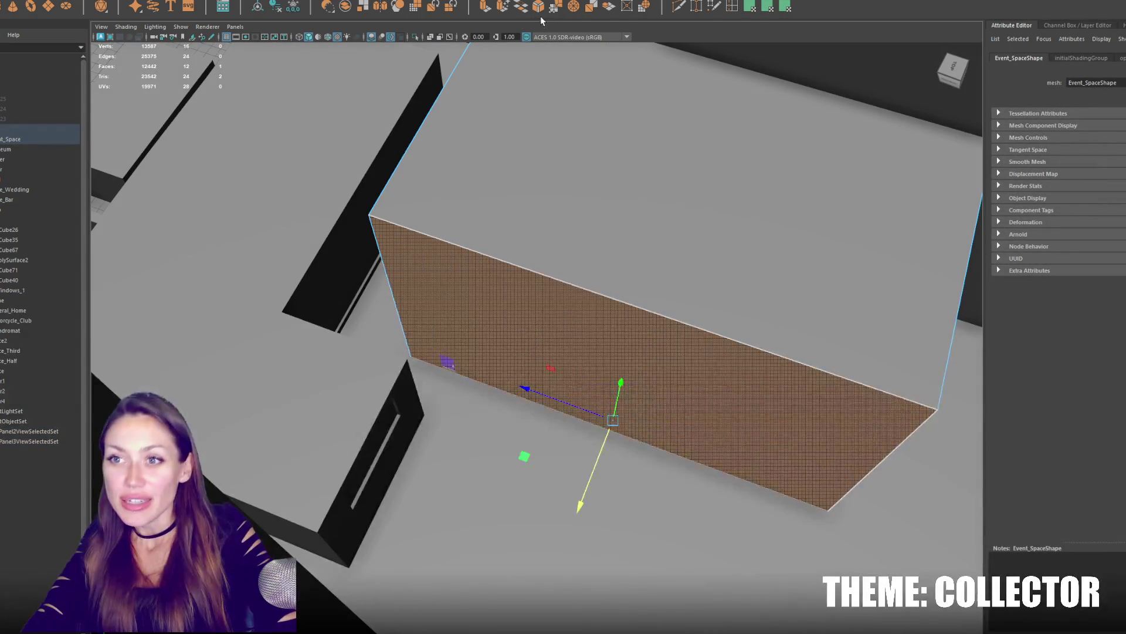
pyautogui.click(486, 11)
pyautogui.moveTo(617, 423); pyautogui.dragTo(300, 435)
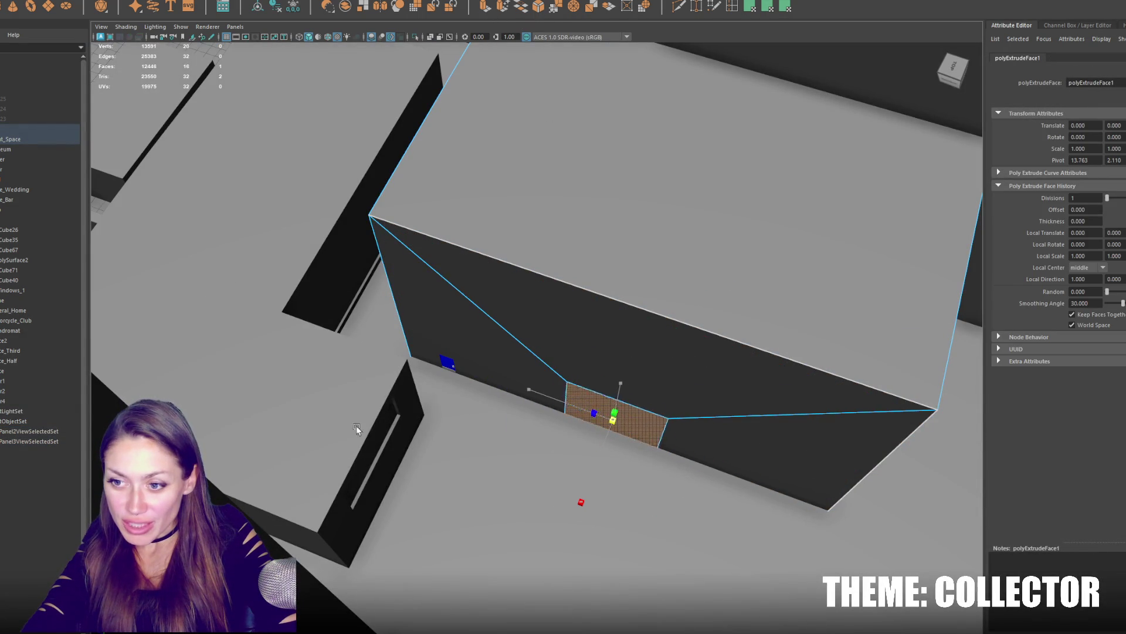
pyautogui.moveTo(546, 416); pyautogui.dragTo(417, 373)
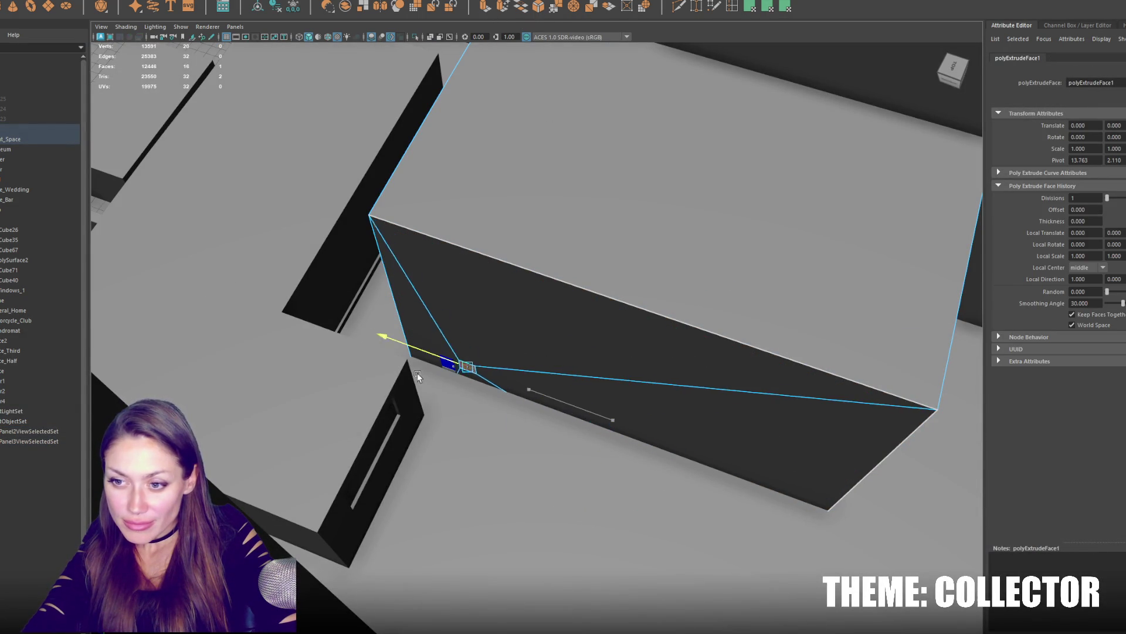
# Scale the extruded face taller, raise it and push it back into the wall as a recess.
pyautogui.press('f')
pyautogui.moveTo(493, 334)
pyautogui.keyDown('alt'); pyautogui.mouseDown()
pyautogui.moveTo(553, 291)
pyautogui.moveTo(627, 354)
pyautogui.mouseUp(); pyautogui.keyUp('alt')
pyautogui.press('f')
pyautogui.moveTo(539, 345); pyautogui.dragTo(551, 343)
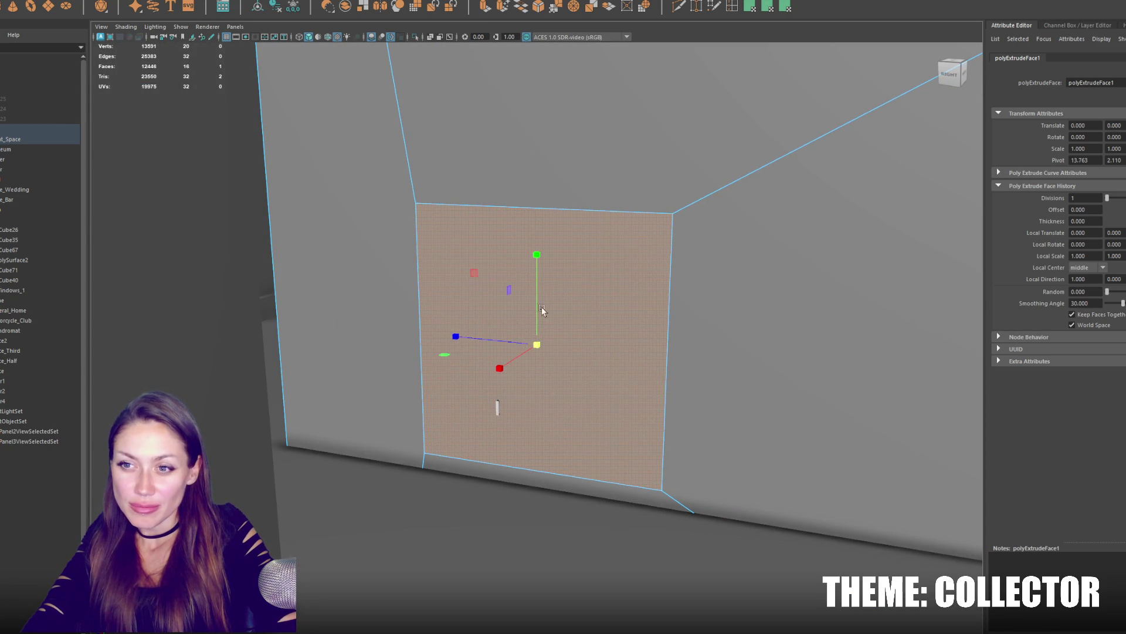
pyautogui.moveTo(539, 303); pyautogui.dragTo(521, 327)
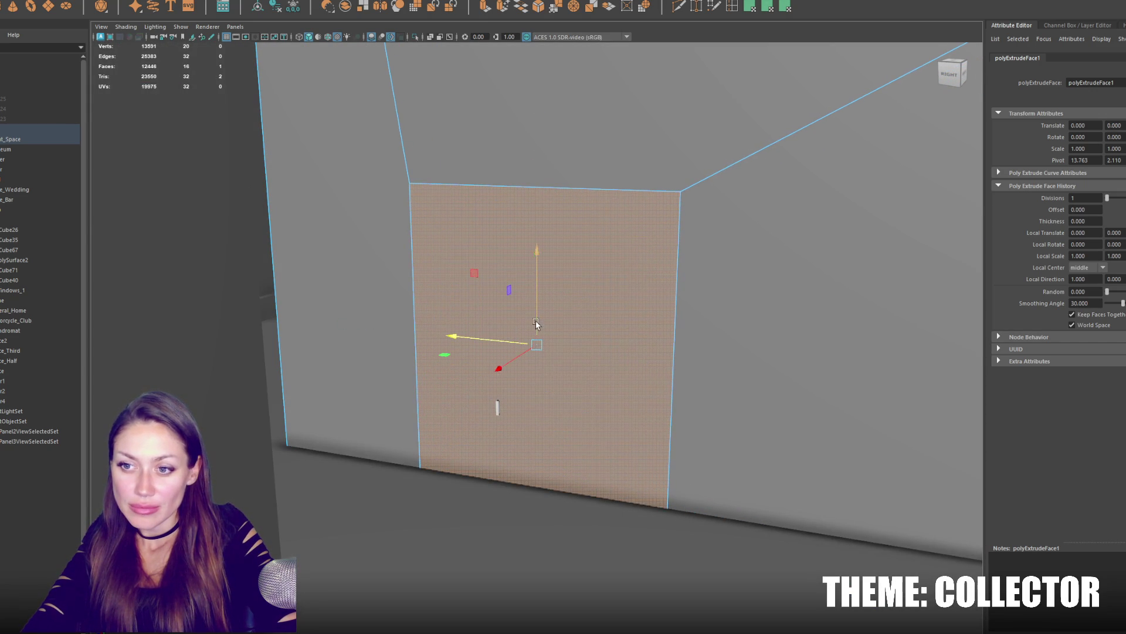
pyautogui.moveTo(536, 324); pyautogui.dragTo(540, 312)
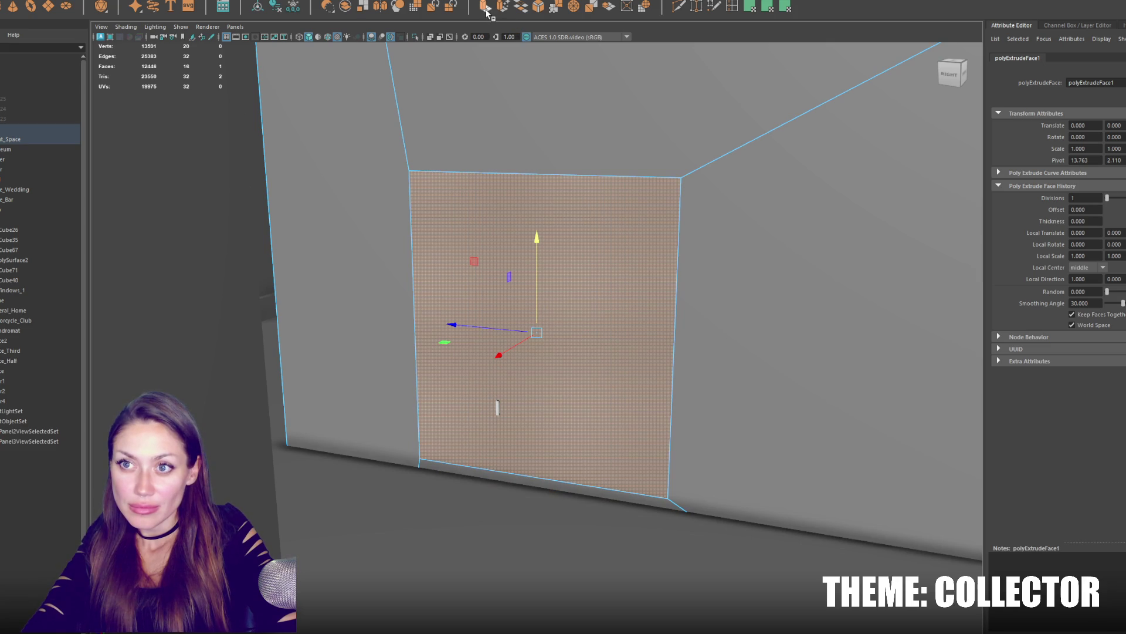
pyautogui.moveTo(501, 360)
pyautogui.mouseDown()
pyautogui.moveTo(562, 318)
pyautogui.moveTo(617, 314)
pyautogui.mouseUp()
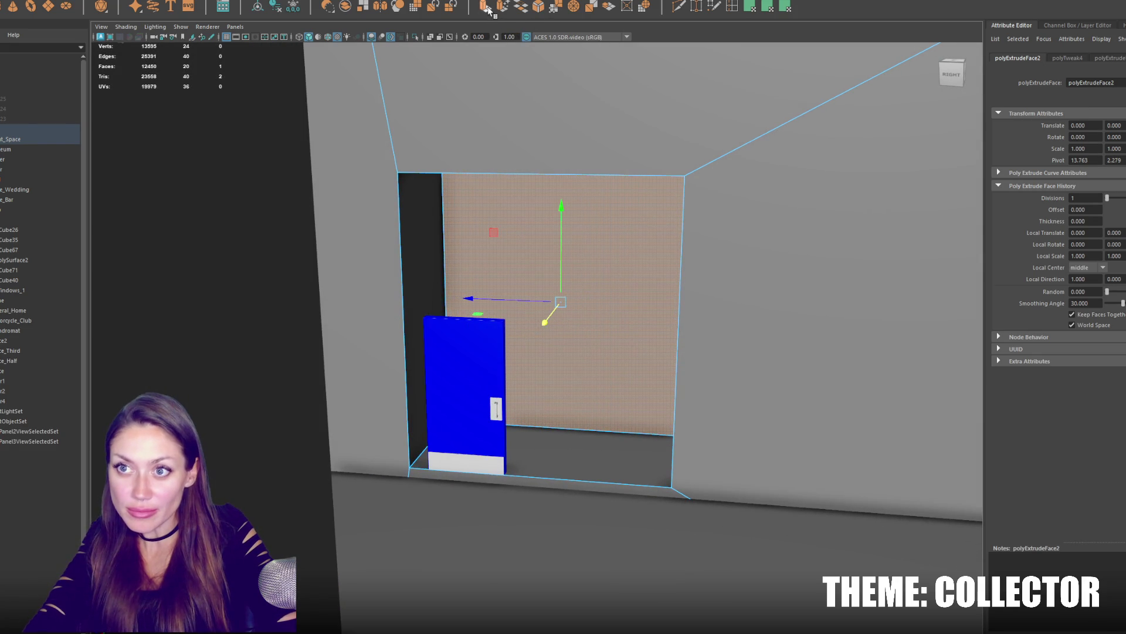
# Extrude the recess back face again and scale the inset to door size at floor level.
pyautogui.hotkey('ctrl', 'e')
pyautogui.moveTo(534, 300); pyautogui.dragTo(594, 306)
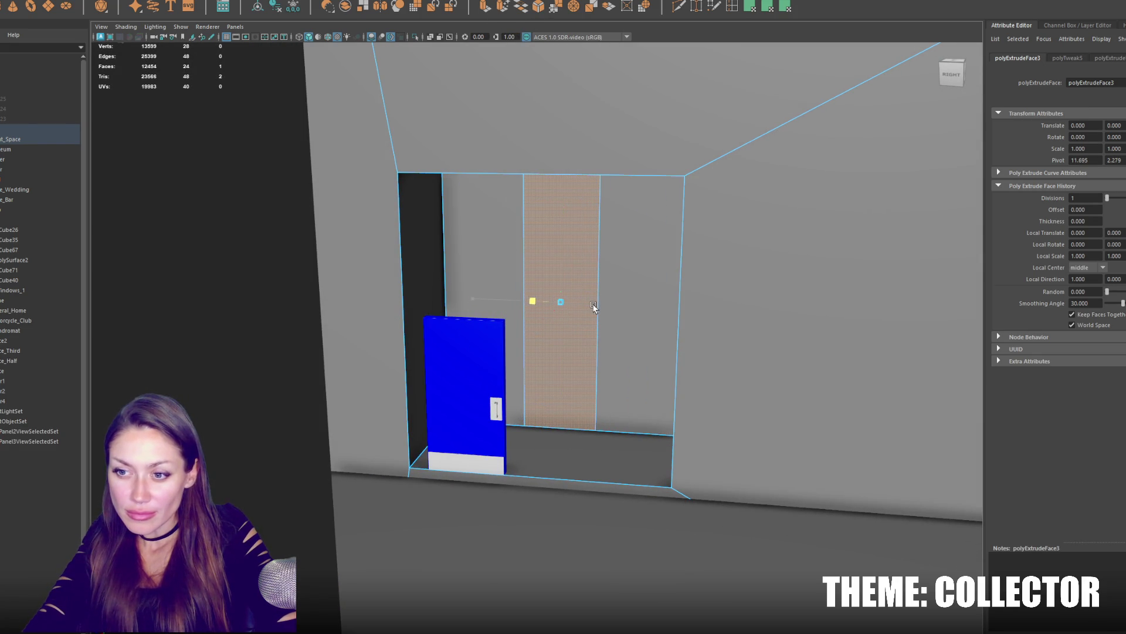
pyautogui.moveTo(563, 271); pyautogui.dragTo(559, 337)
pyautogui.click(560, 338)
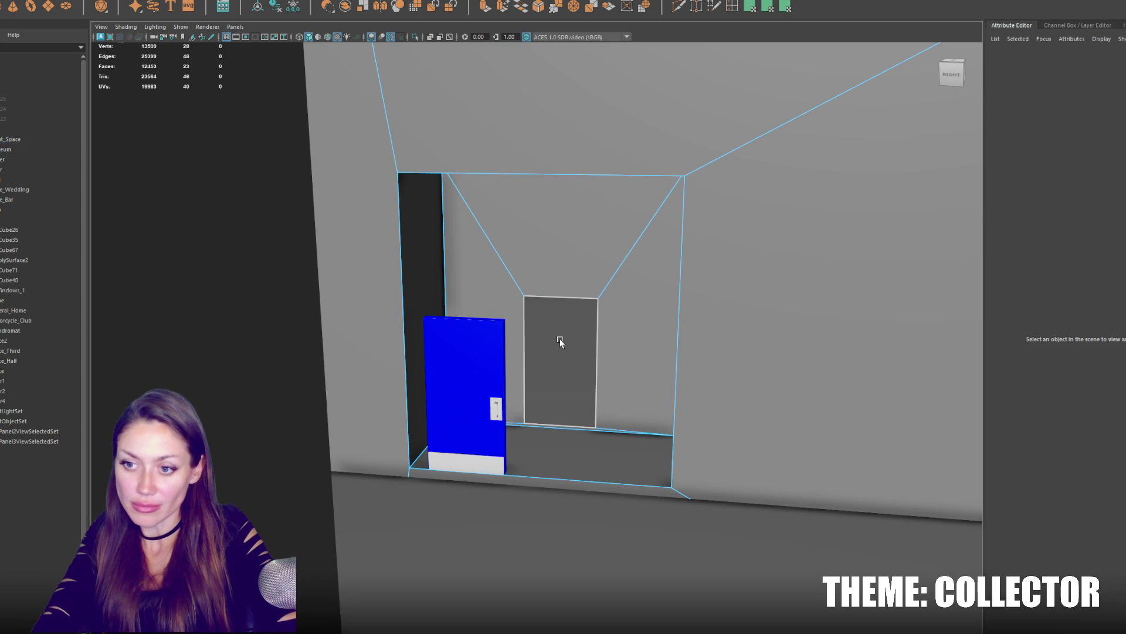
pyautogui.click(550, 427)
pyautogui.moveTo(560, 395); pyautogui.dragTo(566, 428, button='right')
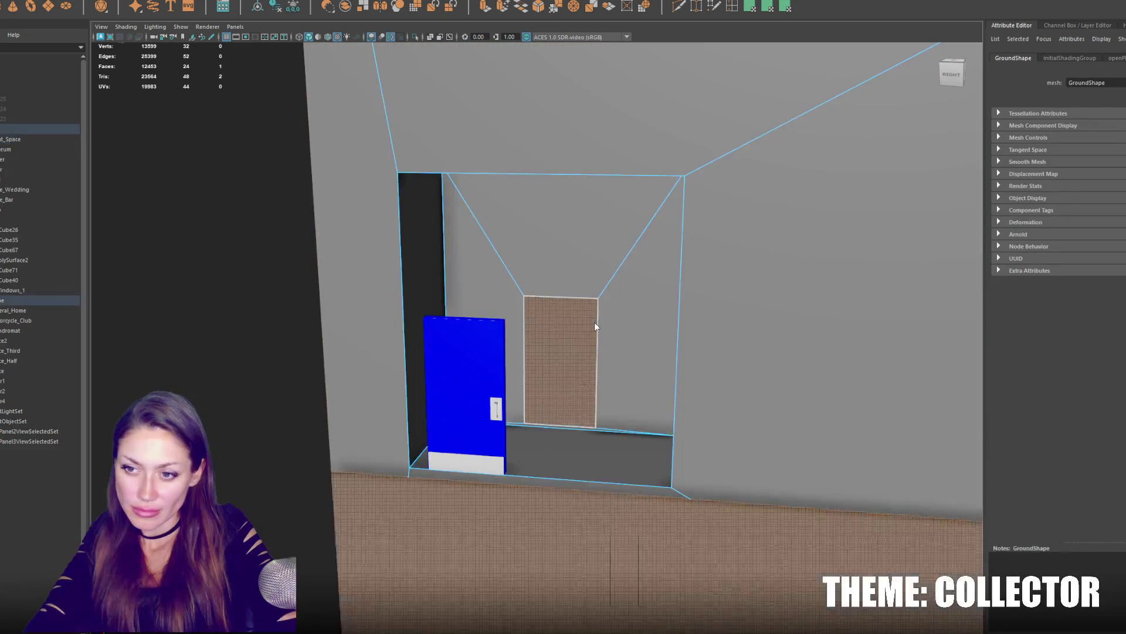
pyautogui.click(482, 387)
# Slide Door4 along X into the recessed opening and nudge it sideways to fit.
pyautogui.moveTo(400, 426)
pyautogui.mouseDown()
pyautogui.moveTo(437, 363)
pyautogui.moveTo(490, 377)
pyautogui.mouseUp()
pyautogui.press('f')
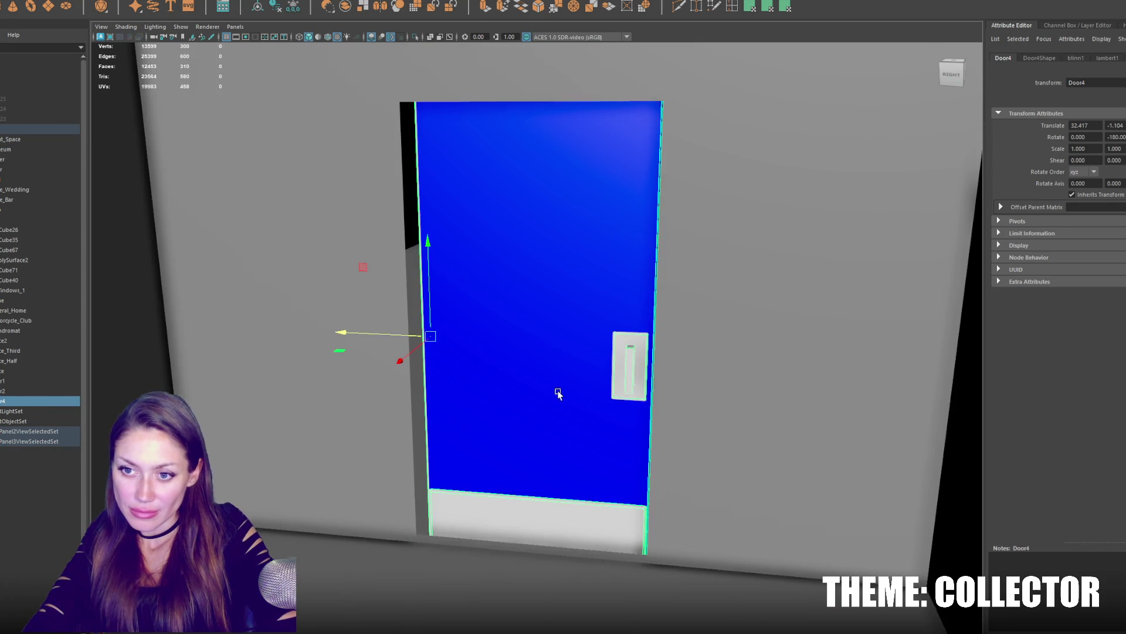
pyautogui.keyDown('alt'); pyautogui.moveTo(559, 393); pyautogui.dragTo(585, 400); pyautogui.keyUp('alt')
pyautogui.moveTo(426, 385)
pyautogui.mouseDown()
pyautogui.moveTo(402, 377)
pyautogui.moveTo(439, 271)
pyautogui.mouseUp()
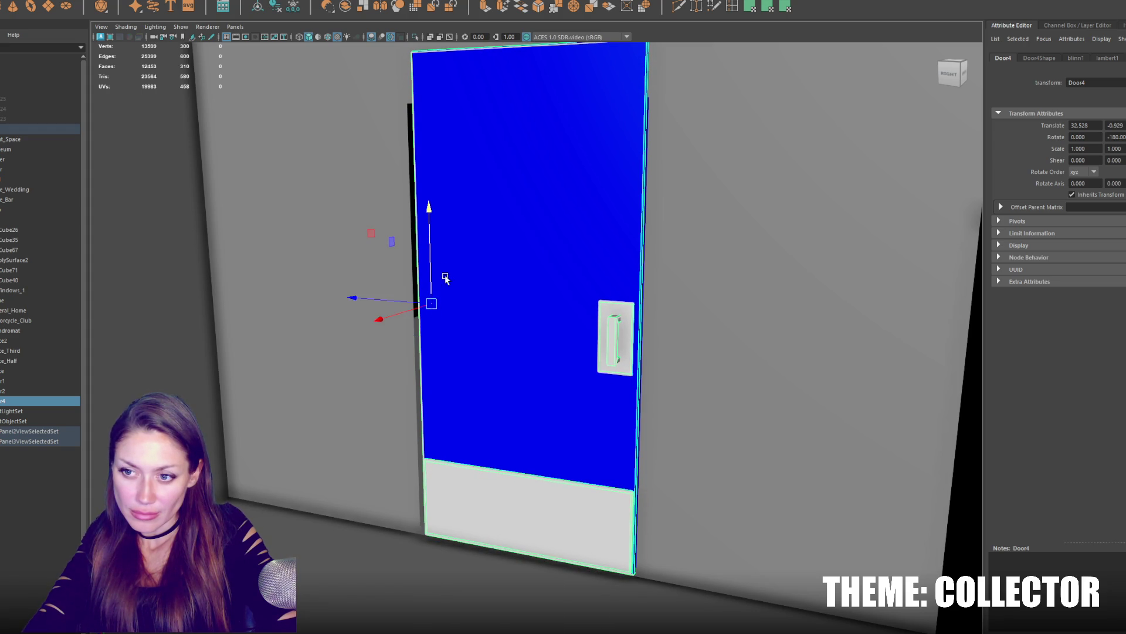
pyautogui.keyDown('alt'); pyautogui.moveTo(446, 278); pyautogui.dragTo(698, 285); pyautogui.keyUp('alt')
pyautogui.press('4')
pyautogui.click(520, 540)
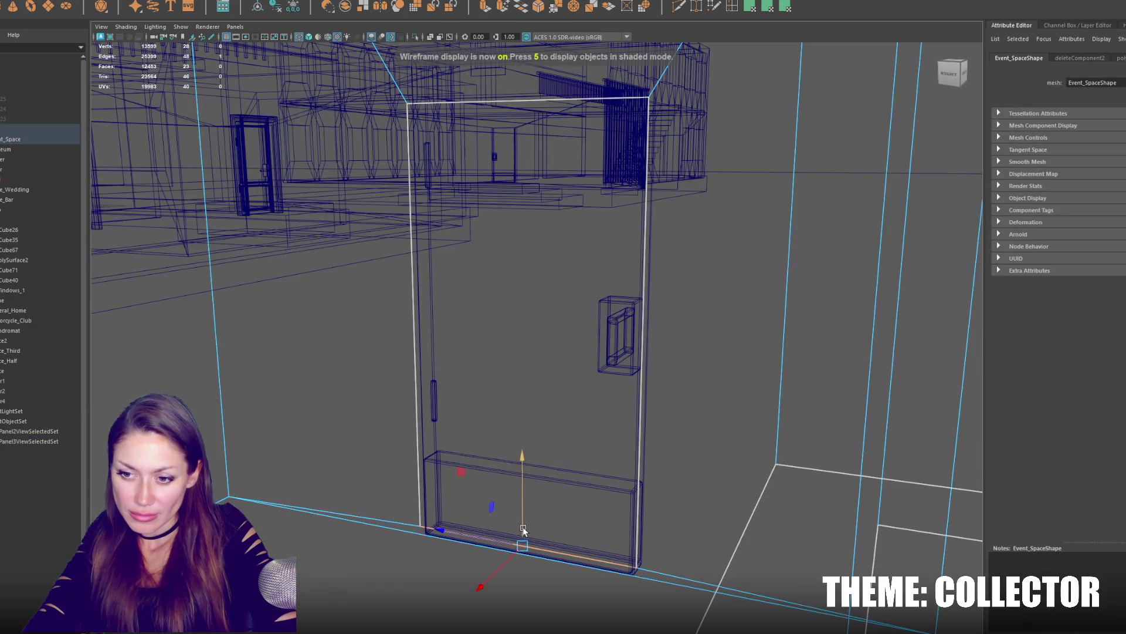
# Check the opening against Door4 in wireframe and shaded display.
pyautogui.press('6')
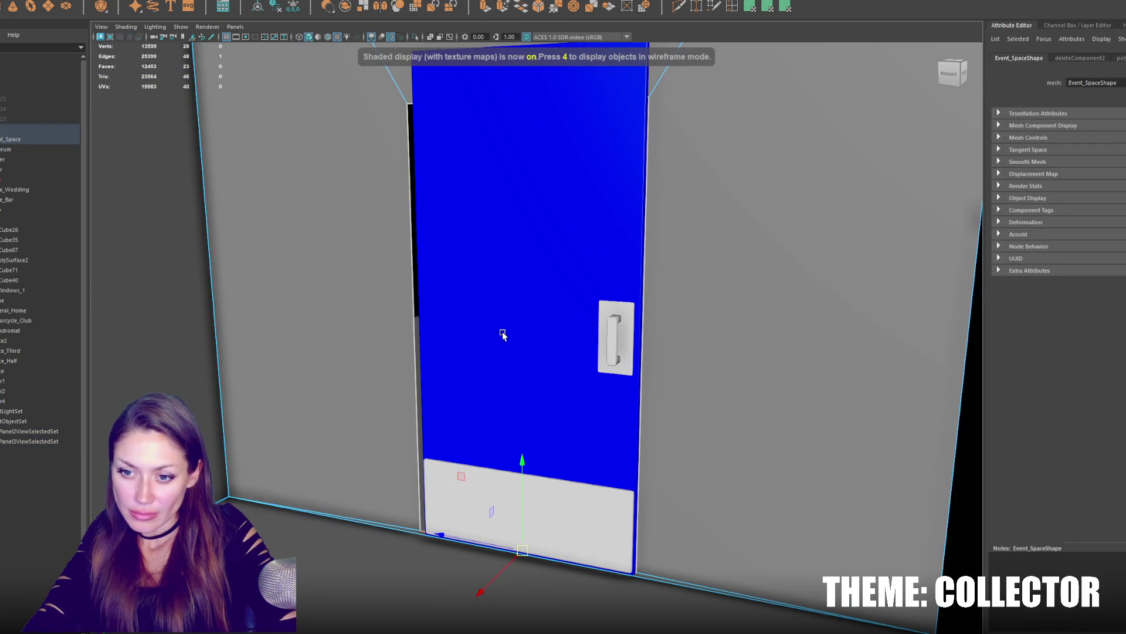
pyautogui.press('4')
pyautogui.click(526, 495)
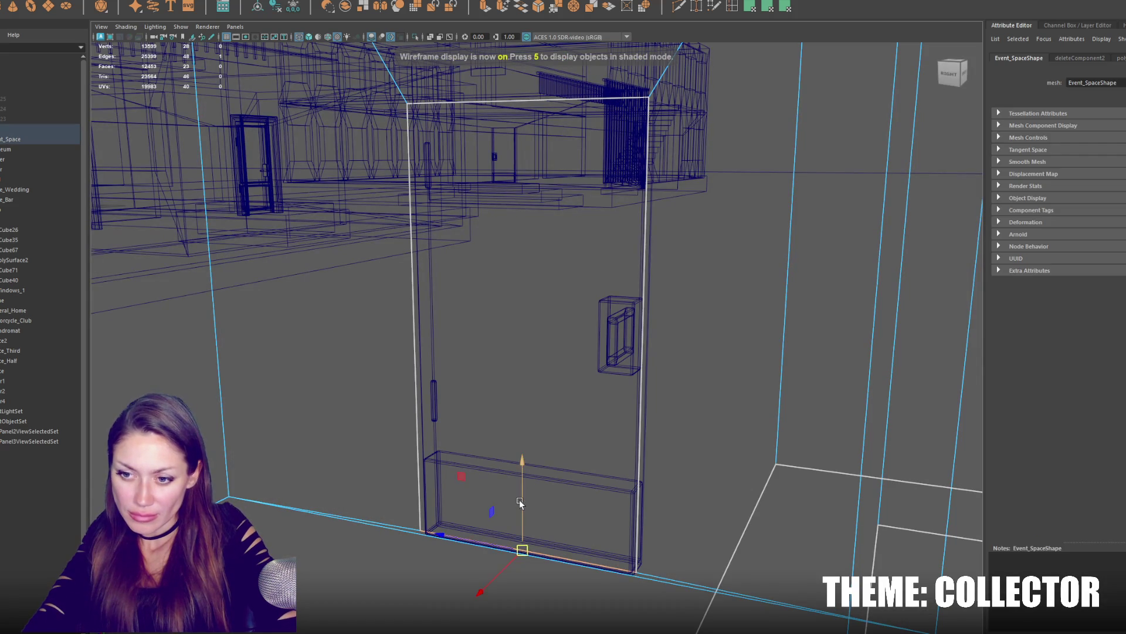
pyautogui.press('6')
pyautogui.press('f')
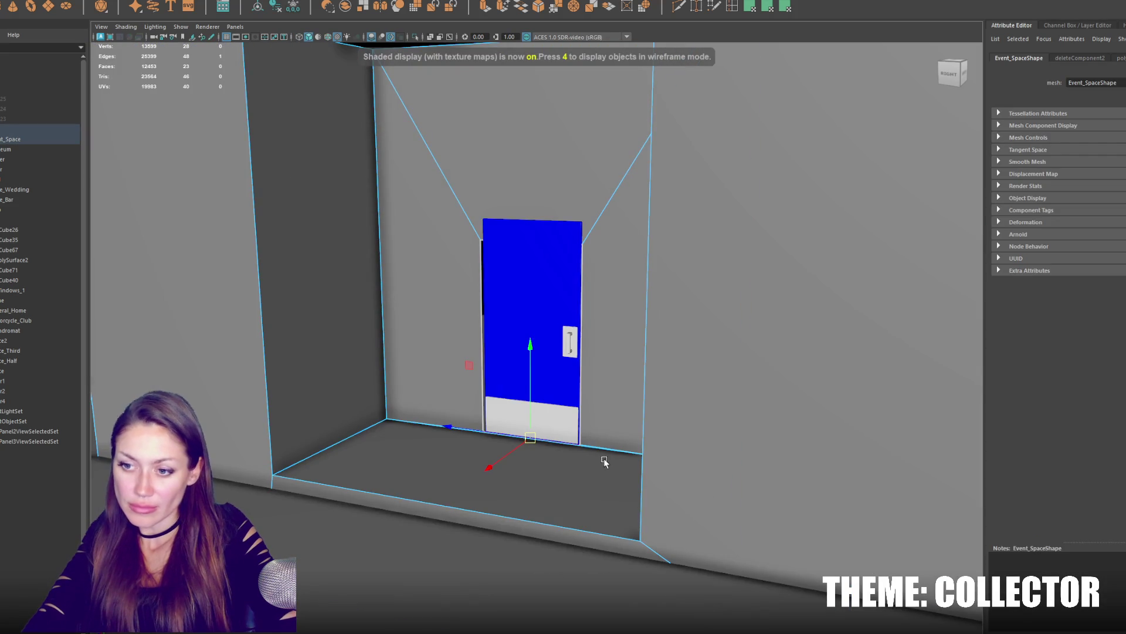
pyautogui.keyDown('alt'); pyautogui.moveTo(604, 461); pyautogui.dragTo(535, 309); pyautogui.keyUp('alt')
pyautogui.click(536, 309)
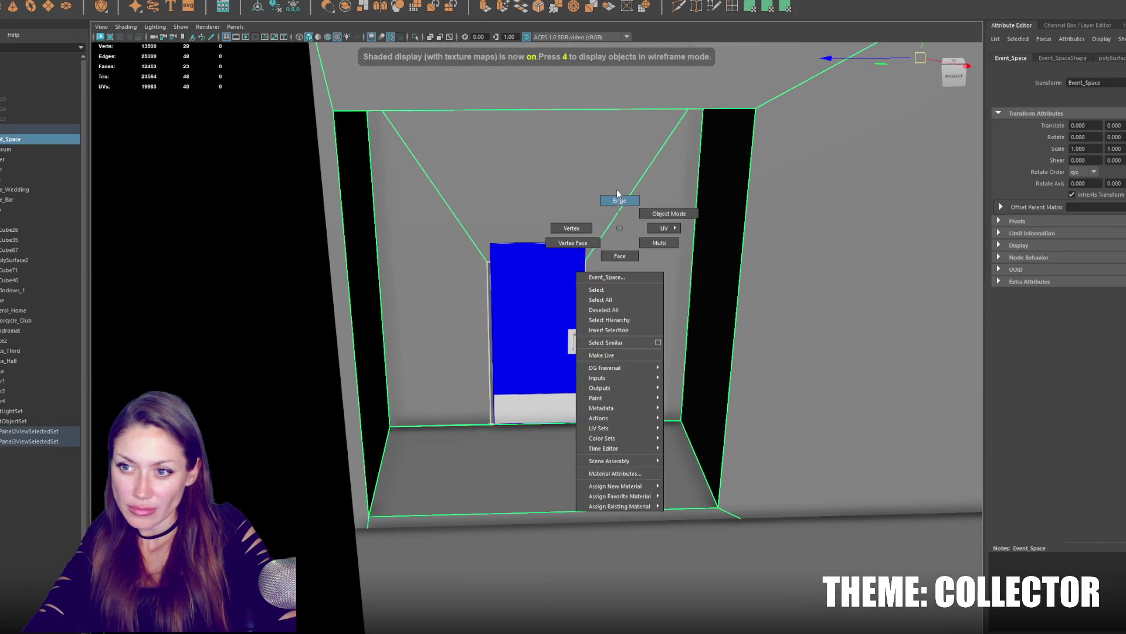
# Move the opening's top and left edges to match the door's outline.
pyautogui.moveTo(617, 190); pyautogui.dragTo(535, 262, button='right')
pyautogui.press('4')
pyautogui.scroll(3, 533, 262)
pyautogui.moveTo(533, 181)
pyautogui.mouseDown()
pyautogui.moveTo(548, 133)
pyautogui.moveTo(441, 200)
pyautogui.mouseUp()
pyautogui.click(470, 229)
pyautogui.moveTo(412, 328); pyautogui.dragTo(416, 328)
# Swing Door4 slightly open about its left hinge edge.
pyautogui.press('6')
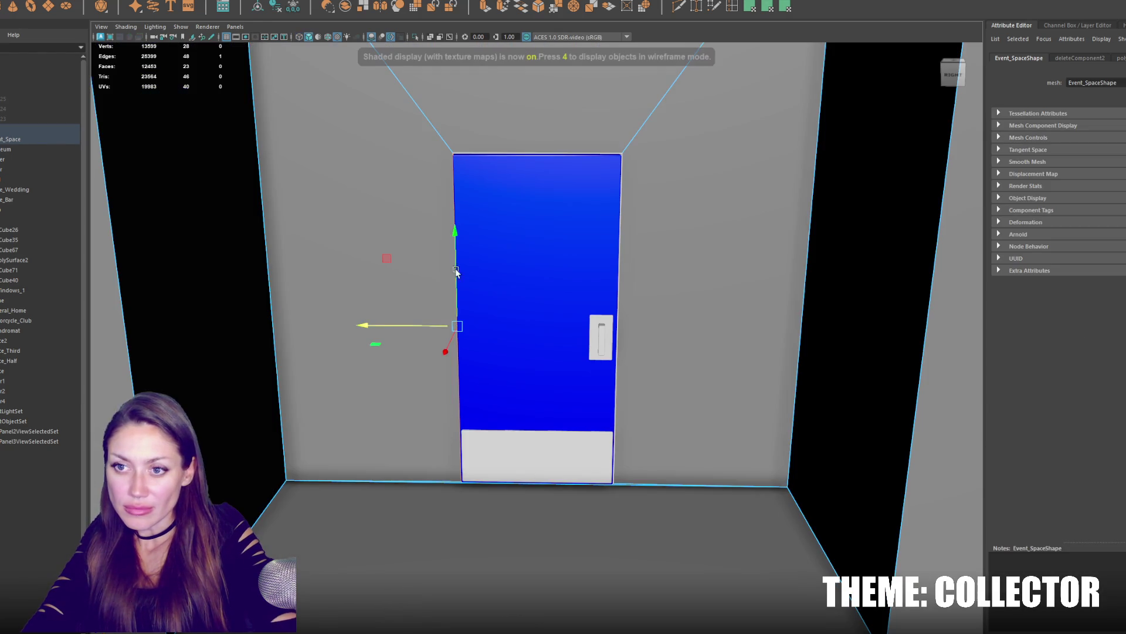
pyautogui.press('F8')
pyautogui.keyDown('alt'); pyautogui.moveTo(533, 231); pyautogui.dragTo(543, 281); pyautogui.keyUp('alt')
pyautogui.moveTo(484, 363); pyautogui.dragTo(466, 364)
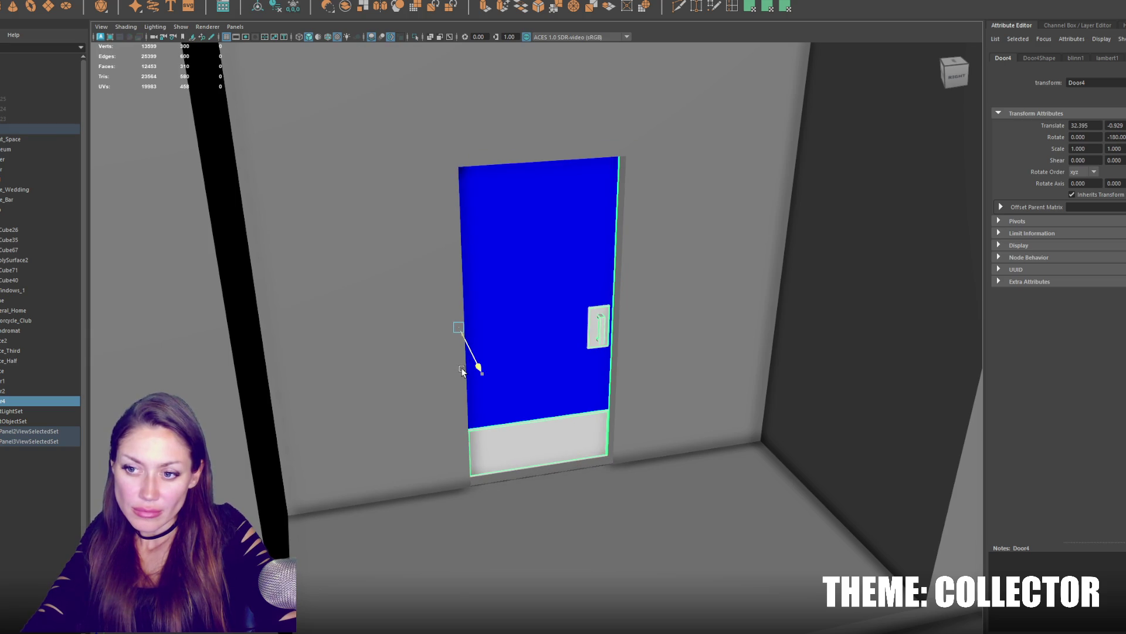
pyautogui.click(465, 365)
pyautogui.click(596, 163)
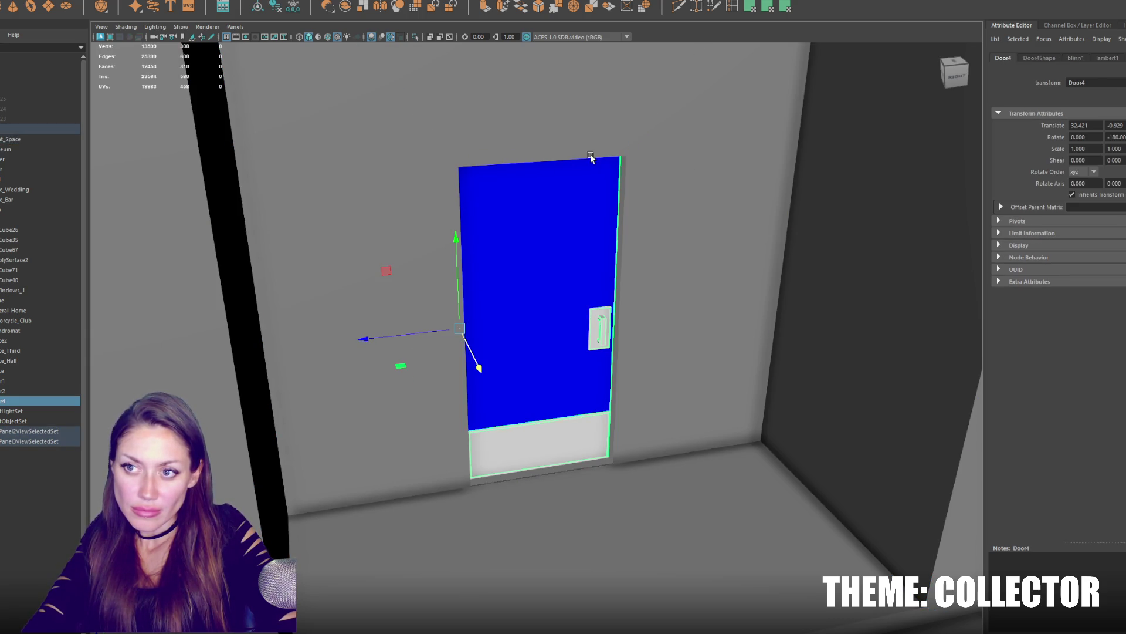
pyautogui.click(589, 98)
pyautogui.scroll(-3, 580, 197)
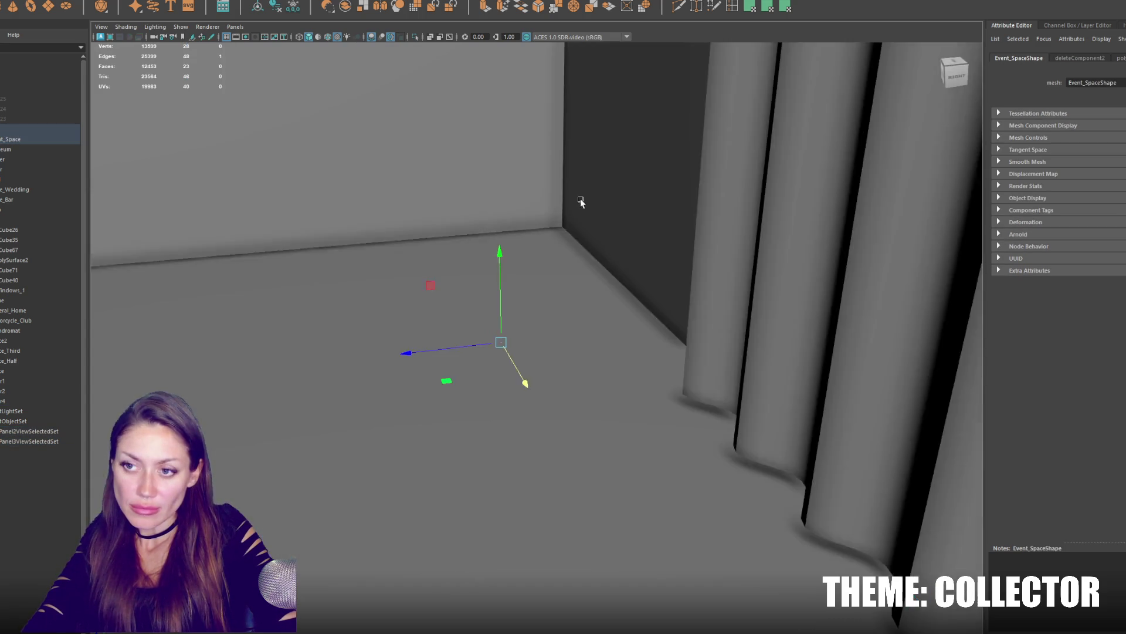
pyautogui.scroll(-3, 593, 222)
pyautogui.scroll(-2, 589, 226)
pyautogui.scroll(-2, 601, 219)
# Duplicate Event_Space as Event_Space1 and delete its unneeded faces.
pyautogui.click(601, 218)
pyautogui.keyDown('alt'); pyautogui.moveTo(601, 218); pyautogui.dragTo(512, 252); pyautogui.keyUp('alt')
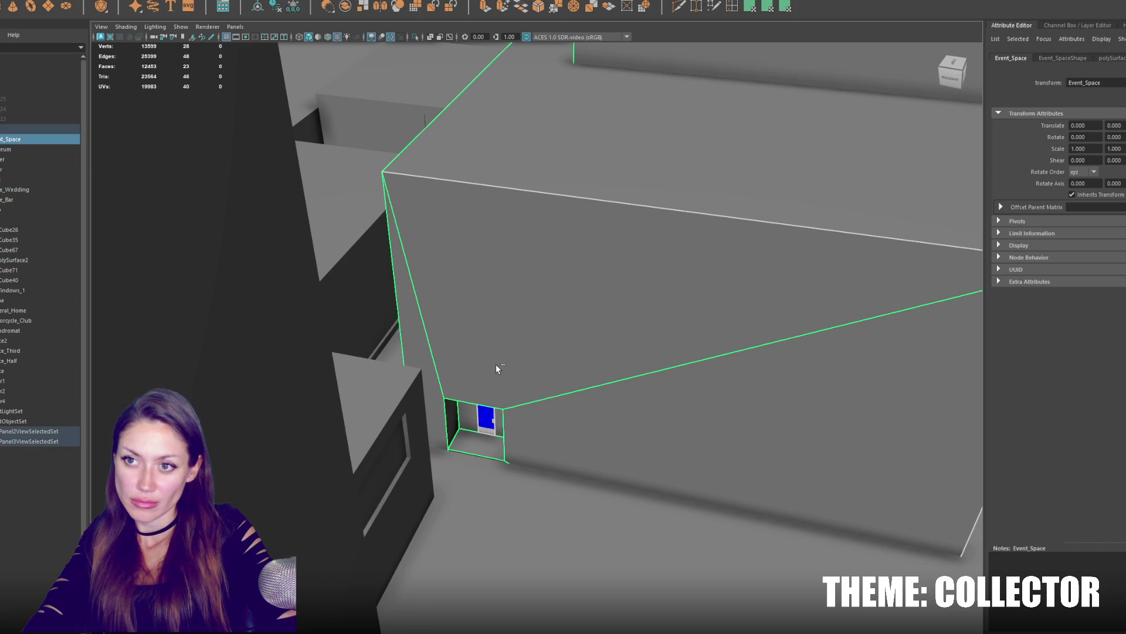
pyautogui.hotkey('ctrl', 'd')
pyautogui.scroll(-3, 484, 242)
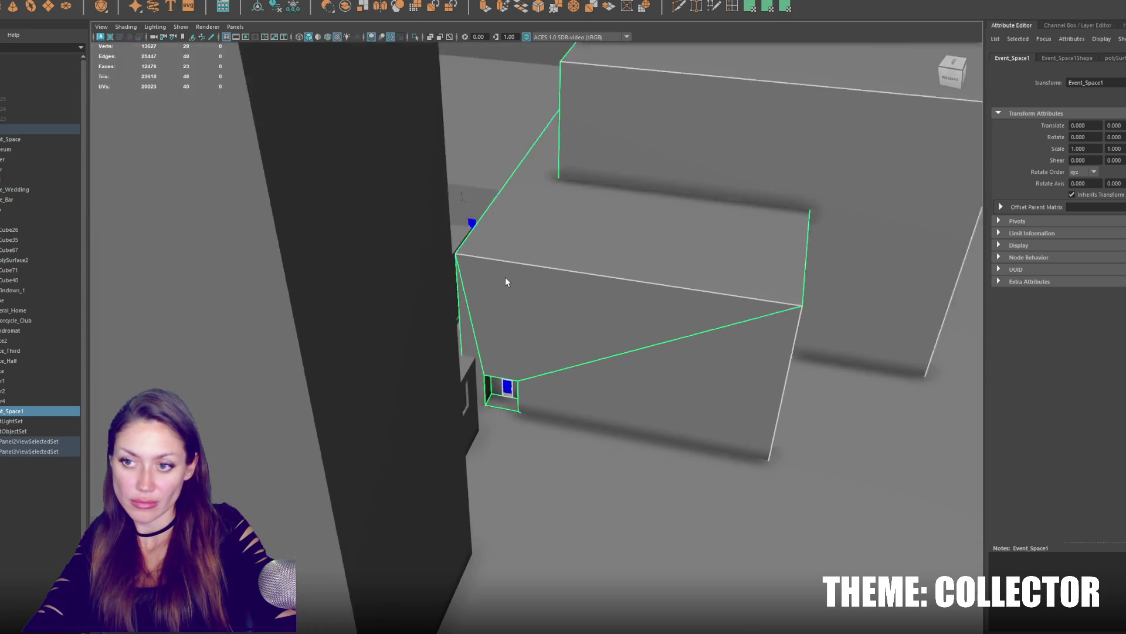
pyautogui.scroll(-1, 598, 261)
pyautogui.scroll(-3, 598, 261)
pyautogui.moveTo(679, 279)
pyautogui.keyDown('alt'); pyautogui.mouseDown()
pyautogui.moveTo(586, 260)
pyautogui.moveTo(586, 110)
pyautogui.mouseUp(); pyautogui.keyUp('alt')
pyautogui.press('F11')
pyautogui.click(484, 138)
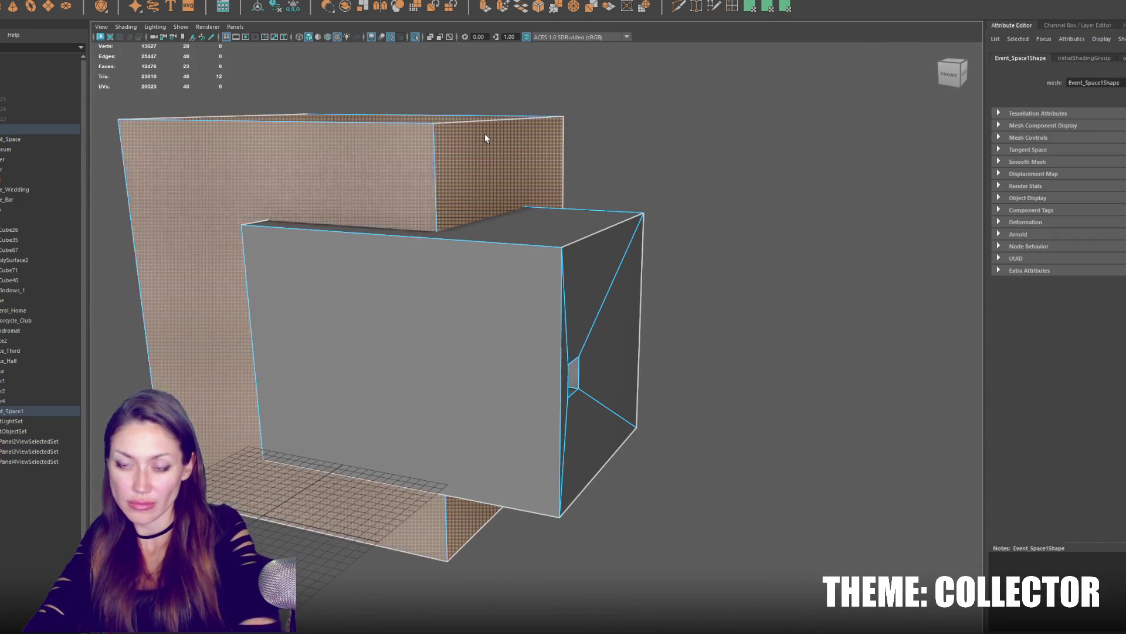
pyautogui.press('Delete')
# Return to face editing on the duplicate and select the thin floor-edge face.
pyautogui.press('F8')
pyautogui.click(510, 256)
pyautogui.moveTo(510, 255)
pyautogui.keyDown('alt'); pyautogui.mouseDown()
pyautogui.moveTo(640, 216)
pyautogui.moveTo(618, 234)
pyautogui.mouseUp(); pyautogui.keyUp('alt')
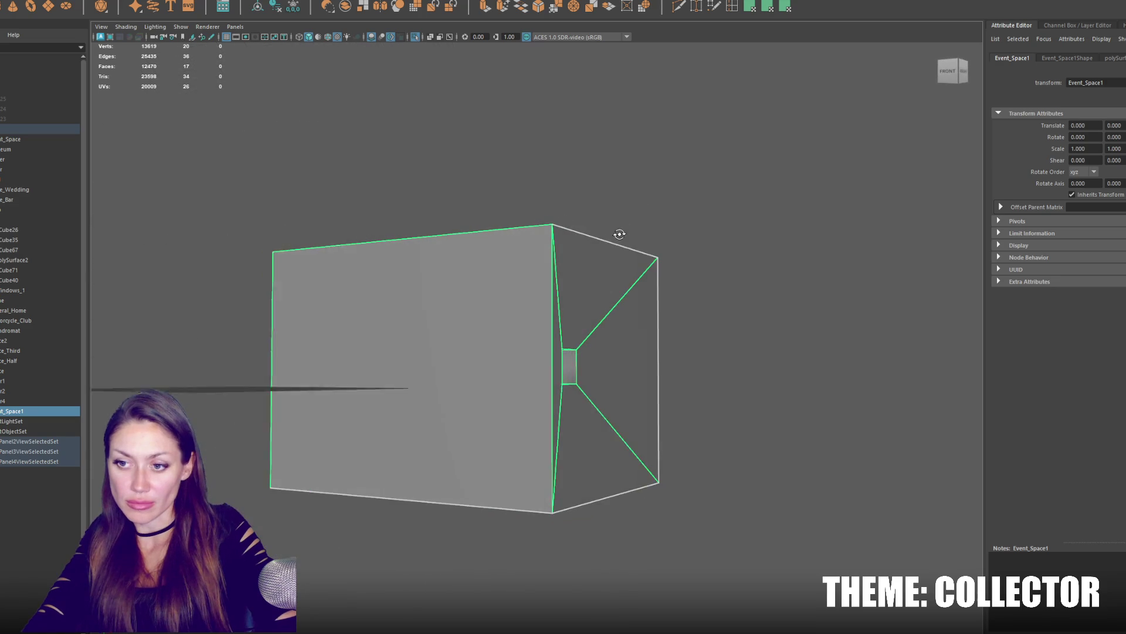
pyautogui.moveTo(707, 272); pyautogui.dragTo(608, 269, button='right')
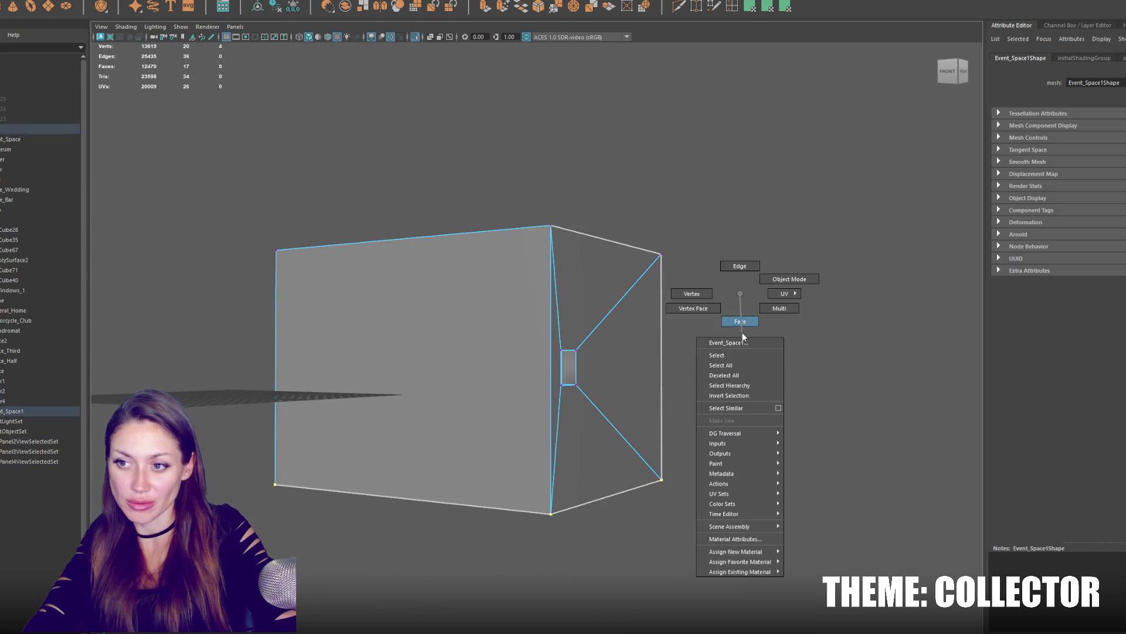
pyautogui.moveTo(742, 295); pyautogui.dragTo(742, 332, button='right')
pyautogui.moveTo(472, 536)
pyautogui.keyDown('alt'); pyautogui.mouseDown()
pyautogui.moveTo(461, 498)
pyautogui.moveTo(472, 488)
pyautogui.mouseUp(); pyautogui.keyUp('alt')
pyautogui.moveTo(472, 432)
pyautogui.keyDown('alt'); pyautogui.mouseDown()
pyautogui.moveTo(490, 345)
pyautogui.moveTo(496, 389)
pyautogui.moveTo(418, 426)
pyautogui.mouseUp(); pyautogui.keyUp('alt')
pyautogui.click(406, 500)
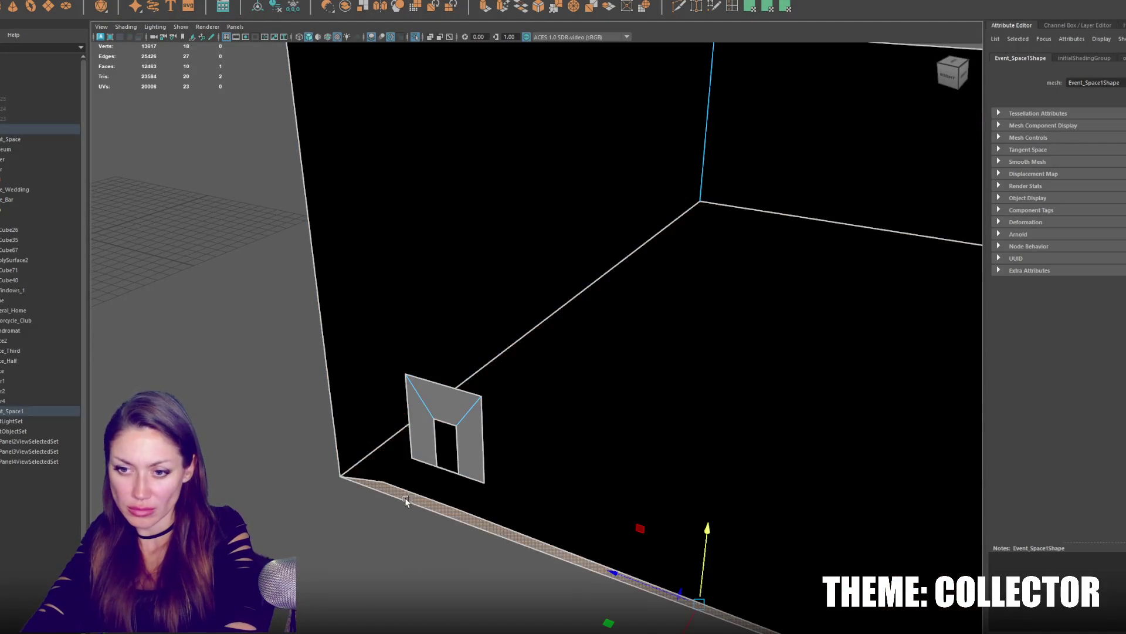
# Delete the thin floor-edge face and shift the black side face sideways.
pyautogui.press('Delete')
pyautogui.scroll(-5, 533, 466)
pyautogui.keyDown('alt'); pyautogui.moveTo(591, 407); pyautogui.dragTo(516, 395); pyautogui.keyUp('alt')
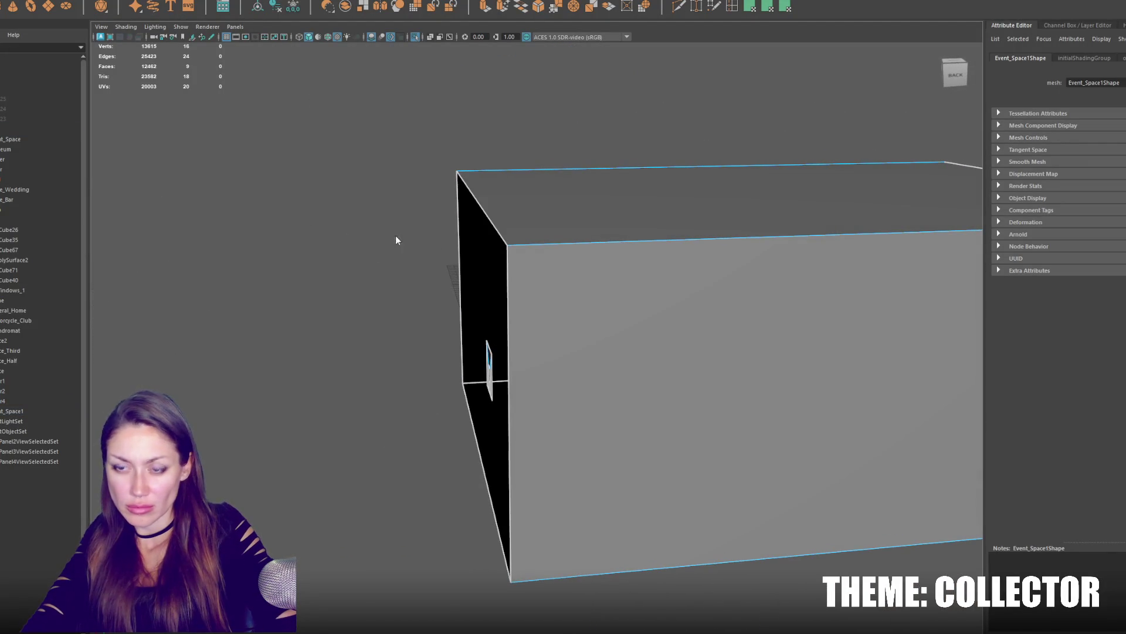
pyautogui.click(483, 216)
pyautogui.moveTo(447, 338); pyautogui.dragTo(566, 335)
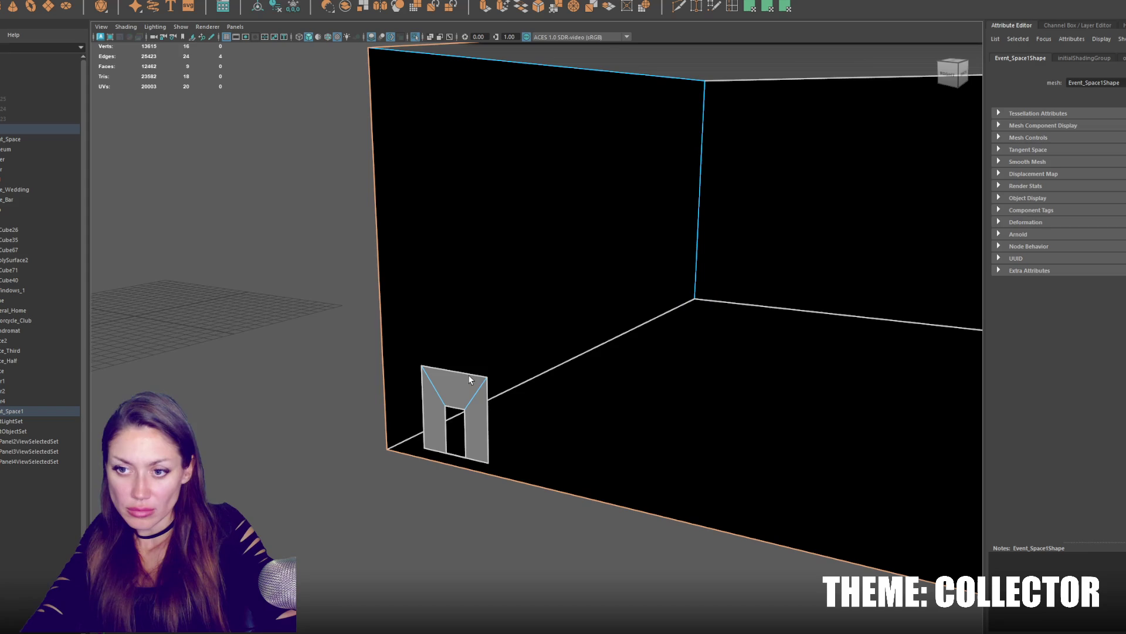
pyautogui.click(326, 313)
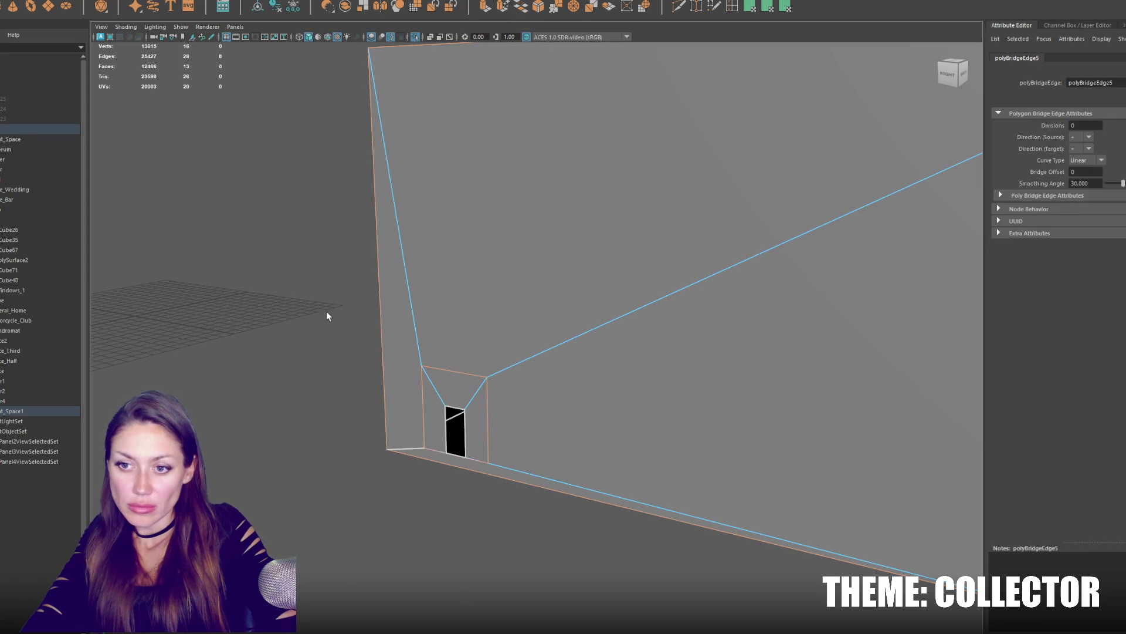
# Delete the leftover door-frame edges and marquee-select the box's corner vertices.
pyautogui.click(454, 377)
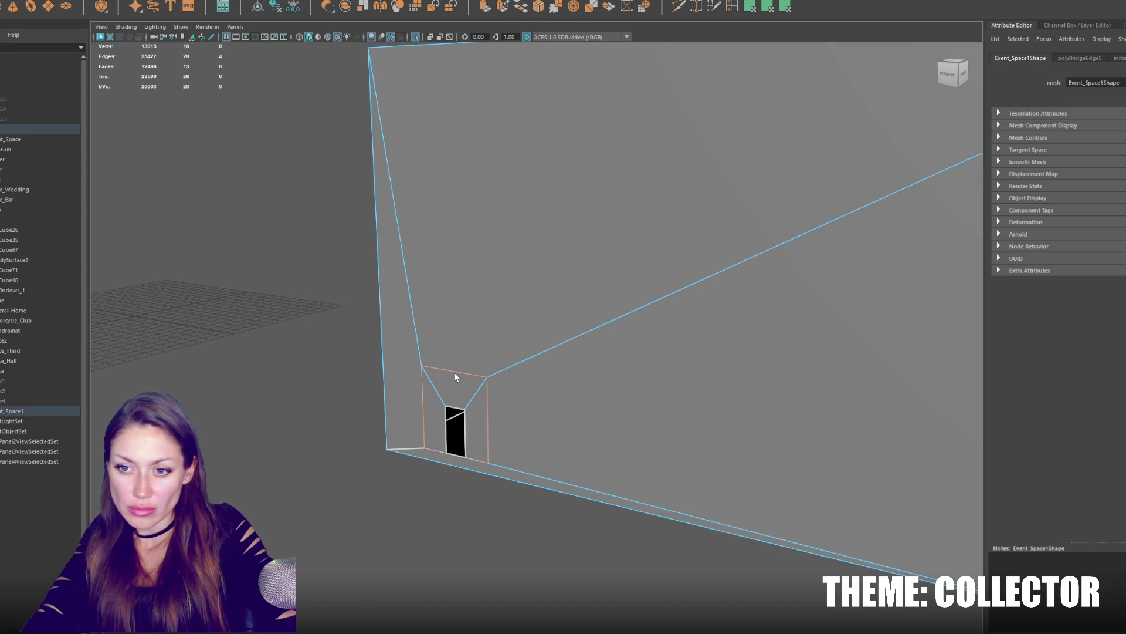
pyautogui.press('Delete')
pyautogui.moveTo(285, 258)
pyautogui.keyDown('alt'); pyautogui.mouseDown()
pyautogui.moveTo(471, 318)
pyautogui.moveTo(433, 325)
pyautogui.mouseUp(); pyautogui.keyUp('alt')
pyautogui.moveTo(433, 255); pyautogui.dragTo(379, 257, button='right')
pyautogui.moveTo(395, 168); pyautogui.dragTo(650, 527)
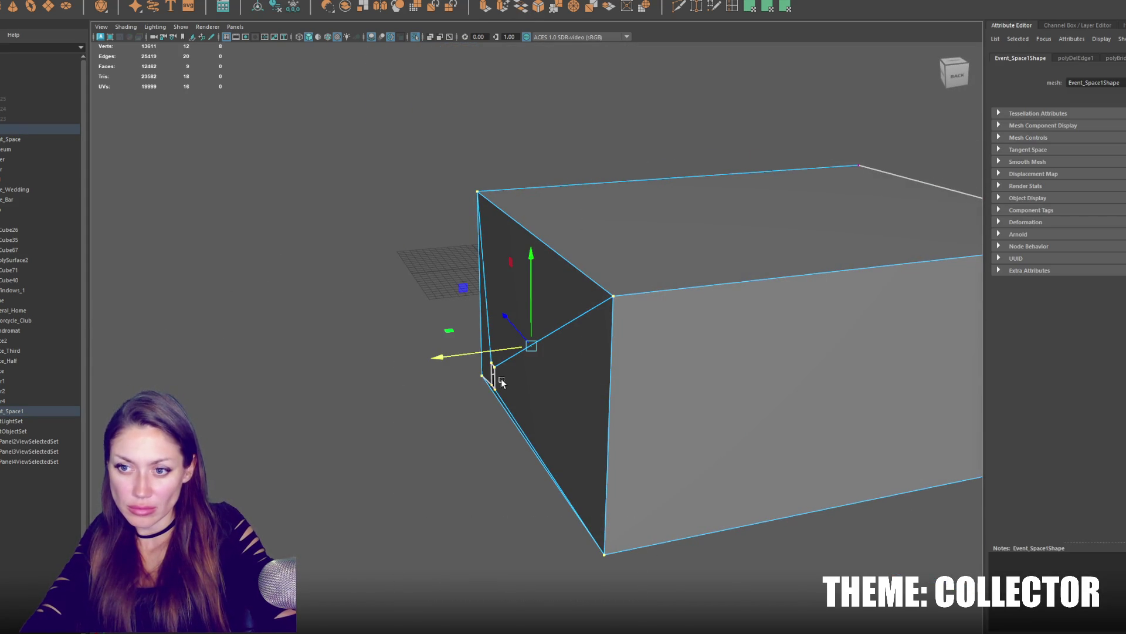
# Lower the Event_Space1 box by dragging its top vertices down in Y.
pyautogui.moveTo(490, 351)
pyautogui.keyDown('alt'); pyautogui.mouseDown()
pyautogui.moveTo(586, 352)
pyautogui.moveTo(867, 251)
pyautogui.mouseUp(); pyautogui.keyUp('alt')
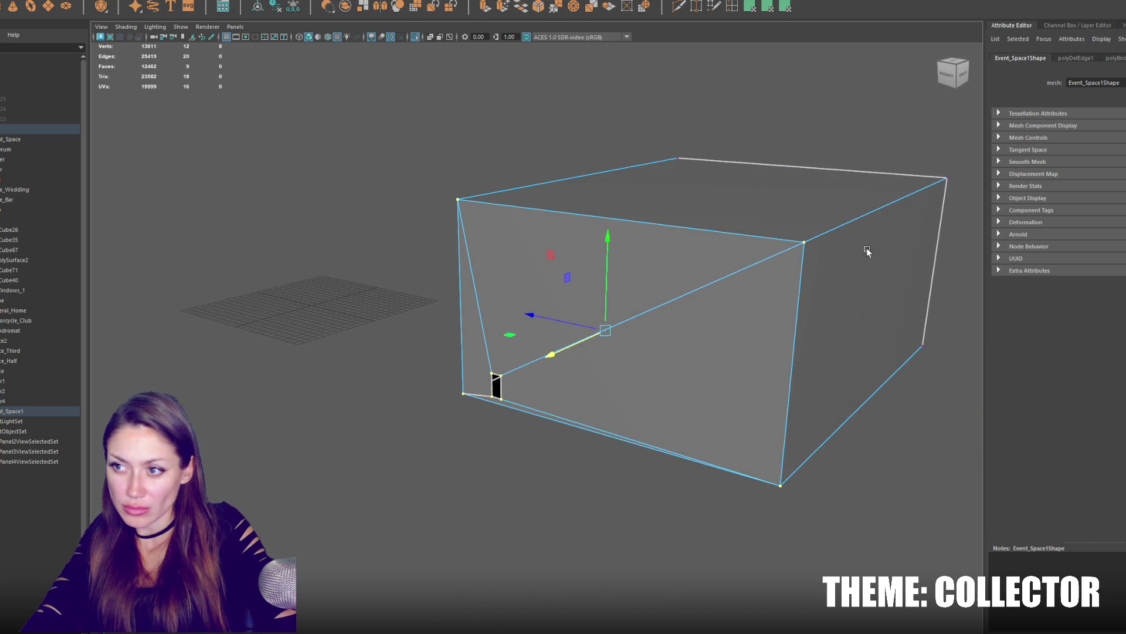
pyautogui.keyDown('alt'); pyautogui.moveTo(921, 215); pyautogui.dragTo(884, 139); pyautogui.keyUp('alt')
pyautogui.moveTo(433, 248); pyautogui.dragTo(434, 249)
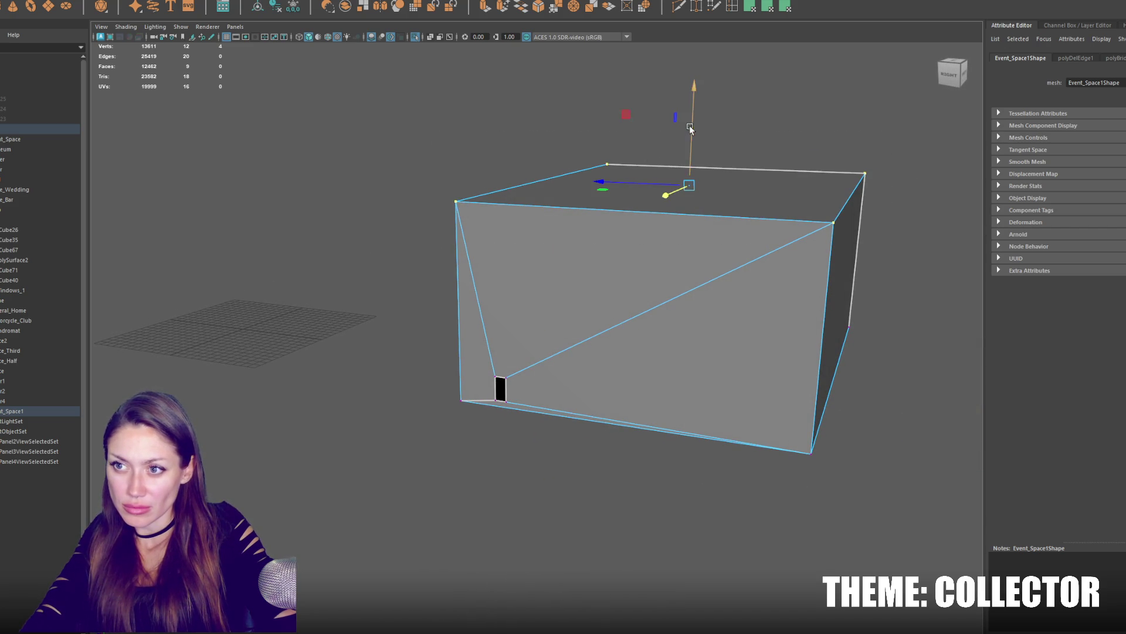
pyautogui.moveTo(686, 139); pyautogui.dragTo(668, 244)
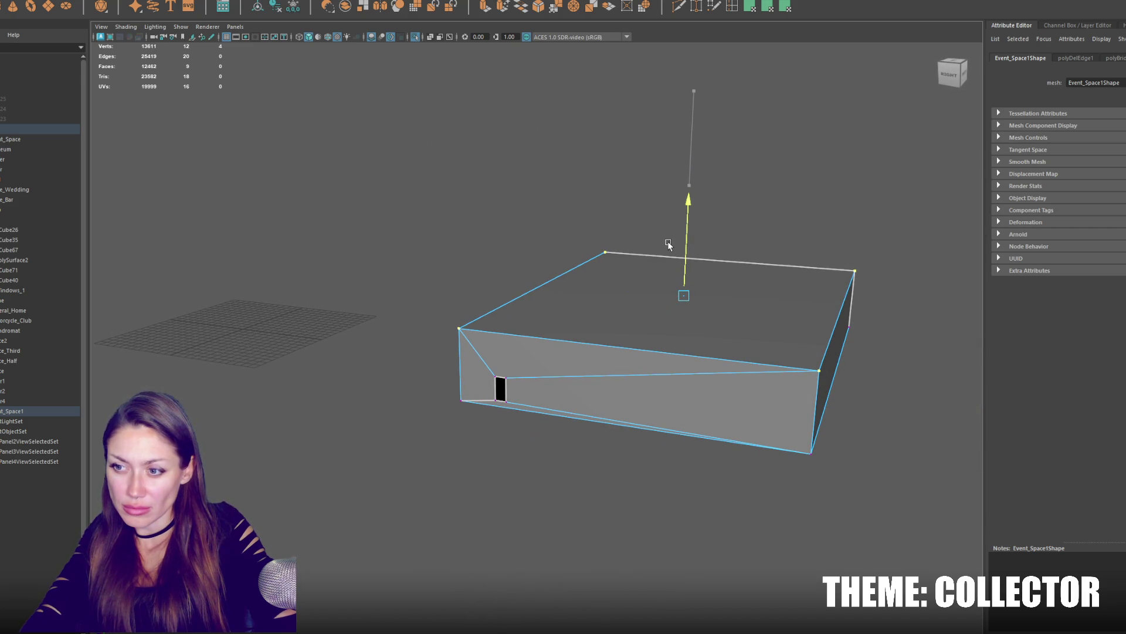
# Shorten the box by pulling its far-end vertices inward along X.
pyautogui.moveTo(703, 526); pyautogui.dragTo(702, 526)
pyautogui.moveTo(818, 329)
pyautogui.mouseDown()
pyautogui.moveTo(628, 334)
pyautogui.moveTo(704, 265)
pyautogui.mouseUp()
pyautogui.moveTo(895, 224); pyautogui.dragTo(701, 382)
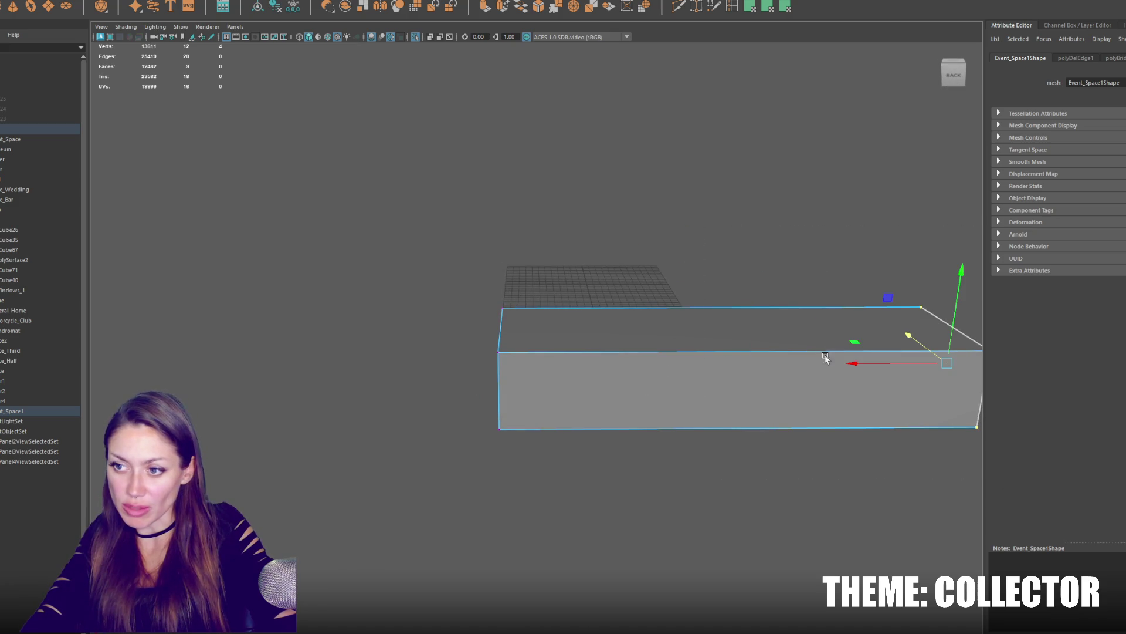
pyautogui.keyDown('alt'); pyautogui.moveTo(827, 361); pyautogui.dragTo(577, 379); pyautogui.keyUp('alt')
pyautogui.moveTo(576, 379); pyautogui.dragTo(540, 379, button='middle')
pyautogui.moveTo(540, 378)
pyautogui.keyDown('alt'); pyautogui.mouseDown()
pyautogui.moveTo(603, 377)
pyautogui.moveTo(544, 349)
pyautogui.moveTo(550, 386)
pyautogui.mouseUp(); pyautogui.keyUp('alt')
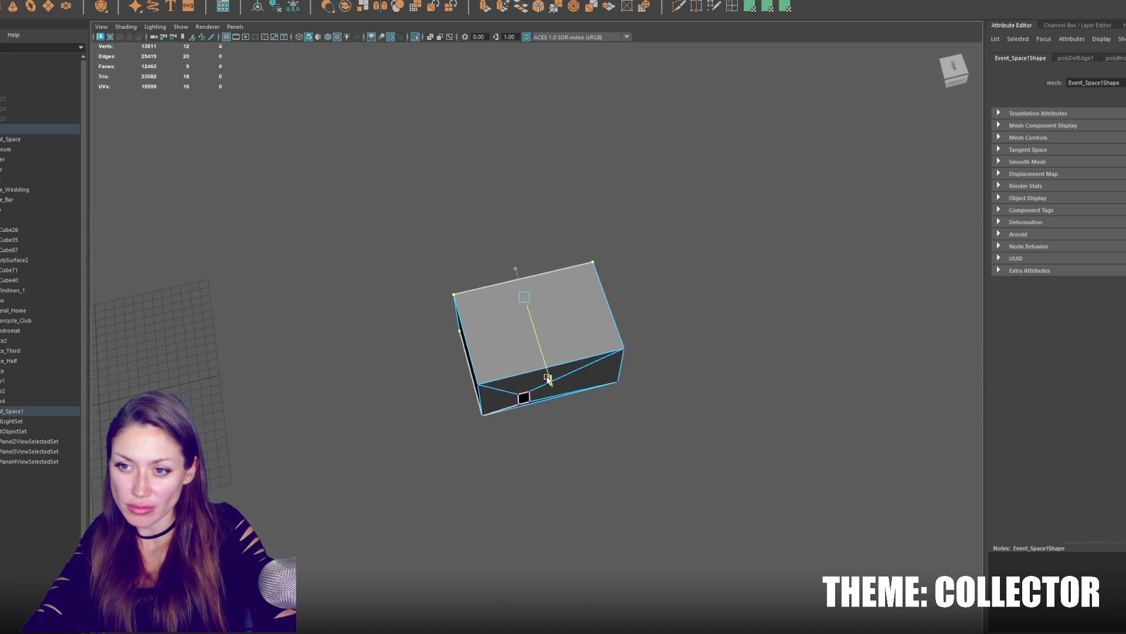
pyautogui.click(631, 286)
pyautogui.keyDown('alt'); pyautogui.moveTo(631, 286); pyautogui.dragTo(676, 273); pyautogui.keyUp('alt')
pyautogui.scroll(5, 575, 402)
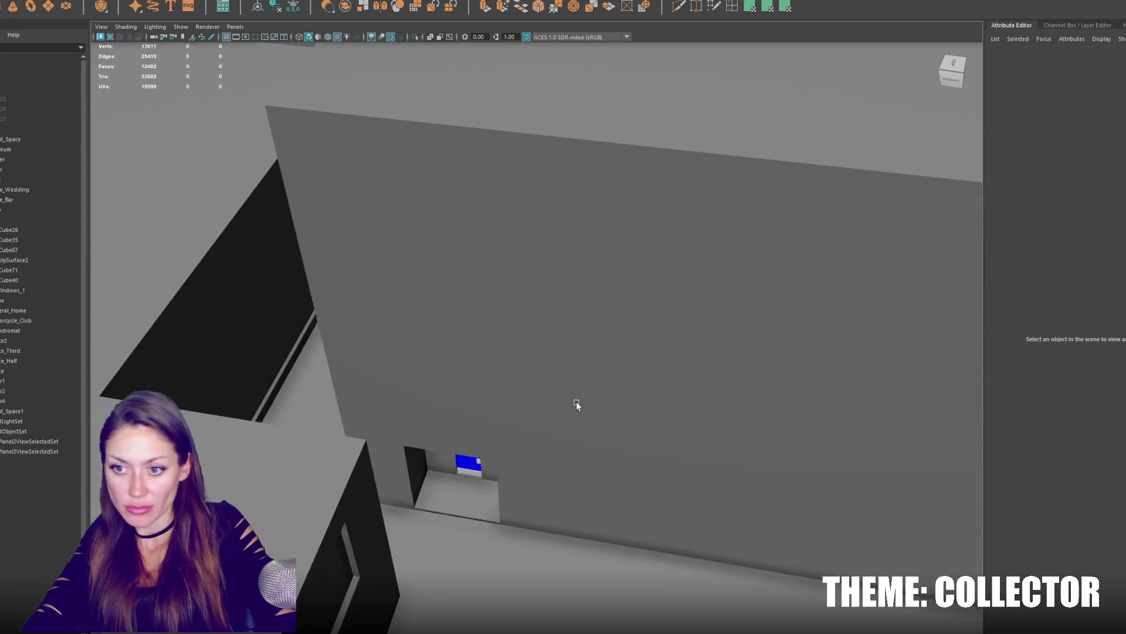
pyautogui.scroll(5, 539, 409)
pyautogui.scroll(3, 539, 409)
# Bevel the recessed doorway edges on Event_Space with fraction 0.1.
pyautogui.click(511, 423)
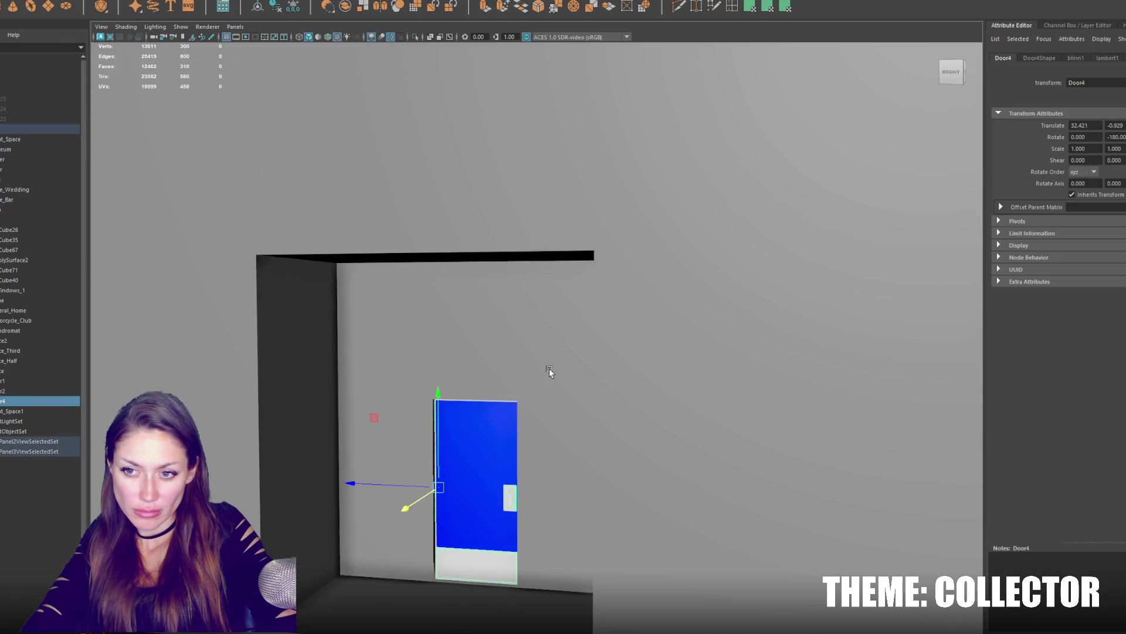
pyautogui.scroll(3, 550, 368)
pyautogui.moveTo(568, 372)
pyautogui.keyDown('alt'); pyautogui.mouseDown()
pyautogui.moveTo(517, 370)
pyautogui.moveTo(581, 341)
pyautogui.mouseUp(); pyautogui.keyUp('alt')
pyautogui.click(582, 340)
pyautogui.moveTo(605, 299); pyautogui.dragTo(572, 324, button='right')
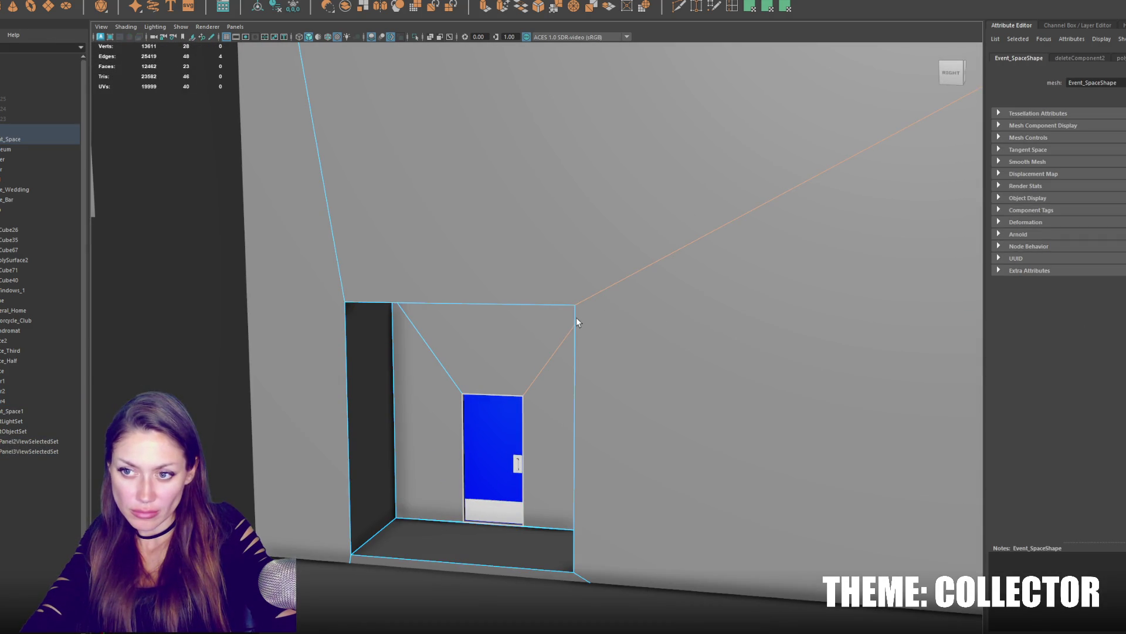
pyautogui.scroll(2, 577, 322)
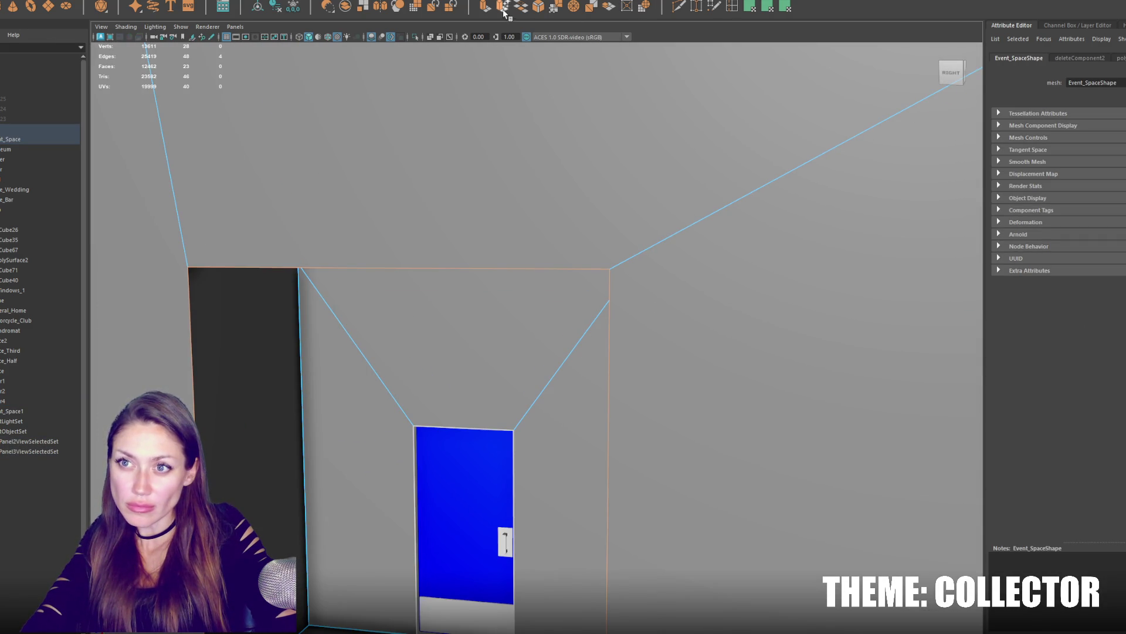
pyautogui.hotkey('ctrl', 'b')
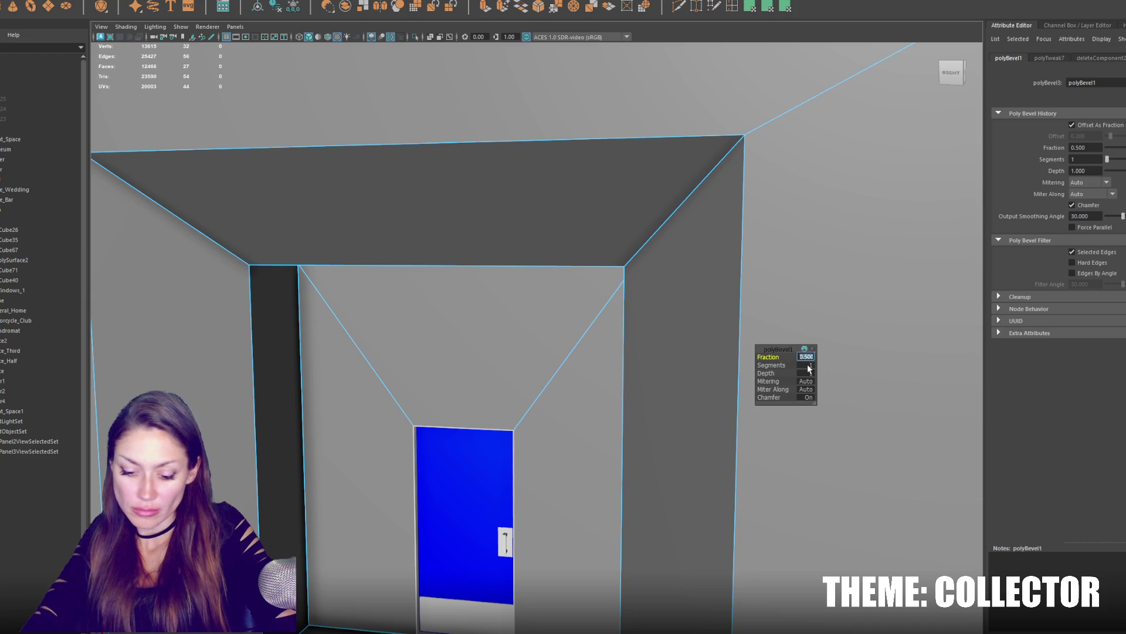
pyautogui.write('0.1')
pyautogui.press('Return')
pyautogui.scroll(-2, 789, 356)
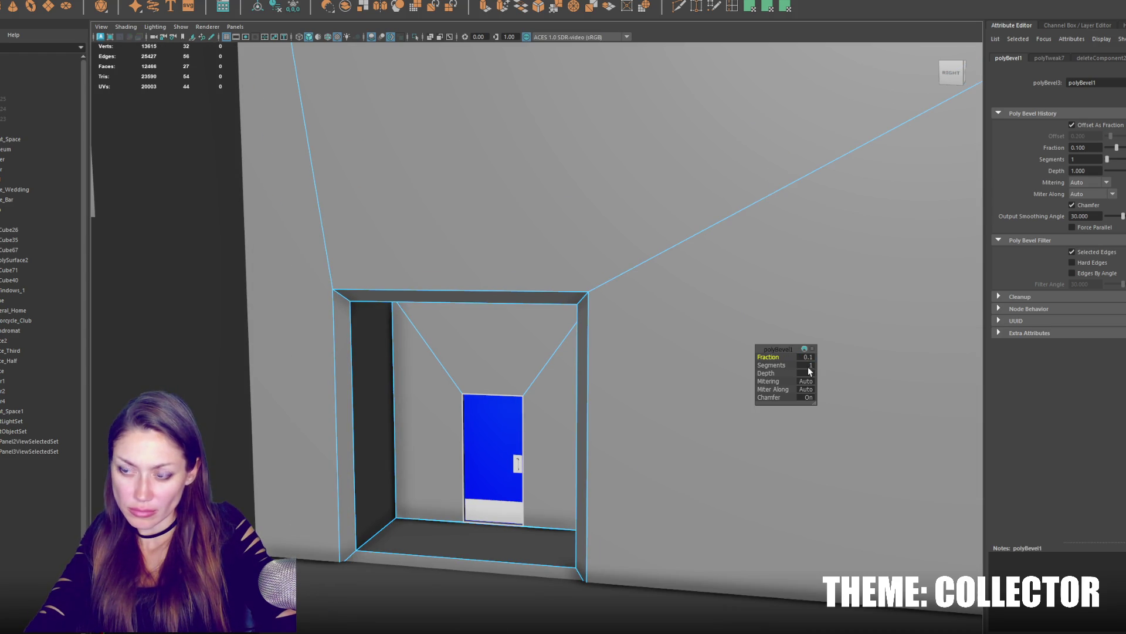
pyautogui.keyDown('alt'); pyautogui.moveTo(625, 283); pyautogui.dragTo(639, 262); pyautogui.keyUp('alt')
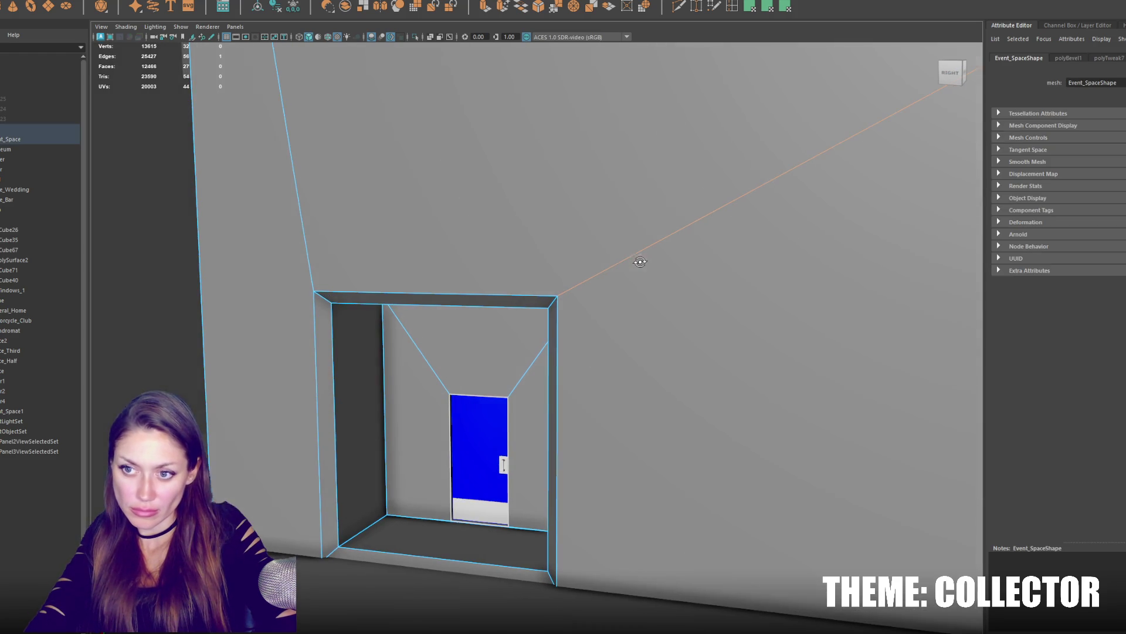
pyautogui.click(444, 305)
# Select Event_Space1 through the doorway and reverse its normals via Mesh Display > Reverse.
pyautogui.rightClick(466, 289)
pyautogui.rightClick(588, 299)
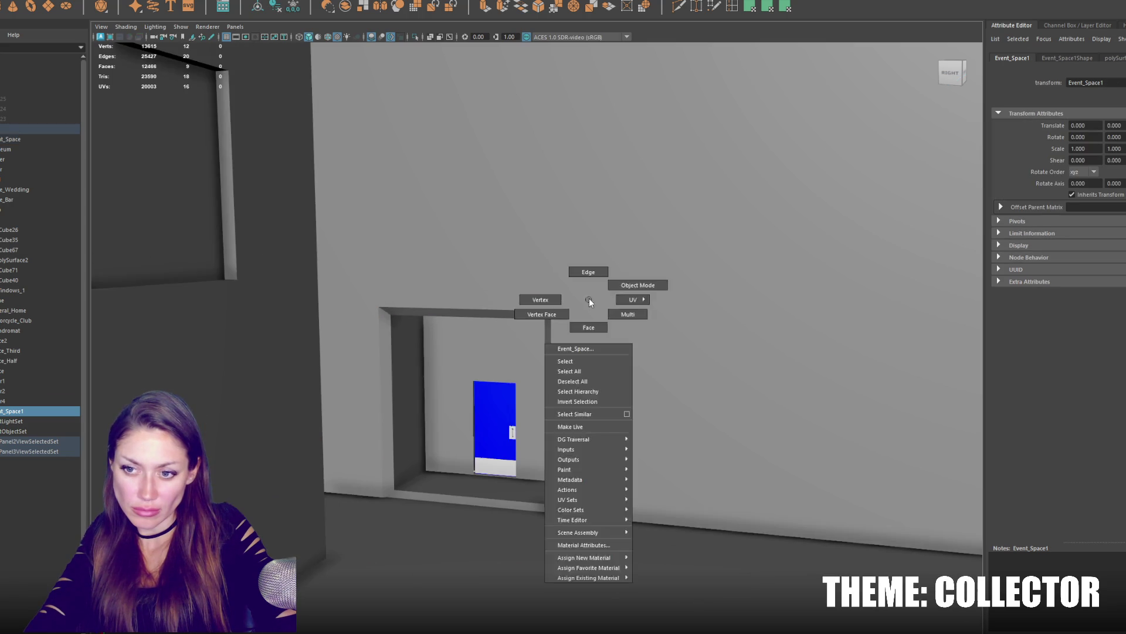
pyautogui.click(637, 284)
pyautogui.scroll(5, 586, 385)
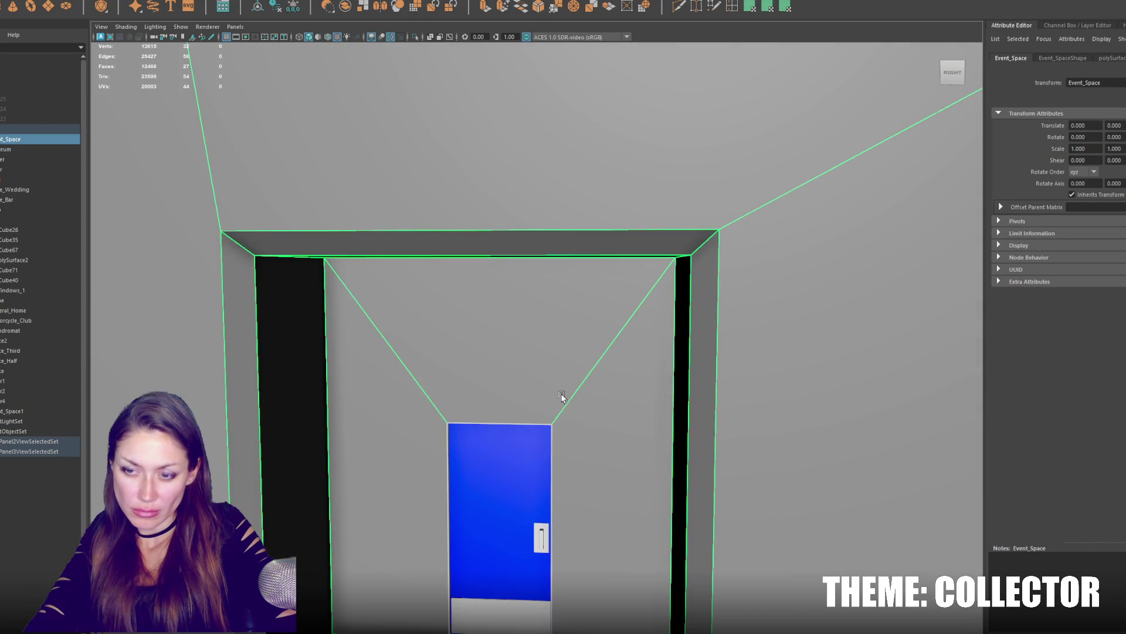
pyautogui.scroll(5, 535, 396)
pyautogui.moveTo(485, 360)
pyautogui.keyDown('alt'); pyautogui.mouseDown()
pyautogui.moveTo(417, 379)
pyautogui.moveTo(527, 352)
pyautogui.mouseUp(); pyautogui.keyUp('alt')
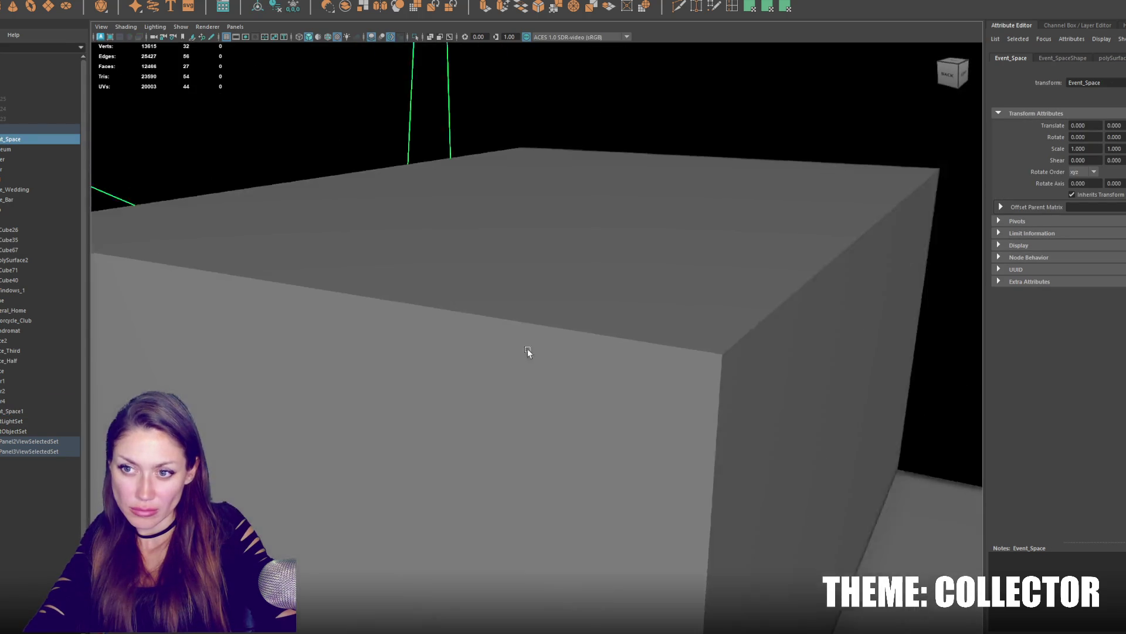
pyautogui.scroll(3, 528, 352)
pyautogui.scroll(-4, 551, 334)
pyautogui.scroll(4, 607, 337)
pyautogui.click(536, 349)
pyautogui.scroll(1, 536, 350)
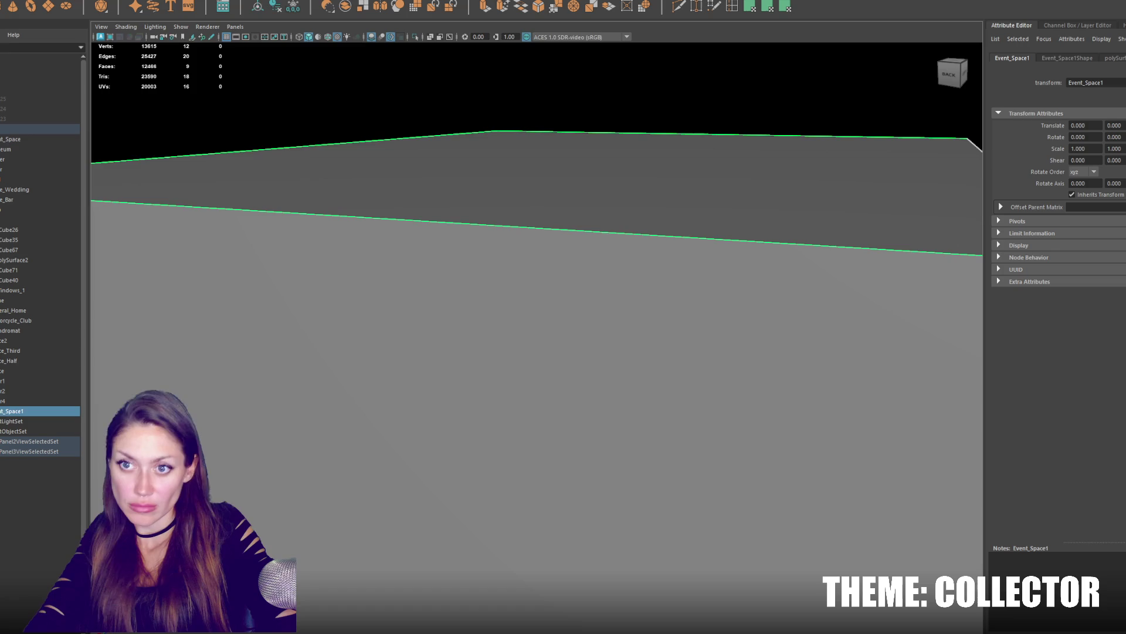
pyautogui.click(159, 2)
pyautogui.moveTo(204, 6)
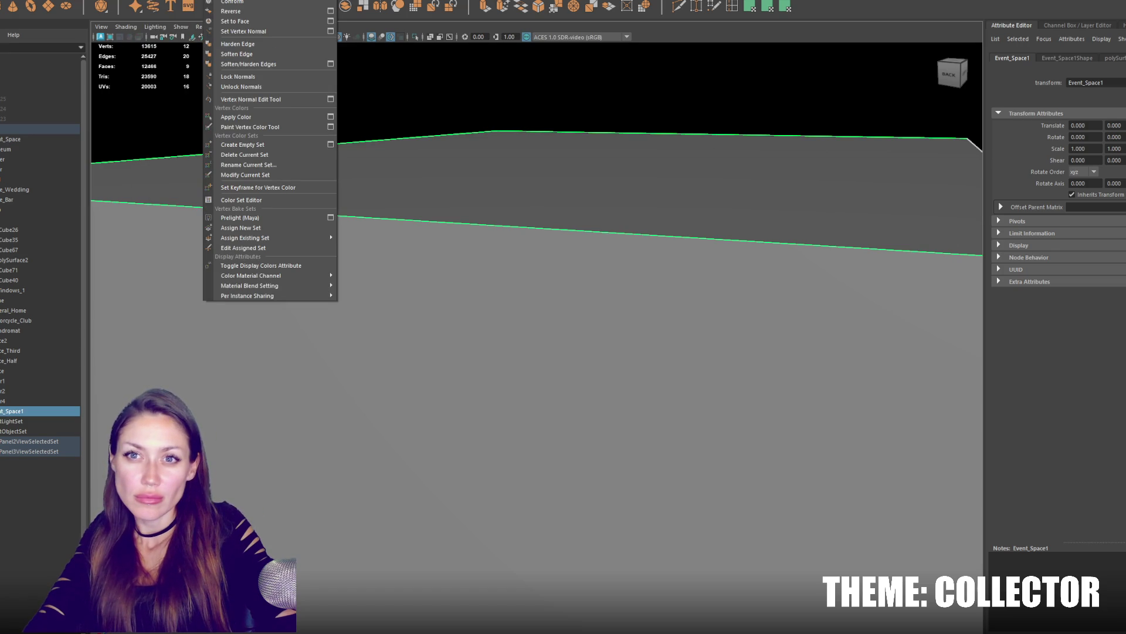
pyautogui.click(252, 10)
# Select the parent Event_Space group in wireframe and pick a bottom edge of the room with the Move tool.
pyautogui.moveTo(440, 159)
pyautogui.keyDown('alt'); pyautogui.mouseDown()
pyautogui.moveTo(593, 171)
pyautogui.moveTo(520, 325)
pyautogui.moveTo(565, 309)
pyautogui.moveTo(473, 319)
pyautogui.mouseUp(); pyautogui.keyUp('alt')
pyautogui.press('Up')
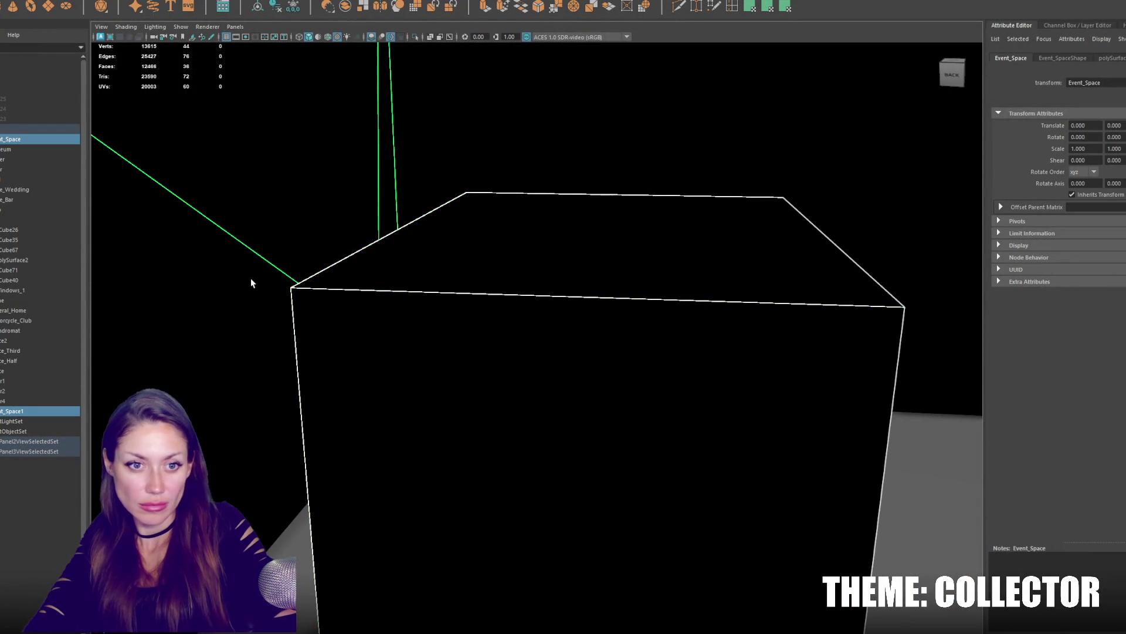
pyautogui.moveTo(251, 282)
pyautogui.keyDown('alt'); pyautogui.mouseDown(button='right')
pyautogui.moveTo(355, 270)
pyautogui.moveTo(379, 249)
pyautogui.moveTo(516, 292)
pyautogui.mouseUp(button='right'); pyautogui.keyUp('alt')
pyautogui.moveTo(516, 291)
pyautogui.keyDown('alt'); pyautogui.mouseDown()
pyautogui.moveTo(534, 297)
pyautogui.moveTo(423, 289)
pyautogui.moveTo(471, 223)
pyautogui.mouseUp(); pyautogui.keyUp('alt')
pyautogui.click(472, 222)
pyautogui.keyDown('alt'); pyautogui.moveTo(587, 285); pyautogui.dragTo(630, 278); pyautogui.keyUp('alt')
pyautogui.press('4')
pyautogui.moveTo(779, 284); pyautogui.dragTo(779, 259, button='right')
pyautogui.click(493, 432)
pyautogui.press('w')
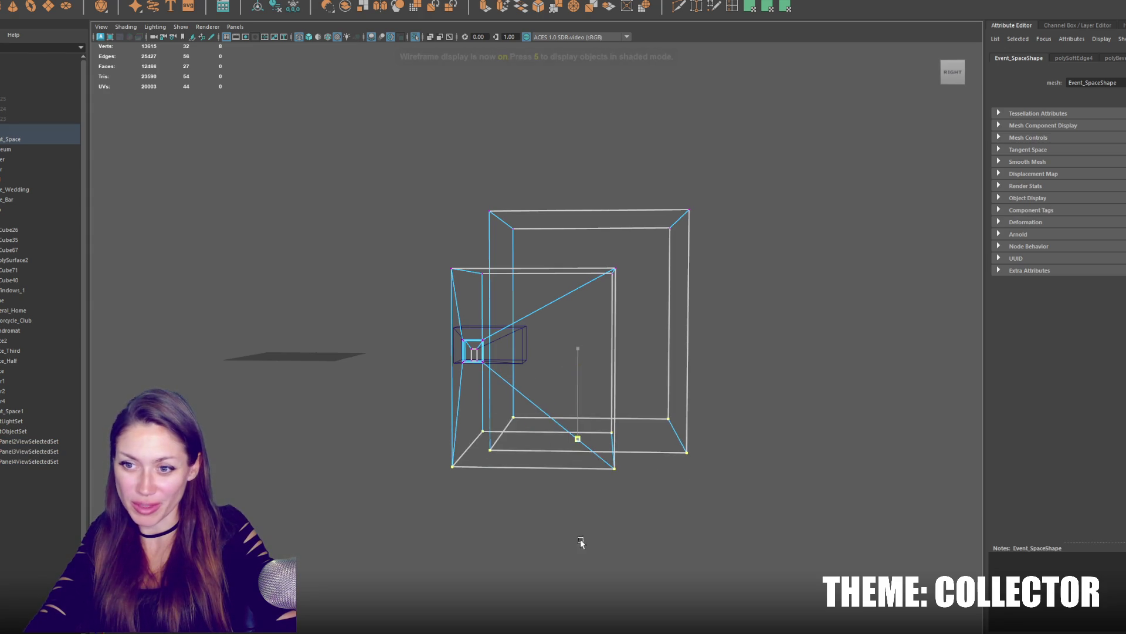
pyautogui.scroll(3, 591, 379)
# Raise the room's lower edges along Y and view the result shaded from below.
pyautogui.moveTo(604, 405); pyautogui.dragTo(629, 262)
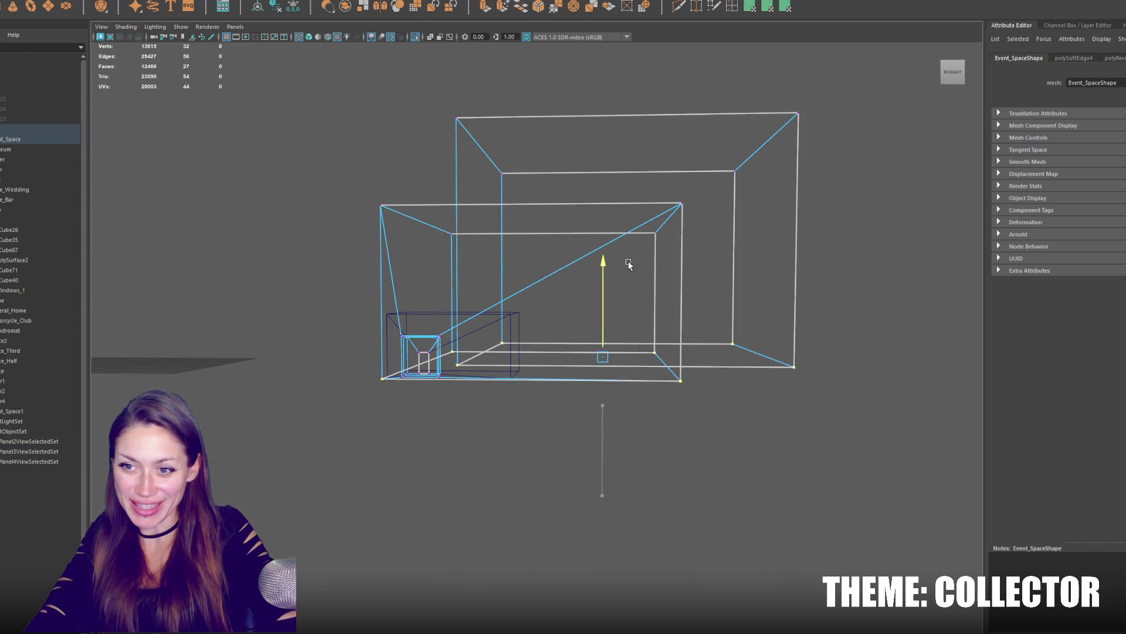
pyautogui.scroll(2, 643, 264)
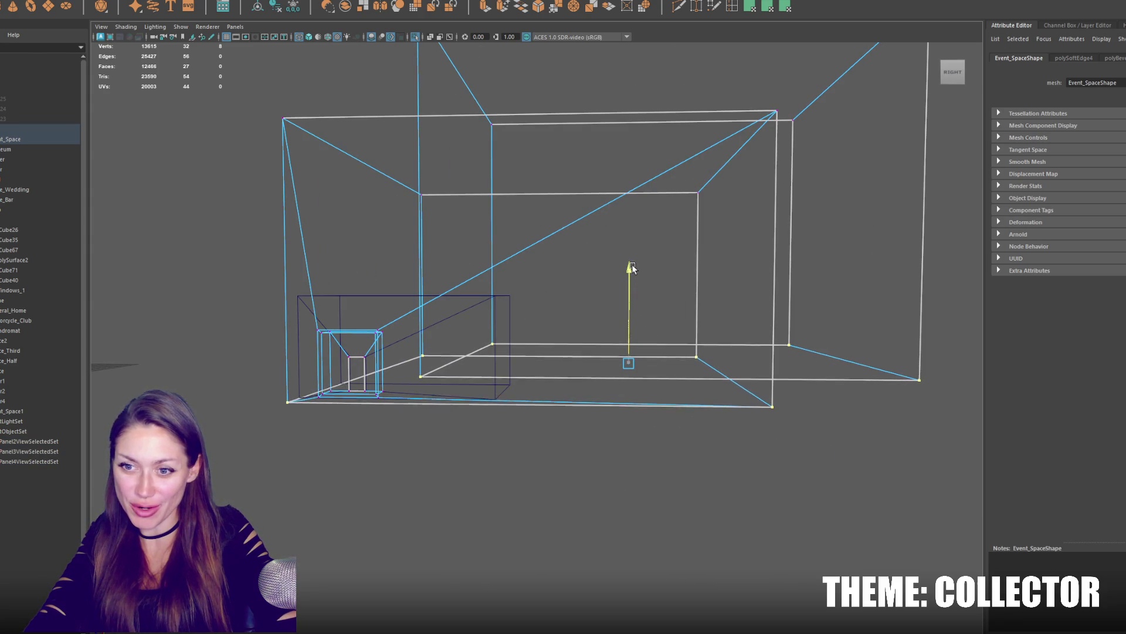
pyautogui.scroll(-2, 634, 266)
pyautogui.moveTo(641, 326)
pyautogui.keyDown('alt'); pyautogui.mouseDown()
pyautogui.moveTo(596, 308)
pyautogui.moveTo(580, 319)
pyautogui.mouseUp(); pyautogui.keyUp('alt')
pyautogui.press('6')
pyautogui.moveTo(470, 315)
pyautogui.keyDown('alt'); pyautogui.mouseDown()
pyautogui.moveTo(529, 295)
pyautogui.moveTo(576, 199)
pyautogui.mouseUp(); pyautogui.keyUp('alt')
# Delete the floor face and the lower face beneath it from the Event_Space room.
pyautogui.click(573, 229)
pyautogui.click(553, 363)
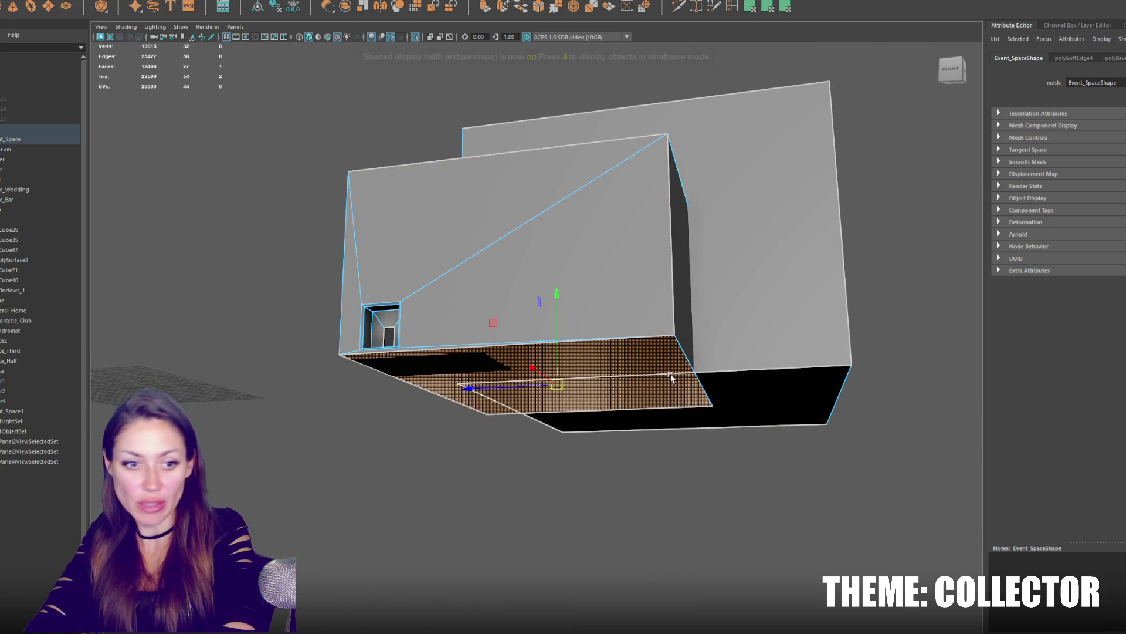
pyautogui.press('Delete')
pyautogui.click(739, 396)
pyautogui.press('Delete')
# Inspect a large wall face, return to object selection and look into the room's doorway.
pyautogui.moveTo(622, 337)
pyautogui.keyDown('alt'); pyautogui.mouseDown()
pyautogui.moveTo(573, 307)
pyautogui.moveTo(625, 297)
pyautogui.mouseUp(); pyautogui.keyUp('alt')
pyautogui.click(573, 344)
pyautogui.moveTo(575, 344)
pyautogui.keyDown('alt'); pyautogui.mouseDown()
pyautogui.moveTo(545, 365)
pyautogui.moveTo(483, 335)
pyautogui.moveTo(432, 372)
pyautogui.mouseUp(); pyautogui.keyUp('alt')
pyautogui.scroll(5, 292, 404)
pyautogui.moveTo(292, 404)
pyautogui.keyDown('alt'); pyautogui.mouseDown()
pyautogui.moveTo(452, 350)
pyautogui.moveTo(476, 311)
pyautogui.moveTo(415, 319)
pyautogui.moveTo(342, 385)
pyautogui.moveTo(396, 377)
pyautogui.moveTo(525, 402)
pyautogui.moveTo(501, 408)
pyautogui.mouseUp(); pyautogui.keyUp('alt')
pyautogui.press('F8')
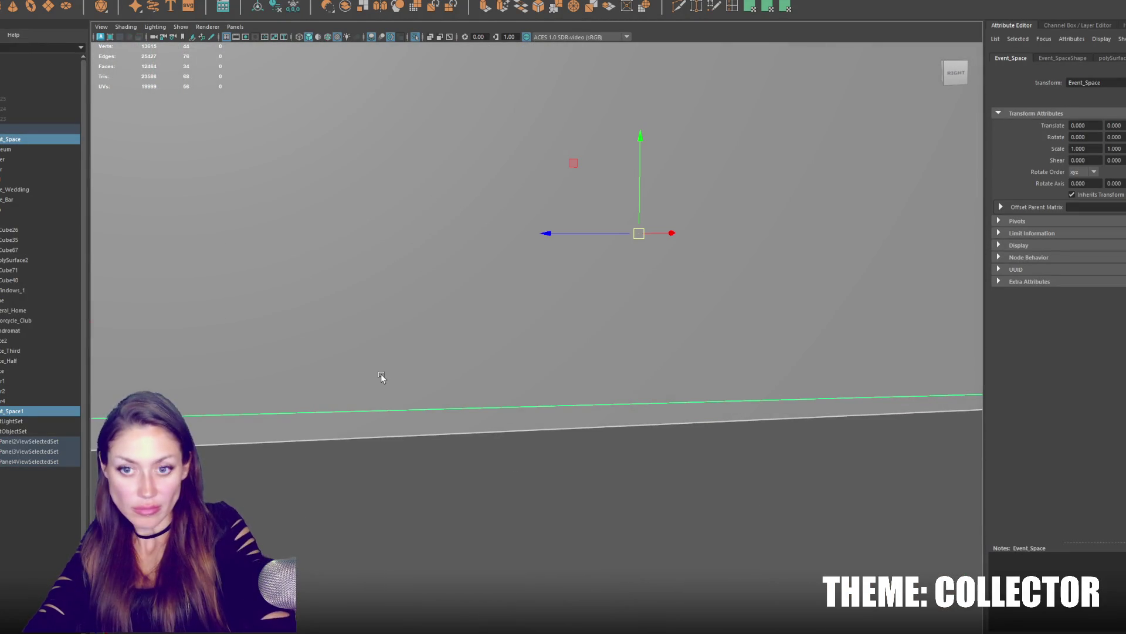
pyautogui.moveTo(355, 390)
pyautogui.keyDown('alt'); pyautogui.mouseDown()
pyautogui.moveTo(302, 364)
pyautogui.moveTo(466, 416)
pyautogui.mouseUp(); pyautogui.keyUp('alt')
pyautogui.rightClick(542, 373)
# Remove the faces at the back of the doorway so it opens through to Event_Space1.
pyautogui.click(124, 2)
pyautogui.click(159, 105)
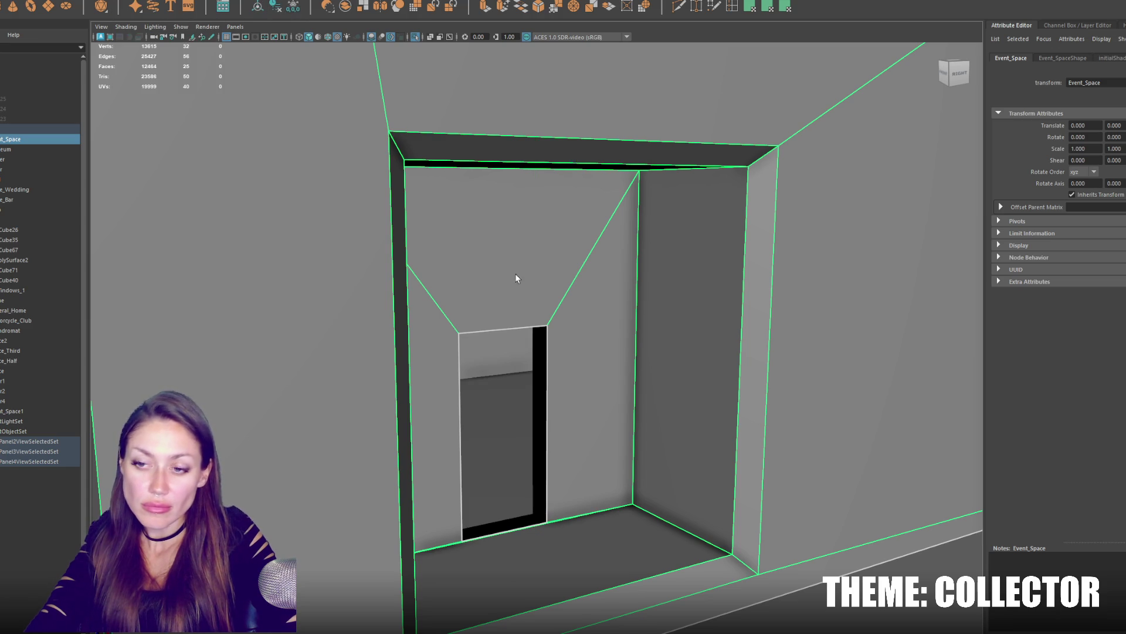
pyautogui.press('2')
pyautogui.click(533, 356)
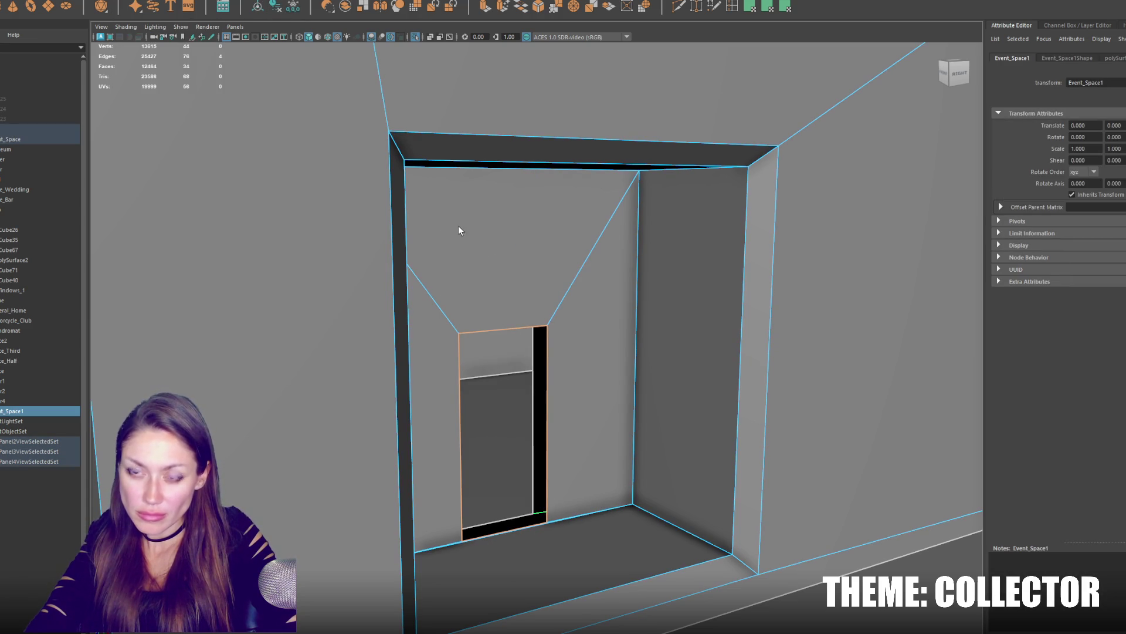
# Reselect Event_Space as a whole and switch it to face editing.
pyautogui.click(464, 165)
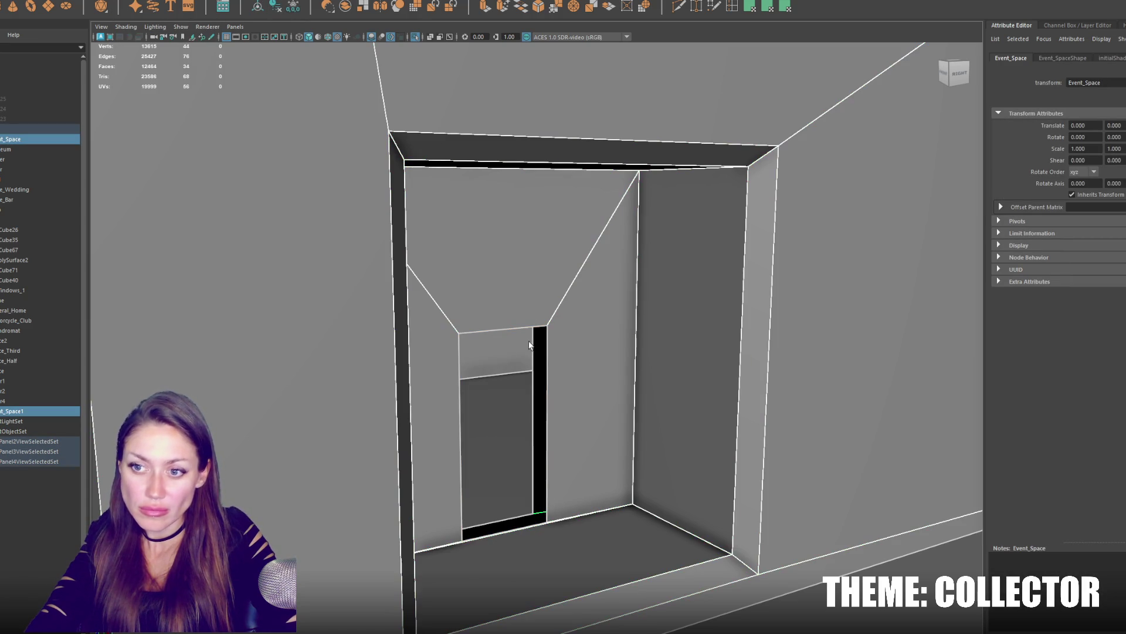
pyautogui.click(202, 31)
pyautogui.click(167, 106)
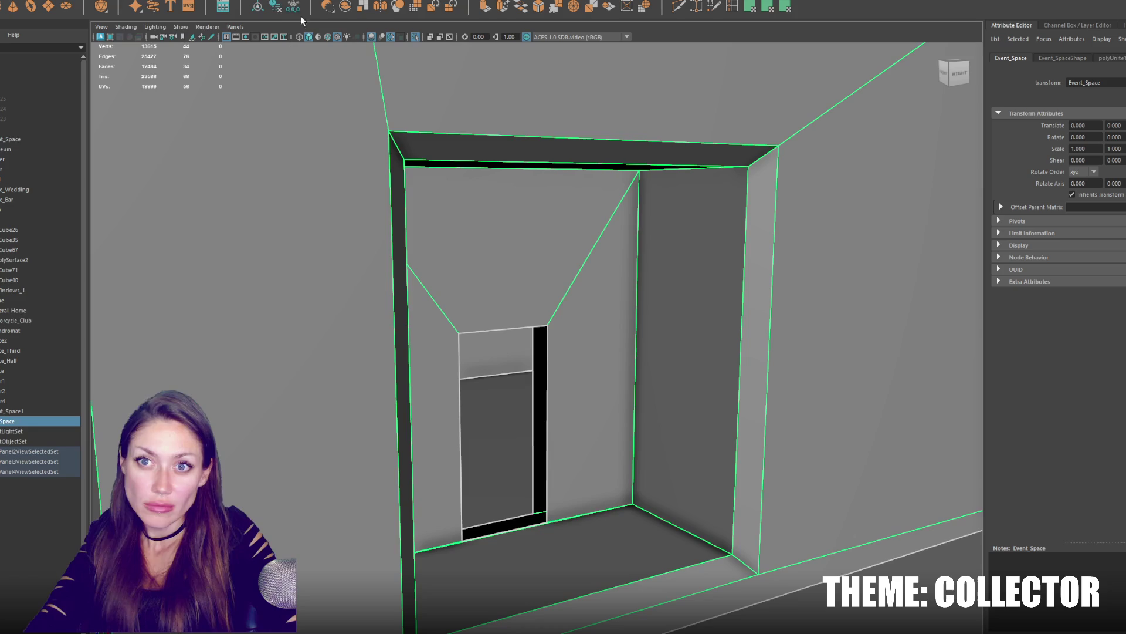
pyautogui.rightClick(531, 261)
pyautogui.moveTo(531, 261); pyautogui.dragTo(536, 373, button='right')
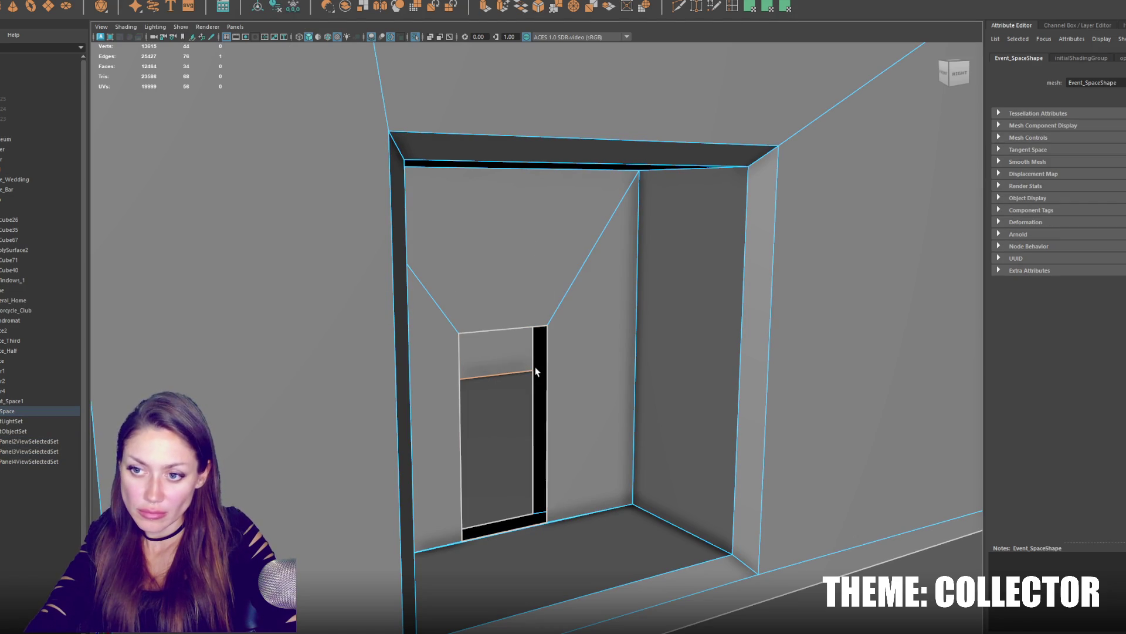
# Bridge the doorway border edges, then bevel them with Fraction lowered to 0.1.
pyautogui.click(526, 7)
pyautogui.keyDown('alt'); pyautogui.moveTo(566, 118); pyautogui.dragTo(553, 138); pyautogui.keyUp('alt')
pyautogui.scroll(5, 397, 295)
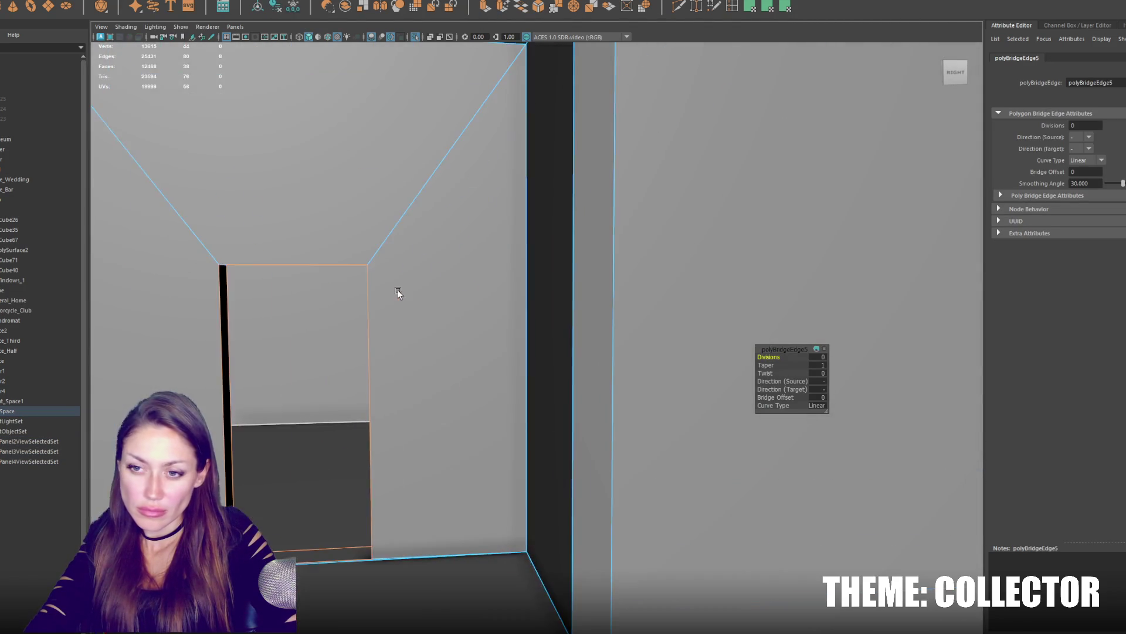
pyautogui.click(546, 10)
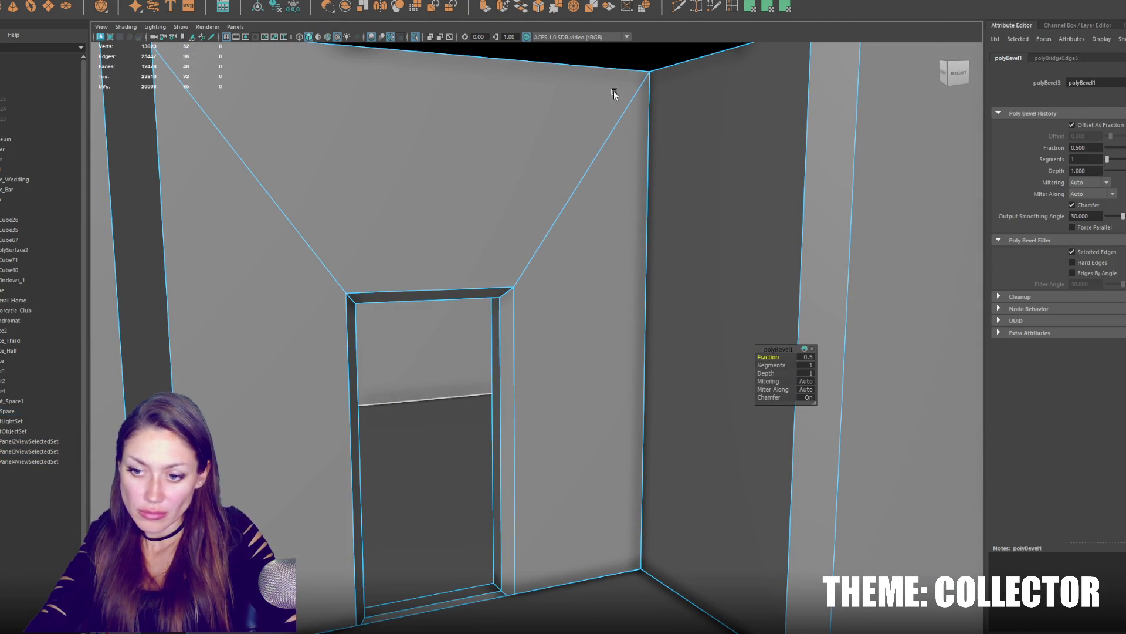
pyautogui.moveTo(762, 350); pyautogui.dragTo(768, 356)
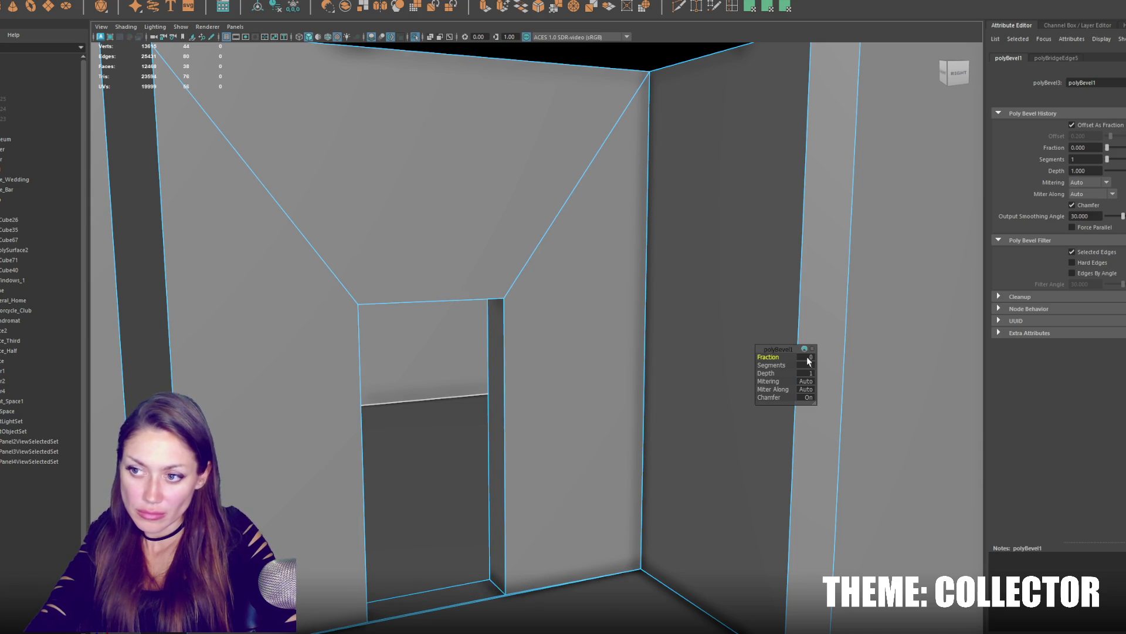
pyautogui.click(501, 306)
# Inspect the bevelled doorway edge loop and reselect the Event_Space room object.
pyautogui.doubleClick(500, 309)
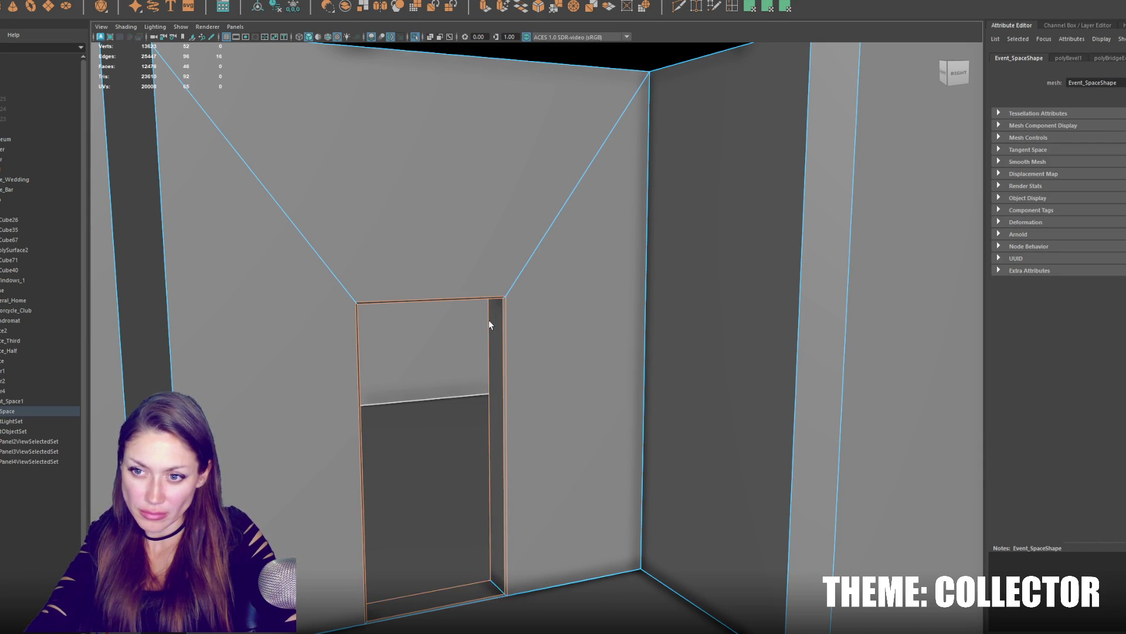
pyautogui.keyDown('alt'); pyautogui.moveTo(488, 319); pyautogui.dragTo(432, 401); pyautogui.keyUp('alt')
pyautogui.moveTo(572, 250); pyautogui.dragTo(627, 260, button='right')
pyautogui.keyDown('alt'); pyautogui.moveTo(530, 257); pyautogui.dragTo(578, 242); pyautogui.keyUp('alt')
pyautogui.keyDown('alt'); pyautogui.moveTo(398, 226); pyautogui.dragTo(731, 291); pyautogui.keyUp('alt')
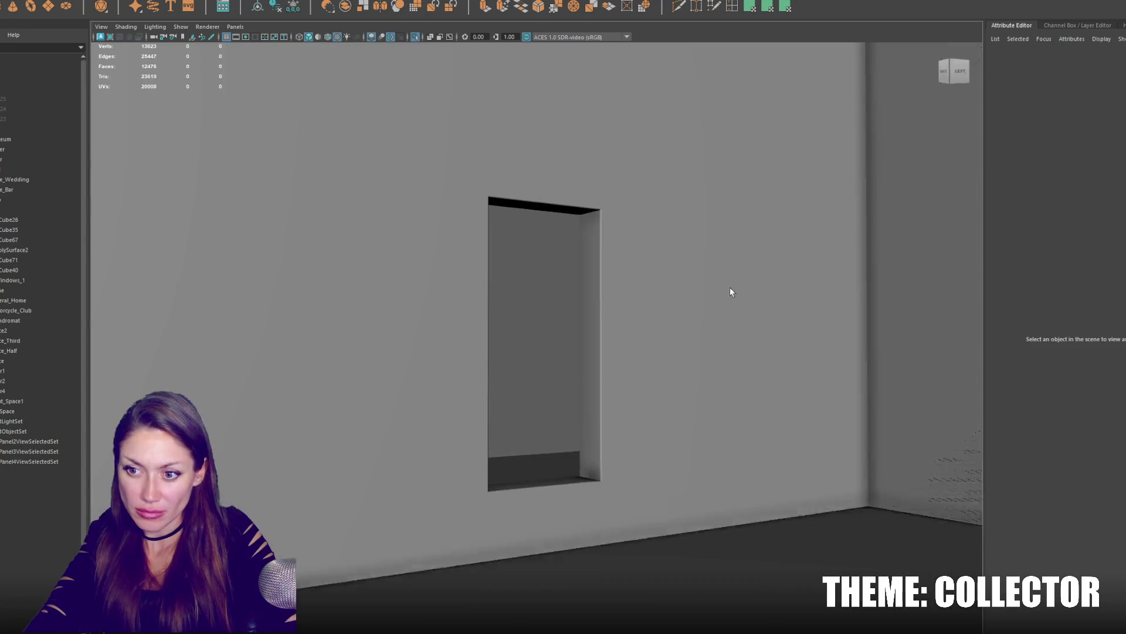
pyautogui.click(722, 556)
pyautogui.moveTo(721, 556)
pyautogui.keyDown('alt'); pyautogui.mouseDown()
pyautogui.moveTo(783, 564)
pyautogui.moveTo(506, 330)
pyautogui.moveTo(639, 302)
pyautogui.moveTo(640, 289)
pyautogui.moveTo(480, 346)
pyautogui.mouseUp(); pyautogui.keyUp('alt')
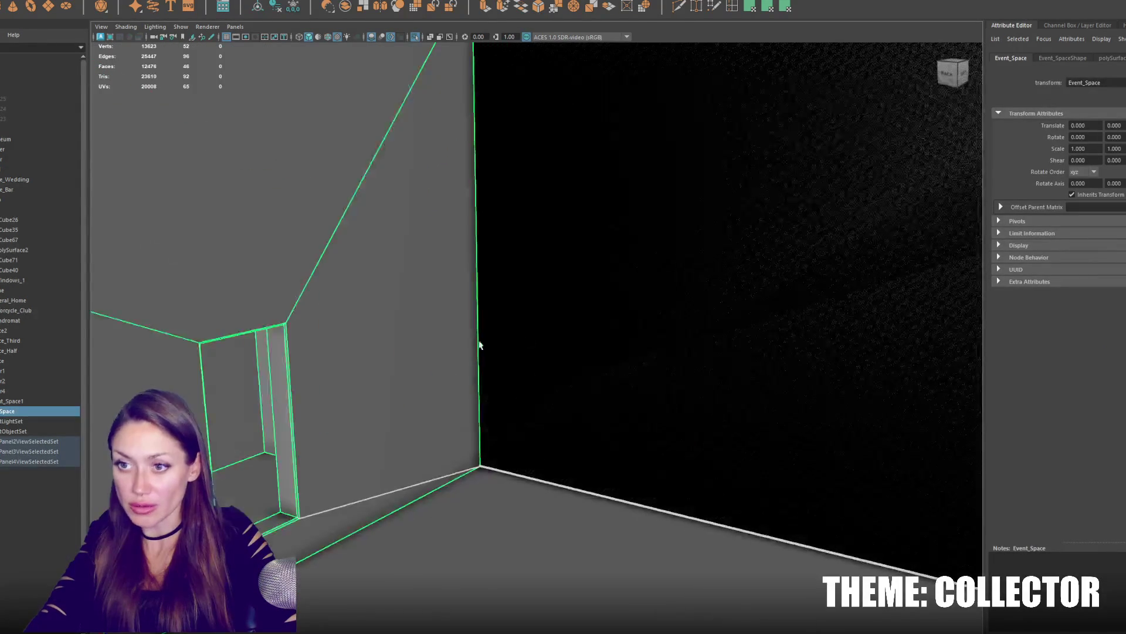
pyautogui.moveTo(448, 305); pyautogui.dragTo(444, 322, button='right')
pyautogui.click(689, 291)
pyautogui.keyDown('alt'); pyautogui.moveTo(689, 291); pyautogui.dragTo(684, 306); pyautogui.keyUp('alt')
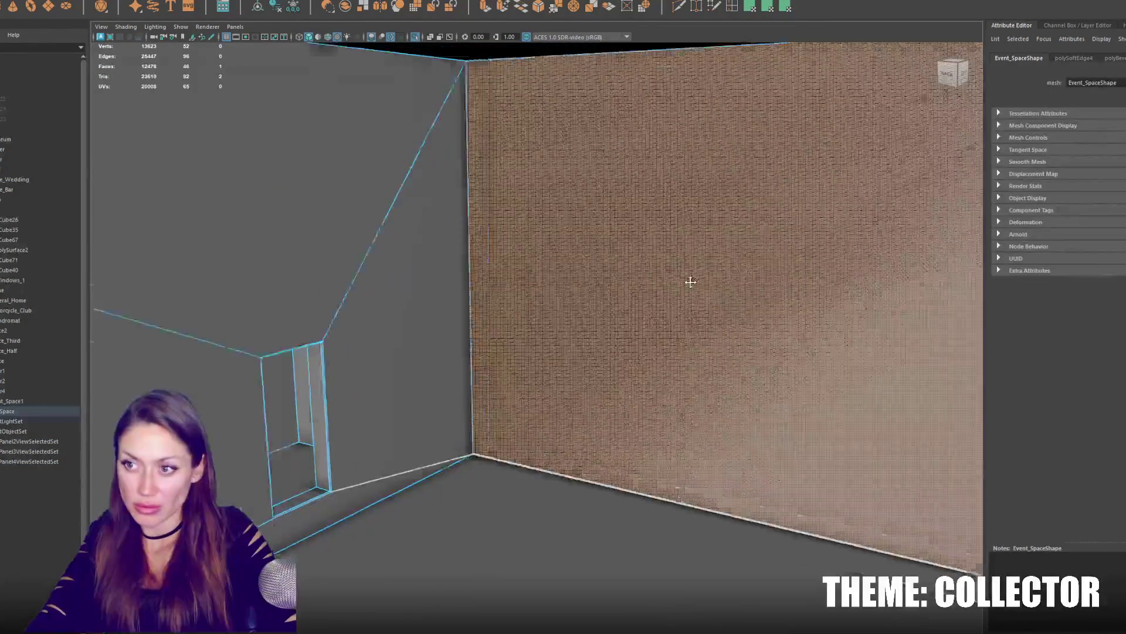
pyautogui.scroll(-3, 684, 304)
pyautogui.scroll(-3, 680, 309)
pyautogui.press('4')
pyautogui.moveTo(563, 379)
pyautogui.keyDown('alt'); pyautogui.mouseDown()
pyautogui.moveTo(580, 357)
pyautogui.moveTo(528, 383)
pyautogui.mouseUp(); pyautogui.keyUp('alt')
pyautogui.scroll(2, 528, 380)
pyautogui.press('6')
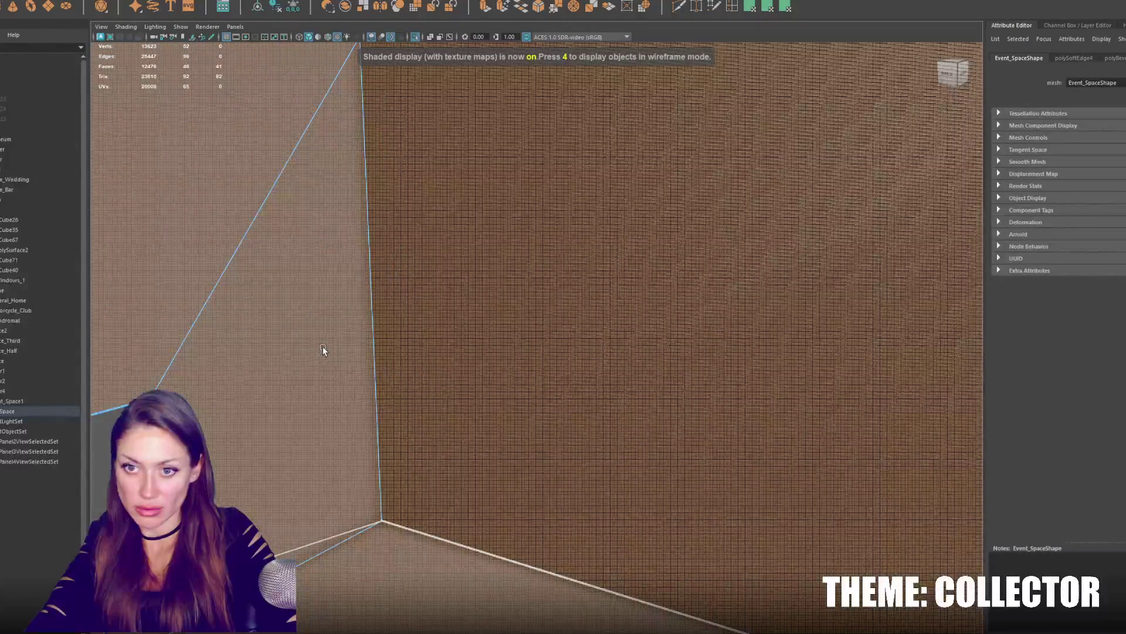
pyautogui.scroll(-3, 326, 351)
pyautogui.press('4')
pyautogui.scroll(2, 329, 352)
pyautogui.scroll(2, 422, 359)
pyautogui.scroll(2, 465, 335)
pyautogui.scroll(-2, 686, 417)
pyautogui.scroll(-3, 674, 406)
pyautogui.scroll(-1, 599, 390)
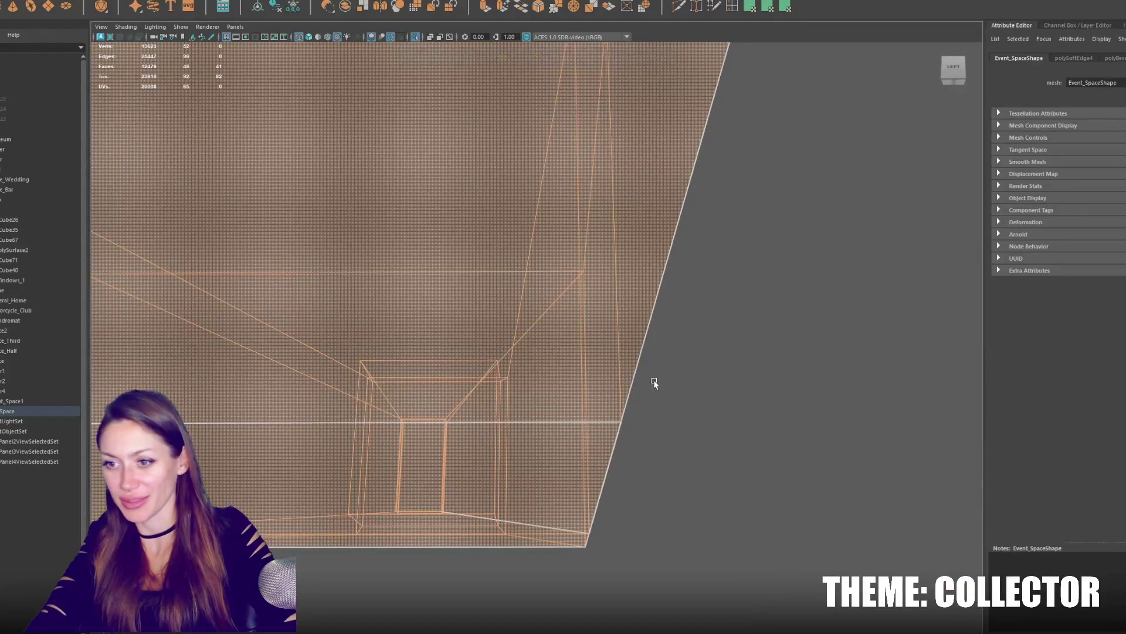
pyautogui.keyDown('alt'); pyautogui.moveTo(653, 382); pyautogui.dragTo(701, 356); pyautogui.keyUp('alt')
pyautogui.scroll(-2, 663, 438)
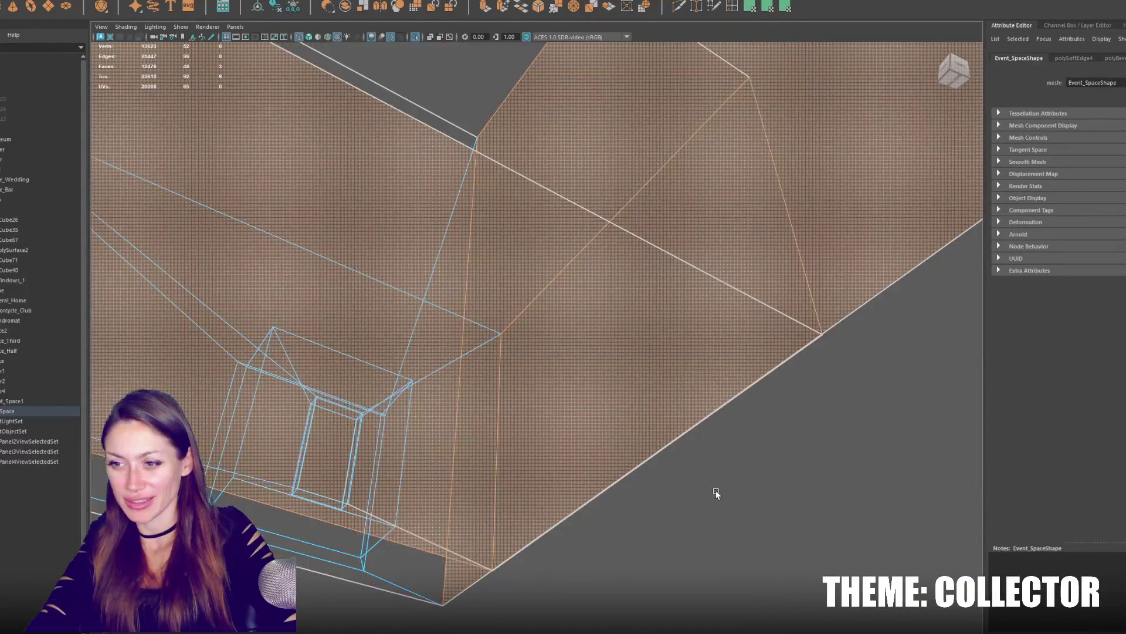
pyautogui.press('f')
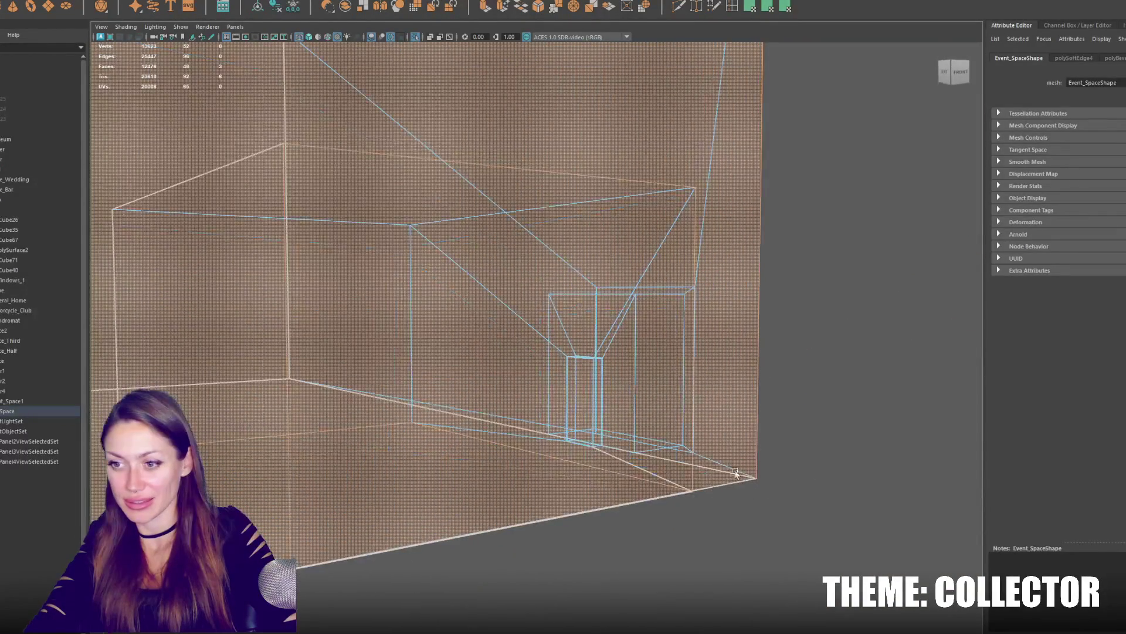
pyautogui.moveTo(718, 483)
pyautogui.keyDown('alt'); pyautogui.mouseDown()
pyautogui.moveTo(684, 535)
pyautogui.moveTo(744, 541)
pyautogui.moveTo(516, 487)
pyautogui.moveTo(597, 517)
pyautogui.moveTo(704, 516)
pyautogui.moveTo(678, 409)
pyautogui.moveTo(660, 381)
pyautogui.moveTo(642, 378)
pyautogui.moveTo(667, 357)
pyautogui.moveTo(649, 352)
pyautogui.mouseUp(); pyautogui.keyUp('alt')
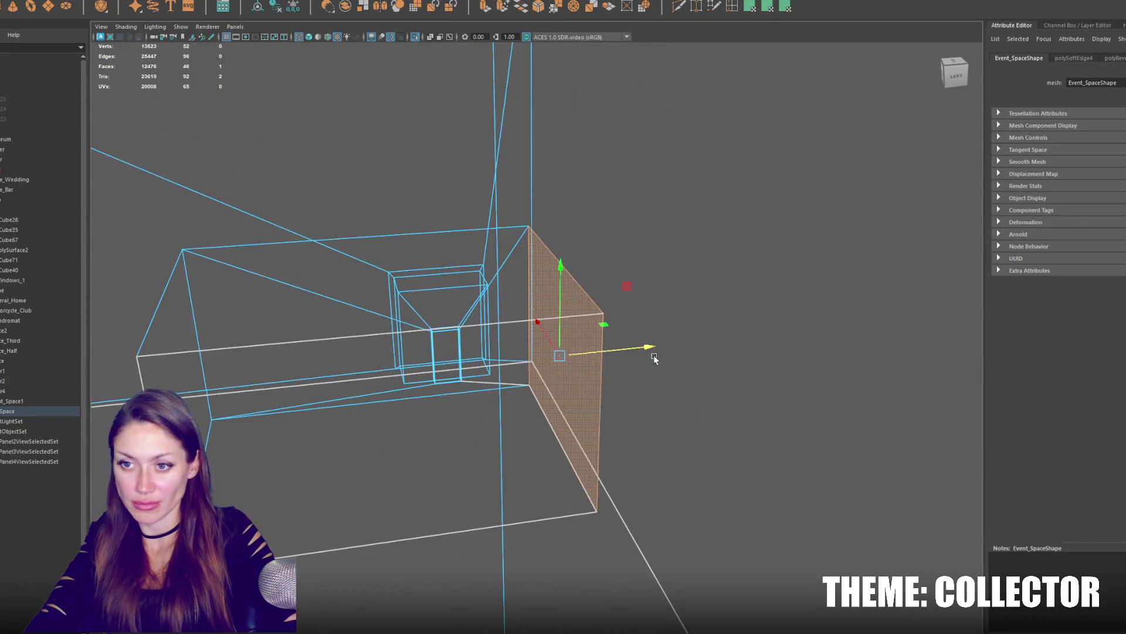
pyautogui.press('6')
pyautogui.moveTo(561, 373)
pyautogui.keyDown('alt'); pyautogui.mouseDown()
pyautogui.moveTo(651, 353)
pyautogui.moveTo(583, 359)
pyautogui.moveTo(441, 171)
pyautogui.moveTo(467, 118)
pyautogui.moveTo(488, 239)
pyautogui.moveTo(494, 218)
pyautogui.mouseUp(); pyautogui.keyUp('alt')
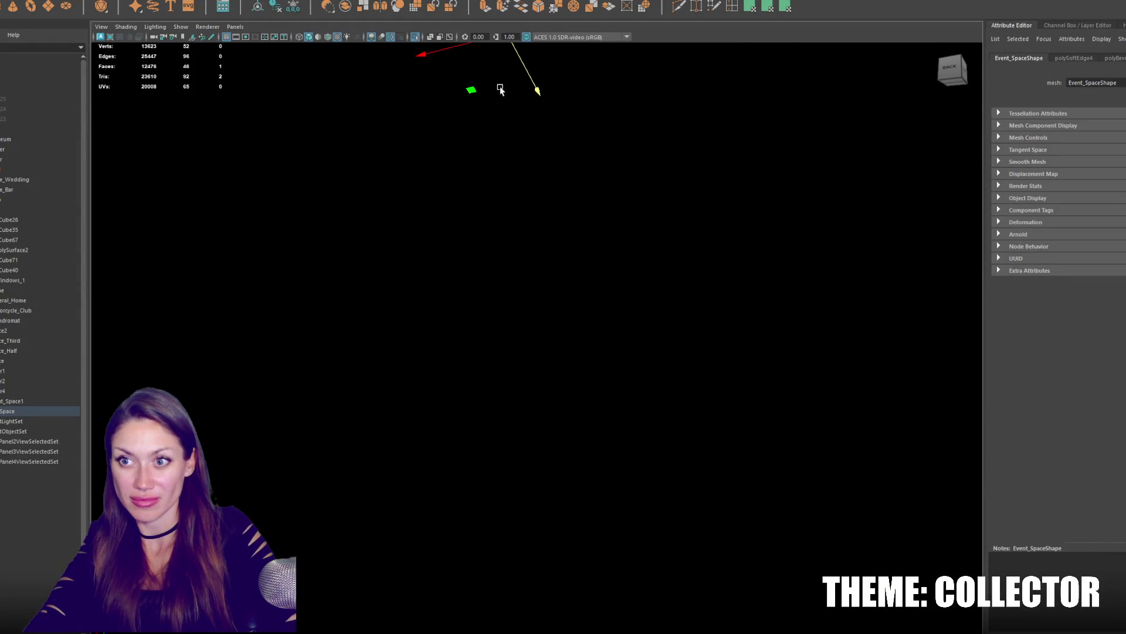
pyautogui.press('4')
pyautogui.keyDown('alt'); pyautogui.moveTo(500, 88); pyautogui.dragTo(520, 336); pyautogui.keyUp('alt')
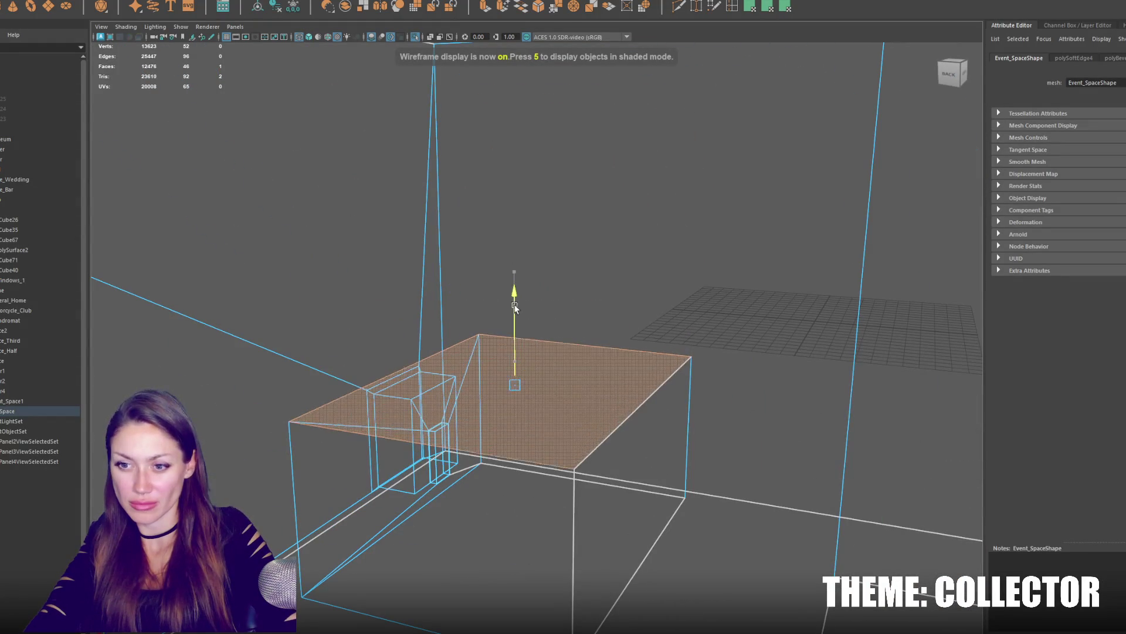
pyautogui.click(235, 236)
pyautogui.moveTo(235, 237)
pyautogui.keyDown('alt'); pyautogui.mouseDown()
pyautogui.moveTo(497, 226)
pyautogui.moveTo(629, 302)
pyautogui.moveTo(508, 356)
pyautogui.moveTo(498, 378)
pyautogui.moveTo(549, 354)
pyautogui.moveTo(525, 370)
pyautogui.moveTo(358, 285)
pyautogui.mouseUp(); pyautogui.keyUp('alt')
pyautogui.press('6')
pyautogui.moveTo(318, 222)
pyautogui.keyDown('alt'); pyautogui.mouseDown()
pyautogui.moveTo(425, 253)
pyautogui.moveTo(395, 269)
pyautogui.moveTo(649, 276)
pyautogui.moveTo(487, 256)
pyautogui.moveTo(450, 366)
pyautogui.mouseUp(); pyautogui.keyUp('alt')
# Locate the lower-left building from overhead and select Door2 on its wall.
pyautogui.click(433, 439)
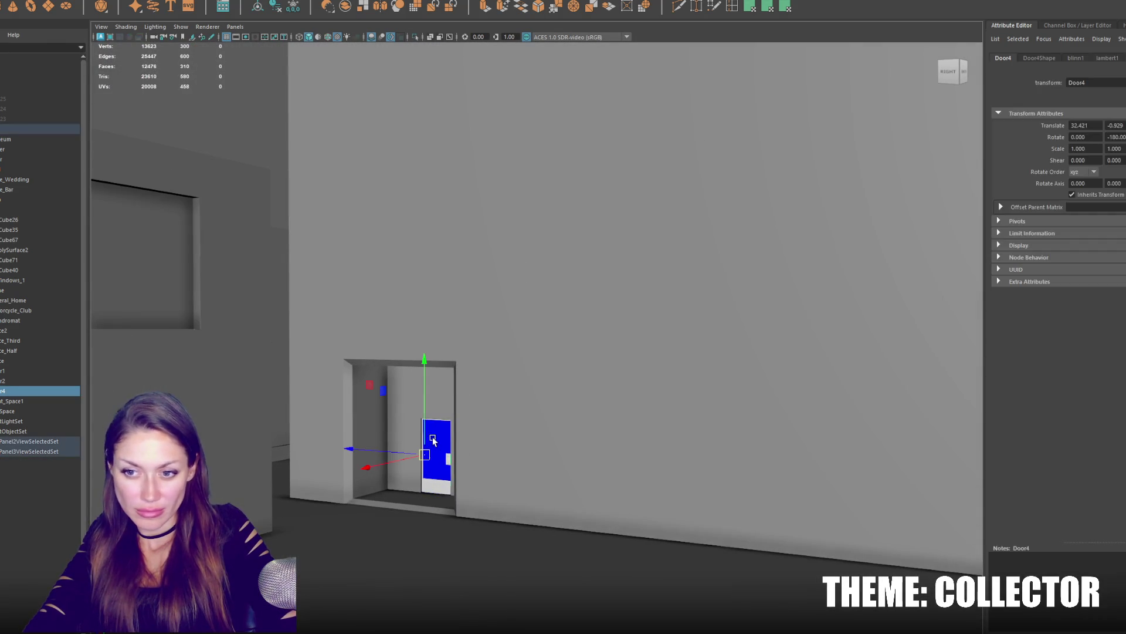
pyautogui.scroll(-5, 432, 432)
pyautogui.moveTo(432, 432)
pyautogui.keyDown('alt'); pyautogui.mouseDown()
pyautogui.moveTo(383, 377)
pyautogui.moveTo(528, 302)
pyautogui.moveTo(687, 374)
pyautogui.moveTo(531, 339)
pyautogui.mouseUp(); pyautogui.keyUp('alt')
pyautogui.click(373, 470)
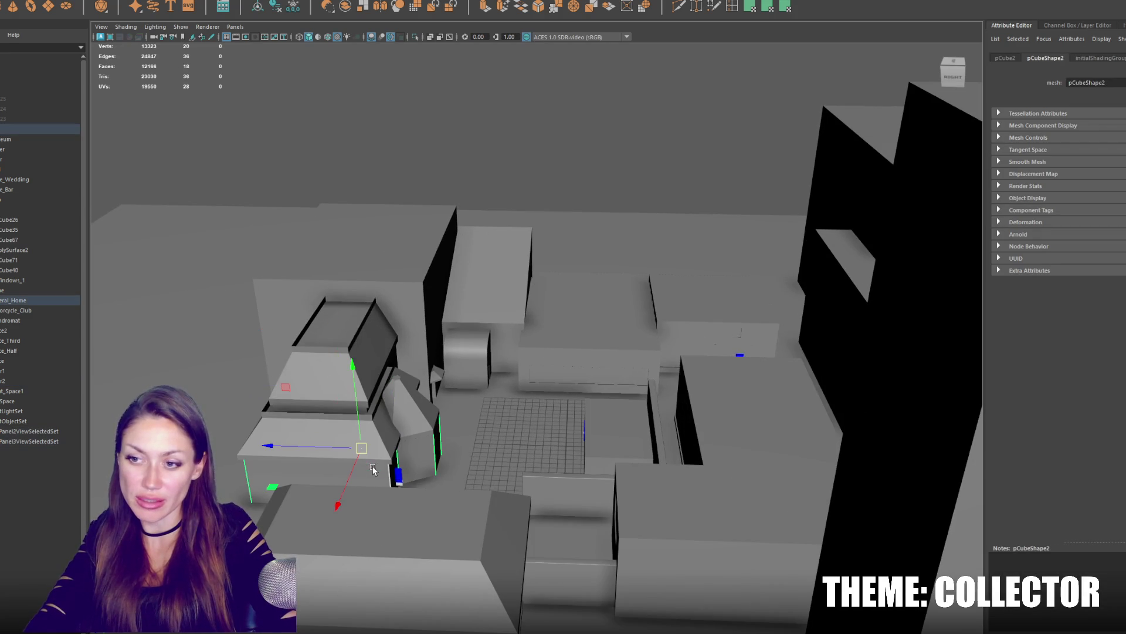
pyautogui.scroll(5, 446, 444)
pyautogui.keyDown('alt'); pyautogui.moveTo(445, 445); pyautogui.dragTo(407, 410); pyautogui.keyUp('alt')
pyautogui.scroll(5, 399, 415)
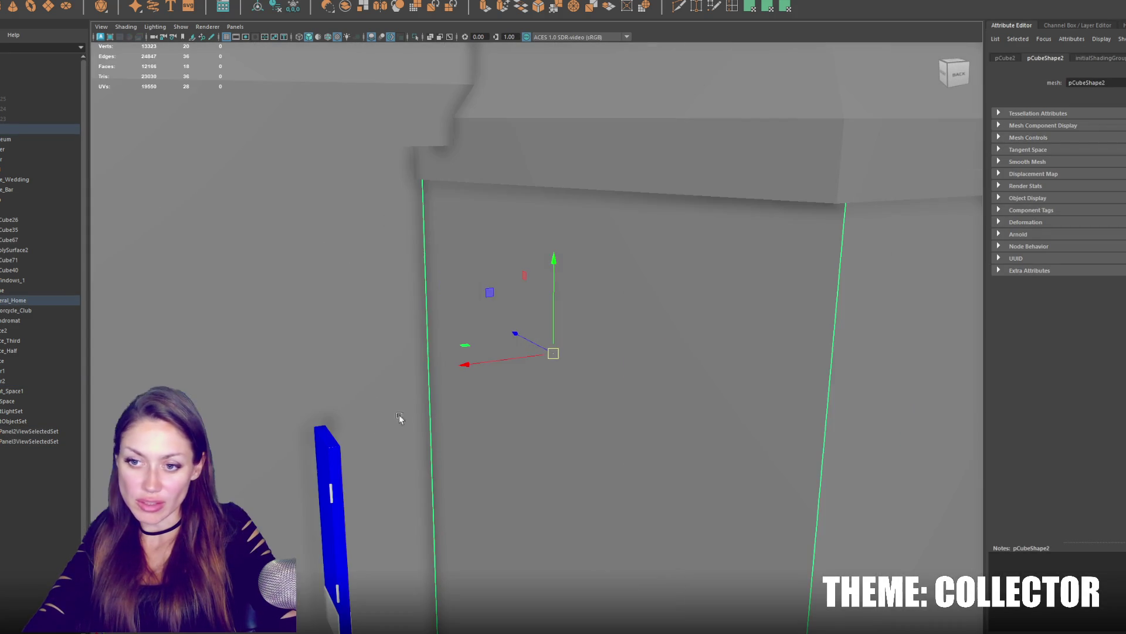
pyautogui.click(333, 465)
pyautogui.scroll(-5, 333, 466)
# Rotate Door2 to face outward, then move it down and forward onto the front wall.
pyautogui.press('e')
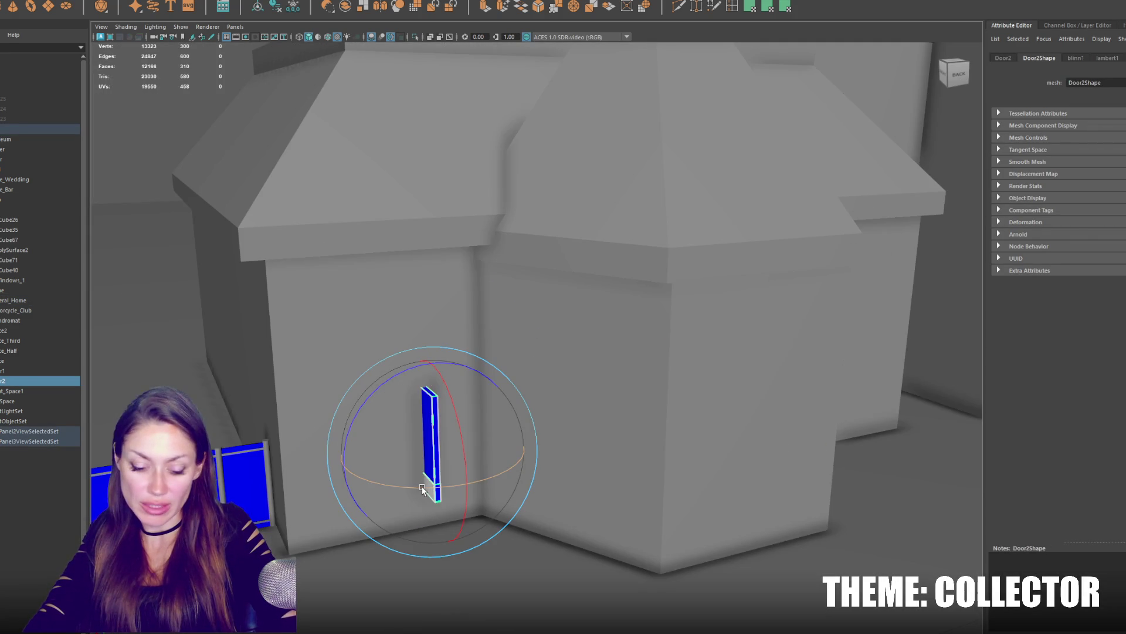
pyautogui.moveTo(422, 485); pyautogui.dragTo(480, 480)
pyautogui.press('w')
pyautogui.moveTo(433, 406)
pyautogui.mouseDown()
pyautogui.moveTo(437, 446)
pyautogui.moveTo(403, 467)
pyautogui.mouseUp()
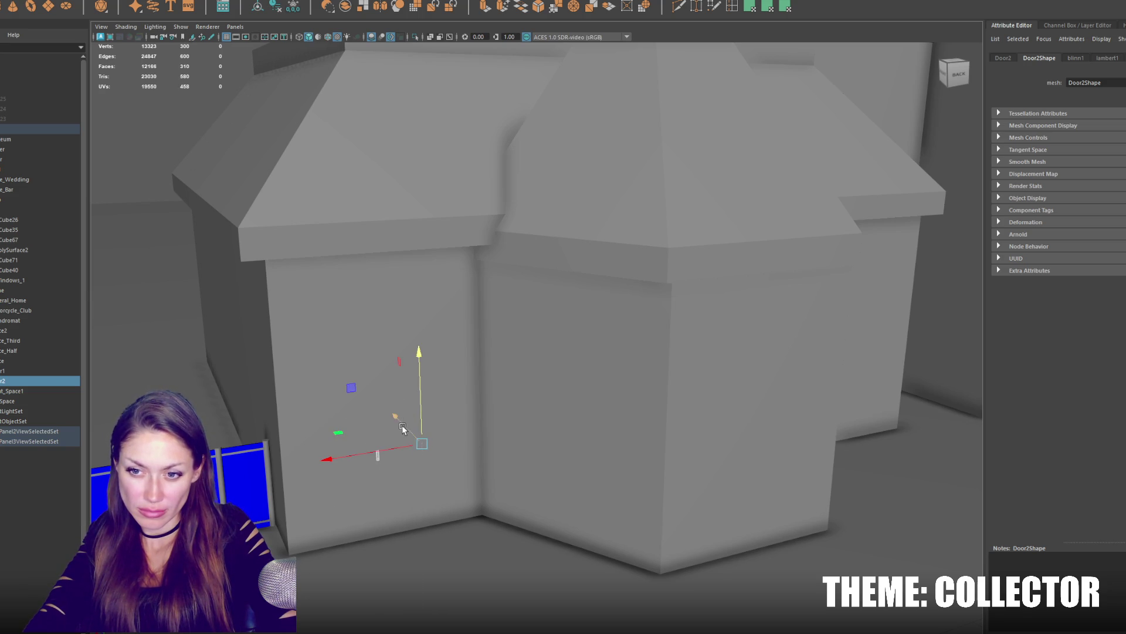
pyautogui.moveTo(402, 428); pyautogui.dragTo(406, 431)
pyautogui.scroll(-5, 236, 298)
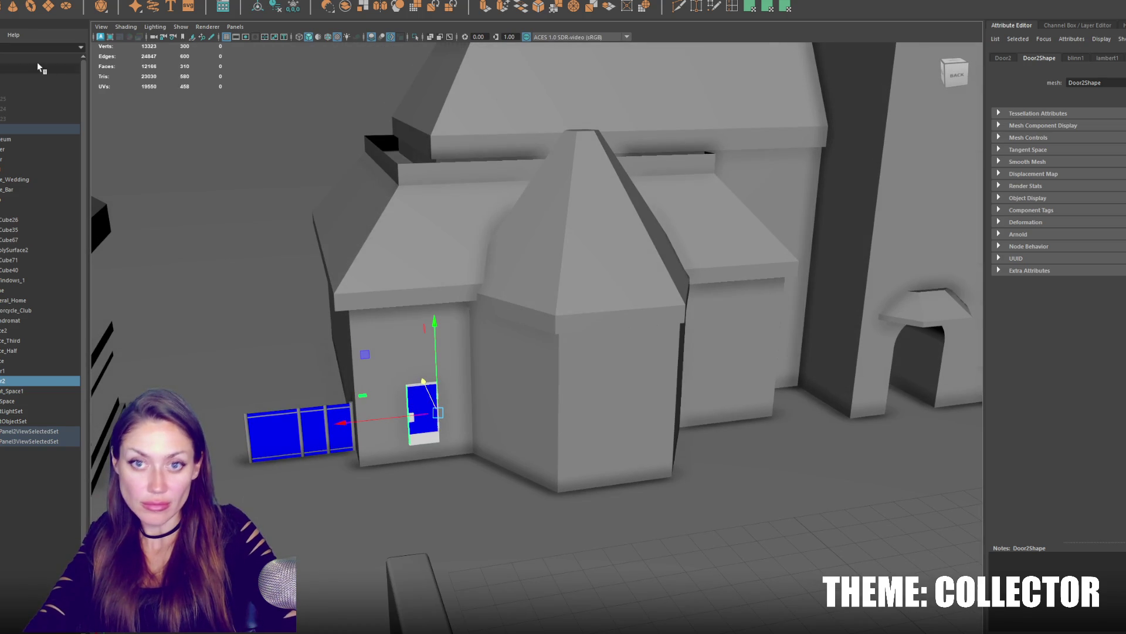
pyautogui.scroll(-5, 449, 277)
pyautogui.click(643, 399)
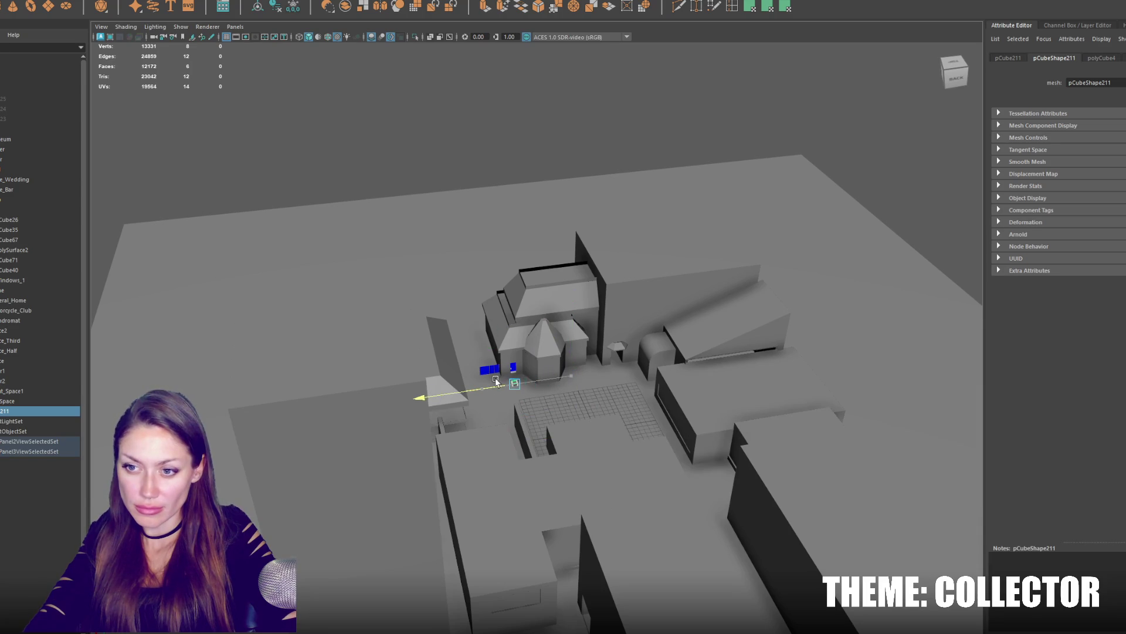
# Frame pCube211 and scale it into a wide, flat slab.
pyautogui.press('f')
pyautogui.scroll(-3, 516, 373)
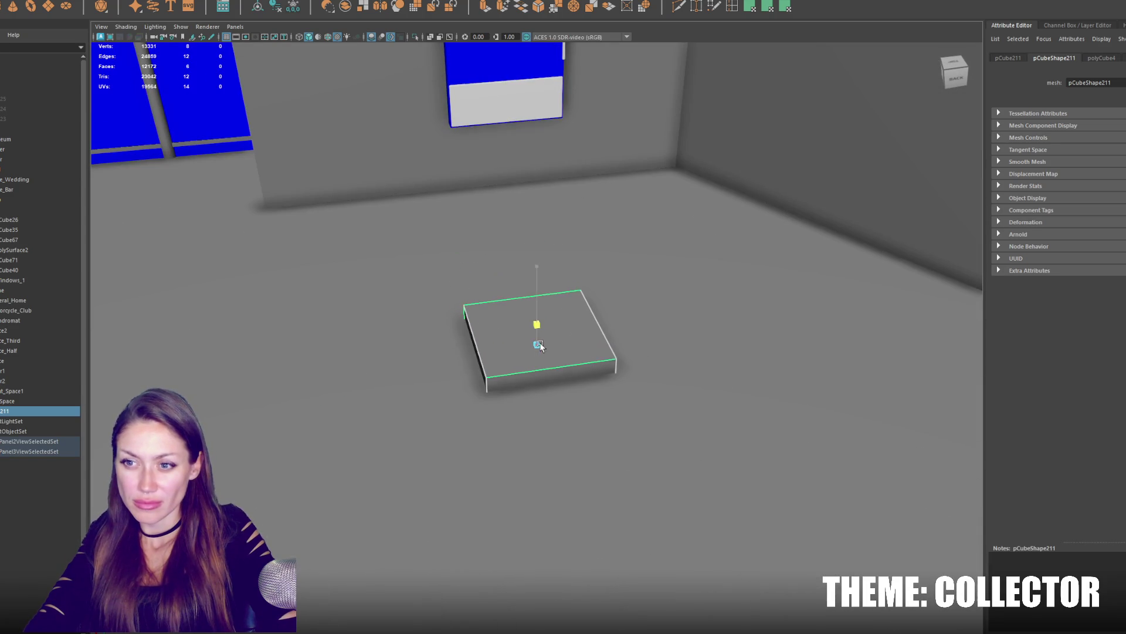
pyautogui.press('r')
pyautogui.moveTo(577, 344); pyautogui.dragTo(541, 356)
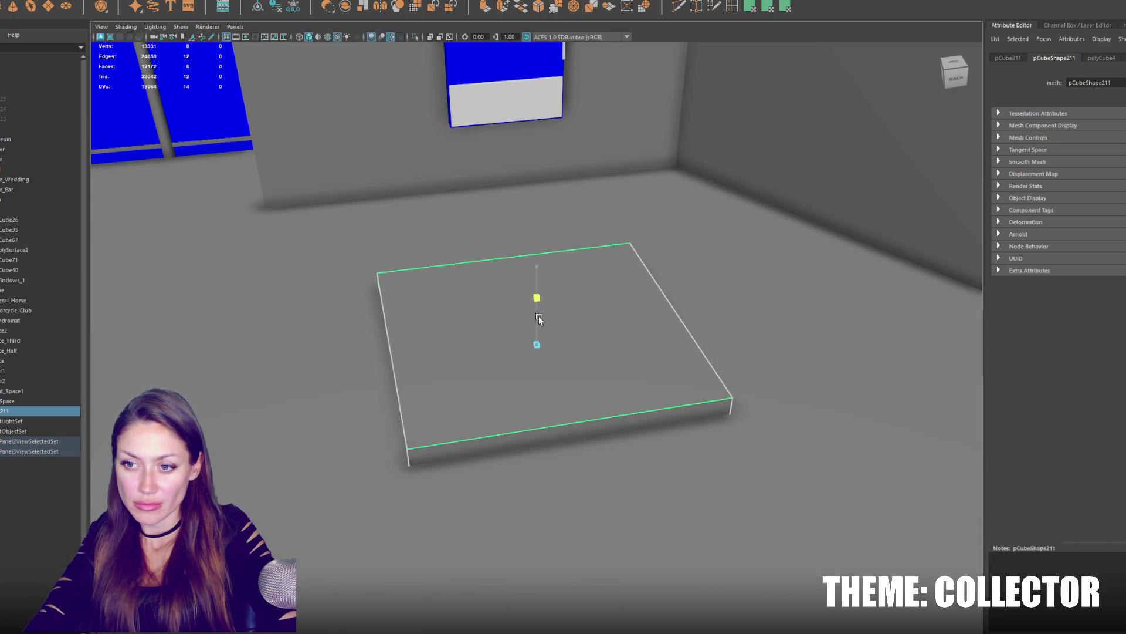
pyautogui.press('w')
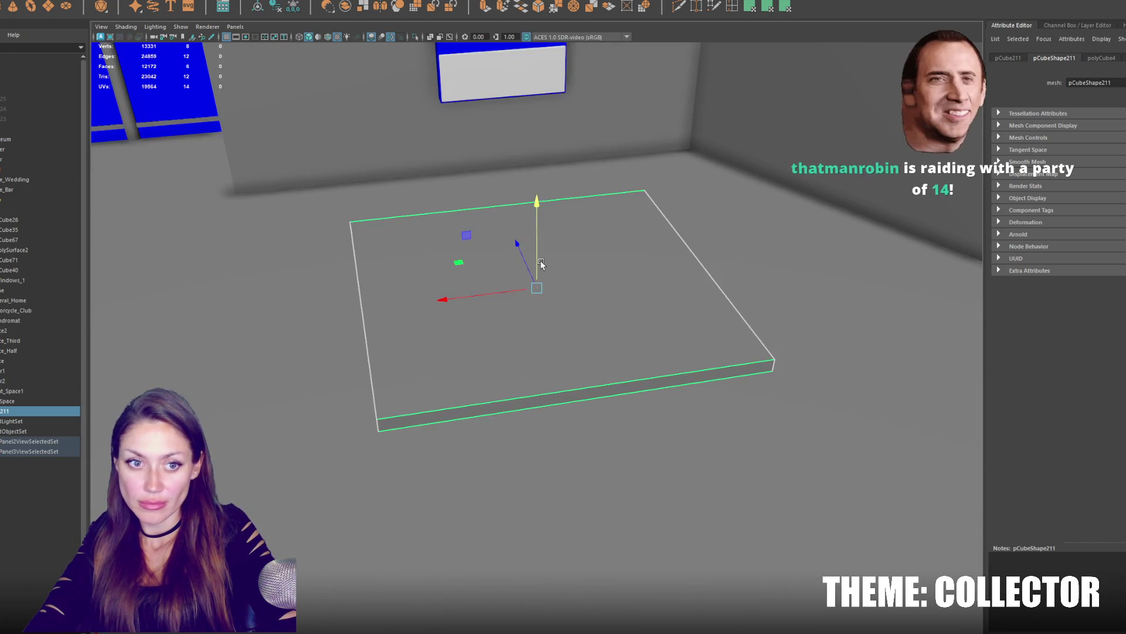
pyautogui.scroll(3, 546, 374)
# Move the slab down onto the ground and sideways under the blue door, raising its edge strip.
pyautogui.moveTo(563, 352)
pyautogui.mouseDown()
pyautogui.moveTo(506, 232)
pyautogui.moveTo(523, 182)
pyautogui.moveTo(528, 251)
pyautogui.moveTo(493, 352)
pyautogui.moveTo(511, 355)
pyautogui.moveTo(563, 273)
pyautogui.moveTo(611, 272)
pyautogui.moveTo(606, 283)
pyautogui.mouseUp()
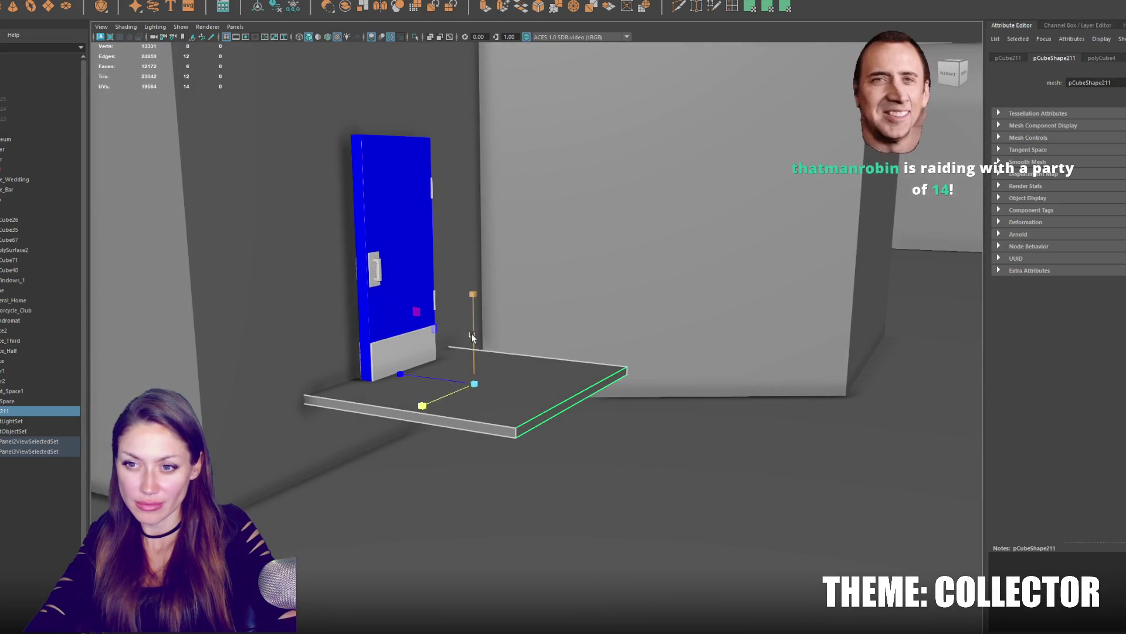
pyautogui.moveTo(472, 334)
pyautogui.mouseDown()
pyautogui.moveTo(477, 296)
pyautogui.moveTo(474, 342)
pyautogui.moveTo(522, 369)
pyautogui.mouseUp()
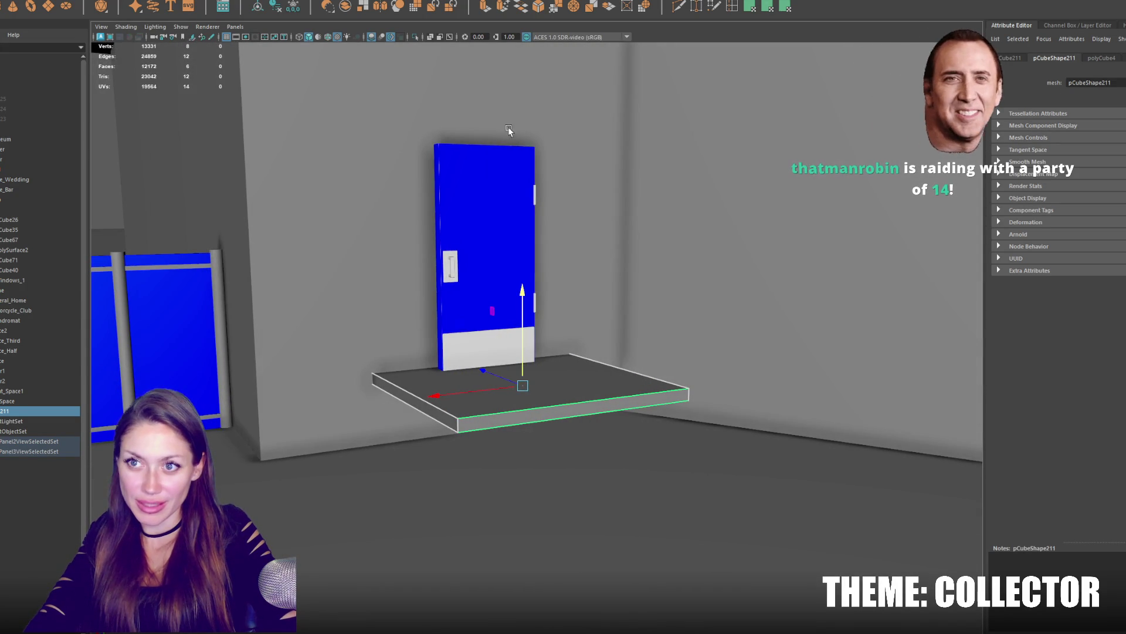
pyautogui.moveTo(466, 390)
pyautogui.mouseDown()
pyautogui.moveTo(330, 419)
pyautogui.moveTo(413, 390)
pyautogui.mouseUp()
pyautogui.moveTo(416, 276); pyautogui.dragTo(423, 250, button='middle')
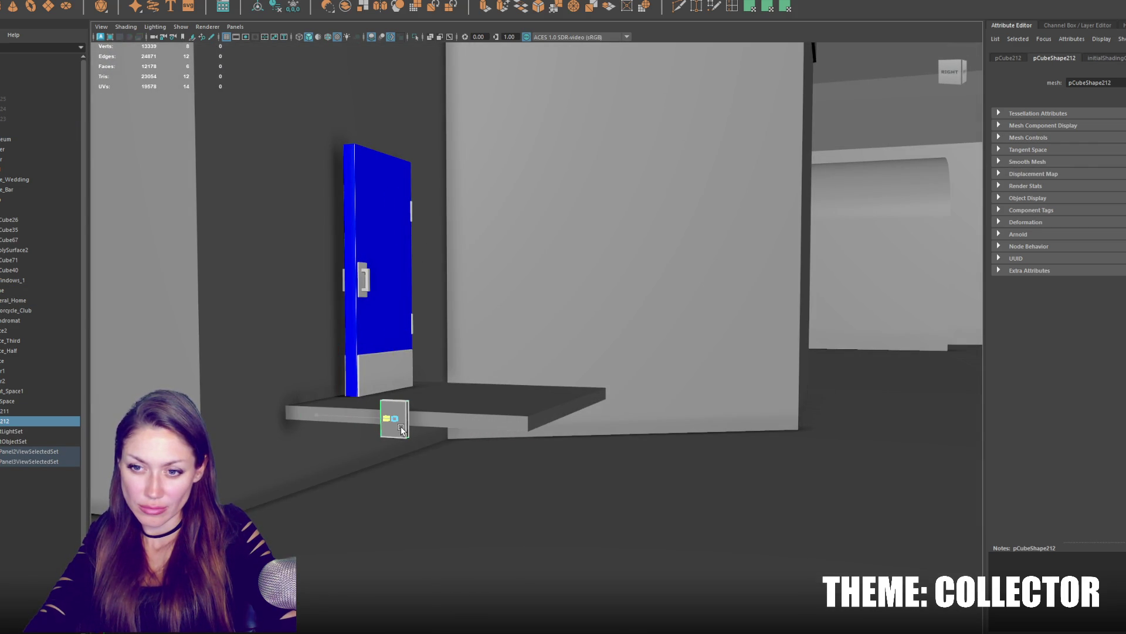
# Make the pillar taller, set it beside the platform and duplicate it to the door's right.
pyautogui.keyDown('alt'); pyautogui.moveTo(396, 405); pyautogui.dragTo(400, 367); pyautogui.keyUp('alt')
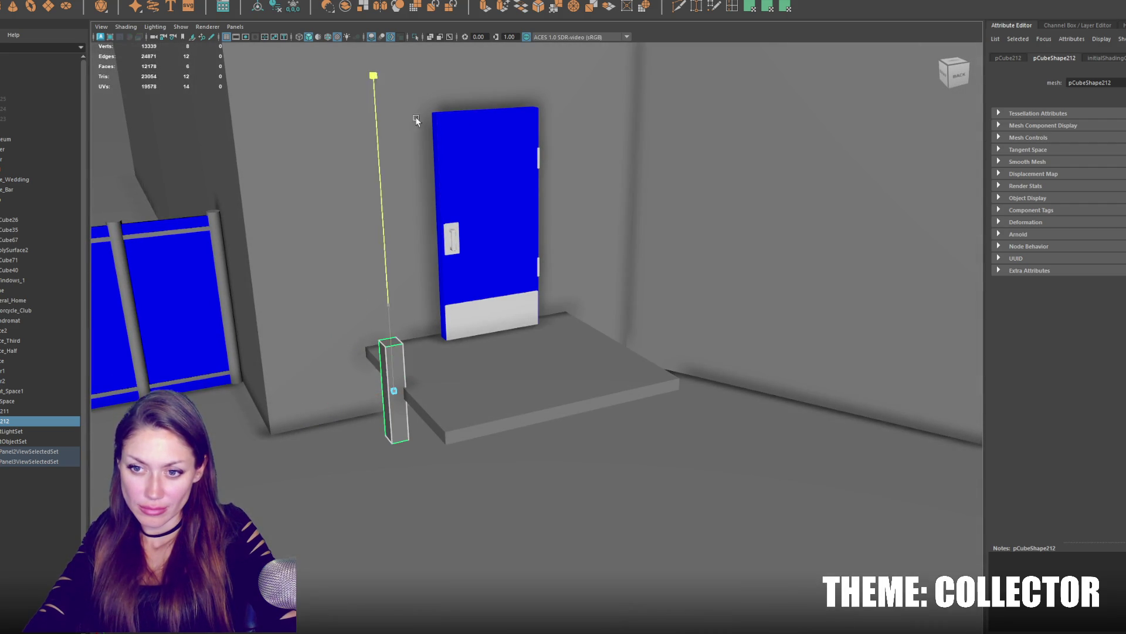
pyautogui.moveTo(392, 355); pyautogui.dragTo(412, 195, button='middle')
pyautogui.moveTo(387, 379)
pyautogui.mouseDown()
pyautogui.moveTo(335, 327)
pyautogui.moveTo(420, 316)
pyautogui.mouseUp()
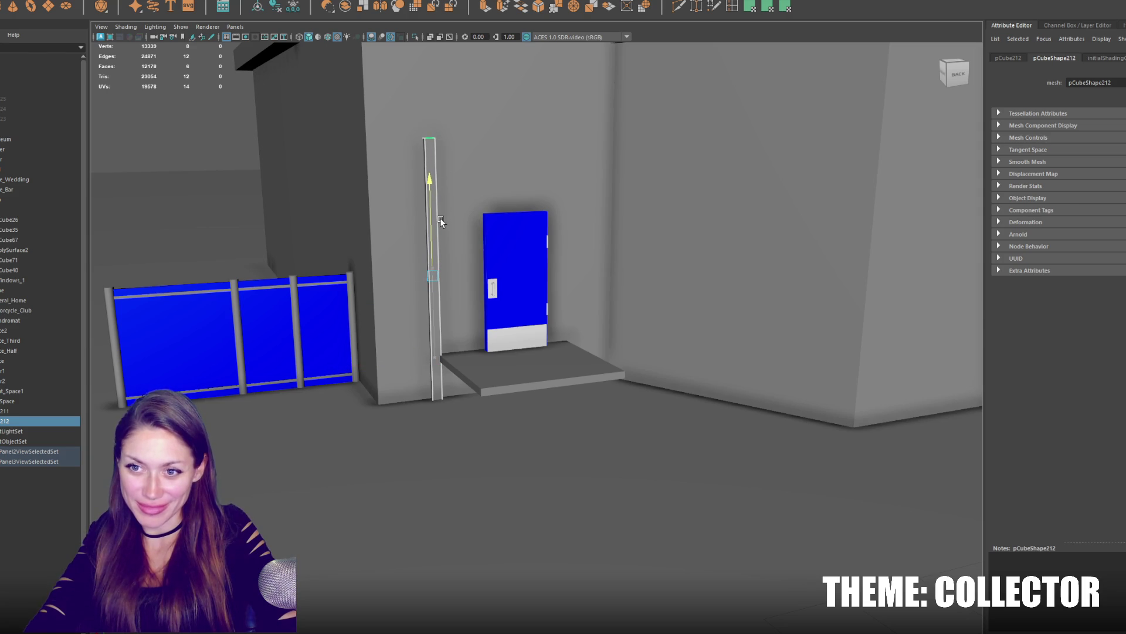
pyautogui.press('w')
pyautogui.hotkey('ctrl', 'd')
pyautogui.moveTo(373, 283)
pyautogui.mouseDown()
pyautogui.moveTo(507, 270)
pyautogui.moveTo(451, 272)
pyautogui.mouseUp()
pyautogui.moveTo(590, 276); pyautogui.dragTo(545, 212)
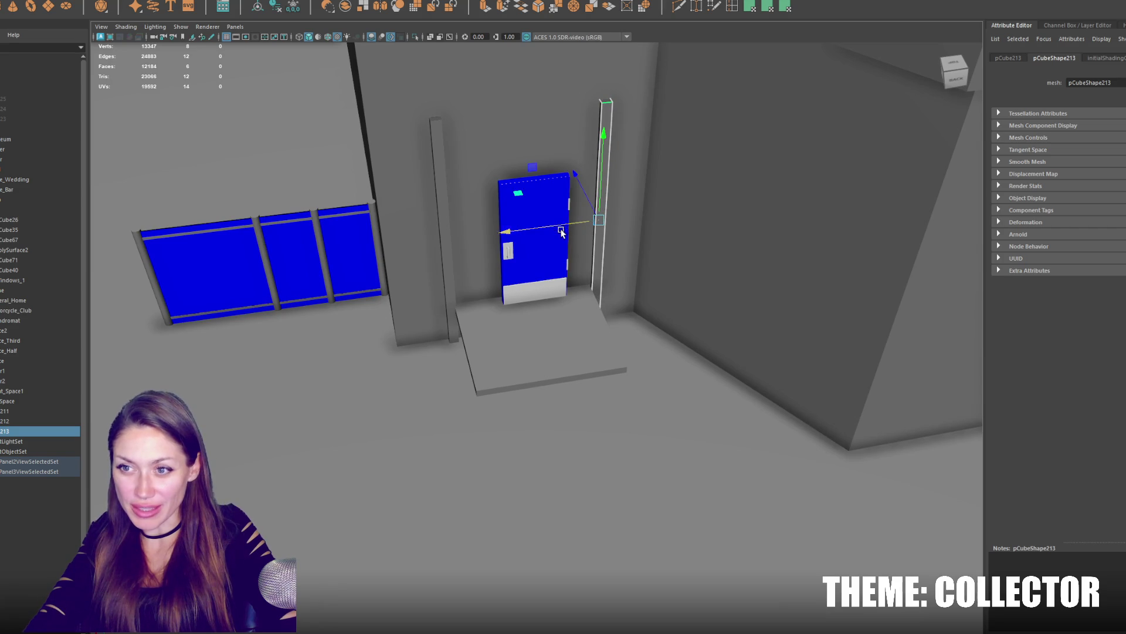
# Duplicate both pillars to the platform front and align the rear pair beside the door.
pyautogui.hotkey('ctrl', 'd')
pyautogui.moveTo(432, 196); pyautogui.dragTo(449, 285)
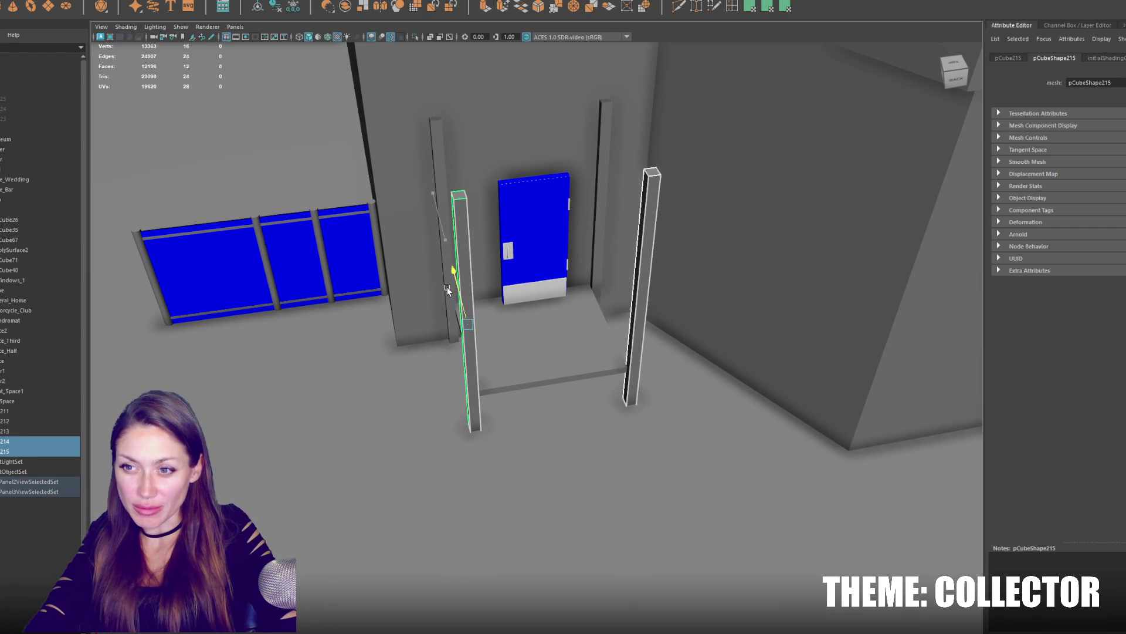
pyautogui.moveTo(447, 286)
pyautogui.keyDown('alt'); pyautogui.mouseDown()
pyautogui.moveTo(498, 229)
pyautogui.moveTo(475, 221)
pyautogui.mouseUp(); pyautogui.keyUp('alt')
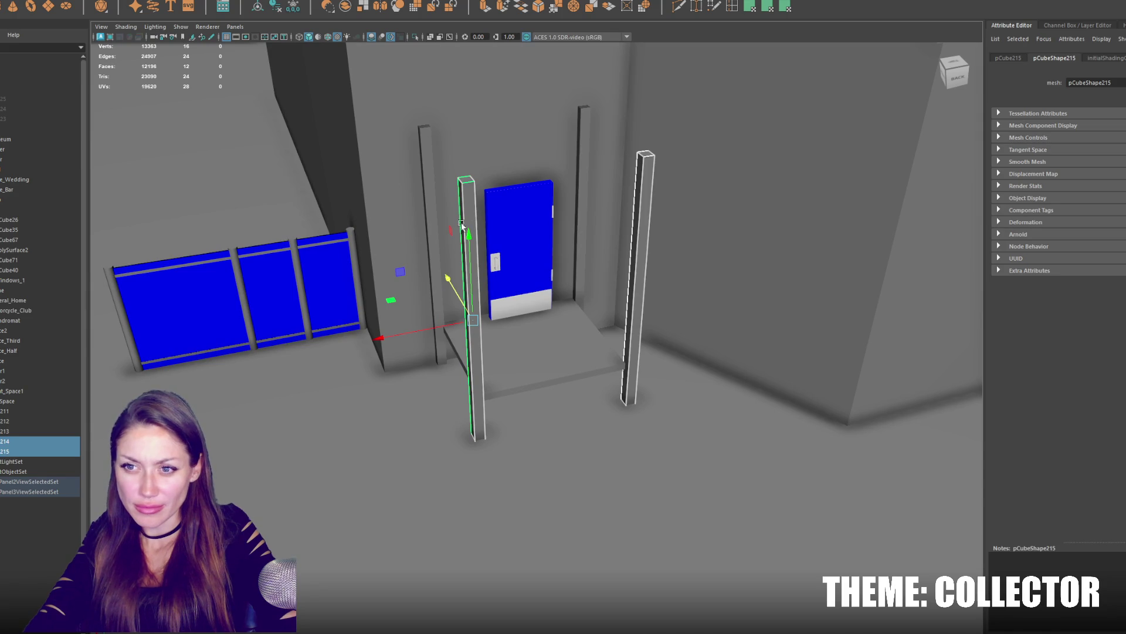
pyautogui.click(448, 290)
pyautogui.moveTo(471, 319); pyautogui.dragTo(441, 328)
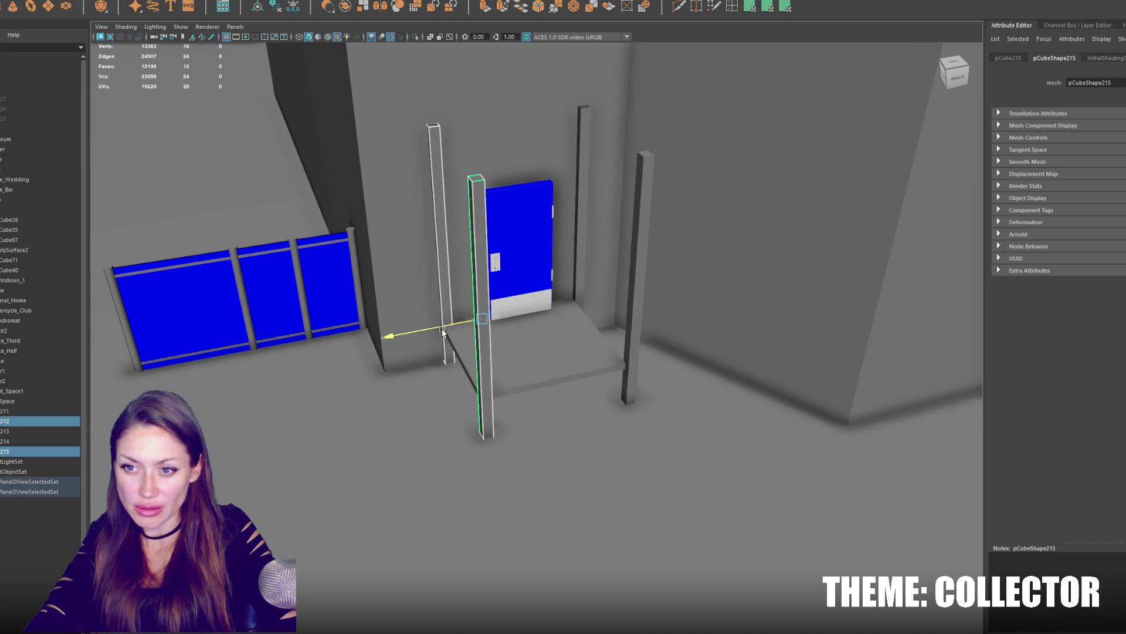
pyautogui.click(581, 249)
pyautogui.moveTo(581, 249); pyautogui.dragTo(534, 243)
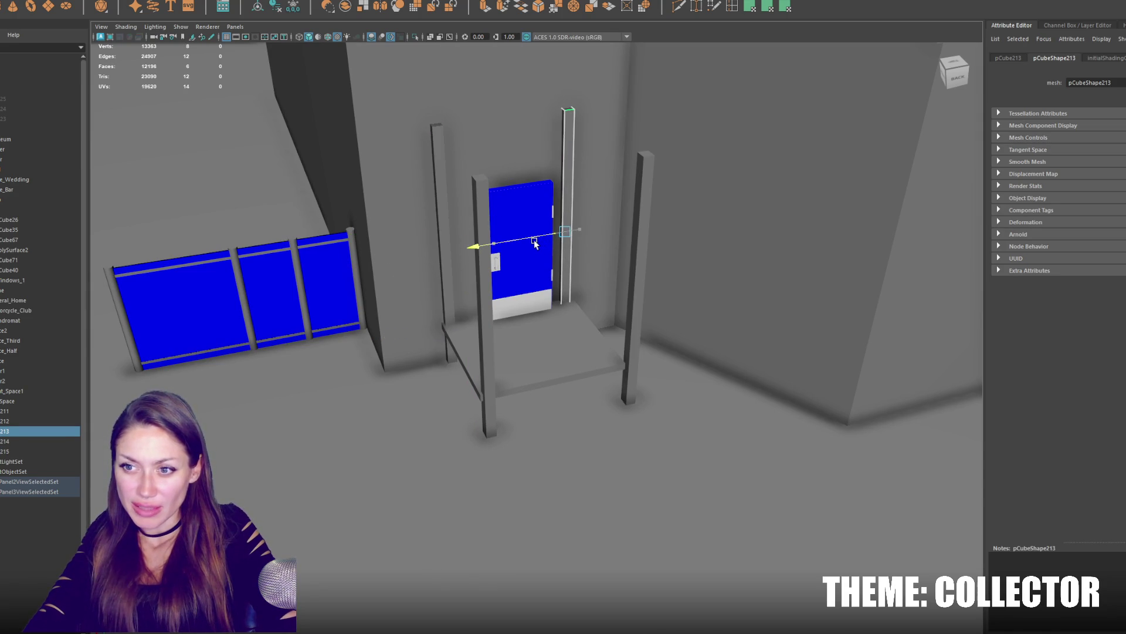
# Nudge the front pillars into line, check alignment from behind and frame the blue door.
pyautogui.click(636, 290)
pyautogui.moveTo(585, 300); pyautogui.dragTo(565, 304)
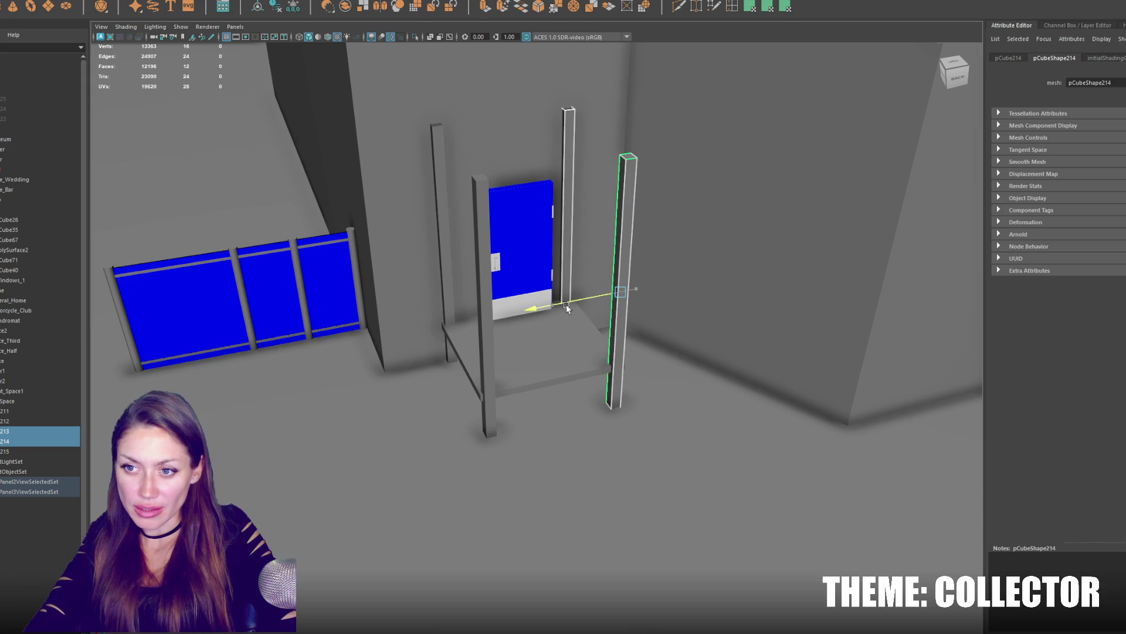
pyautogui.click(622, 349)
pyautogui.scroll(3, 623, 349)
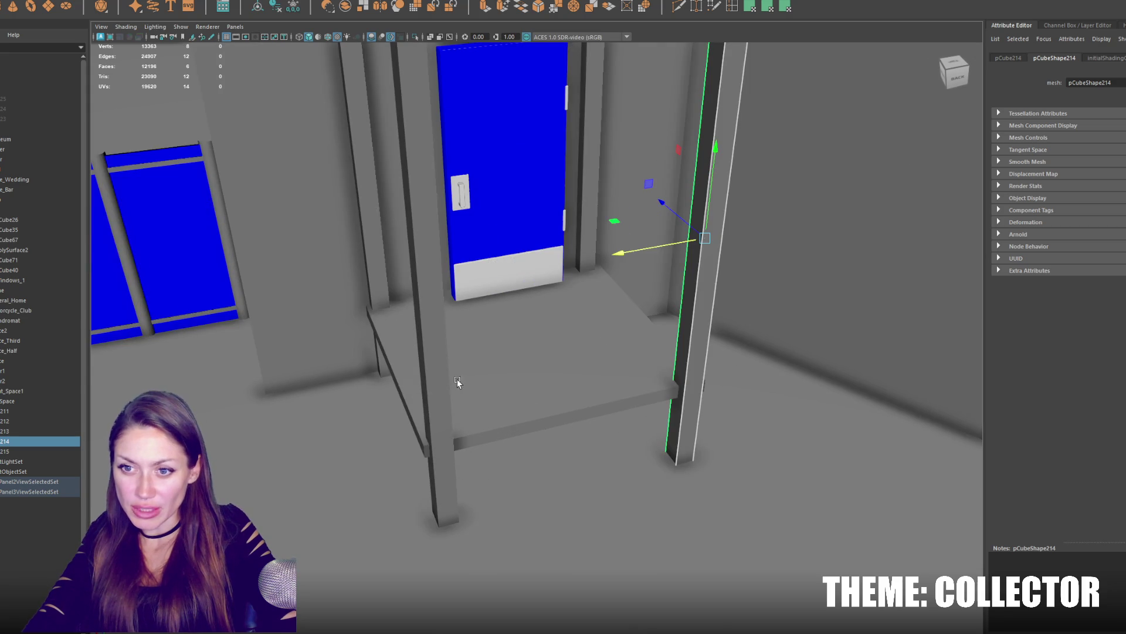
pyautogui.click(435, 352)
pyautogui.keyDown('alt'); pyautogui.moveTo(435, 352); pyautogui.dragTo(419, 269); pyautogui.keyUp('alt')
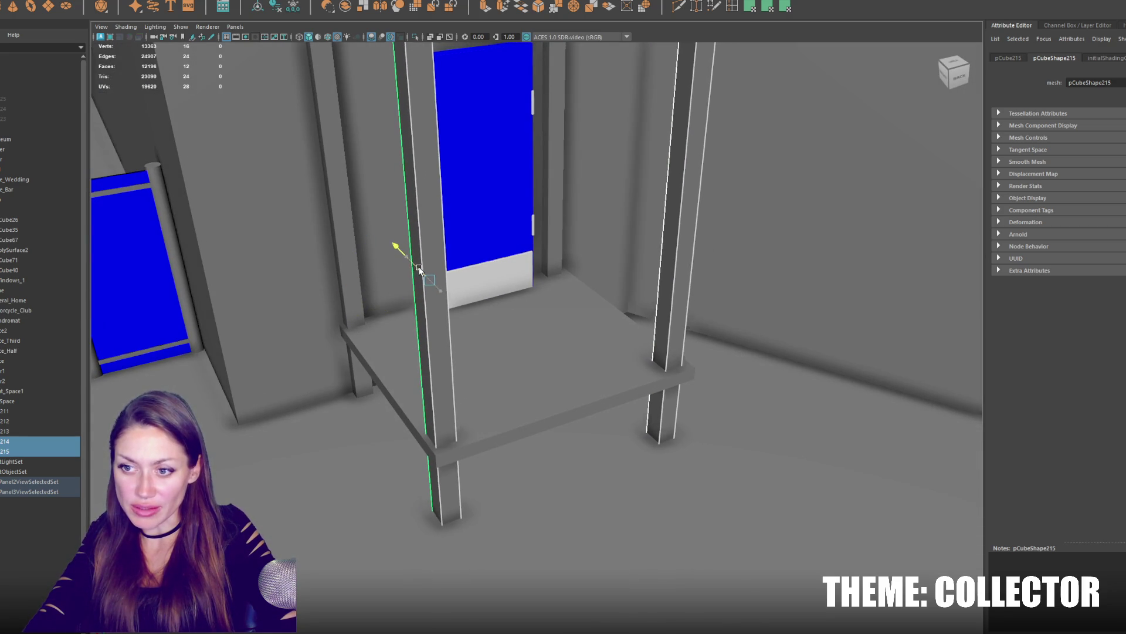
pyautogui.moveTo(591, 277)
pyautogui.keyDown('alt'); pyautogui.mouseDown()
pyautogui.moveTo(566, 250)
pyautogui.moveTo(546, 351)
pyautogui.moveTo(584, 335)
pyautogui.moveTo(549, 322)
pyautogui.moveTo(353, 322)
pyautogui.moveTo(432, 314)
pyautogui.mouseUp(); pyautogui.keyUp('alt')
pyautogui.click(566, 250)
pyautogui.press('f')
pyautogui.scroll(2, 543, 352)
pyautogui.scroll(-3, 517, 429)
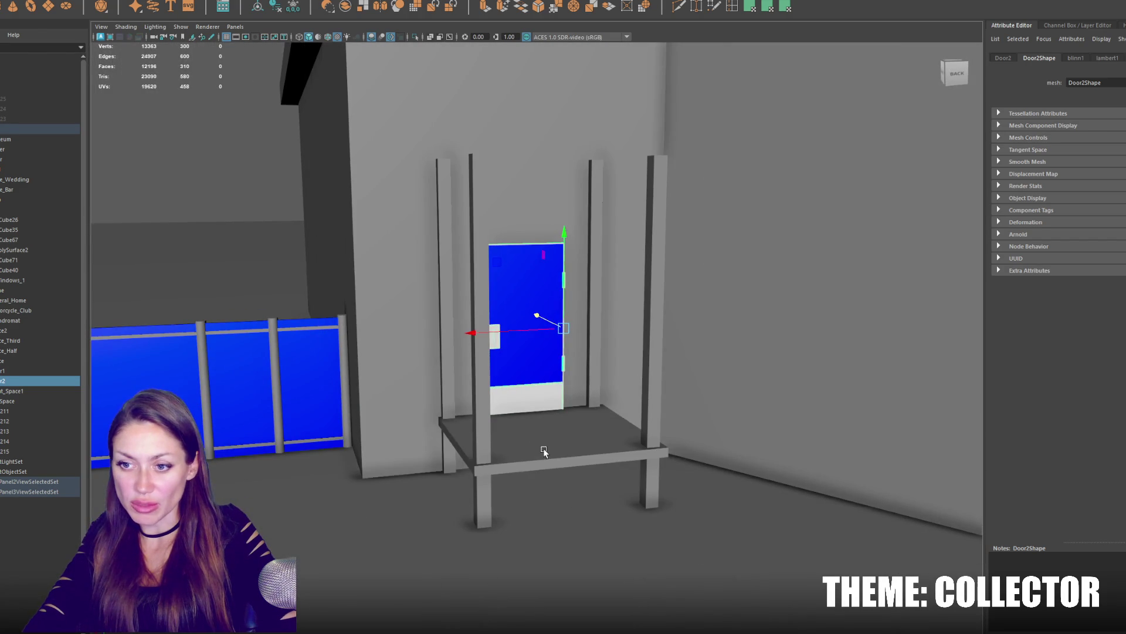
# Lower the top vertices of both front pillars to shorten them.
pyautogui.click(545, 450)
pyautogui.click(487, 212)
pyautogui.keyDown('shift'); pyautogui.click(658, 220); pyautogui.keyUp('shift')
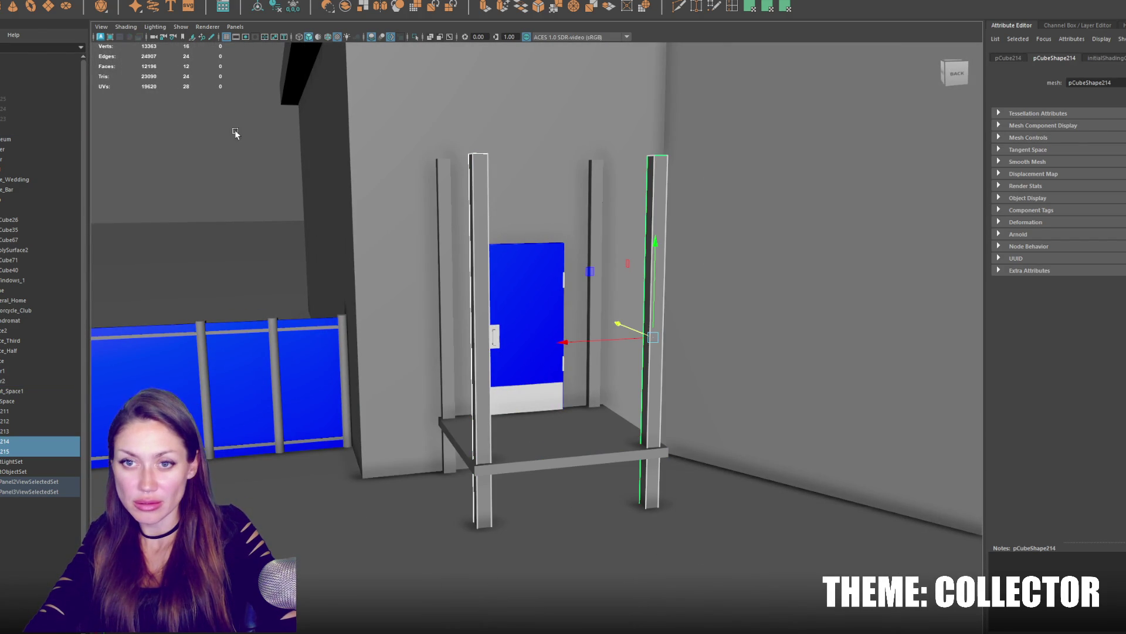
pyautogui.press('F9')
pyautogui.moveTo(387, 125); pyautogui.dragTo(675, 225)
pyautogui.moveTo(568, 155)
pyautogui.mouseDown()
pyautogui.moveTo(568, 193)
pyautogui.moveTo(683, 215)
pyautogui.mouseUp()
pyautogui.press('e')
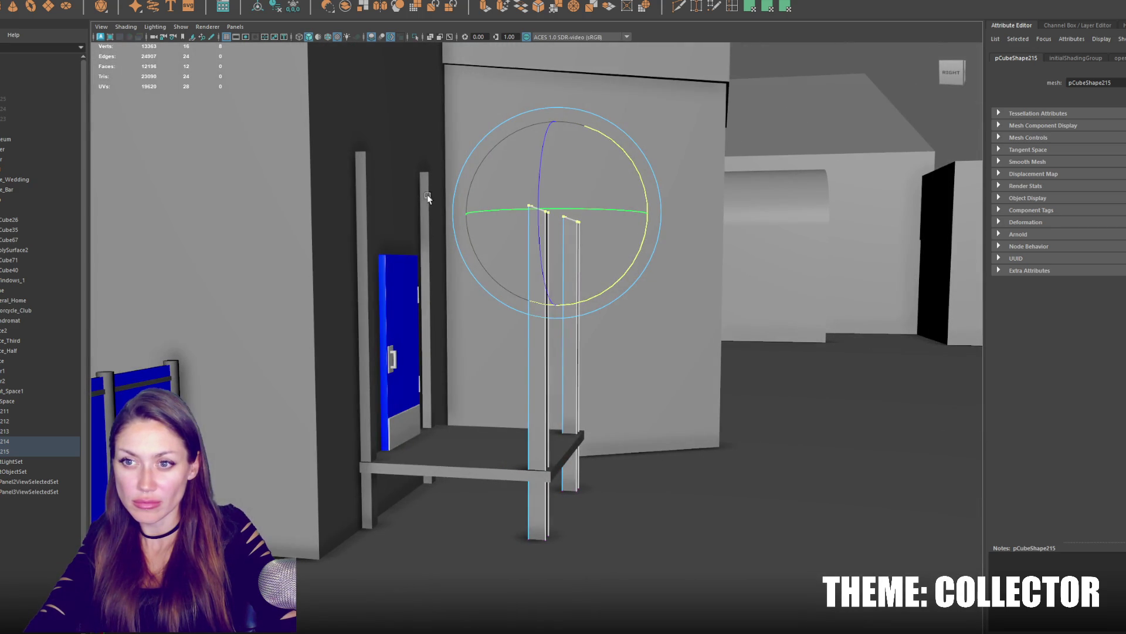
pyautogui.click(426, 194)
pyautogui.scroll(3, 435, 214)
pyautogui.scroll(-3, 435, 214)
# Raise the slab above the posts as a roof and drop its front edge to slope it forward.
pyautogui.click(543, 367)
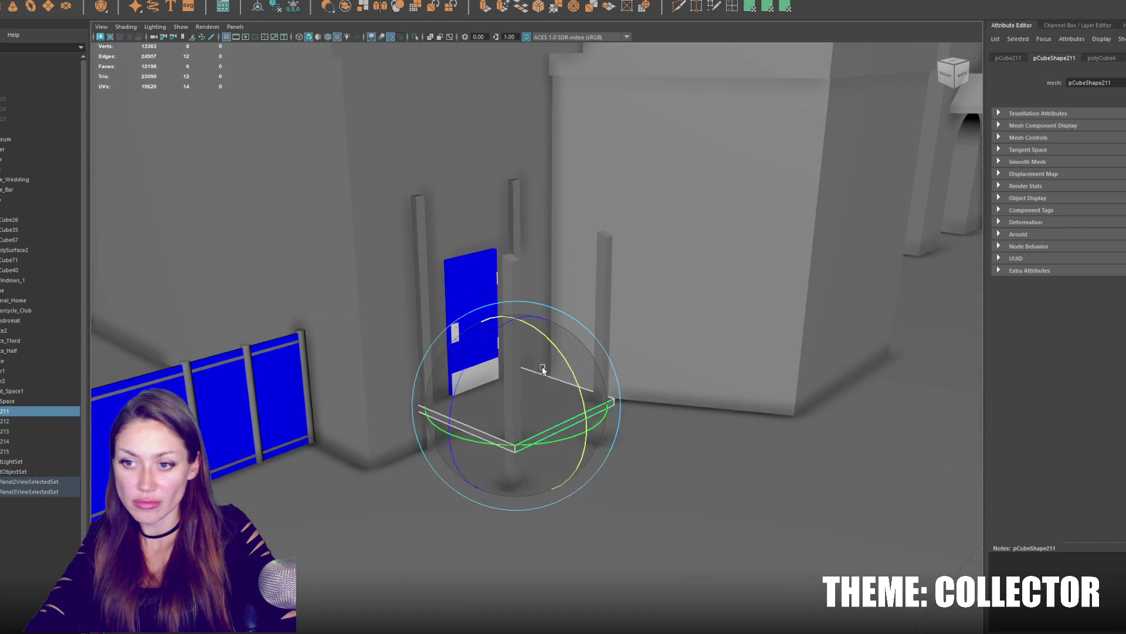
pyautogui.press('w')
pyautogui.moveTo(526, 330); pyautogui.dragTo(524, 126)
pyautogui.moveTo(521, 184); pyautogui.dragTo(631, 186, button='right')
pyautogui.click(567, 190)
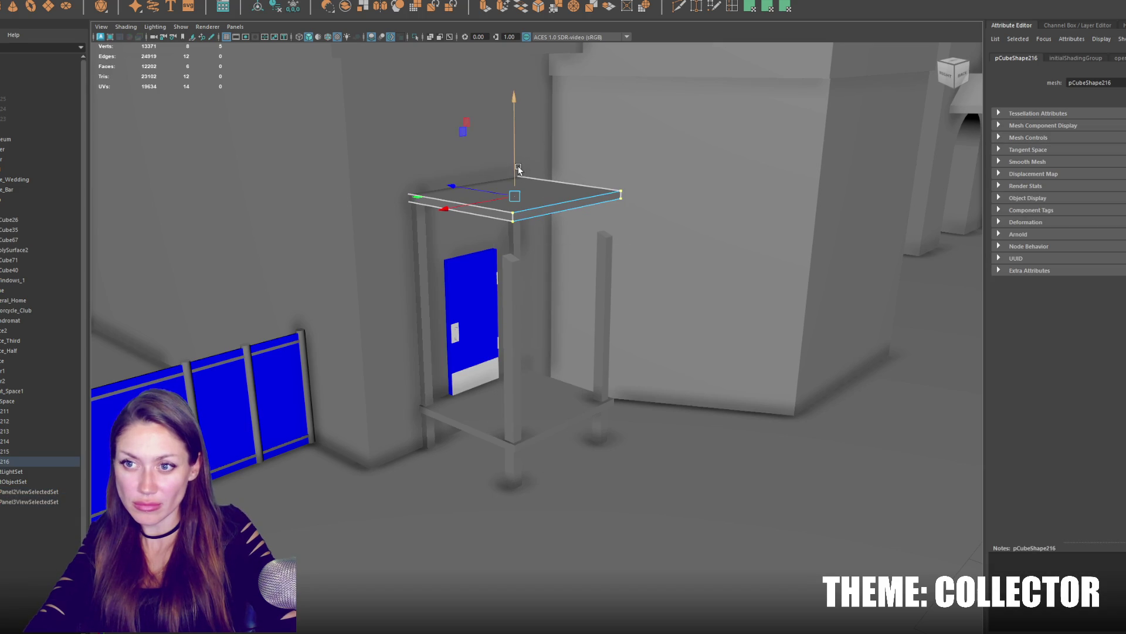
pyautogui.moveTo(515, 173)
pyautogui.mouseDown()
pyautogui.moveTo(529, 387)
pyautogui.moveTo(555, 434)
pyautogui.mouseUp()
pyautogui.click(532, 403)
pyautogui.hotkey('ctrl', 'd')
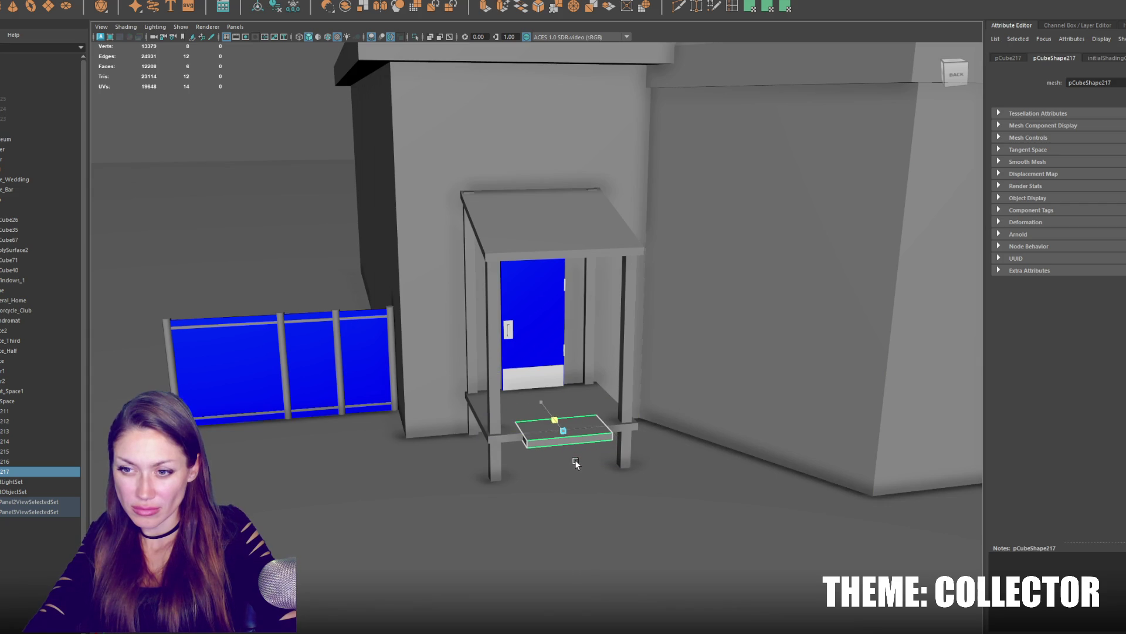
# Stack three duplicated slabs downward and forward as porch steps.
pyautogui.moveTo(567, 406); pyautogui.dragTo(563, 422)
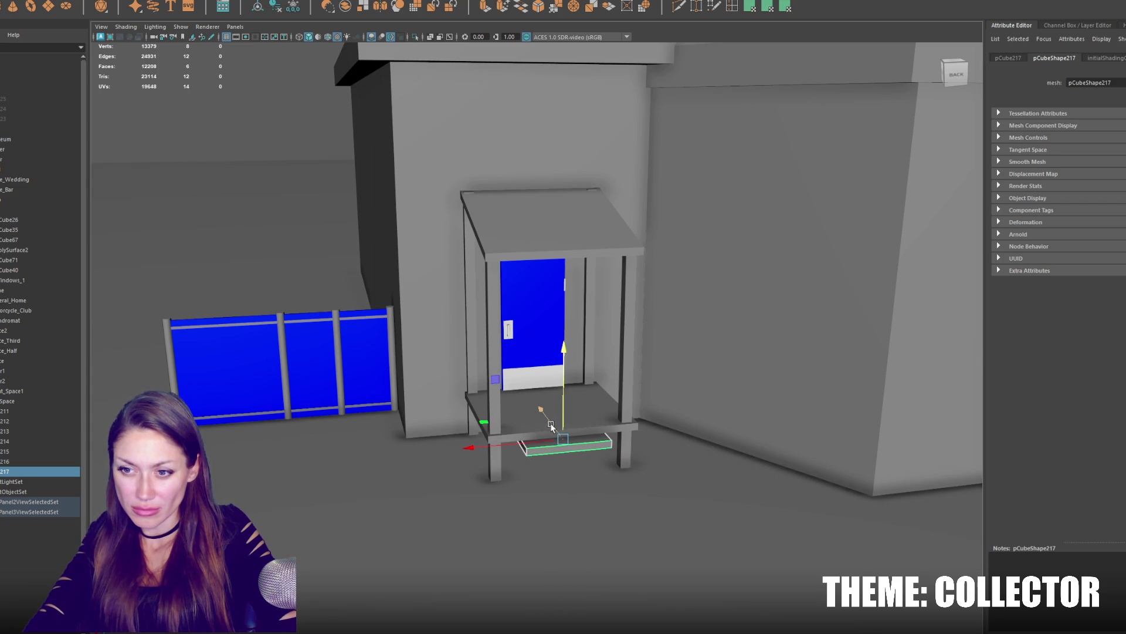
pyautogui.hotkey('ctrl', 'd')
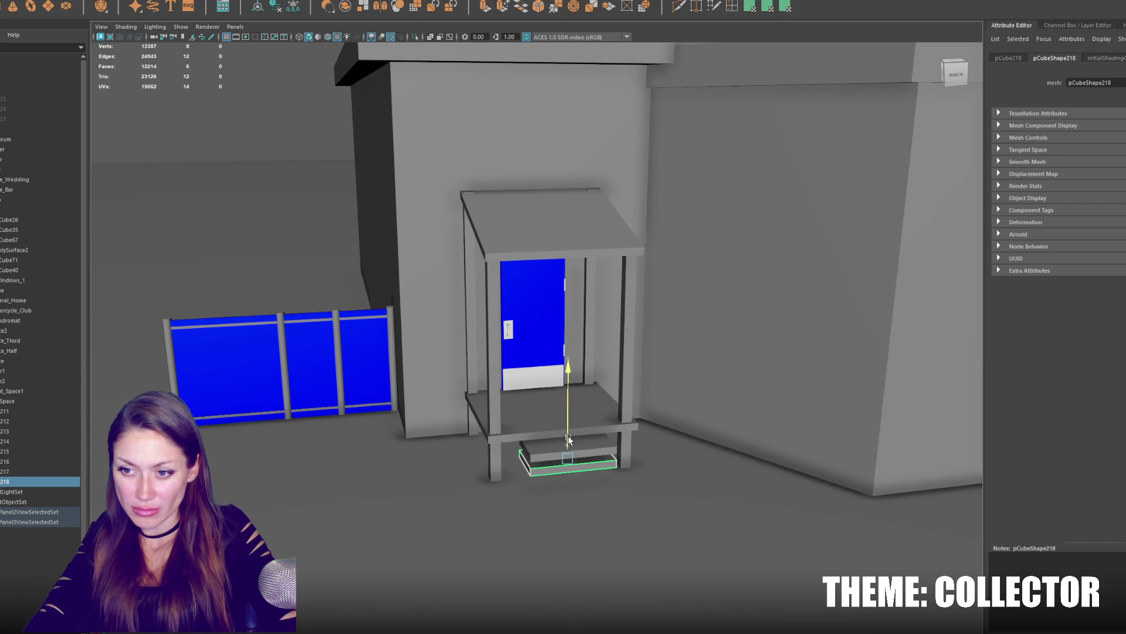
pyautogui.hotkey('ctrl', 'd')
pyautogui.moveTo(572, 446); pyautogui.dragTo(556, 457)
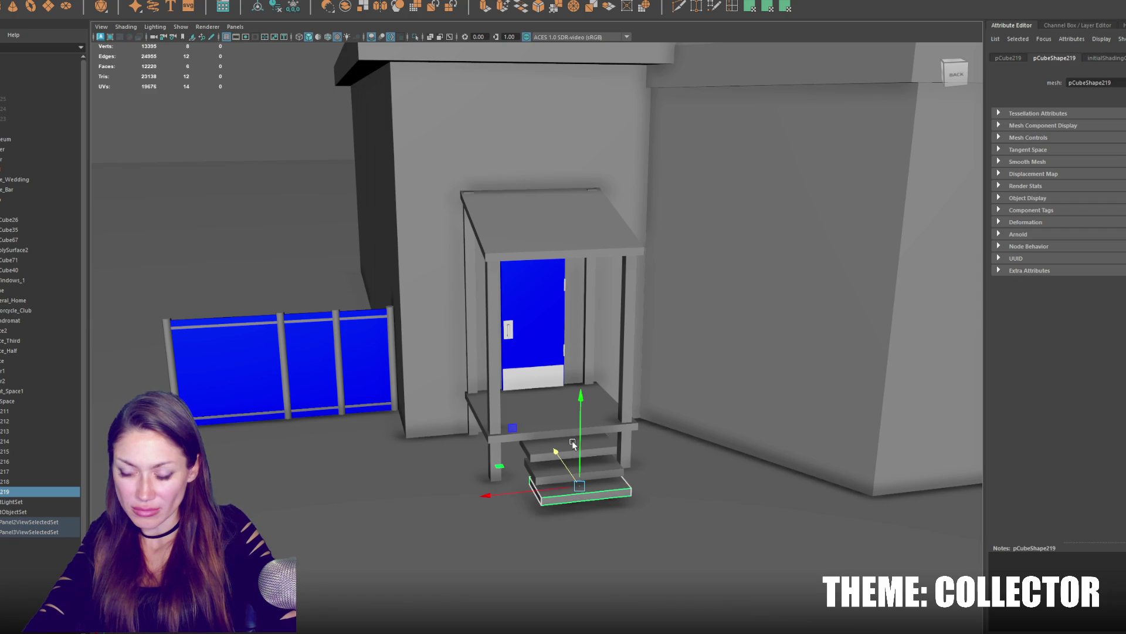
# Duplicate a porch post and move it beside the steps as a railing post.
pyautogui.click(491, 449)
pyautogui.hotkey('ctrl', 'd')
pyautogui.moveTo(487, 351)
pyautogui.mouseDown()
pyautogui.moveTo(520, 354)
pyautogui.moveTo(520, 318)
pyautogui.mouseUp()
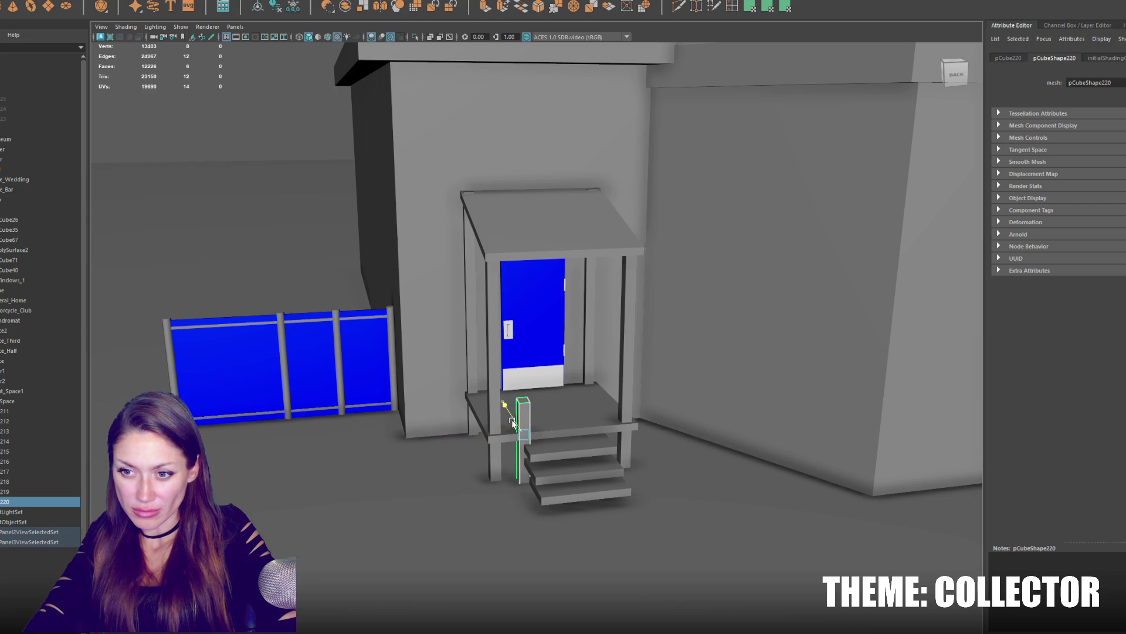
# Place further railing post copies along the side of the steps.
pyautogui.hotkey('ctrl', 'd')
pyautogui.moveTo(506, 428); pyautogui.dragTo(516, 449)
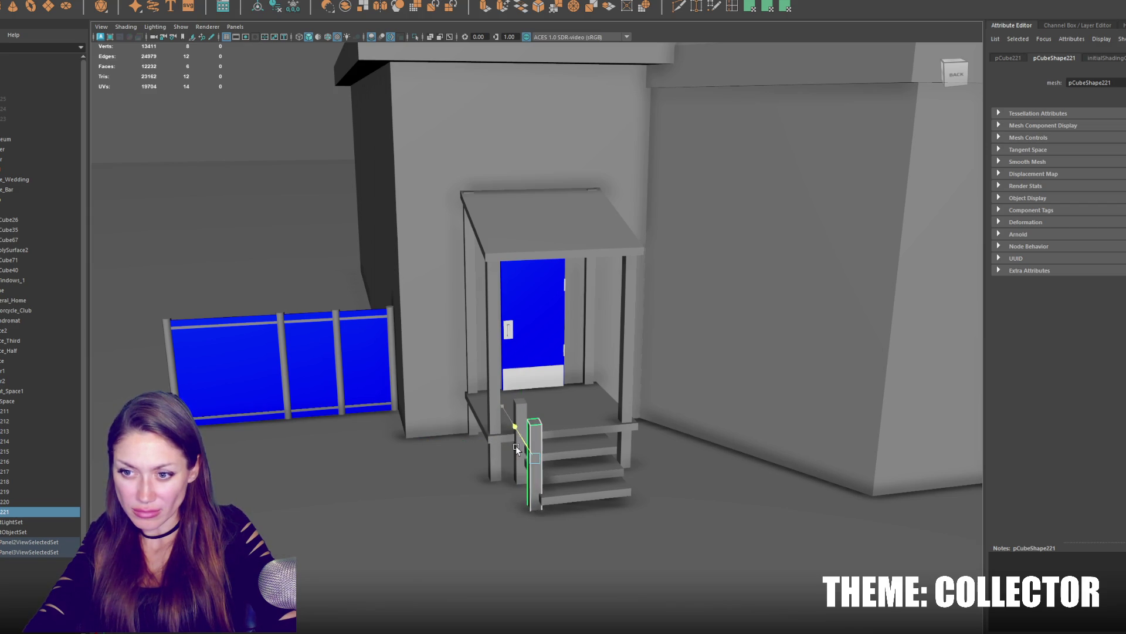
pyautogui.hotkey('ctrl', 'd')
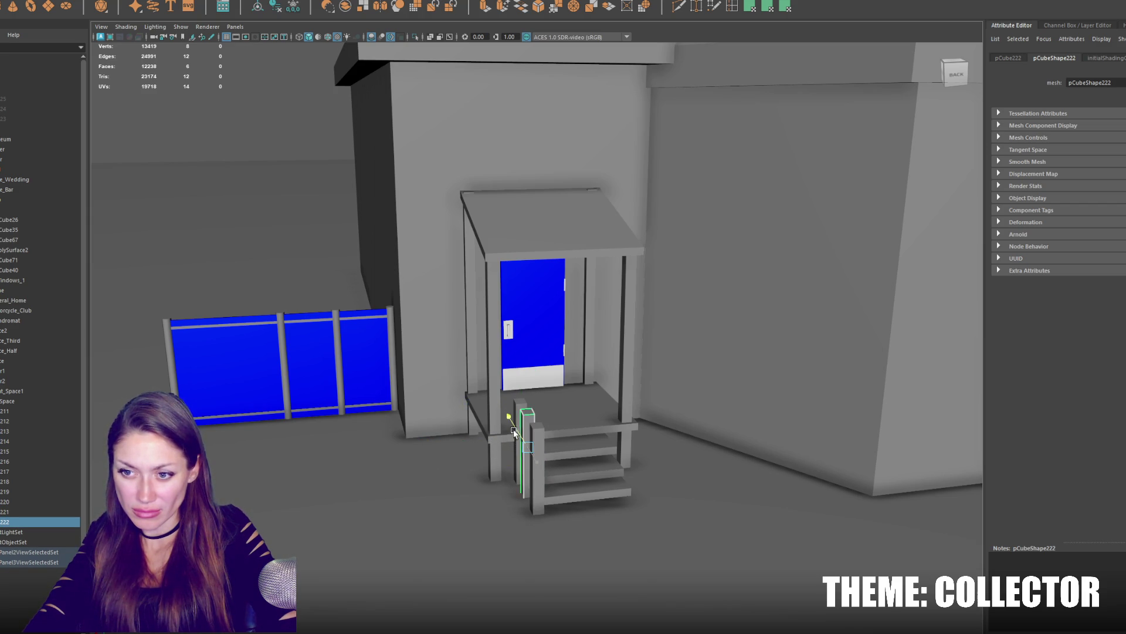
pyautogui.press('f')
pyautogui.keyDown('alt'); pyautogui.moveTo(519, 437); pyautogui.dragTo(562, 405); pyautogui.keyUp('alt')
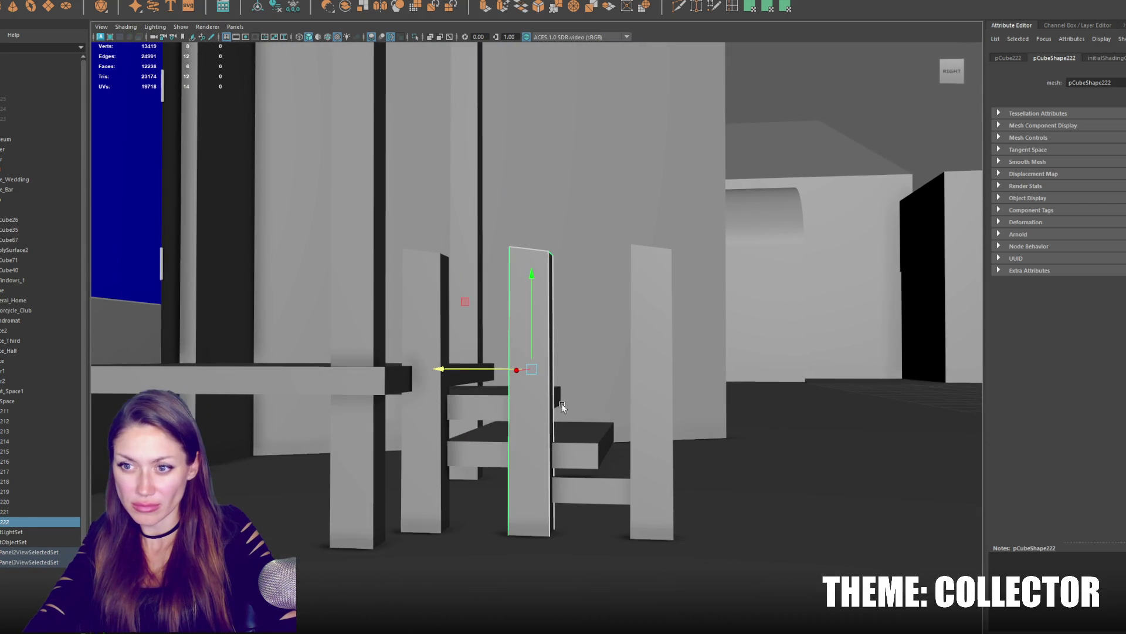
pyautogui.hotkey('shift', 'd')
# Rotate one post into a diagonal handrail plank and move it over the posts.
pyautogui.press('e')
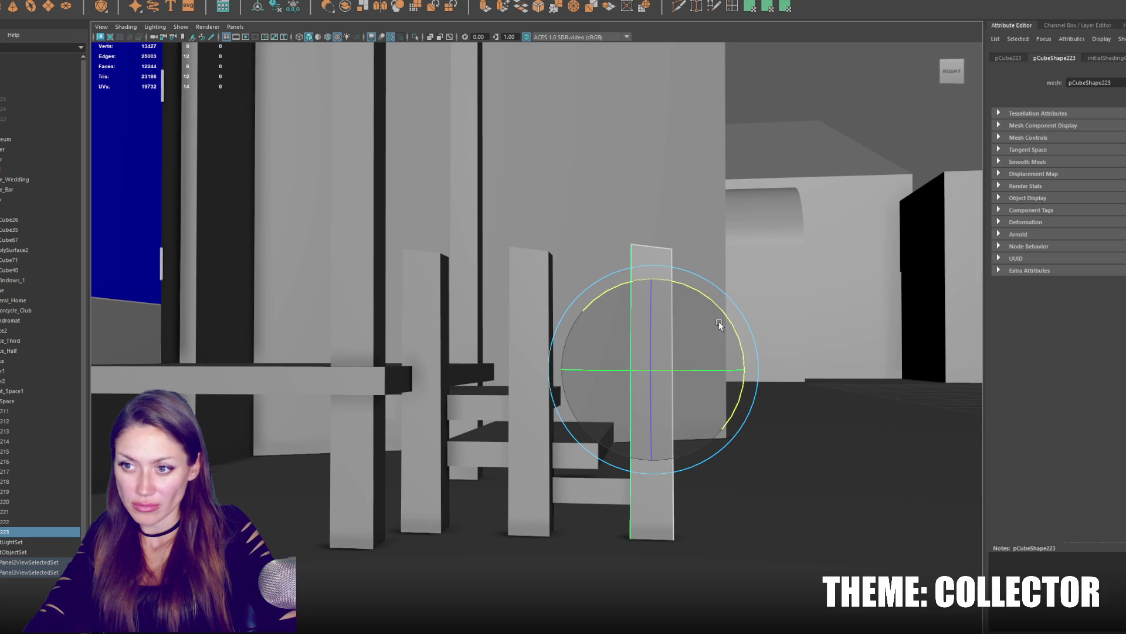
pyautogui.moveTo(705, 371); pyautogui.dragTo(584, 375)
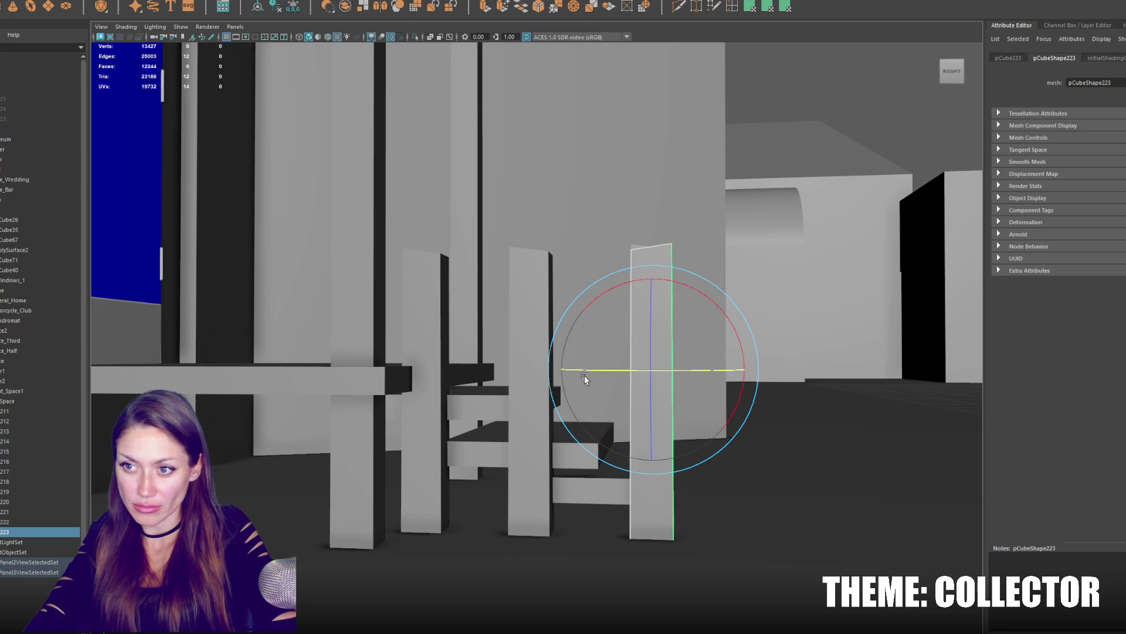
pyautogui.moveTo(728, 317); pyautogui.dragTo(679, 309)
pyautogui.press('w')
pyautogui.moveTo(517, 375); pyautogui.dragTo(503, 367, button='middle')
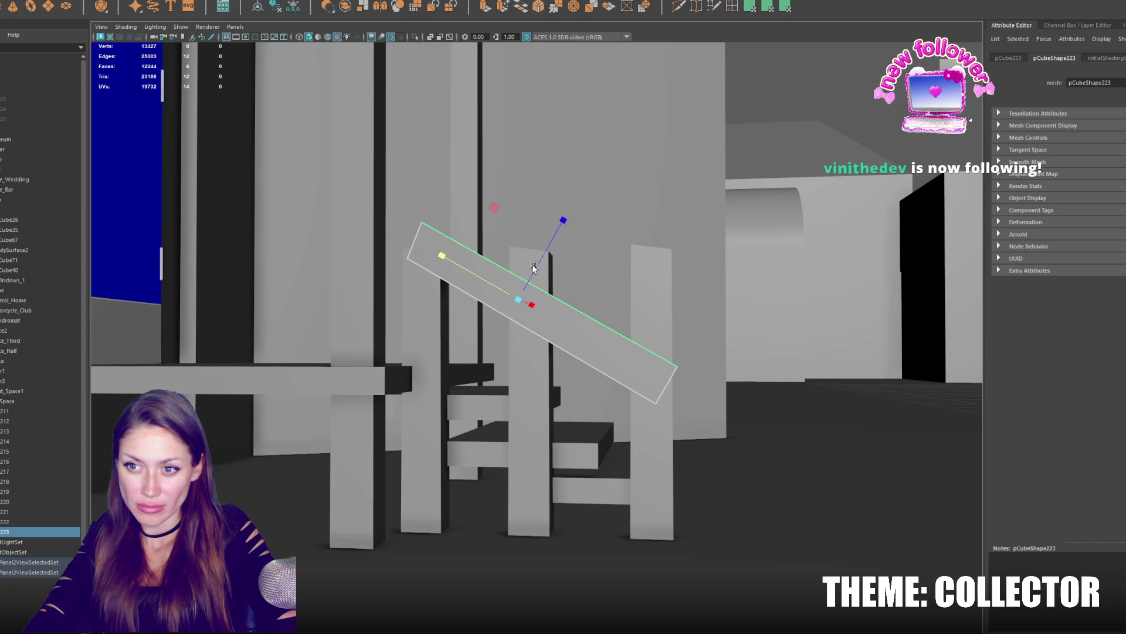
pyautogui.moveTo(534, 267); pyautogui.dragTo(511, 315)
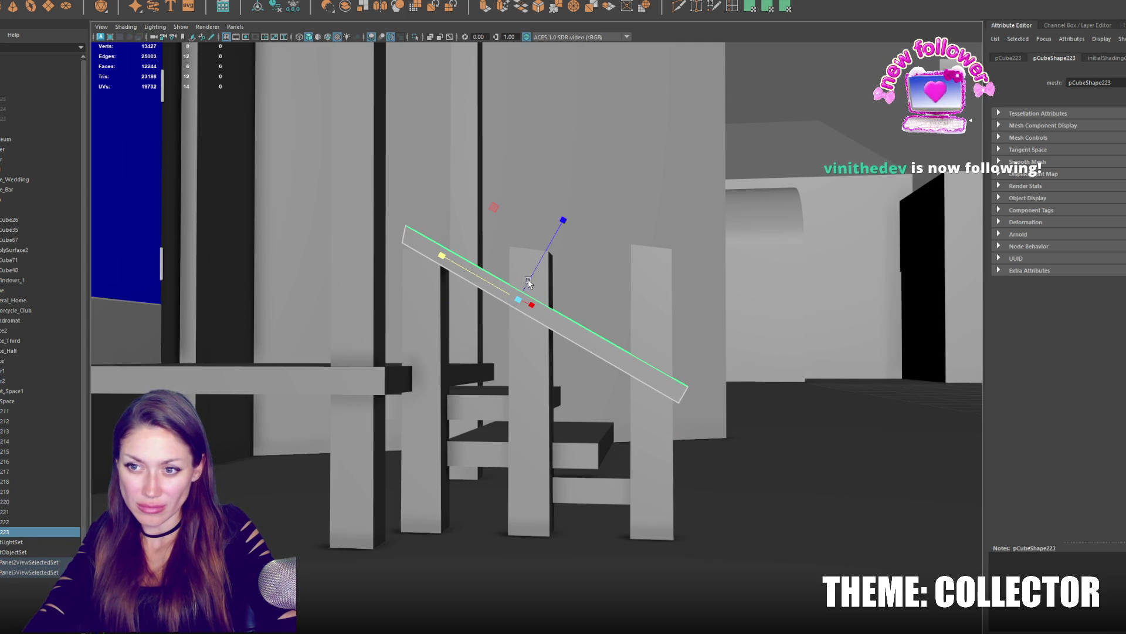
# Tilt the middle post's top edge to match the handrail slope.
pyautogui.click(549, 363)
pyautogui.moveTo(540, 279); pyautogui.dragTo(485, 238, button='right')
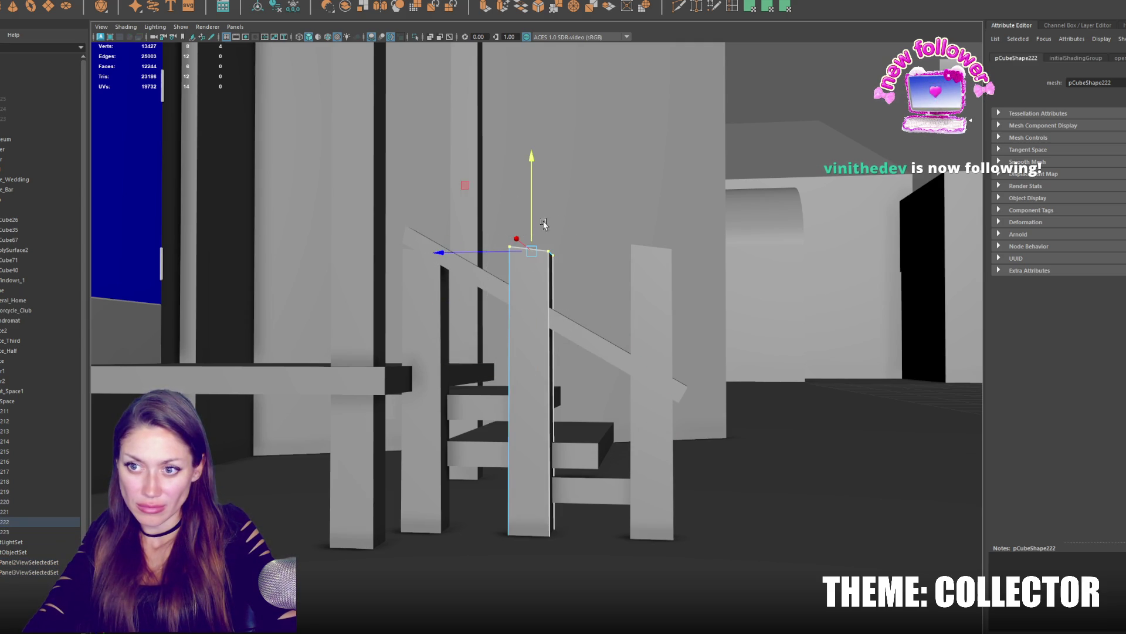
pyautogui.press('e')
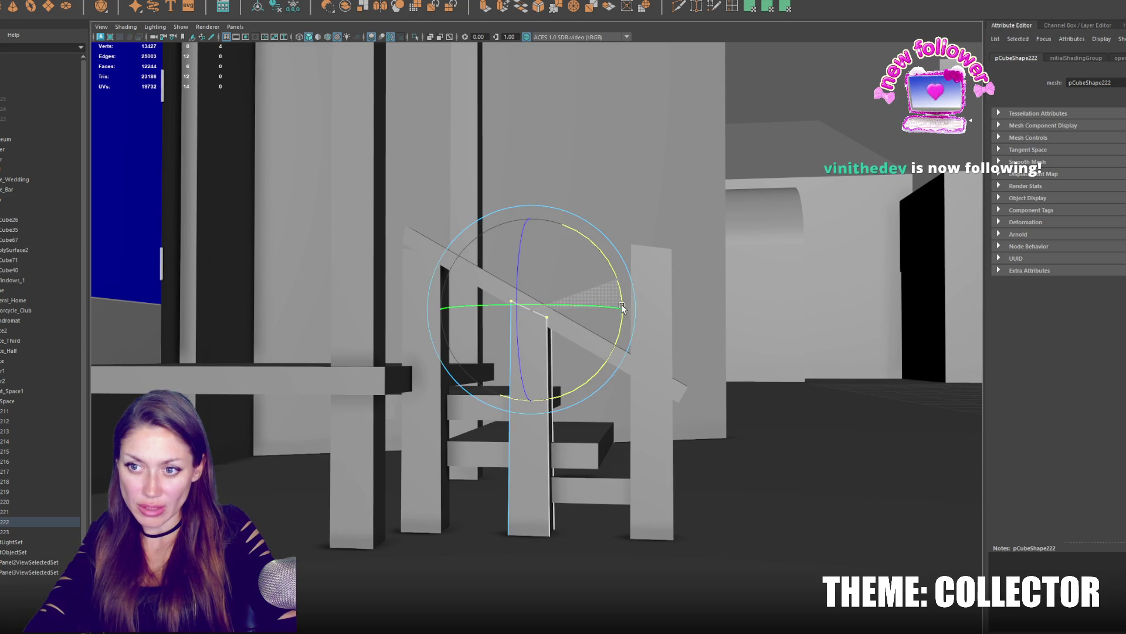
pyautogui.moveTo(613, 300)
pyautogui.mouseDown()
pyautogui.moveTo(551, 319)
pyautogui.moveTo(616, 361)
pyautogui.mouseUp()
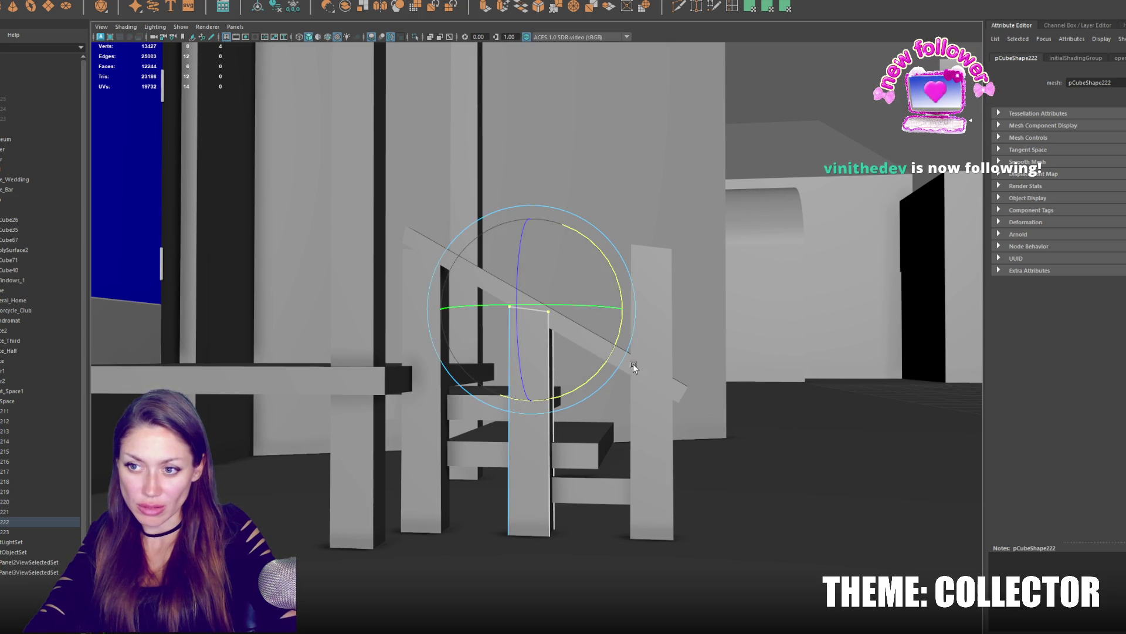
pyautogui.click(633, 324)
pyautogui.press('q')
pyautogui.scroll(-5, 645, 271)
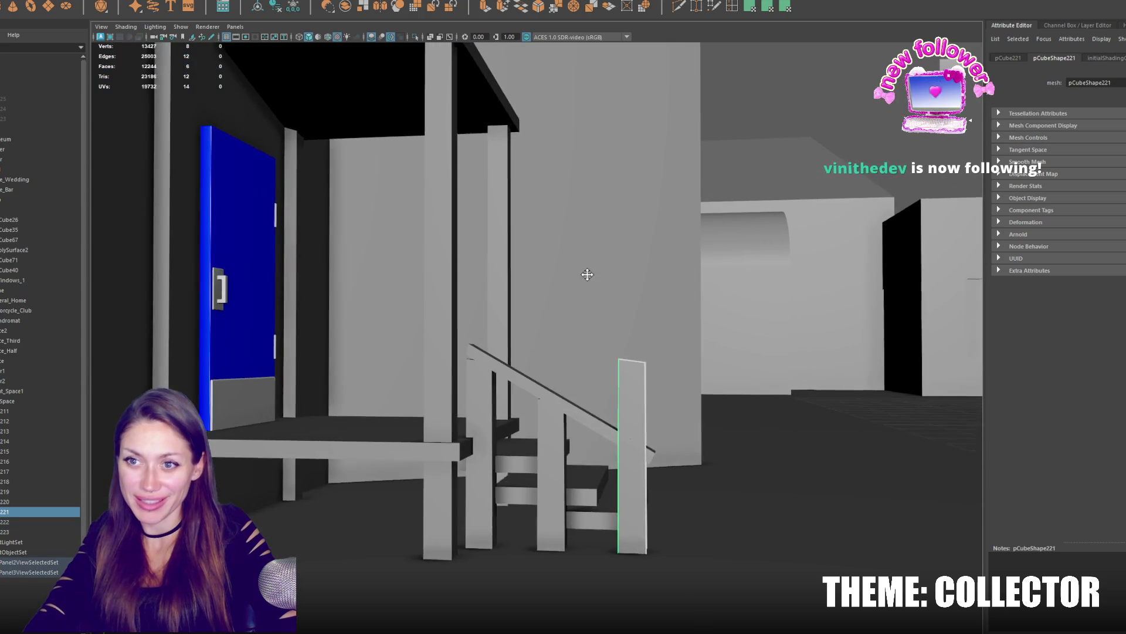
# Lower the post tops to the handrail and duplicate a trimmed post further along.
pyautogui.moveTo(579, 364); pyautogui.dragTo(616, 359, button='right')
pyautogui.press('w')
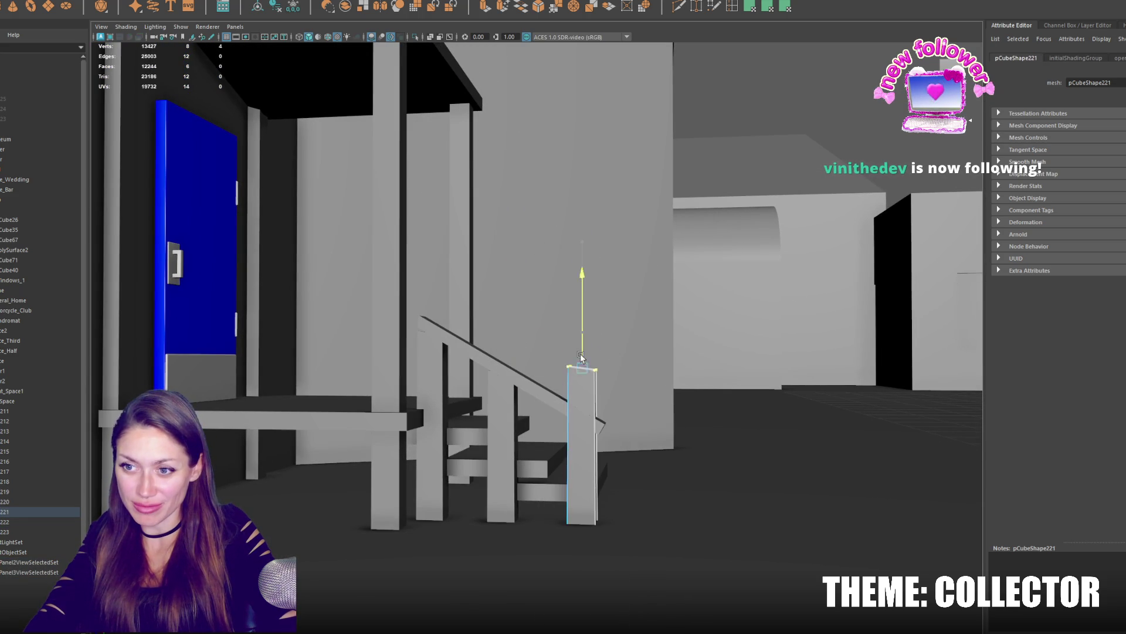
pyautogui.moveTo(582, 308); pyautogui.dragTo(579, 394)
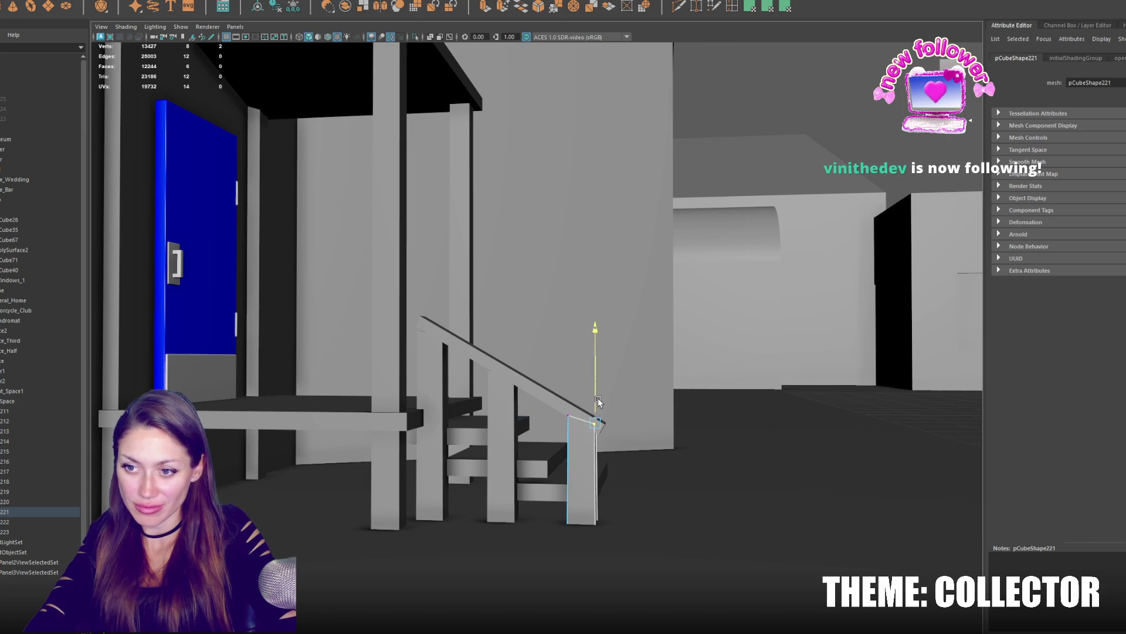
pyautogui.hotkey('ctrl', 'd')
pyautogui.moveTo(578, 422); pyautogui.dragTo(501, 422)
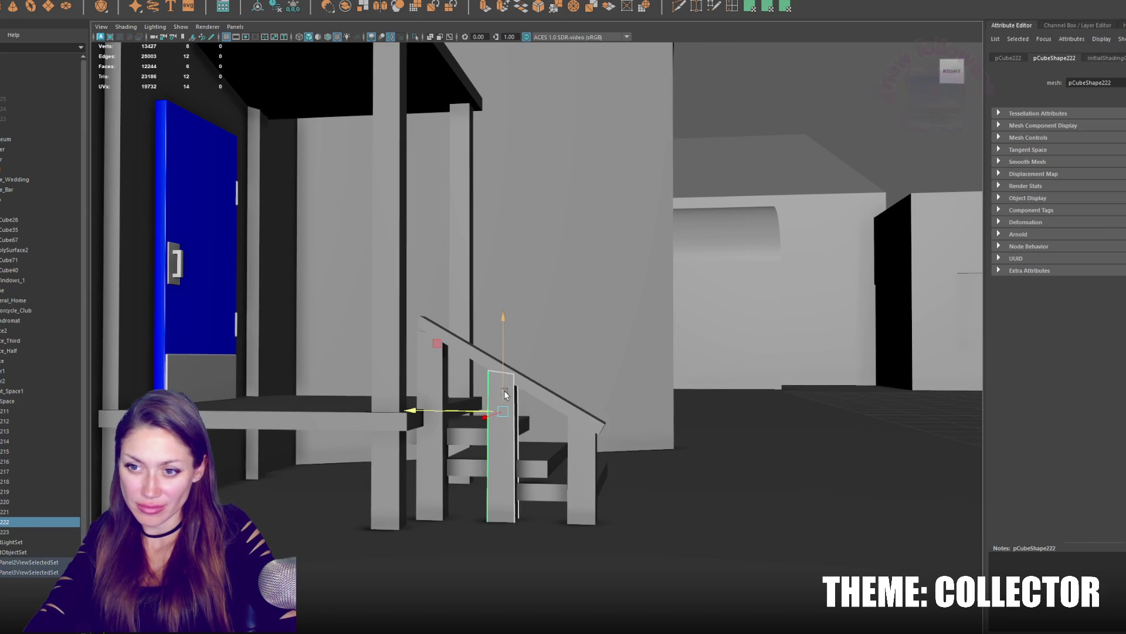
pyautogui.moveTo(497, 384); pyautogui.dragTo(446, 341, button='right')
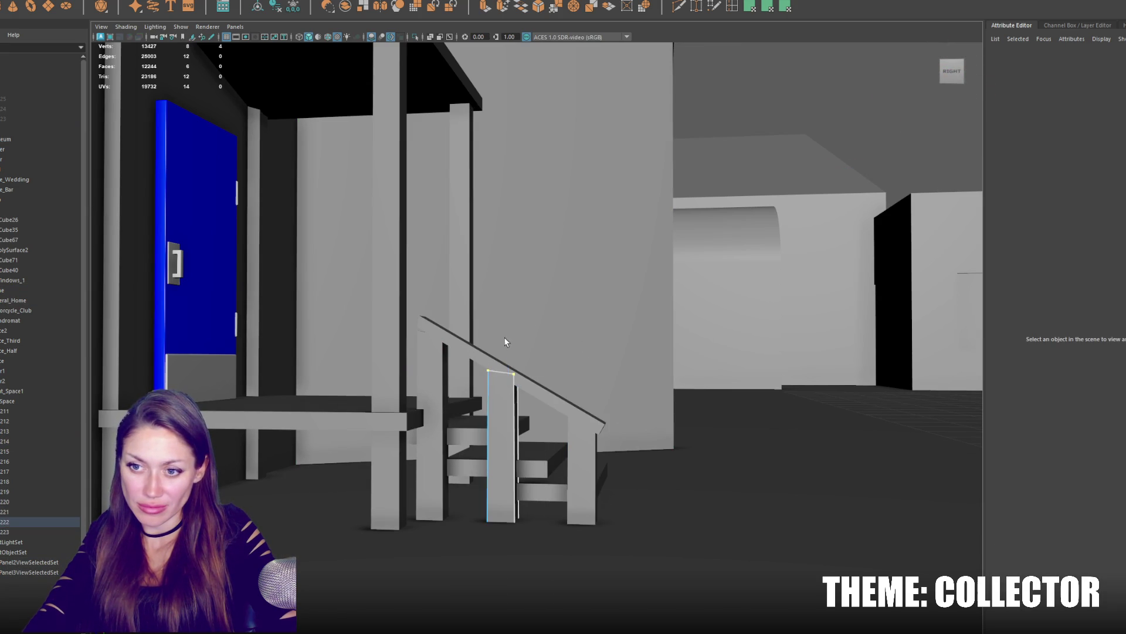
pyautogui.moveTo(475, 387); pyautogui.dragTo(495, 352)
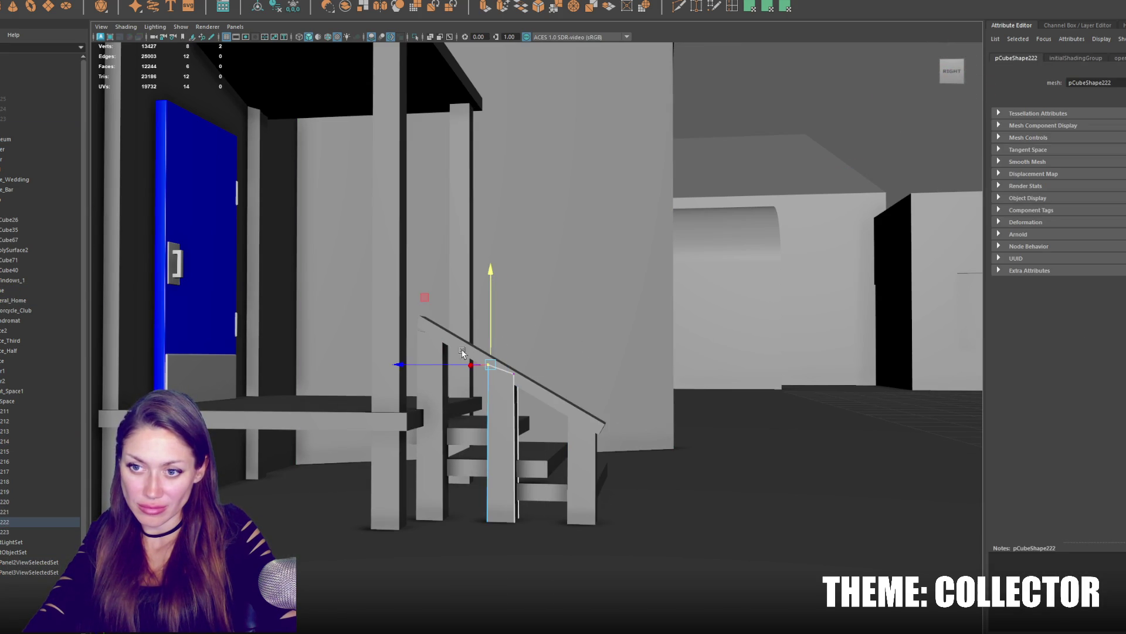
pyautogui.click(436, 344)
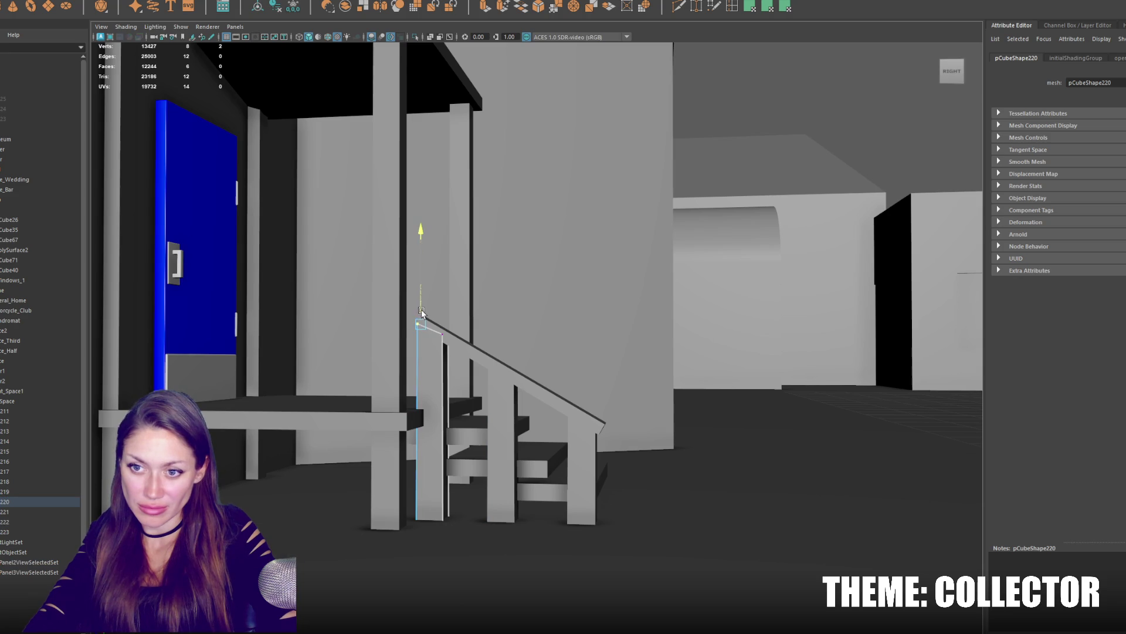
# Duplicate the handrail with its balusters and move the copy along X to the other stair side.
pyautogui.keyDown('alt'); pyautogui.moveTo(453, 349); pyautogui.dragTo(538, 408); pyautogui.keyUp('alt')
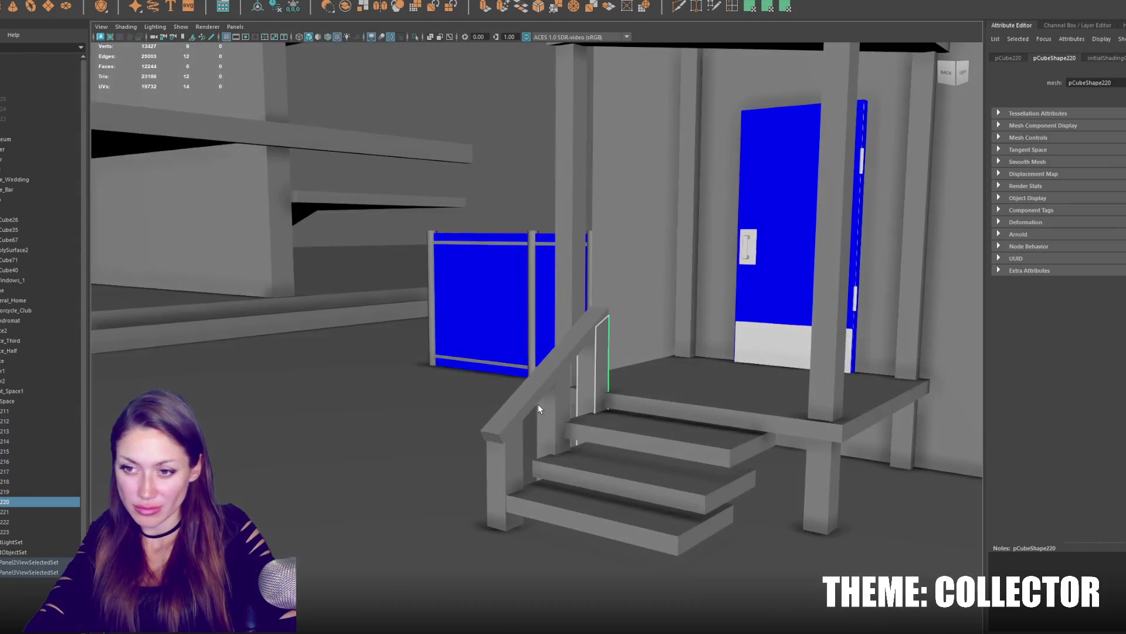
pyautogui.click(532, 395)
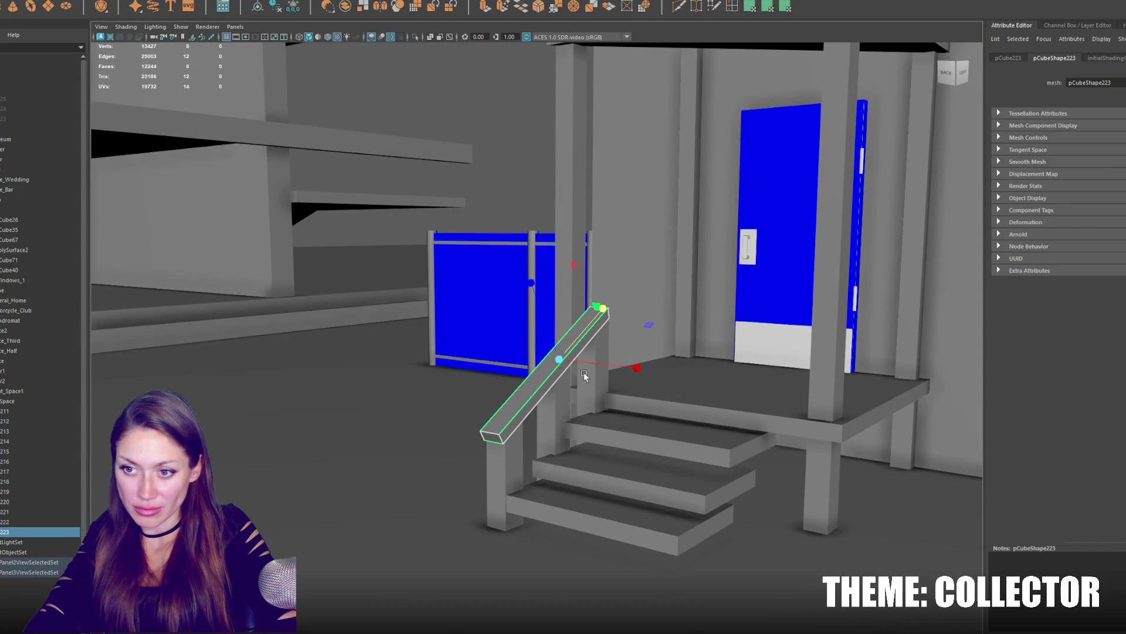
pyautogui.keyDown('shift'); pyautogui.click(569, 400); pyautogui.keyUp('shift')
pyautogui.keyDown('shift'); pyautogui.click(532, 423); pyautogui.keyUp('shift')
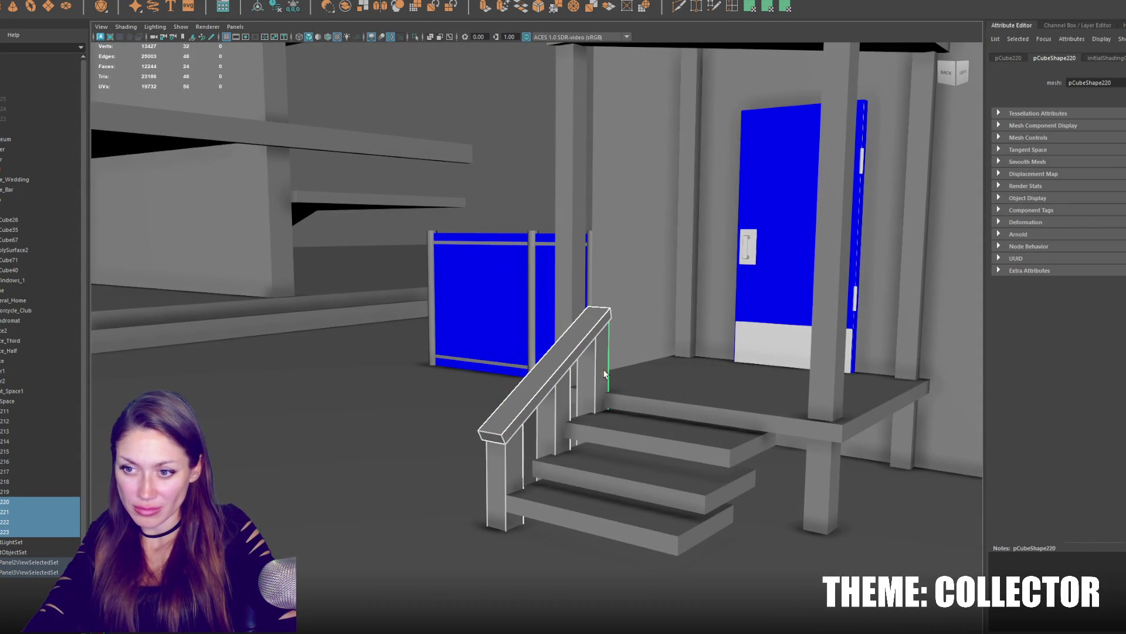
pyautogui.hotkey('ctrl', 'd')
pyautogui.press('w')
pyautogui.moveTo(550, 392)
pyautogui.mouseDown()
pyautogui.moveTo(746, 434)
pyautogui.moveTo(632, 411)
pyautogui.moveTo(647, 440)
pyautogui.mouseUp()
pyautogui.click(654, 423)
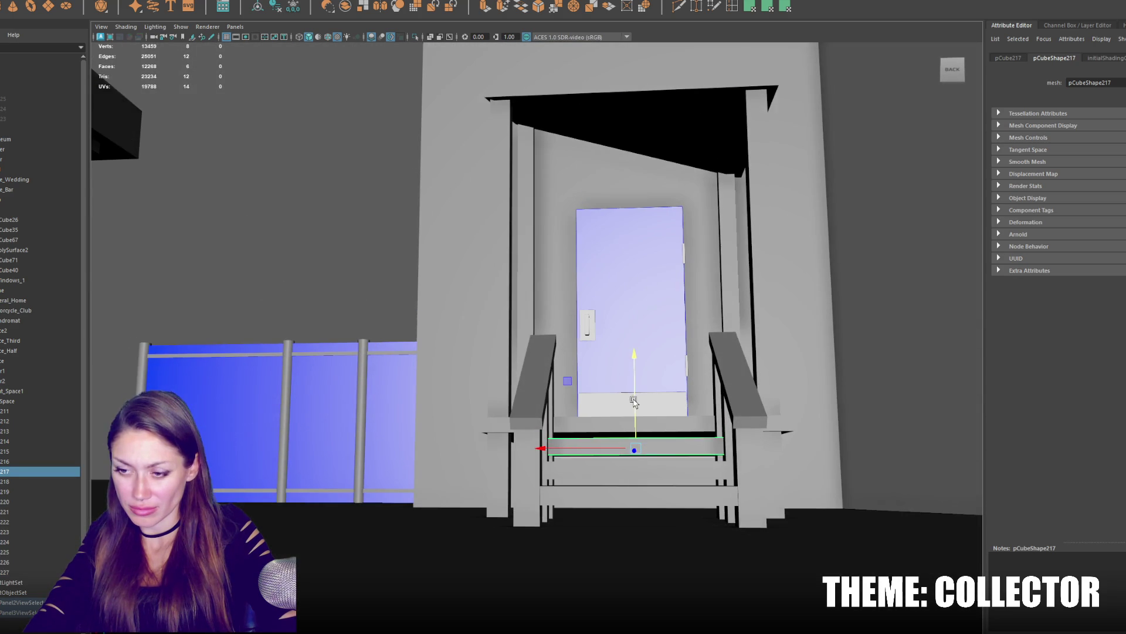
# Shift-select the steps, both handrails and the railing posts.
pyautogui.click(651, 493)
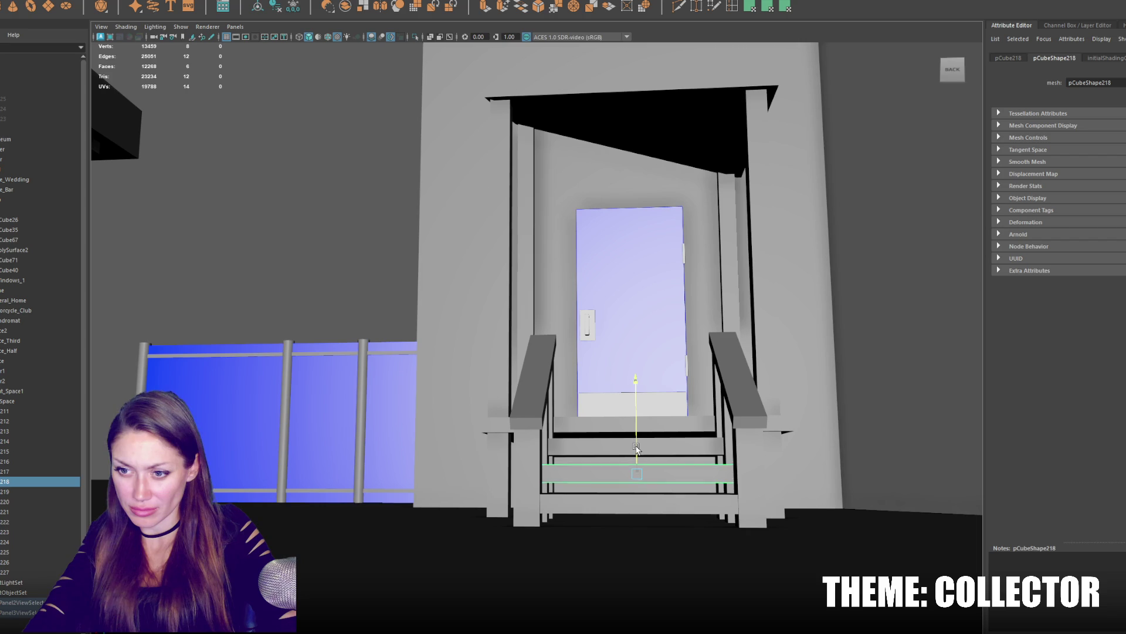
pyautogui.click(653, 455)
pyautogui.moveTo(652, 456)
pyautogui.keyDown('alt'); pyautogui.mouseDown()
pyautogui.moveTo(647, 439)
pyautogui.moveTo(615, 458)
pyautogui.mouseUp(); pyautogui.keyUp('alt')
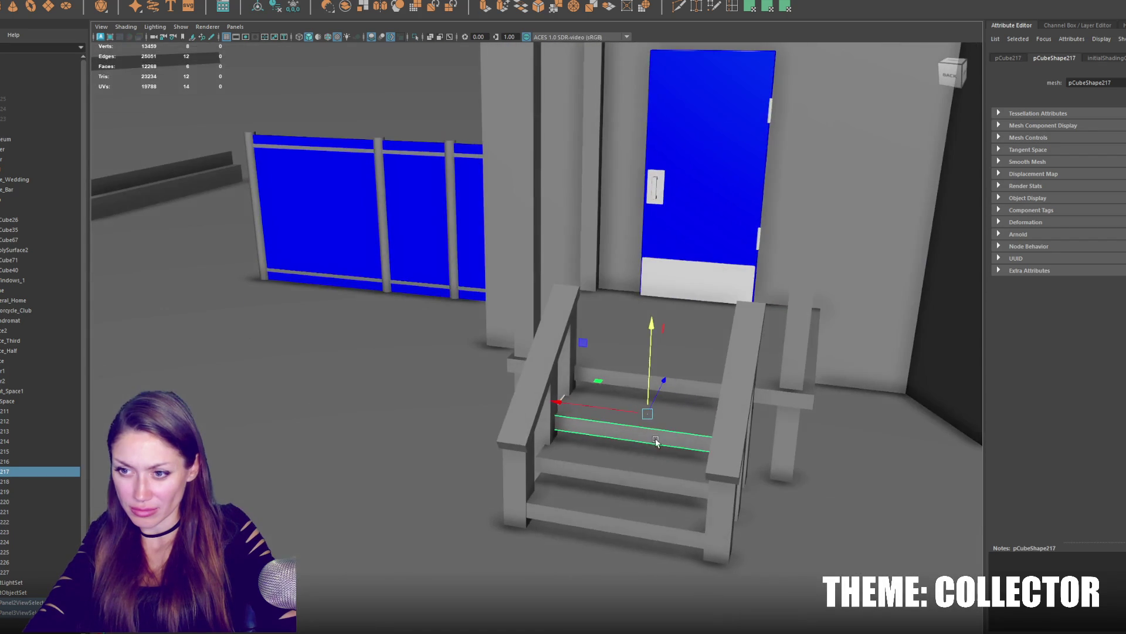
pyautogui.keyDown('shift'); pyautogui.click(581, 467); pyautogui.keyUp('shift')
pyautogui.keyDown('shift'); pyautogui.click(784, 397); pyautogui.keyUp('shift')
pyautogui.keyDown('shift'); pyautogui.click(555, 371); pyautogui.keyUp('shift')
pyautogui.keyDown('shift'); pyautogui.click(539, 463); pyautogui.keyUp('shift')
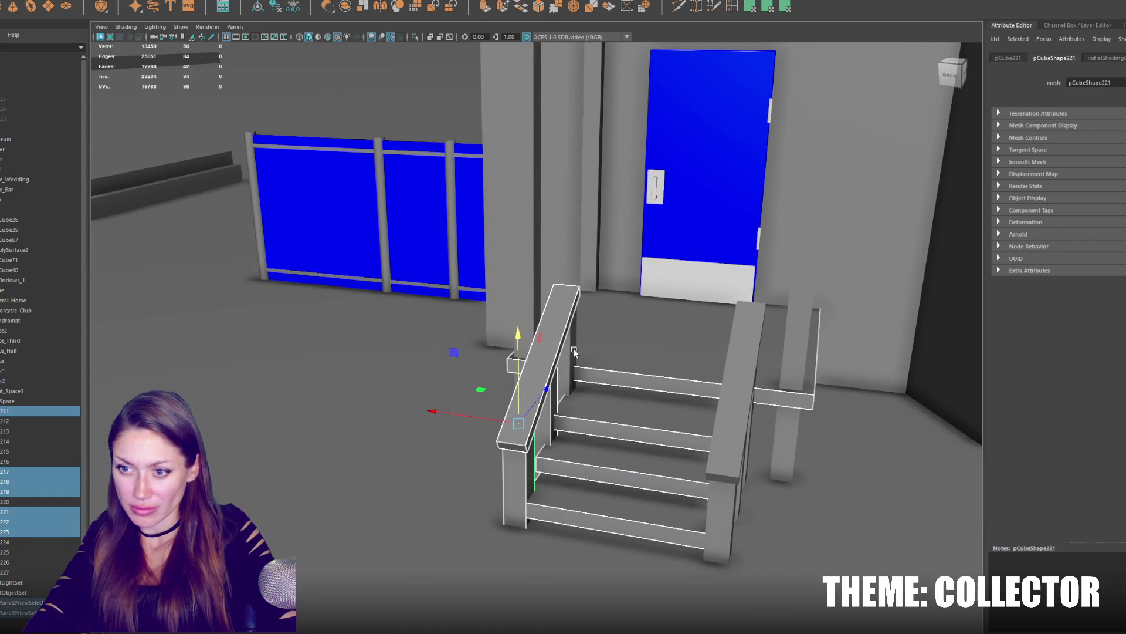
pyautogui.keyDown('shift'); pyautogui.click(725, 437); pyautogui.keyUp('shift')
pyautogui.keyDown('alt'); pyautogui.moveTo(725, 437); pyautogui.dragTo(733, 494); pyautogui.keyUp('alt')
pyautogui.keyDown('shift'); pyautogui.click(733, 495); pyautogui.keyUp('shift')
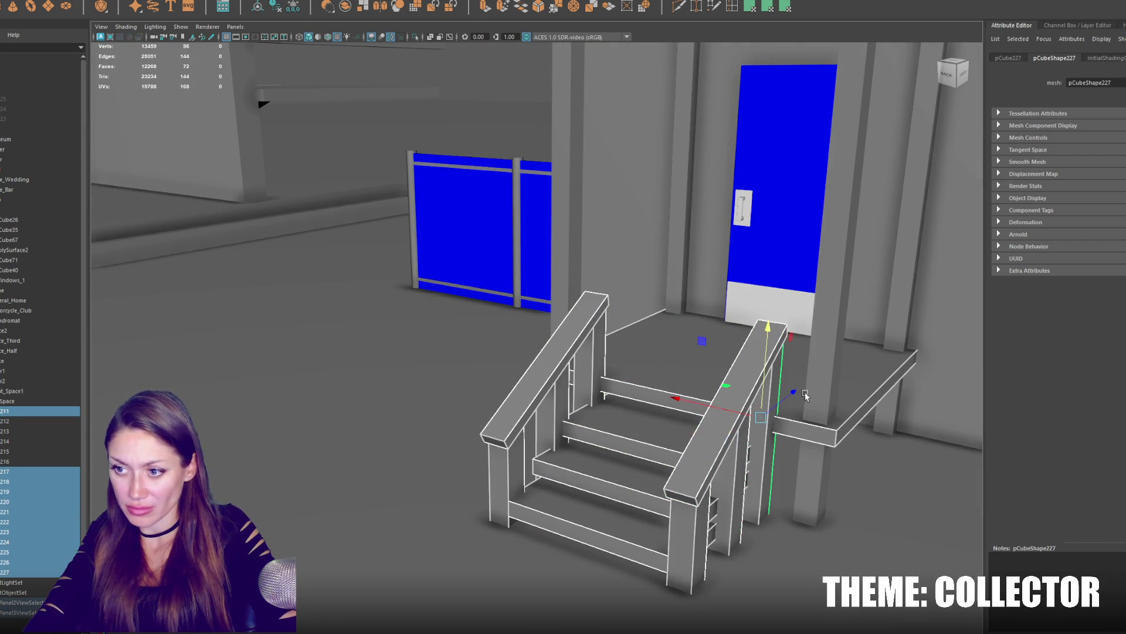
pyautogui.keyDown('shift'); pyautogui.click(832, 264); pyautogui.keyUp('shift')
# Add the porch pillars and roof, run Mesh > Combine and return to object mode.
pyautogui.keyDown('shift'); pyautogui.click(858, 318); pyautogui.keyUp('shift')
pyautogui.keyDown('alt'); pyautogui.moveTo(859, 317); pyautogui.dragTo(444, 302); pyautogui.keyUp('alt')
pyautogui.keyDown('shift'); pyautogui.click(444, 301); pyautogui.keyUp('shift')
pyautogui.keyDown('shift'); pyautogui.click(392, 217); pyautogui.keyUp('shift')
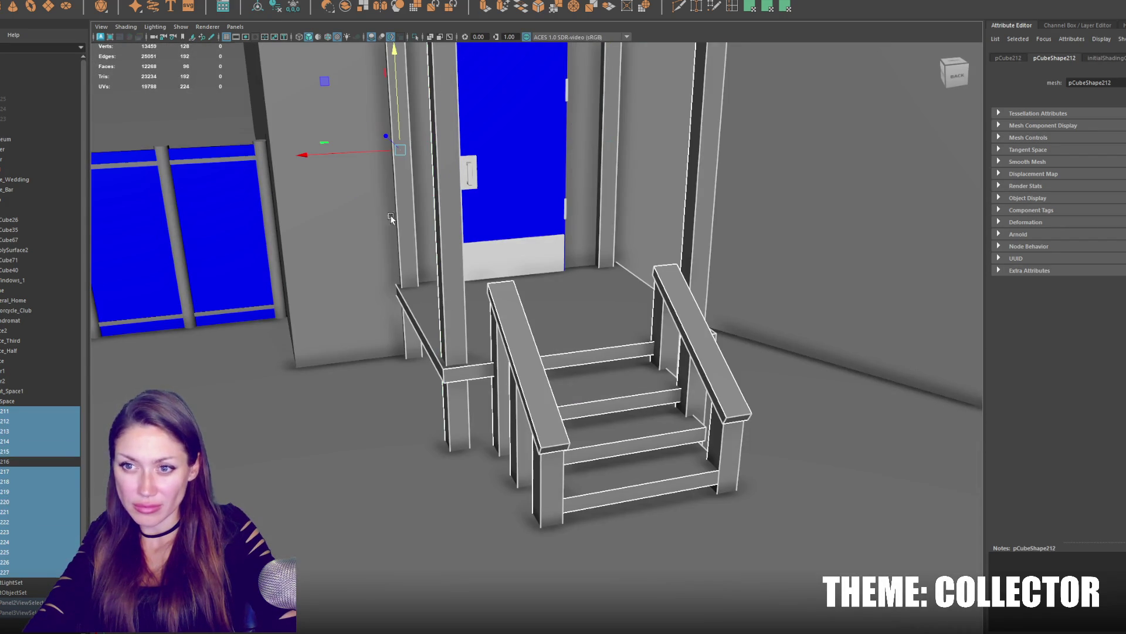
pyautogui.keyDown('alt'); pyautogui.moveTo(482, 265); pyautogui.dragTo(484, 189); pyautogui.keyUp('alt')
pyautogui.keyDown('shift'); pyautogui.click(483, 188); pyautogui.keyUp('shift')
pyautogui.click(163, 0)
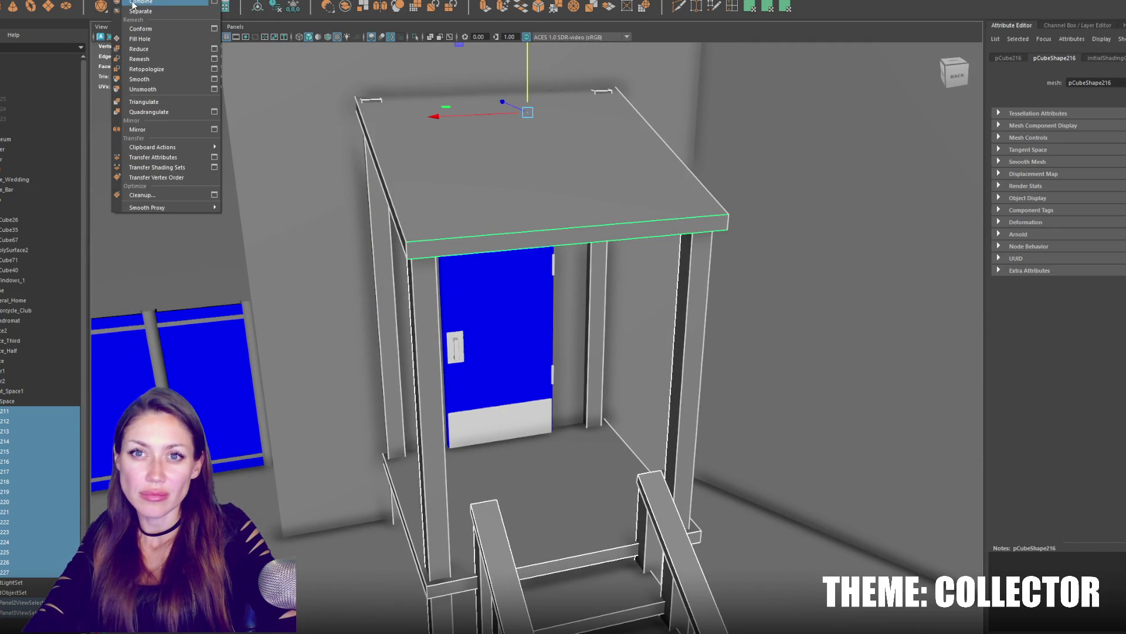
pyautogui.click(162, 0)
pyautogui.moveTo(396, 130); pyautogui.dragTo(397, 104, button='right')
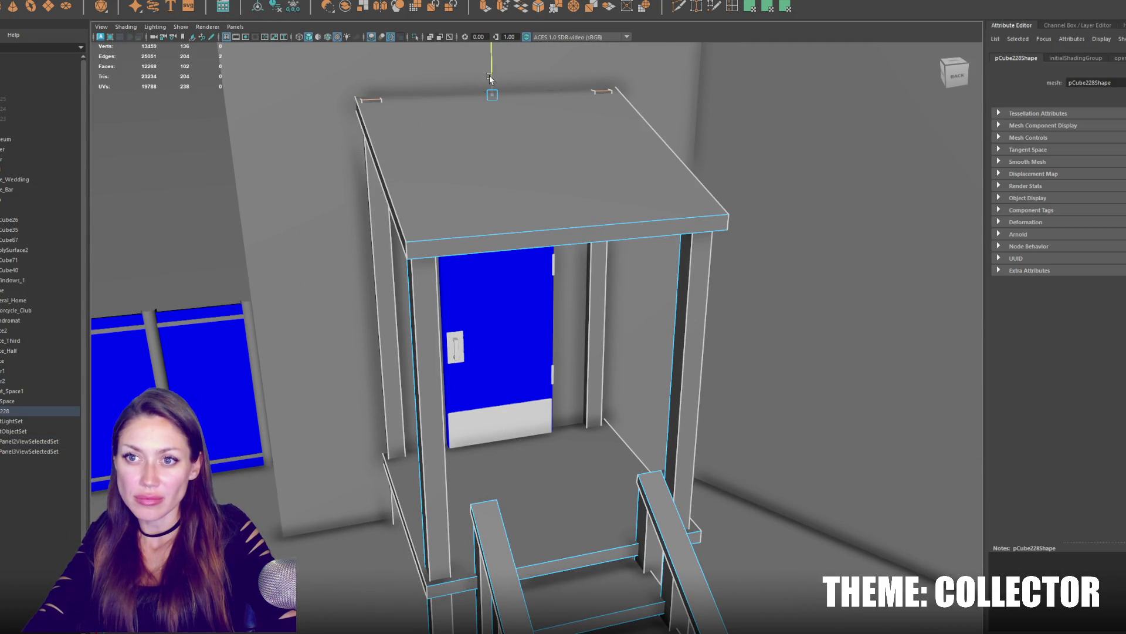
pyautogui.press('F8')
pyautogui.scroll(-5, 521, 146)
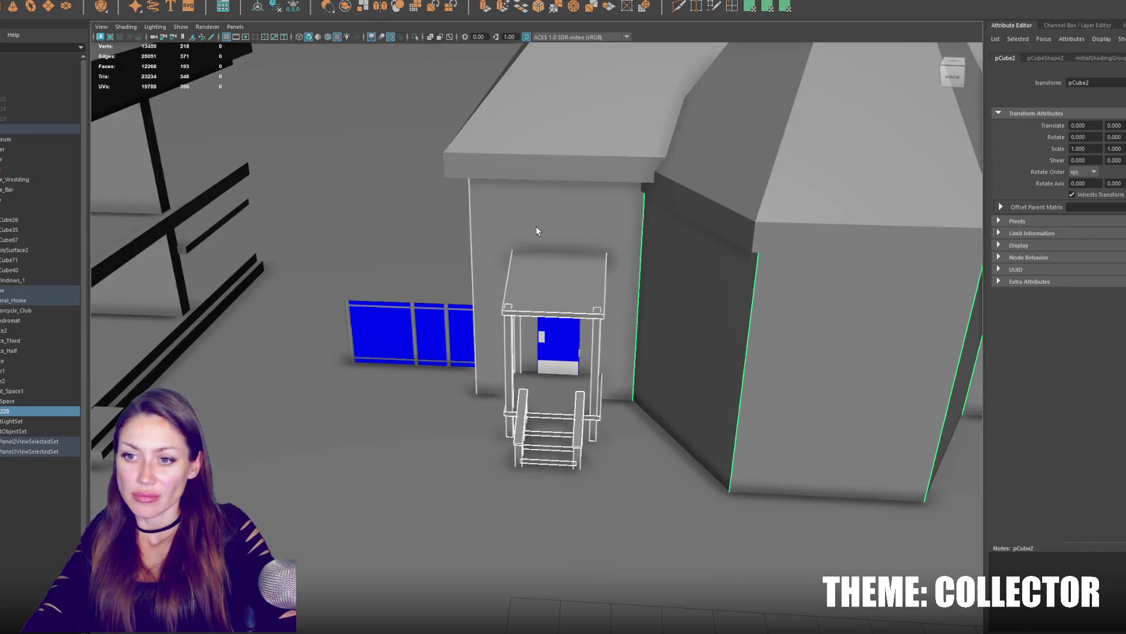
# Extrude the wall face at the doorway and push it inward to recess the door.
pyautogui.keyDown('alt'); pyautogui.moveTo(535, 226); pyautogui.dragTo(553, 234); pyautogui.keyUp('alt')
pyautogui.scroll(3, 427, 249)
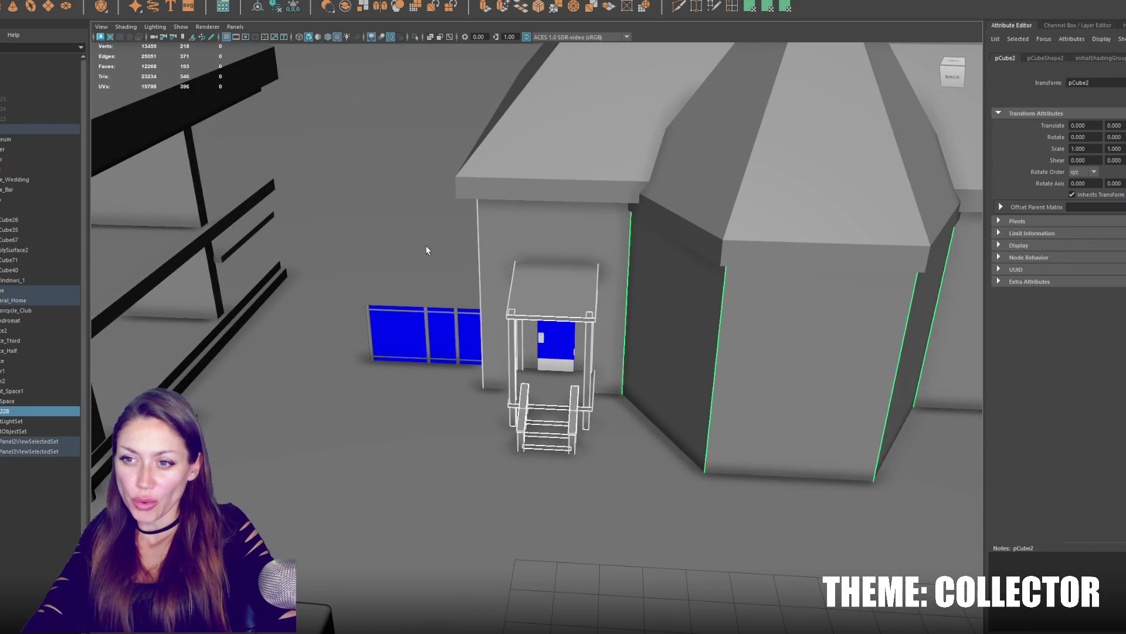
pyautogui.scroll(-2, 429, 250)
pyautogui.scroll(5, 576, 279)
pyautogui.scroll(-3, 576, 274)
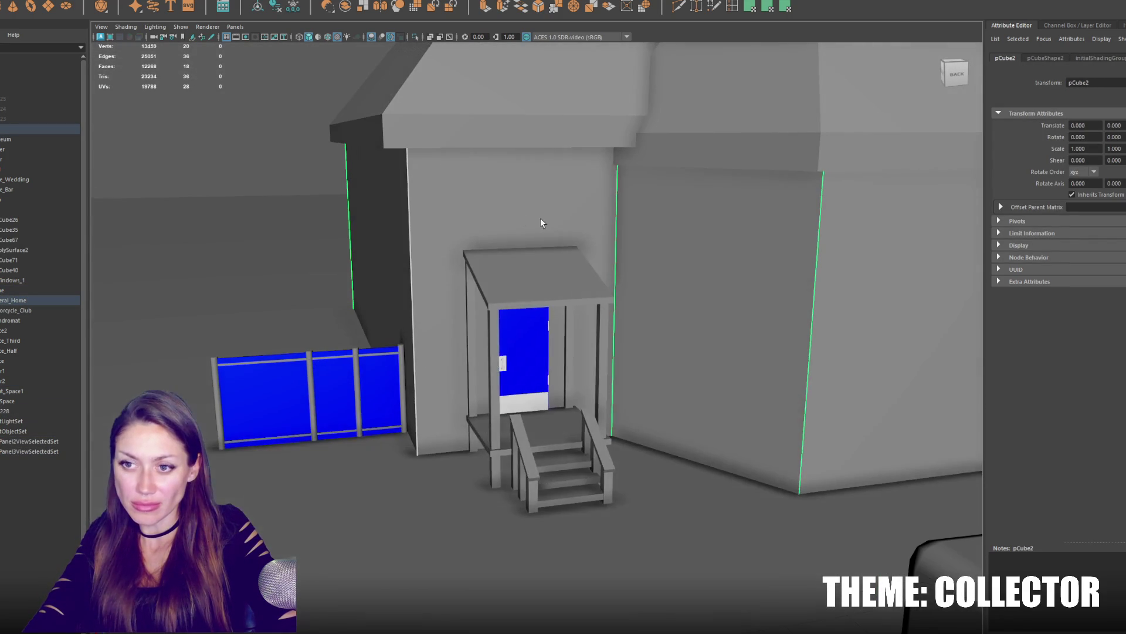
pyautogui.click(507, 219)
pyautogui.click(486, 9)
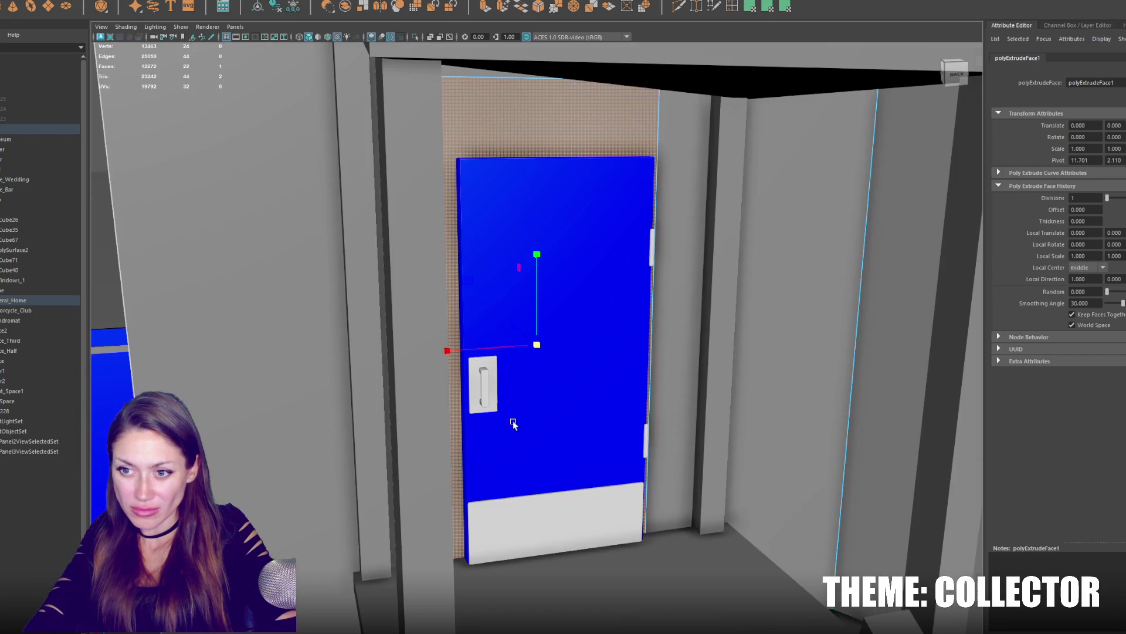
pyautogui.press('f')
pyautogui.moveTo(560, 388)
pyautogui.keyDown('alt'); pyautogui.mouseDown()
pyautogui.moveTo(495, 349)
pyautogui.moveTo(531, 347)
pyautogui.mouseUp(); pyautogui.keyUp('alt')
pyautogui.moveTo(555, 308); pyautogui.dragTo(552, 326)
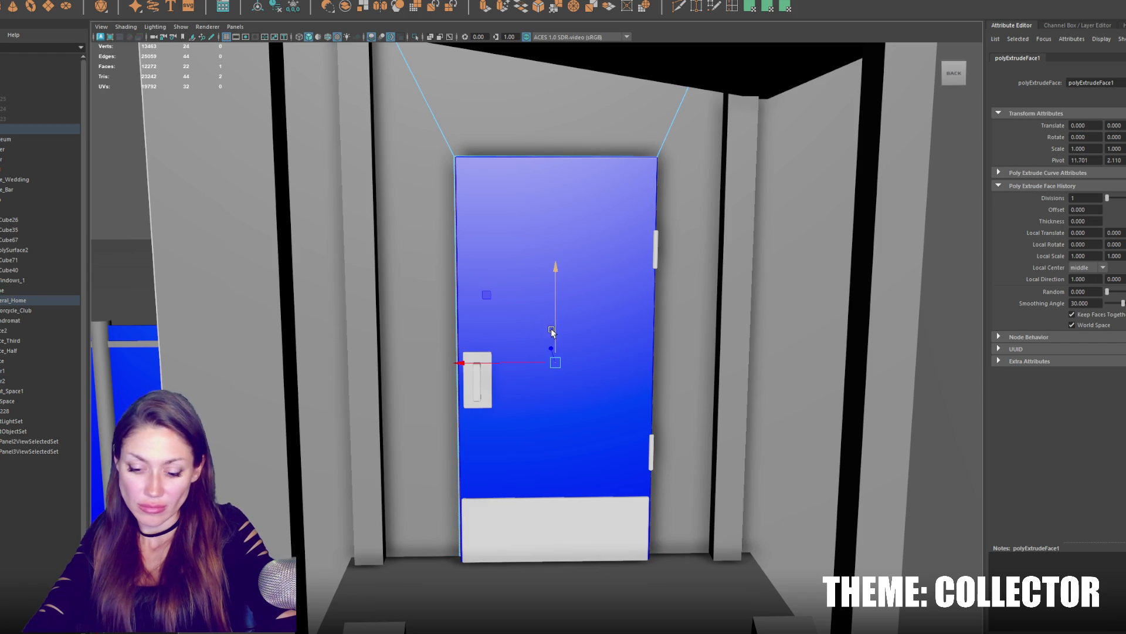
pyautogui.press('F8')
# Delete the blue door and select the wall and gable block behind the porch.
pyautogui.click(580, 204)
pyautogui.moveTo(606, 369); pyautogui.dragTo(637, 356)
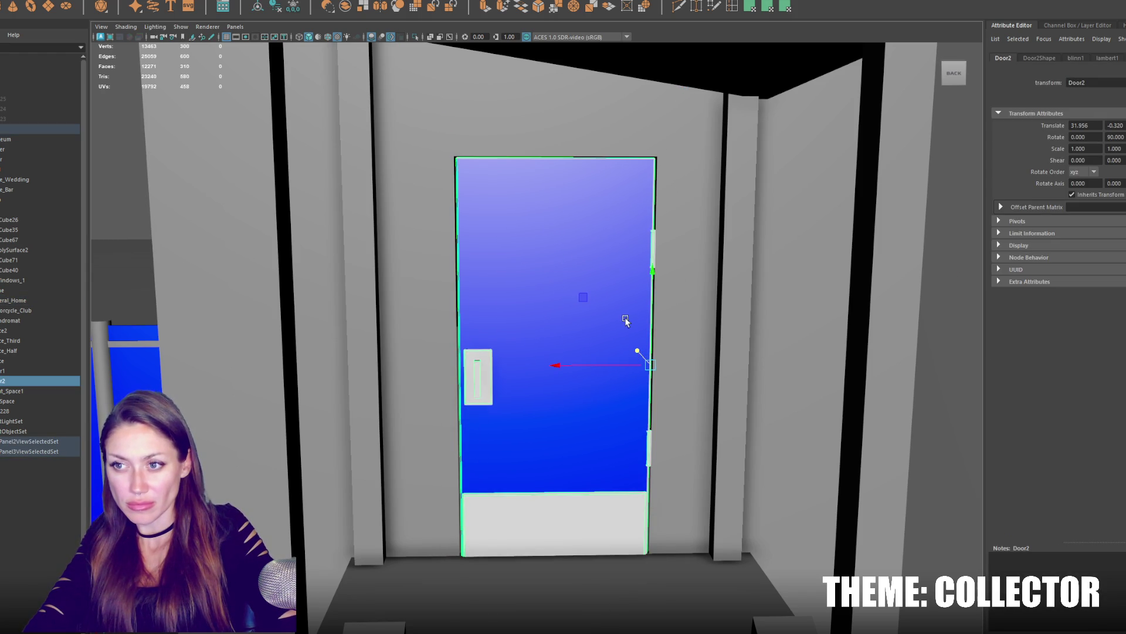
pyautogui.press('Delete')
pyautogui.click(687, 319)
pyautogui.scroll(-5, 687, 318)
pyautogui.moveTo(678, 318)
pyautogui.keyDown('alt'); pyautogui.mouseDown()
pyautogui.moveTo(696, 312)
pyautogui.moveTo(668, 317)
pyautogui.mouseUp(); pyautogui.keyUp('alt')
pyautogui.scroll(-5, 624, 343)
pyautogui.click(624, 343)
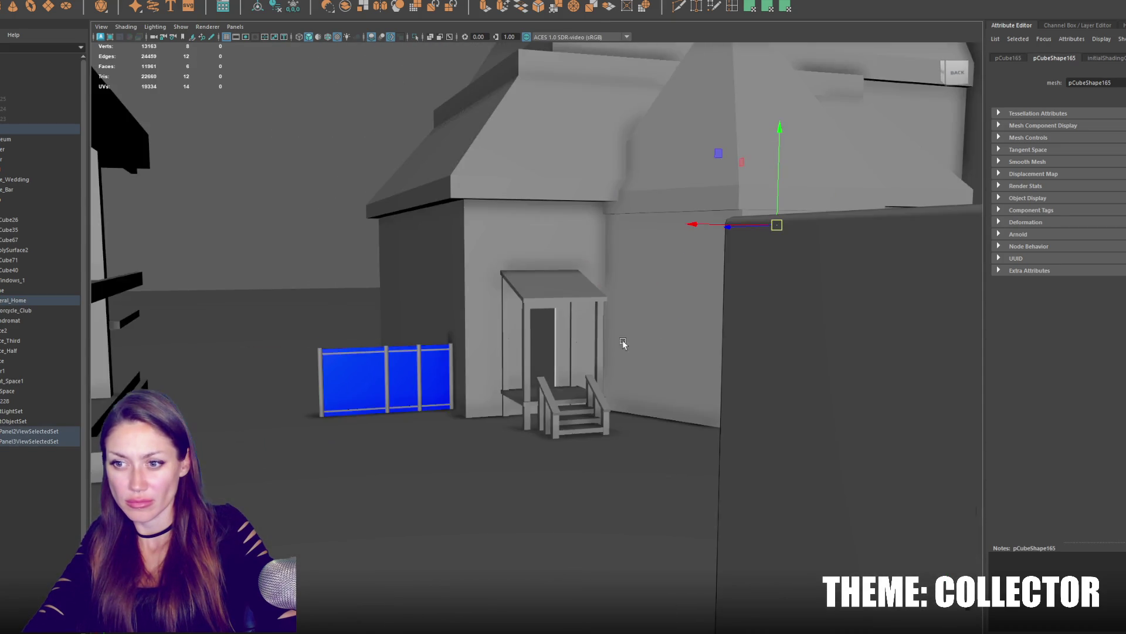
pyautogui.scroll(3, 624, 344)
# Isolate the selected building boxes and place an edge loop around the upper box.
pyautogui.keyDown('shift'); pyautogui.click(494, 431); pyautogui.keyUp('shift')
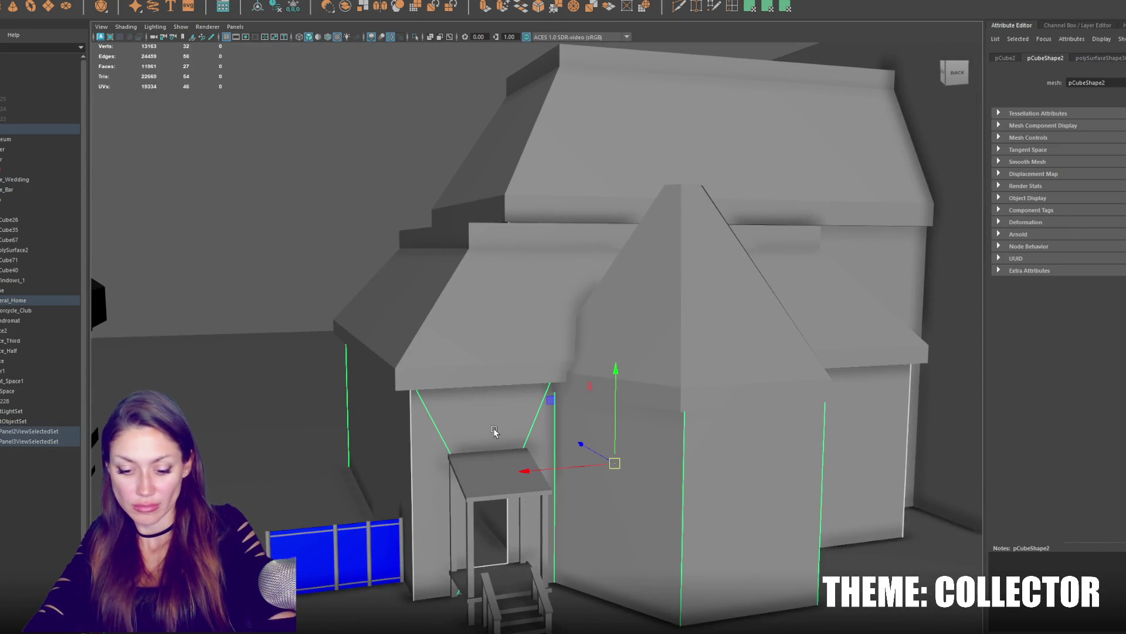
pyautogui.hotkey('ctrl', '1')
pyautogui.scroll(-3, 512, 298)
pyautogui.moveTo(513, 298)
pyautogui.keyDown('alt'); pyautogui.mouseDown()
pyautogui.moveTo(521, 274)
pyautogui.moveTo(591, 261)
pyautogui.mouseUp(); pyautogui.keyUp('alt')
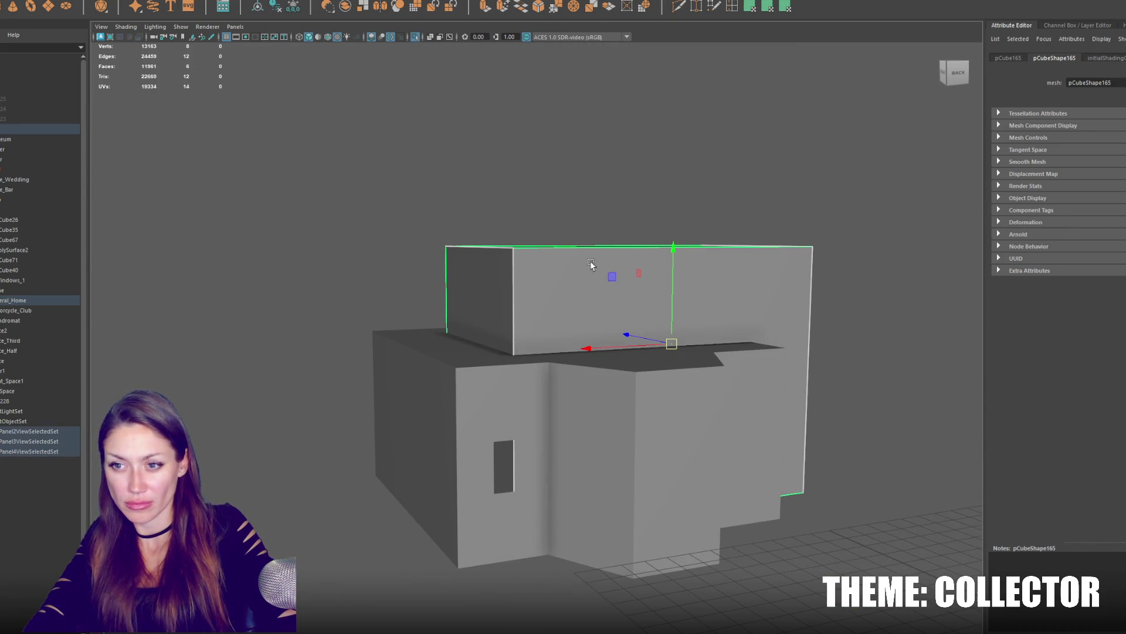
pyautogui.keyDown('shift'); pyautogui.moveTo(805, 400); pyautogui.dragTo(811, 337, button='right'); pyautogui.keyUp('shift')
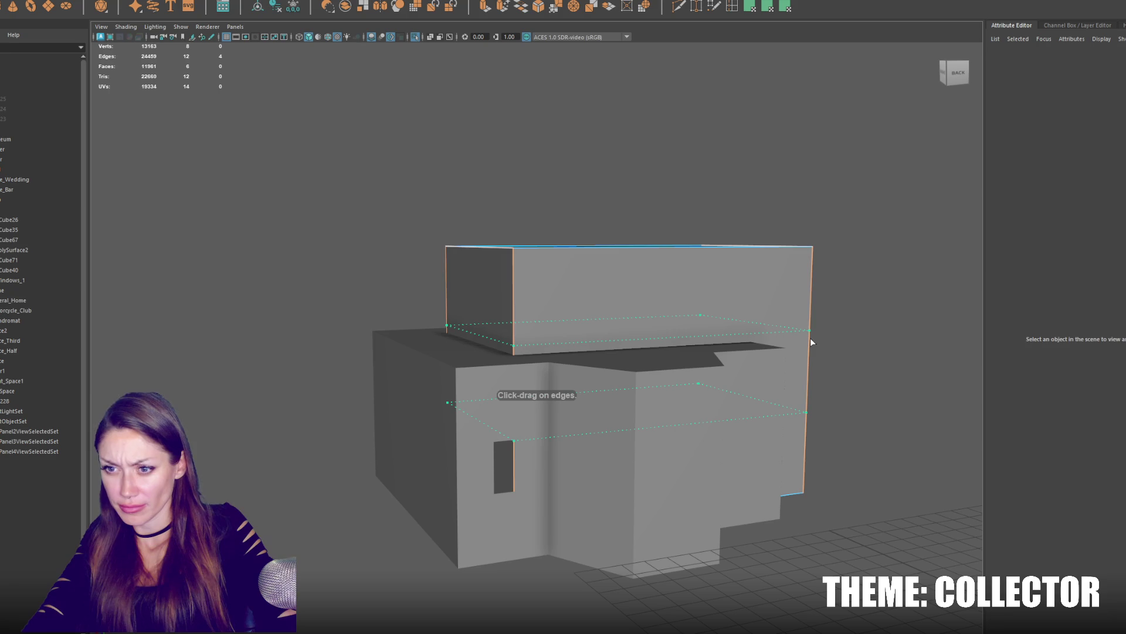
pyautogui.click(810, 337)
# Reset Insert Edge Loop settings, cut another loop across the box and switch to wireframe.
pyautogui.doubleClick(732, 8)
pyautogui.click(1047, 74)
pyautogui.moveTo(812, 332)
pyautogui.mouseDown()
pyautogui.moveTo(817, 339)
pyautogui.moveTo(581, 279)
pyautogui.mouseUp()
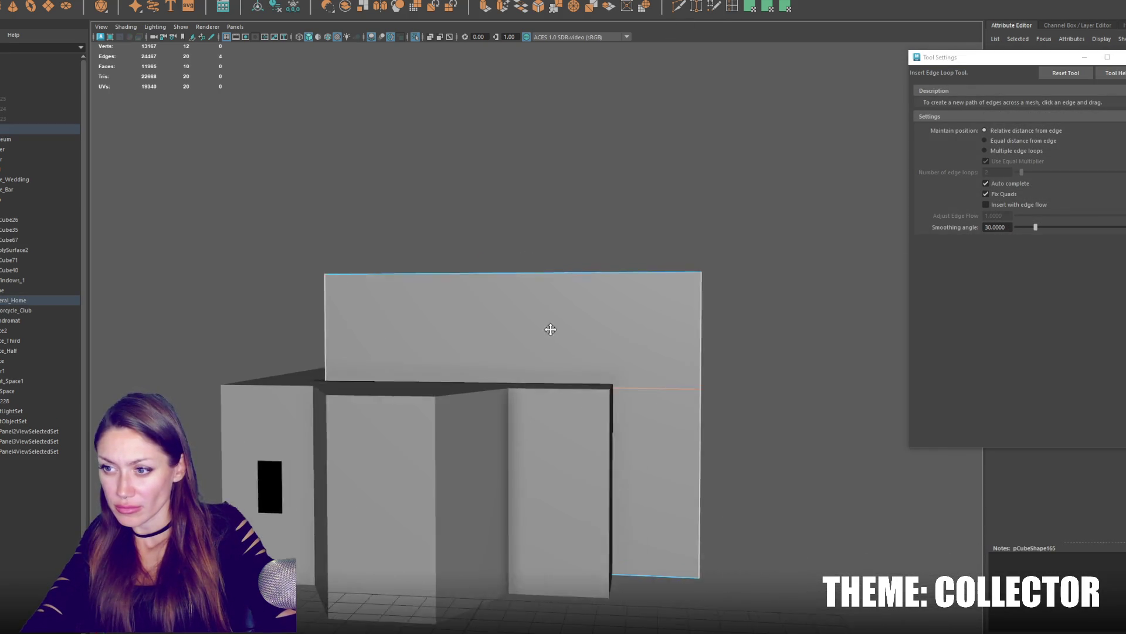
pyautogui.click(584, 278)
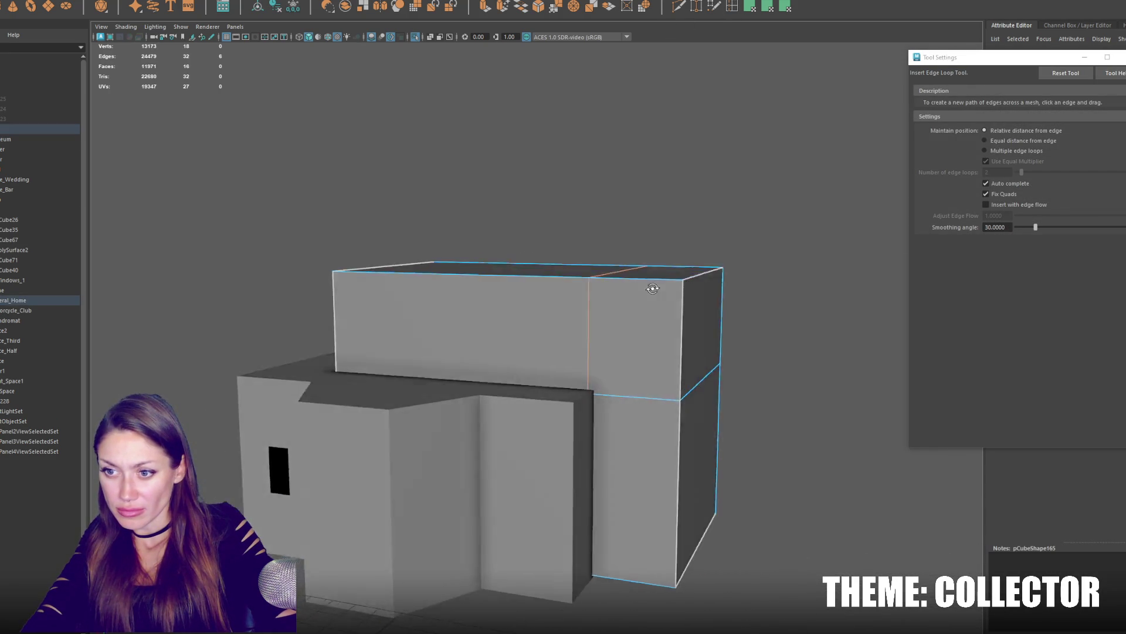
pyautogui.moveTo(584, 278)
pyautogui.keyDown('alt'); pyautogui.mouseDown()
pyautogui.moveTo(479, 340)
pyautogui.moveTo(591, 244)
pyautogui.mouseUp(); pyautogui.keyUp('alt')
pyautogui.moveTo(600, 138); pyautogui.dragTo(663, 110, button='right')
pyautogui.press('4')
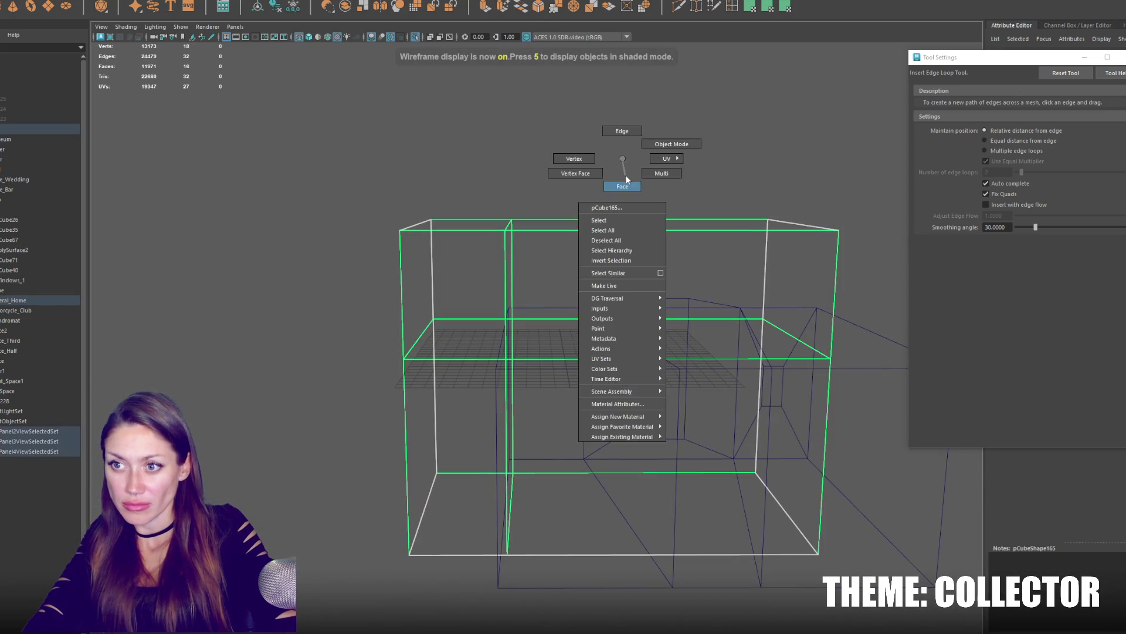
# Select the large box in wireframe and remove its selected faces to open it.
pyautogui.moveTo(616, 157); pyautogui.dragTo(669, 144, button='right')
pyautogui.click(660, 597)
pyautogui.press('q')
pyautogui.click(513, 255)
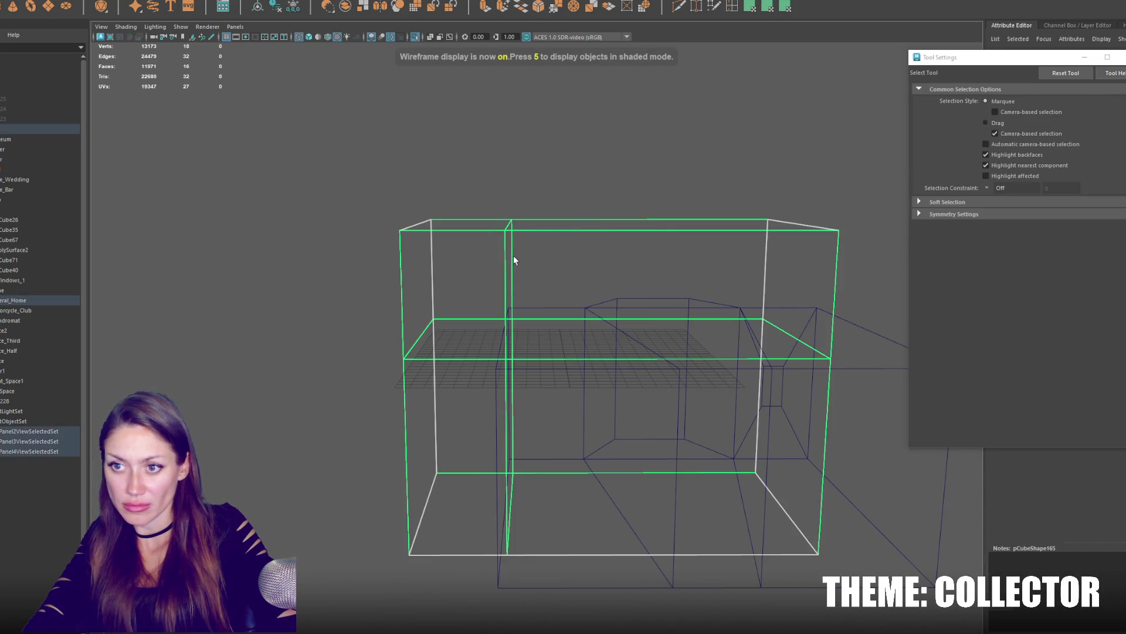
pyautogui.press('F11')
pyautogui.click(579, 561)
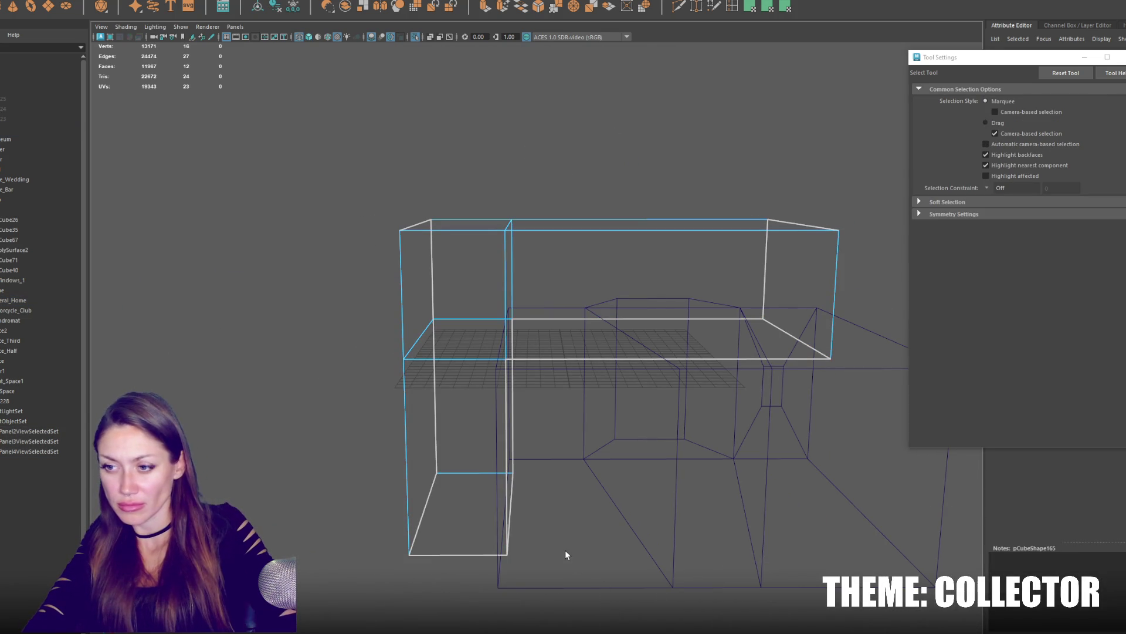
# Inspect the box face from a higher angle, then select the small cube with the Move tool.
pyautogui.click(564, 551)
pyautogui.moveTo(565, 553)
pyautogui.keyDown('alt'); pyautogui.mouseDown()
pyautogui.moveTo(416, 347)
pyautogui.moveTo(431, 343)
pyautogui.mouseUp(); pyautogui.keyUp('alt')
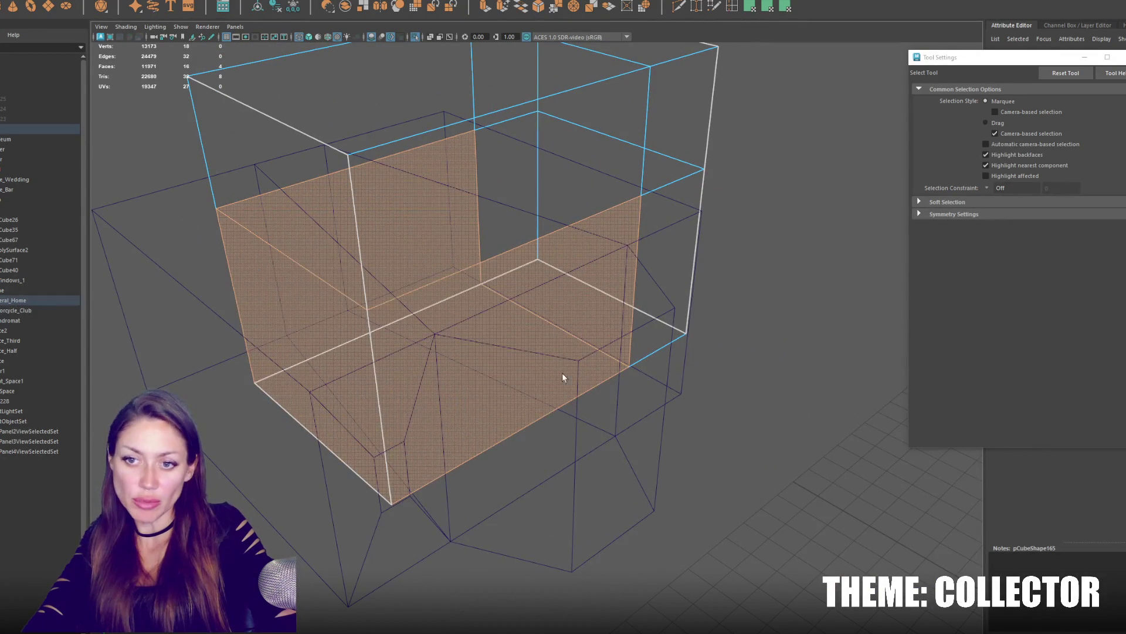
pyautogui.click(732, 432)
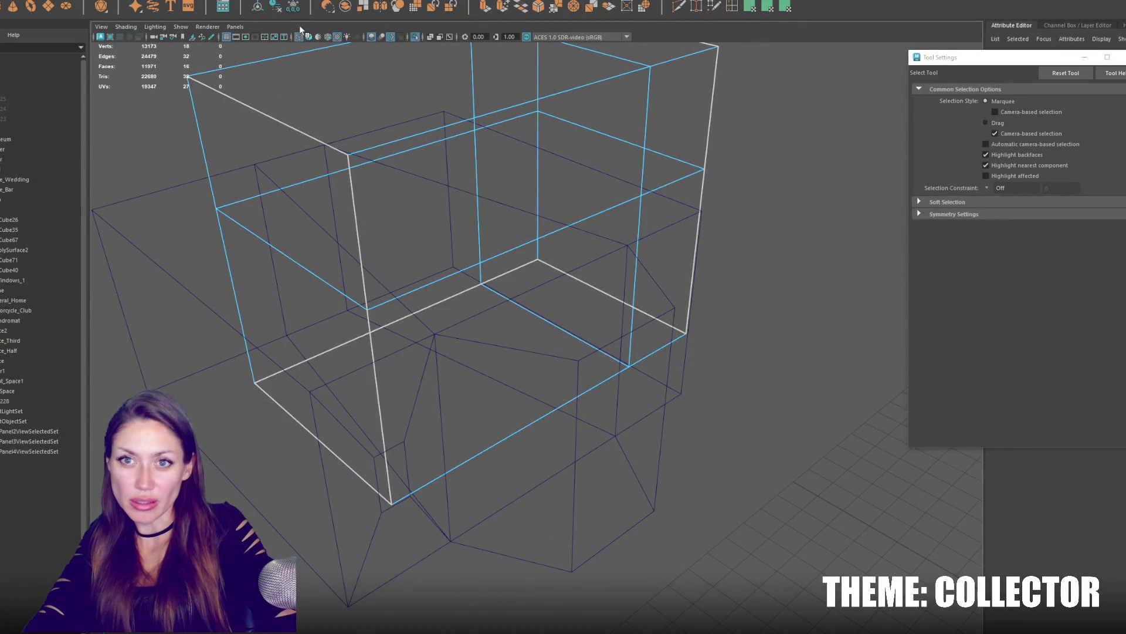
pyautogui.click(644, 383)
pyautogui.scroll(-3, 644, 382)
pyautogui.click(827, 504)
pyautogui.press('w')
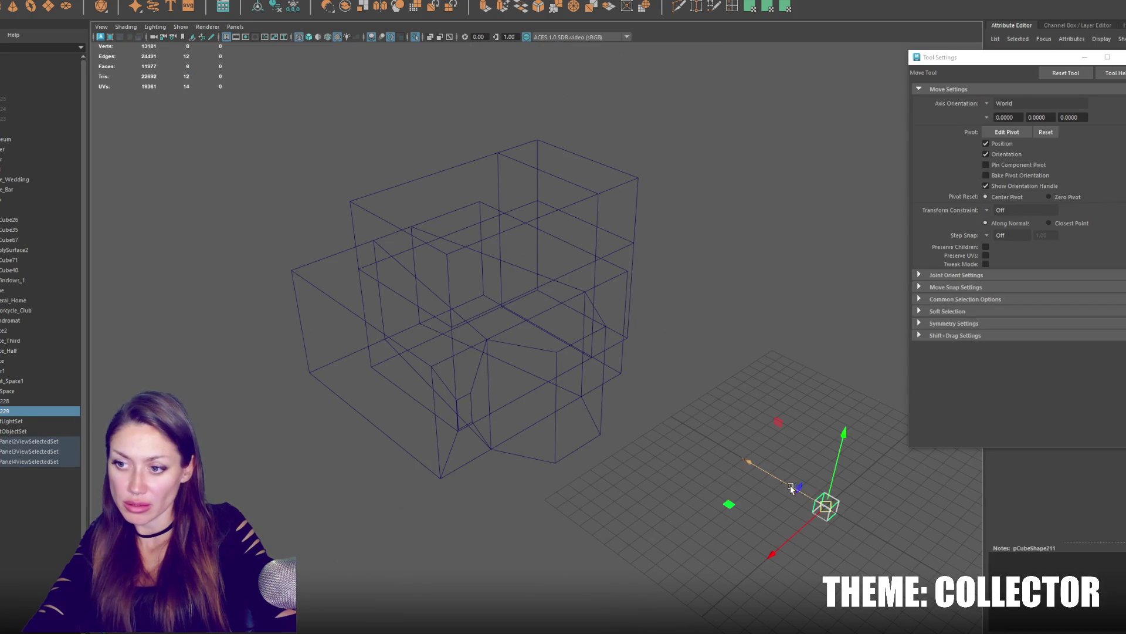
# Select a different wireframe box and delete its selected faces.
pyautogui.press('r')
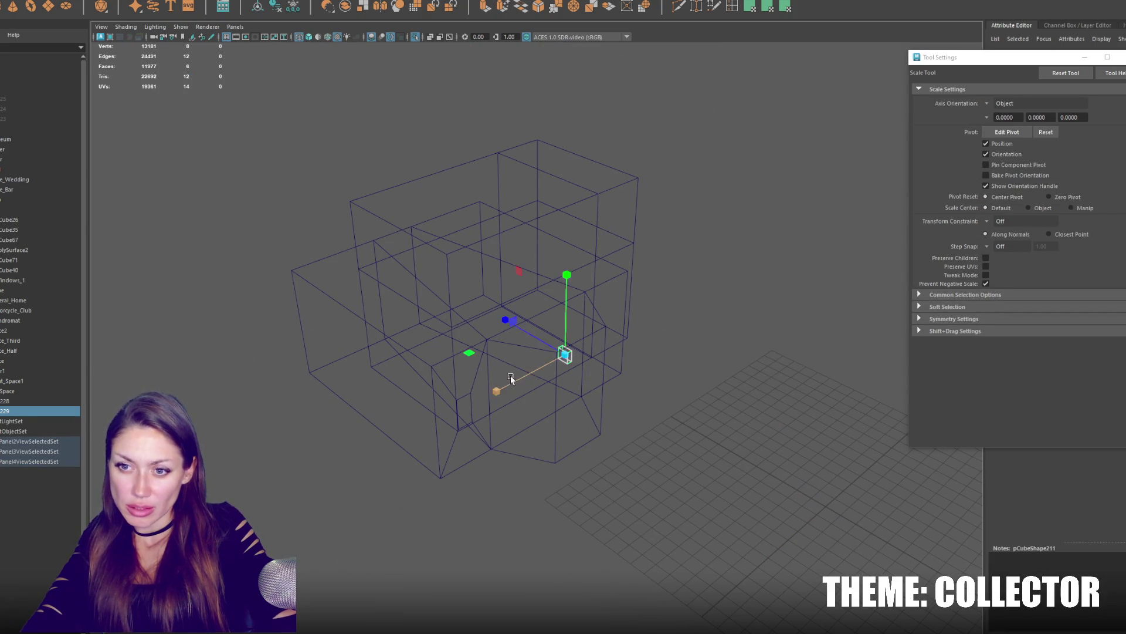
pyautogui.moveTo(511, 375); pyautogui.dragTo(405, 448)
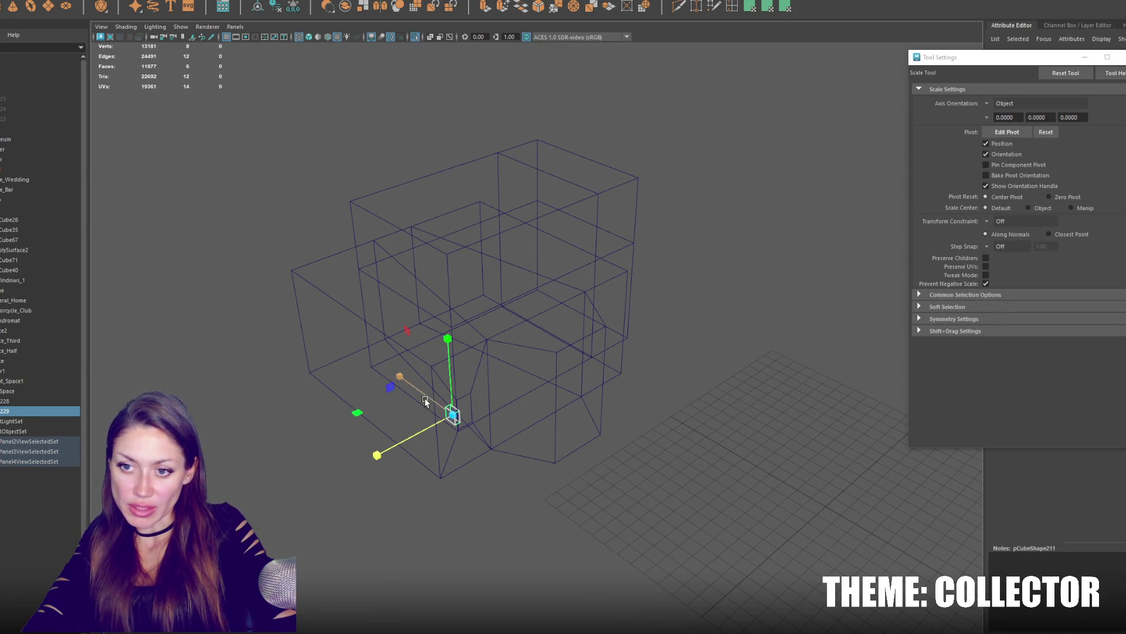
pyautogui.moveTo(206, 275)
pyautogui.keyDown('alt'); pyautogui.mouseDown()
pyautogui.moveTo(438, 339)
pyautogui.moveTo(369, 359)
pyautogui.moveTo(362, 341)
pyautogui.mouseUp(); pyautogui.keyUp('alt')
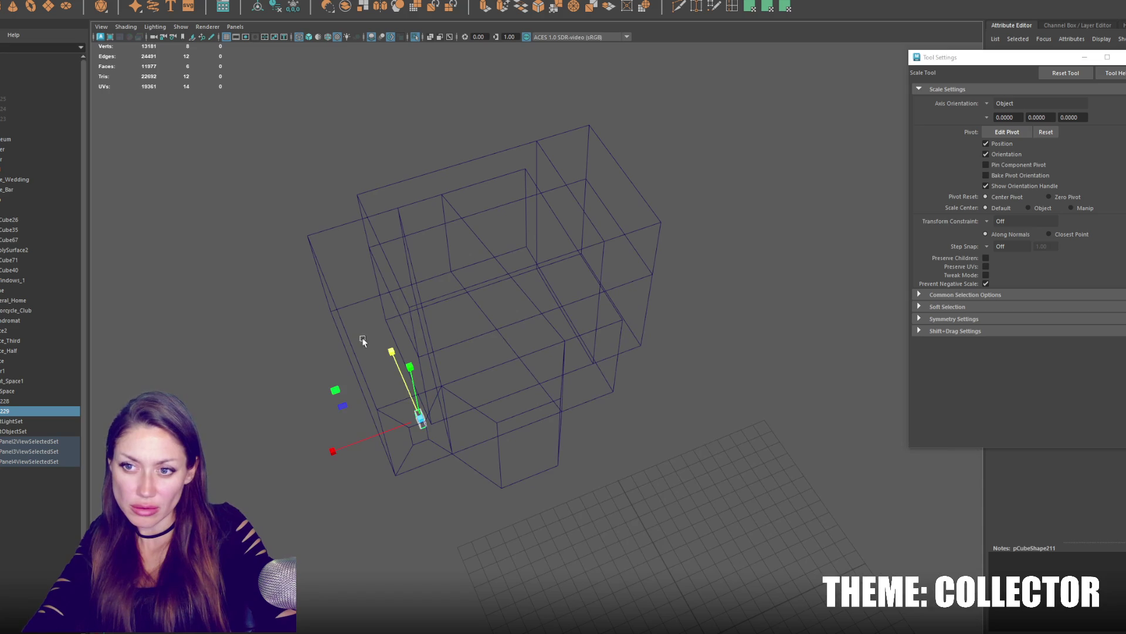
pyautogui.click(436, 299)
pyautogui.moveTo(280, 196)
pyautogui.keyDown('alt'); pyautogui.mouseDown()
pyautogui.moveTo(395, 326)
pyautogui.moveTo(415, 313)
pyautogui.moveTo(483, 347)
pyautogui.mouseUp(); pyautogui.keyUp('alt')
pyautogui.press('Delete')
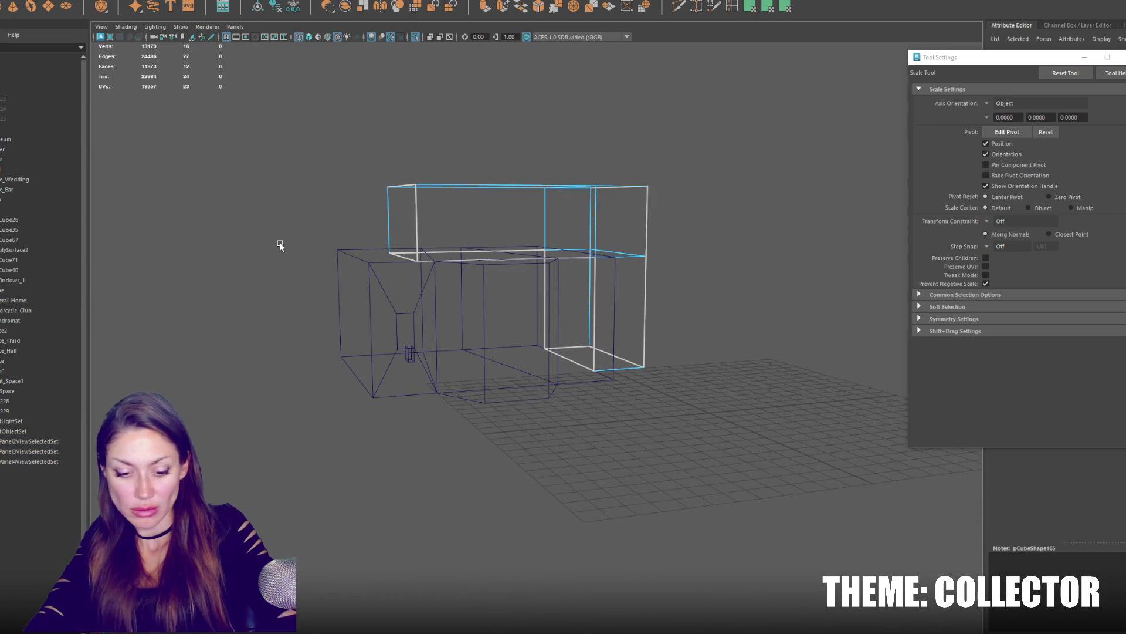
pyautogui.click(336, 200)
pyautogui.keyDown('alt'); pyautogui.moveTo(336, 201); pyautogui.dragTo(501, 326); pyautogui.keyUp('alt')
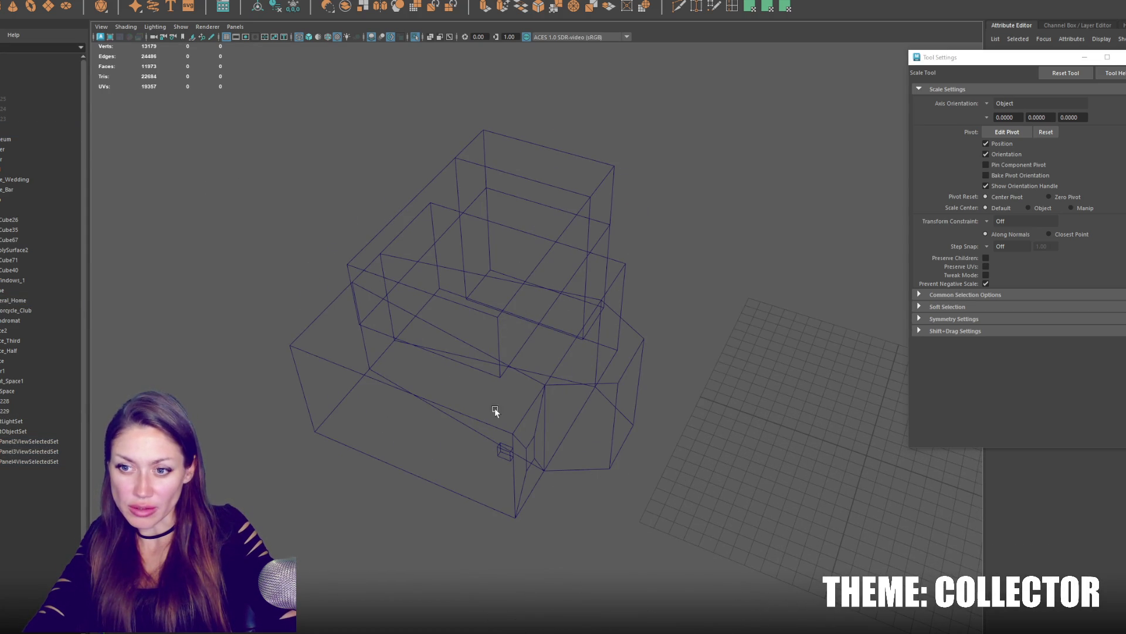
# Scale the small cube into a tall narrow block, raise it up and return to shaded view.
pyautogui.click(503, 453)
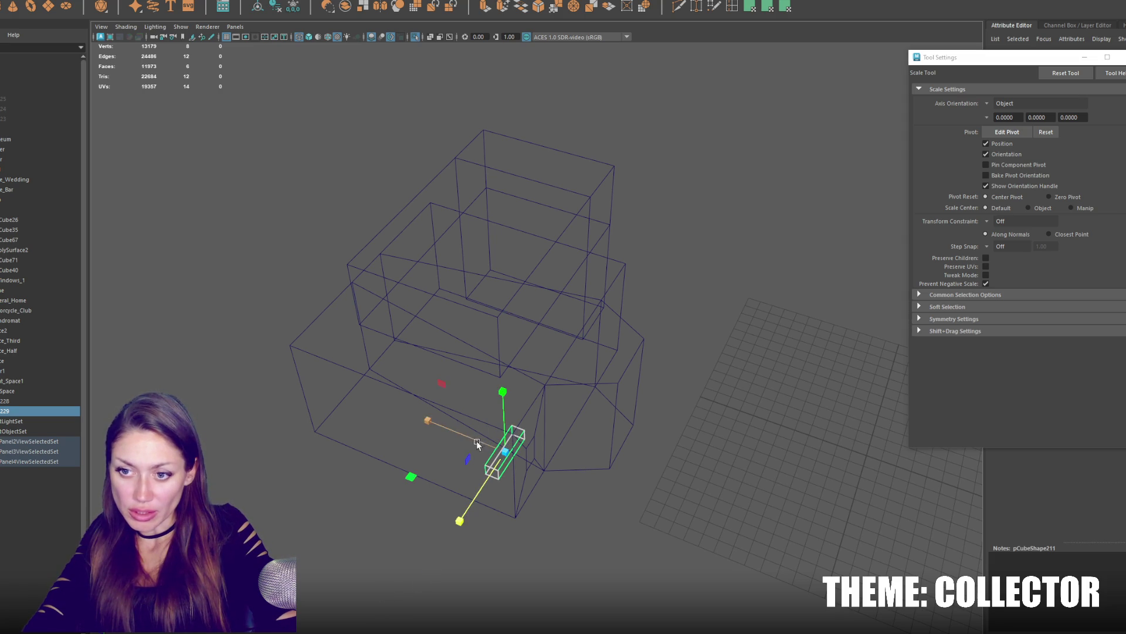
pyautogui.moveTo(476, 440); pyautogui.dragTo(386, 430)
pyautogui.moveTo(503, 394); pyautogui.dragTo(479, 280)
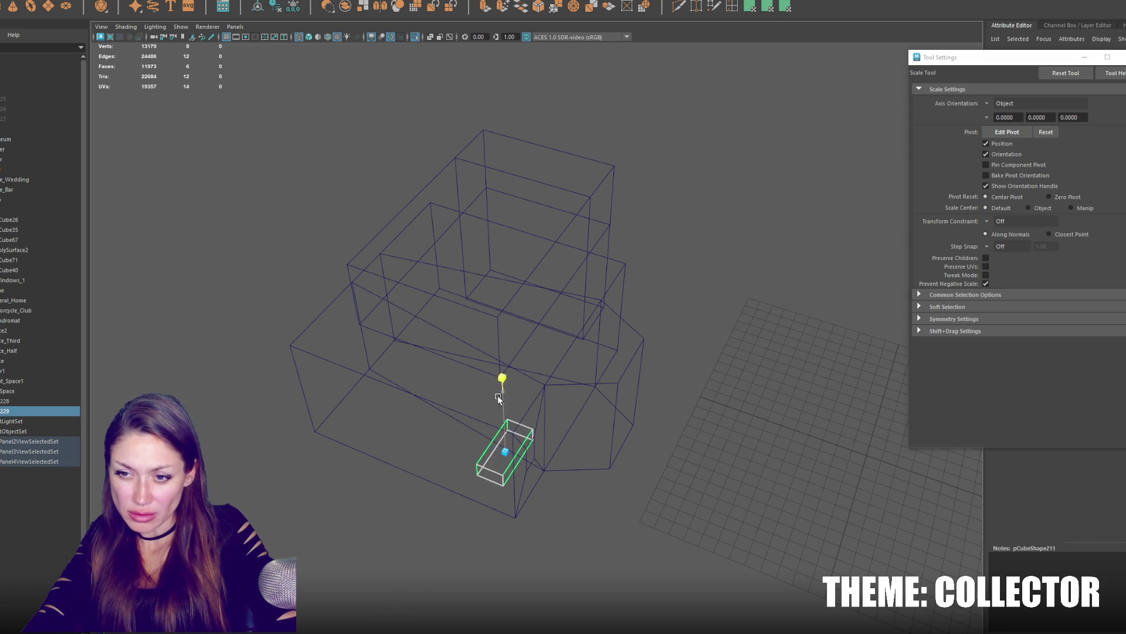
pyautogui.press('w')
pyautogui.moveTo(506, 444)
pyautogui.mouseDown()
pyautogui.moveTo(523, 433)
pyautogui.moveTo(510, 383)
pyautogui.moveTo(531, 386)
pyautogui.mouseUp()
pyautogui.press('f')
pyautogui.press('6')
pyautogui.hotkey('alt', 'b')
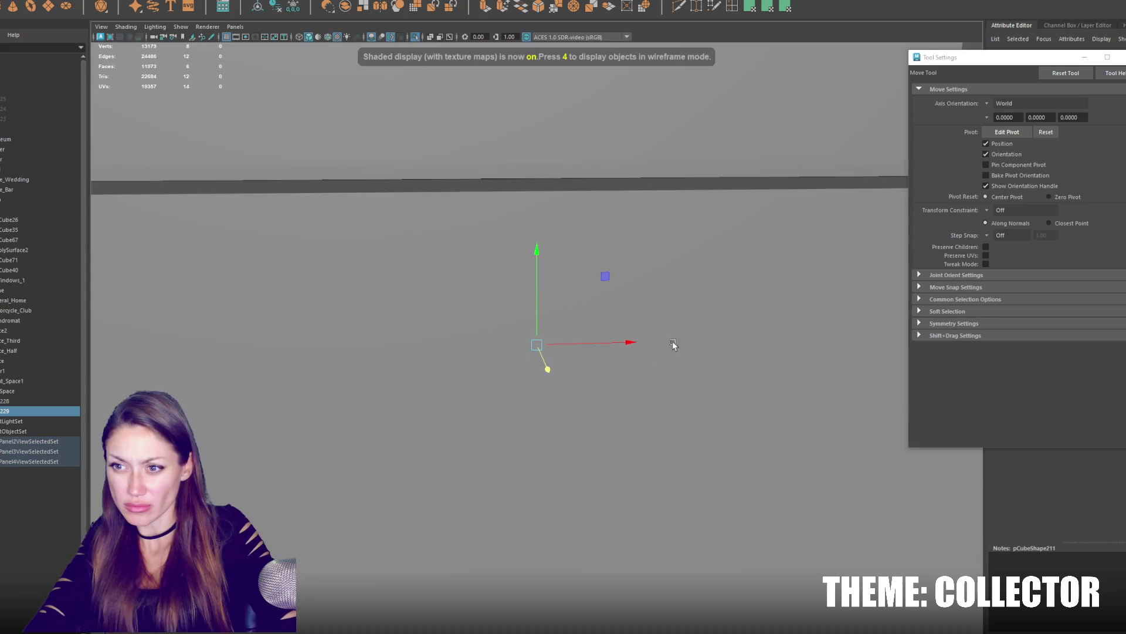
pyautogui.scroll(-5, 674, 344)
# Slide the dark window block along the building's wall into position.
pyautogui.keyDown('alt'); pyautogui.moveTo(674, 344); pyautogui.dragTo(468, 319); pyautogui.keyUp('alt')
pyautogui.scroll(3, 468, 319)
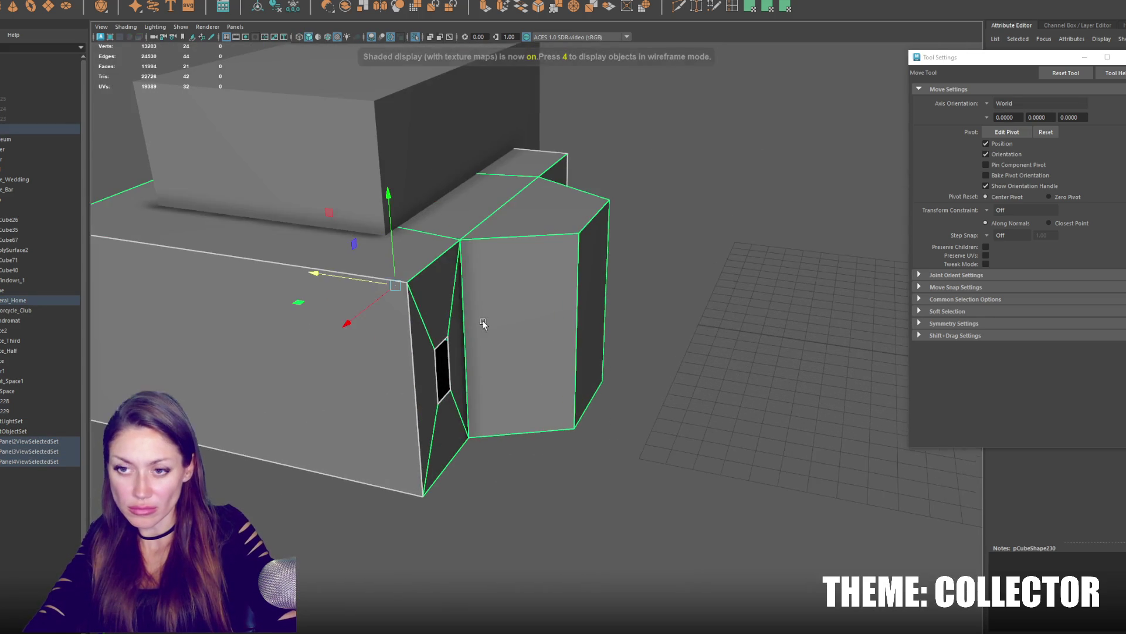
pyautogui.hotkey('ctrl', 'd')
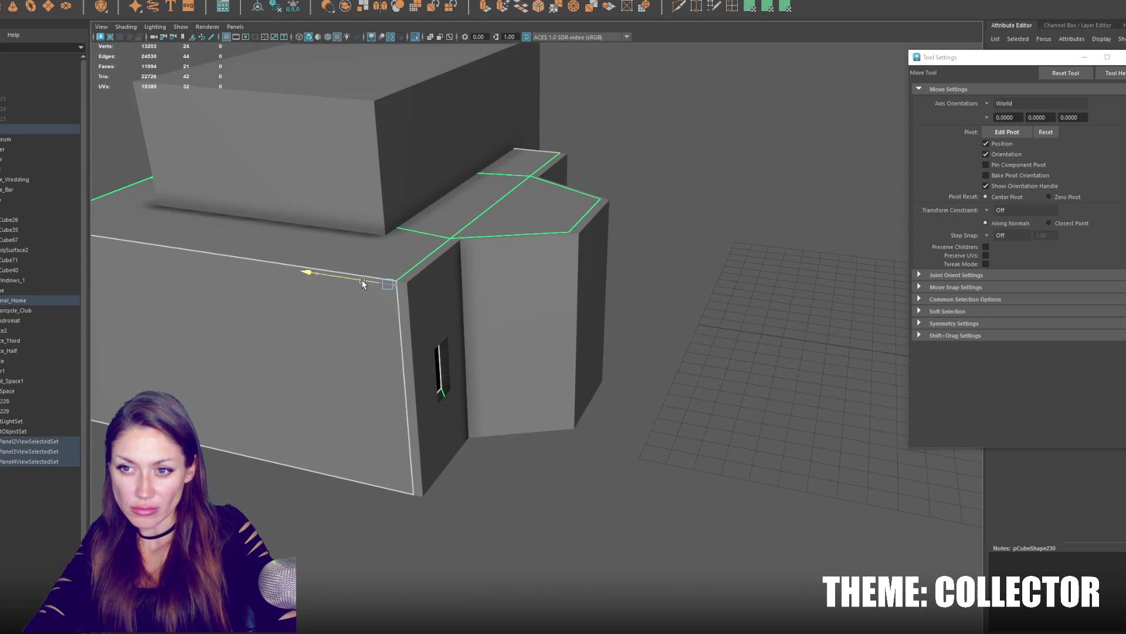
pyautogui.moveTo(362, 283)
pyautogui.keyDown('alt'); pyautogui.mouseDown()
pyautogui.moveTo(404, 240)
pyautogui.moveTo(446, 226)
pyautogui.mouseUp(); pyautogui.keyUp('alt')
pyautogui.press('r')
pyautogui.rightClick(699, 284)
pyautogui.click(388, 370)
pyautogui.press('w')
pyautogui.moveTo(363, 364)
pyautogui.mouseDown()
pyautogui.moveTo(359, 373)
pyautogui.moveTo(390, 298)
pyautogui.mouseUp()
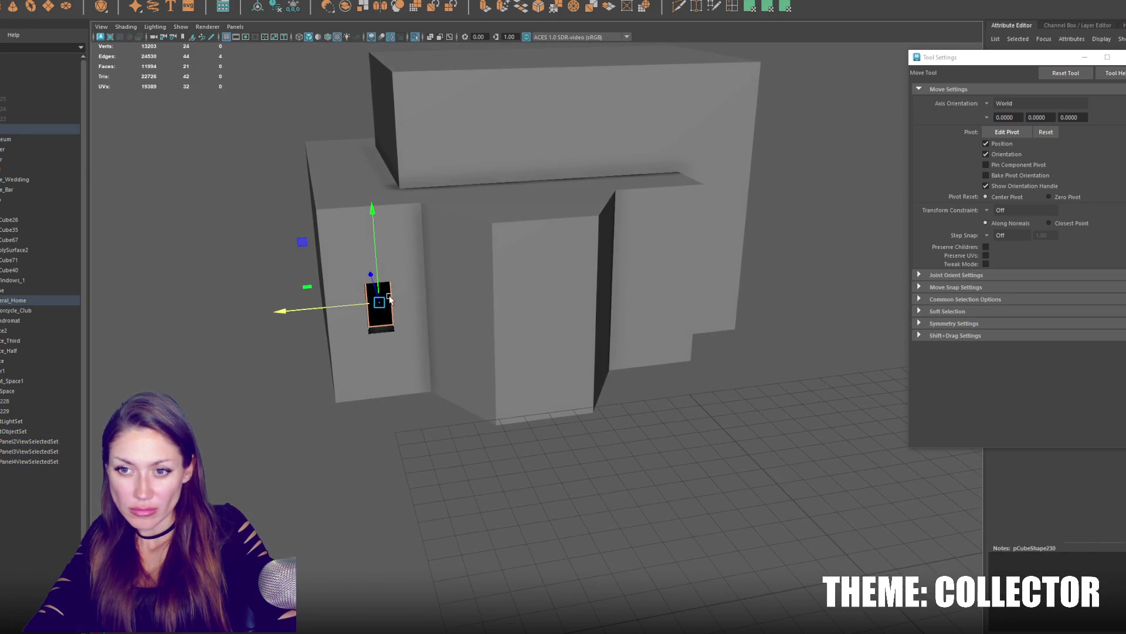
# Select the front wall group, shift it slightly left and switch to wireframe.
pyautogui.keyDown('alt'); pyautogui.moveTo(674, 307); pyautogui.dragTo(692, 289); pyautogui.keyUp('alt')
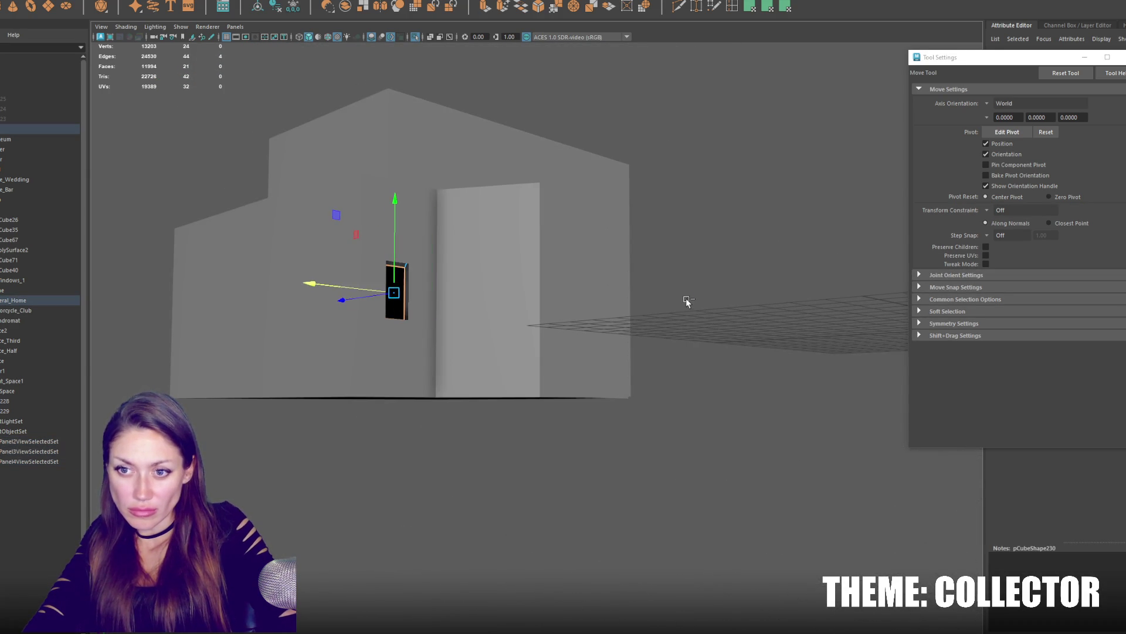
pyautogui.press('Up')
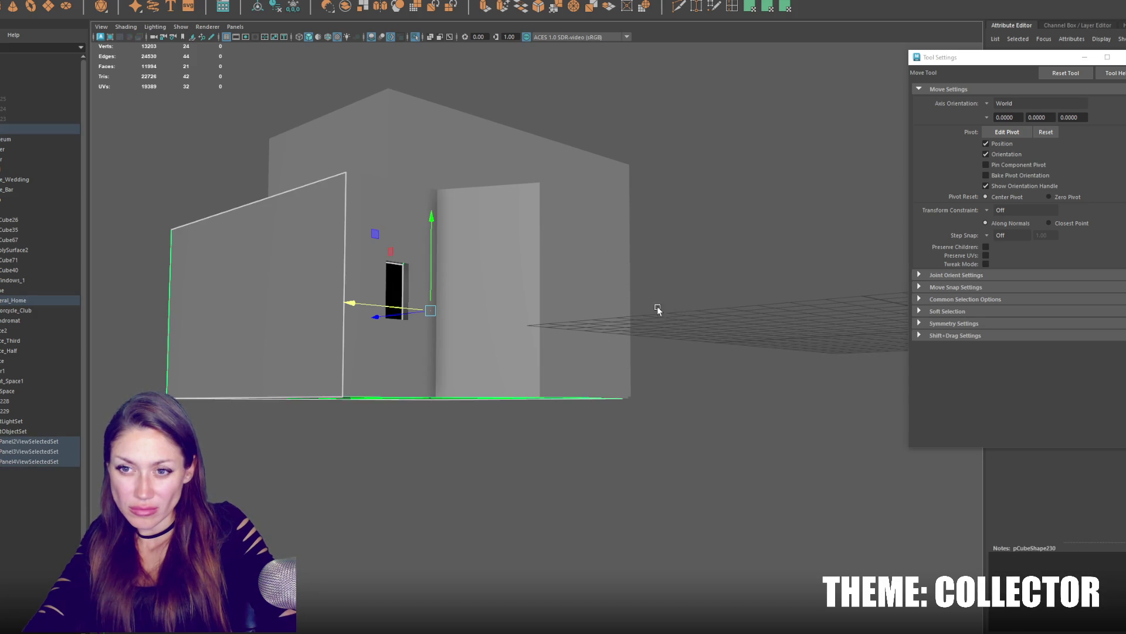
pyautogui.keyDown('alt'); pyautogui.moveTo(657, 309); pyautogui.dragTo(687, 333); pyautogui.keyUp('alt')
pyautogui.moveTo(353, 281); pyautogui.dragTo(787, 308)
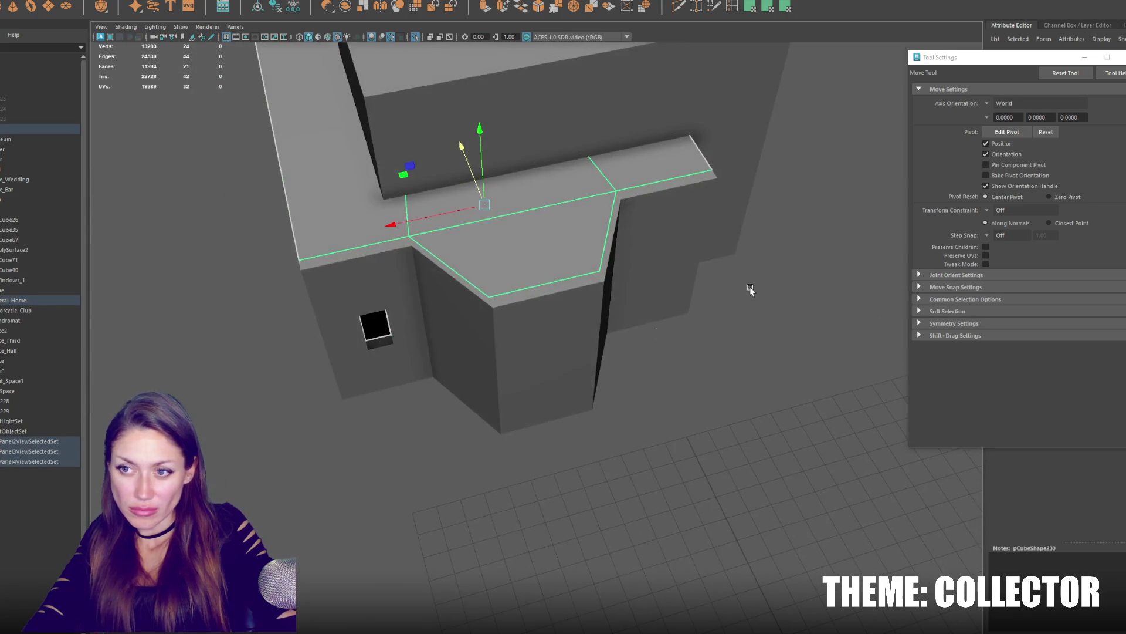
pyautogui.moveTo(790, 335); pyautogui.dragTo(719, 305, button='right')
pyautogui.press('4')
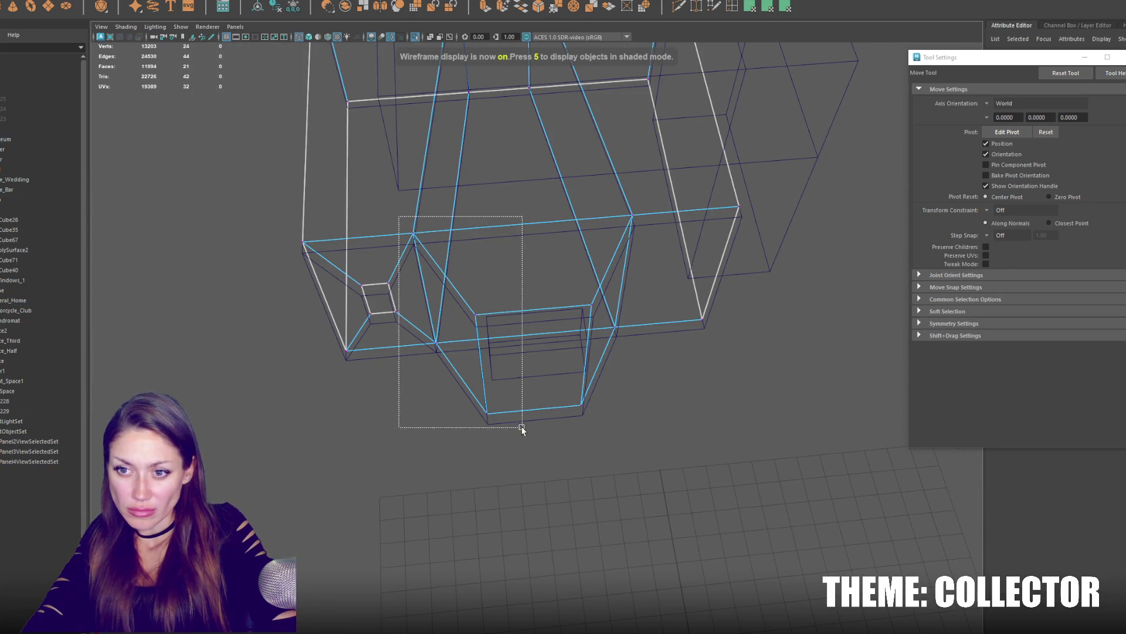
# Pull the box's right-side and left-edge vertices inward along X.
pyautogui.moveTo(522, 426); pyautogui.dragTo(522, 428)
pyautogui.moveTo(428, 332); pyautogui.dragTo(440, 337)
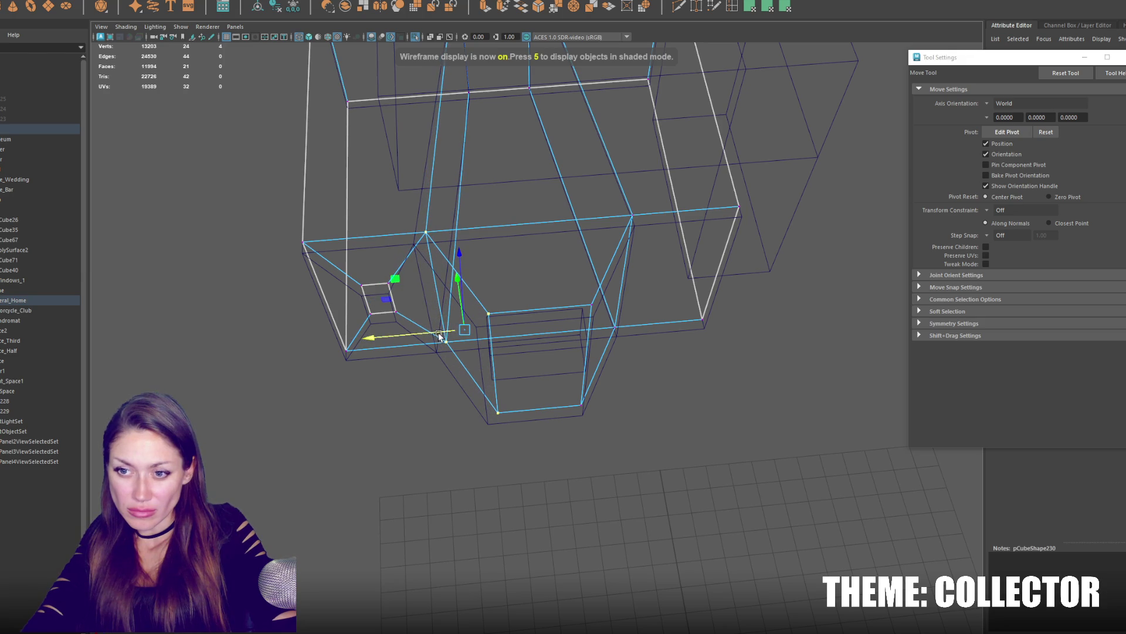
pyautogui.moveTo(660, 194); pyautogui.dragTo(551, 435)
pyautogui.moveTo(556, 326)
pyautogui.mouseDown()
pyautogui.moveTo(545, 328)
pyautogui.moveTo(621, 232)
pyautogui.mouseUp()
pyautogui.moveTo(701, 112); pyautogui.dragTo(625, 383)
pyautogui.moveTo(528, 252); pyautogui.dragTo(493, 252)
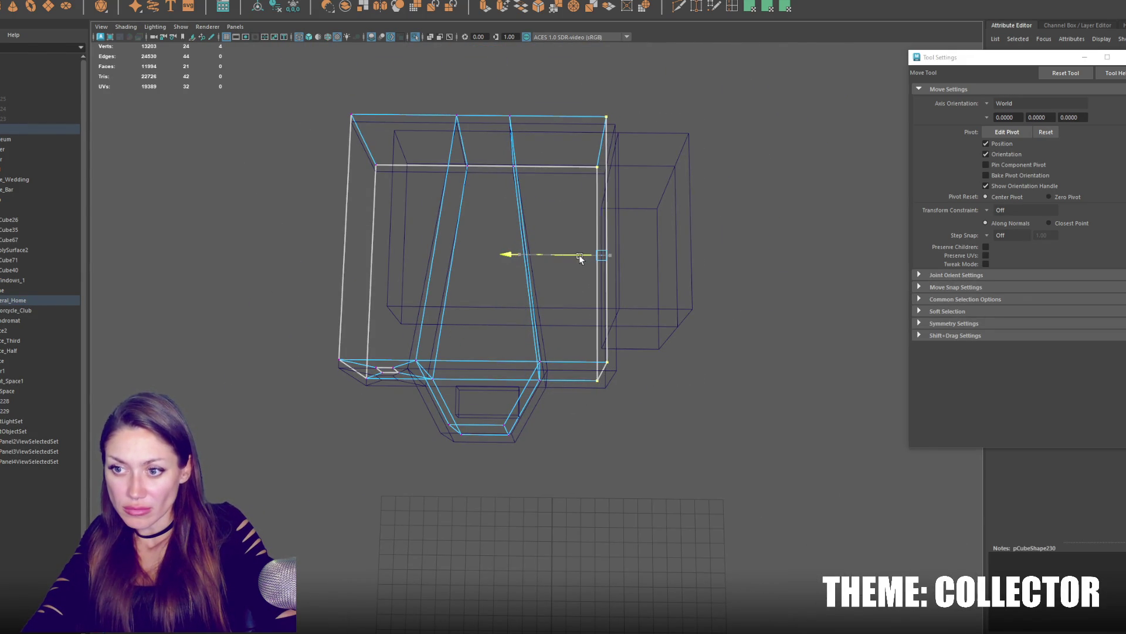
pyautogui.keyDown('alt'); pyautogui.moveTo(392, 230); pyautogui.dragTo(536, 164, button='middle'); pyautogui.keyUp('alt')
pyautogui.keyDown('shift'); pyautogui.click(500, 379); pyautogui.keyUp('shift')
pyautogui.moveTo(473, 261); pyautogui.dragTo(471, 308)
# Lower the box's top vertices, return to shaded view and select the door face.
pyautogui.moveTo(391, 154); pyautogui.dragTo(658, 293)
pyautogui.moveTo(572, 201); pyautogui.dragTo(542, 229)
pyautogui.keyDown('alt'); pyautogui.moveTo(541, 230); pyautogui.dragTo(635, 231, button='middle'); pyautogui.keyUp('alt')
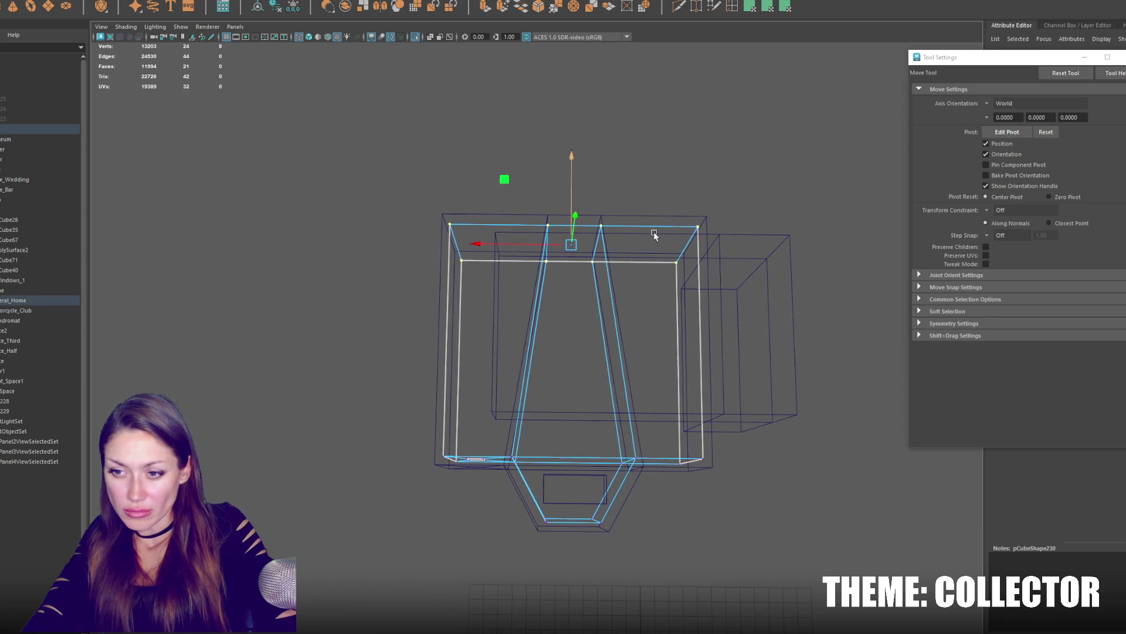
pyautogui.moveTo(654, 234)
pyautogui.keyDown('alt'); pyautogui.mouseDown()
pyautogui.moveTo(622, 329)
pyautogui.moveTo(693, 268)
pyautogui.moveTo(827, 240)
pyautogui.moveTo(360, 329)
pyautogui.mouseUp(); pyautogui.keyUp('alt')
pyautogui.moveTo(576, 207)
pyautogui.mouseDown()
pyautogui.moveTo(575, 262)
pyautogui.moveTo(561, 278)
pyautogui.mouseUp()
pyautogui.scroll(4, 448, 294)
pyautogui.moveTo(447, 294)
pyautogui.keyDown('alt'); pyautogui.mouseDown()
pyautogui.moveTo(486, 284)
pyautogui.moveTo(216, 189)
pyautogui.mouseUp(); pyautogui.keyUp('alt')
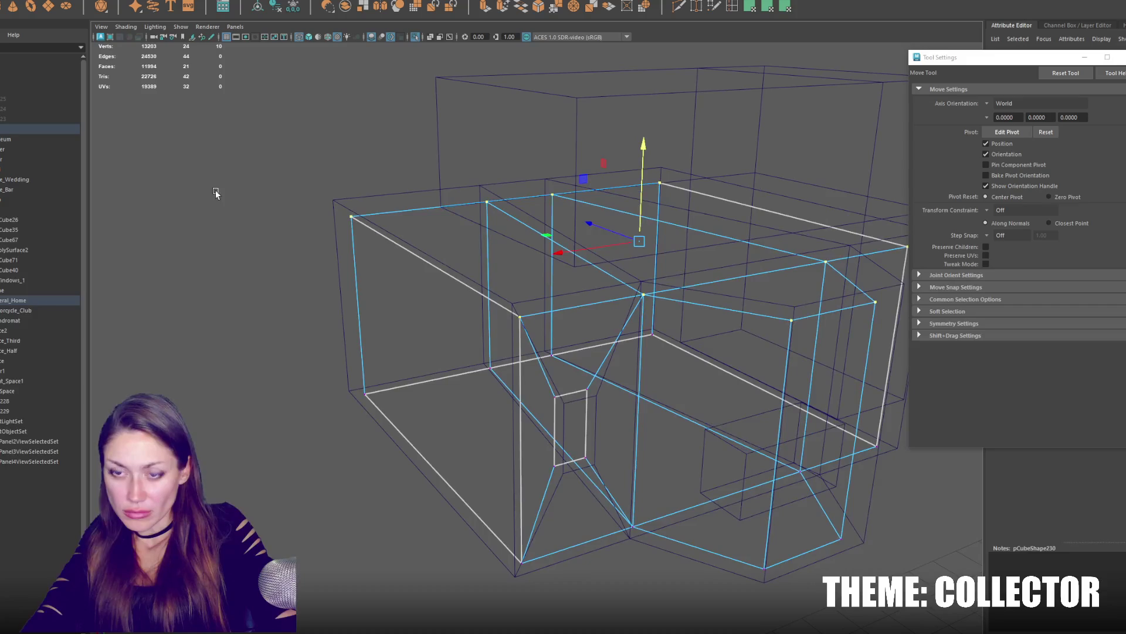
pyautogui.click(392, 255)
pyautogui.press('5')
pyautogui.keyDown('alt'); pyautogui.moveTo(506, 353); pyautogui.dragTo(555, 427); pyautogui.keyUp('alt')
pyautogui.click(554, 427)
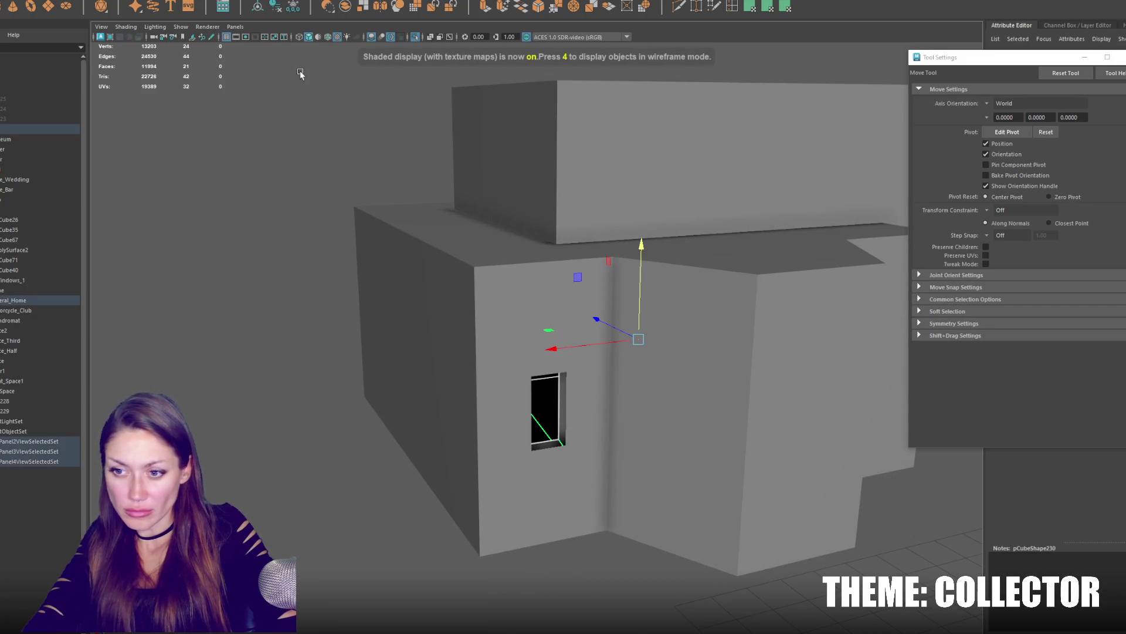
# Reverse the normals of the door face and reselect the front box.
pyautogui.click(249, 0)
pyautogui.click(249, 11)
pyautogui.moveTo(286, 161); pyautogui.dragTo(289, 132, button='right')
pyautogui.click(555, 406)
pyautogui.hotkey('ctrl', 'z')
pyautogui.click(573, 417)
pyautogui.moveTo(574, 417)
pyautogui.keyDown('alt'); pyautogui.mouseDown()
pyautogui.moveTo(612, 404)
pyautogui.moveTo(298, 252)
pyautogui.mouseUp(); pyautogui.keyUp('alt')
# Marquee-select the house geometry and add the upper back box, ready to merge.
pyautogui.rightClick(297, 253)
pyautogui.moveTo(401, 332)
pyautogui.keyDown('alt'); pyautogui.mouseDown()
pyautogui.moveTo(427, 373)
pyautogui.moveTo(870, 473)
pyautogui.mouseUp(); pyautogui.keyUp('alt')
pyautogui.press('q')
pyautogui.moveTo(841, 384)
pyautogui.mouseDown()
pyautogui.moveTo(314, 402)
pyautogui.moveTo(324, 395)
pyautogui.mouseUp()
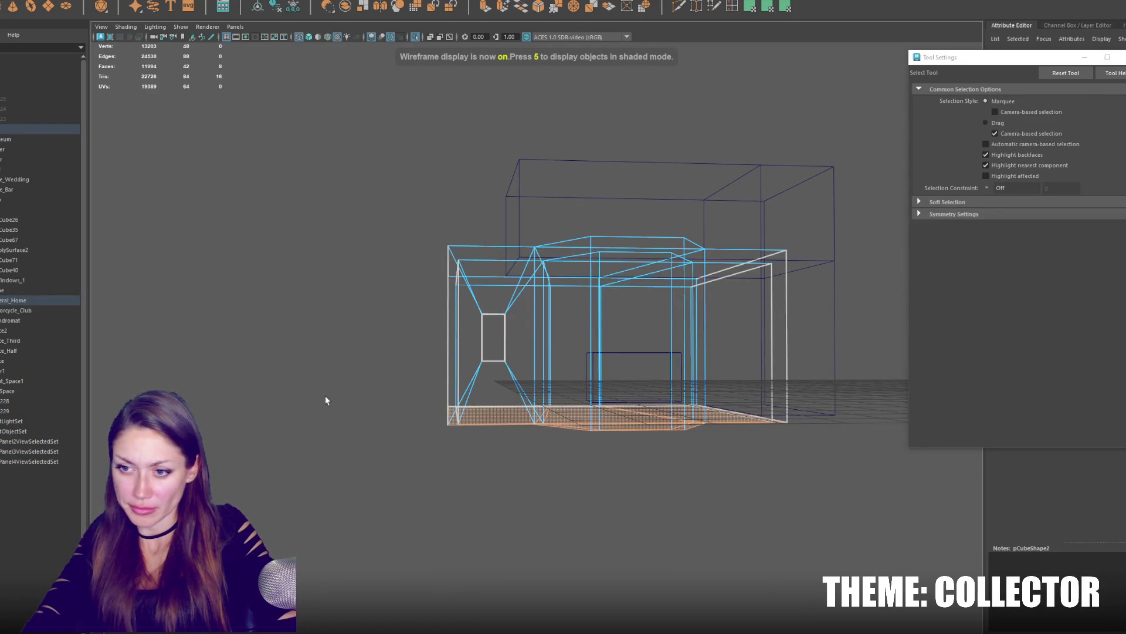
pyautogui.press('5')
pyautogui.press('w')
pyautogui.scroll(5, 317, 395)
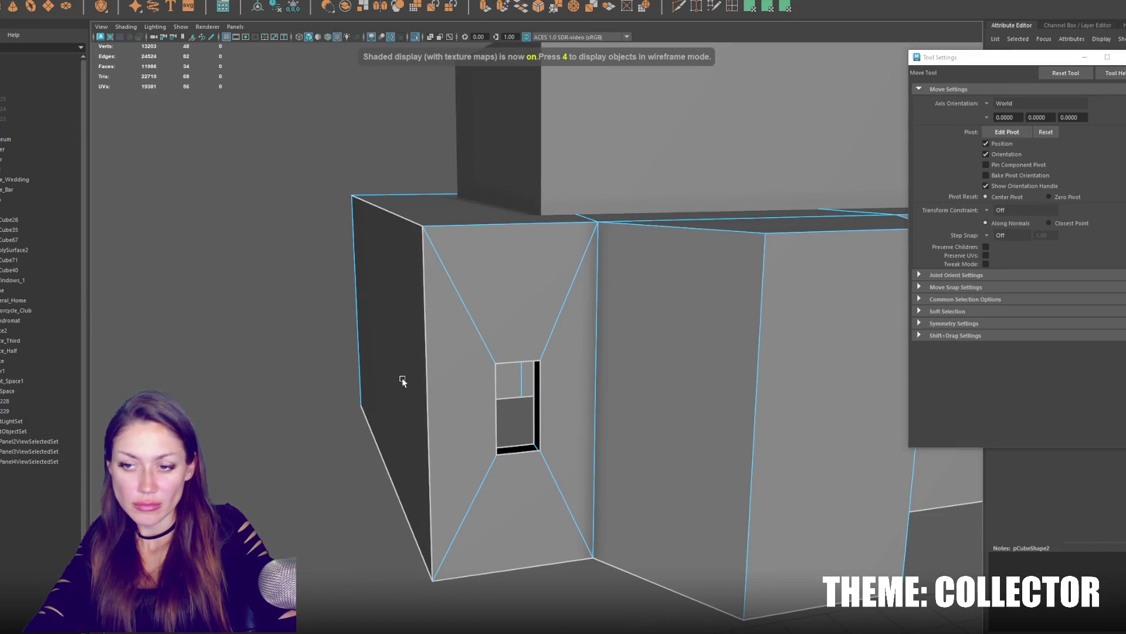
pyautogui.scroll(-5, 401, 381)
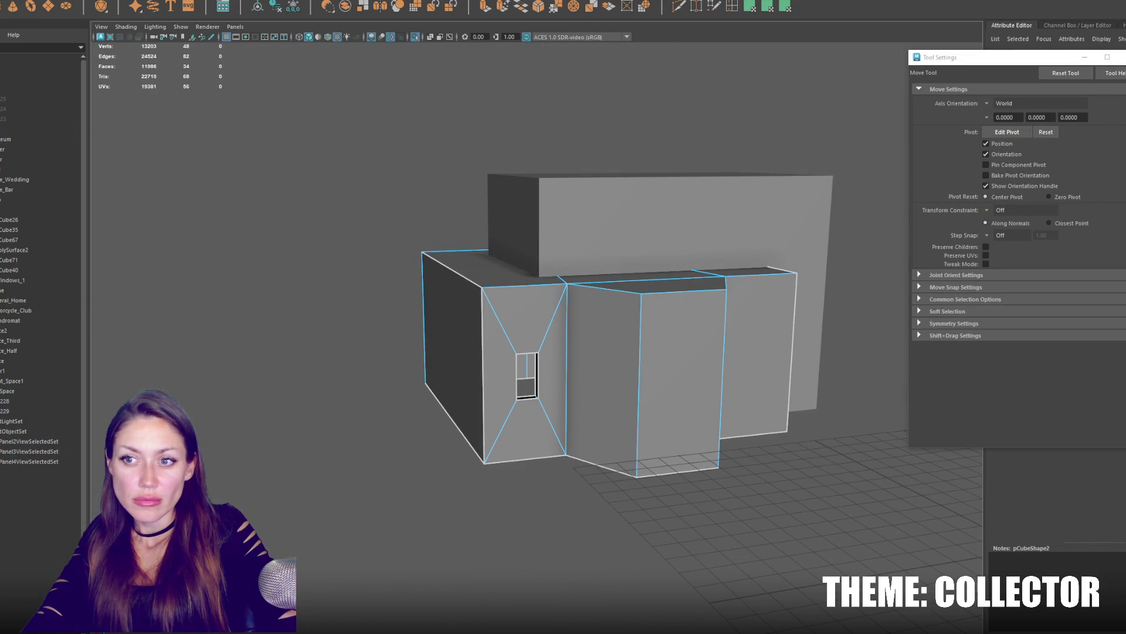
pyautogui.click(567, 182)
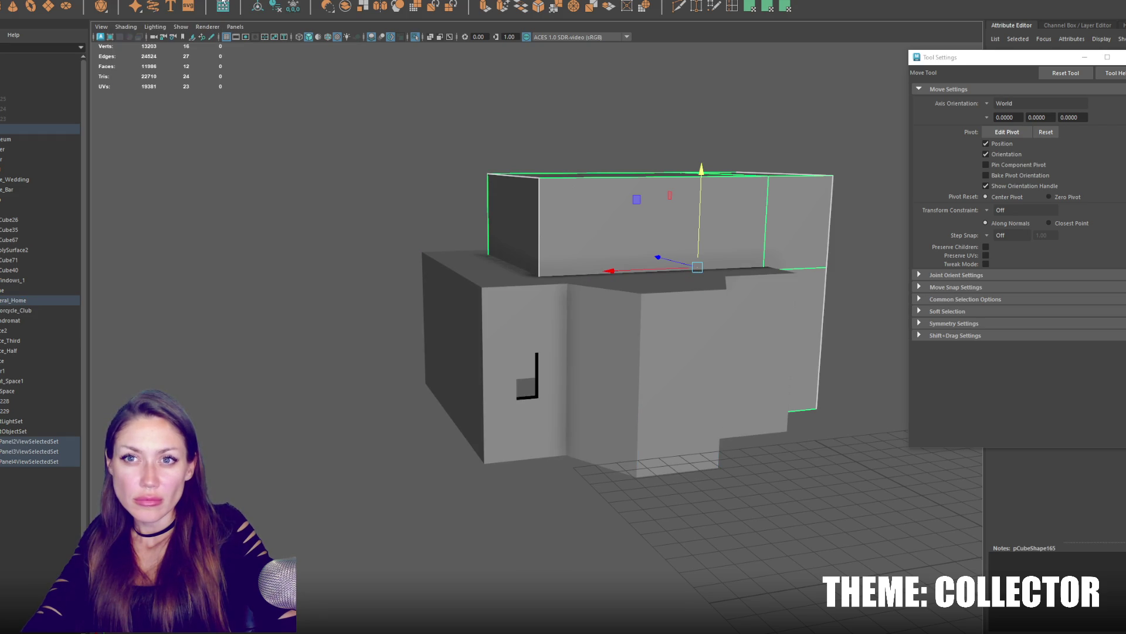
pyautogui.scroll(5, 456, 335)
pyautogui.rightClick(295, 238)
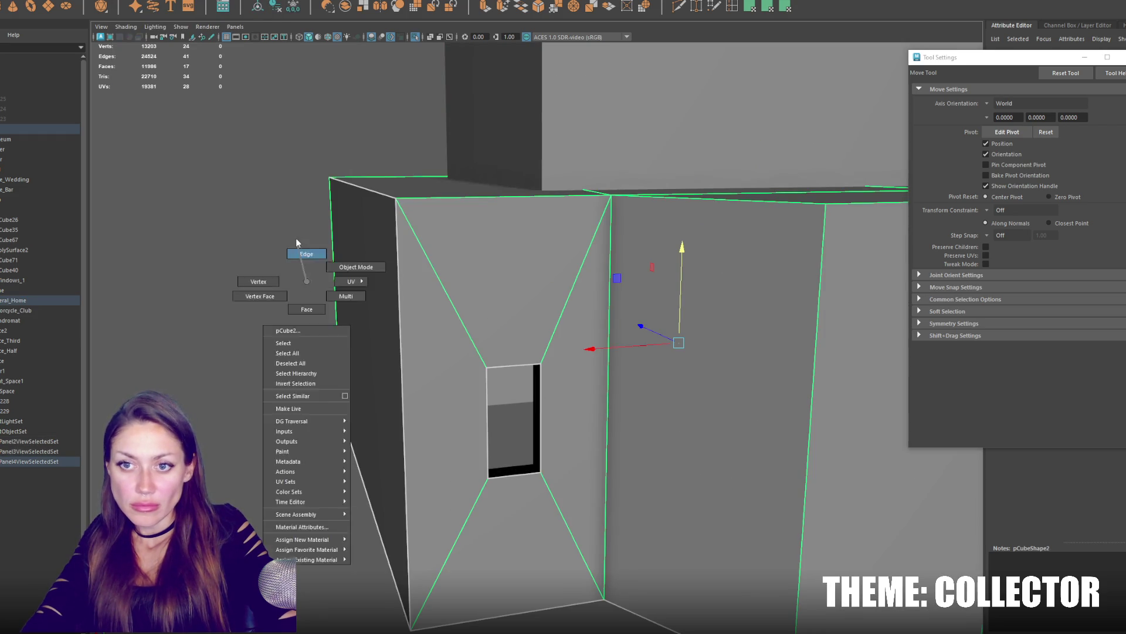
# Combine the front building pieces into one mesh and select the doorway edge loops.
pyautogui.press('4')
pyautogui.press('F8')
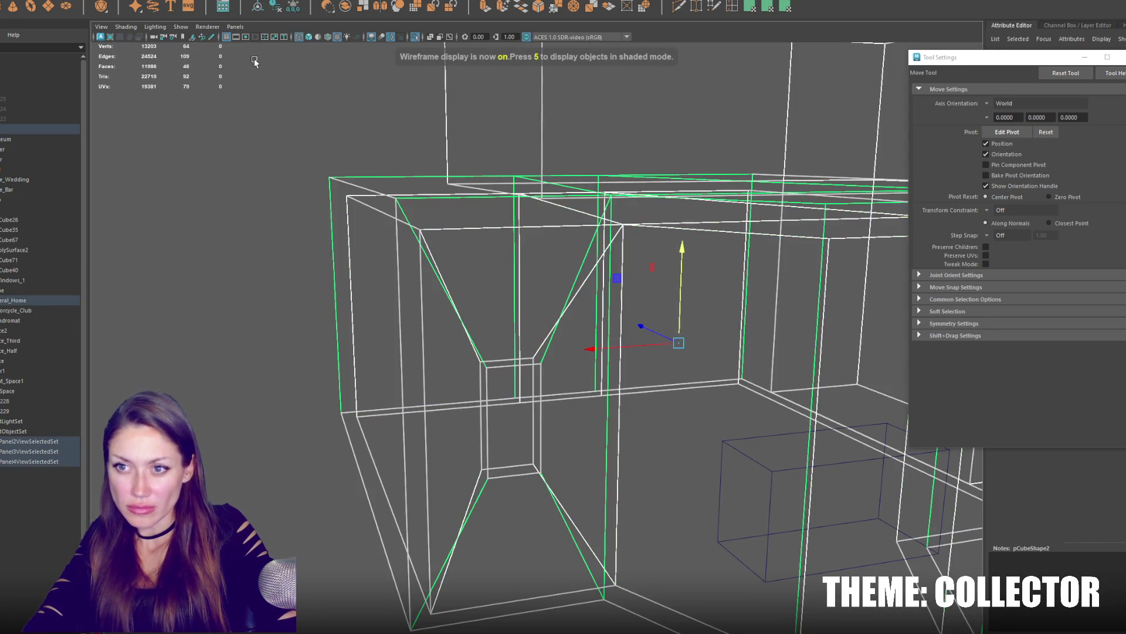
pyautogui.click(167, 11)
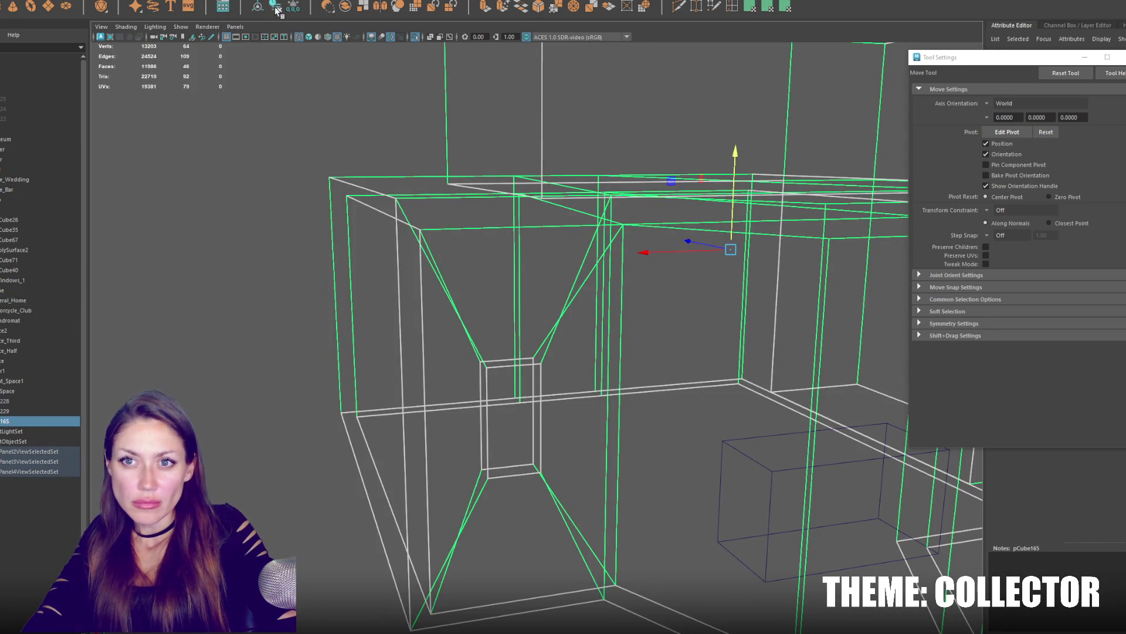
pyautogui.press('F10')
pyautogui.press('q')
pyautogui.doubleClick(488, 366)
pyautogui.keyDown('shift'); pyautogui.doubleClick(503, 365); pyautogui.keyUp('shift')
pyautogui.press('5')
pyautogui.press('w')
pyautogui.press('F8')
# Box-select the whole combined building, frame it and return to textured shading.
pyautogui.keyDown('alt'); pyautogui.moveTo(364, 252); pyautogui.dragTo(403, 221); pyautogui.keyUp('alt')
pyautogui.scroll(5, 443, 347)
pyautogui.click(442, 347)
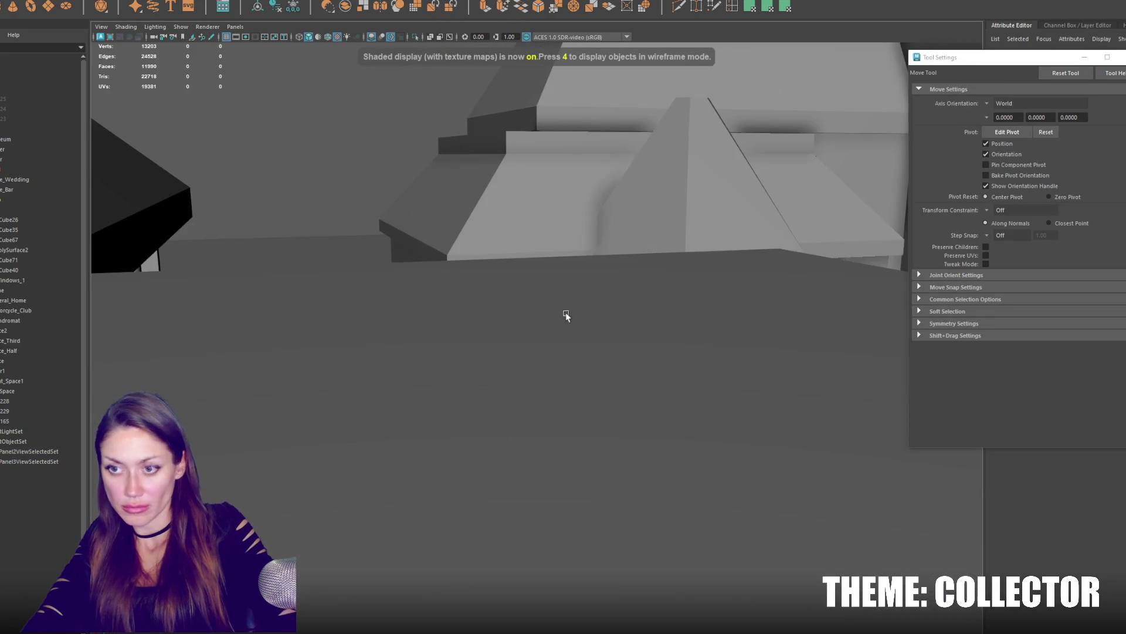
pyautogui.scroll(-5, 565, 312)
pyautogui.click(530, 311)
pyautogui.press('4')
pyautogui.scroll(-3, 503, 304)
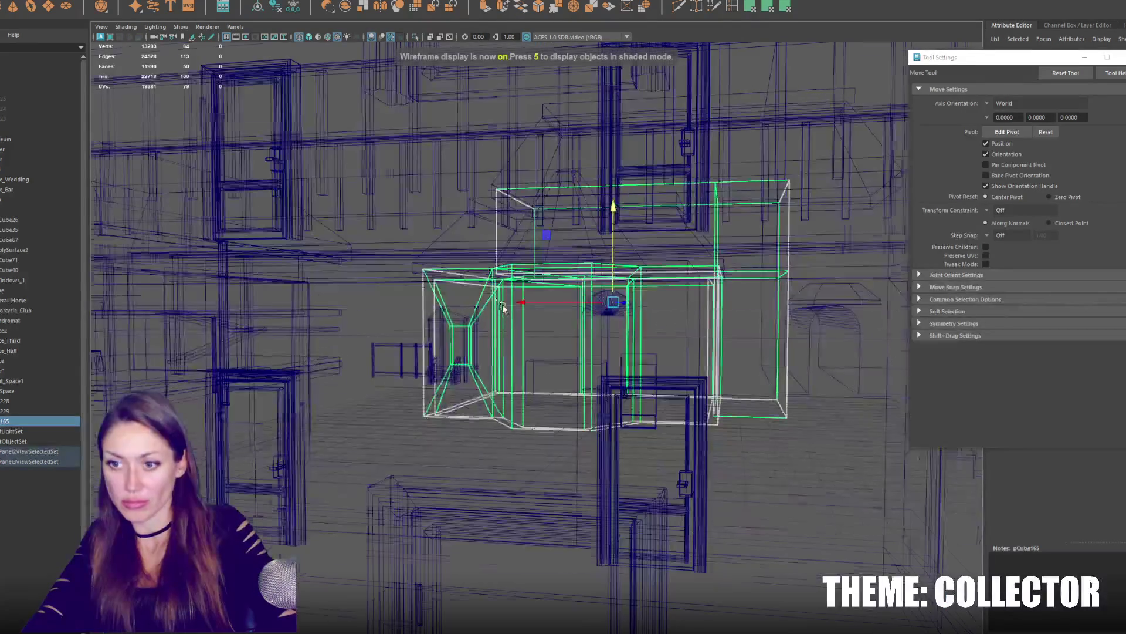
pyautogui.moveTo(367, 300); pyautogui.dragTo(776, 382, button='right')
pyautogui.moveTo(776, 383); pyautogui.dragTo(387, 486)
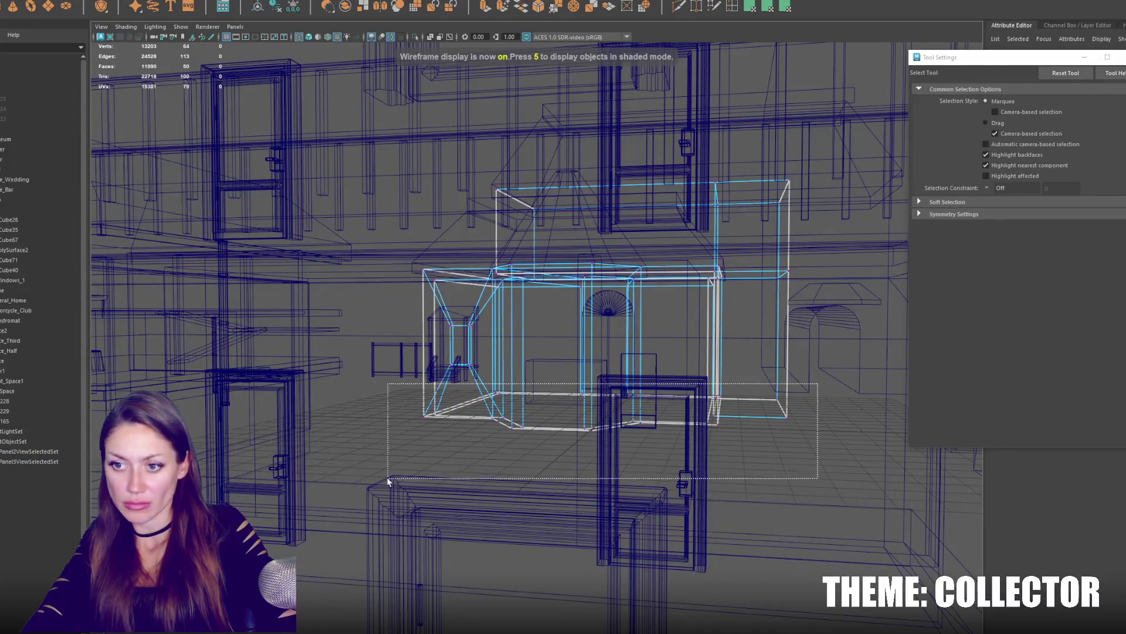
pyautogui.press('w')
pyautogui.press('f')
pyautogui.press('6')
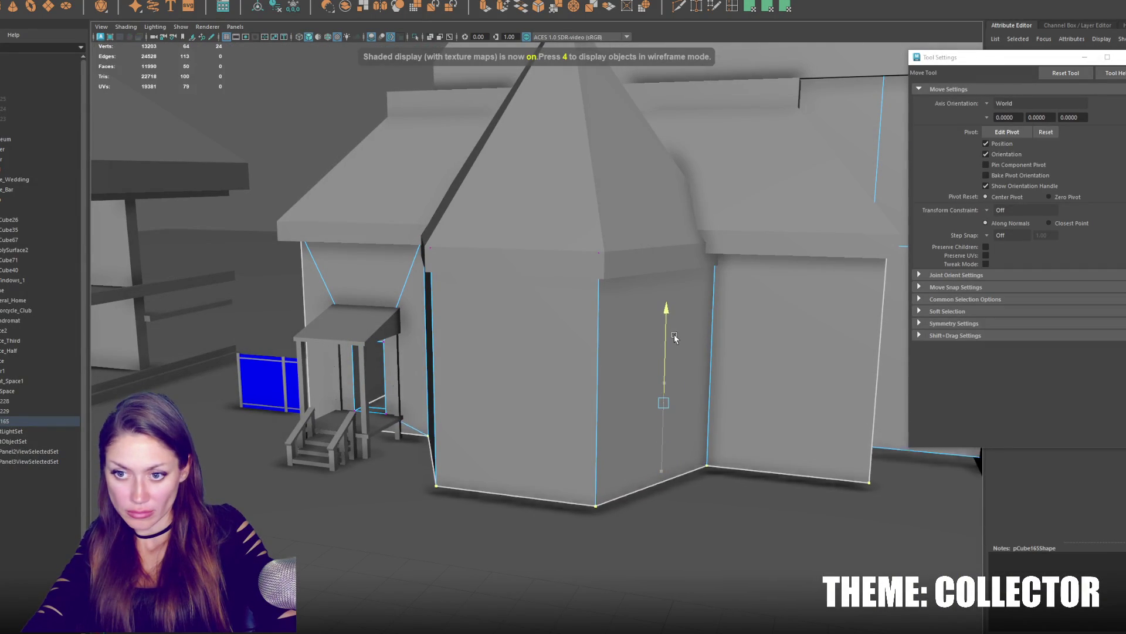
# Orbit around the finished house, then select and frame the neighbouring building's arched door.
pyautogui.keyDown('alt'); pyautogui.moveTo(670, 346); pyautogui.dragTo(388, 301); pyautogui.keyUp('alt')
pyautogui.moveTo(388, 301); pyautogui.dragTo(405, 291, button='right')
pyautogui.keyDown('alt'); pyautogui.moveTo(405, 290); pyautogui.dragTo(594, 358); pyautogui.keyUp('alt')
pyautogui.scroll(3, 588, 357)
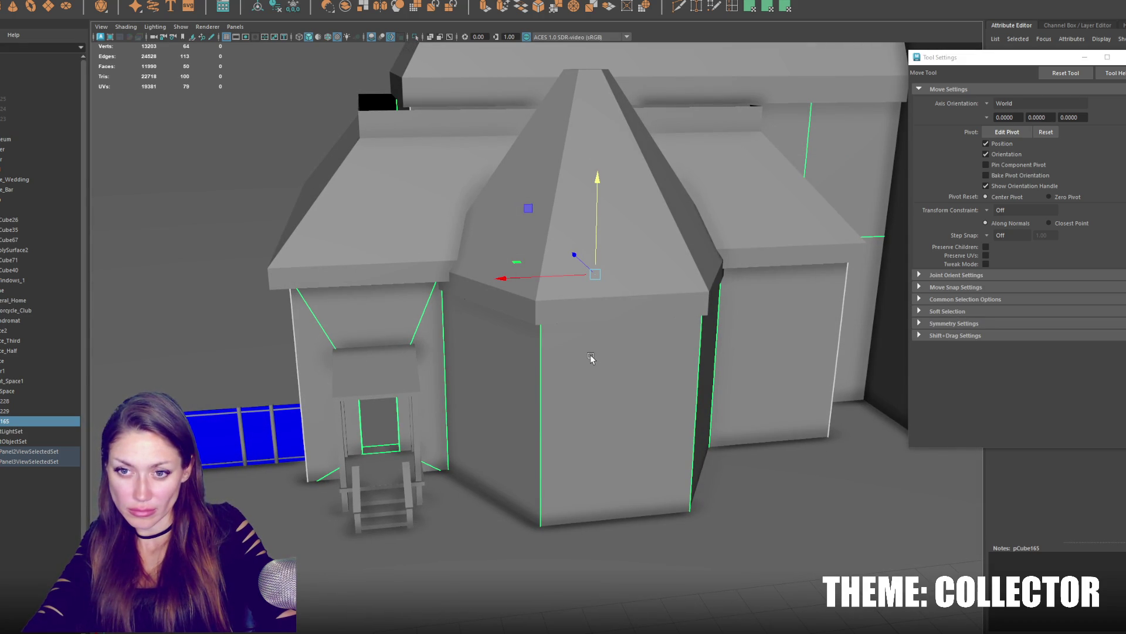
pyautogui.scroll(-2, 590, 354)
pyautogui.moveTo(591, 357)
pyautogui.keyDown('alt'); pyautogui.mouseDown()
pyautogui.moveTo(615, 357)
pyautogui.moveTo(428, 314)
pyautogui.mouseUp(); pyautogui.keyUp('alt')
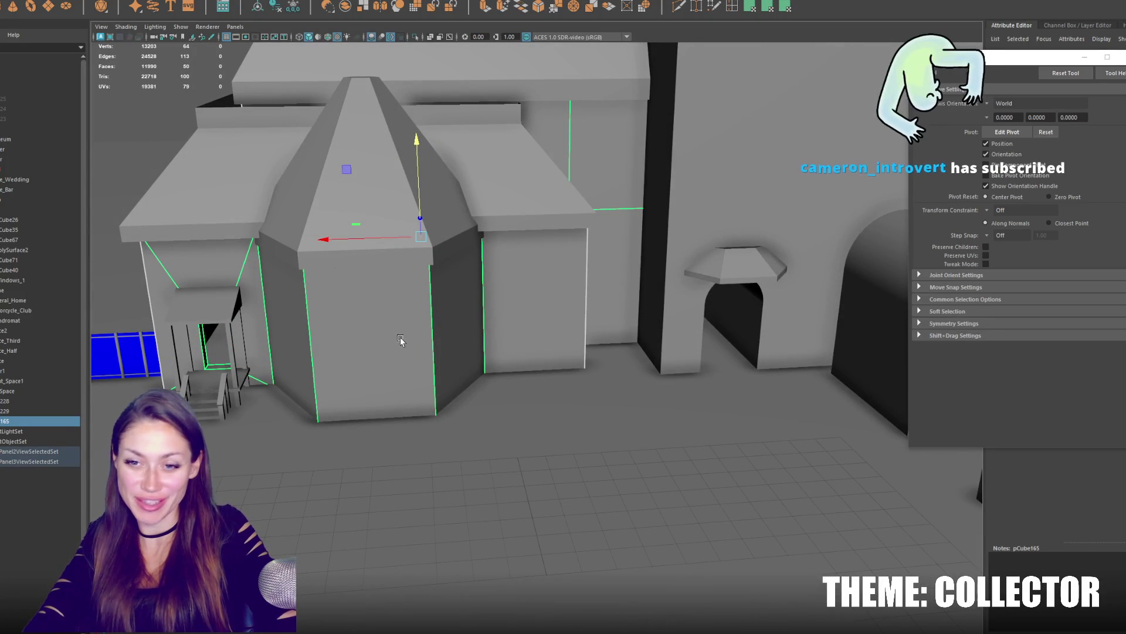
pyautogui.scroll(-2, 355, 333)
pyautogui.keyDown('alt'); pyautogui.moveTo(356, 333); pyautogui.dragTo(519, 354, button='middle'); pyautogui.keyUp('alt')
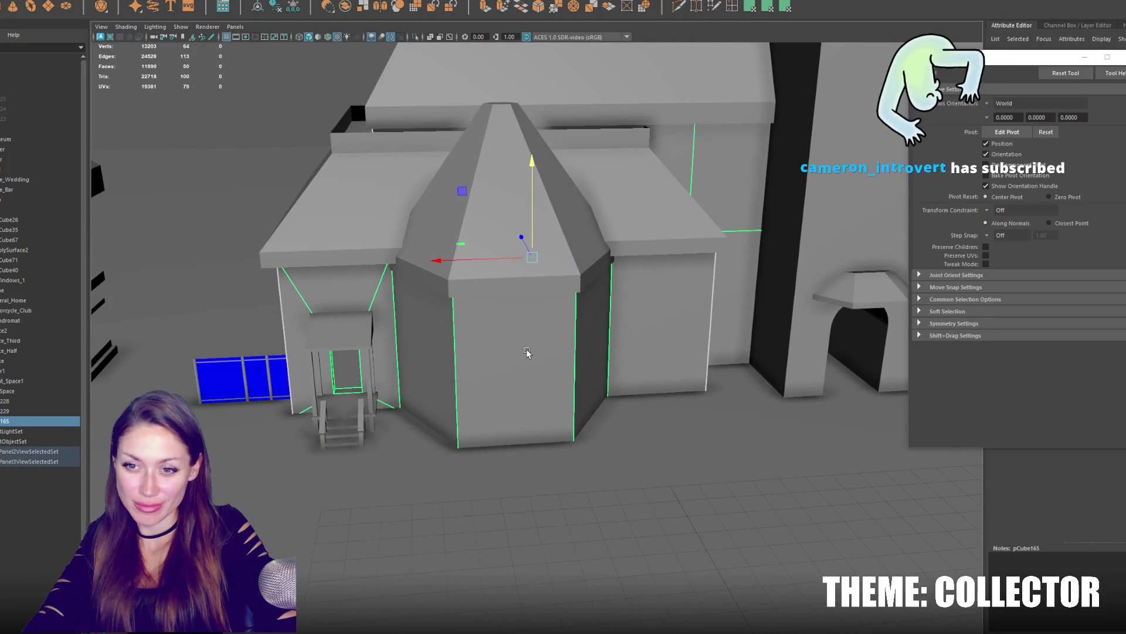
pyautogui.scroll(3, 519, 354)
pyautogui.scroll(2, 519, 354)
pyautogui.moveTo(495, 350)
pyautogui.keyDown('alt'); pyautogui.mouseDown()
pyautogui.moveTo(613, 344)
pyautogui.moveTo(503, 366)
pyautogui.mouseUp(); pyautogui.keyUp('alt')
pyautogui.click(502, 366)
pyautogui.scroll(2, 502, 368)
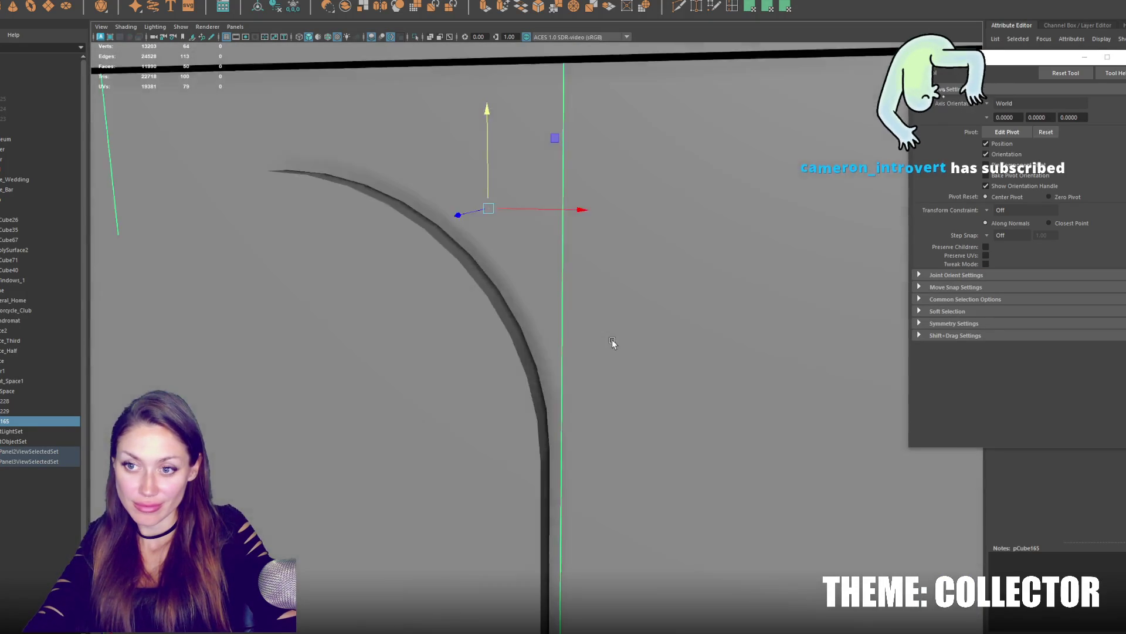
pyautogui.press('f')
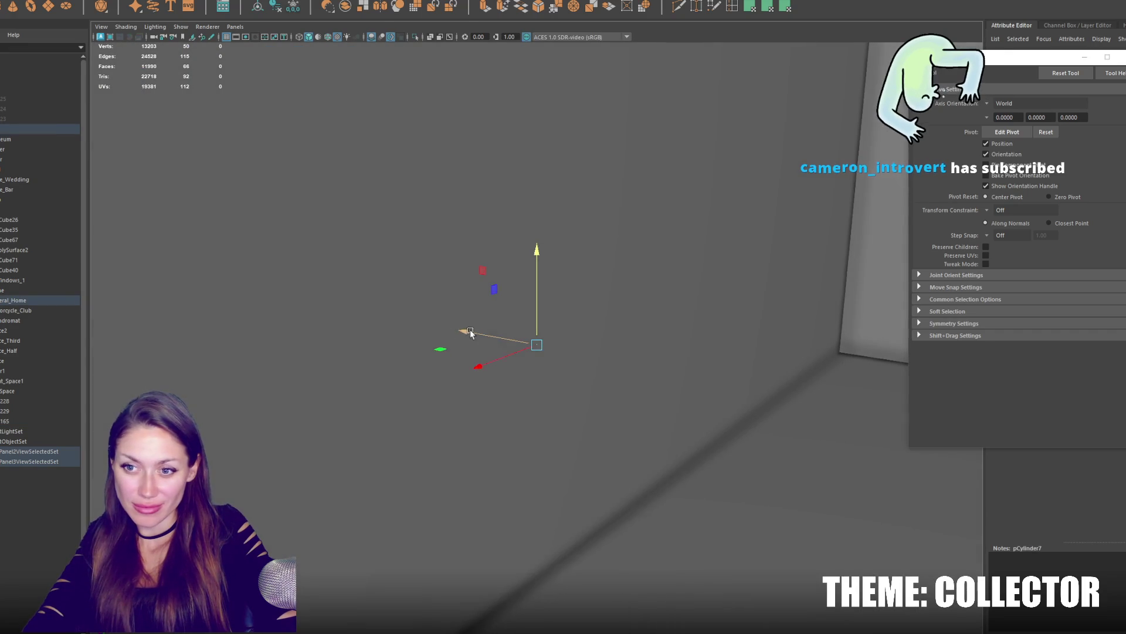
pyautogui.keyDown('alt'); pyautogui.moveTo(470, 333); pyautogui.dragTo(496, 342); pyautogui.keyUp('alt')
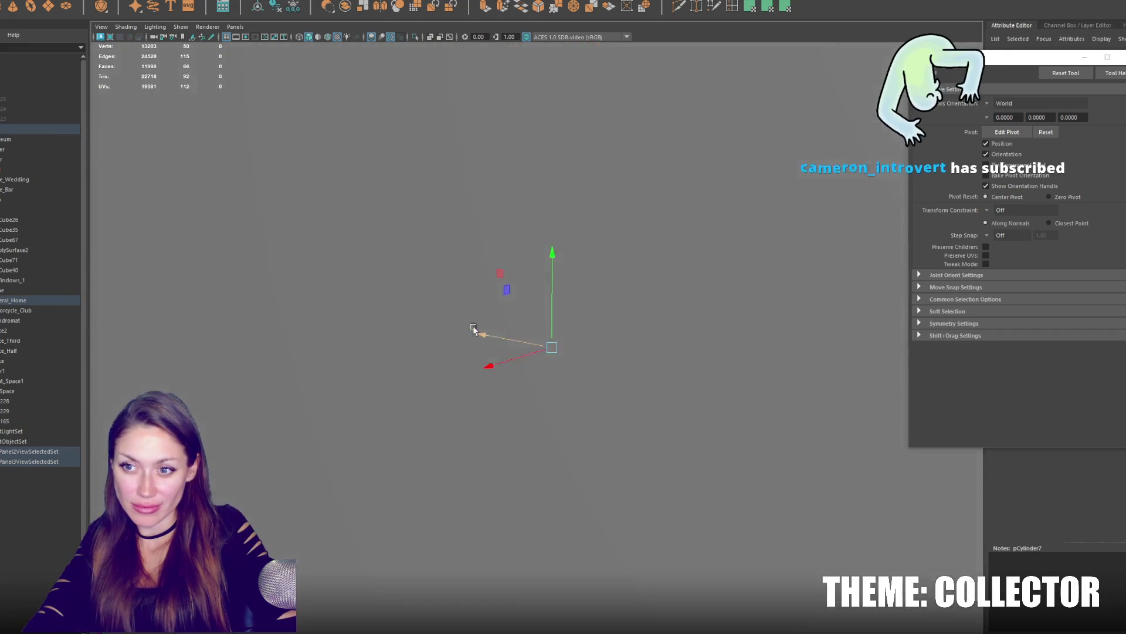
pyautogui.scroll(-3, 495, 342)
# Duplicate the arched door and position the copy higher up the wall to its right.
pyautogui.keyDown('alt'); pyautogui.moveTo(434, 316); pyautogui.dragTo(454, 353, button='middle'); pyautogui.keyUp('alt')
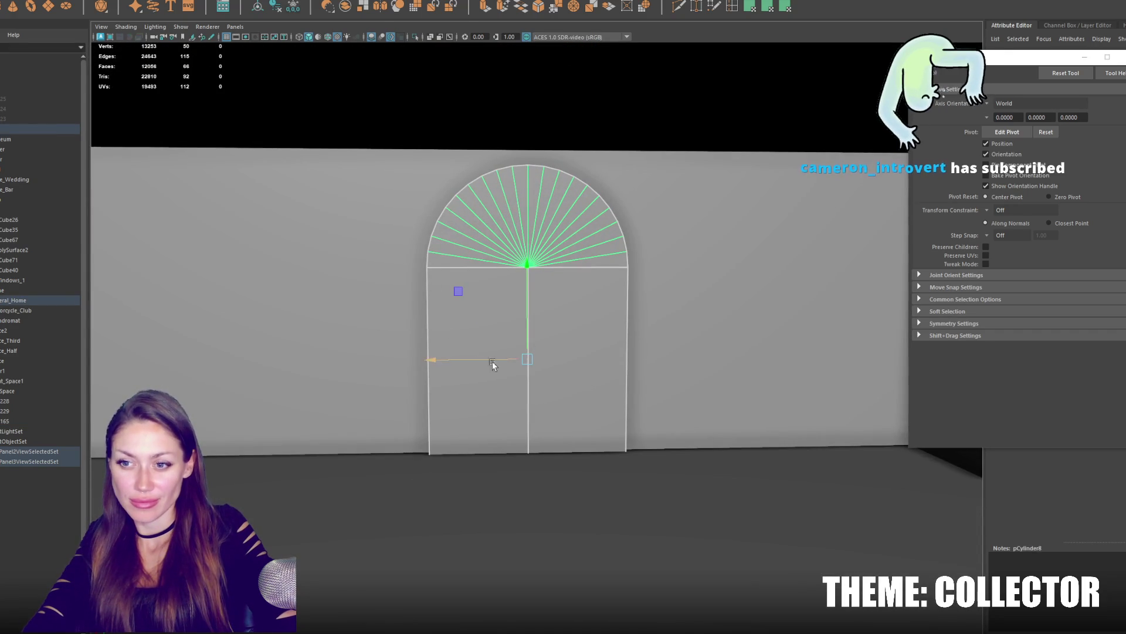
pyautogui.hotkey('ctrl', 'd')
pyautogui.moveTo(493, 360); pyautogui.dragTo(704, 357)
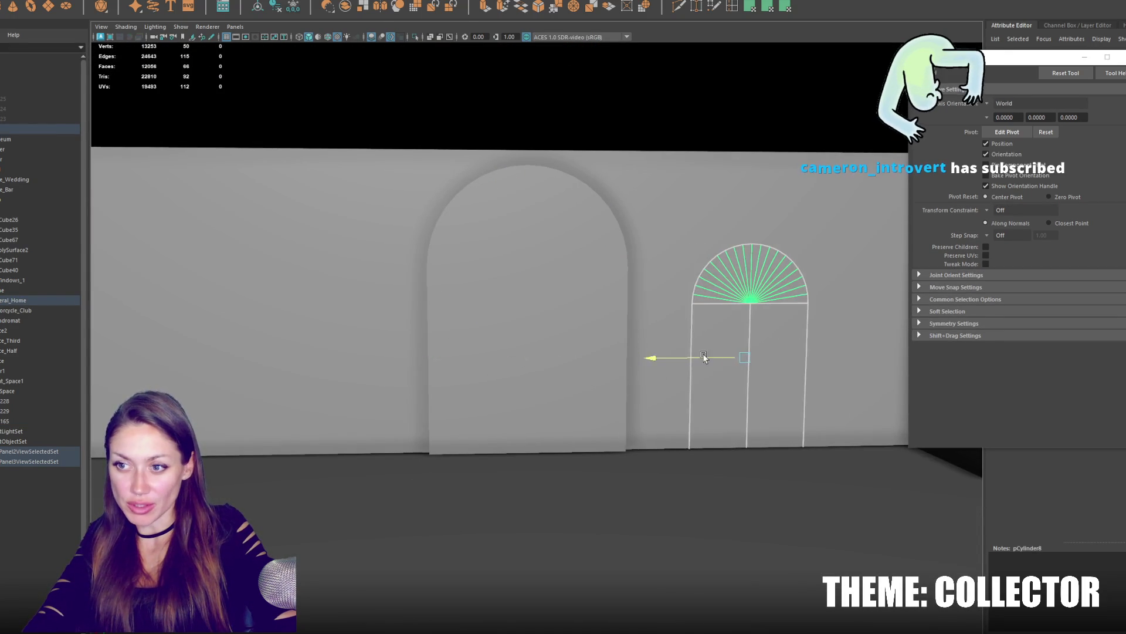
pyautogui.hotkey('ctrl', 'h')
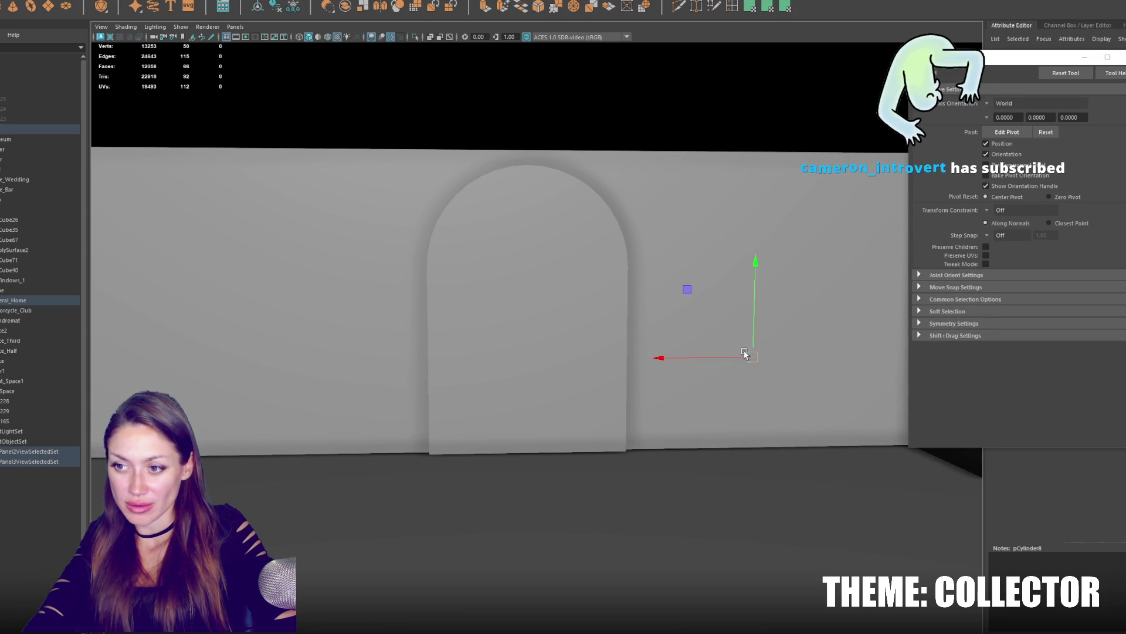
pyautogui.hotkey('ctrl', 'z')
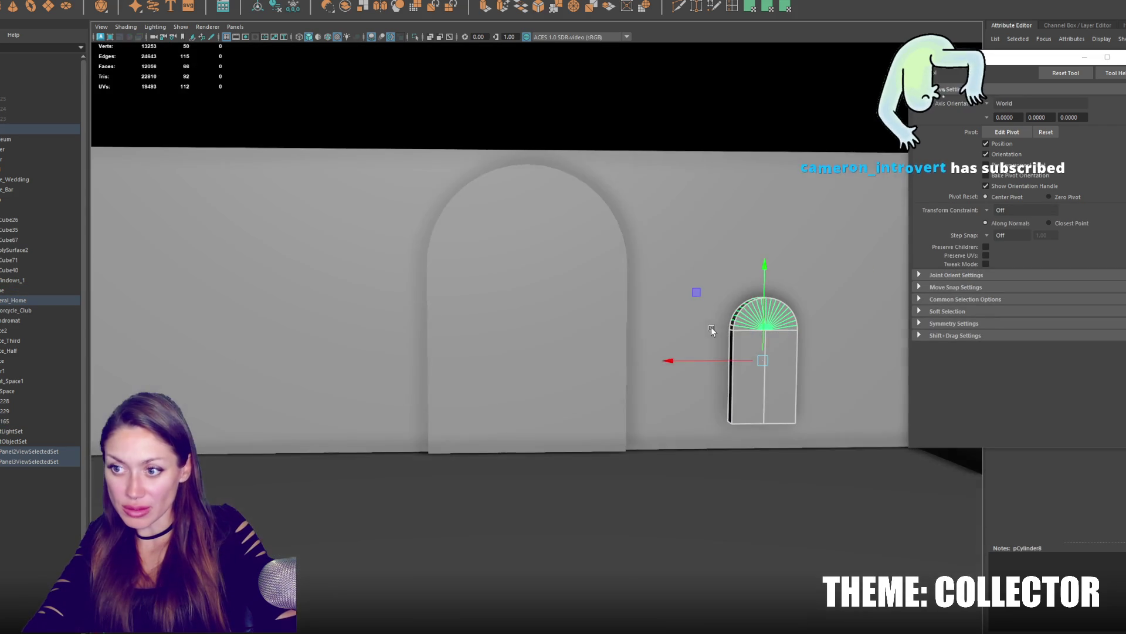
pyautogui.moveTo(748, 359)
pyautogui.mouseDown()
pyautogui.moveTo(703, 352)
pyautogui.moveTo(727, 233)
pyautogui.mouseUp()
pyautogui.moveTo(720, 292); pyautogui.dragTo(727, 264, button='right')
# Reshape the copy into a tall narrow arched window with vertex edits and duplicate it again.
pyautogui.moveTo(628, 277); pyautogui.dragTo(800, 369)
pyautogui.moveTo(720, 293); pyautogui.dragTo(720, 365)
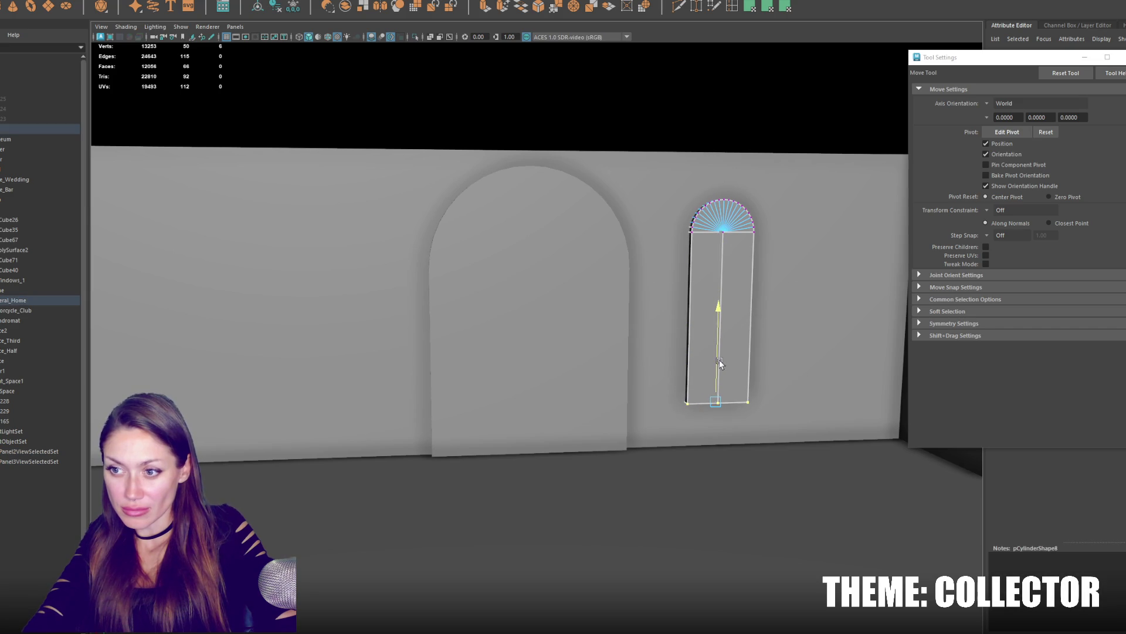
pyautogui.moveTo(766, 181); pyautogui.dragTo(697, 311)
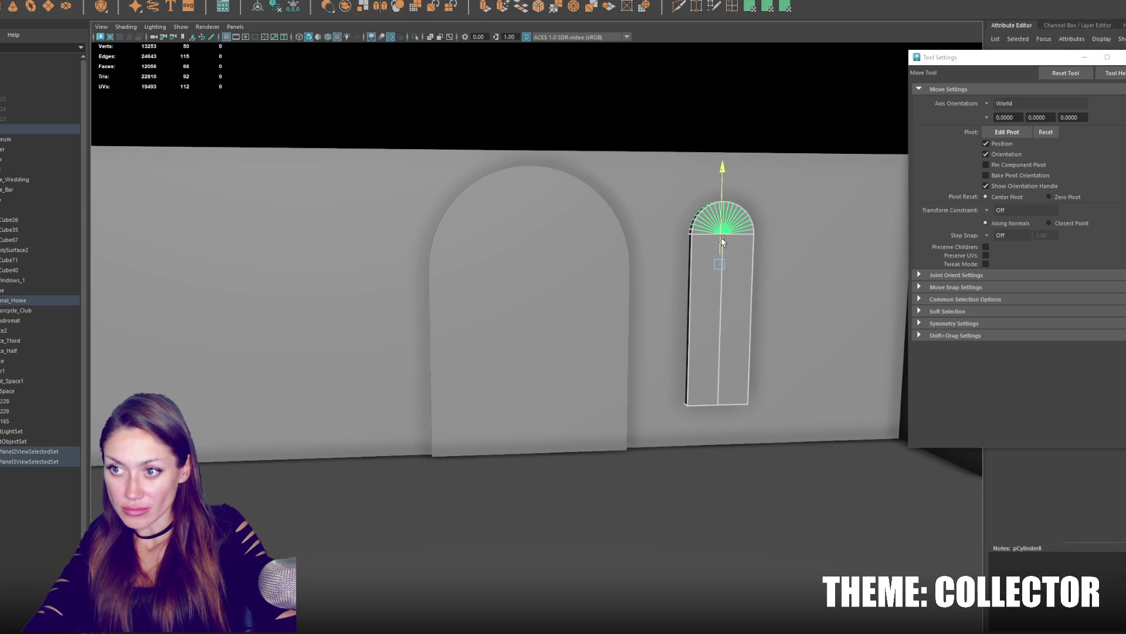
pyautogui.moveTo(673, 268); pyautogui.dragTo(662, 264)
pyautogui.moveTo(713, 230)
pyautogui.mouseDown()
pyautogui.moveTo(778, 270)
pyautogui.moveTo(230, 305)
pyautogui.moveTo(410, 305)
pyautogui.moveTo(246, 282)
pyautogui.moveTo(444, 284)
pyautogui.mouseUp()
pyautogui.hotkey('ctrl', 'd')
pyautogui.hotkey('ctrl', 'd')
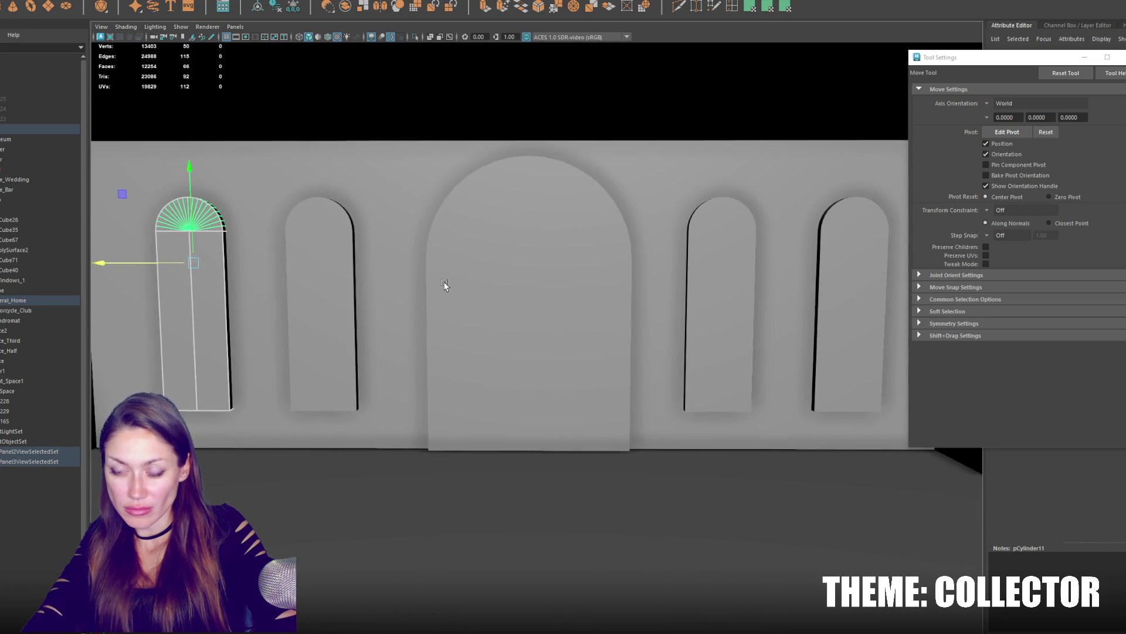
pyautogui.scroll(-2, 444, 284)
pyautogui.scroll(-2, 448, 283)
pyautogui.scroll(-3, 466, 286)
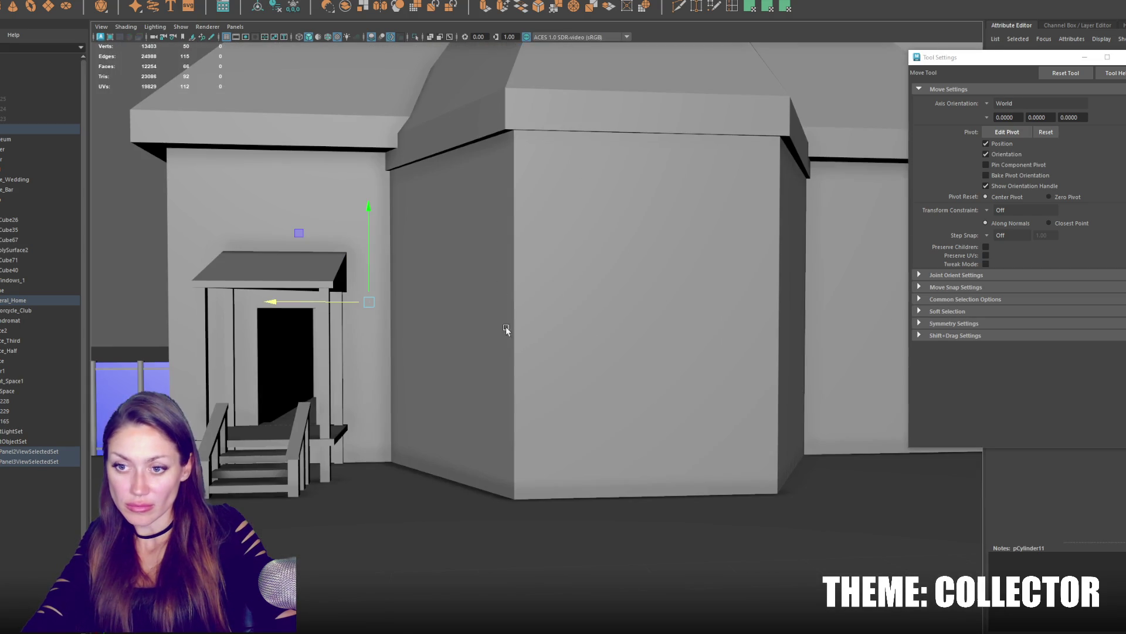
pyautogui.click(404, 411)
pyautogui.scroll(3, 411, 420)
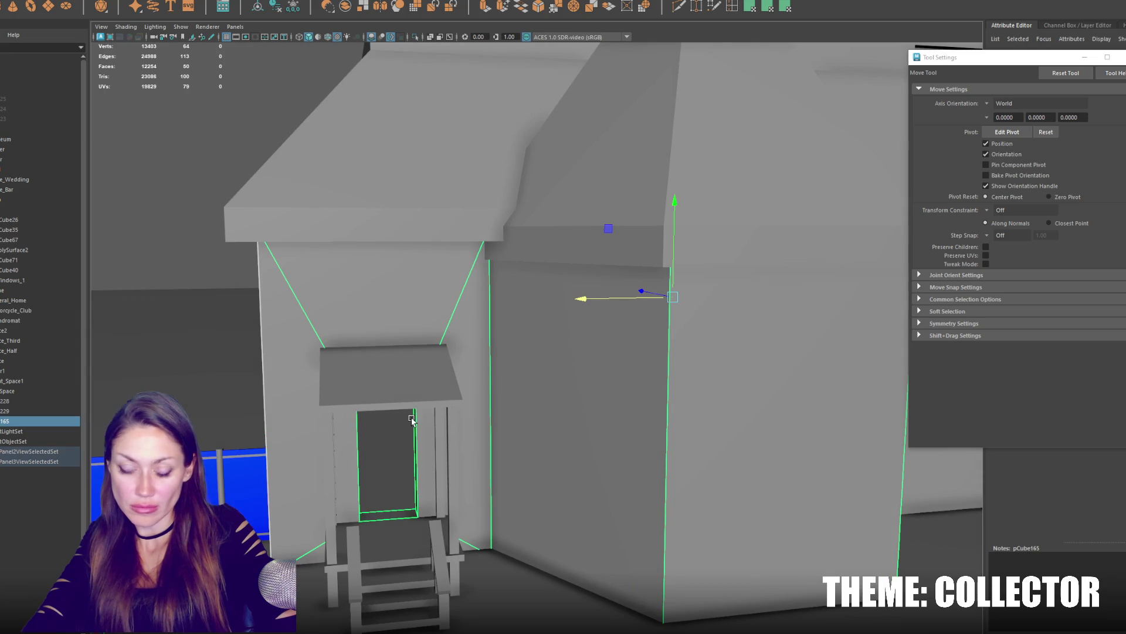
pyautogui.scroll(-2, 455, 410)
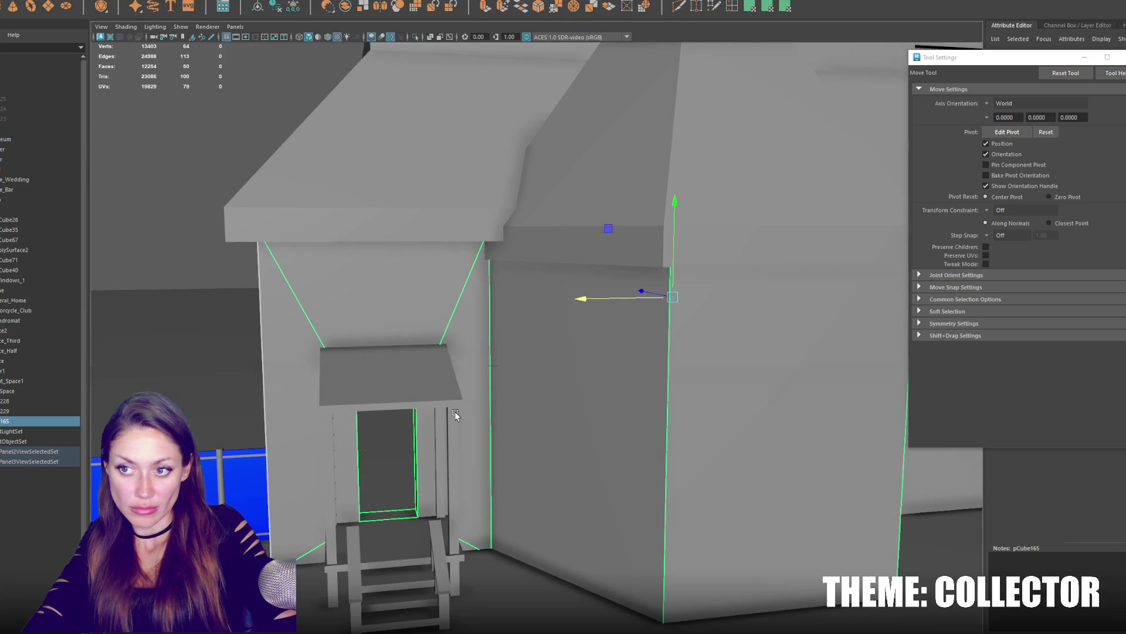
# Isolate the house parts in a maximised top view and select the small cube.
pyautogui.press('space')
pyautogui.hotkey('ctrl', '1')
pyautogui.press('f')
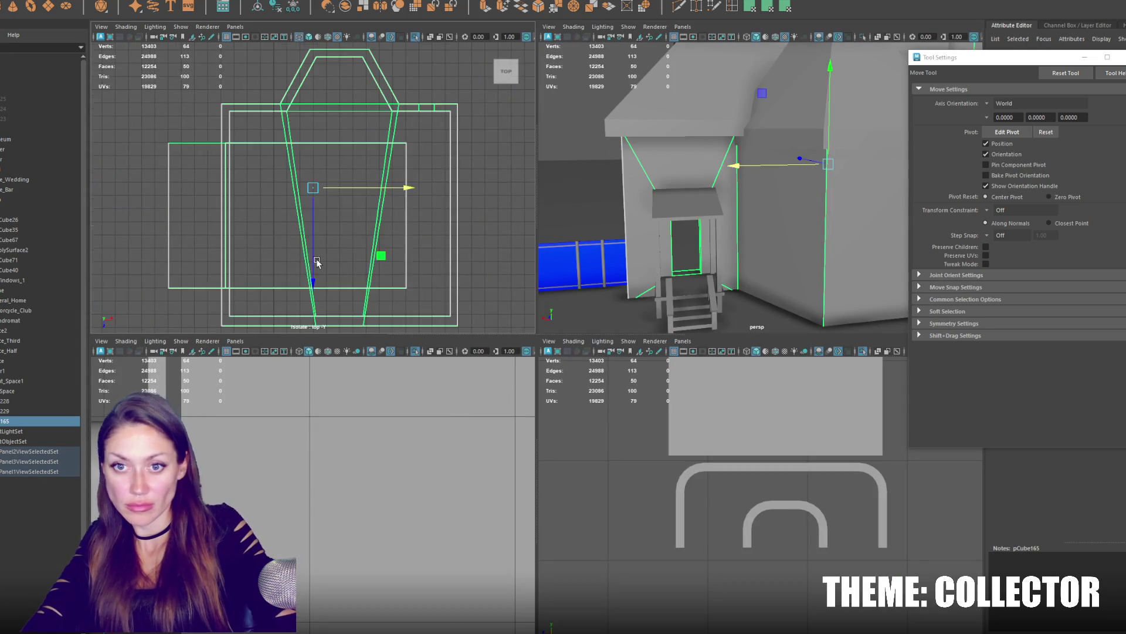
pyautogui.scroll(-2, 363, 242)
pyautogui.scroll(-1, 345, 226)
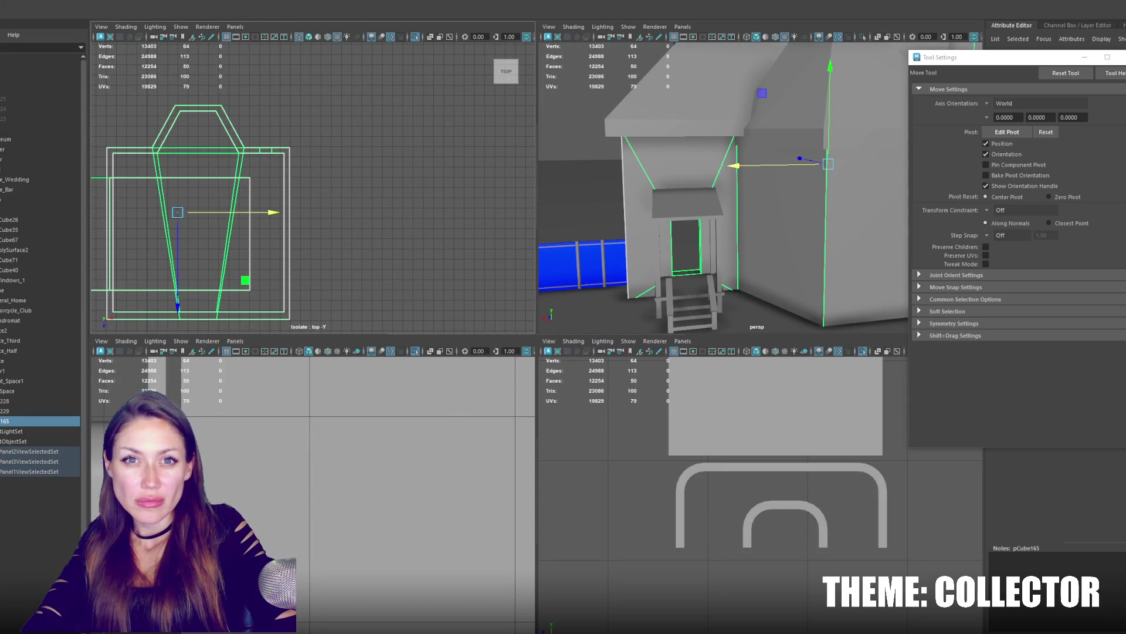
pyautogui.scroll(-1, 324, 235)
pyautogui.scroll(-1, 380, 236)
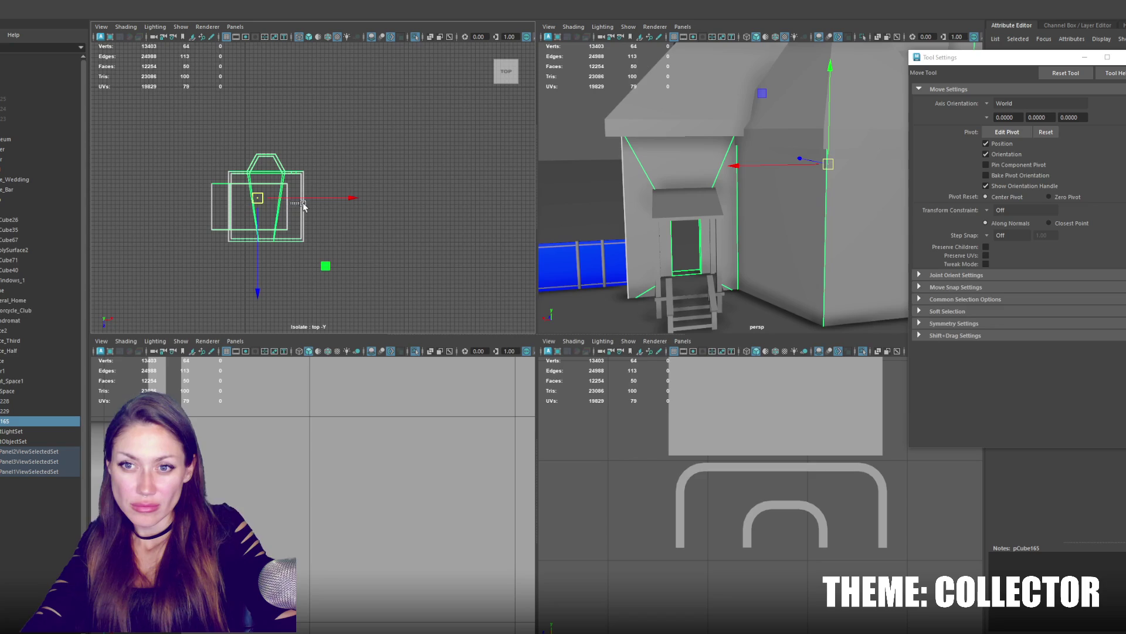
pyautogui.click(321, 201)
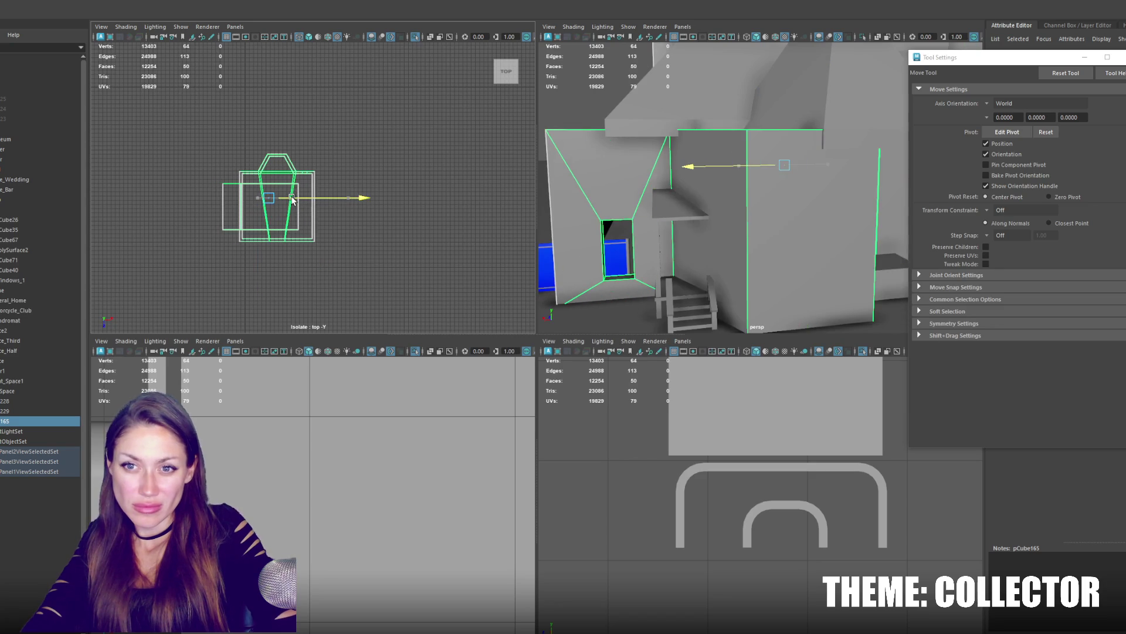
pyautogui.click(399, 205)
pyautogui.click(31, 5)
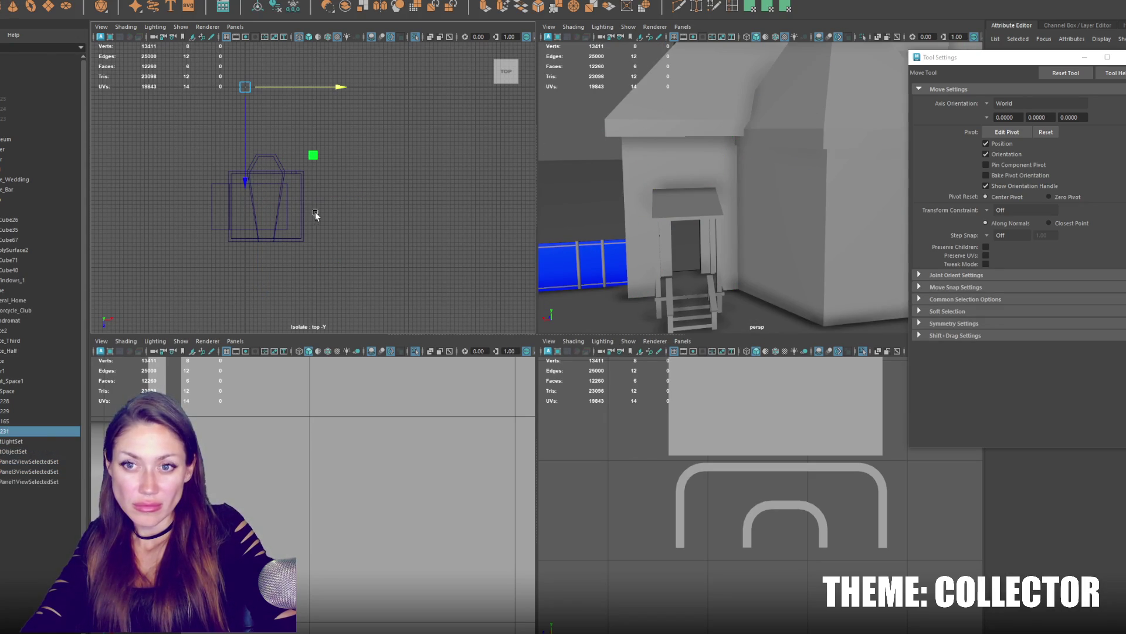
pyautogui.click(262, 166)
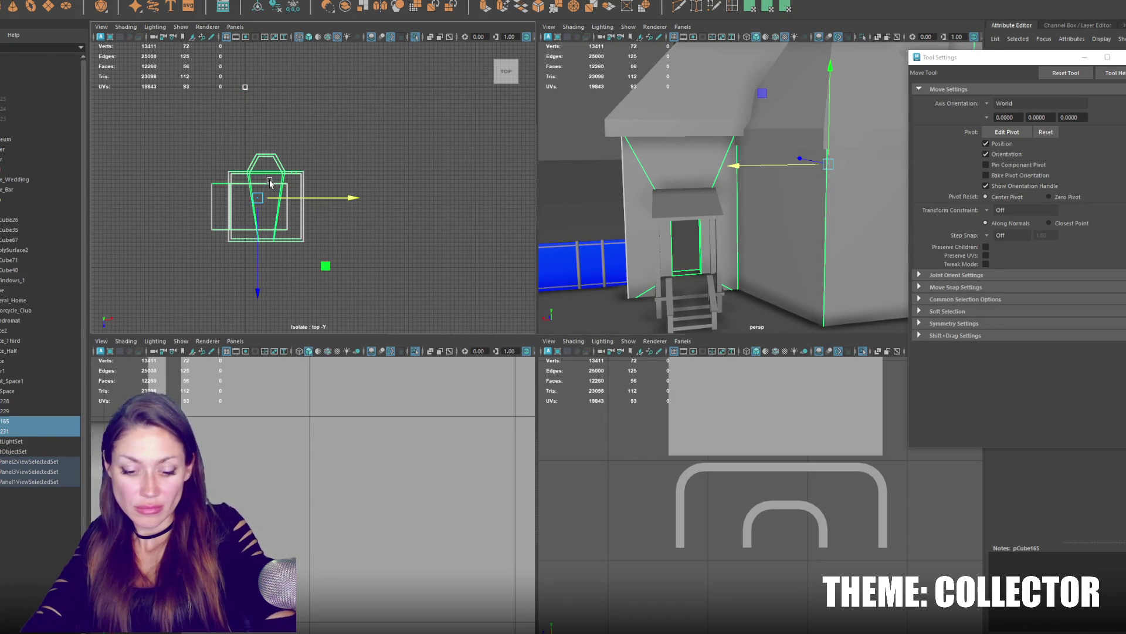
pyautogui.hotkey('ctrl', 'z')
pyautogui.click(244, 116)
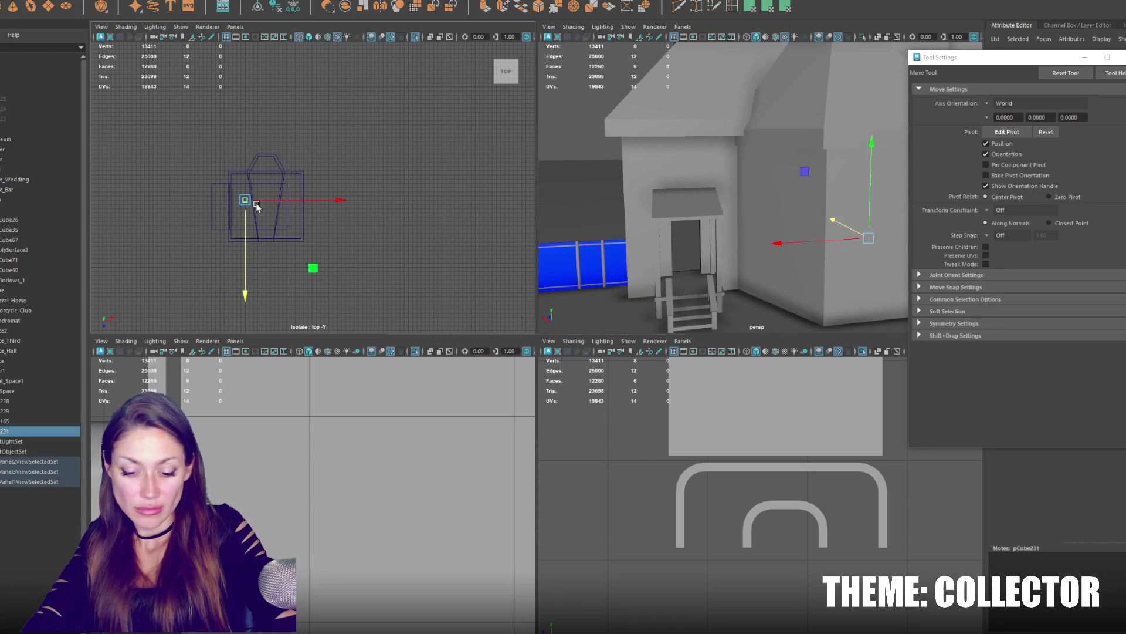
pyautogui.press('space')
pyautogui.scroll(2, 491, 440)
# Scale the cube into a large square slab and move it over the building outline.
pyautogui.press('r')
pyautogui.moveTo(370, 378); pyautogui.dragTo(496, 367)
pyautogui.press('w')
pyautogui.moveTo(356, 422); pyautogui.dragTo(351, 437)
pyautogui.press('r')
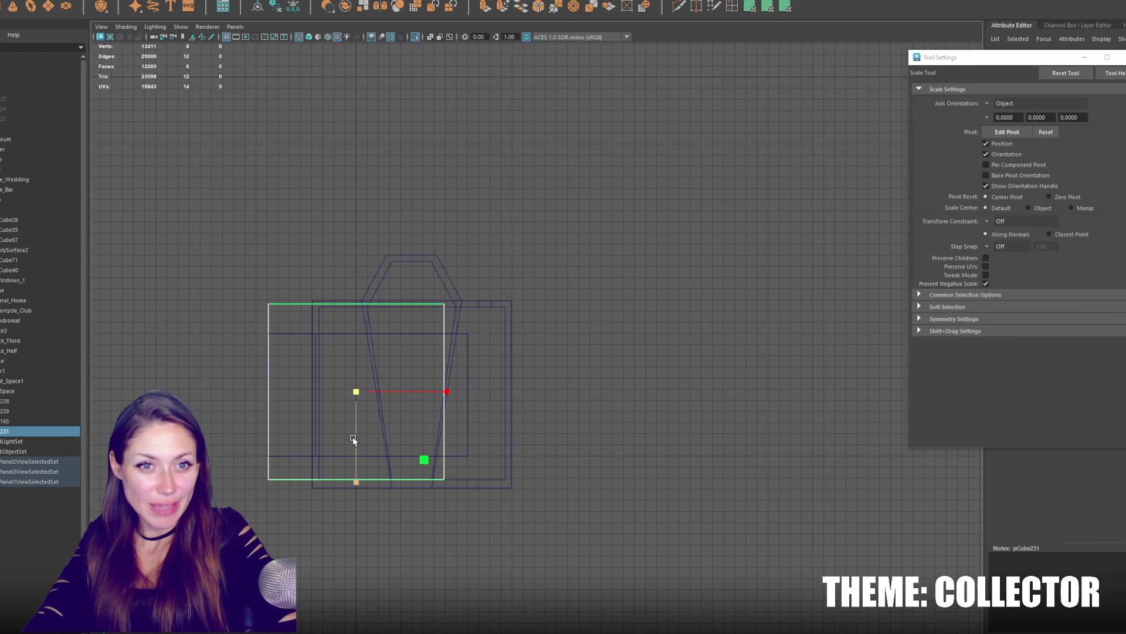
pyautogui.moveTo(359, 394); pyautogui.dragTo(363, 392)
pyautogui.press('w')
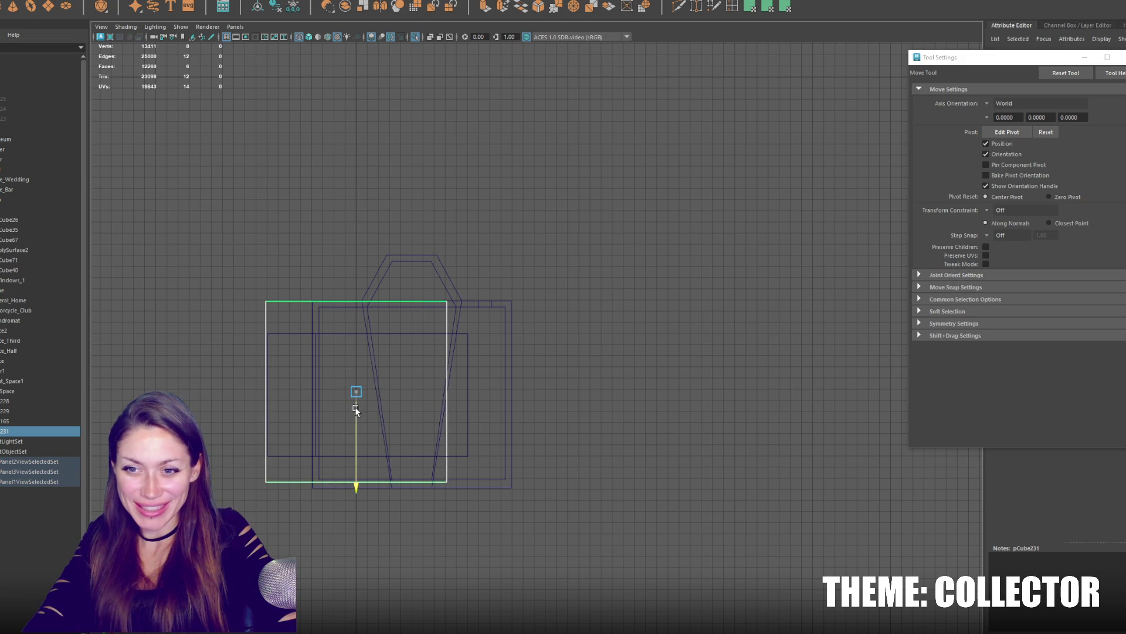
pyautogui.moveTo(440, 396); pyautogui.dragTo(492, 391)
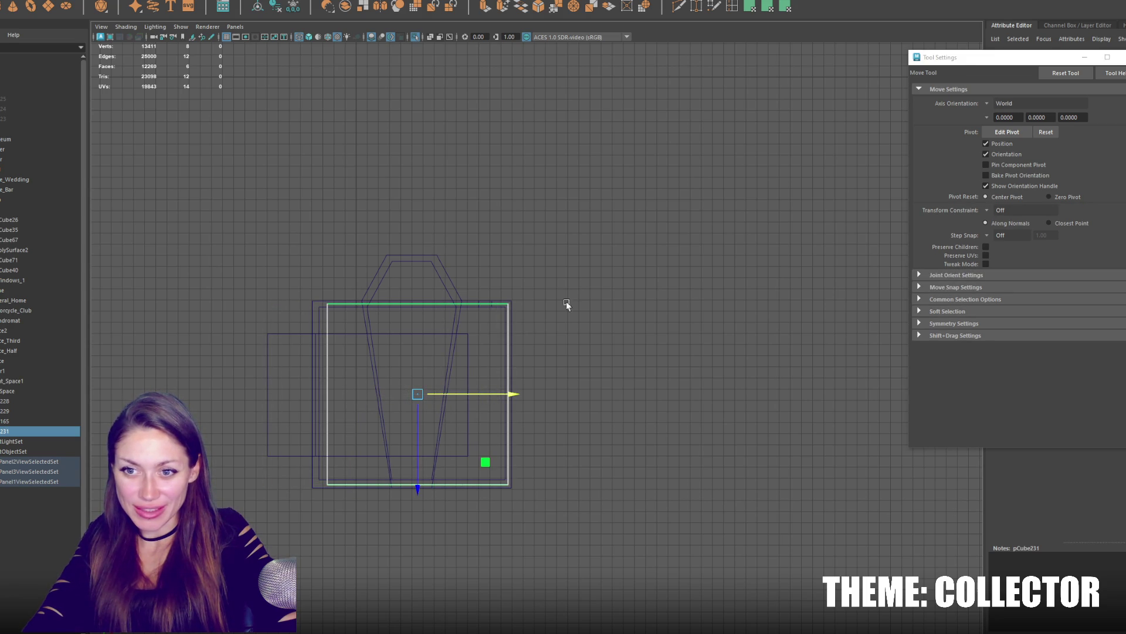
pyautogui.press('q')
pyautogui.press('w')
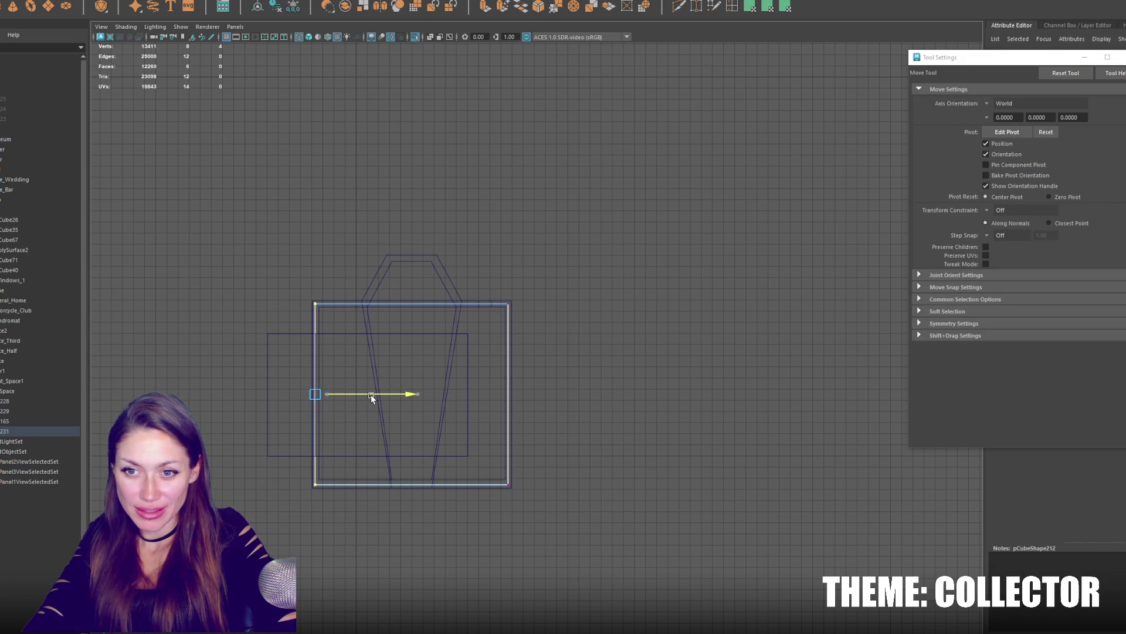
pyautogui.scroll(3, 372, 394)
pyautogui.scroll(2, 393, 359)
pyautogui.keyDown('alt'); pyautogui.moveTo(407, 307); pyautogui.dragTo(620, 348, button='middle'); pyautogui.keyUp('alt')
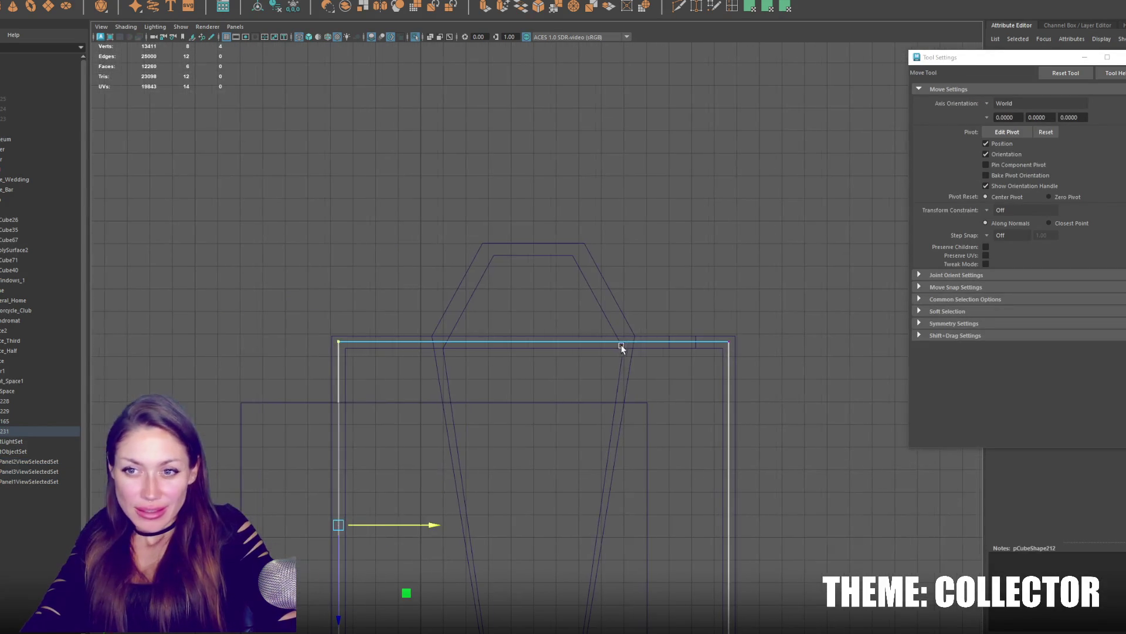
pyautogui.keyDown('shift'); pyautogui.moveTo(621, 348); pyautogui.dragTo(722, 89, button='right'); pyautogui.keyUp('shift')
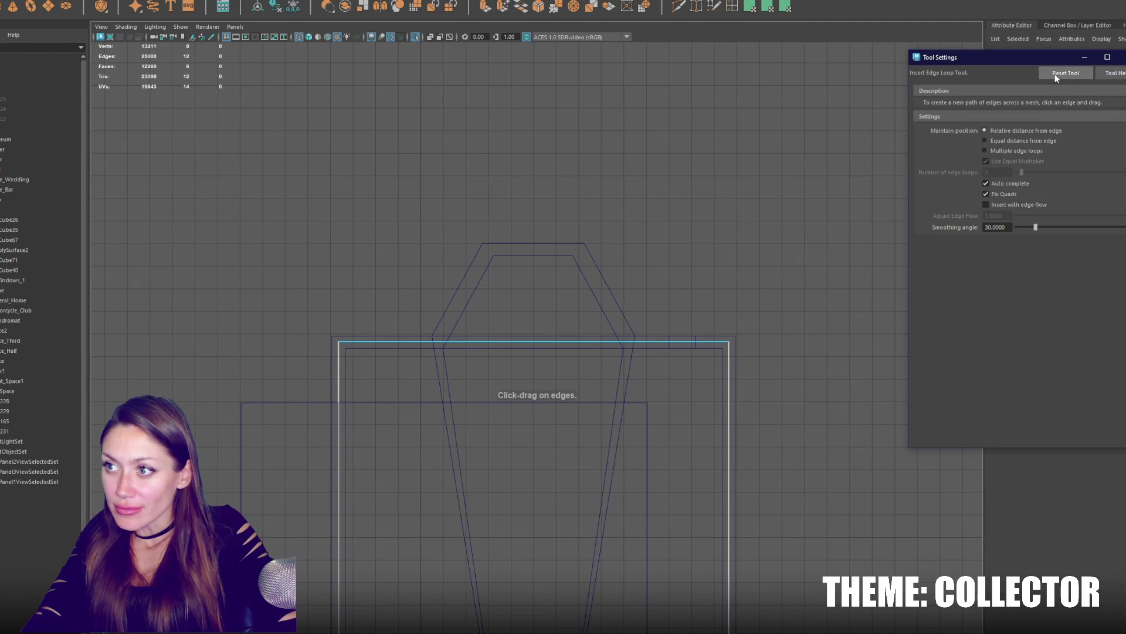
# Insert two edge loops along the left and right sides of the frame.
pyautogui.click(630, 342)
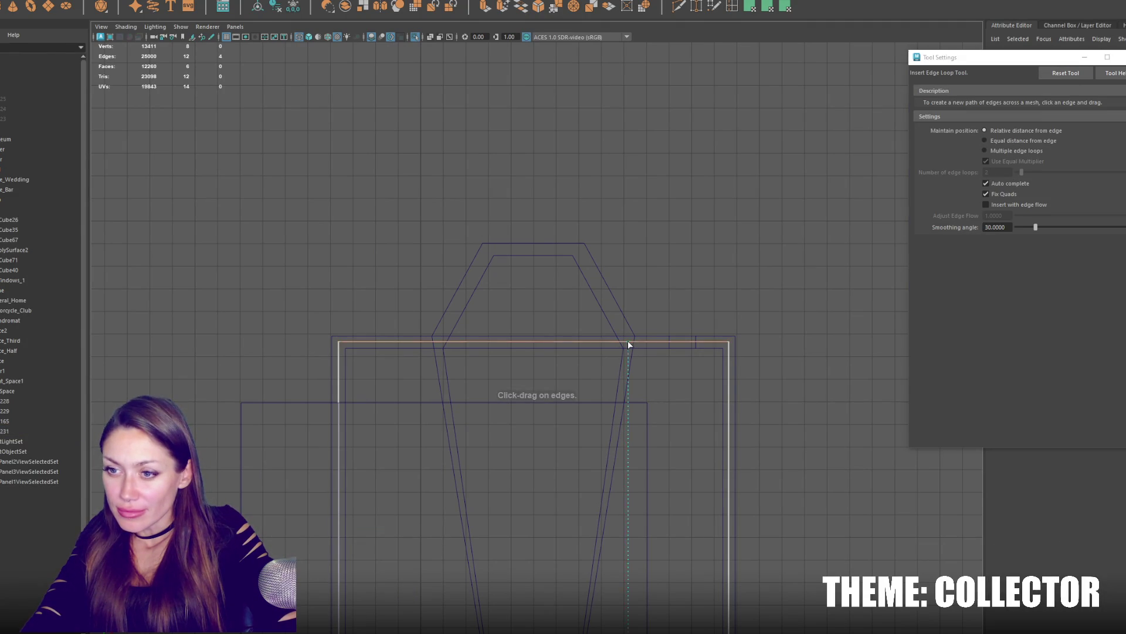
pyautogui.click(439, 345)
pyautogui.moveTo(622, 223); pyautogui.dragTo(559, 305, button='right')
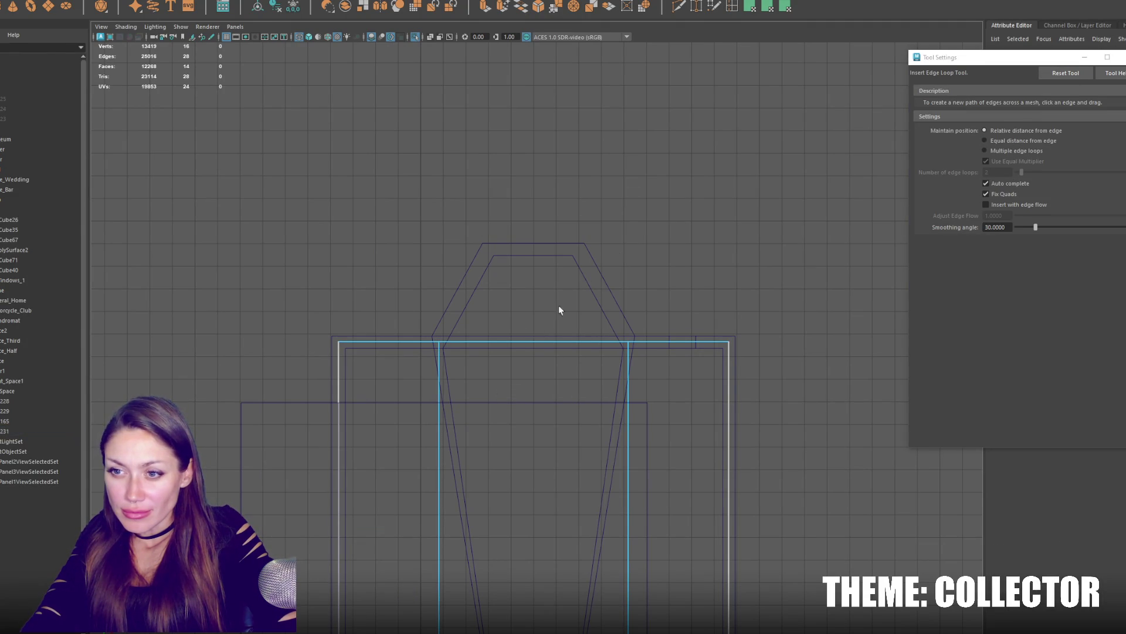
pyautogui.press('q')
pyautogui.moveTo(524, 344); pyautogui.dragTo(528, 262, button='right')
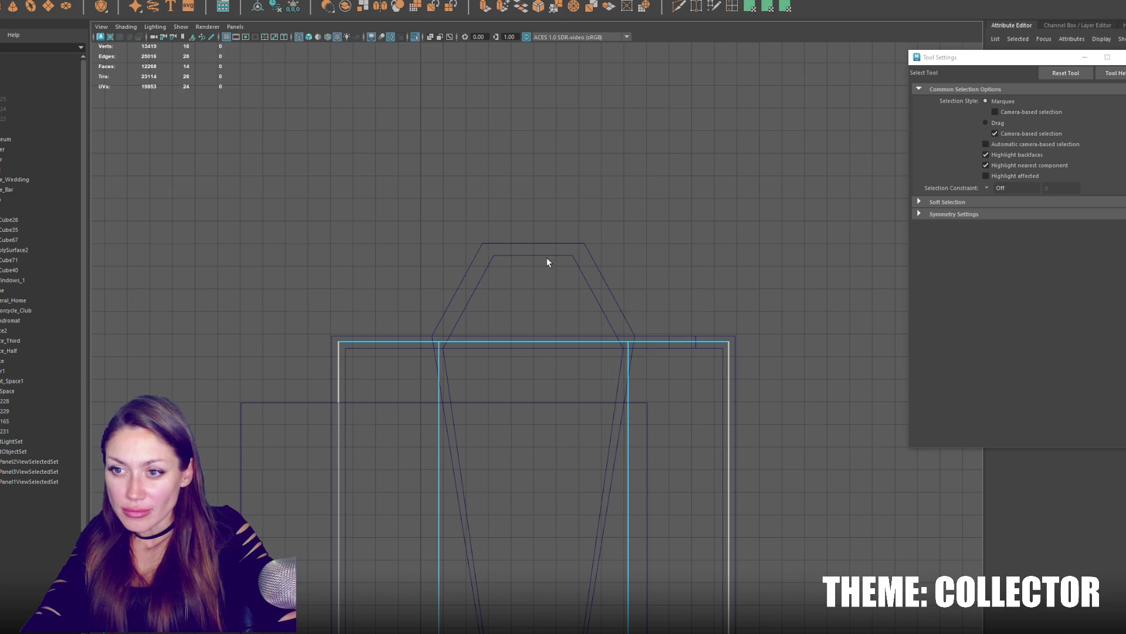
# Extrude the middle face between the loops out to the frame's pointed top.
pyautogui.click(560, 467)
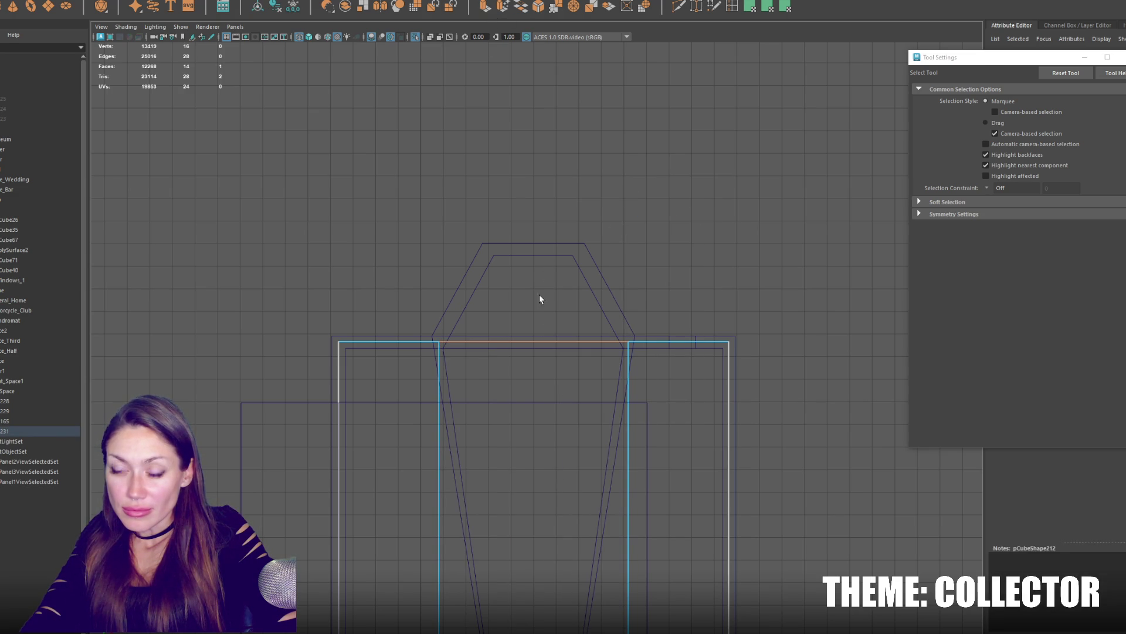
pyautogui.hotkey('ctrl', 'e')
pyautogui.moveTo(533, 362); pyautogui.dragTo(539, 256)
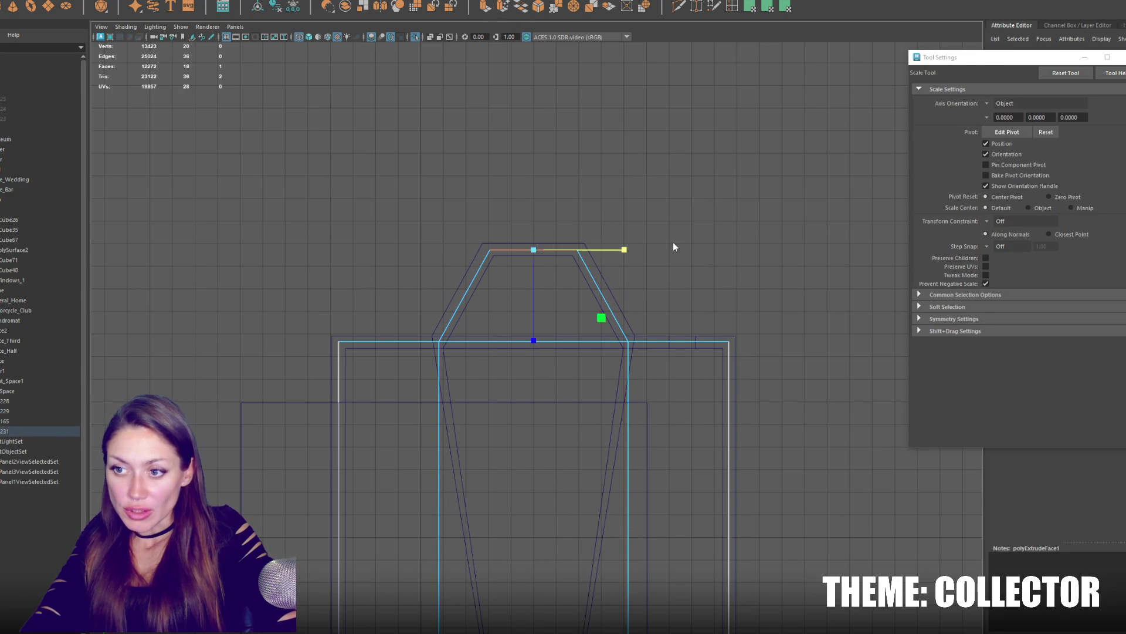
pyautogui.click(693, 266)
pyautogui.press('space')
pyautogui.press('space')
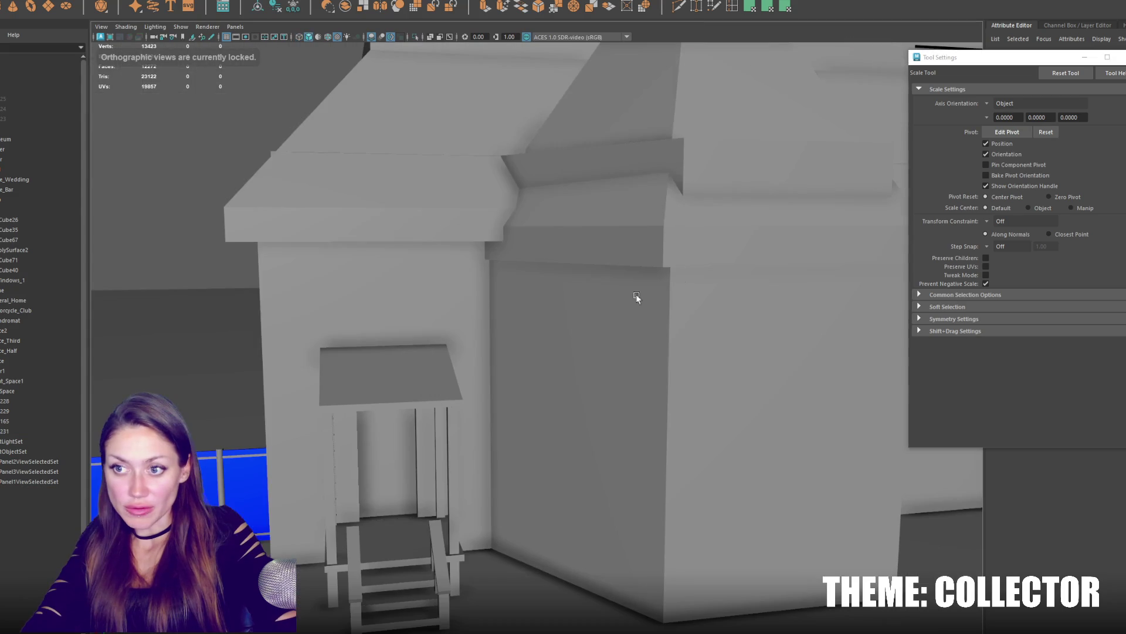
# Flatten the slab into a thin floor, duplicate it and raise the copy as a thin beam at the roofline.
pyautogui.click(392, 498)
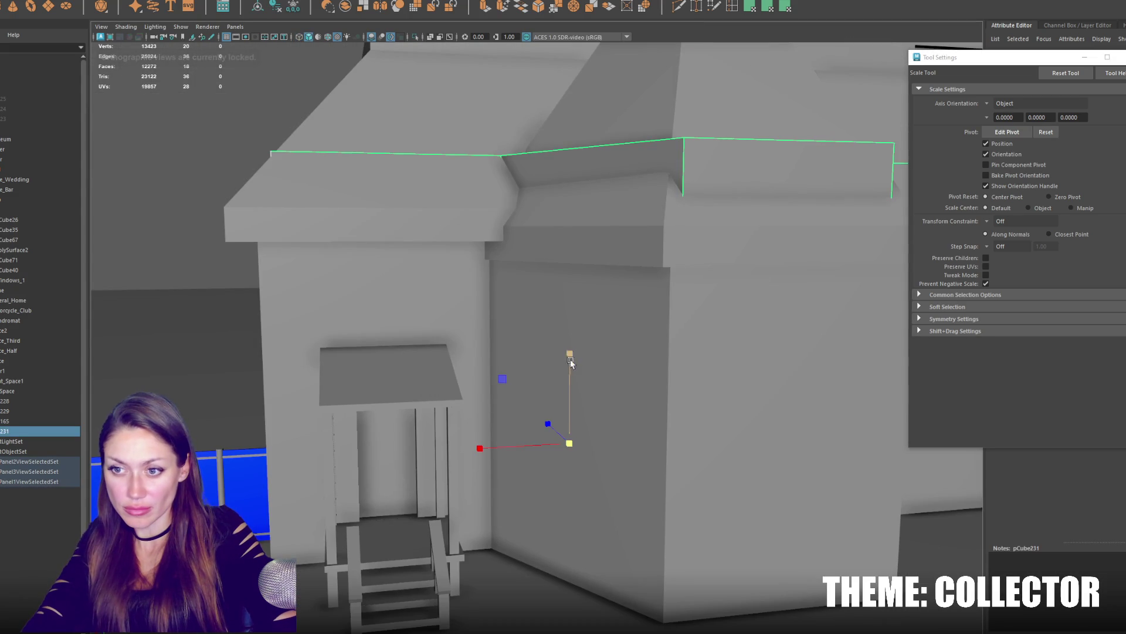
pyautogui.moveTo(571, 359); pyautogui.dragTo(566, 436)
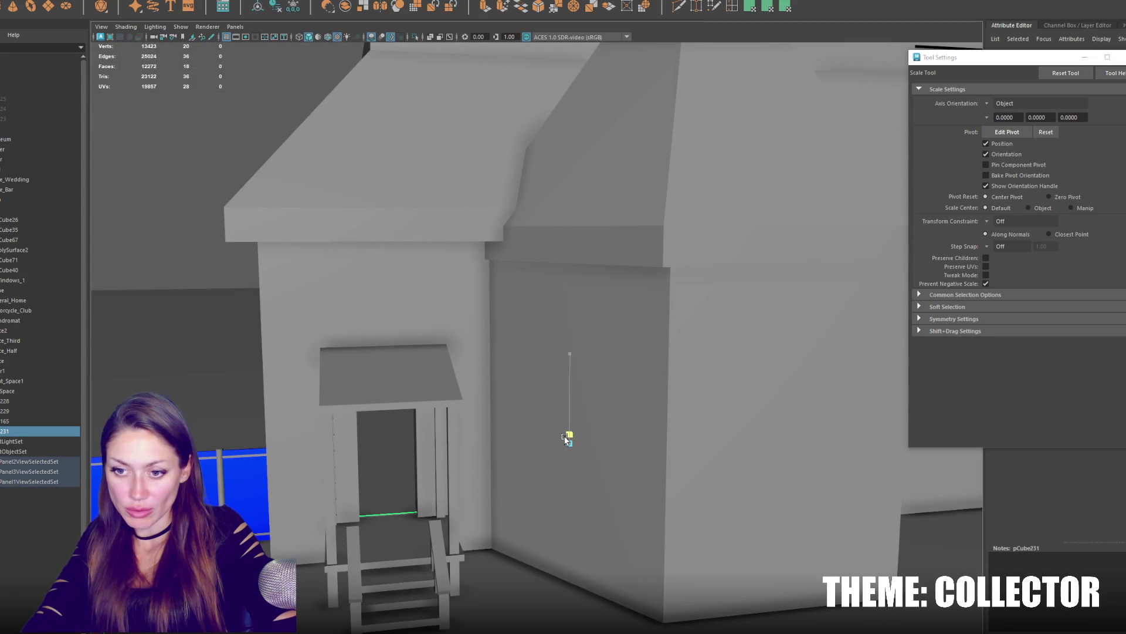
pyautogui.scroll(5, 540, 334)
pyautogui.scroll(3, 536, 337)
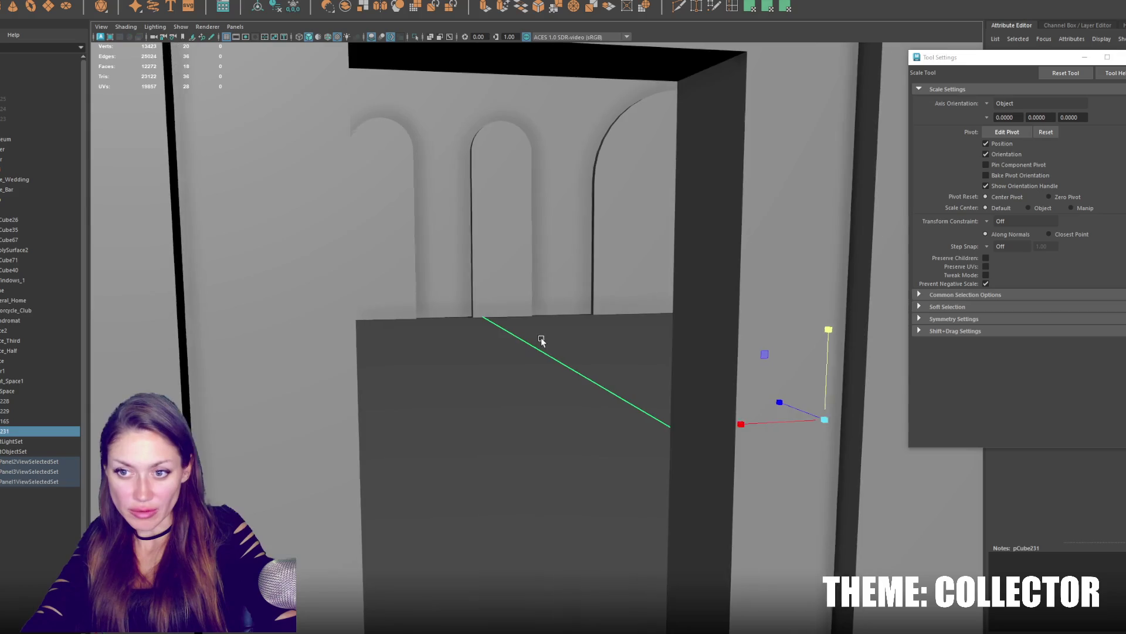
pyautogui.scroll(2, 530, 342)
pyautogui.scroll(2, 531, 343)
pyautogui.hotkey('ctrl', 'd')
pyautogui.press('w')
pyautogui.scroll(-3, 731, 352)
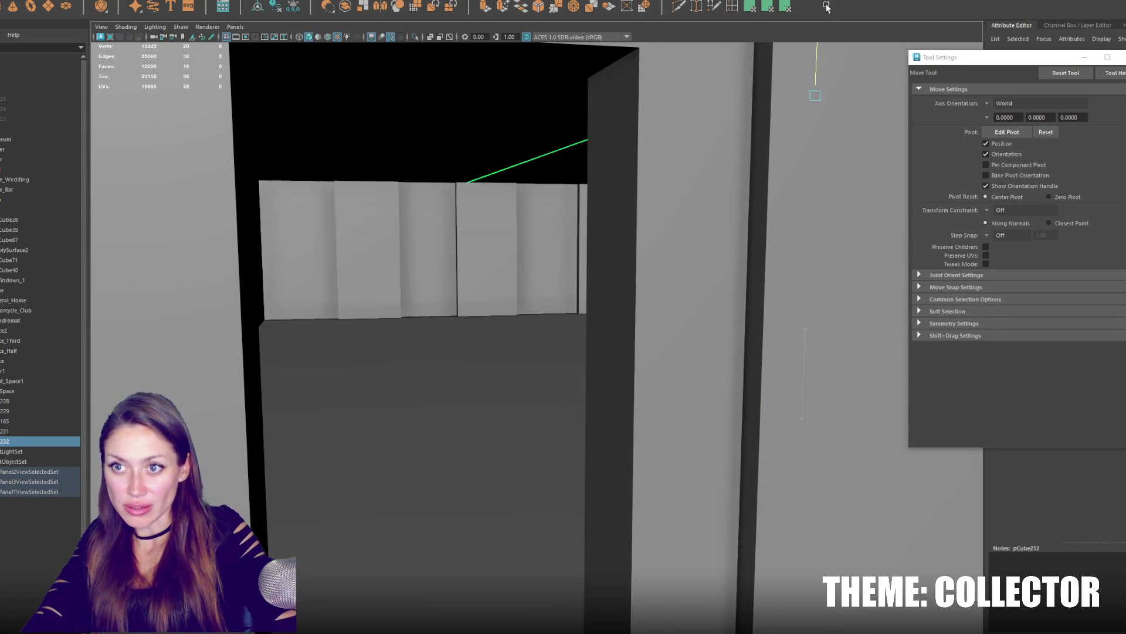
pyautogui.scroll(-4, 726, 169)
pyautogui.scroll(-4, 658, 242)
pyautogui.press('4')
pyautogui.moveTo(616, 255); pyautogui.dragTo(616, 222)
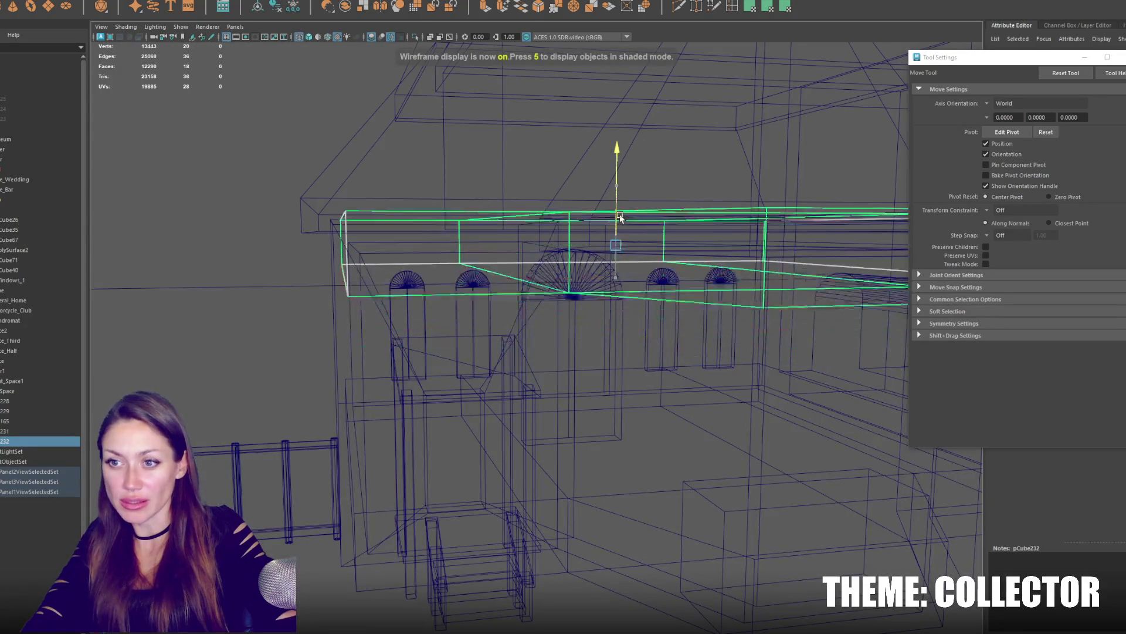
pyautogui.press('r')
pyautogui.moveTo(617, 176); pyautogui.dragTo(606, 256)
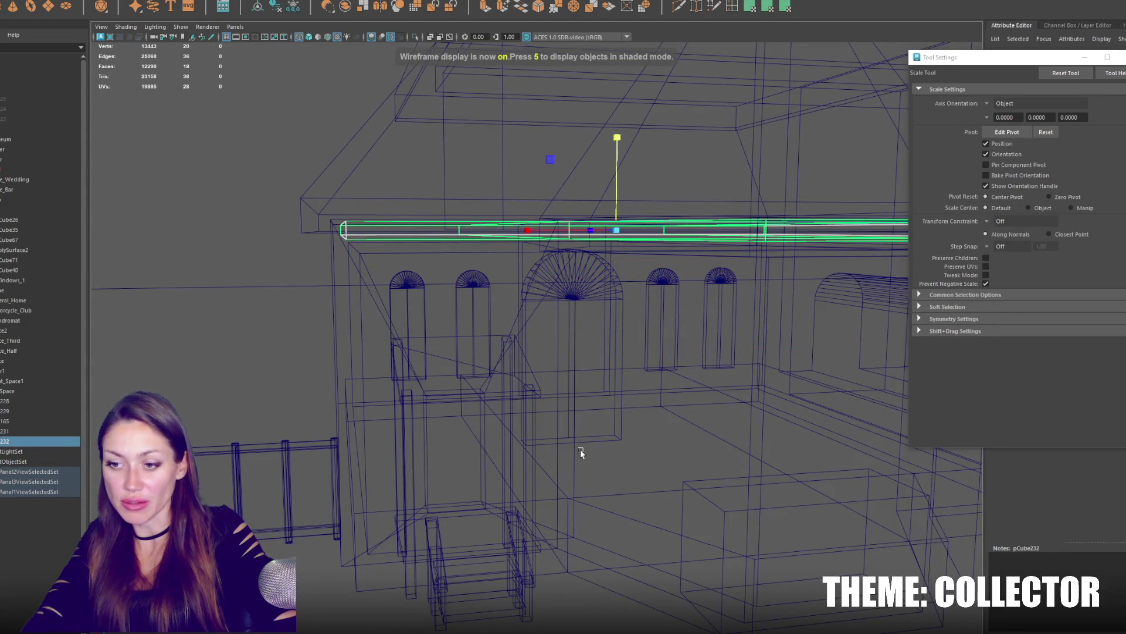
# Duplicate the lower platform and isolate it with the tapered frame, framed in the top view.
pyautogui.click(591, 507)
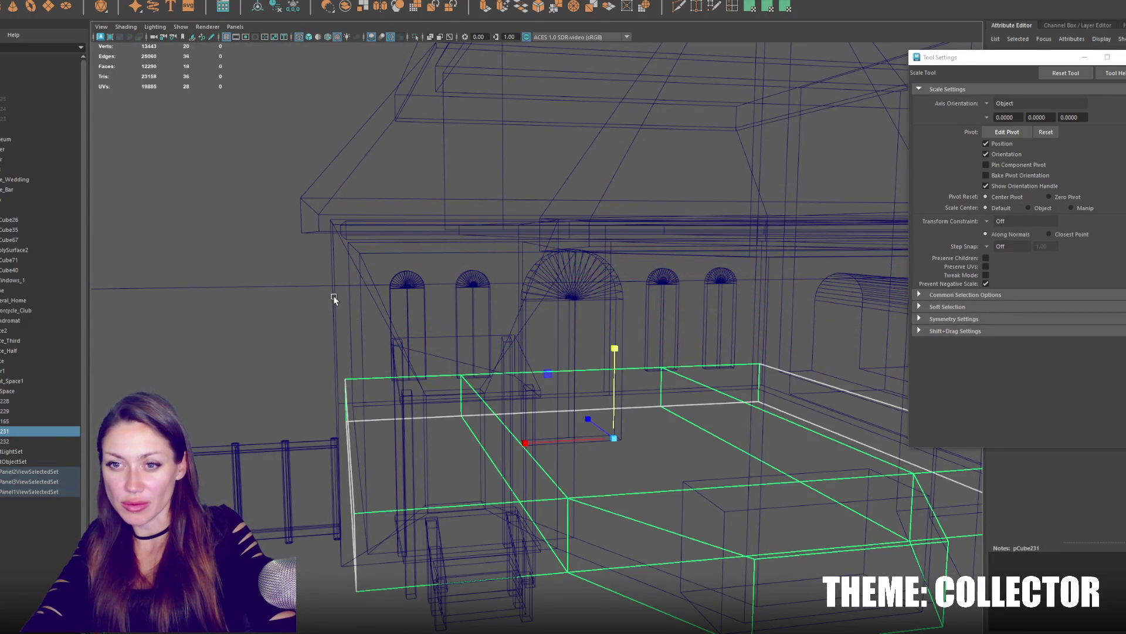
pyautogui.click(334, 299)
pyautogui.click(609, 505)
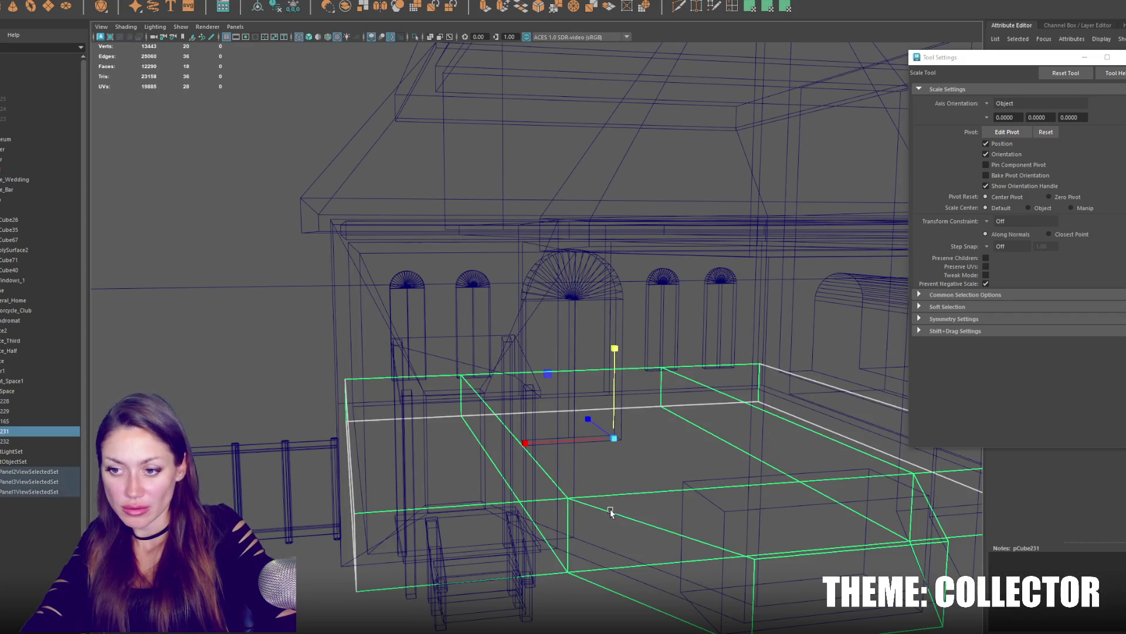
pyautogui.hotkey('ctrl', 'd')
pyautogui.keyDown('shift'); pyautogui.click(333, 318); pyautogui.keyUp('shift')
pyautogui.hotkey('ctrl', '1')
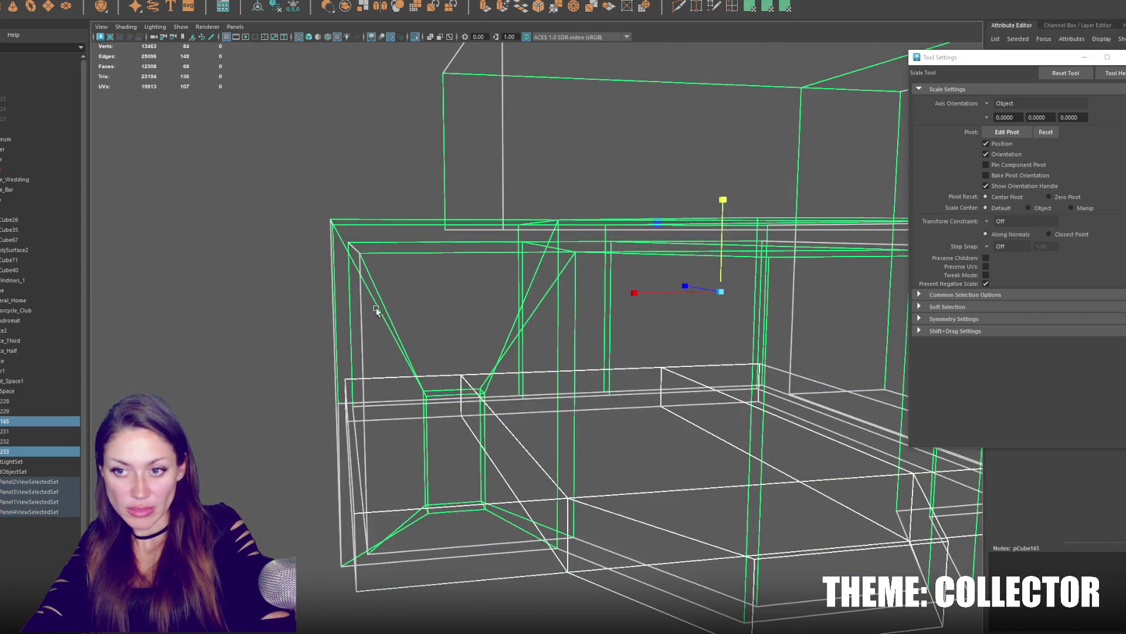
pyautogui.press('5')
pyautogui.keyDown('alt'); pyautogui.moveTo(473, 316); pyautogui.dragTo(491, 330); pyautogui.keyUp('alt')
pyautogui.click(580, 509)
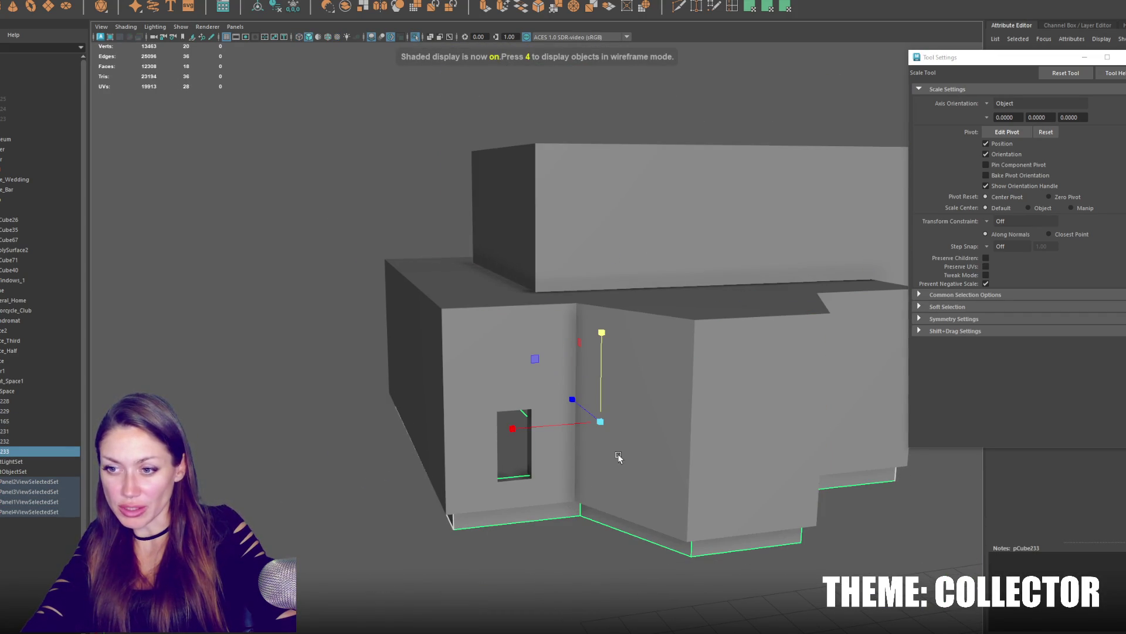
pyautogui.keyDown('shift'); pyautogui.click(416, 378); pyautogui.keyUp('shift')
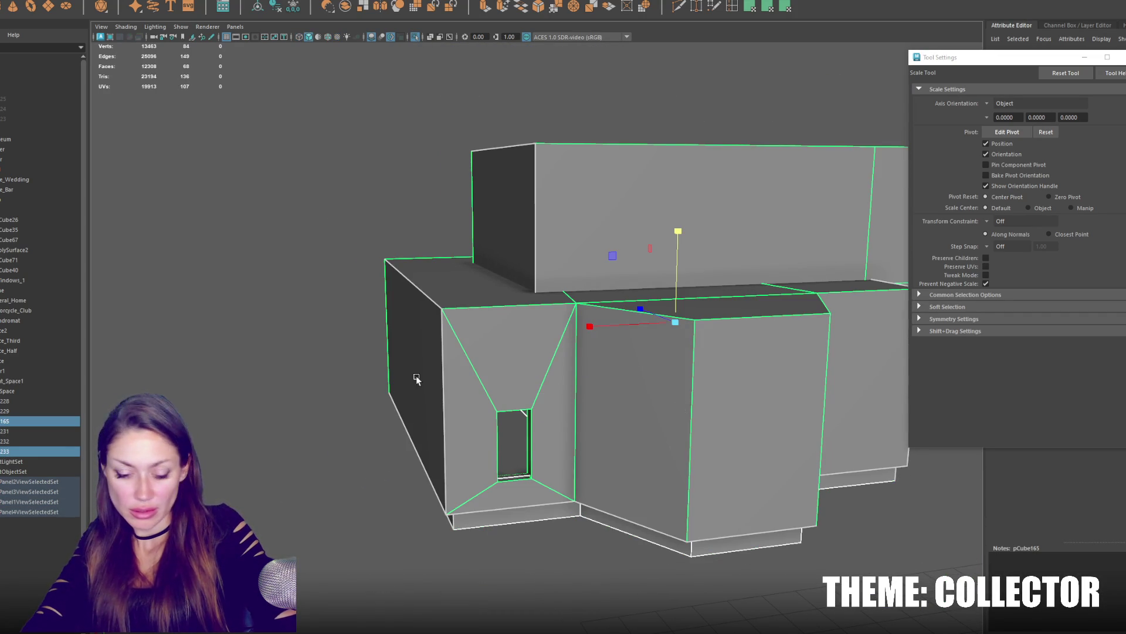
pyautogui.press('space')
pyautogui.press('f')
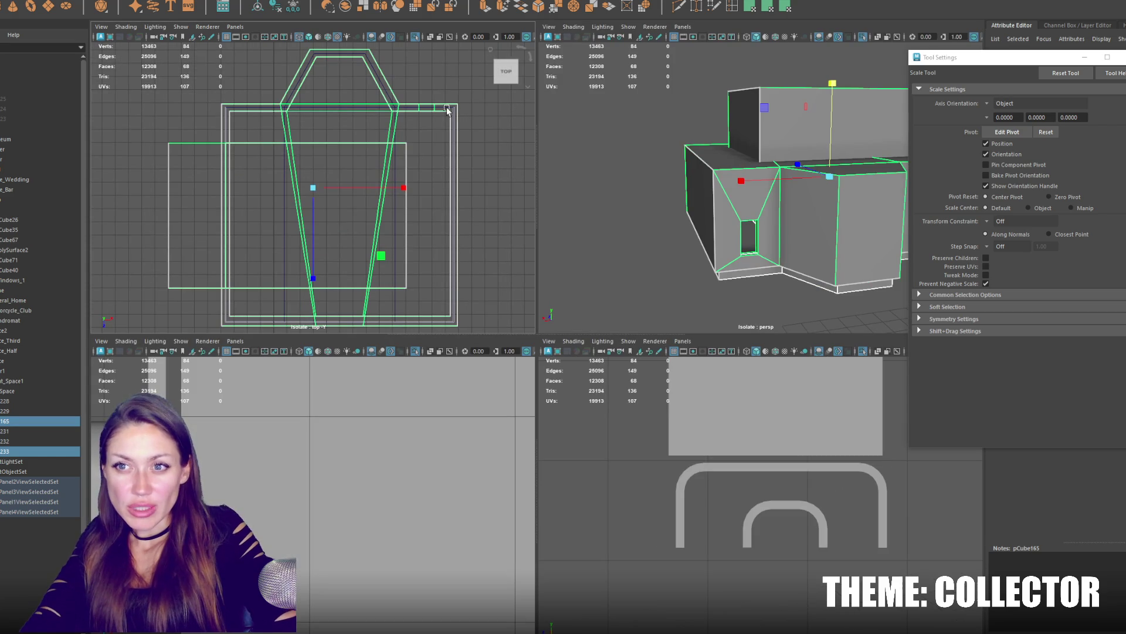
pyautogui.keyDown('shift'); pyautogui.click(747, 274); pyautogui.keyUp('shift')
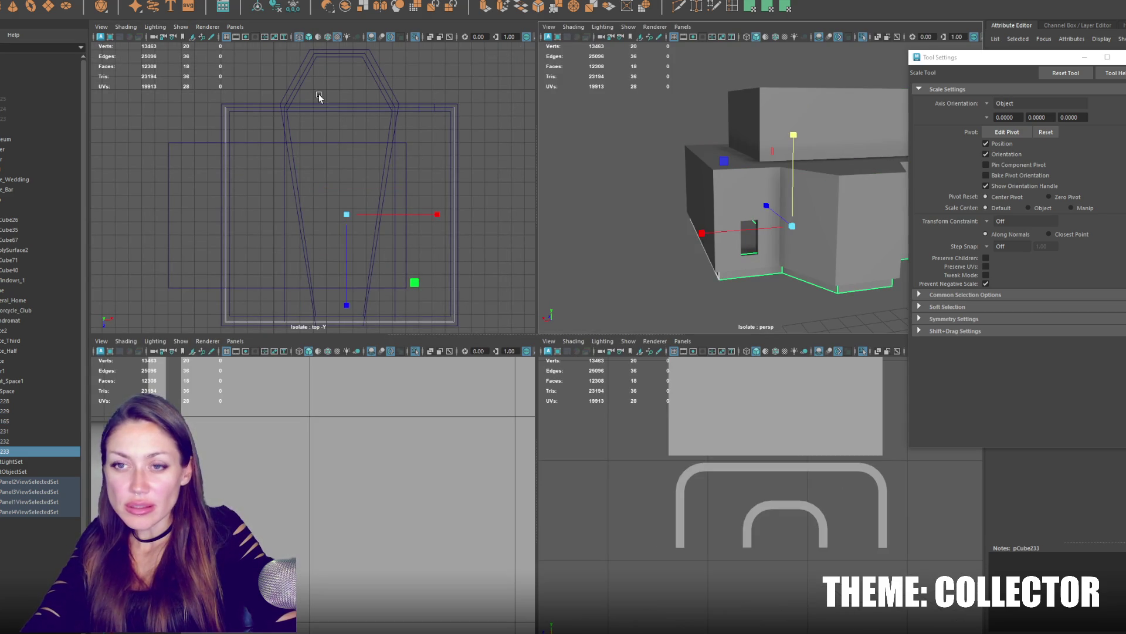
pyautogui.click(487, 105)
pyautogui.scroll(2, 189, 109)
pyautogui.scroll(2, 196, 130)
# Move the platform copy's upper corner vertices and spread the top pair to match the outline.
pyautogui.moveTo(156, 150); pyautogui.dragTo(506, 218)
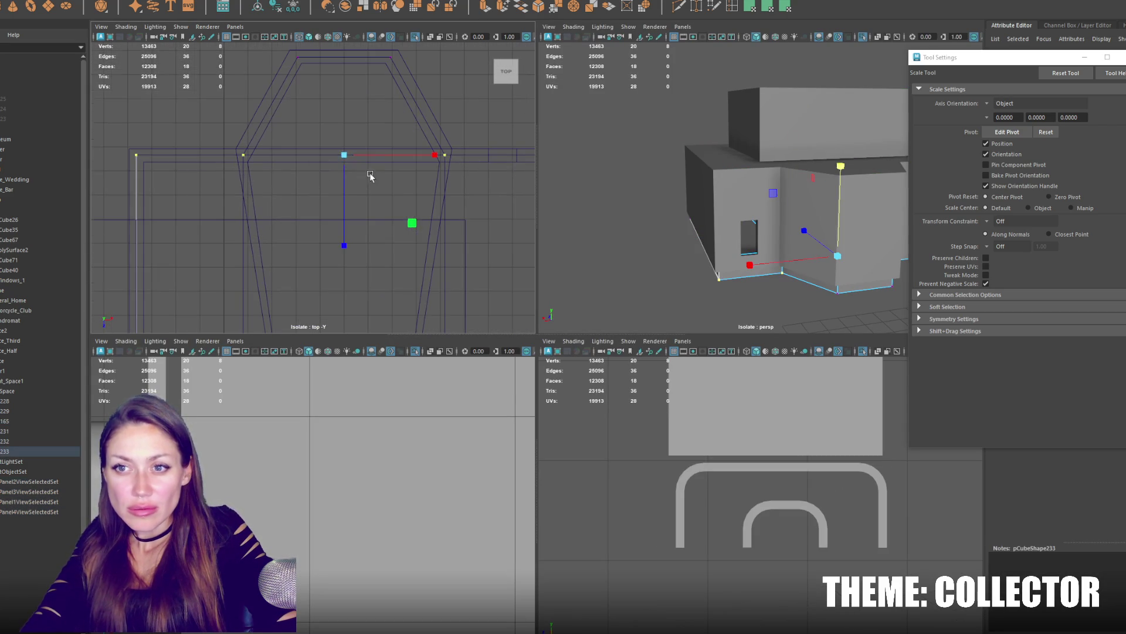
pyautogui.press('w')
pyautogui.moveTo(351, 184); pyautogui.dragTo(342, 163)
pyautogui.keyDown('alt'); pyautogui.moveTo(342, 163); pyautogui.dragTo(332, 203, button='middle'); pyautogui.keyUp('alt')
pyautogui.click(228, 197)
pyautogui.moveTo(261, 196); pyautogui.dragTo(251, 202)
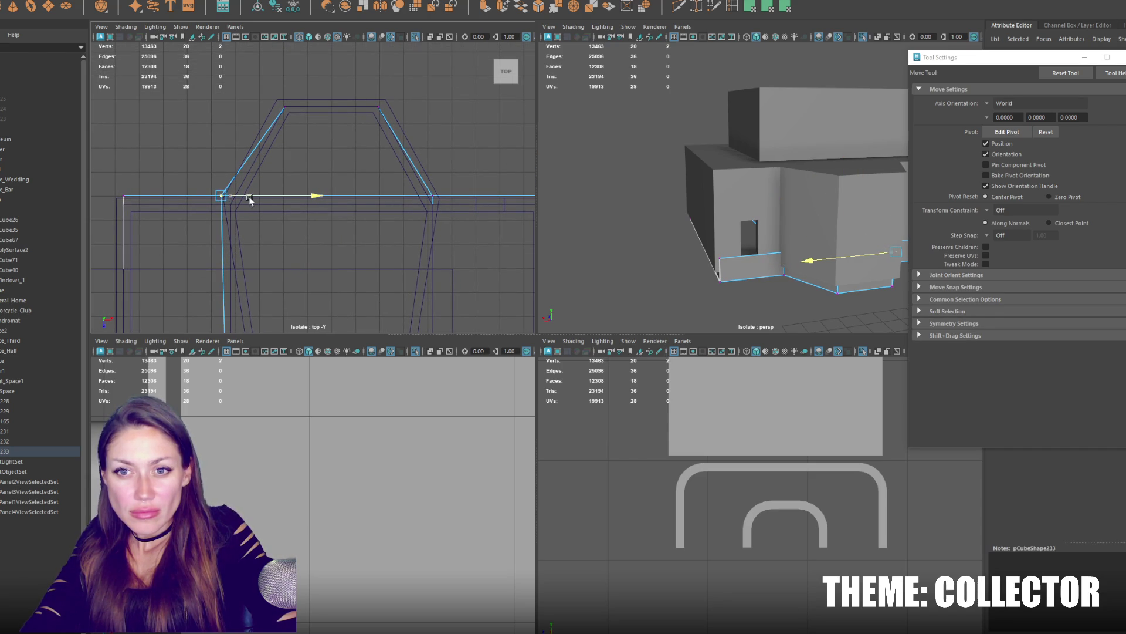
pyautogui.moveTo(293, 114)
pyautogui.mouseDown()
pyautogui.moveTo(312, 106)
pyautogui.moveTo(274, 129)
pyautogui.mouseUp()
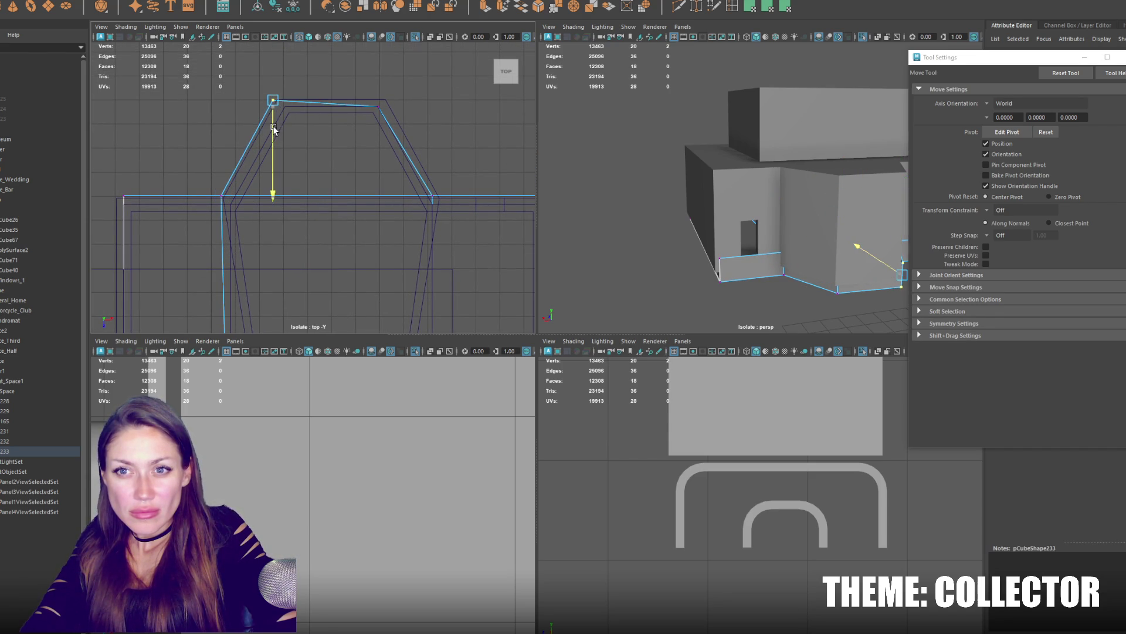
pyautogui.keyDown('shift'); pyautogui.click(378, 99); pyautogui.keyUp('shift')
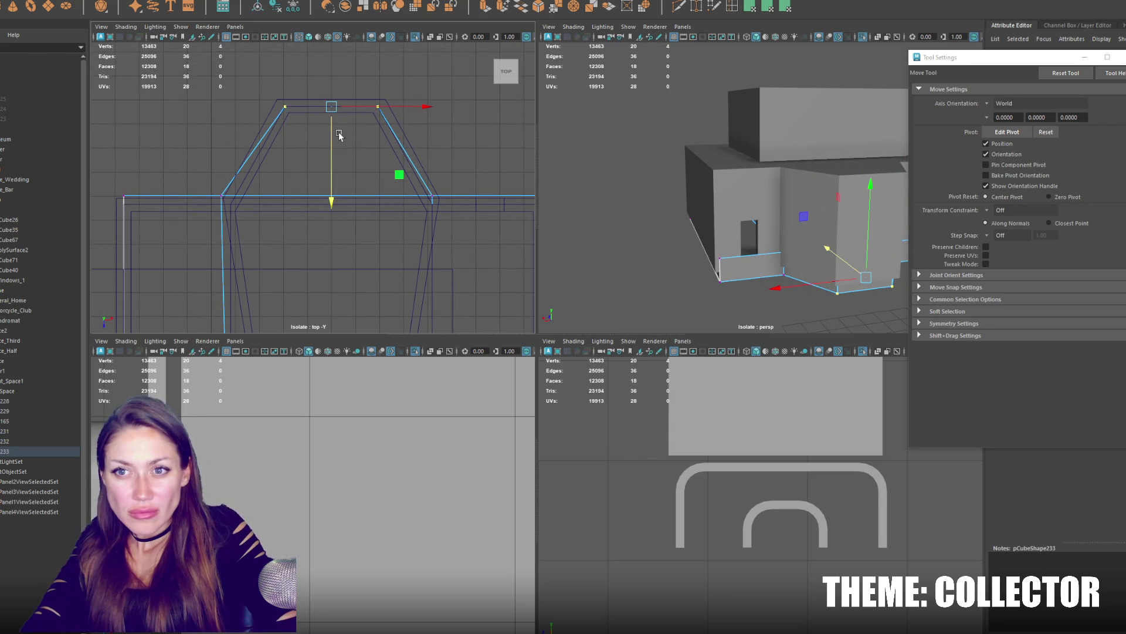
pyautogui.press('r')
pyautogui.moveTo(370, 100); pyautogui.dragTo(391, 101, button='middle')
pyautogui.moveTo(429, 180); pyautogui.dragTo(453, 205)
pyautogui.press('w')
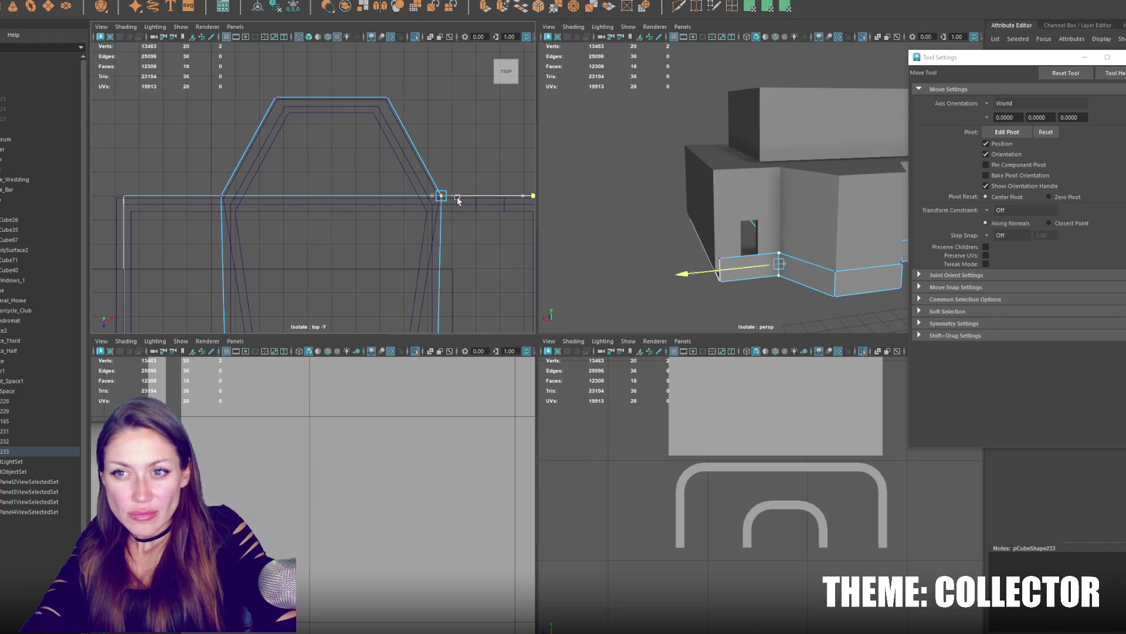
# Nudge the remaining corner and left-side vertices so the slab edges align with the frame outline.
pyautogui.keyDown('alt'); pyautogui.moveTo(458, 200); pyautogui.dragTo(320, 174, button='middle'); pyautogui.keyUp('alt')
pyautogui.keyDown('alt'); pyautogui.moveTo(403, 251); pyautogui.dragTo(448, 227, button='middle'); pyautogui.keyUp('alt')
pyautogui.moveTo(448, 226); pyautogui.dragTo(382, 166)
pyautogui.keyDown('alt'); pyautogui.moveTo(382, 166); pyautogui.dragTo(422, 166, button='middle'); pyautogui.keyUp('alt')
pyautogui.moveTo(430, 157); pyautogui.dragTo(433, 158)
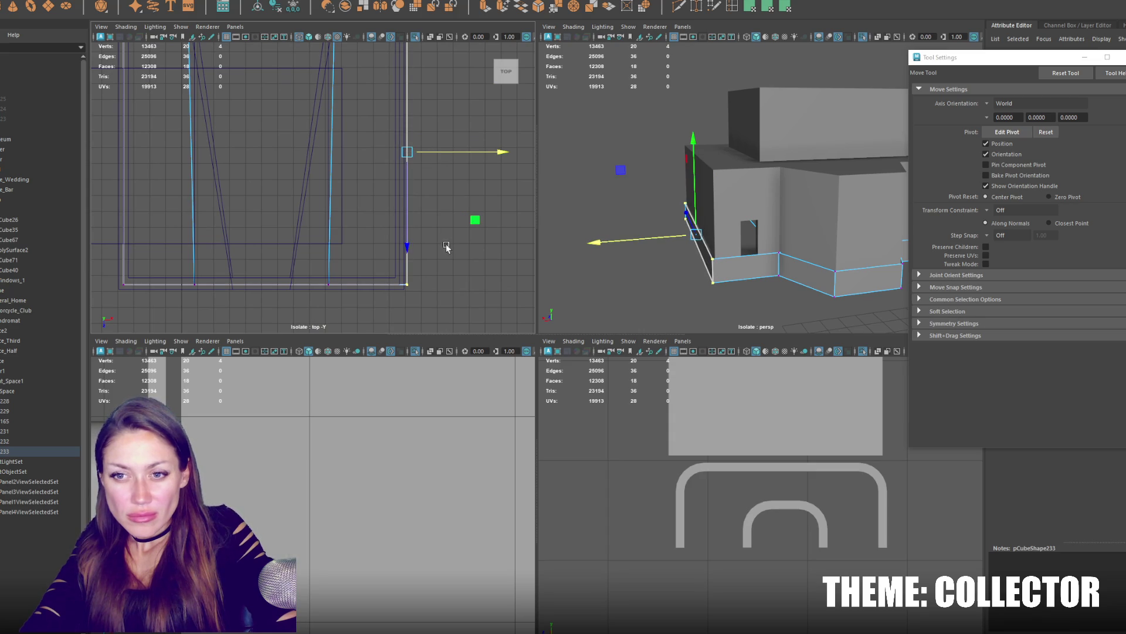
pyautogui.moveTo(446, 247); pyautogui.dragTo(112, 322)
pyautogui.keyDown('alt'); pyautogui.moveTo(265, 311); pyautogui.dragTo(276, 101, button='middle'); pyautogui.keyUp('alt')
pyautogui.moveTo(277, 100); pyautogui.dragTo(285, 171)
pyautogui.keyDown('alt'); pyautogui.moveTo(285, 171); pyautogui.dragTo(273, 92, button='middle'); pyautogui.keyUp('alt')
pyautogui.keyDown('shift'); pyautogui.moveTo(220, 238); pyautogui.dragTo(282, 282); pyautogui.keyUp('shift')
pyautogui.keyDown('alt'); pyautogui.moveTo(291, 124); pyautogui.dragTo(302, 168, button='middle'); pyautogui.keyUp('alt')
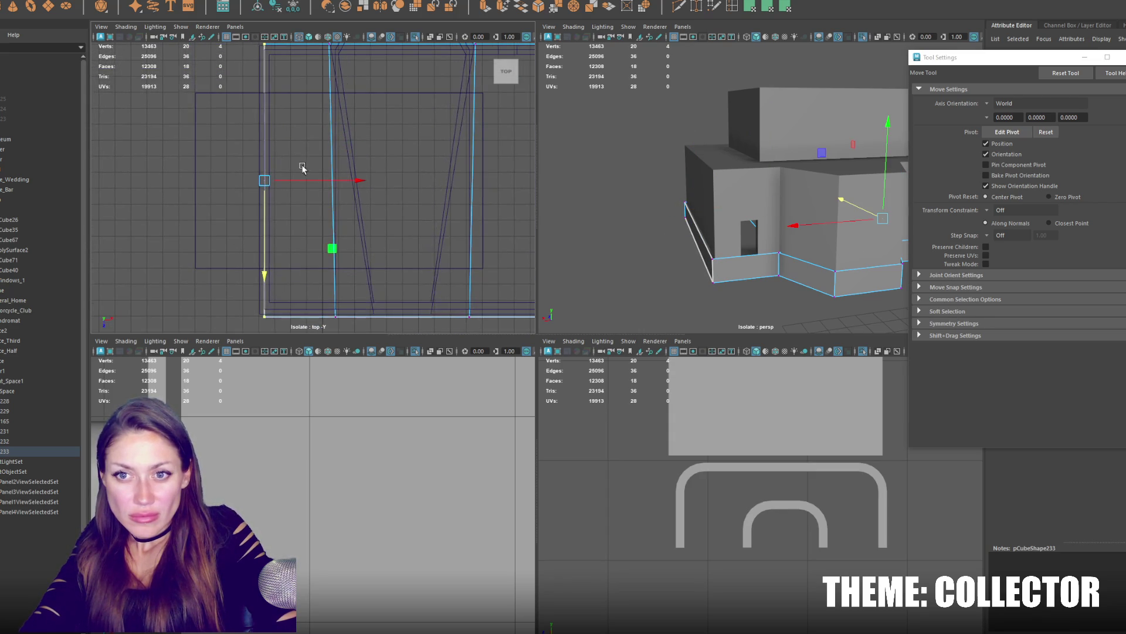
pyautogui.moveTo(301, 181); pyautogui.dragTo(291, 188)
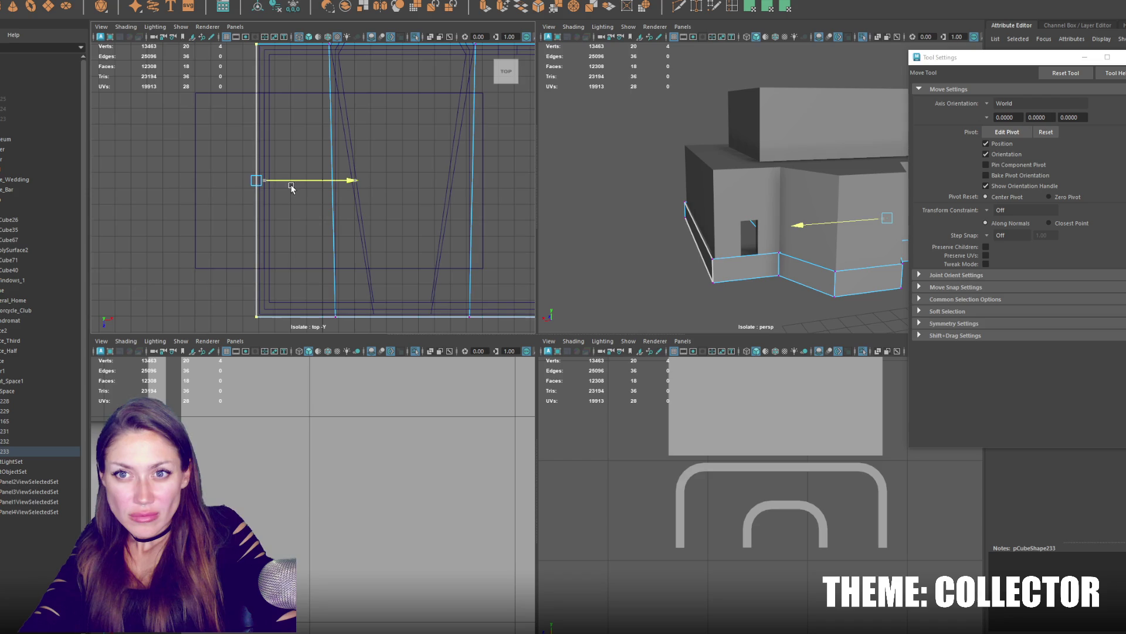
pyautogui.keyDown('alt'); pyautogui.moveTo(323, 126); pyautogui.dragTo(246, 196, button='middle'); pyautogui.keyUp('alt')
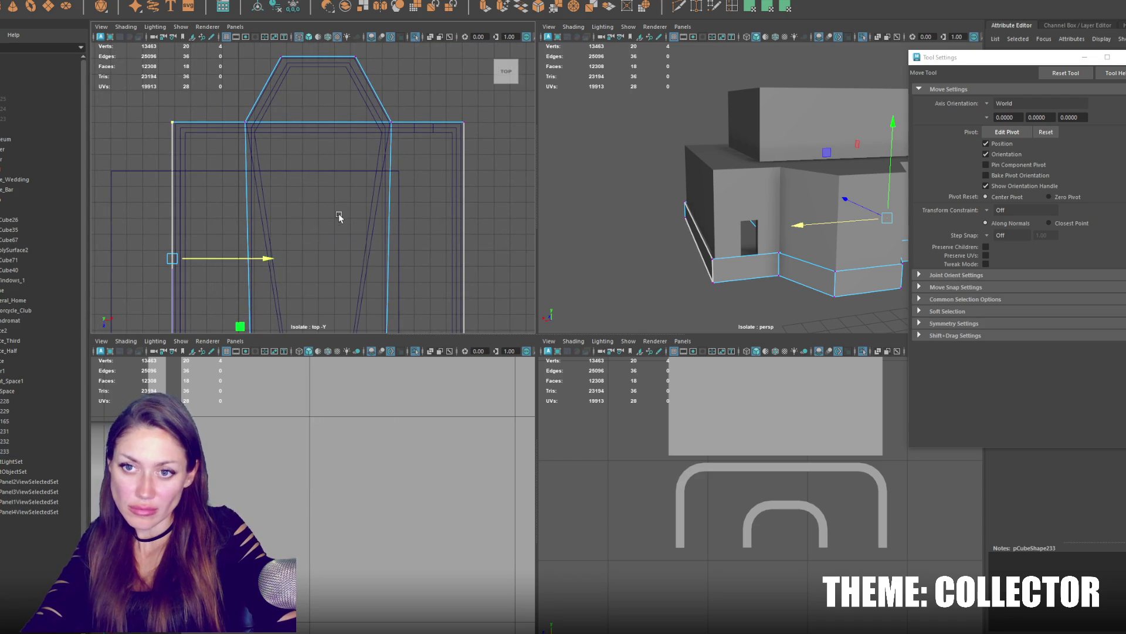
pyautogui.click(648, 177)
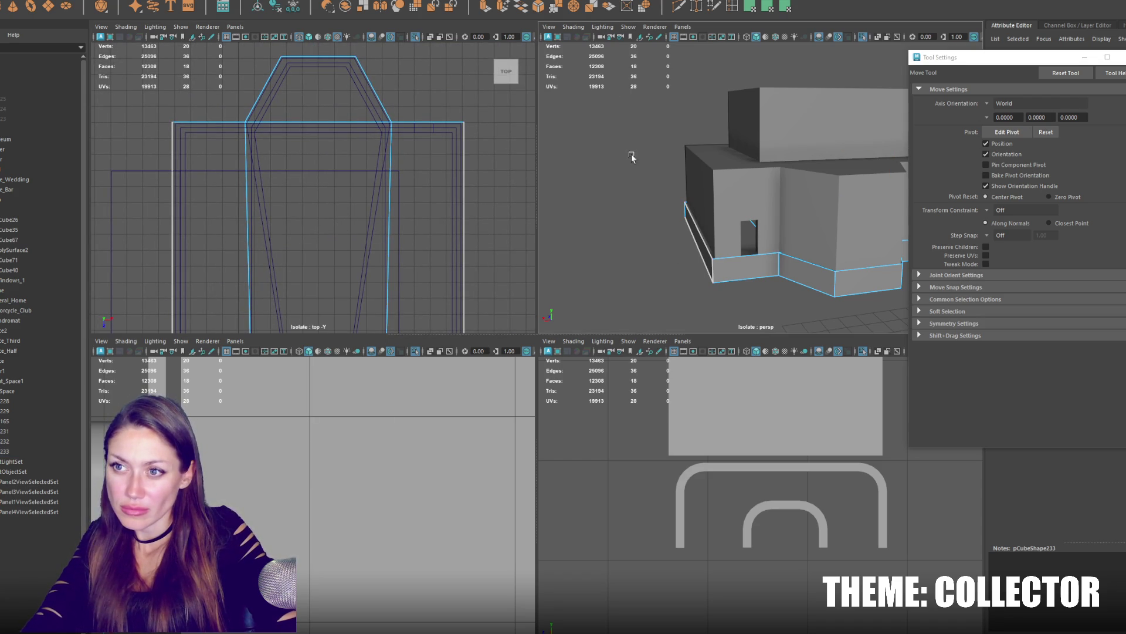
# Raise the trim piece, stretch it taller along Y and isolate it in the perspective view.
pyautogui.press('F8')
pyautogui.keyDown('alt'); pyautogui.moveTo(630, 157); pyautogui.dragTo(731, 298); pyautogui.keyUp('alt')
pyautogui.moveTo(735, 199)
pyautogui.mouseDown()
pyautogui.moveTo(736, 176)
pyautogui.moveTo(725, 176)
pyautogui.mouseUp()
pyautogui.press('r')
pyautogui.press('w')
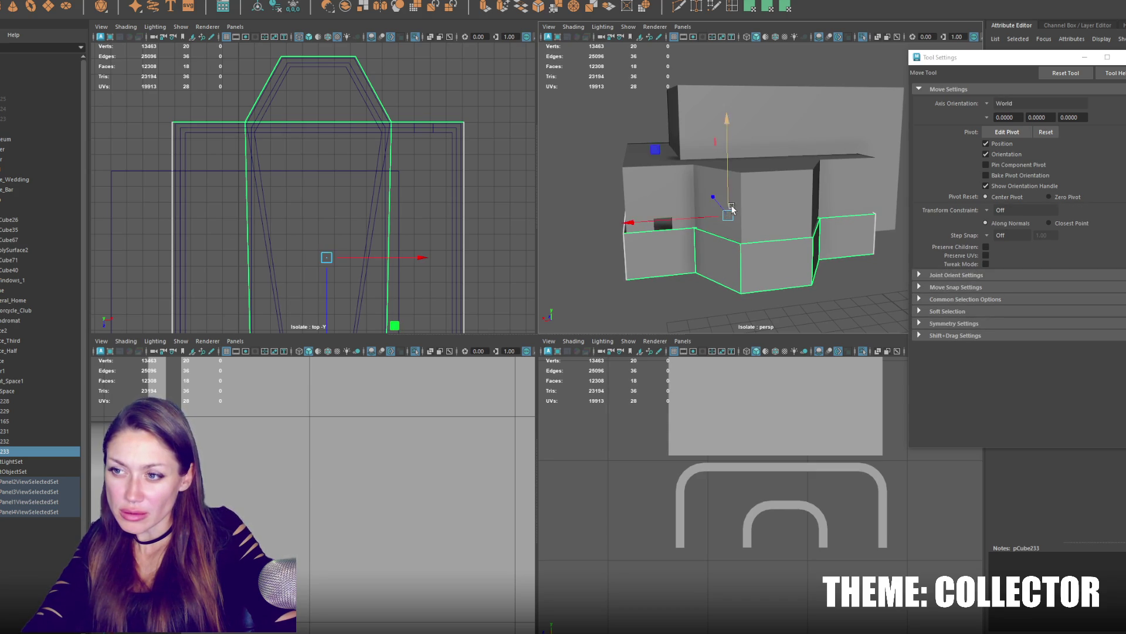
pyautogui.scroll(5, 732, 209)
pyautogui.rightClick(447, 115)
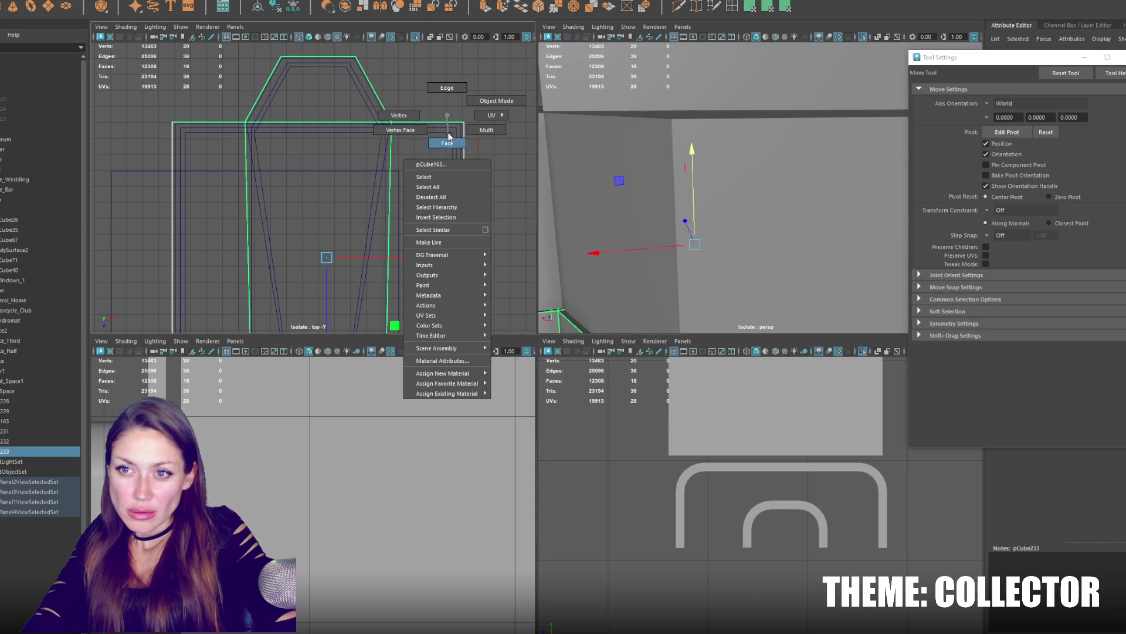
pyautogui.click(589, 163)
pyautogui.press('f')
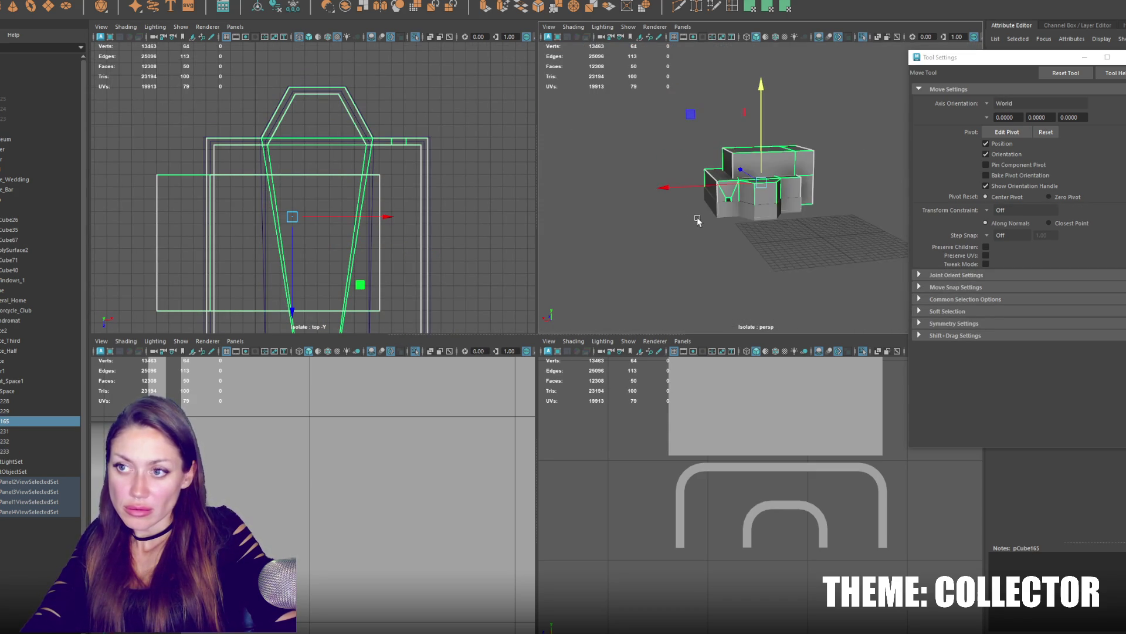
pyautogui.scroll(2, 698, 220)
pyautogui.click(685, 175)
pyautogui.click(675, 231)
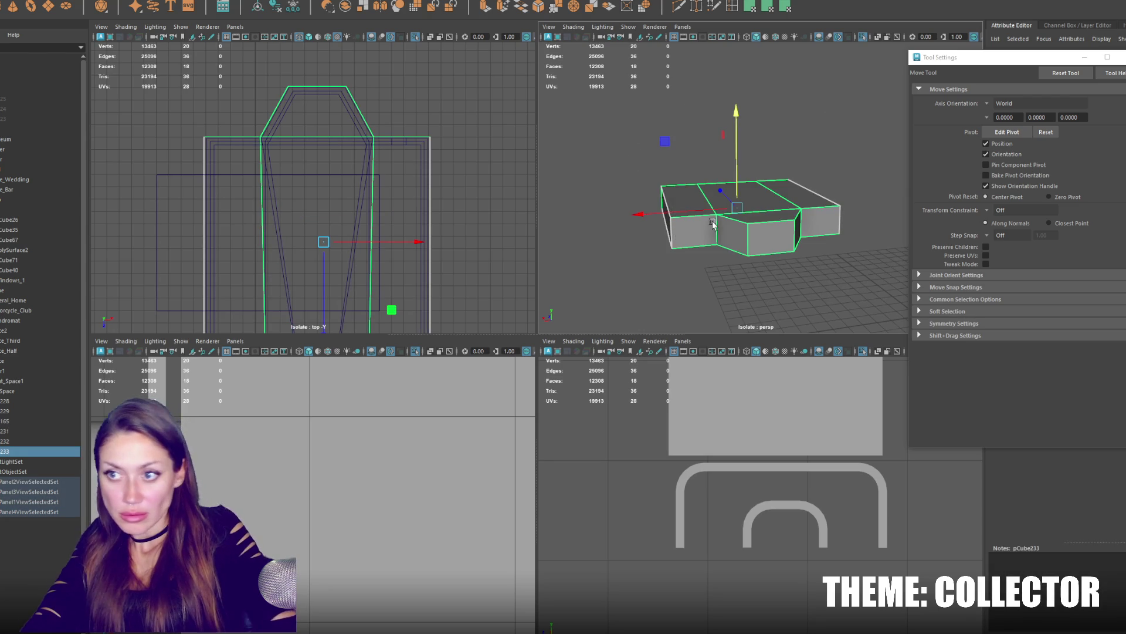
# Delete the trim's top and bottom cap faces, leaving an open band, and select its top border edges.
pyautogui.keyDown('alt'); pyautogui.moveTo(713, 225); pyautogui.dragTo(759, 239); pyautogui.keyUp('alt')
pyautogui.click(857, 164)
pyautogui.press('q')
pyautogui.moveTo(733, 288); pyautogui.dragTo(746, 331)
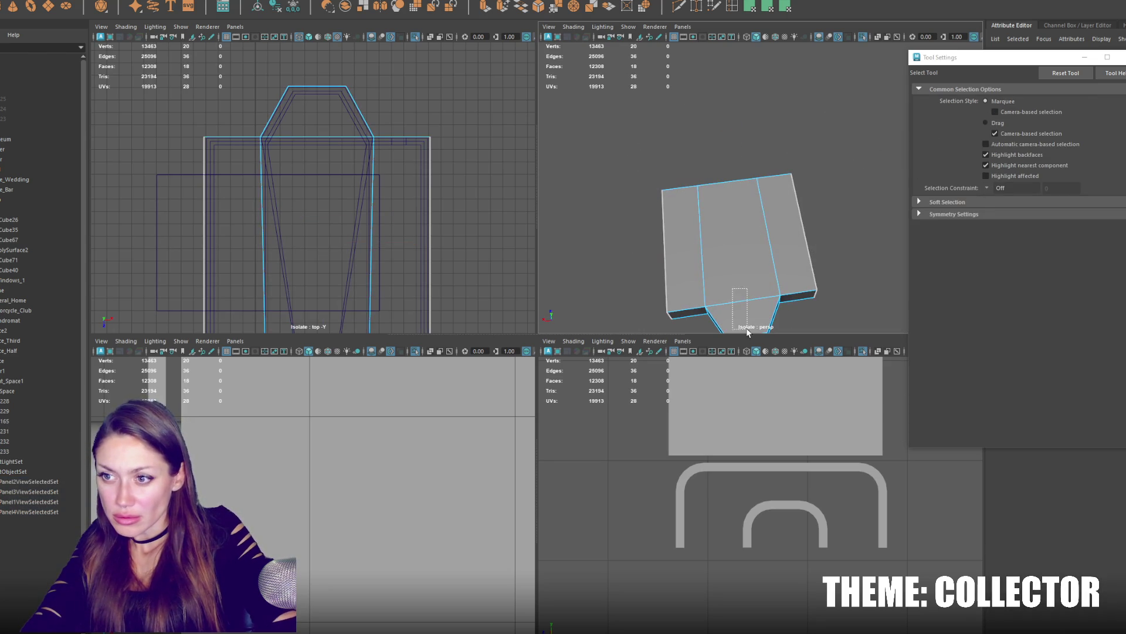
pyautogui.press('Delete')
pyautogui.click(787, 238)
pyautogui.press('Delete')
pyautogui.click(678, 237)
pyautogui.press('Delete')
pyautogui.rightClick(732, 151)
pyautogui.moveTo(733, 152); pyautogui.dragTo(732, 187, button='right')
pyautogui.click(733, 187)
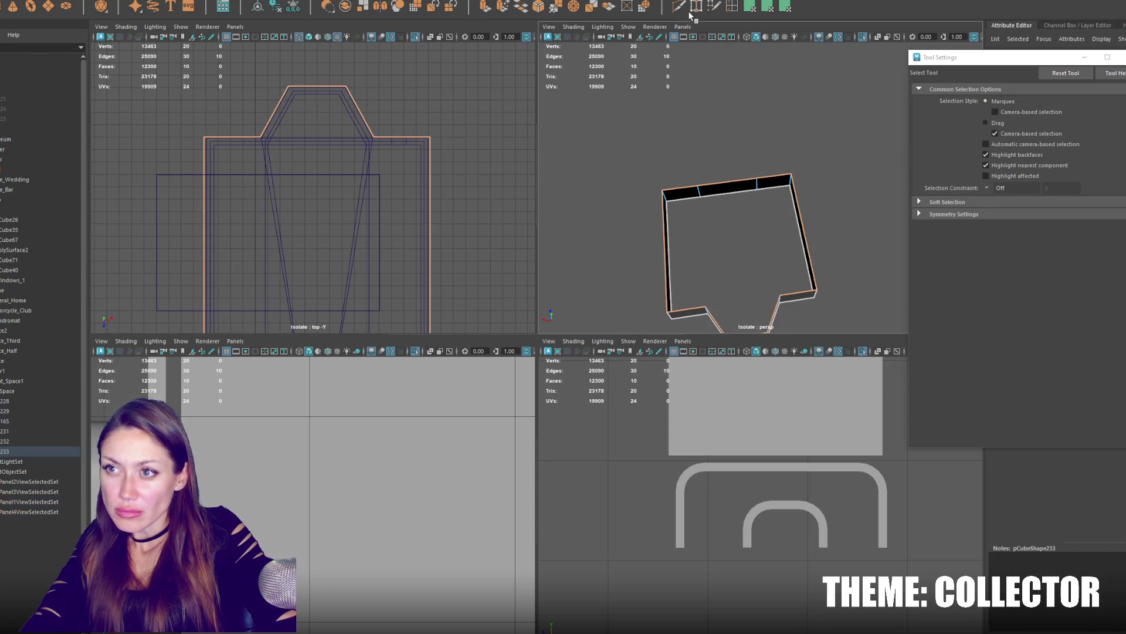
# Extrude the band's top border edges upward, undoing a surplus extrusion.
pyautogui.click(487, 8)
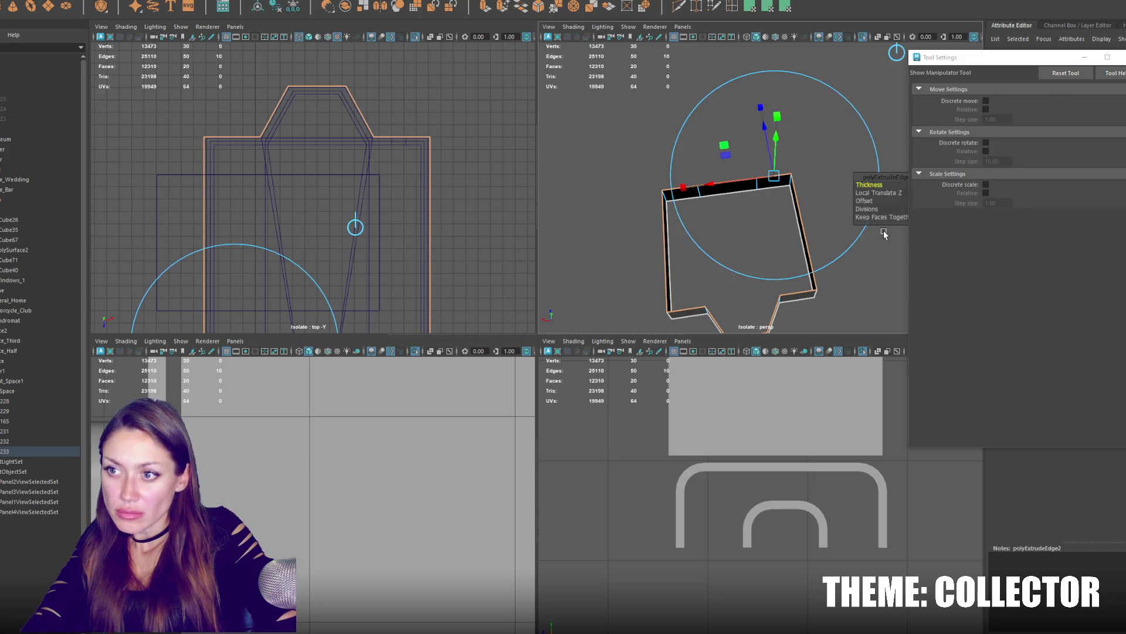
pyautogui.click(1123, 58)
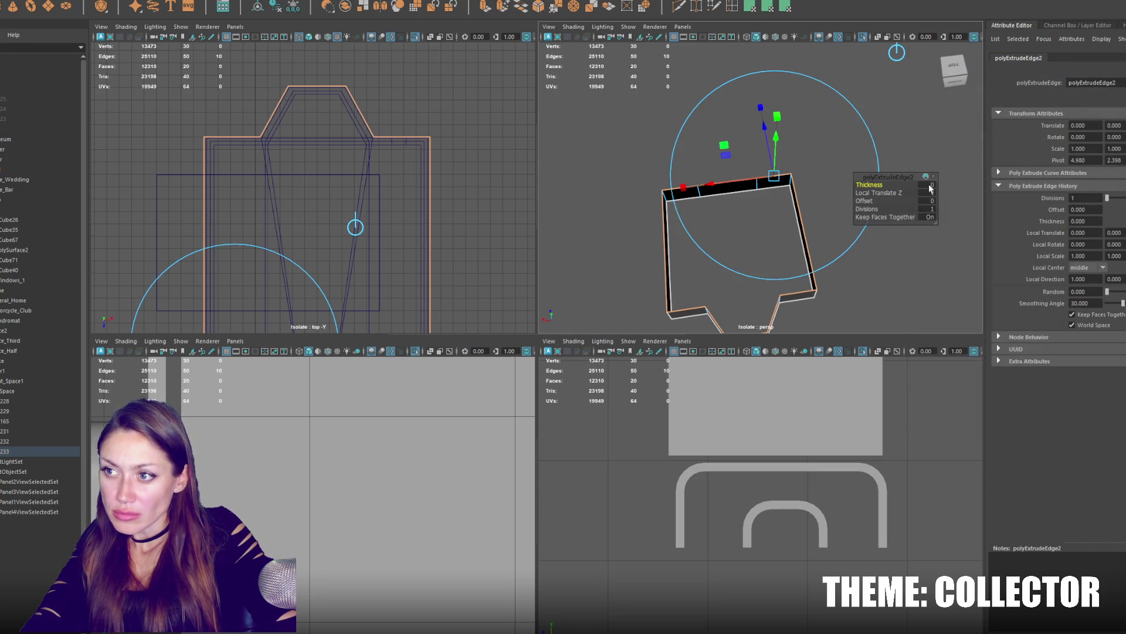
pyautogui.scroll(5, 931, 189)
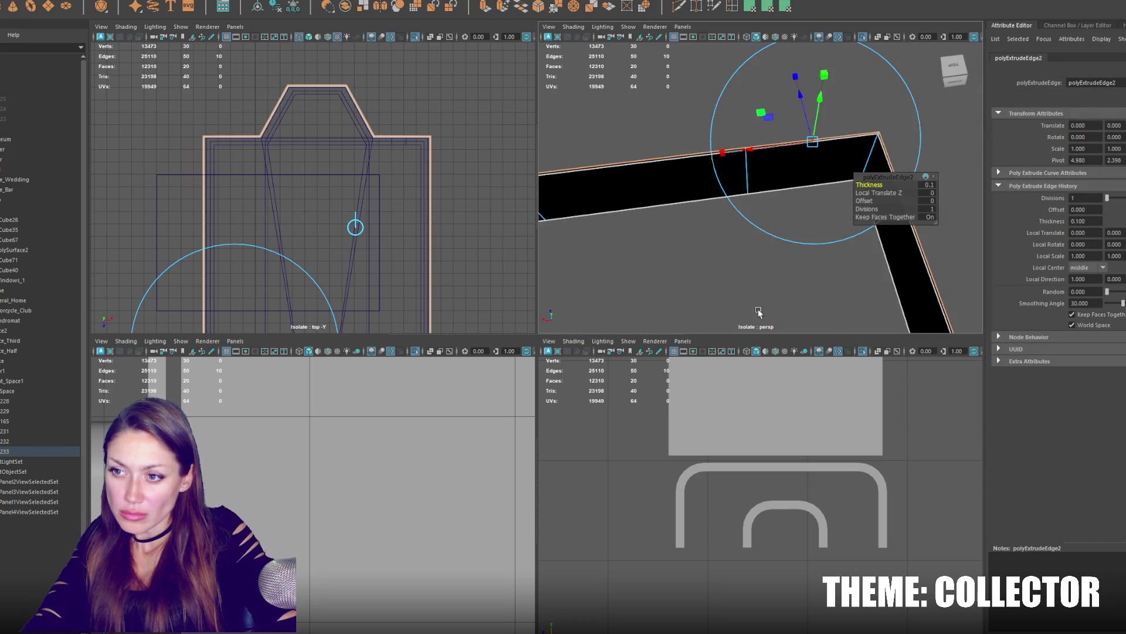
pyautogui.keyDown('alt'); pyautogui.moveTo(931, 189); pyautogui.dragTo(828, 115); pyautogui.keyUp('alt')
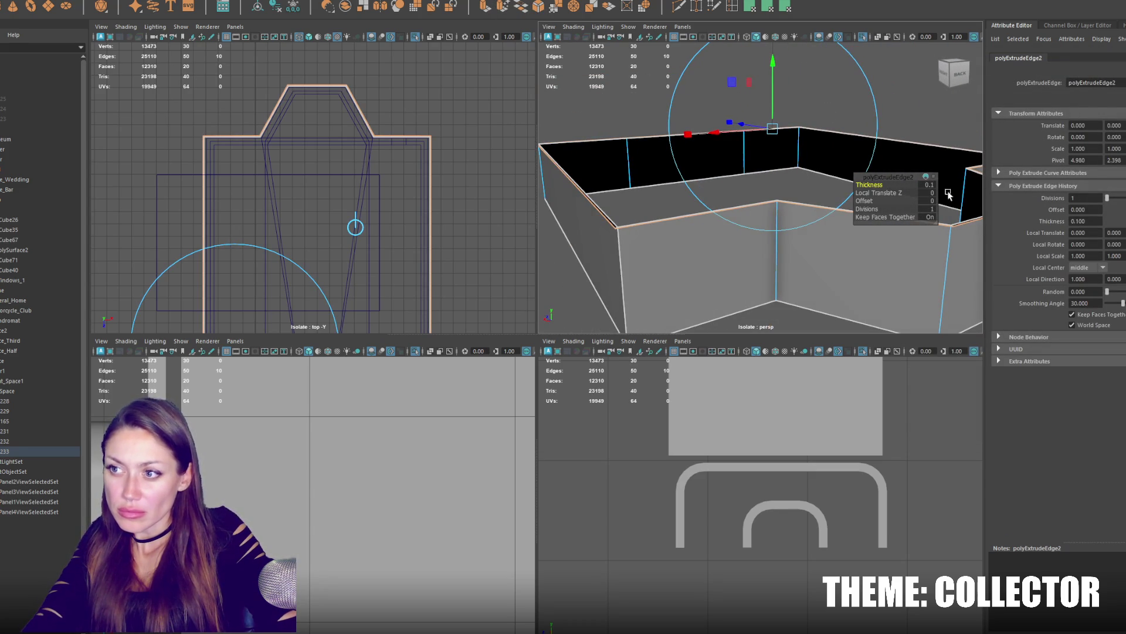
pyautogui.write('0.01')
pyautogui.press('Return')
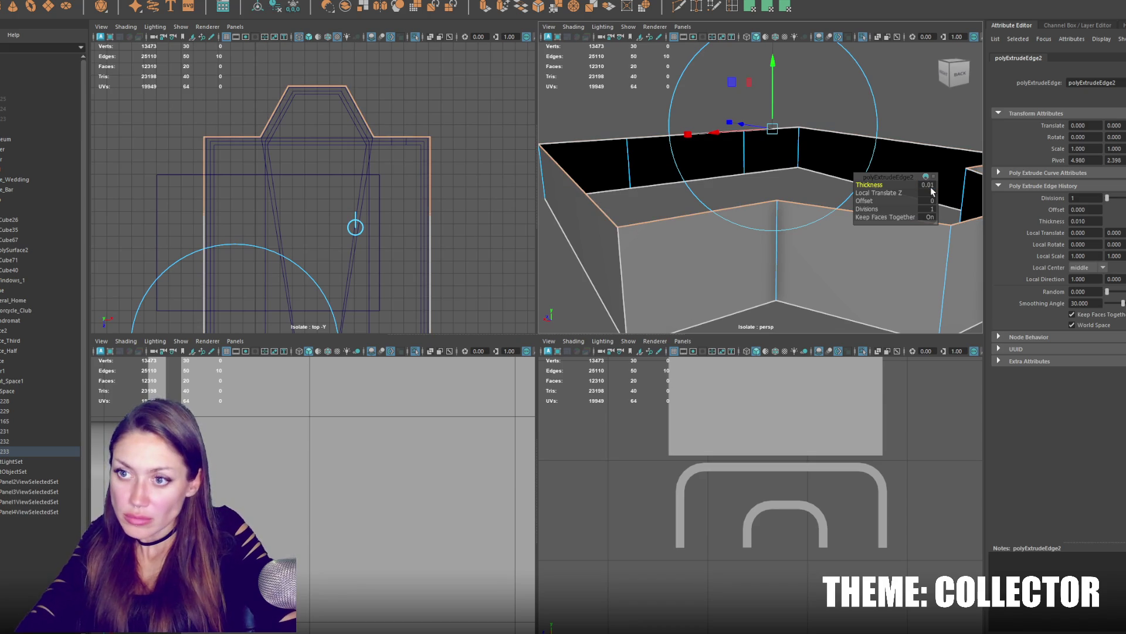
pyautogui.hotkey('ctrl', 'e')
pyautogui.moveTo(780, 132); pyautogui.dragTo(780, 119)
pyautogui.hotkey('ctrl', 'e')
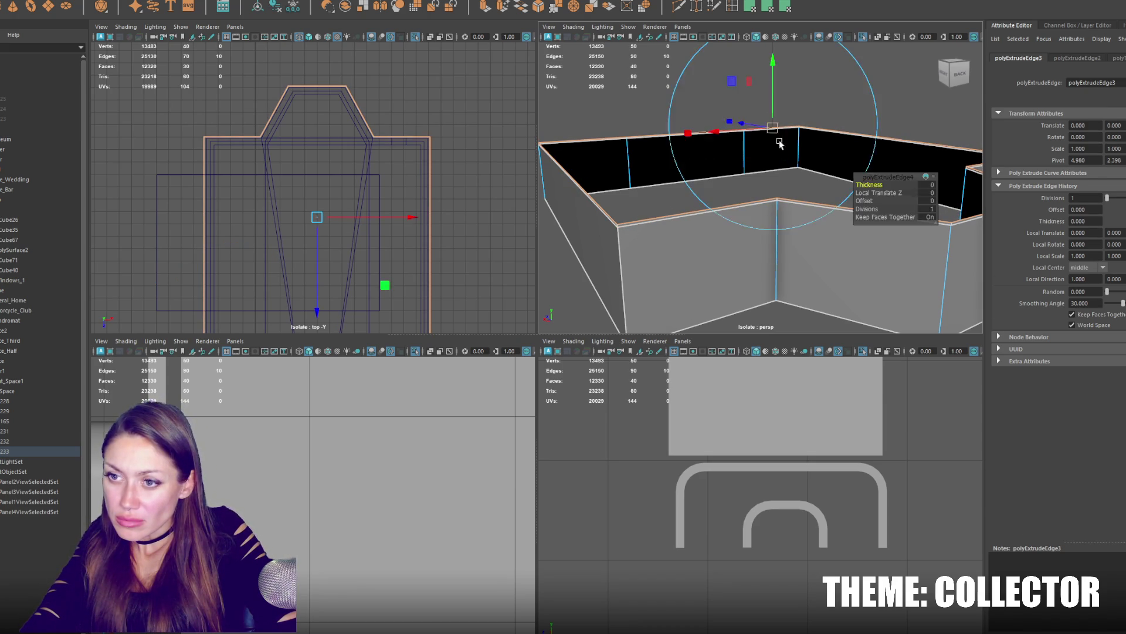
pyautogui.hotkey('ctrl', 'z')
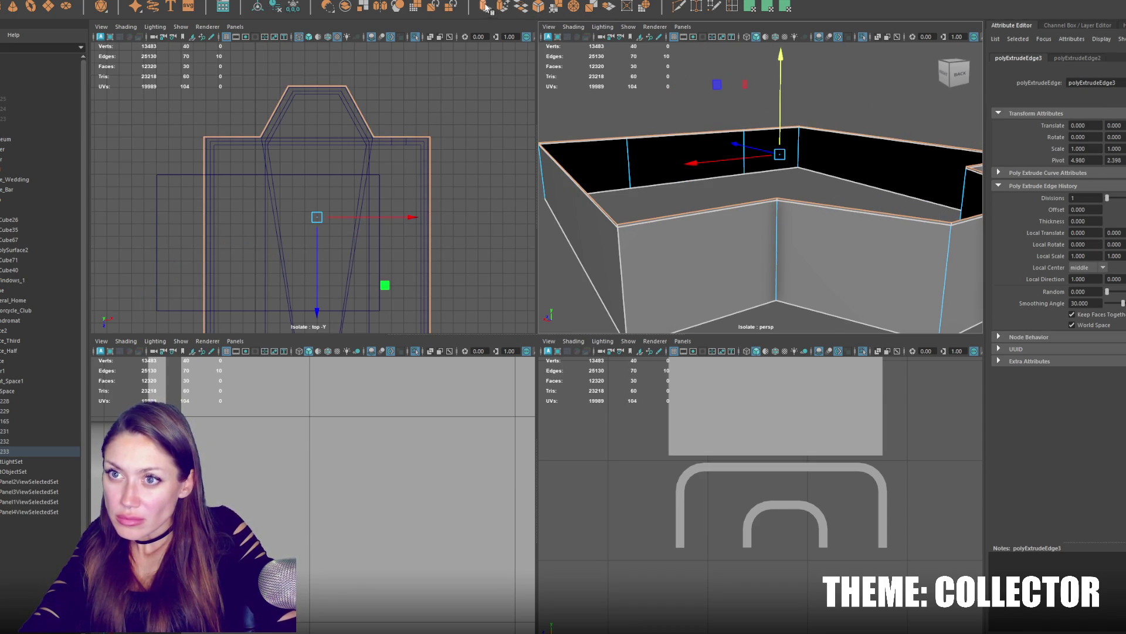
# Extrude the edges inward, trying thicknesses -0.08, -0.2 and -0.3 to form a thin ledge.
pyautogui.hotkey('ctrl', 'e')
pyautogui.moveTo(869, 184); pyautogui.dragTo(867, 184, button='middle')
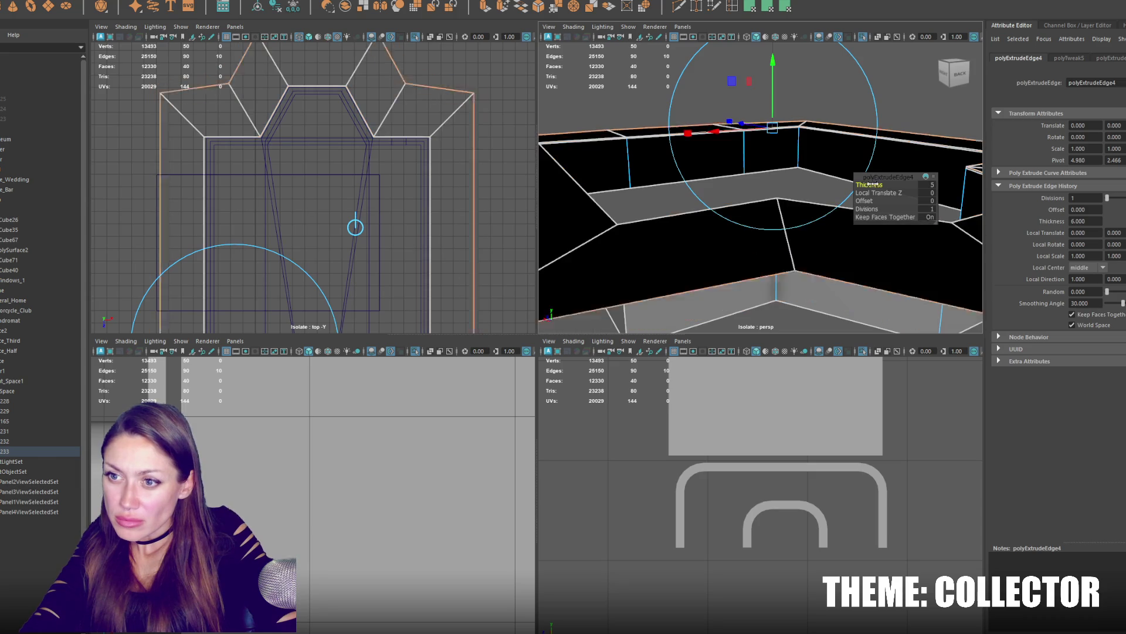
pyautogui.click(926, 189)
pyautogui.write('-0.03')
pyautogui.press('Return')
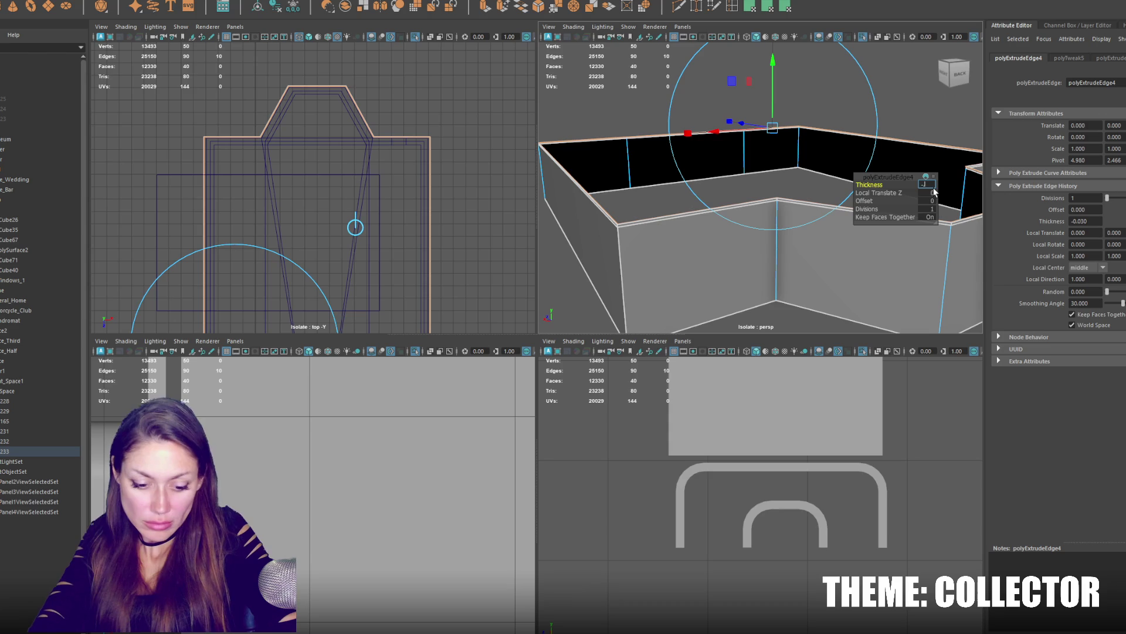
pyautogui.write('-0.08')
pyautogui.press('Return')
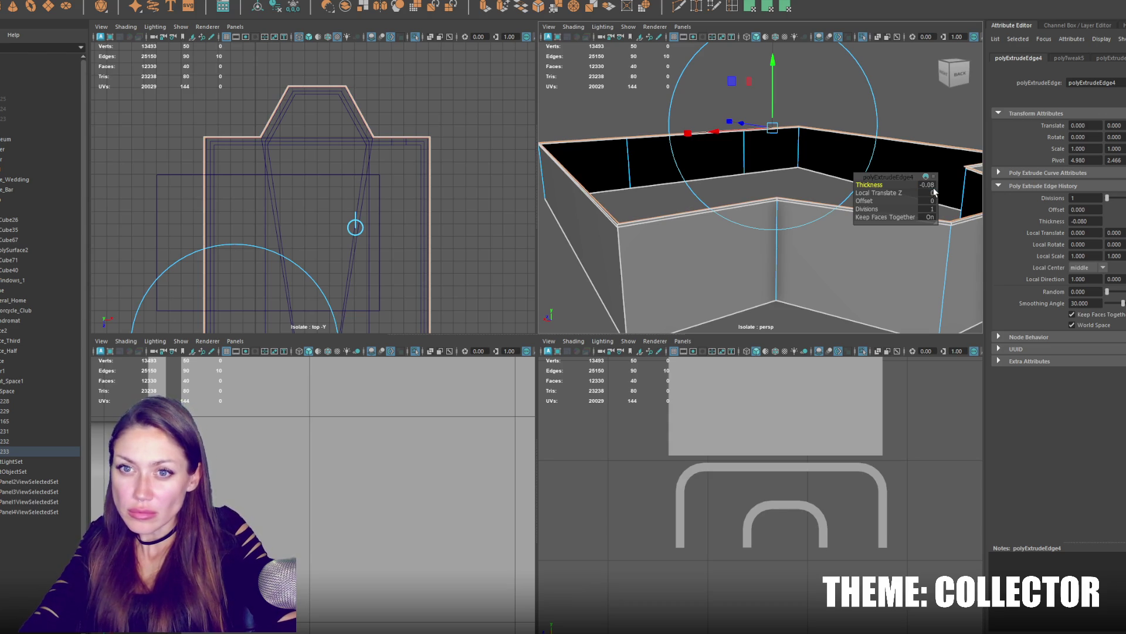
pyautogui.write('-0.2')
pyautogui.press('Return')
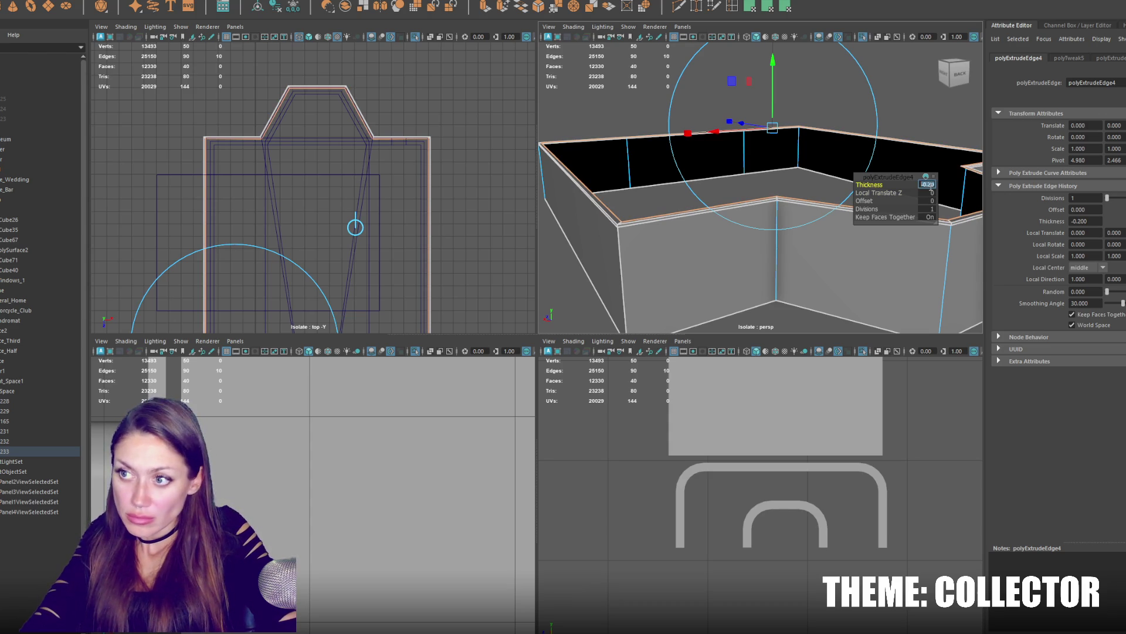
pyautogui.write('-0.3')
pyautogui.press('Return')
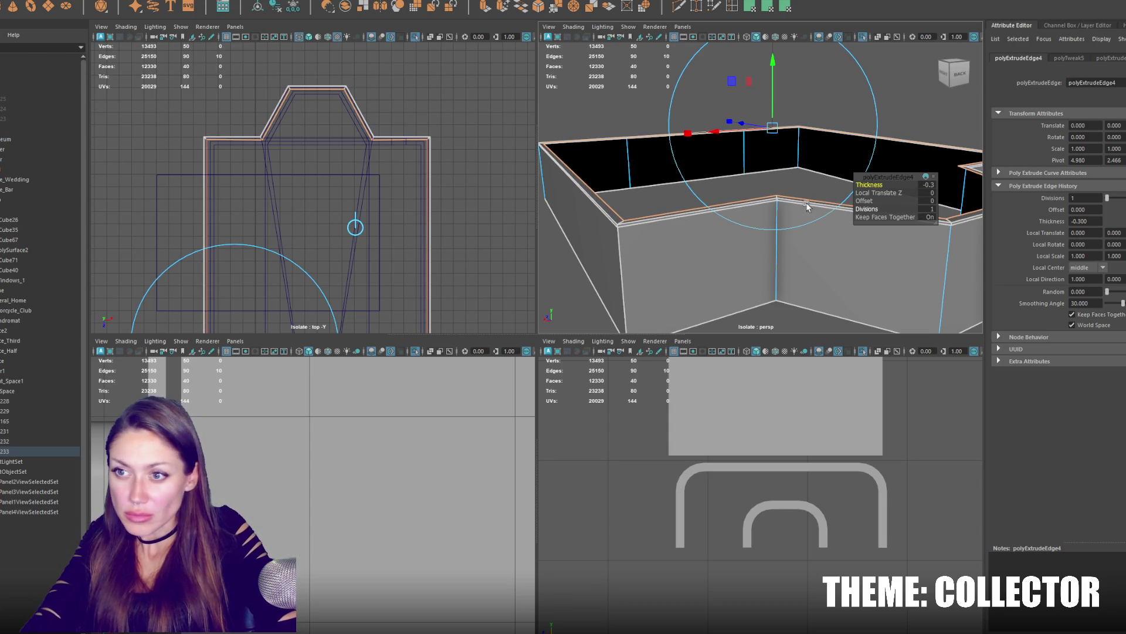
# Inspect the ledge and show the whole building again with the trim band in place.
pyautogui.keyDown('alt'); pyautogui.moveTo(806, 207); pyautogui.dragTo(743, 233); pyautogui.keyUp('alt')
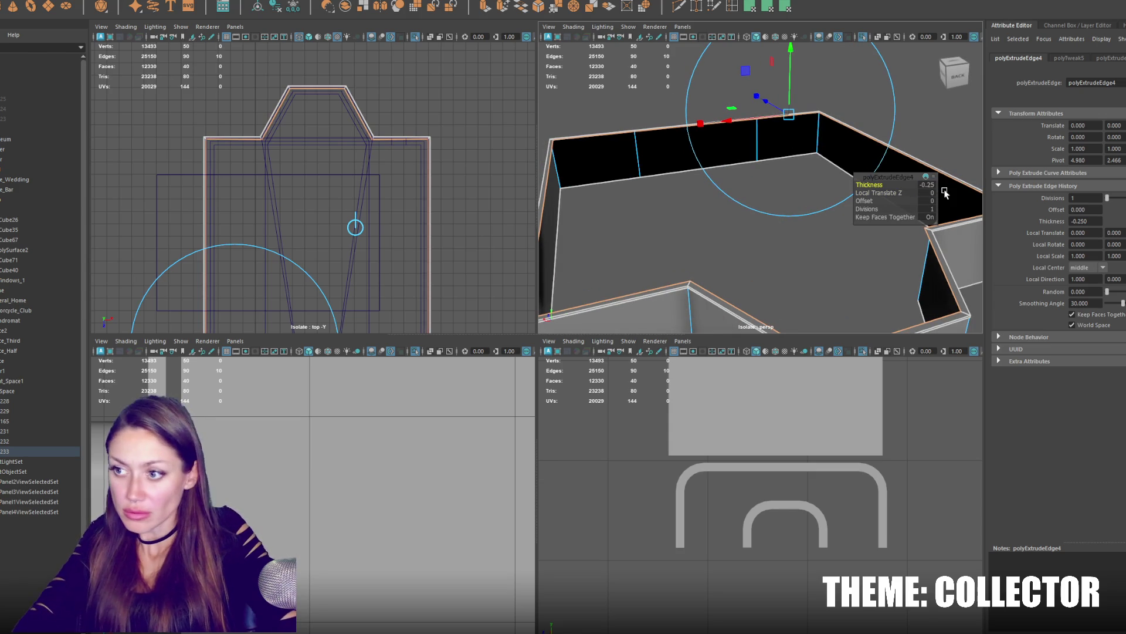
pyautogui.click(836, 184)
pyautogui.keyDown('alt'); pyautogui.moveTo(836, 185); pyautogui.dragTo(741, 175); pyautogui.keyUp('alt')
pyautogui.hotkey('ctrl', '1')
pyautogui.scroll(3, 725, 252)
# Insert an edge loop across the wall trim and slide it along the wall.
pyautogui.keyDown('alt'); pyautogui.moveTo(760, 197); pyautogui.dragTo(753, 169, button='middle'); pyautogui.keyUp('alt')
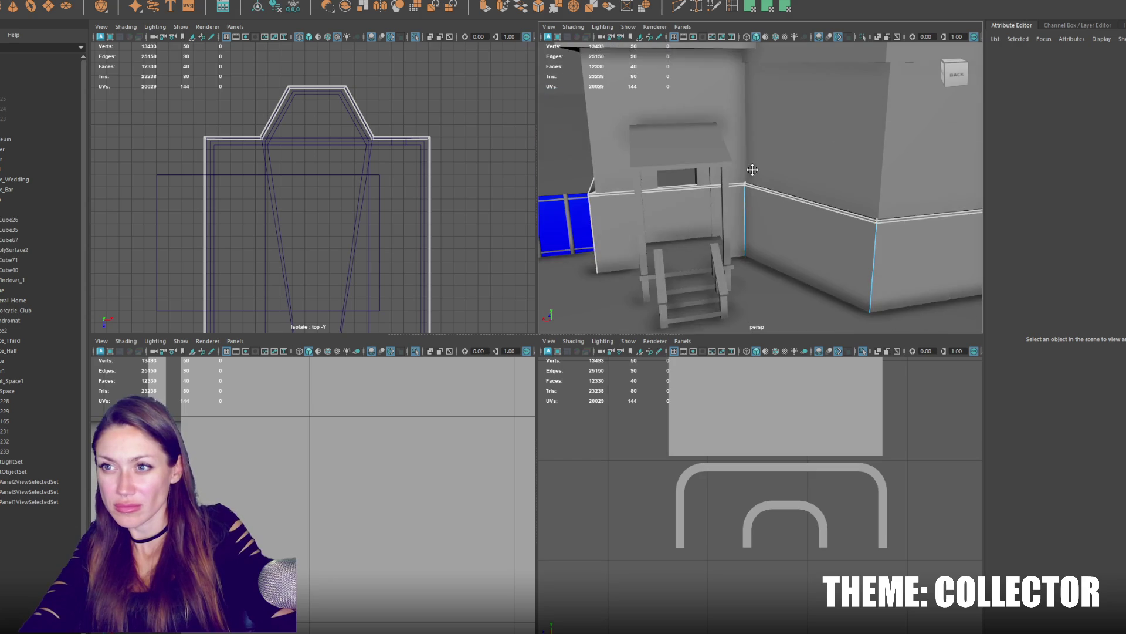
pyautogui.click(666, 198)
pyautogui.click(661, 196)
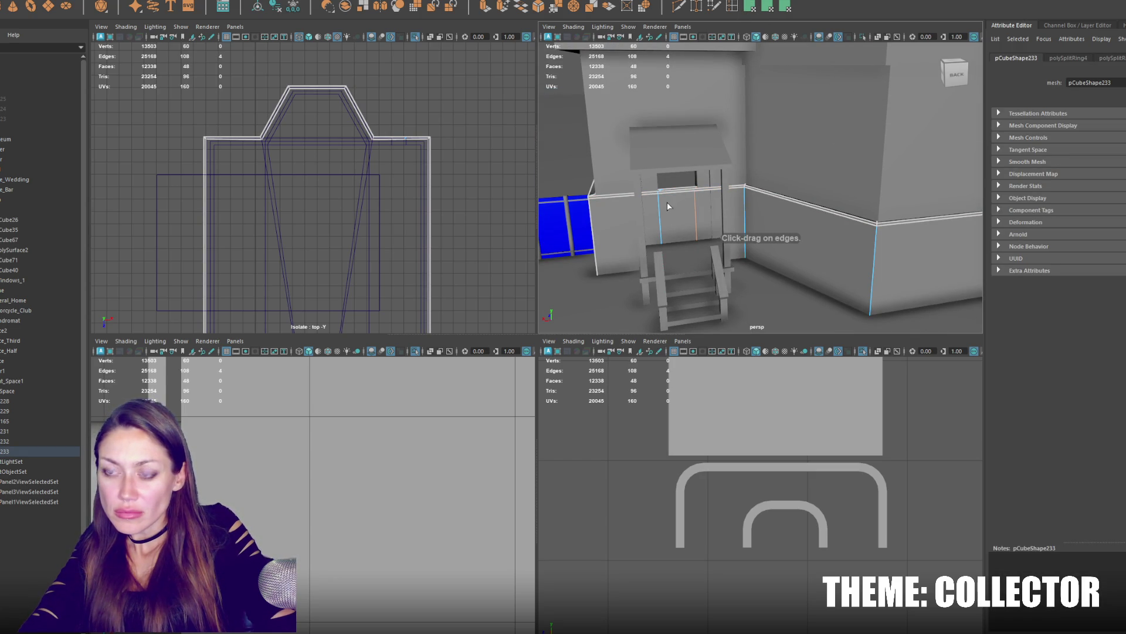
pyautogui.scroll(-3, 672, 201)
pyautogui.moveTo(590, 137); pyautogui.dragTo(666, 207, button='right')
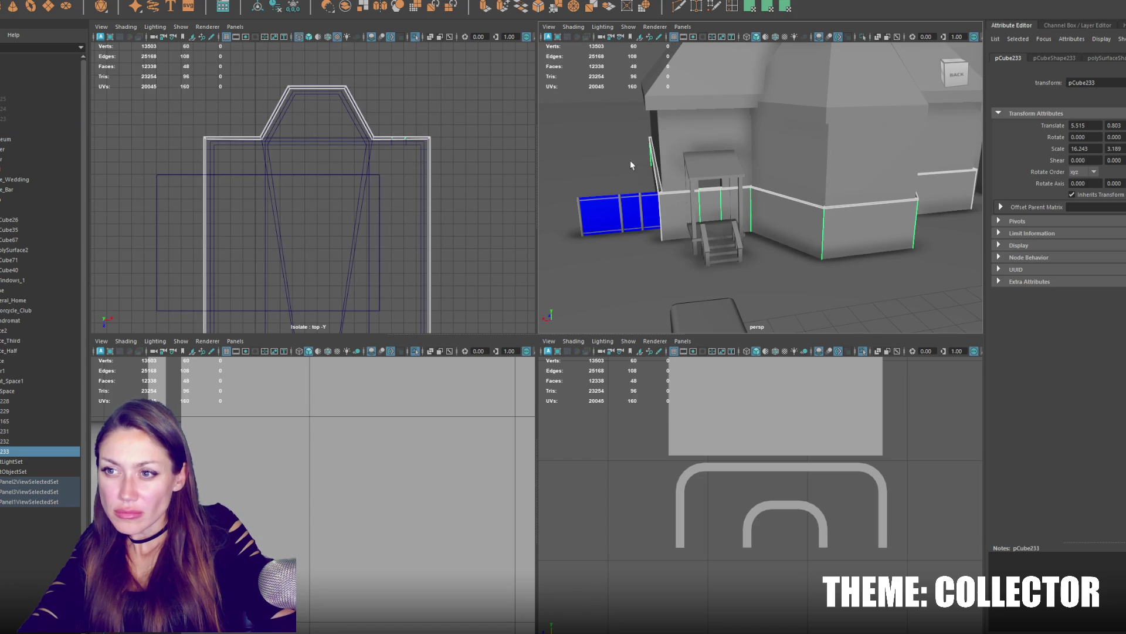
pyautogui.moveTo(630, 165); pyautogui.dragTo(619, 111, button='right')
pyautogui.keyDown('alt'); pyautogui.moveTo(619, 111); pyautogui.dragTo(541, 221); pyautogui.keyUp('alt')
pyautogui.press('space')
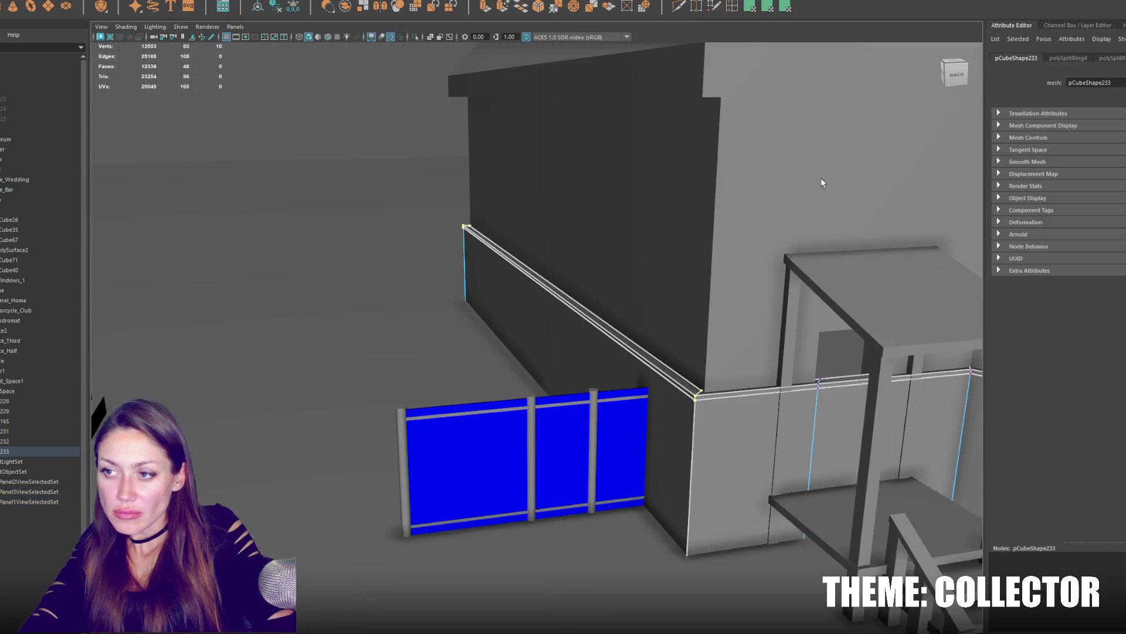
pyautogui.press('w')
pyautogui.moveTo(525, 349)
pyautogui.mouseDown()
pyautogui.moveTo(528, 332)
pyautogui.moveTo(460, 302)
pyautogui.moveTo(755, 327)
pyautogui.moveTo(735, 328)
pyautogui.mouseUp()
# Shift the trim corner points and through-selected wall vertices so the band hugs the building corner.
pyautogui.click(597, 411)
pyautogui.moveTo(646, 531)
pyautogui.keyDown('alt'); pyautogui.mouseDown()
pyautogui.moveTo(660, 550)
pyautogui.moveTo(689, 413)
pyautogui.moveTo(634, 370)
pyautogui.moveTo(552, 346)
pyautogui.moveTo(417, 604)
pyautogui.mouseUp(); pyautogui.keyUp('alt')
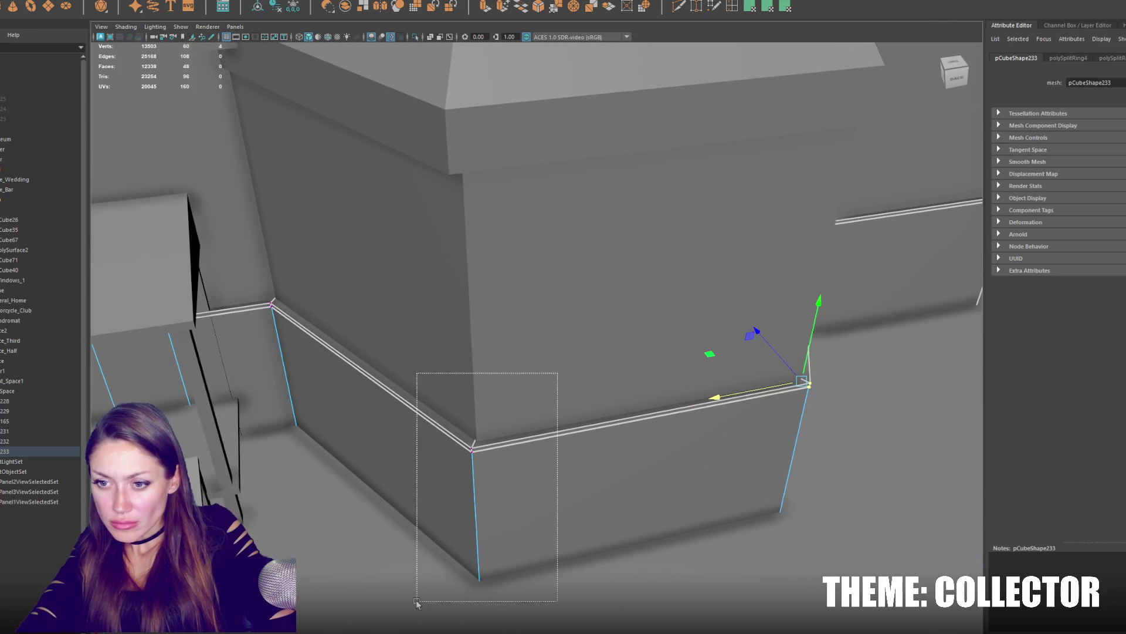
pyautogui.moveTo(629, 396)
pyautogui.mouseDown()
pyautogui.moveTo(460, 448)
pyautogui.moveTo(625, 390)
pyautogui.moveTo(617, 390)
pyautogui.moveTo(582, 250)
pyautogui.mouseUp()
pyautogui.press('4')
pyautogui.moveTo(569, 83); pyautogui.dragTo(699, 428)
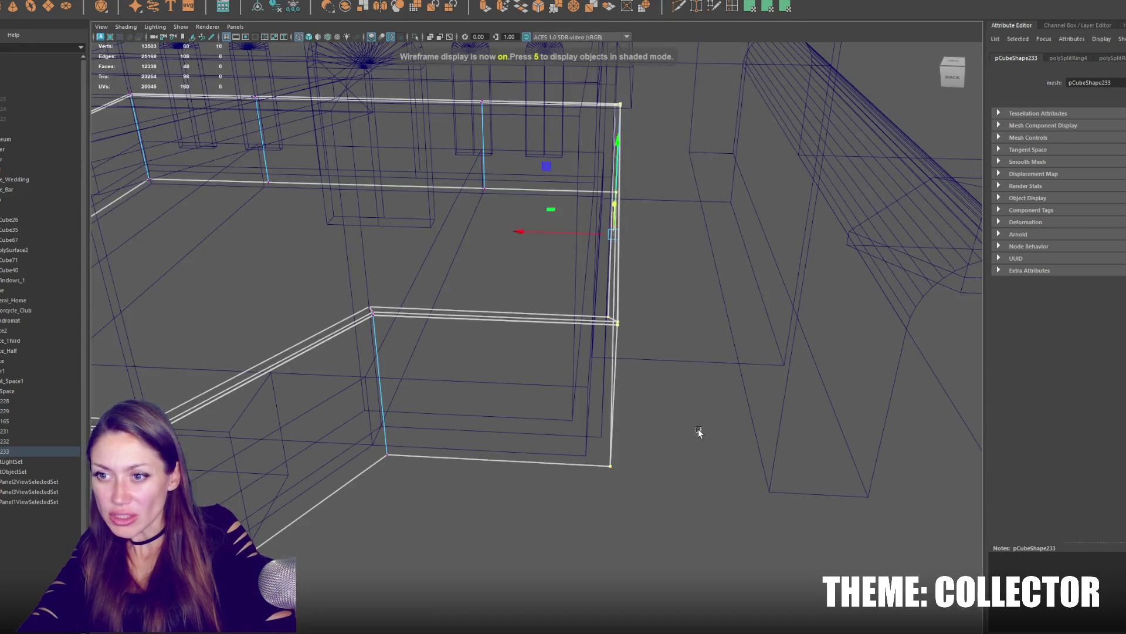
pyautogui.press('6')
pyautogui.moveTo(583, 235); pyautogui.dragTo(585, 231)
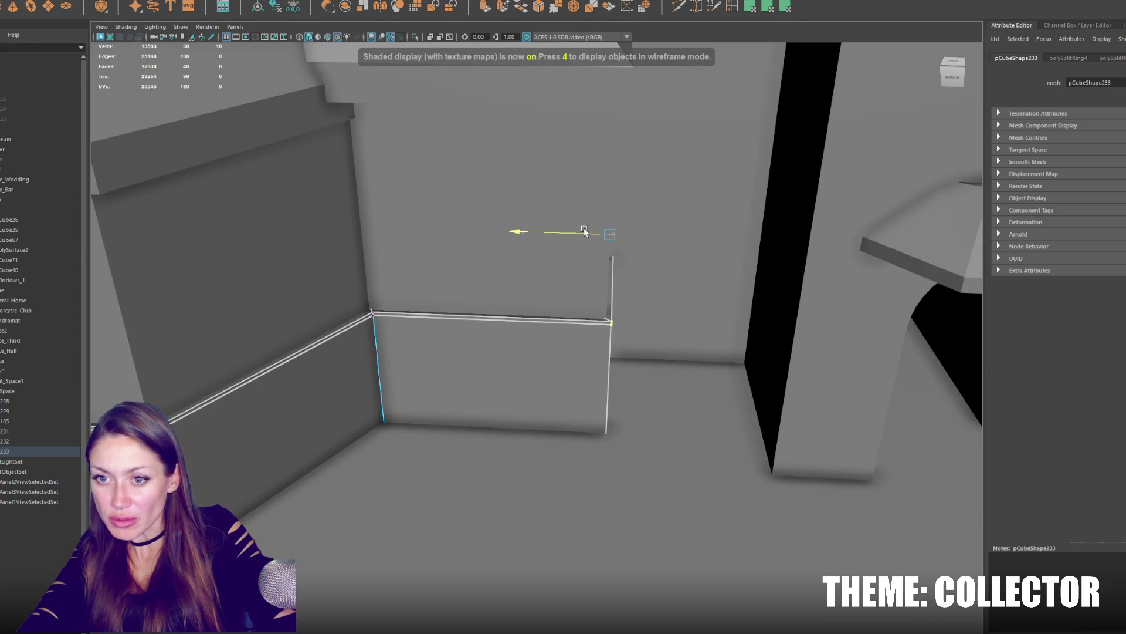
pyautogui.scroll(-5, 585, 232)
# Delete the wall face behind the stair porch to open a doorway.
pyautogui.keyDown('alt'); pyautogui.moveTo(361, 337); pyautogui.dragTo(434, 279); pyautogui.keyUp('alt')
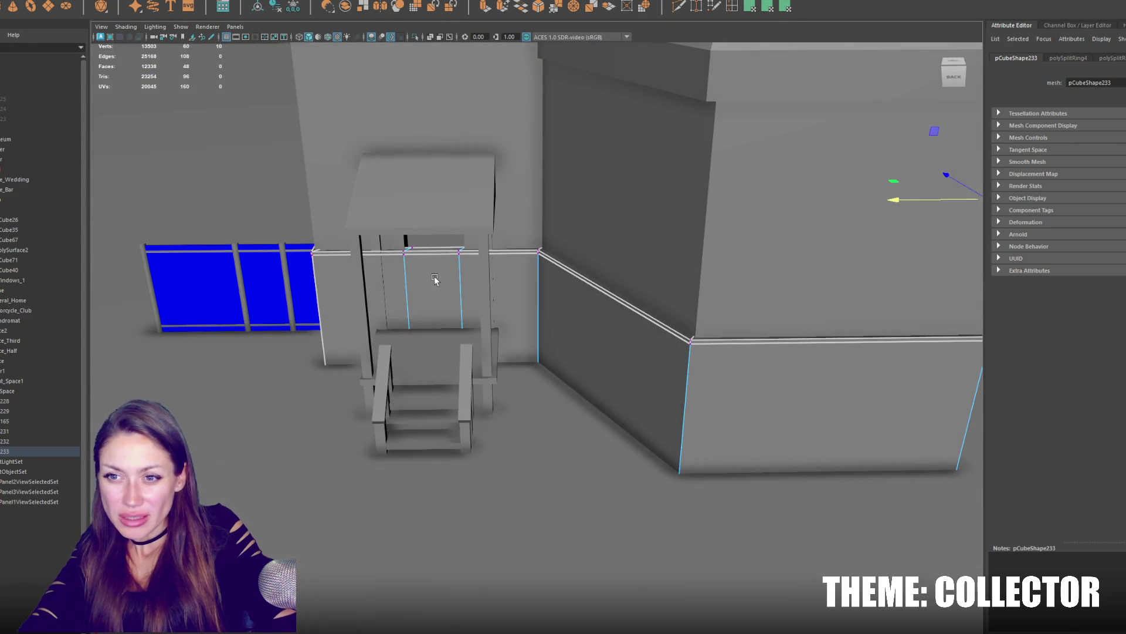
pyautogui.click(432, 266)
pyautogui.press('Delete')
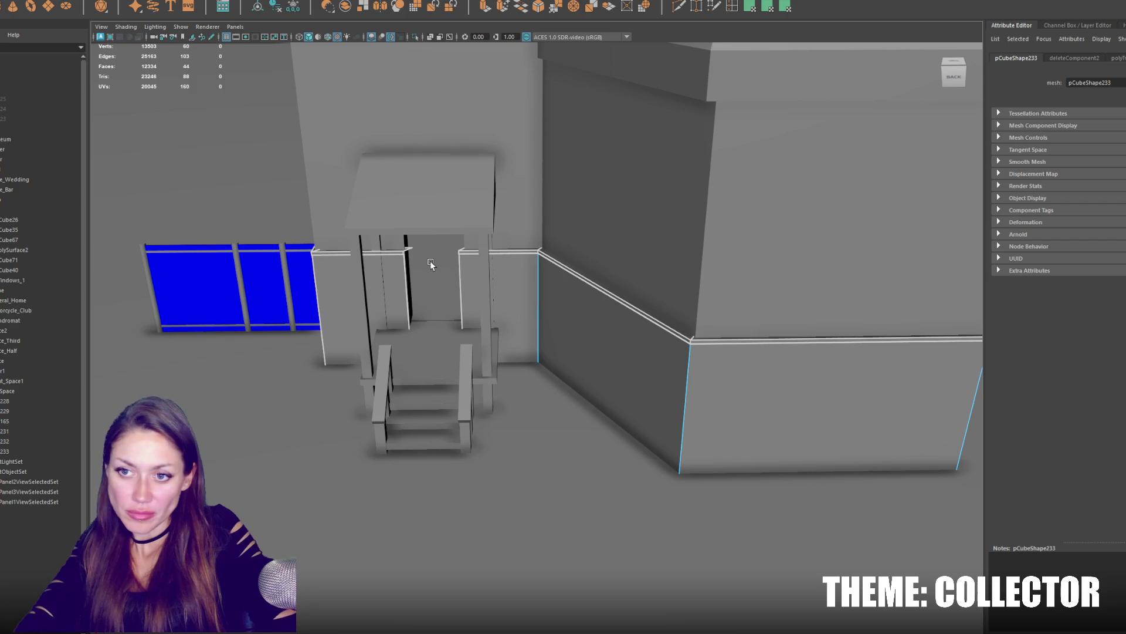
# Move the pillar's left-edge vertices and the left wall's end vertices to the right.
pyautogui.press('F8')
pyautogui.keyDown('alt'); pyautogui.moveTo(472, 261); pyautogui.dragTo(473, 272); pyautogui.keyUp('alt')
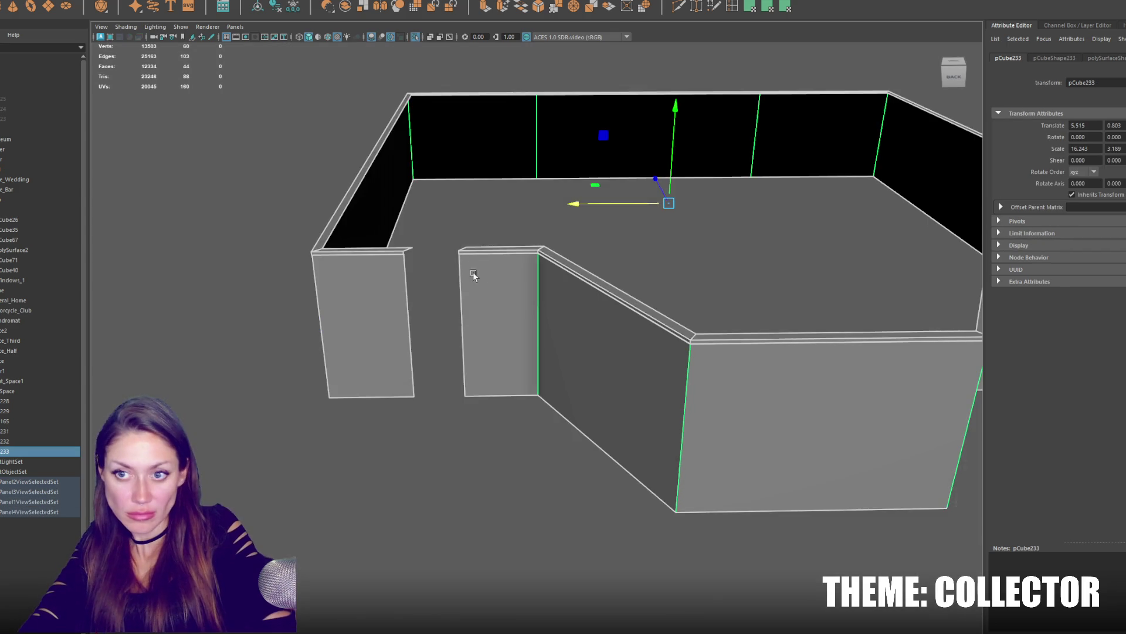
pyautogui.keyDown('alt'); pyautogui.moveTo(473, 272); pyautogui.dragTo(519, 325, button='right'); pyautogui.keyUp('alt')
pyautogui.press('F9')
pyautogui.moveTo(458, 256); pyautogui.dragTo(519, 529)
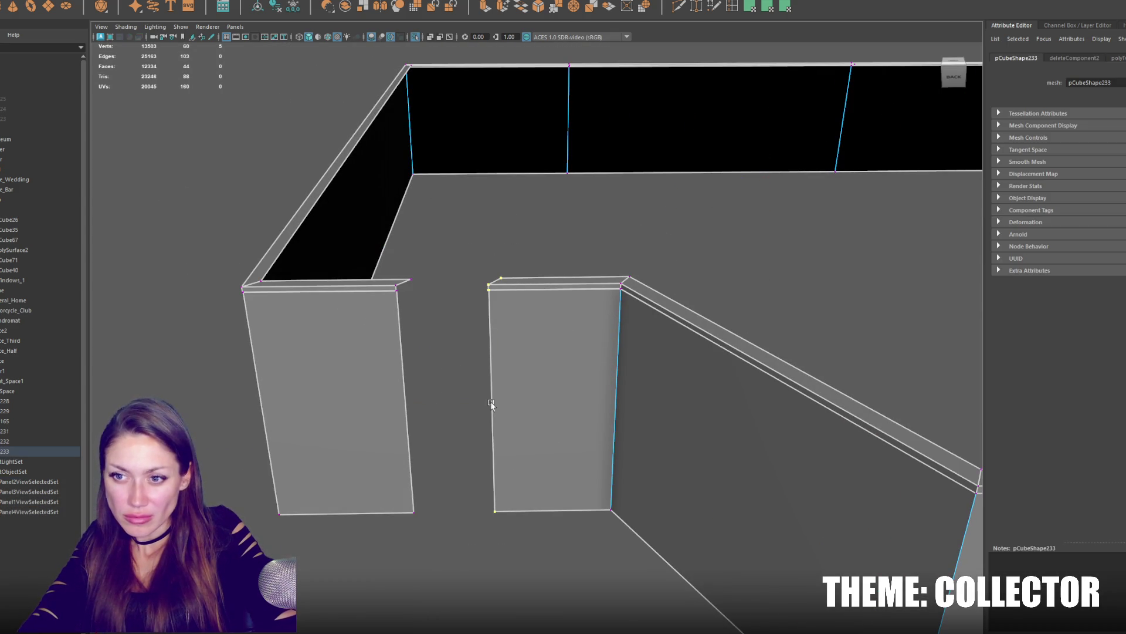
pyautogui.moveTo(455, 403); pyautogui.dragTo(462, 404)
pyautogui.moveTo(420, 273); pyautogui.dragTo(385, 554)
pyautogui.moveTo(379, 404); pyautogui.dragTo(527, 401)
# Raise the right wall's top edge to meet the ledge corner.
pyautogui.keyDown('alt'); pyautogui.moveTo(526, 400); pyautogui.dragTo(593, 352, button='right'); pyautogui.keyUp('alt')
pyautogui.keyDown('alt'); pyautogui.moveTo(593, 353); pyautogui.dragTo(530, 472); pyautogui.keyUp('alt')
pyautogui.keyDown('alt'); pyautogui.moveTo(531, 473); pyautogui.dragTo(646, 379, button='right'); pyautogui.keyUp('alt')
pyautogui.moveTo(646, 379)
pyautogui.keyDown('alt'); pyautogui.mouseDown()
pyautogui.moveTo(568, 423)
pyautogui.moveTo(649, 220)
pyautogui.mouseUp(); pyautogui.keyUp('alt')
pyautogui.moveTo(648, 220); pyautogui.dragTo(649, 201, button='right')
pyautogui.click(674, 302)
pyautogui.moveTo(782, 246)
pyautogui.mouseDown()
pyautogui.moveTo(781, 231)
pyautogui.moveTo(681, 345)
pyautogui.moveTo(720, 332)
pyautogui.mouseUp()
# Try bridging the two ledge edges, undo the unwanted face, and gather the wall-end edges instead.
pyautogui.click(724, 331)
pyautogui.keyDown('shift'); pyautogui.click(687, 281); pyautogui.keyUp('shift')
pyautogui.keyDown('shift'); pyautogui.moveTo(720, 371); pyautogui.dragTo(775, 378, button='right'); pyautogui.keyUp('shift')
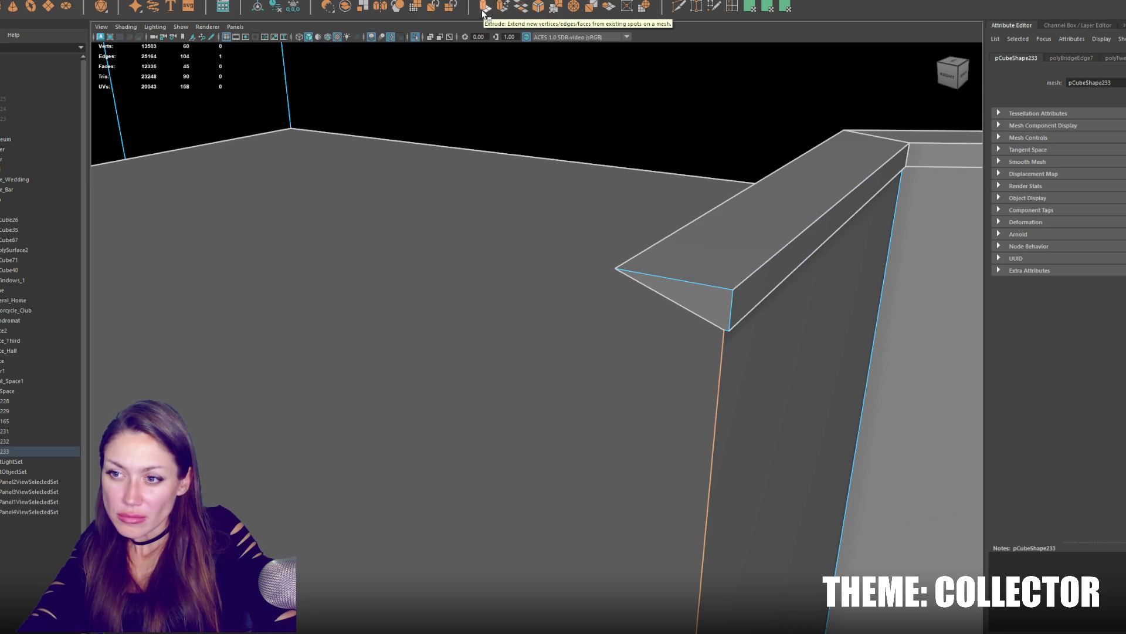
pyautogui.hotkey('ctrl', 'z')
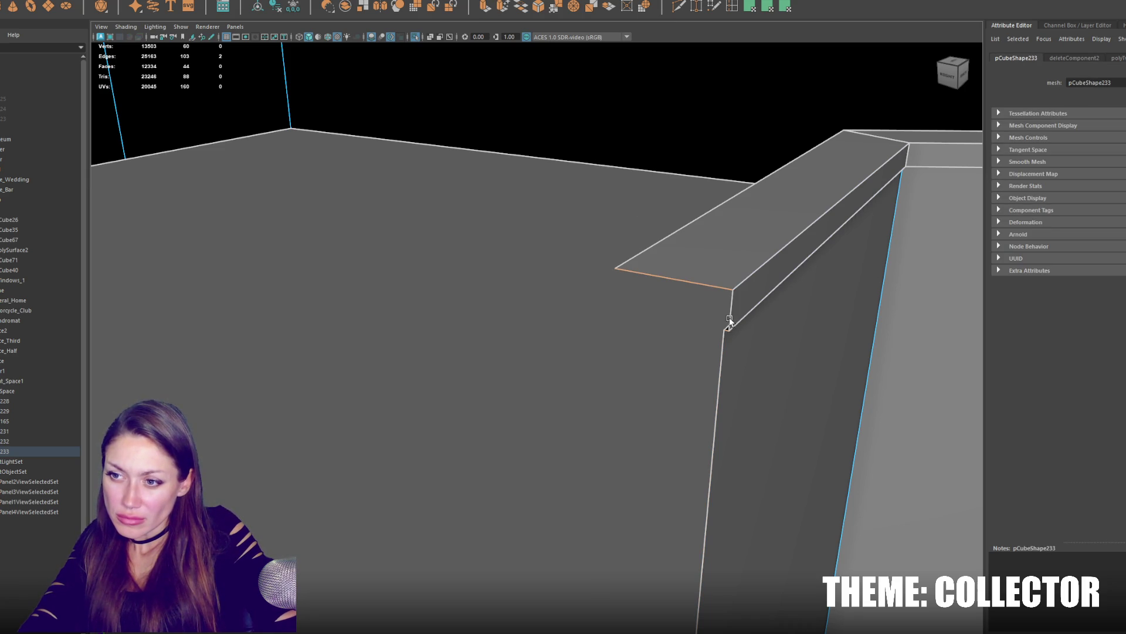
pyautogui.keyDown('shift'); pyautogui.click(718, 360); pyautogui.keyUp('shift')
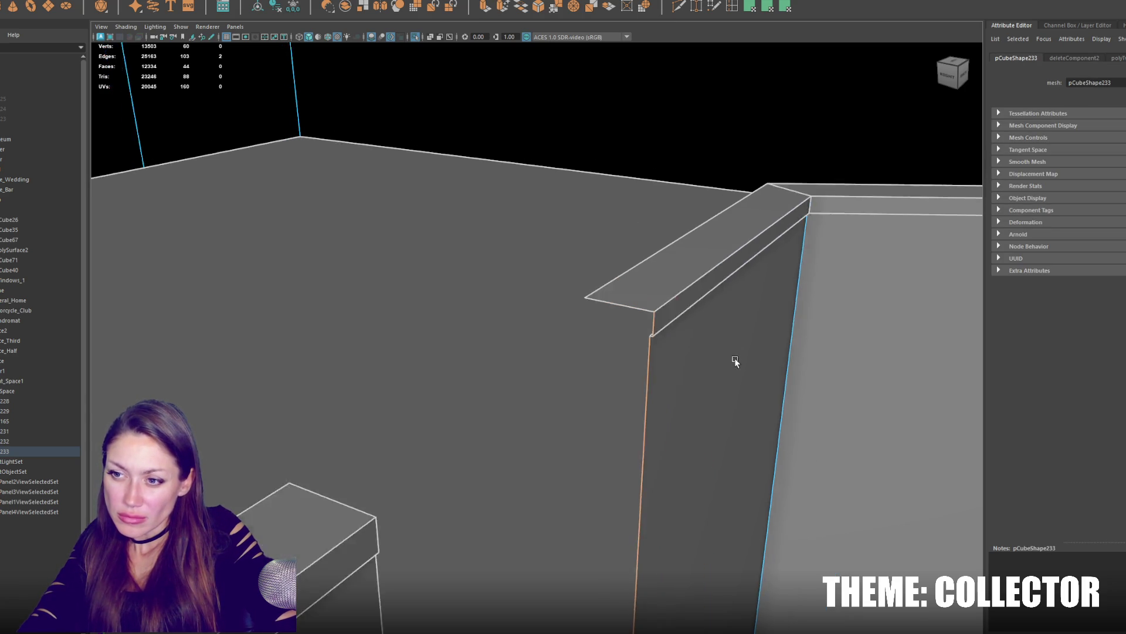
pyautogui.keyDown('alt'); pyautogui.moveTo(731, 364); pyautogui.dragTo(294, 380); pyautogui.keyUp('alt')
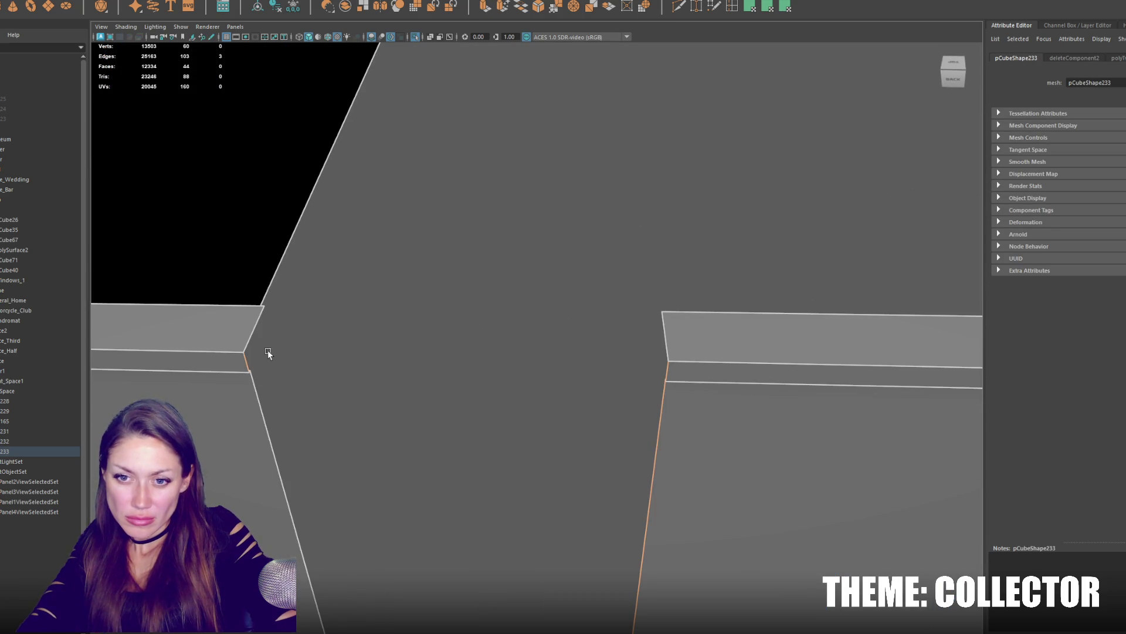
# Extrude the selected wall-end edges and pick the matching horizontal end edge.
pyautogui.click(488, 8)
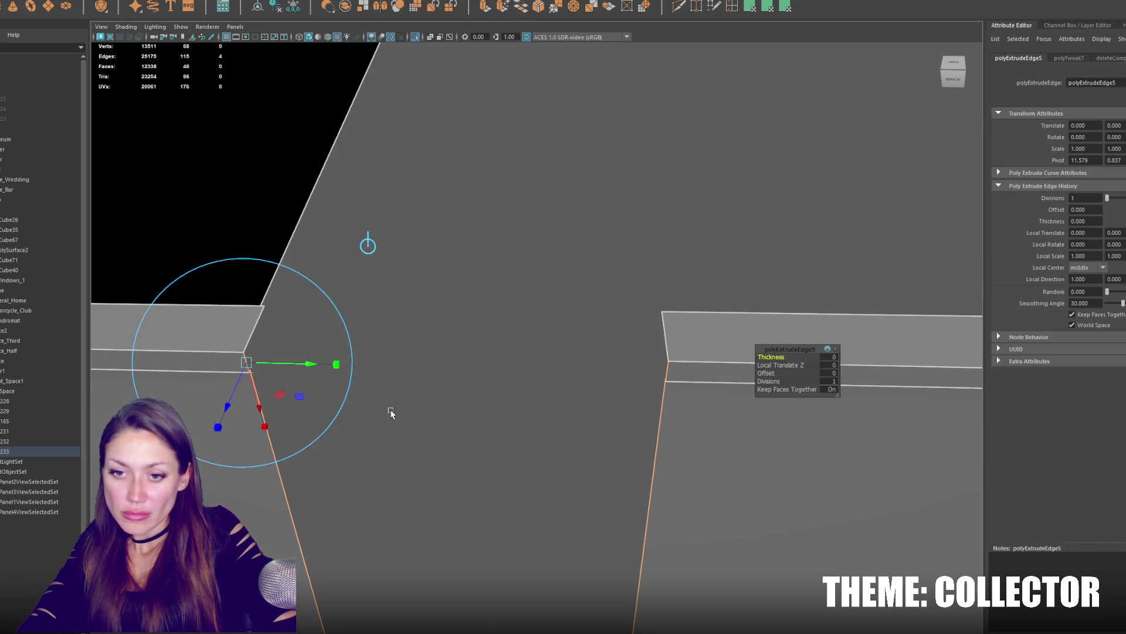
pyautogui.scroll(-2, 486, 607)
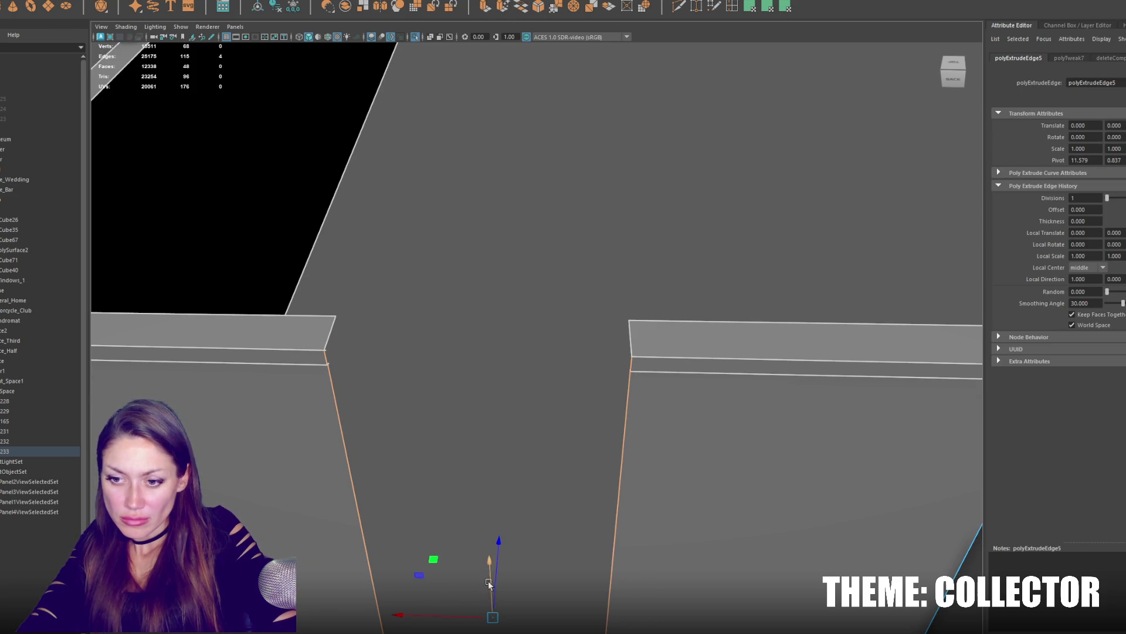
pyautogui.moveTo(493, 564)
pyautogui.keyDown('alt'); pyautogui.mouseDown()
pyautogui.moveTo(475, 486)
pyautogui.moveTo(461, 262)
pyautogui.mouseUp(); pyautogui.keyUp('alt')
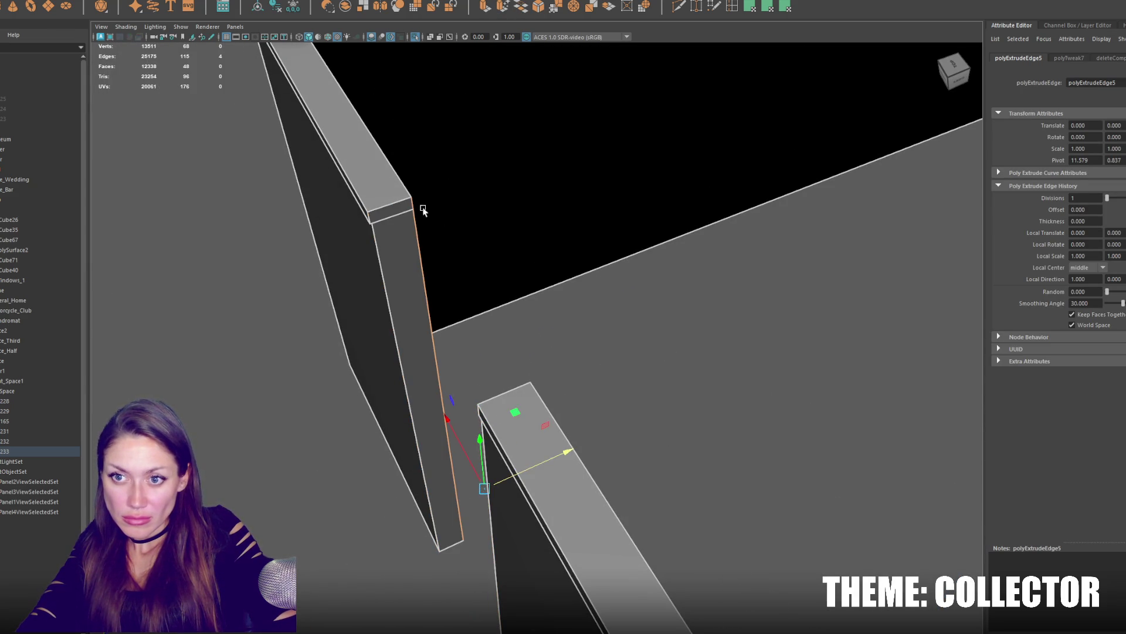
pyautogui.keyDown('alt'); pyautogui.moveTo(422, 209); pyautogui.dragTo(740, 234); pyautogui.keyUp('alt')
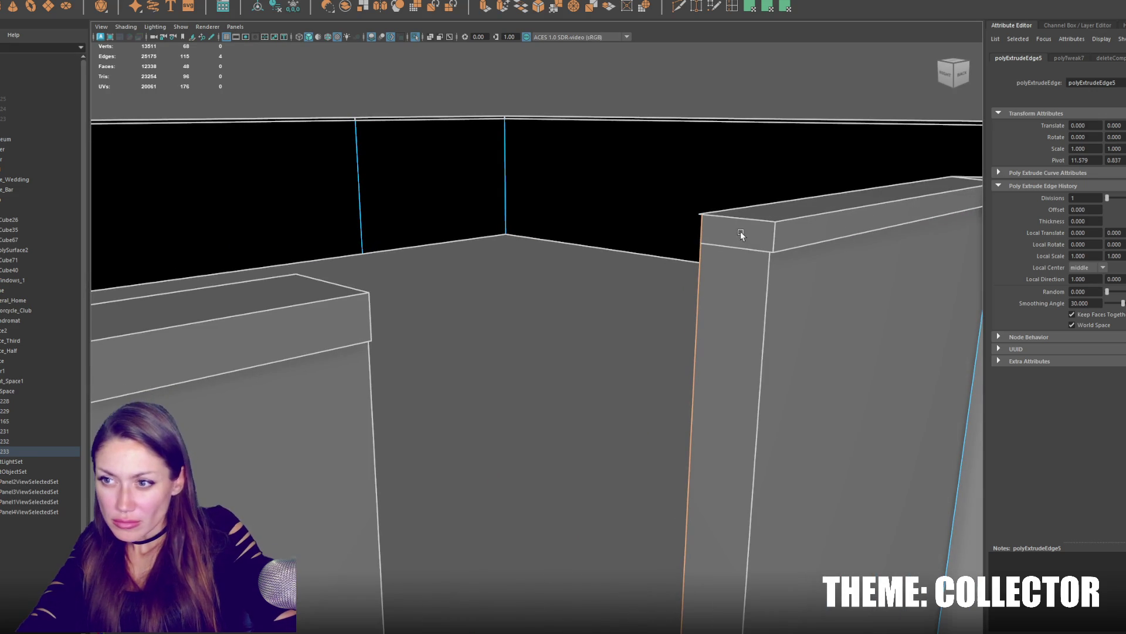
pyautogui.click(729, 252)
# Bridge the selected edges to fill the gap between the wall ends and check the new face.
pyautogui.keyDown('shift'); pyautogui.click(527, 245); pyautogui.keyUp('shift')
pyautogui.moveTo(528, 246)
pyautogui.keyDown('alt'); pyautogui.mouseDown()
pyautogui.moveTo(323, 332)
pyautogui.moveTo(175, 253)
pyautogui.mouseUp(); pyautogui.keyUp('alt')
pyautogui.click(524, 302)
pyautogui.moveTo(525, 301)
pyautogui.keyDown('alt'); pyautogui.mouseDown()
pyautogui.moveTo(581, 308)
pyautogui.moveTo(557, 296)
pyautogui.mouseUp(); pyautogui.keyUp('alt')
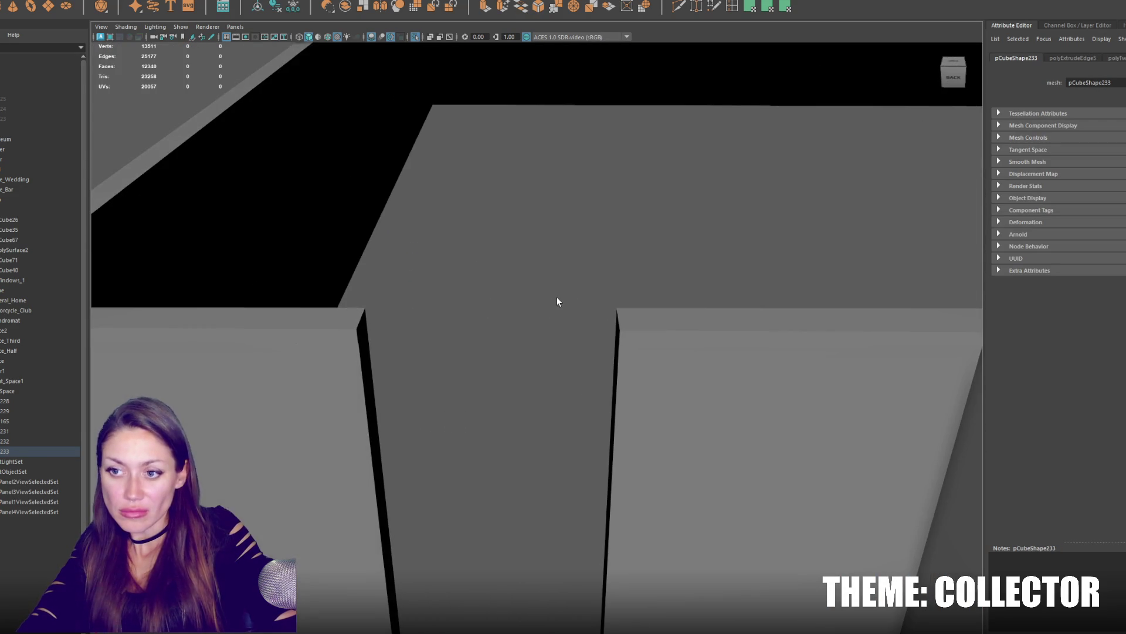
pyautogui.scroll(5, 552, 343)
# Inspect the doorway in wireframe and shaded views to find the frame vertices.
pyautogui.keyDown('alt'); pyautogui.moveTo(572, 455); pyautogui.dragTo(601, 423); pyautogui.keyUp('alt')
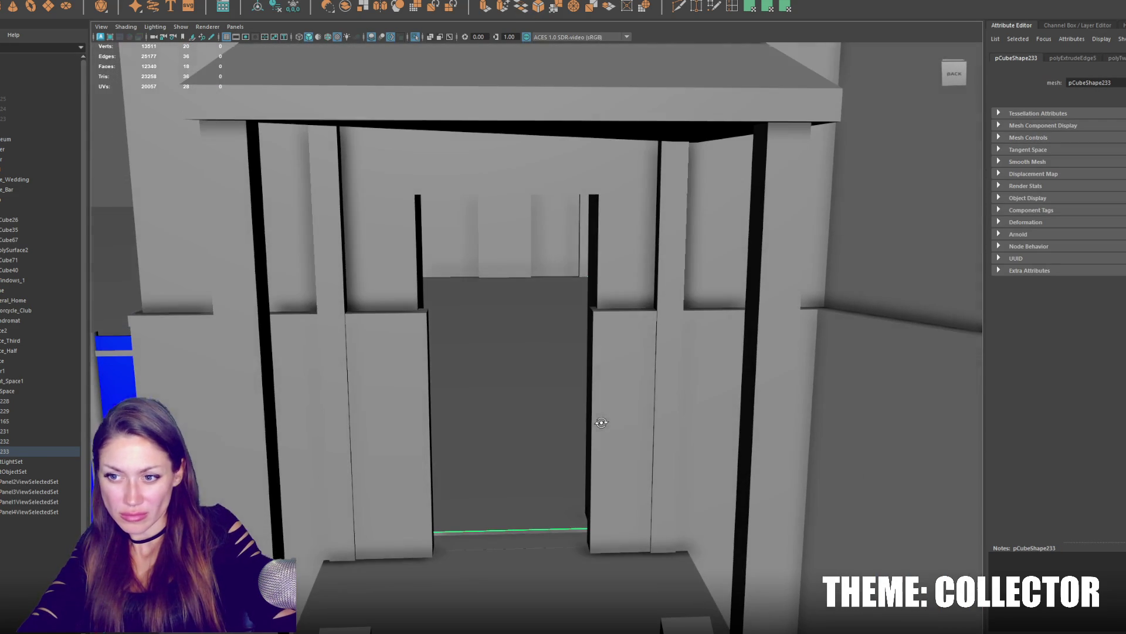
pyautogui.press('4')
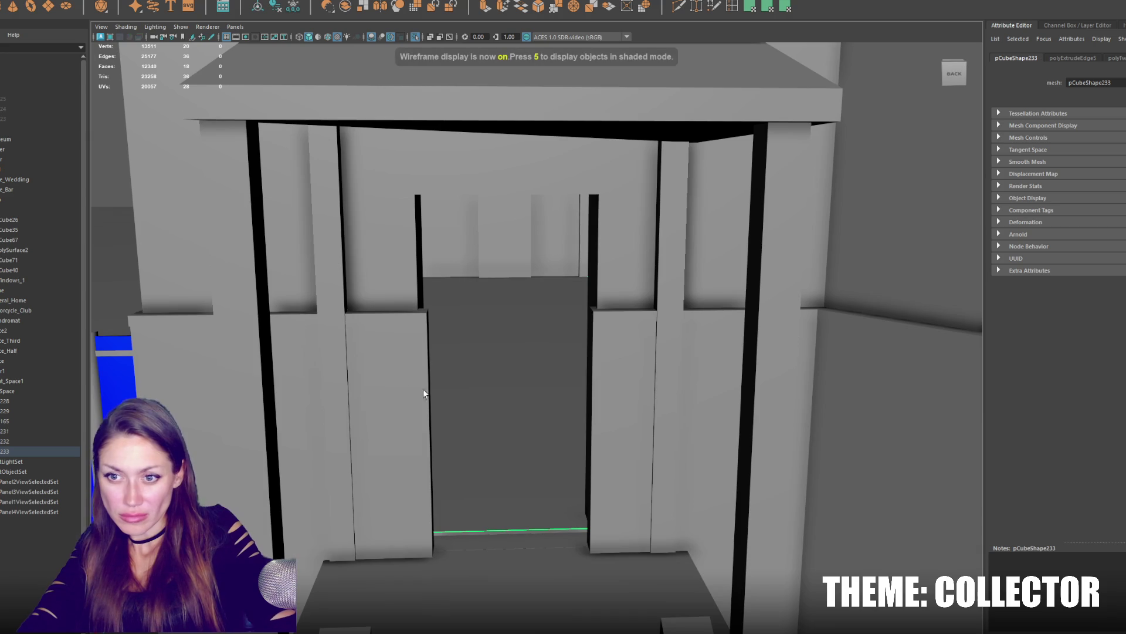
pyautogui.press('5')
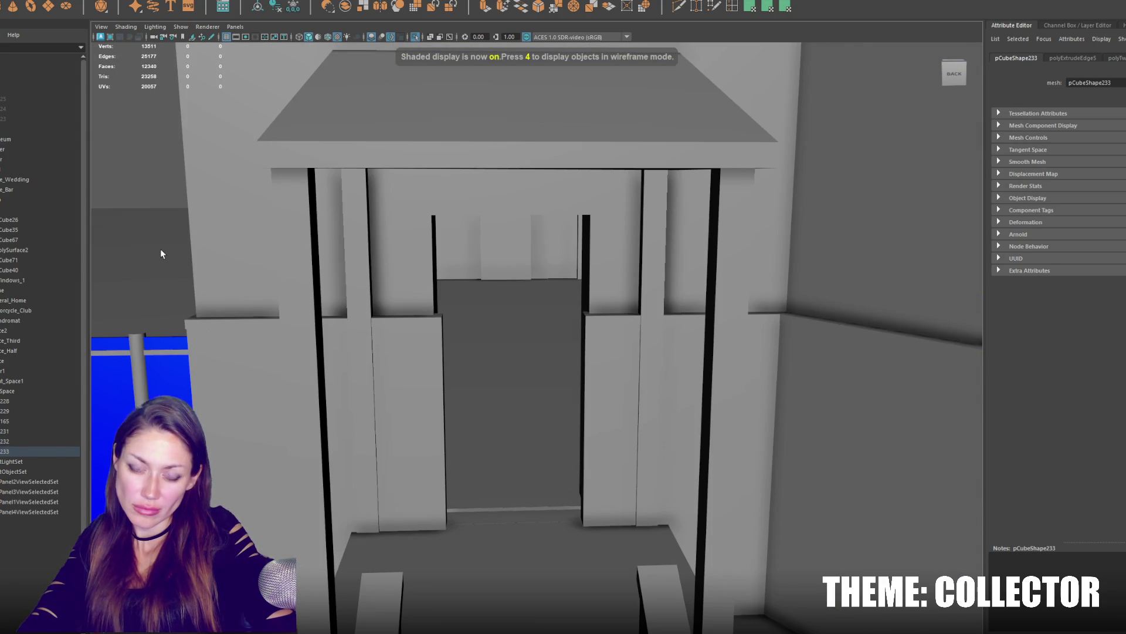
pyautogui.scroll(-3, 235, 262)
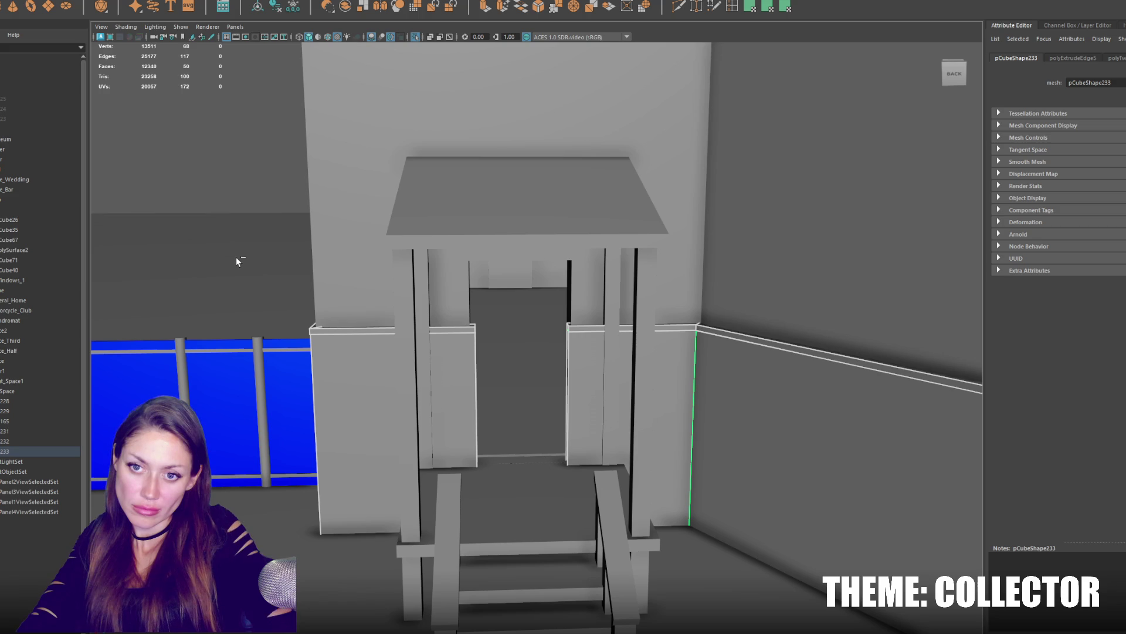
pyautogui.moveTo(236, 256); pyautogui.dragTo(424, 289, button='right')
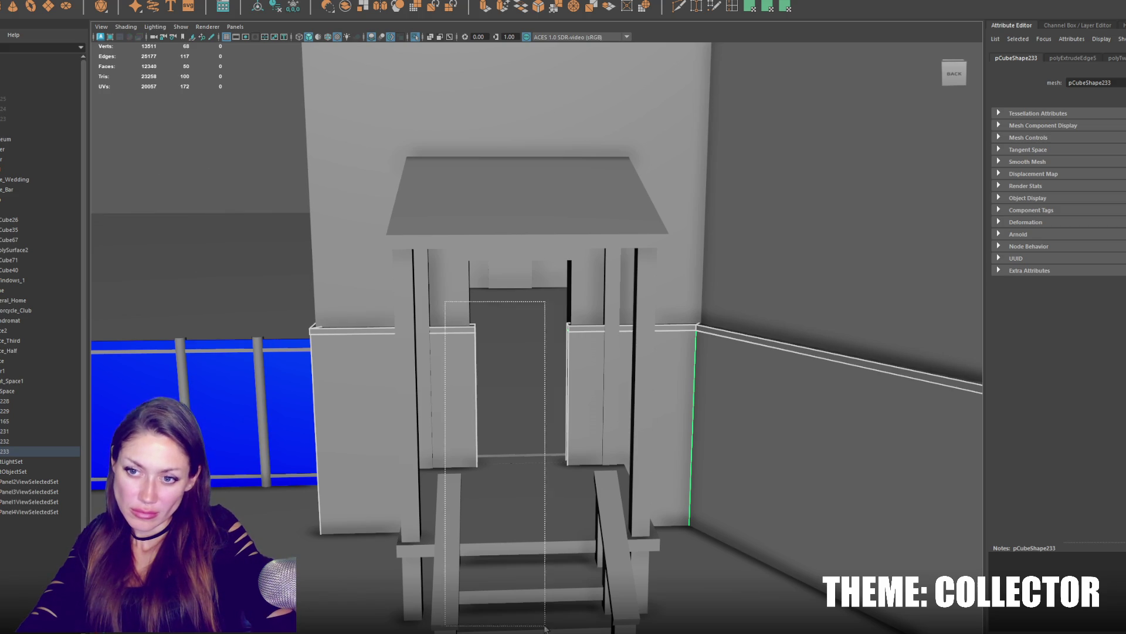
pyautogui.scroll(3, 481, 467)
pyautogui.scroll(2, 470, 455)
pyautogui.scroll(2, 457, 485)
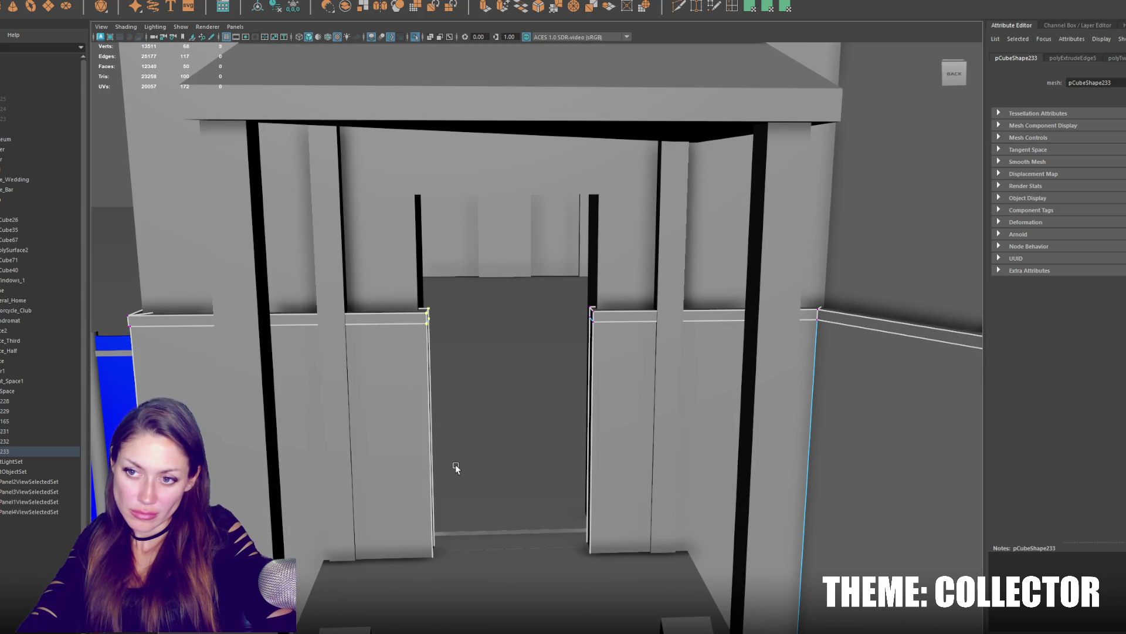
pyautogui.scroll(-3, 455, 464)
# Nudge the door-frame corner vertex left and pick the right pillar's top corner for alignment.
pyautogui.click(443, 498)
pyautogui.moveTo(440, 498); pyautogui.dragTo(438, 498)
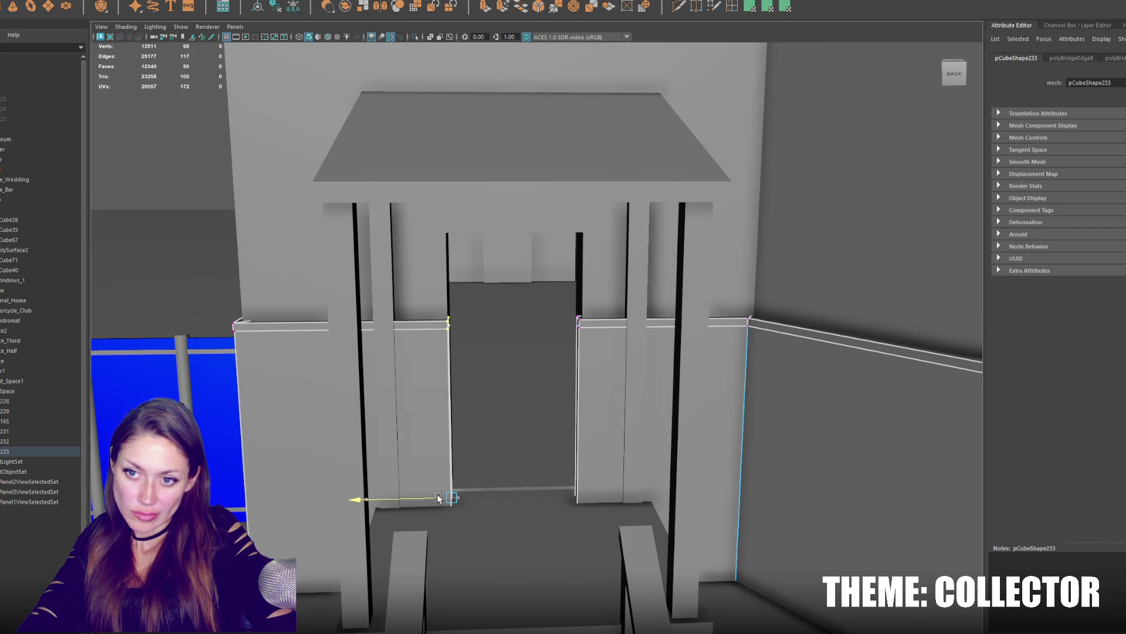
pyautogui.click(578, 324)
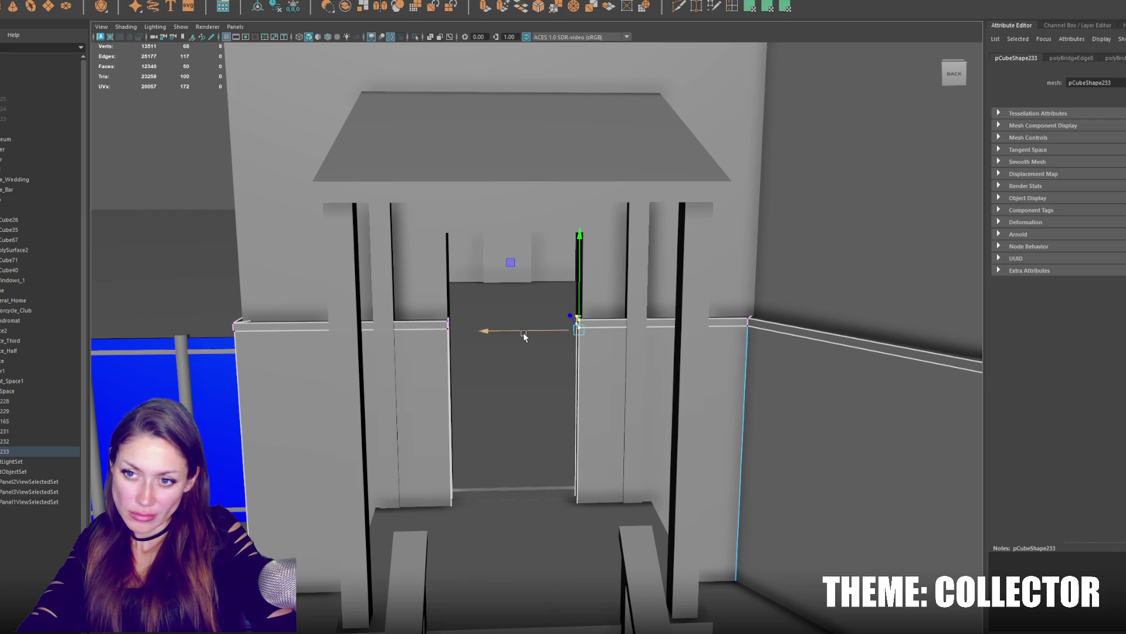
pyautogui.press('4')
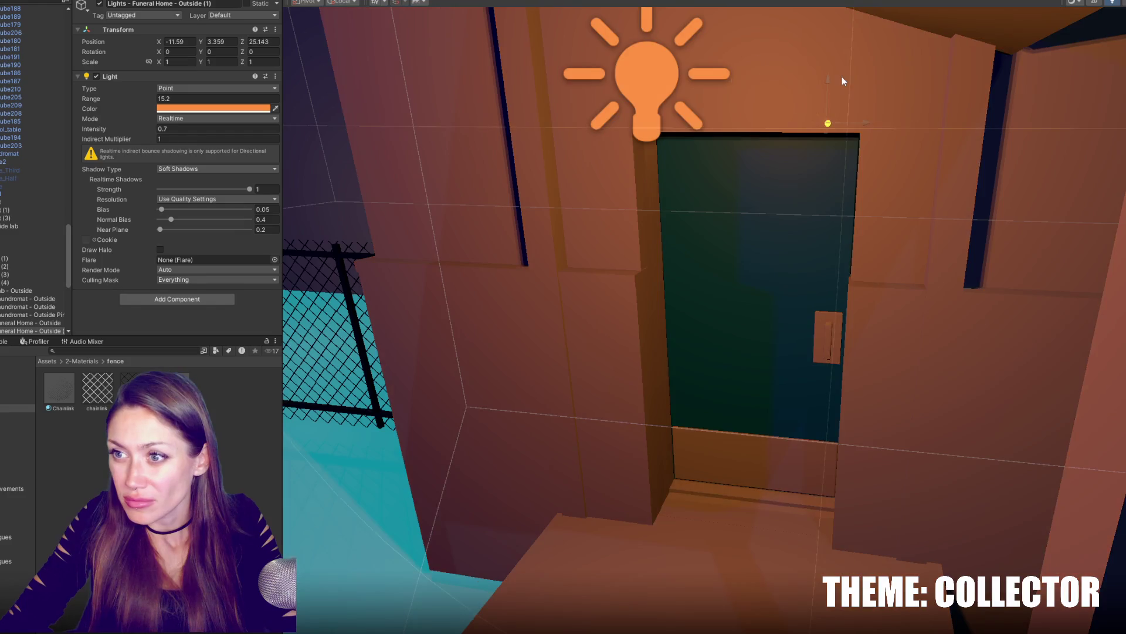
# Reposition the two Funeral Home outdoor point lights along X and Z.
pyautogui.press('f')
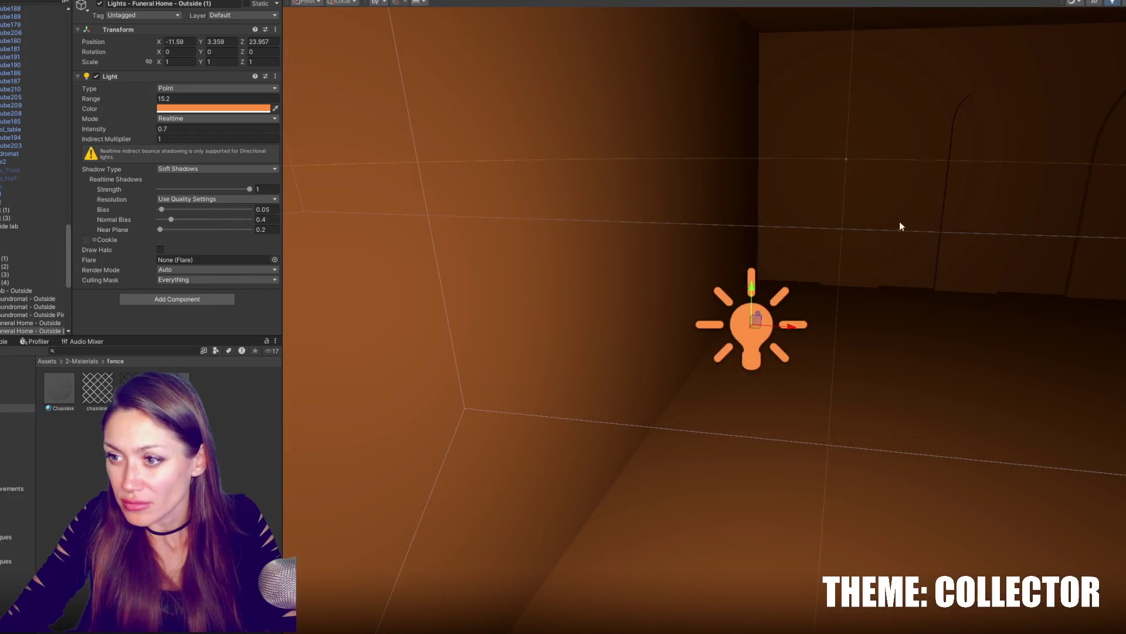
pyautogui.moveTo(900, 221); pyautogui.dragTo(729, 174, button='middle')
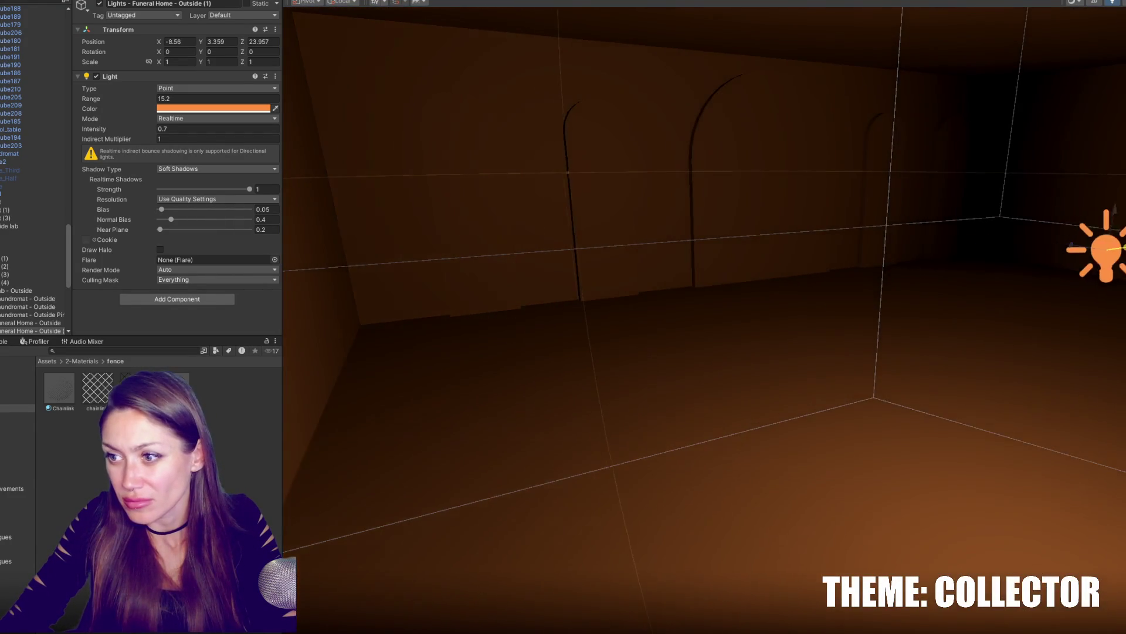
pyautogui.moveTo(547, 325); pyautogui.dragTo(754, 252)
pyautogui.moveTo(753, 251); pyautogui.dragTo(613, 267, button='right')
pyautogui.moveTo(524, 284)
pyautogui.mouseDown()
pyautogui.moveTo(1002, 227)
pyautogui.moveTo(824, 201)
pyautogui.mouseUp()
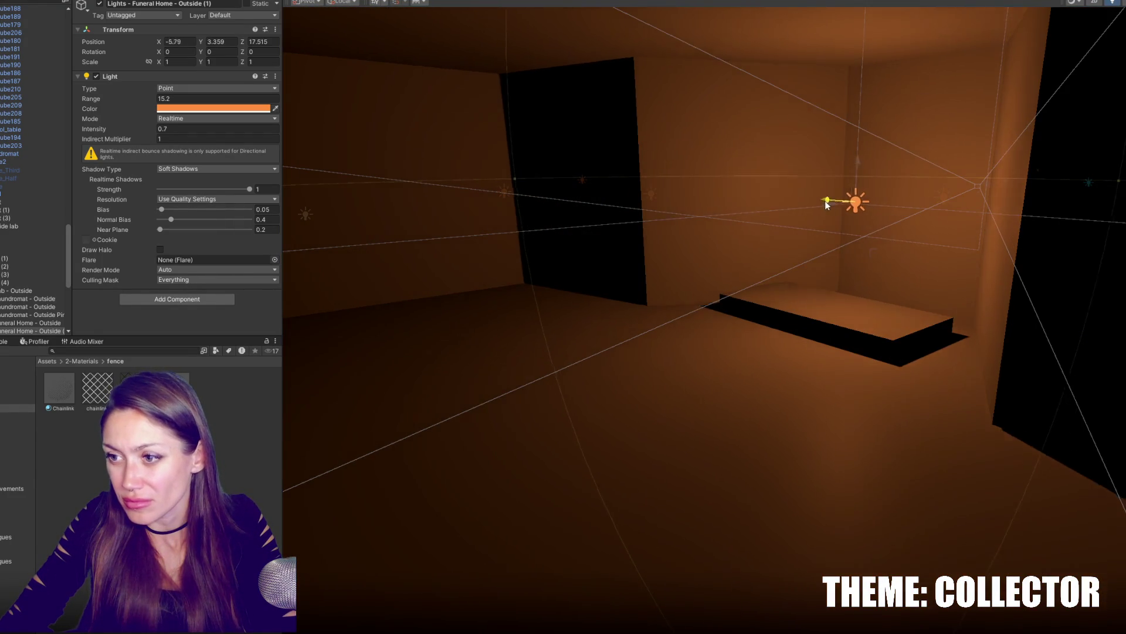
pyautogui.moveTo(828, 201)
pyautogui.mouseDown(button='middle')
pyautogui.moveTo(742, 229)
pyautogui.moveTo(540, 262)
pyautogui.moveTo(628, 269)
pyautogui.mouseUp(button='middle')
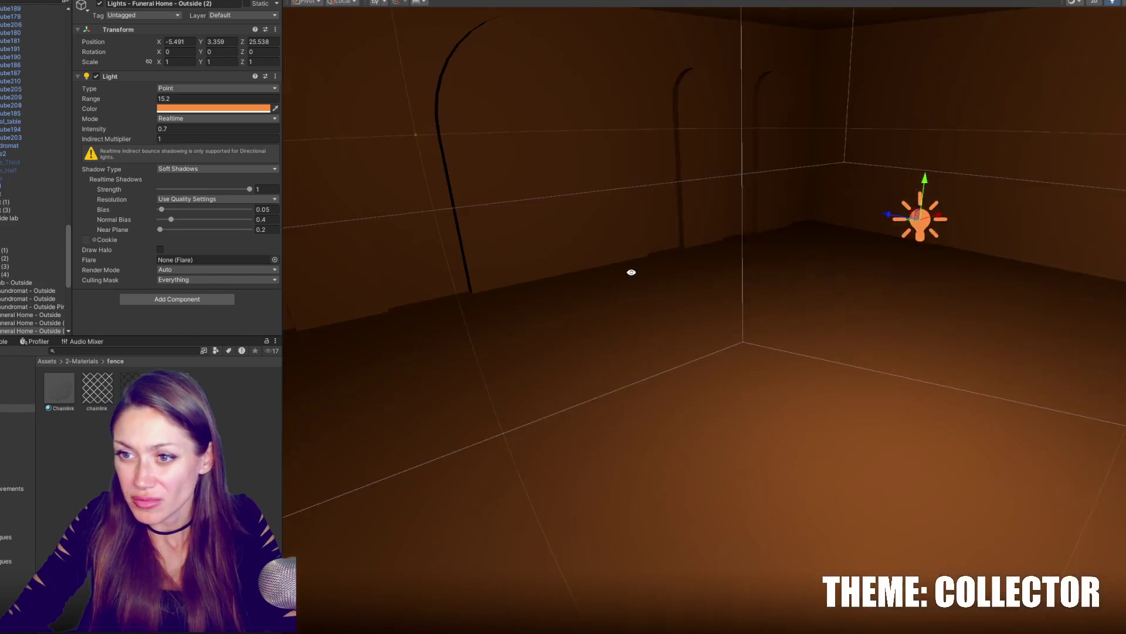
# Move an orange light across the arched room, duplicate it, and pick the blue Motorcycle Club backdoor light.
pyautogui.moveTo(881, 212)
pyautogui.mouseDown()
pyautogui.moveTo(590, 187)
pyautogui.moveTo(615, 193)
pyautogui.mouseUp()
pyautogui.moveTo(672, 169)
pyautogui.mouseDown()
pyautogui.moveTo(793, 162)
pyautogui.moveTo(384, 195)
pyautogui.mouseUp()
pyautogui.hotkey('ctrl', 'd')
pyautogui.moveTo(431, 244)
pyautogui.mouseDown(button='right')
pyautogui.moveTo(450, 220)
pyautogui.moveTo(724, 233)
pyautogui.moveTo(787, 249)
pyautogui.moveTo(843, 287)
pyautogui.moveTo(799, 256)
pyautogui.moveTo(781, 306)
pyautogui.moveTo(811, 296)
pyautogui.mouseUp(button='right')
pyautogui.click(843, 269)
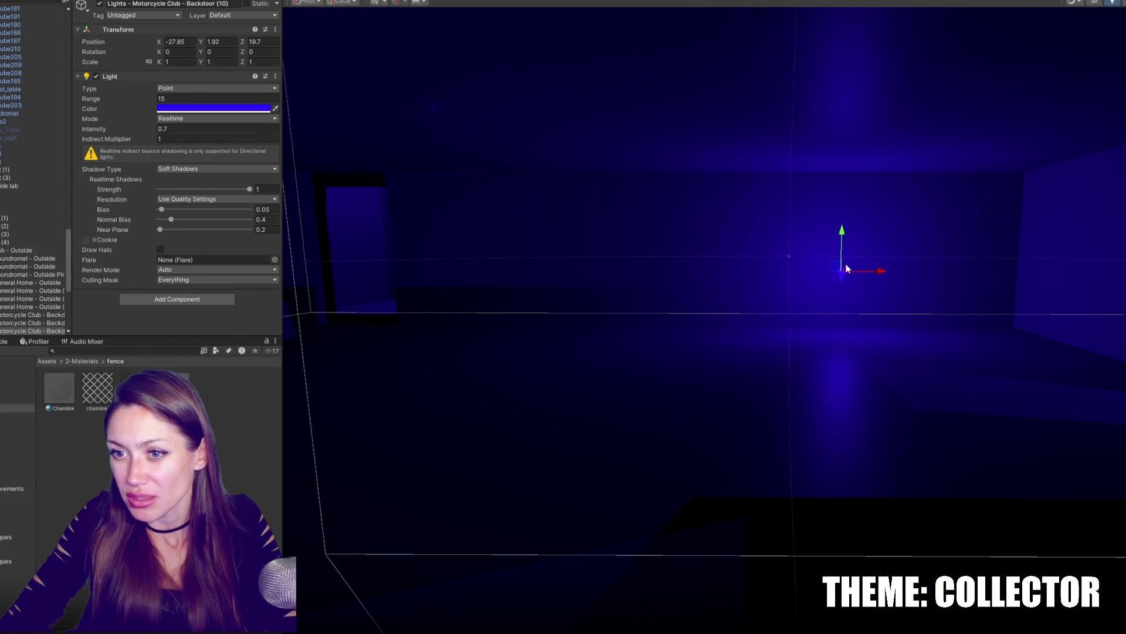
# Raise the blue backdoor light and place a duplicate further left across the room.
pyautogui.moveTo(843, 230); pyautogui.dragTo(842, 224)
pyautogui.moveTo(843, 223); pyautogui.dragTo(1102, 299, button='right')
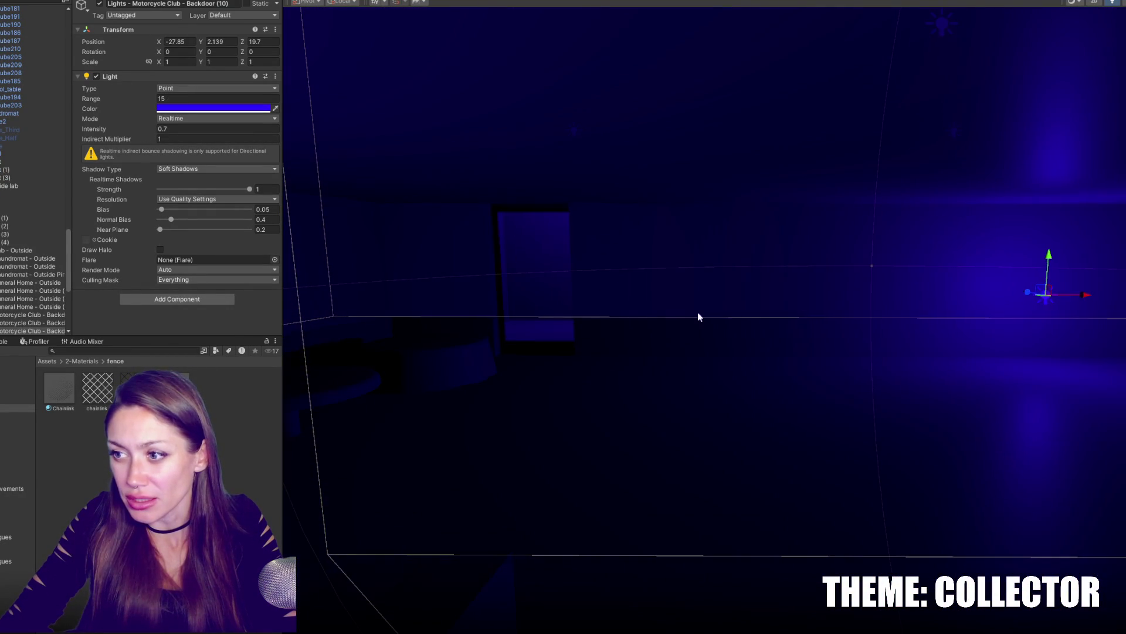
pyautogui.hotkey('ctrl', 'd')
pyautogui.moveTo(1102, 299); pyautogui.dragTo(443, 321)
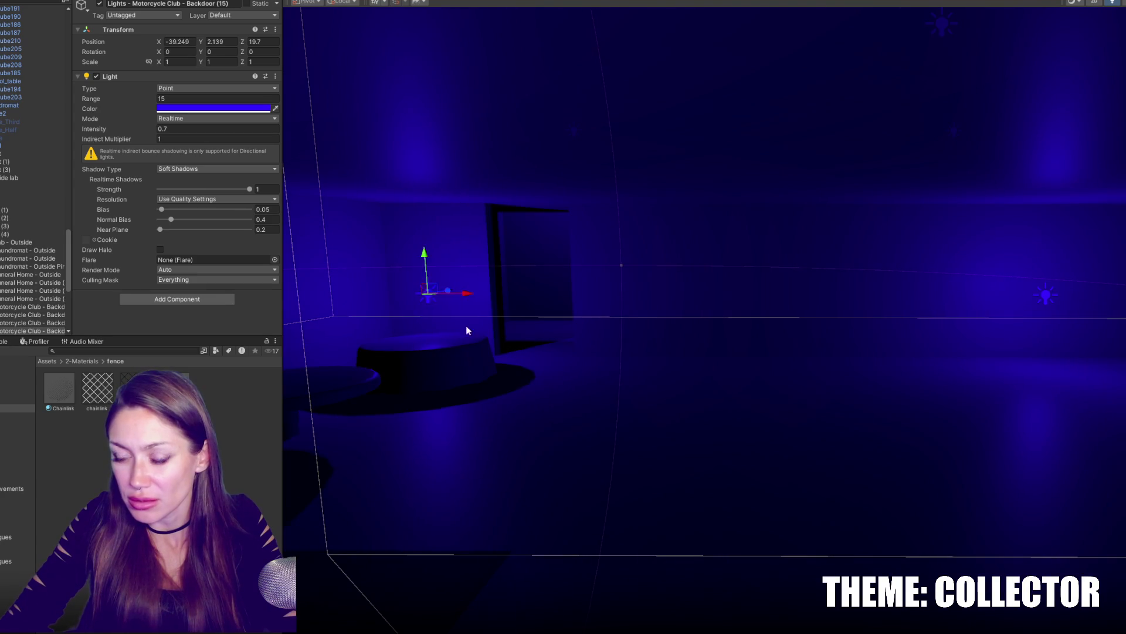
# Select the wedding and bar tables and place them under the Fecnce (1) object in the Hierarchy.
pyautogui.click(449, 357)
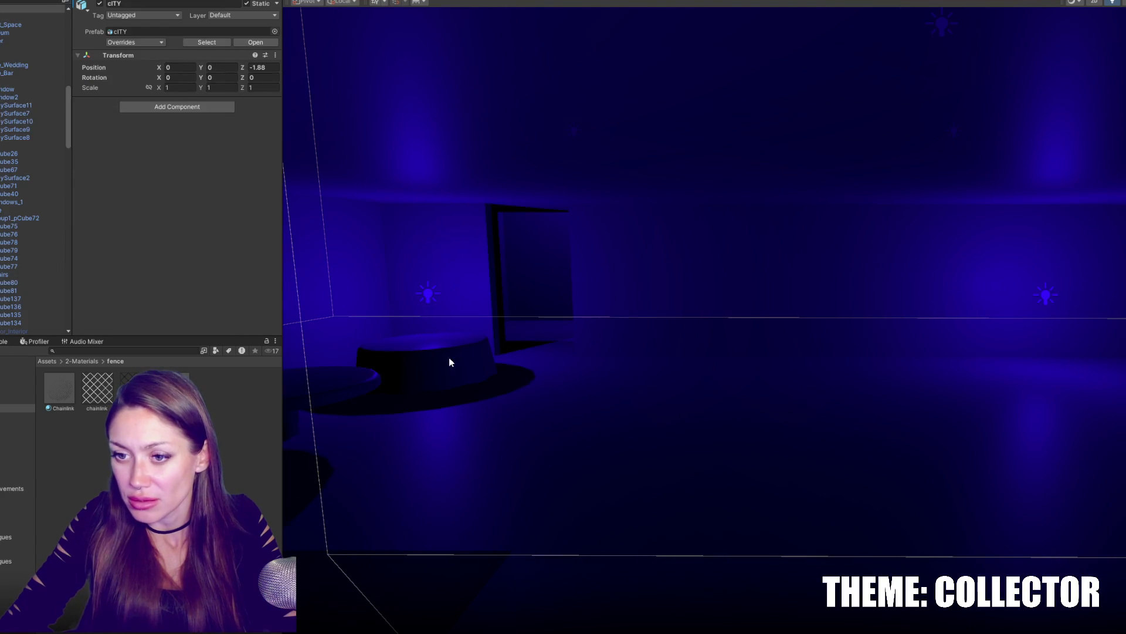
pyautogui.keyDown('ctrl'); pyautogui.click(9, 72); pyautogui.keyUp('ctrl')
pyautogui.hotkey('ctrl', 'd')
pyautogui.moveTo(9, 3); pyautogui.dragTo(7, 158)
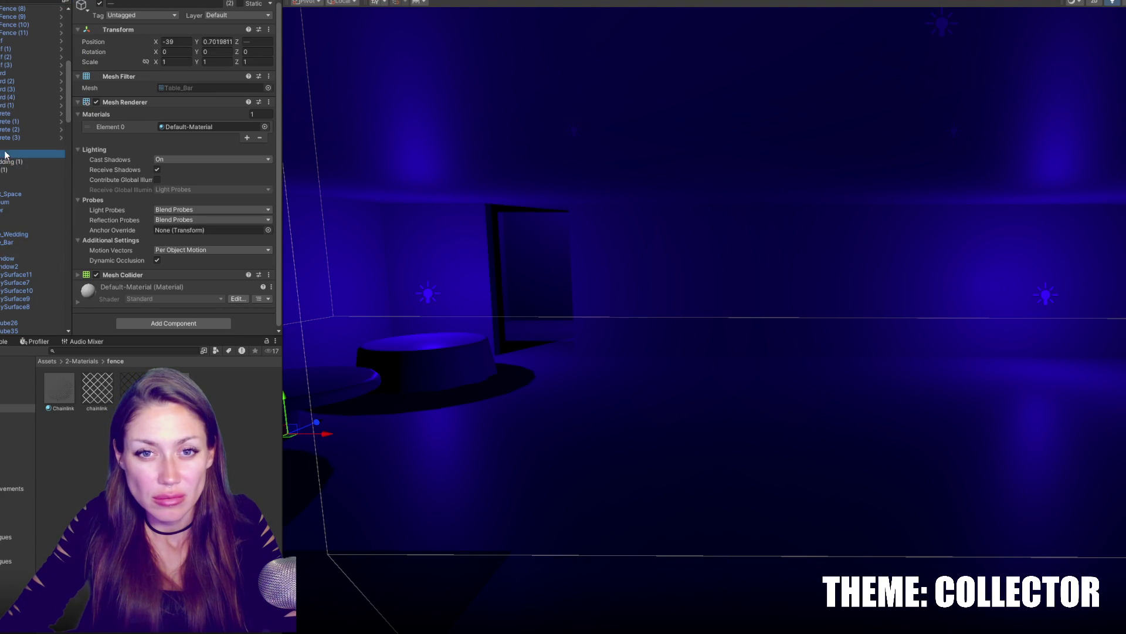
pyautogui.doubleClick(8, 155)
pyautogui.keyDown('alt'); pyautogui.moveTo(729, 335); pyautogui.dragTo(134, 230); pyautogui.keyUp('alt')
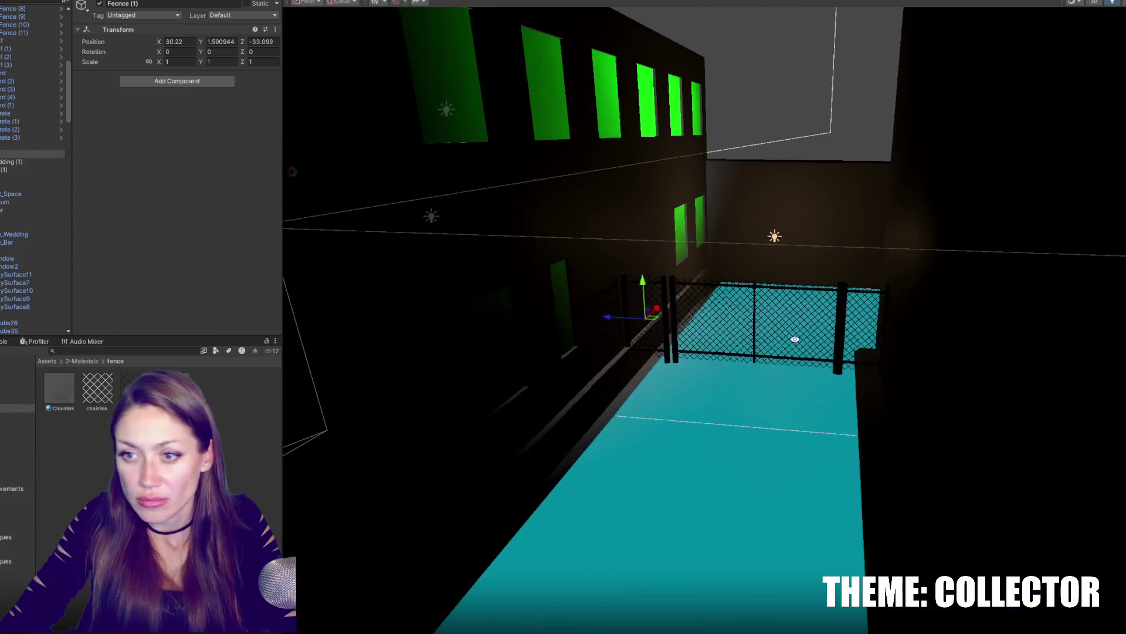
# Fly into the alley and pick Chainlink Fence (13) in the Scene view.
pyautogui.hotkey('ctrl', 'z')
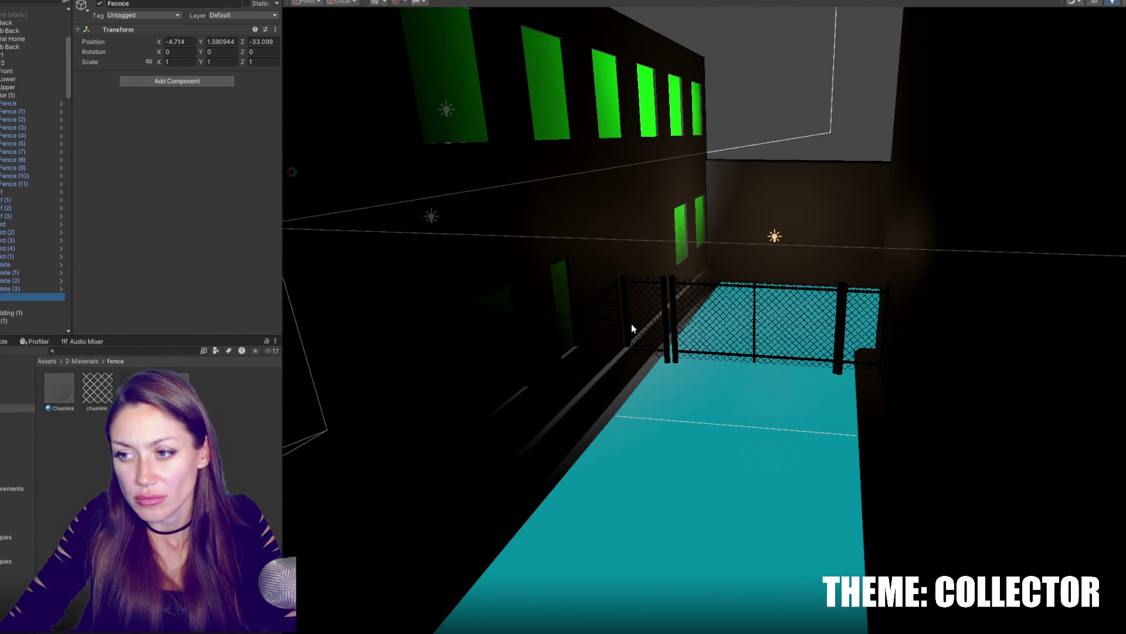
pyautogui.keyDown('alt'); pyautogui.moveTo(631, 323); pyautogui.dragTo(717, 410); pyautogui.keyUp('alt')
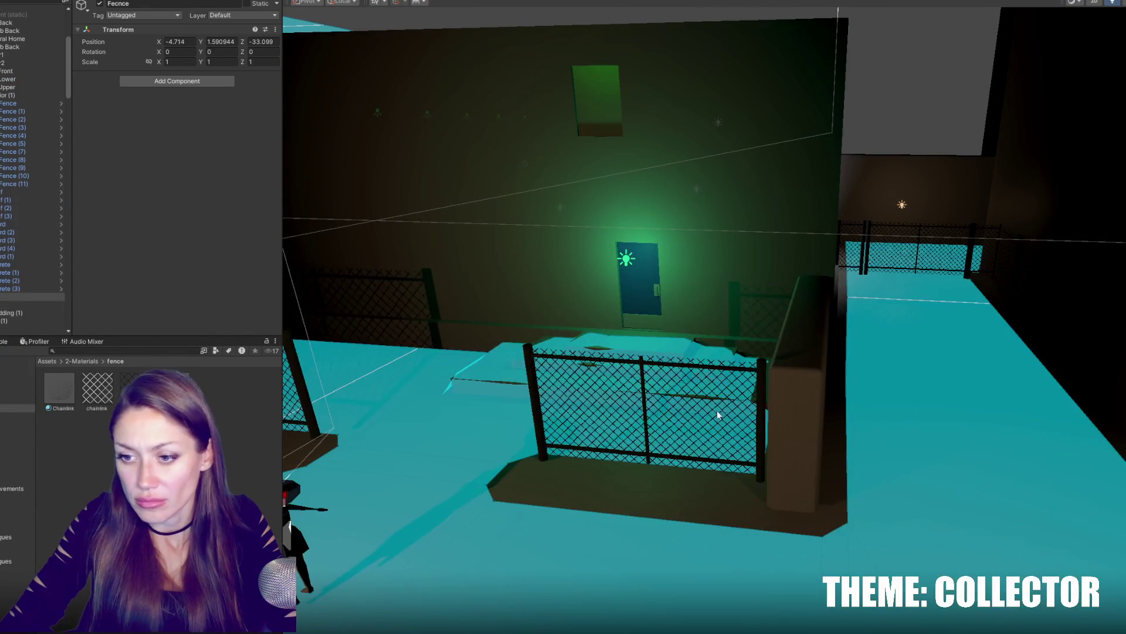
pyautogui.click(754, 387)
pyautogui.moveTo(758, 386)
pyautogui.keyDown('alt'); pyautogui.mouseDown()
pyautogui.moveTo(771, 390)
pyautogui.moveTo(578, 321)
pyautogui.mouseUp(); pyautogui.keyUp('alt')
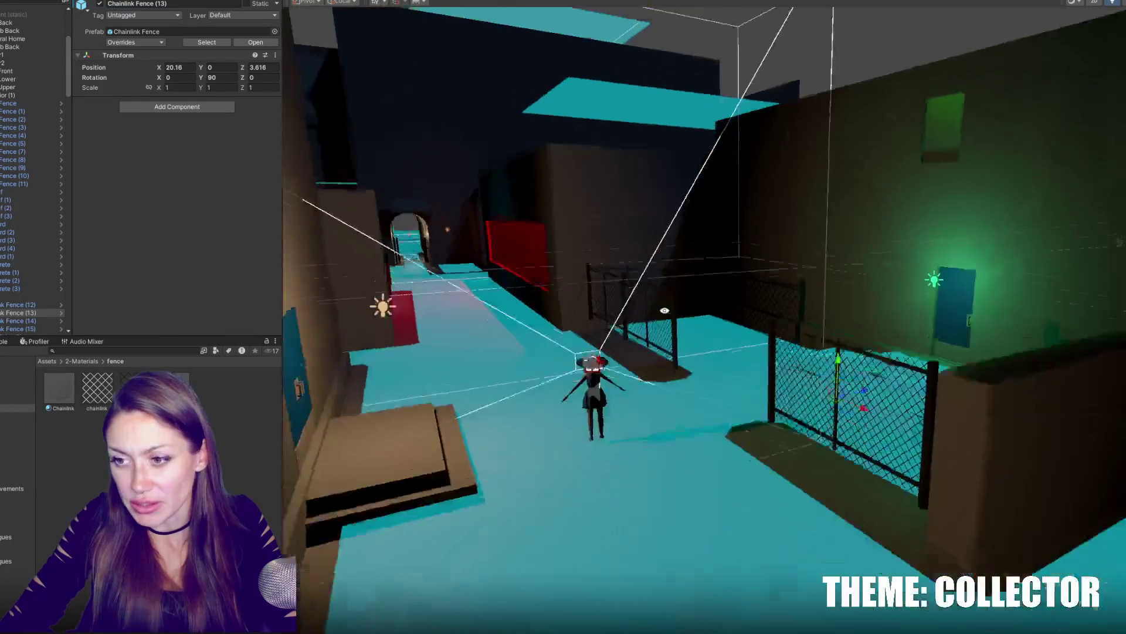
pyautogui.moveTo(663, 296); pyautogui.dragTo(787, 377, button='right')
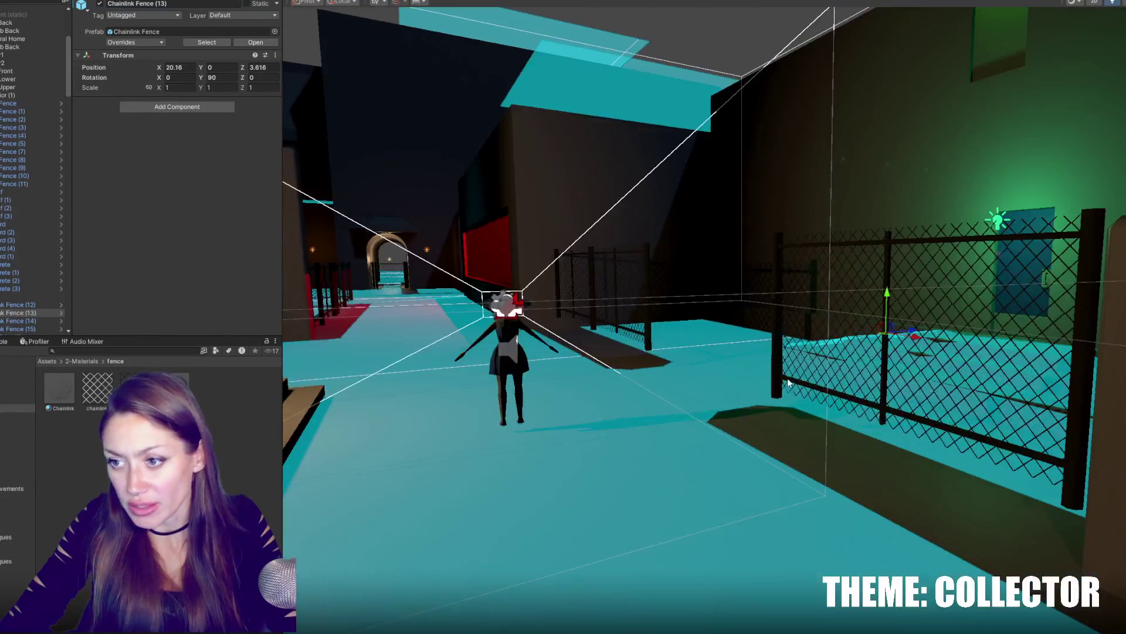
pyautogui.click(781, 380)
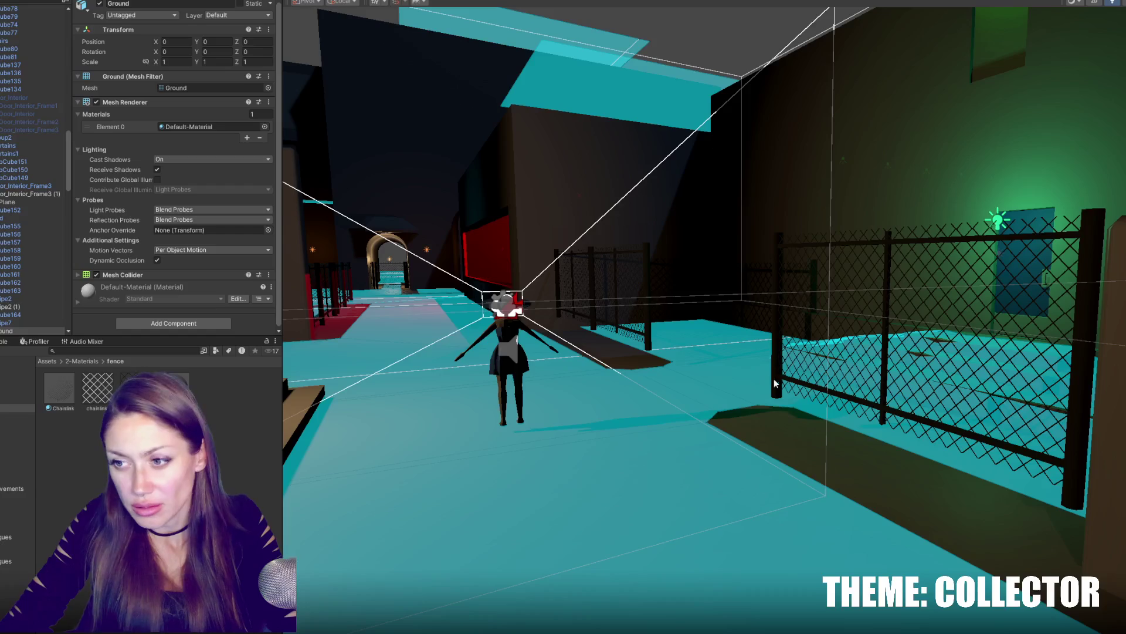
pyautogui.click(779, 380)
# Select Chainlink Fence (12)–(15) and both Third fences in the Hierarchy and frame them.
pyautogui.click(12, 143)
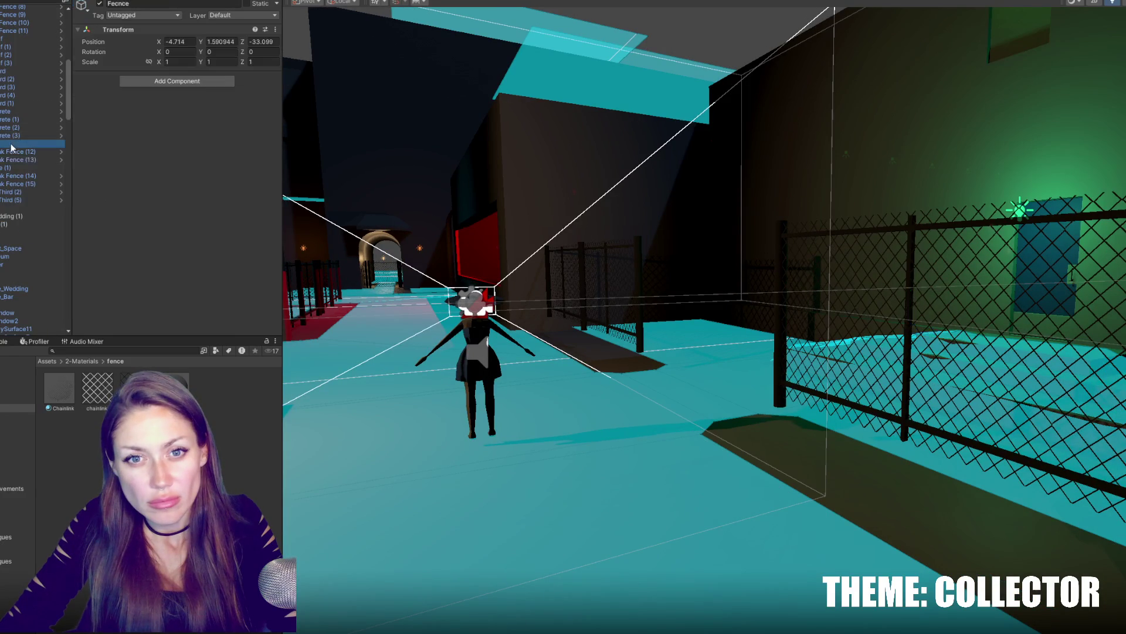
pyautogui.click(12, 151)
pyautogui.keyDown('ctrl'); pyautogui.click(12, 176); pyautogui.keyUp('ctrl')
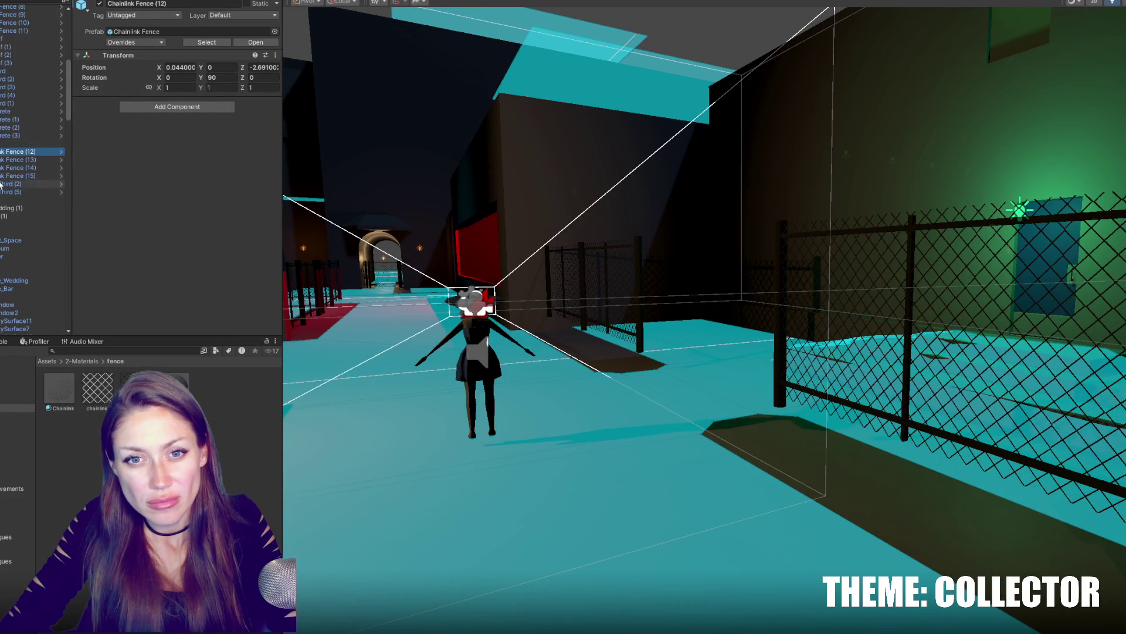
pyautogui.keyDown('ctrl'); pyautogui.click(5, 183); pyautogui.keyUp('ctrl')
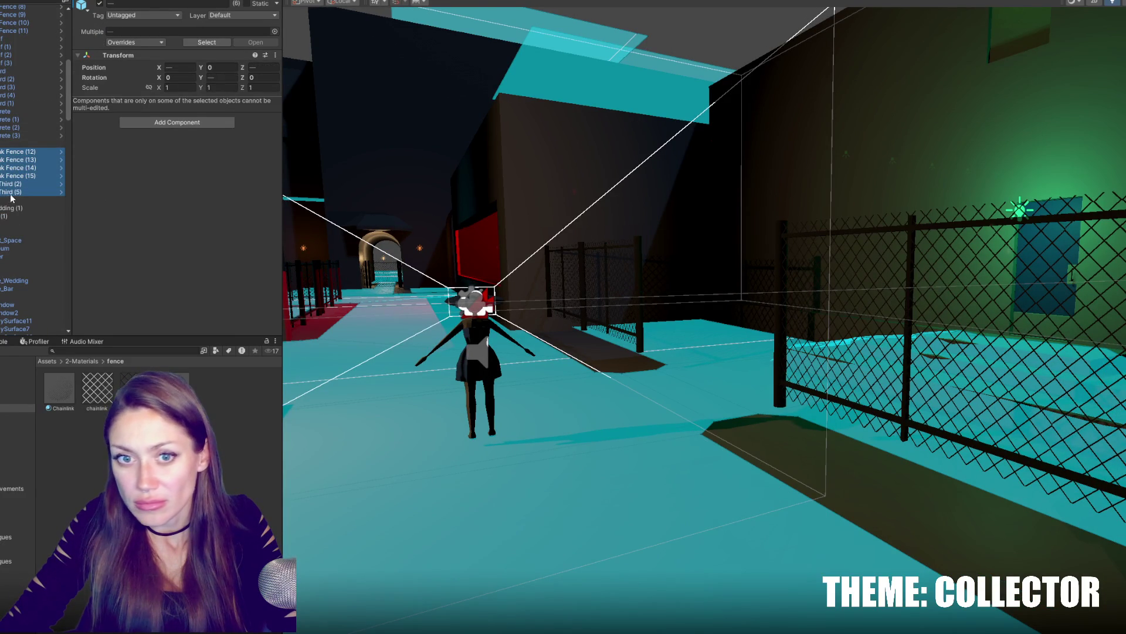
pyautogui.press('f')
pyautogui.scroll(-5, 602, 291)
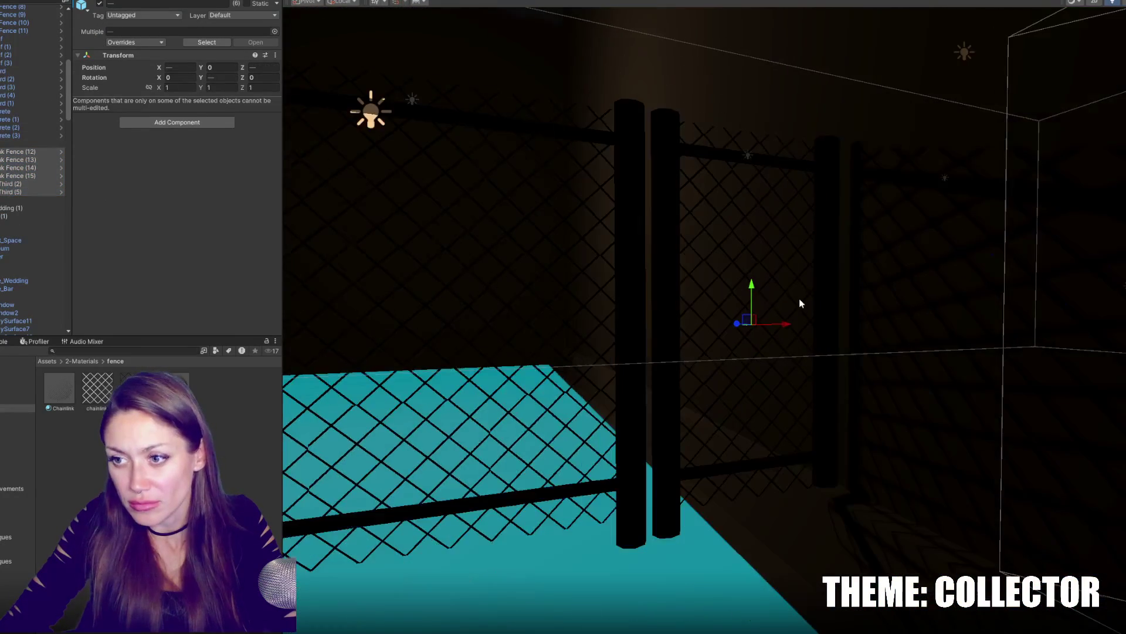
# Lower the selected fence pieces onto the walkway and view the walls from overhead.
pyautogui.moveTo(754, 296); pyautogui.dragTo(748, 382)
pyautogui.scroll(-3, 616, 370)
pyautogui.scroll(-3, 572, 368)
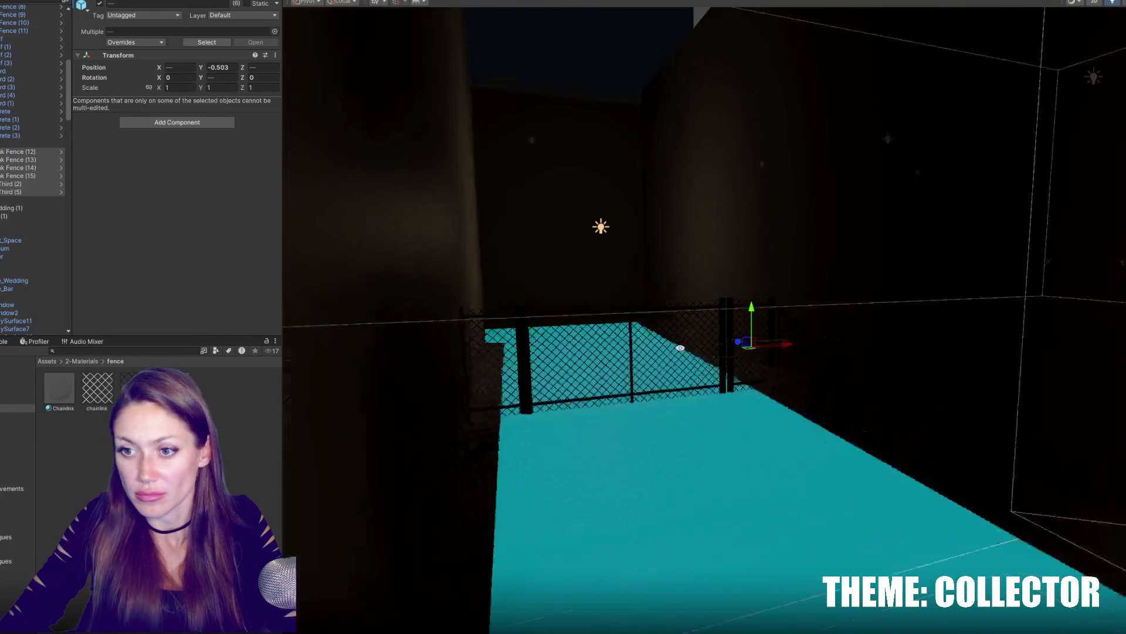
pyautogui.scroll(-3, 530, 365)
pyautogui.click(30, 144)
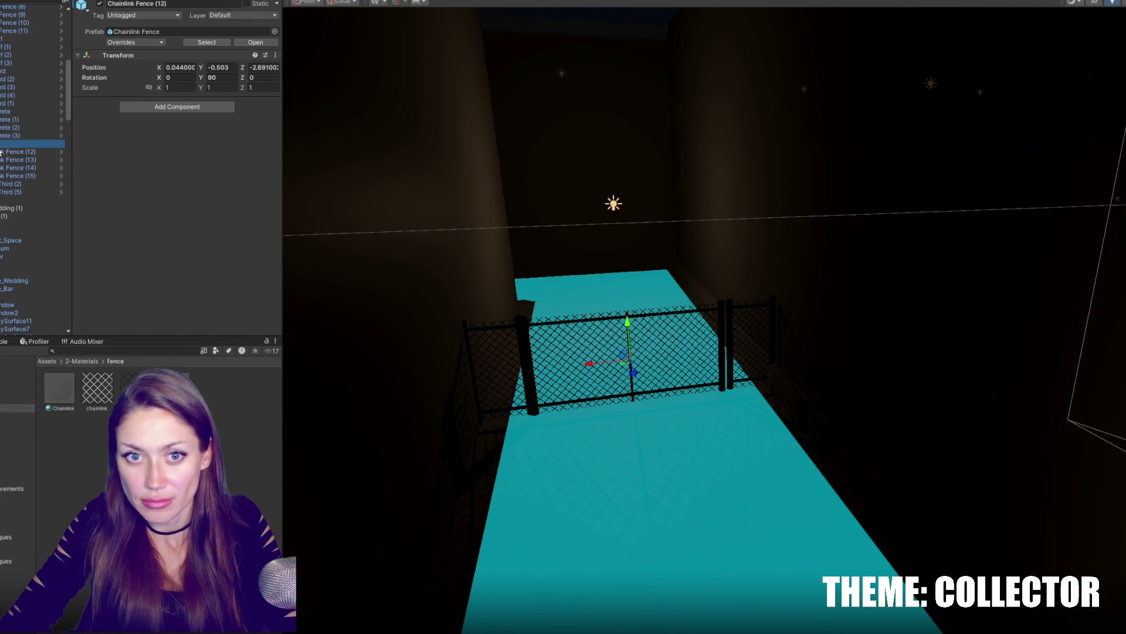
pyautogui.moveTo(709, 288)
pyautogui.mouseDown(button='right')
pyautogui.moveTo(737, 369)
pyautogui.moveTo(703, 338)
pyautogui.mouseUp(button='right')
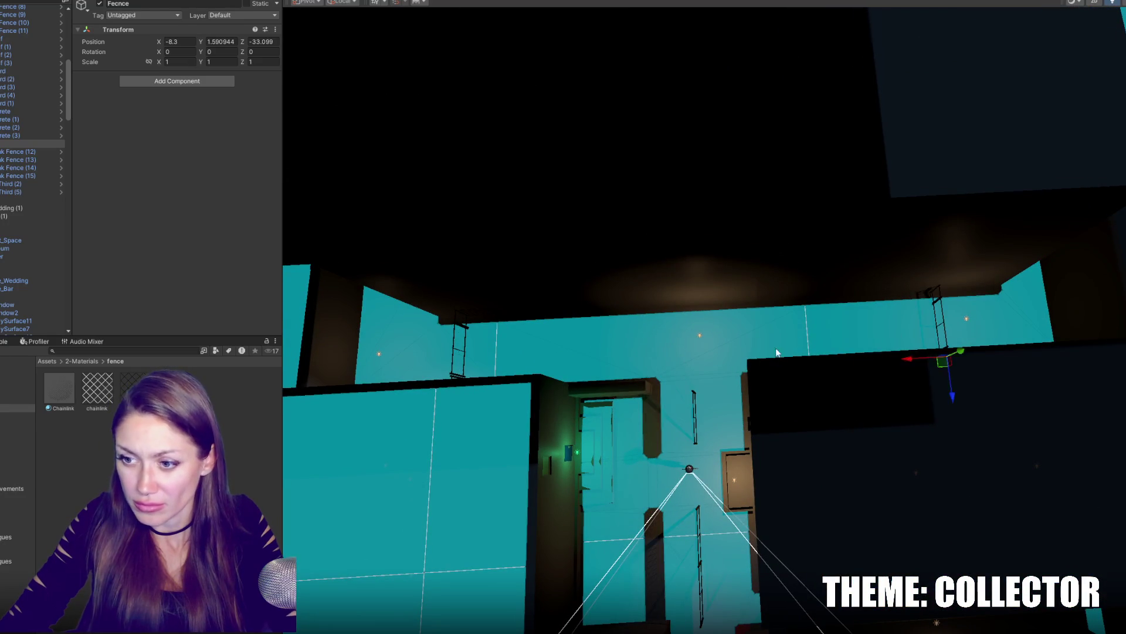
# Regroup the chain-link and Third fences under Fecnce and move it further along the alley.
pyautogui.click(25, 190)
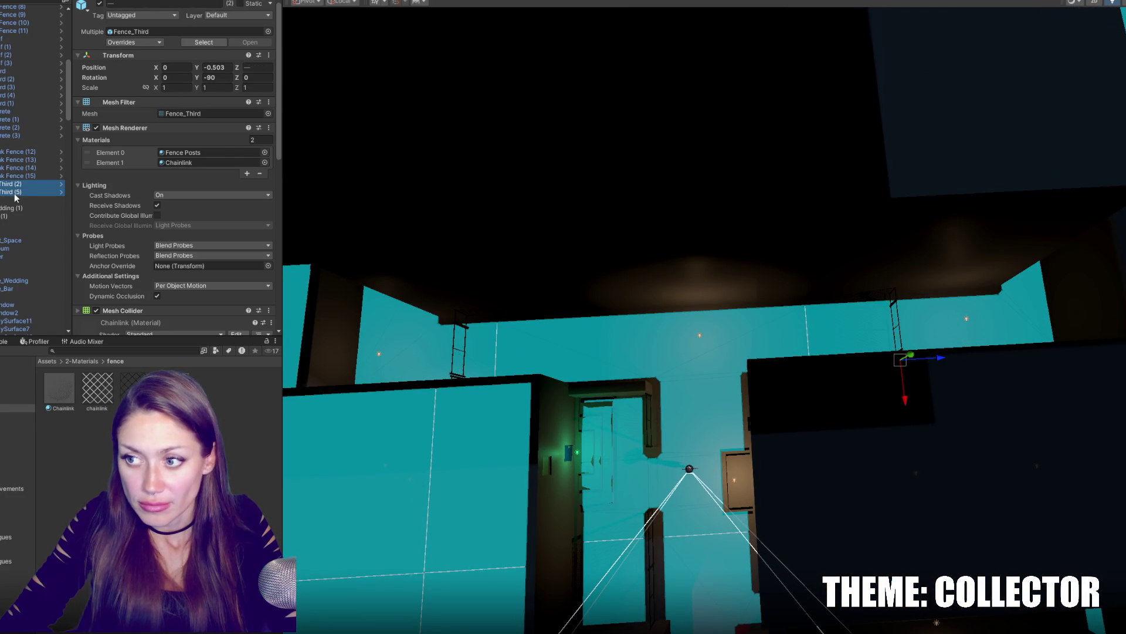
pyautogui.keyDown('ctrl'); pyautogui.click(25, 175); pyautogui.keyUp('ctrl')
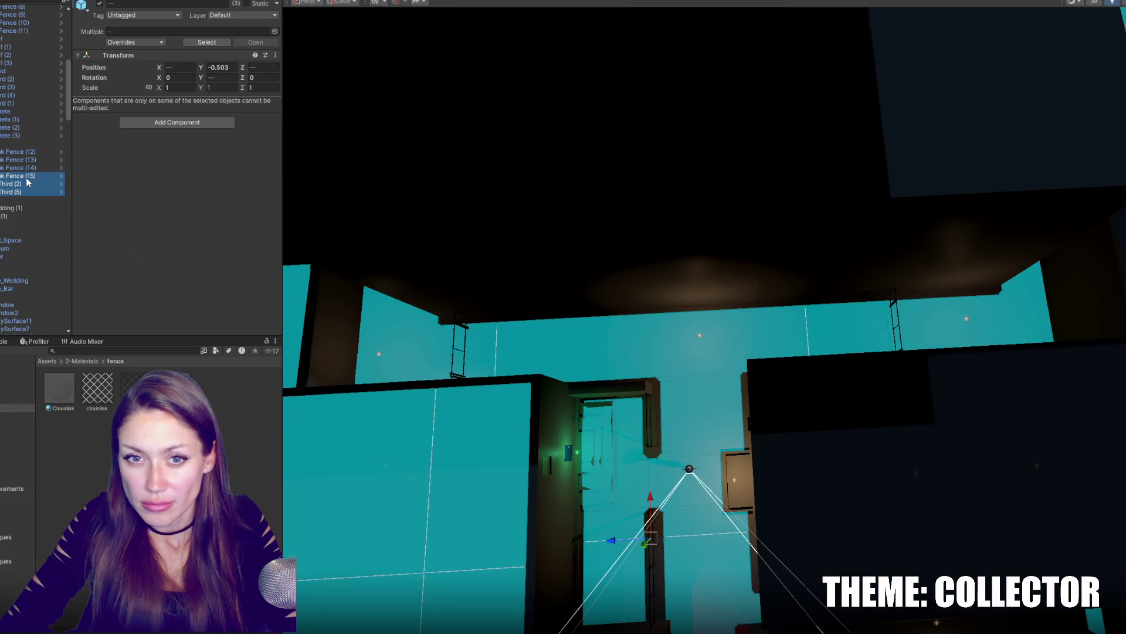
pyautogui.click(36, 169)
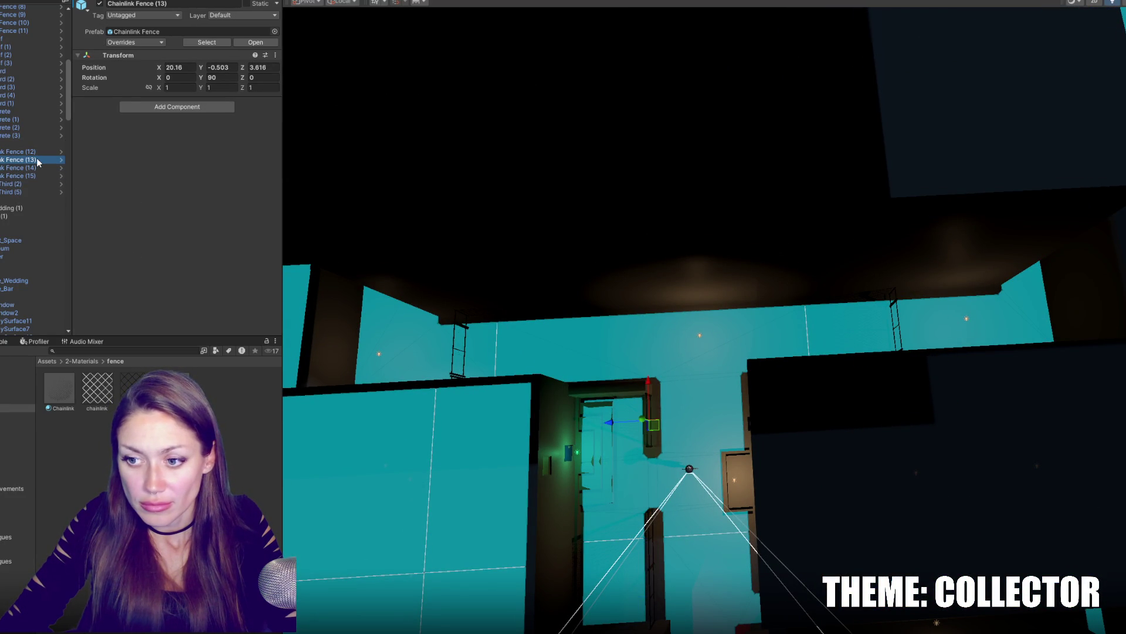
pyautogui.click(38, 151)
pyautogui.click(34, 159)
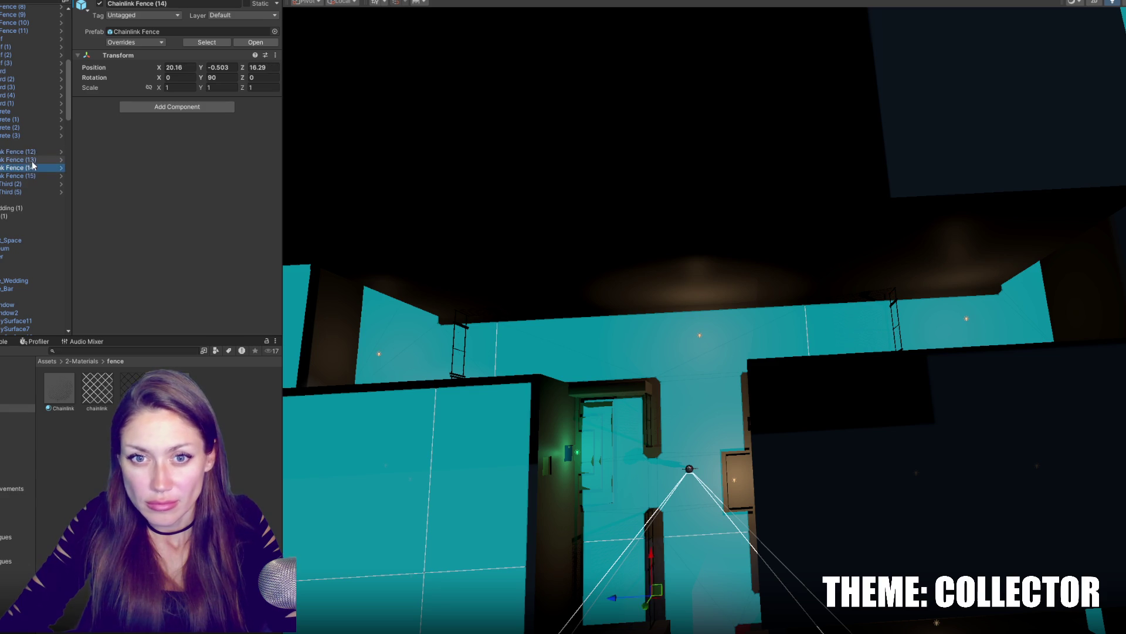
pyautogui.click(29, 144)
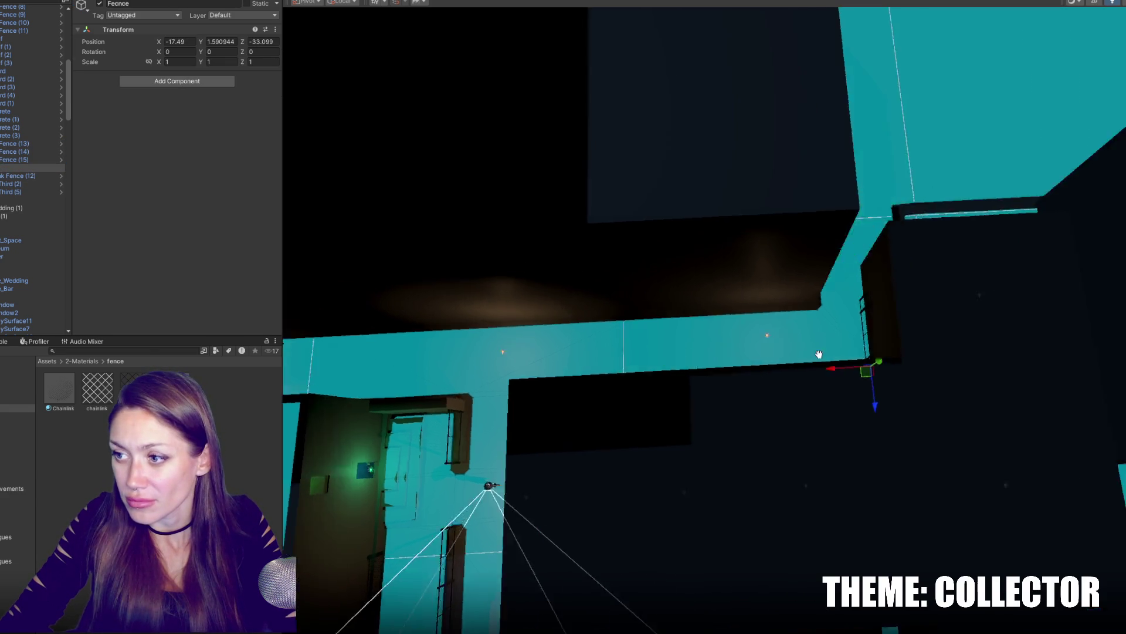
pyautogui.moveTo(1010, 359); pyautogui.dragTo(713, 311)
pyautogui.moveTo(714, 311); pyautogui.dragTo(612, 253, button='right')
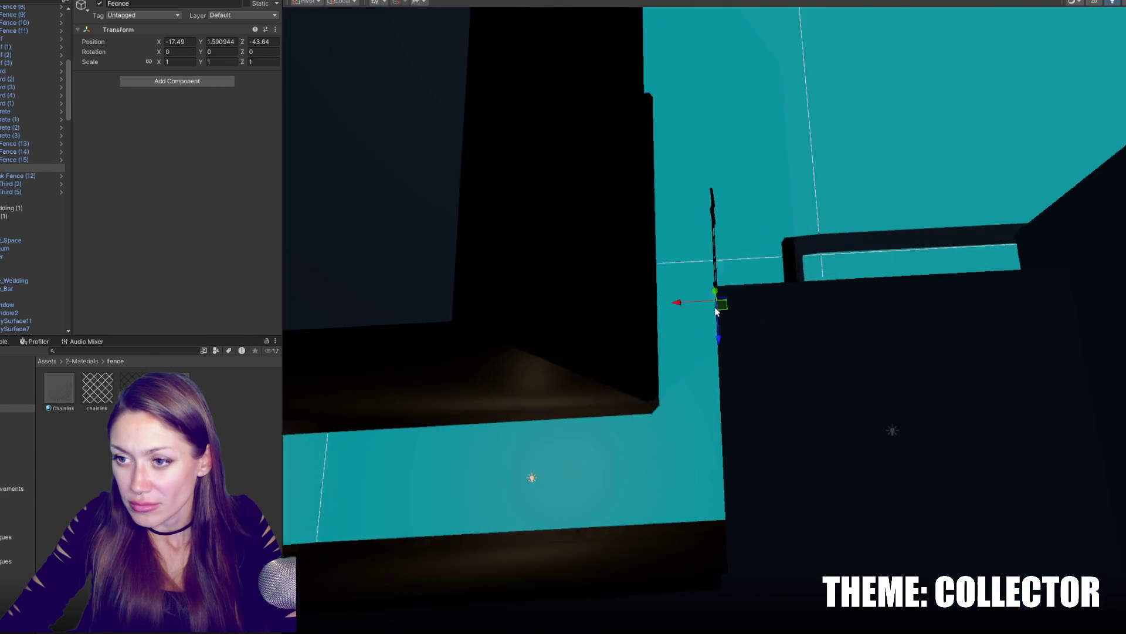